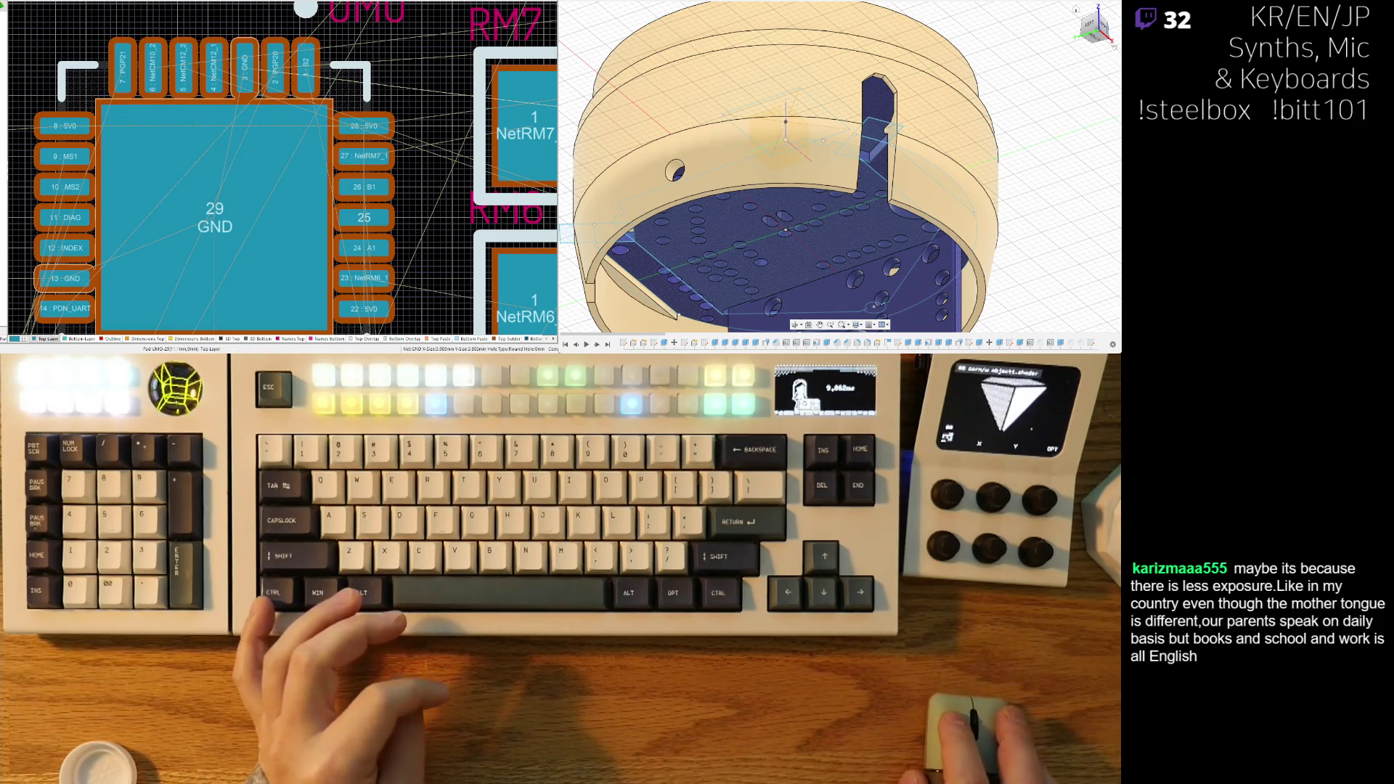
- Move the five loose parts from beside the board onto its top edge
{"action": "scroll", "coordinate": [214, 133], "scroll_direction": "down", "scroll_amount": 3, "text": "ctrl"}
{"action": "scroll", "coordinate": [186, 153], "scroll_direction": "up", "scroll_amount": 3, "text": "ctrl"}
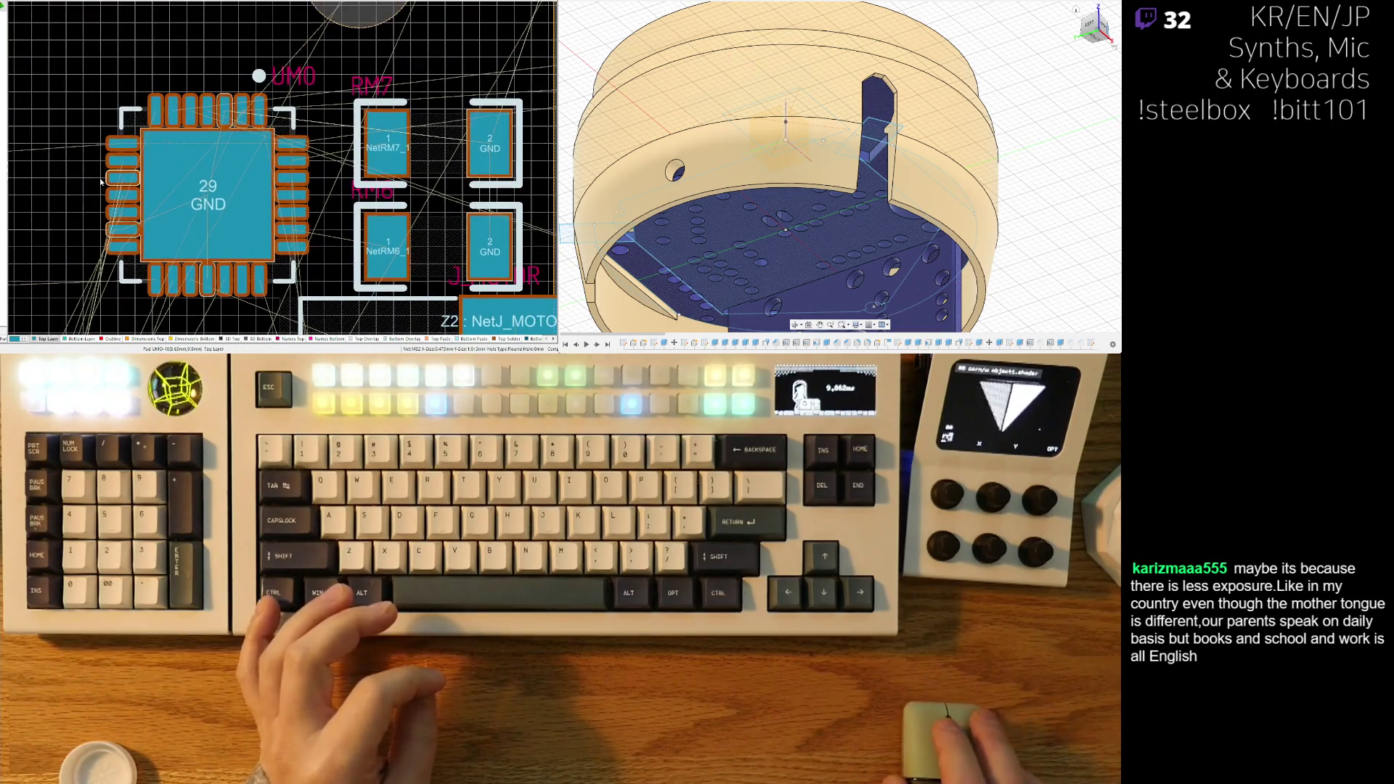
{"action": "scroll", "coordinate": [83, 185], "scroll_direction": "down", "scroll_amount": 2, "text": "ctrl"}
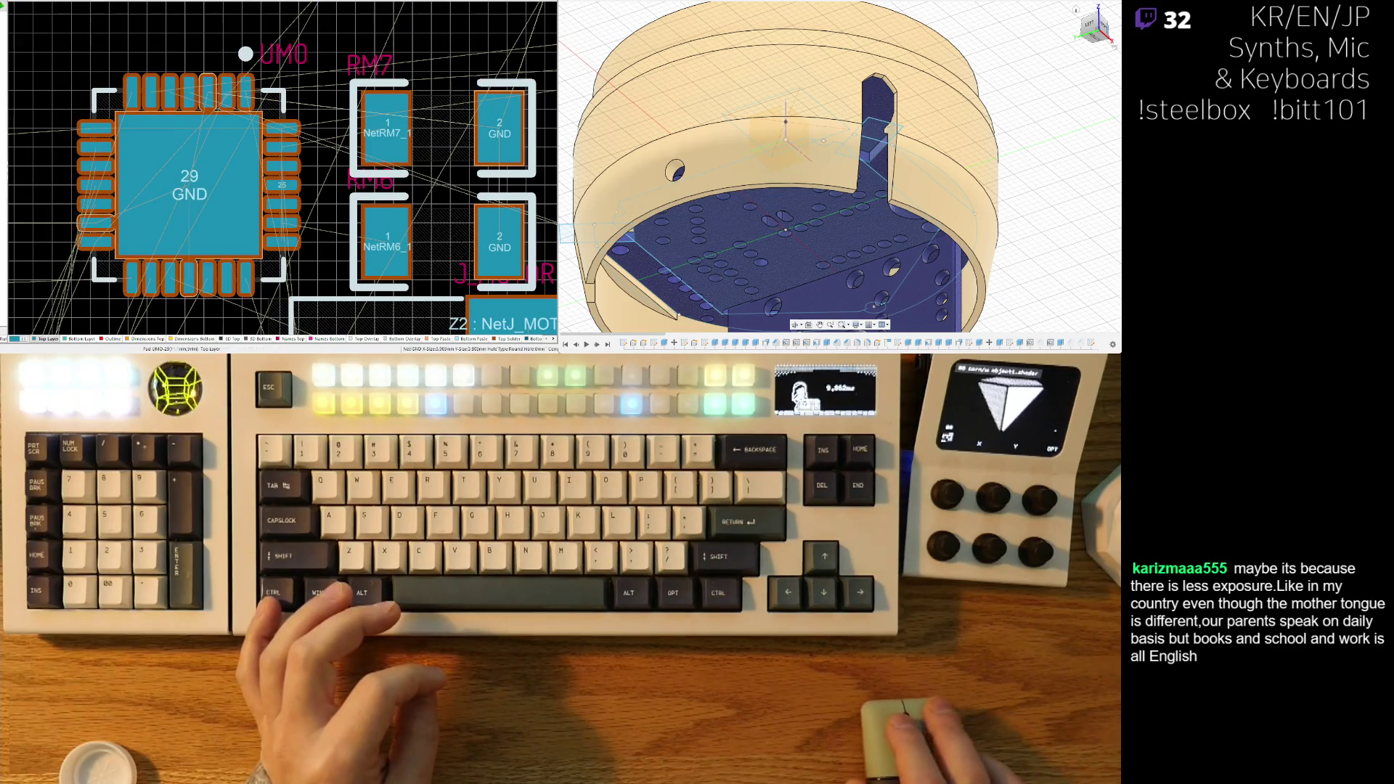
{"action": "scroll", "coordinate": [221, 110], "scroll_direction": "down", "scroll_amount": 5, "text": "ctrl"}
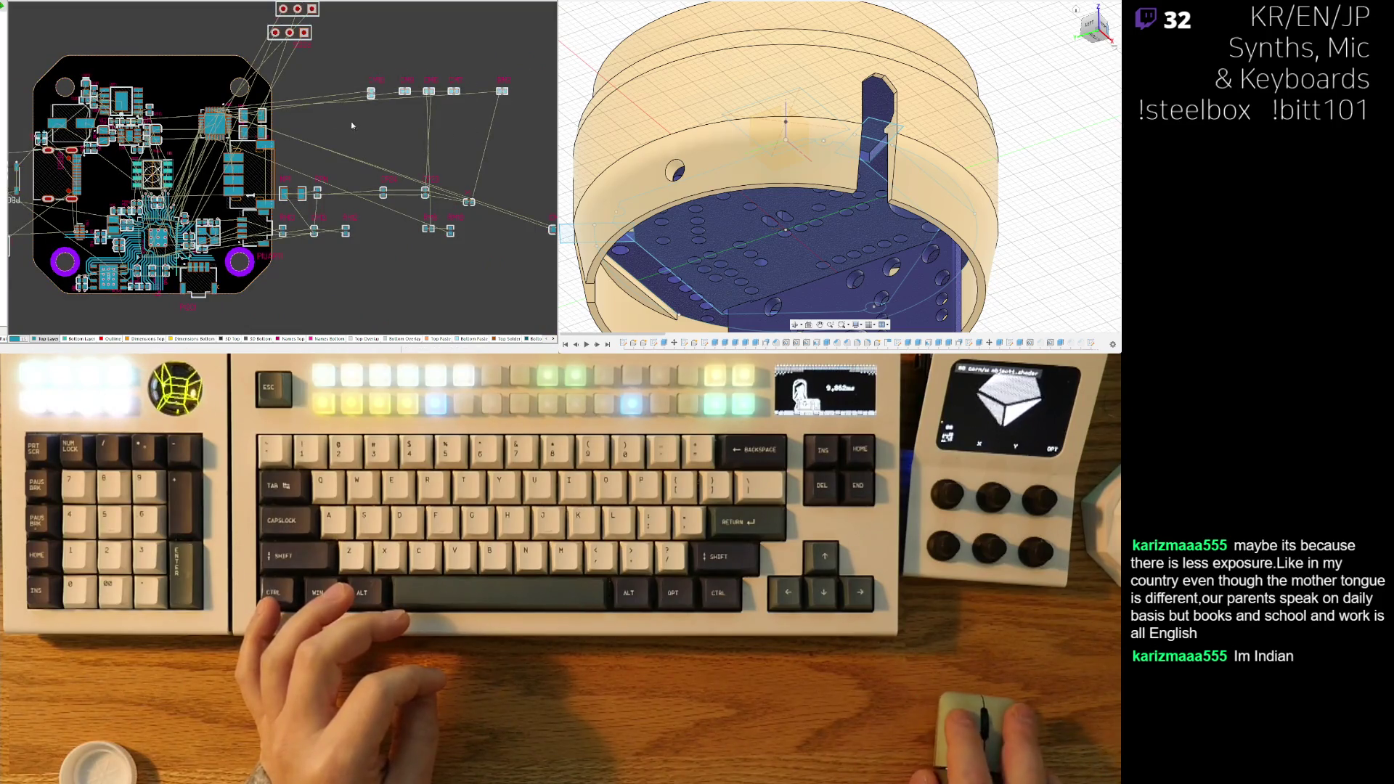
{"action": "mouse_move", "coordinate": [370, 92]}
{"action": "left_mouse_down"}
{"action": "mouse_move", "coordinate": [130, 58]}
{"action": "mouse_move", "coordinate": [123, 42]}
{"action": "left_mouse_up"}
{"action": "scroll", "coordinate": [156, 54], "scroll_direction": "up", "scroll_amount": 3, "text": "ctrl"}
- Reposition individual parts, bringing CM7 and CM6 just above the 29 GND chip
{"action": "left_click_drag", "start_coordinate": [205, 87], "coordinate": [204, 100]}
{"action": "left_click_drag", "start_coordinate": [243, 166], "coordinate": [243, 168]}
{"action": "left_click_drag", "start_coordinate": [231, 85], "coordinate": [211, 168]}
{"action": "right_click_drag", "start_coordinate": [399, 223], "coordinate": [349, 128]}
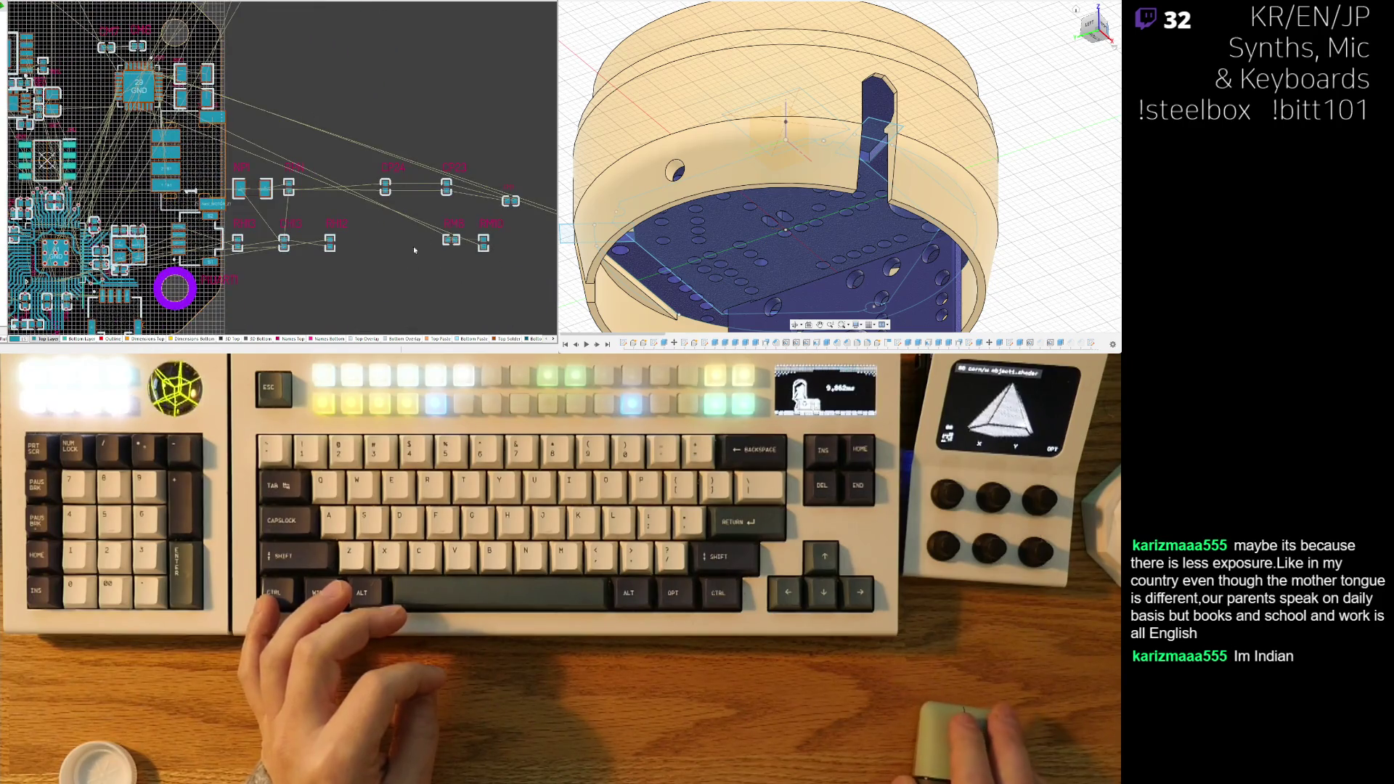
{"action": "right_click_drag", "start_coordinate": [475, 283], "coordinate": [418, 275]}
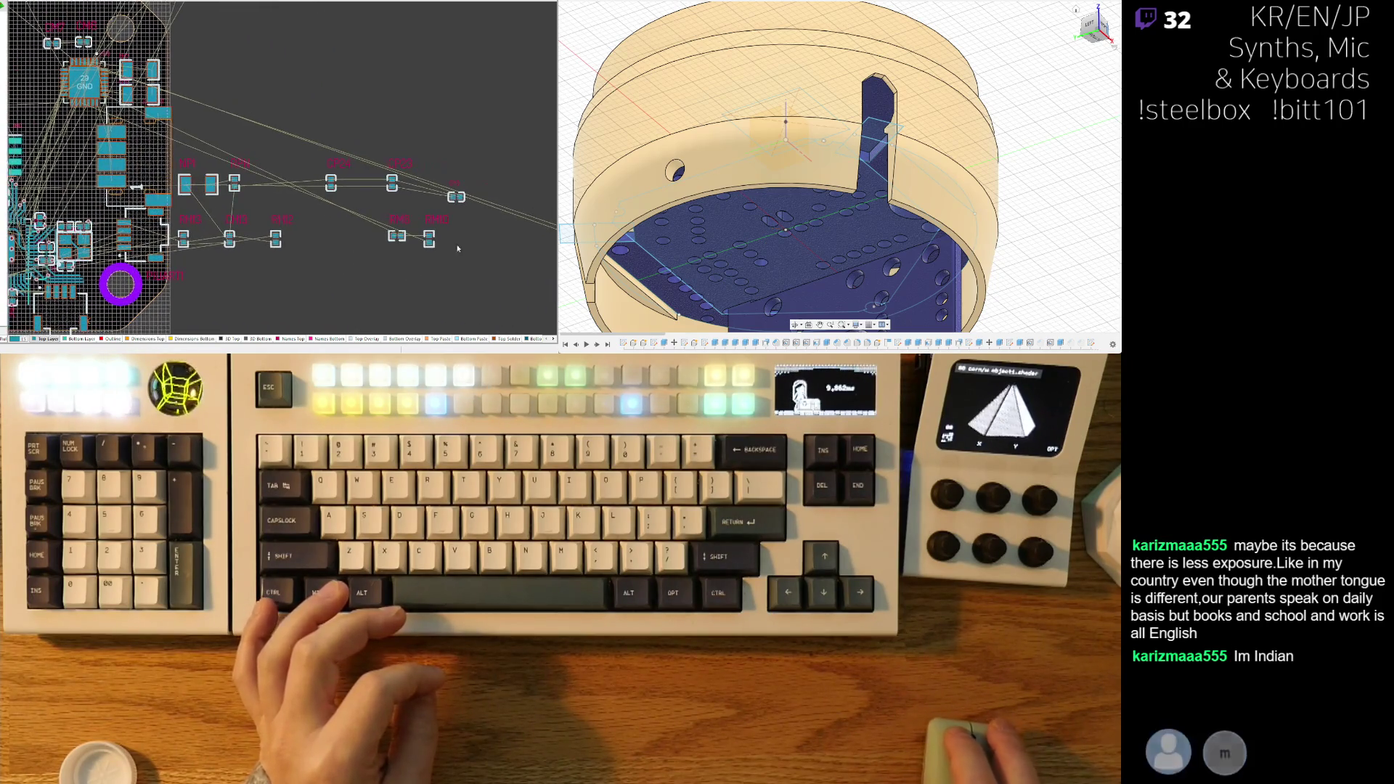
{"action": "mouse_move", "coordinate": [454, 192]}
{"action": "left_mouse_down"}
{"action": "mouse_move", "coordinate": [66, 83]}
{"action": "mouse_move", "coordinate": [85, 132]}
{"action": "left_mouse_up"}
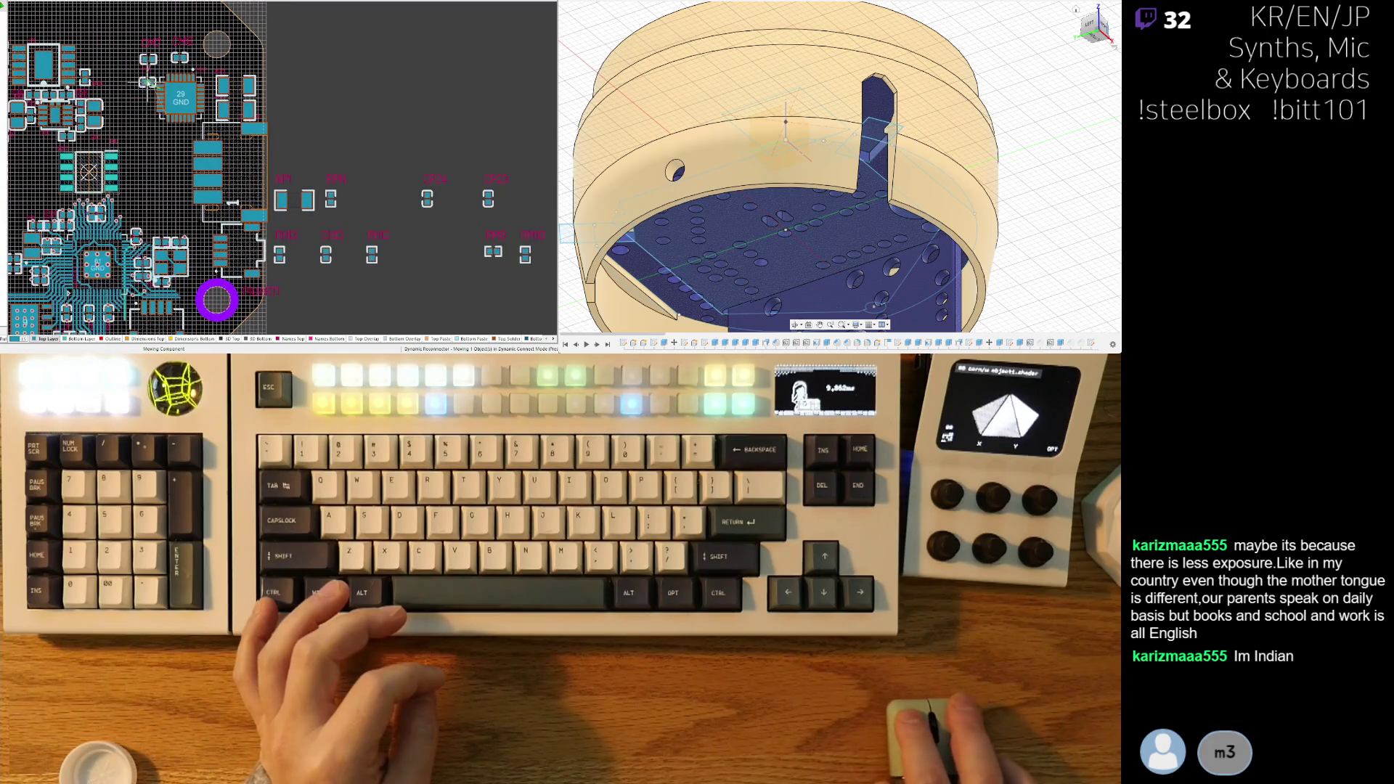
{"action": "scroll", "coordinate": [148, 82], "scroll_direction": "up", "scroll_amount": 5, "text": "ctrl"}
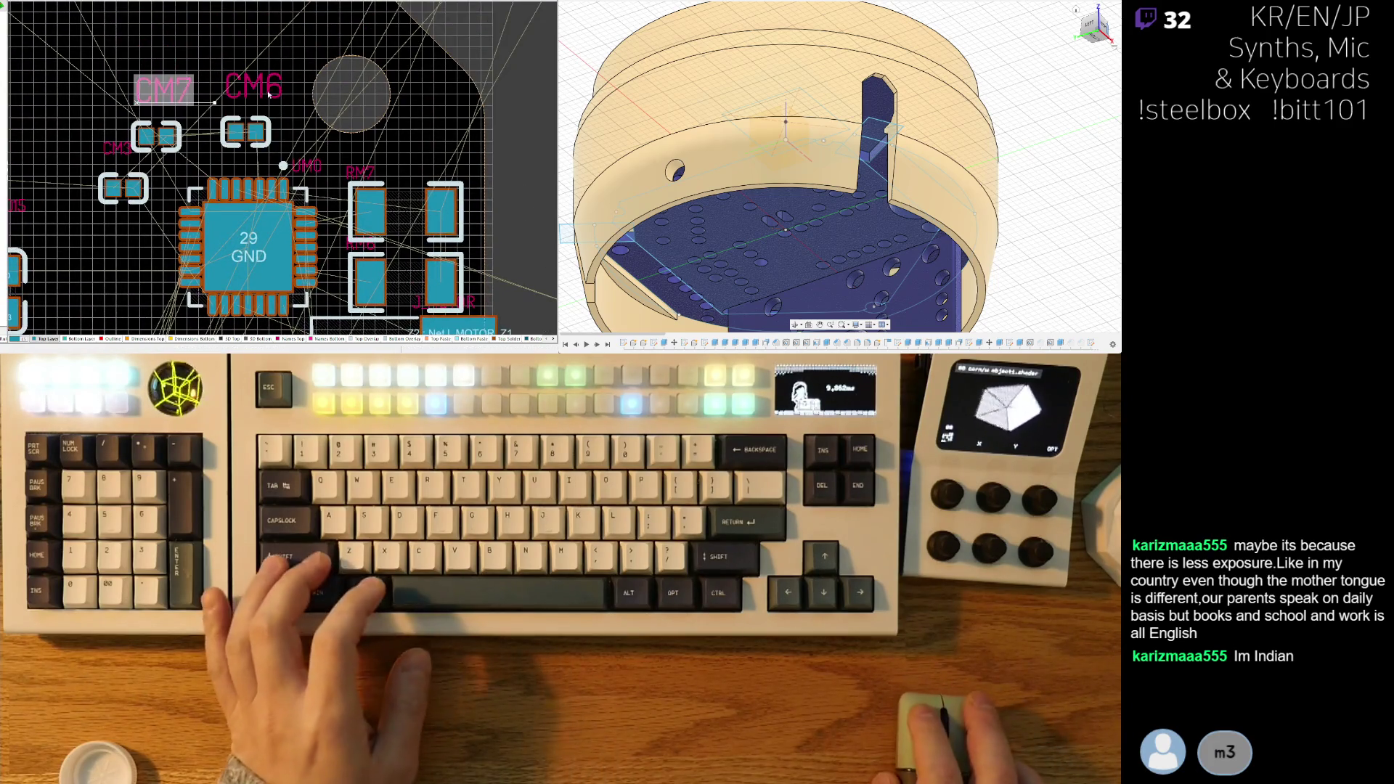
- Select the CM6 label and undo the CM7 and CM6 designator resize
{"action": "left_click", "coordinate": [269, 92]}
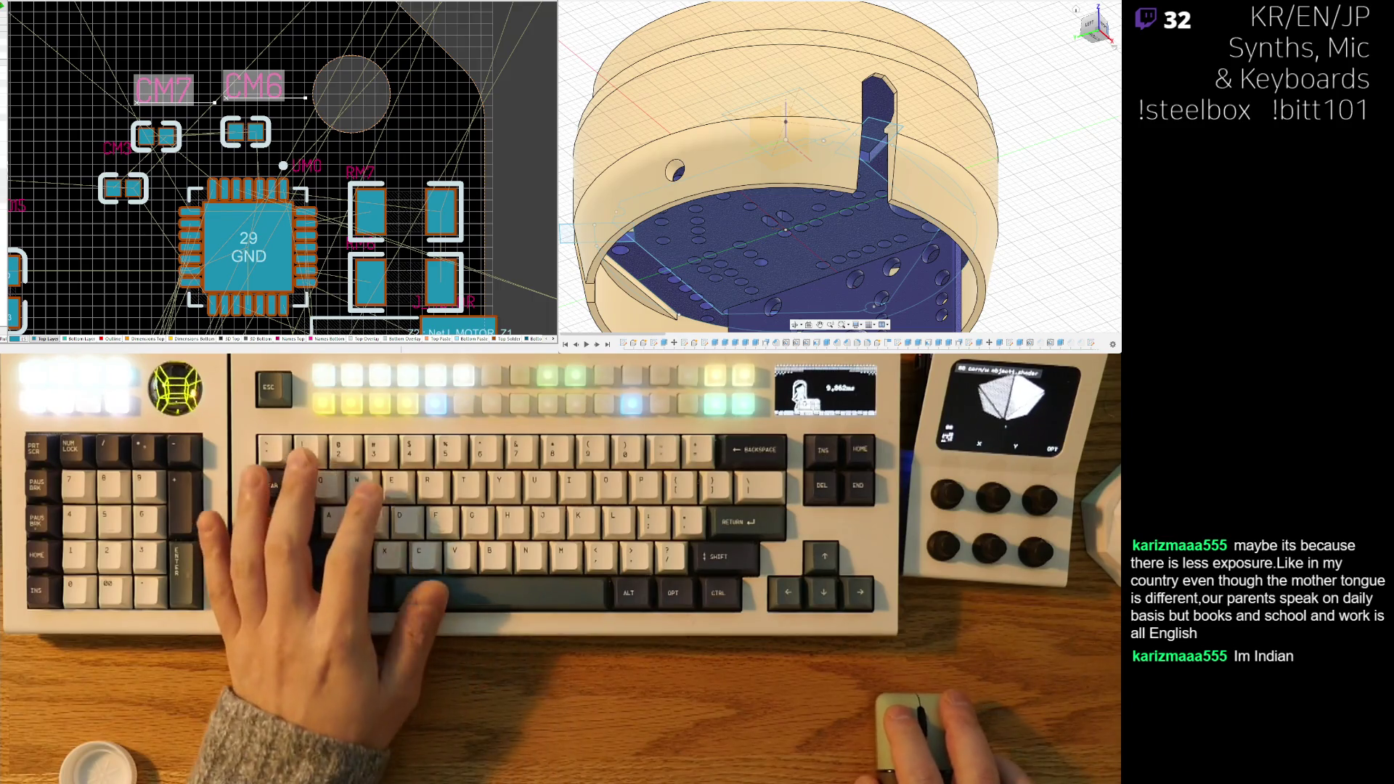
{"action": "key", "text": "ctrl+z"}
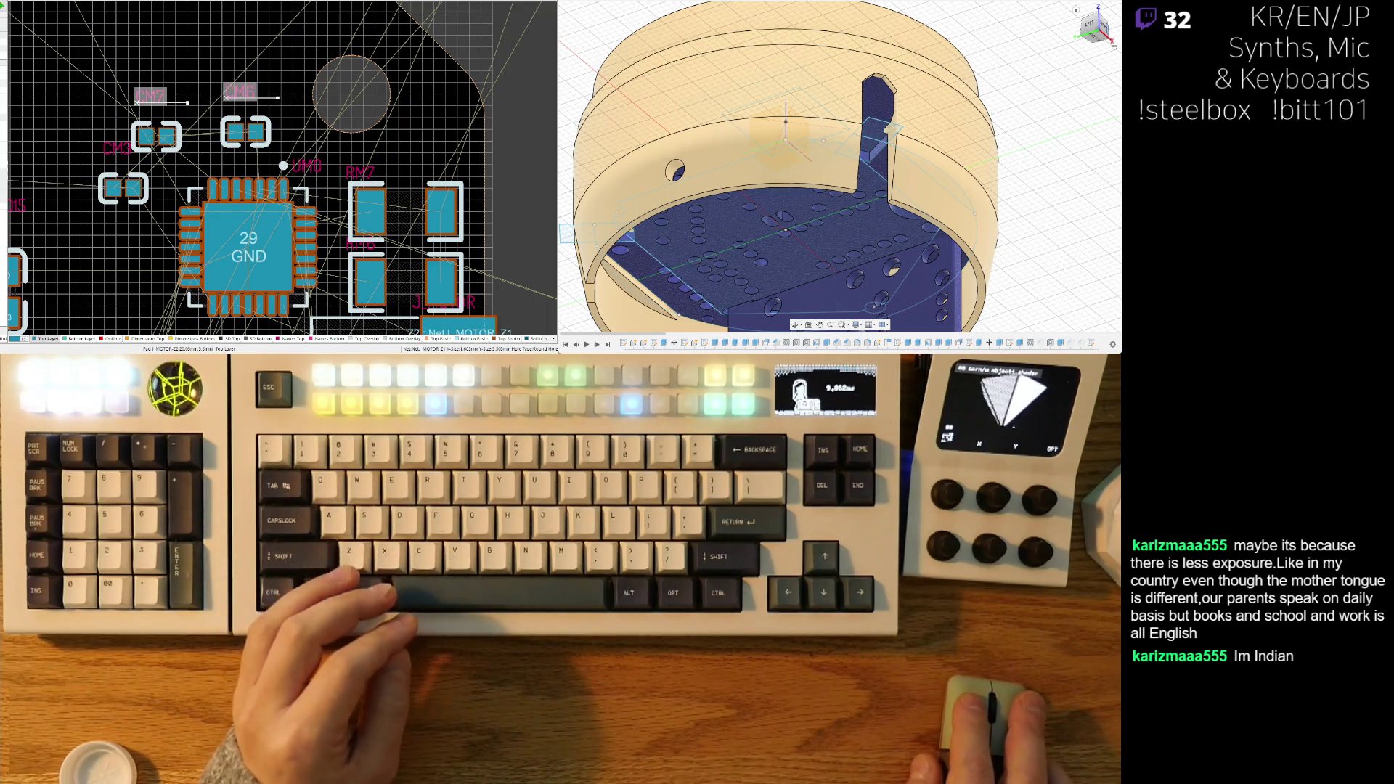
{"action": "key", "text": "ctrl+z"}
{"action": "scroll", "coordinate": [169, 158], "scroll_direction": "up", "scroll_amount": 2}
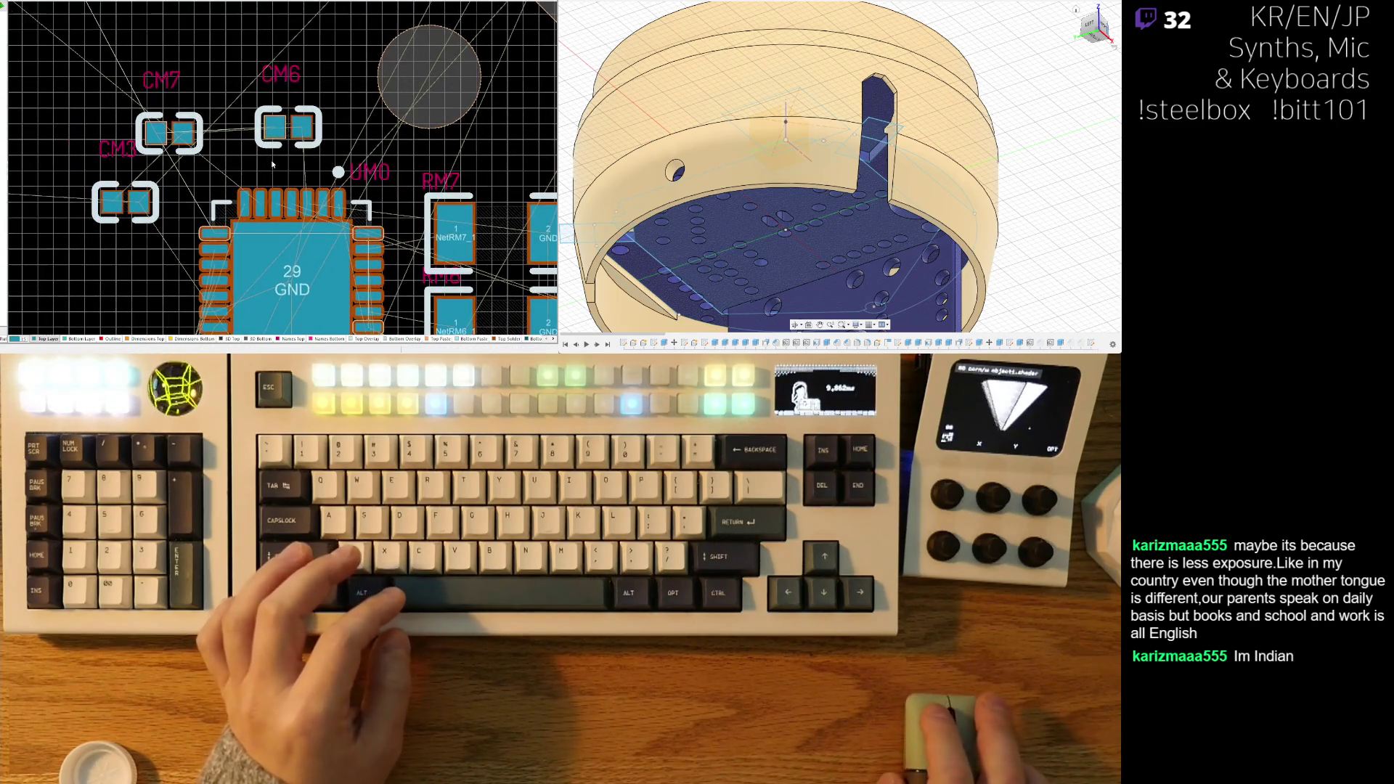
{"action": "scroll", "coordinate": [277, 156], "scroll_direction": "up", "scroll_amount": 3}
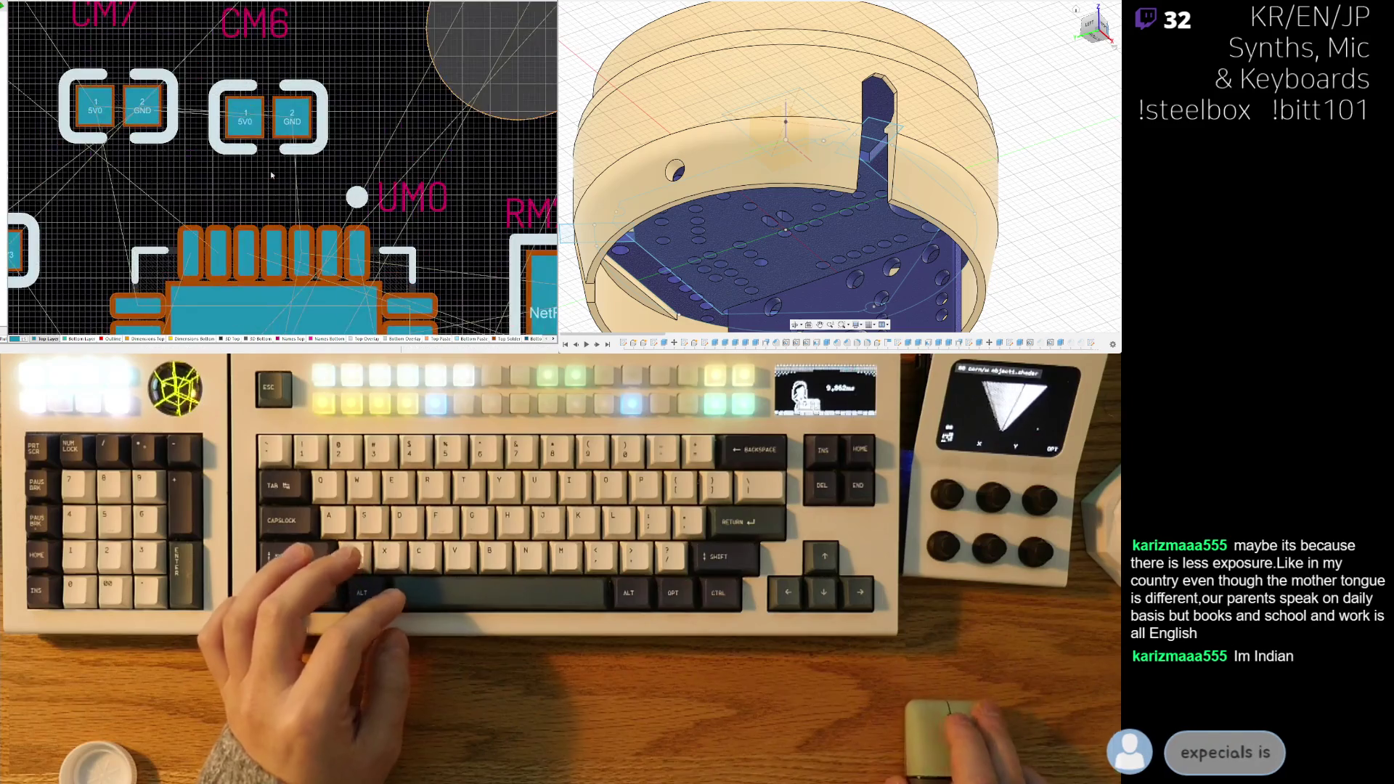
- Move capacitor CM6 beside RM7 and rotate it 180°
{"action": "mouse_move", "coordinate": [239, 181]}
{"action": "right_mouse_down"}
{"action": "mouse_move", "coordinate": [146, 144]}
{"action": "mouse_move", "coordinate": [192, 184]}
{"action": "mouse_move", "coordinate": [202, 121]}
{"action": "right_mouse_up"}
{"action": "mouse_move", "coordinate": [191, 39]}
{"action": "left_mouse_down"}
{"action": "mouse_move", "coordinate": [363, 98]}
{"action": "mouse_move", "coordinate": [305, 71]}
{"action": "mouse_move", "coordinate": [345, 87]}
{"action": "left_mouse_up"}
{"action": "scroll", "coordinate": [362, 98], "scroll_direction": "up", "scroll_amount": 2, "text": "ctrl"}
{"action": "scroll", "coordinate": [376, 126], "scroll_direction": "down", "scroll_amount": 2, "text": "ctrl"}
{"action": "key", "text": "space"}
{"action": "key", "text": "space"}
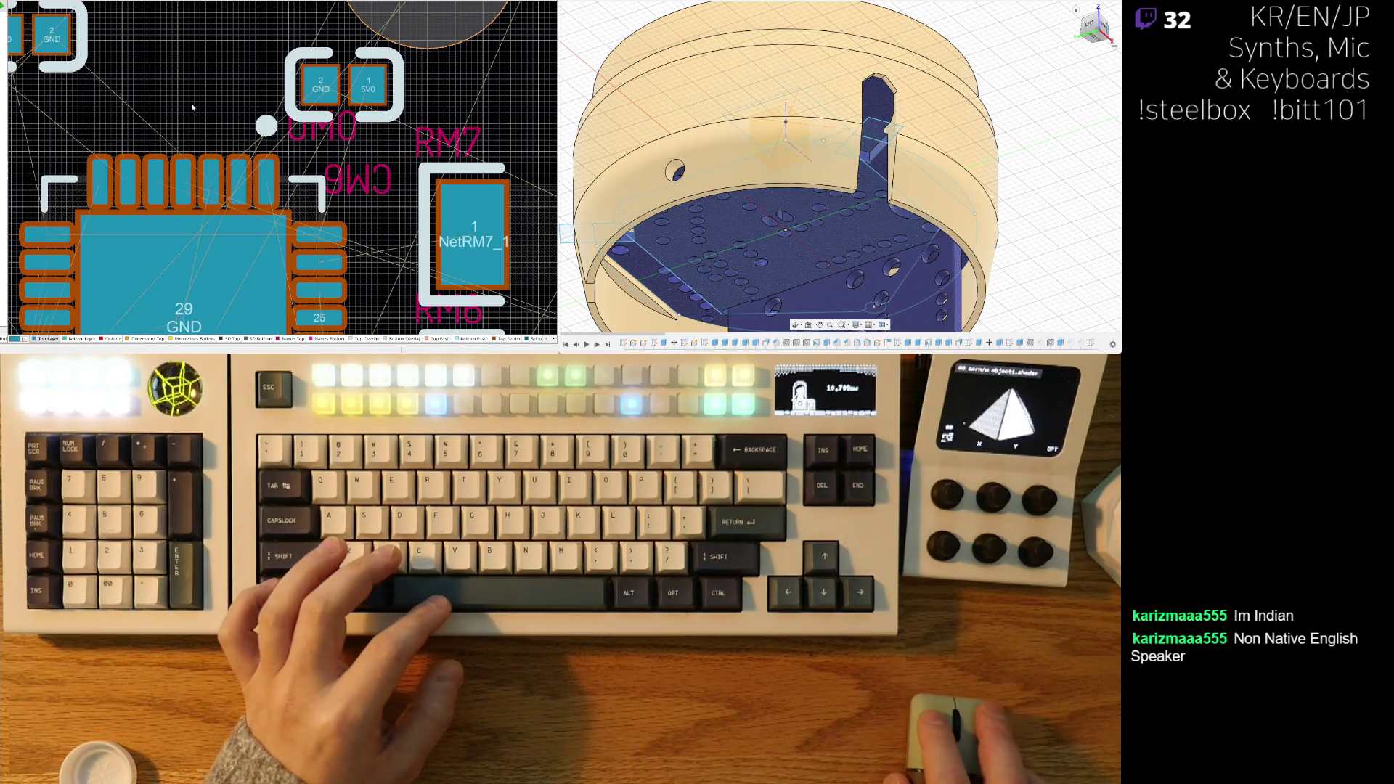
- Move the UM0 designator aside and settle CM6 and its designator beside its pads
{"action": "left_click_drag", "start_coordinate": [192, 107], "coordinate": [186, 144]}
{"action": "left_click_drag", "start_coordinate": [345, 91], "coordinate": [357, 124]}
{"action": "mouse_move", "coordinate": [371, 210]}
{"action": "left_mouse_down"}
{"action": "mouse_move", "coordinate": [428, 124]}
{"action": "mouse_move", "coordinate": [417, 127]}
{"action": "left_mouse_up"}
- Pick up capacitor CM7 from above the chip to relocate it
{"action": "scroll", "coordinate": [418, 127], "scroll_direction": "down", "scroll_amount": 3, "text": "ctrl"}
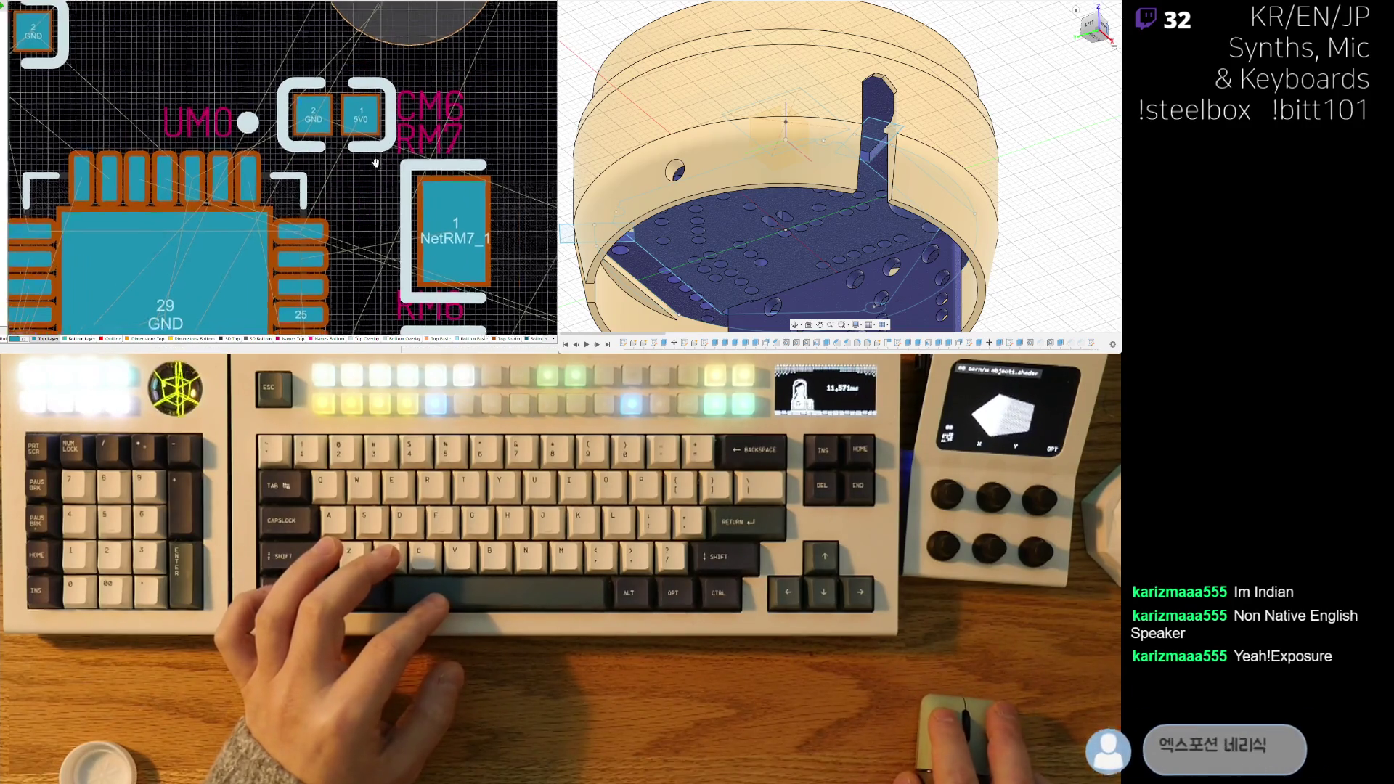
{"action": "scroll", "coordinate": [347, 214], "scroll_direction": "down", "scroll_amount": 3}
{"action": "scroll", "coordinate": [347, 215], "scroll_direction": "up", "scroll_amount": 1}
{"action": "scroll", "coordinate": [347, 214], "scroll_direction": "right", "scroll_amount": 3, "text": "shift"}
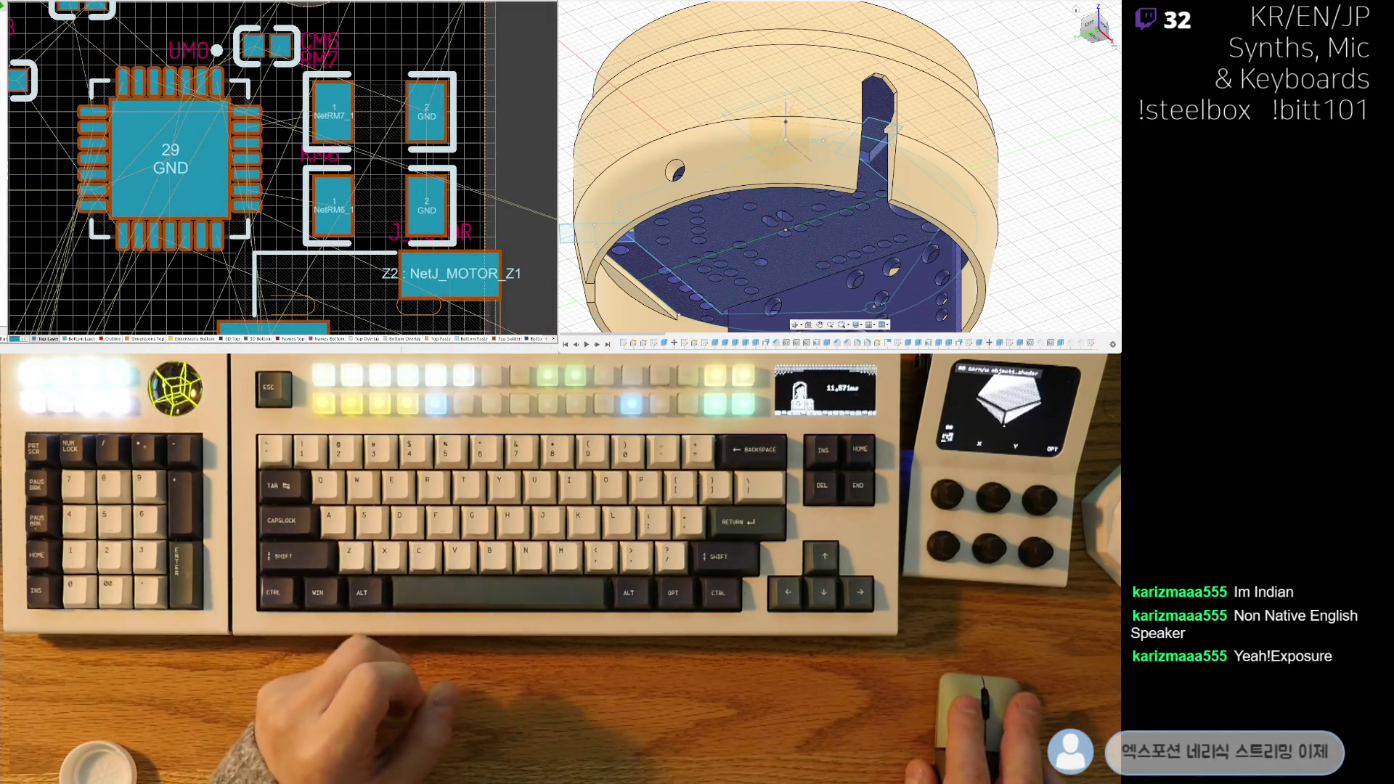
{"action": "mouse_move", "coordinate": [112, 57]}
{"action": "right_mouse_down"}
{"action": "mouse_move", "coordinate": [127, 151]}
{"action": "mouse_move", "coordinate": [154, 179]}
{"action": "right_mouse_up"}
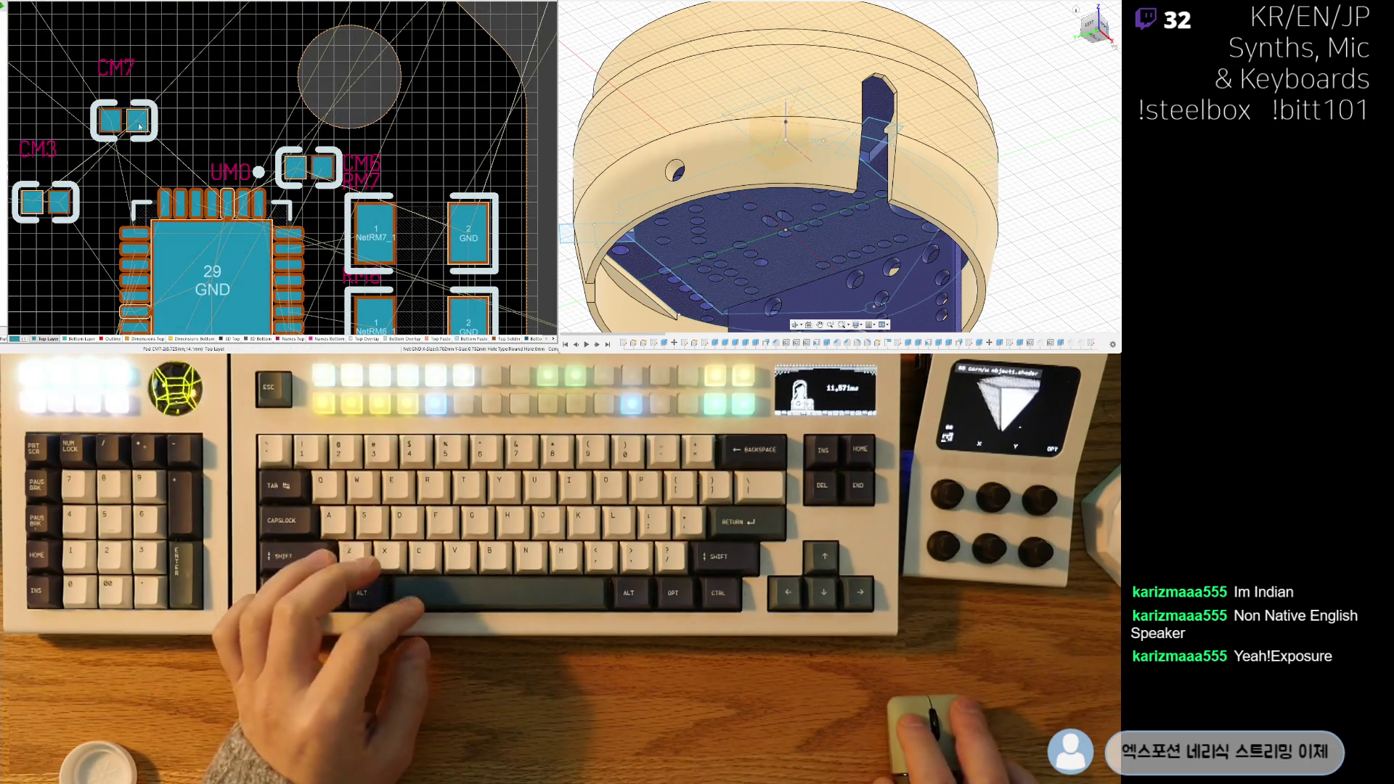
{"action": "mouse_move", "coordinate": [134, 124]}
{"action": "left_mouse_down"}
{"action": "mouse_move", "coordinate": [208, 104]}
{"action": "mouse_move", "coordinate": [308, 123]}
{"action": "left_mouse_up"}
{"action": "scroll", "coordinate": [316, 135], "scroll_direction": "up", "scroll_amount": 2, "text": "ctrl"}
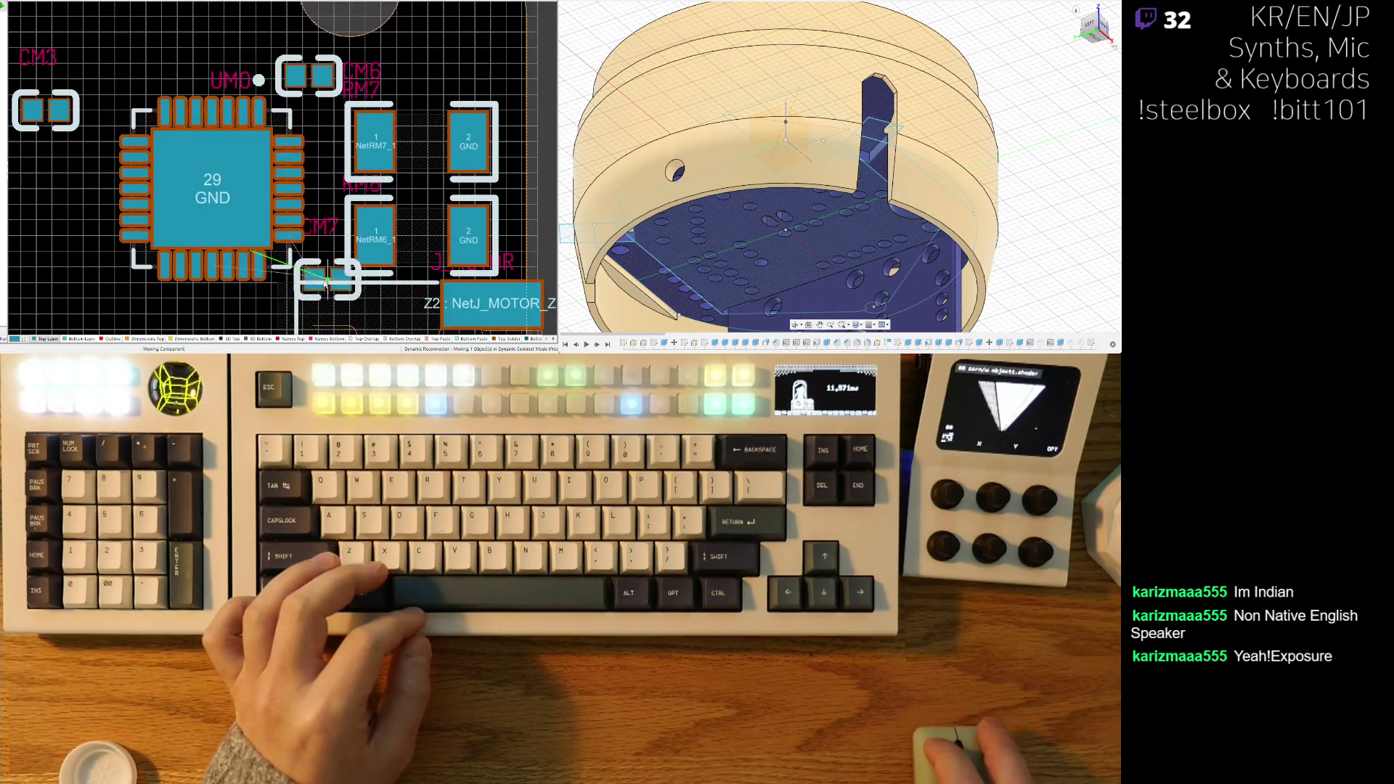
- Drop CM7 below the chip near the B2 pad
{"action": "left_click", "coordinate": [297, 280]}
{"action": "scroll", "coordinate": [335, 262], "scroll_direction": "up", "scroll_amount": 1, "text": "ctrl"}
{"action": "right_click_drag", "start_coordinate": [335, 261], "coordinate": [327, 145]}
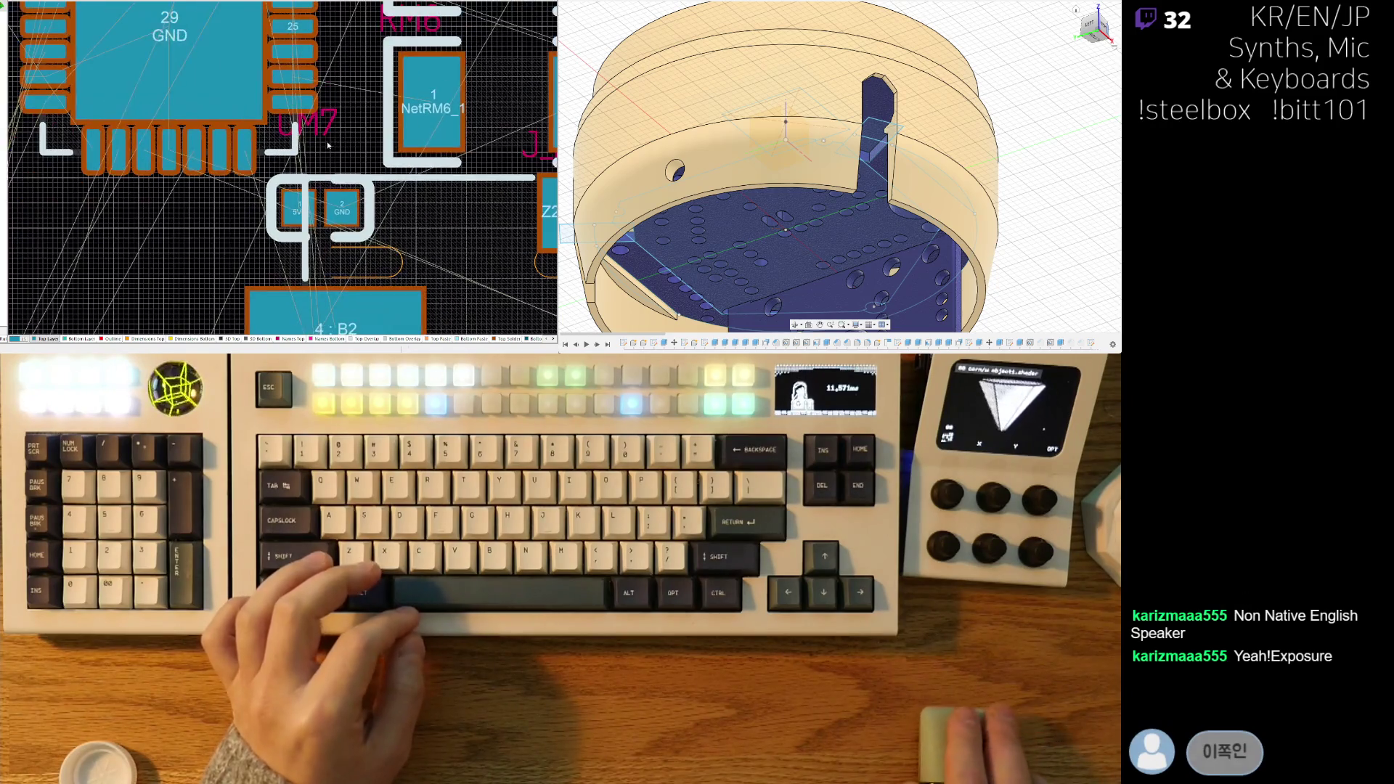
{"action": "scroll", "coordinate": [292, 212], "scroll_direction": "up", "scroll_amount": 1, "text": "ctrl"}
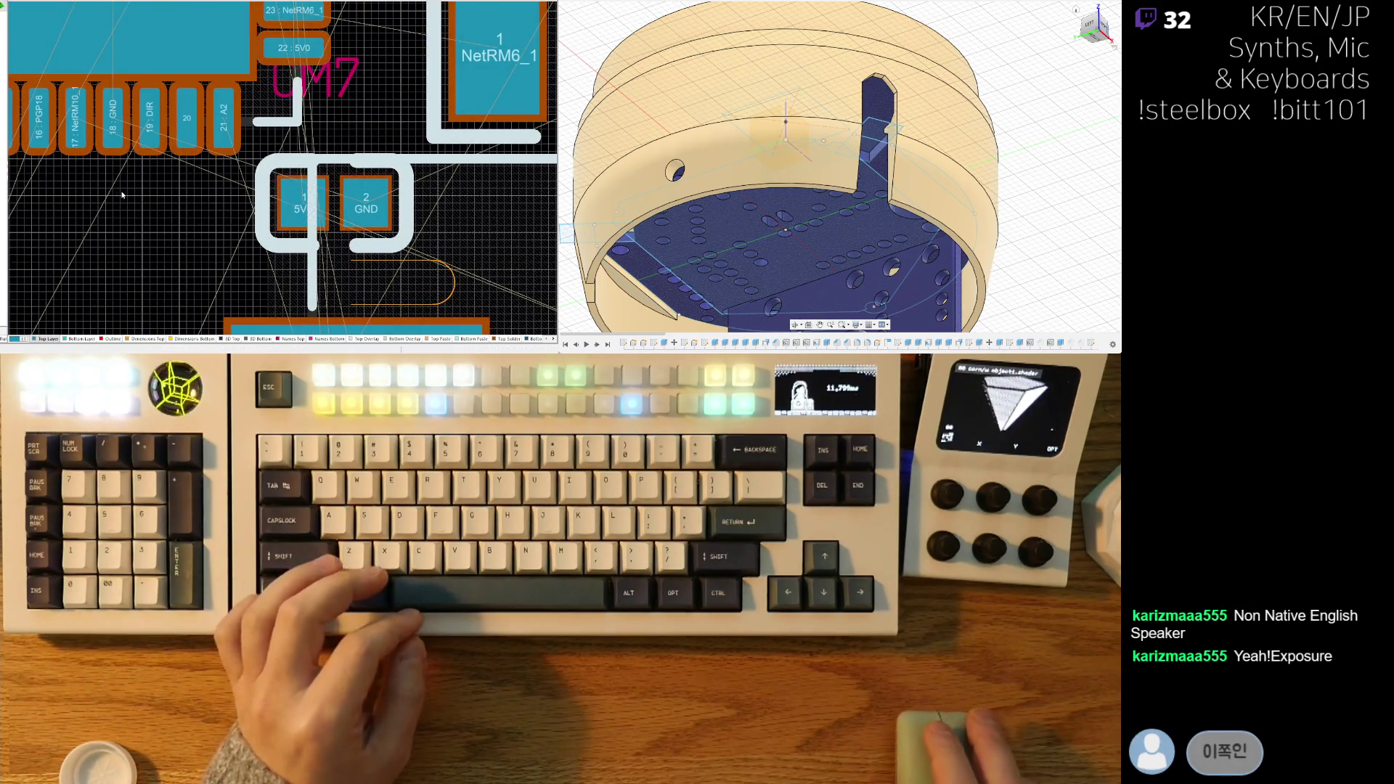
{"action": "scroll", "coordinate": [145, 210], "scroll_direction": "down", "scroll_amount": 3, "text": "ctrl"}
{"action": "scroll", "coordinate": [134, 226], "scroll_direction": "down", "scroll_amount": 1, "text": "ctrl"}
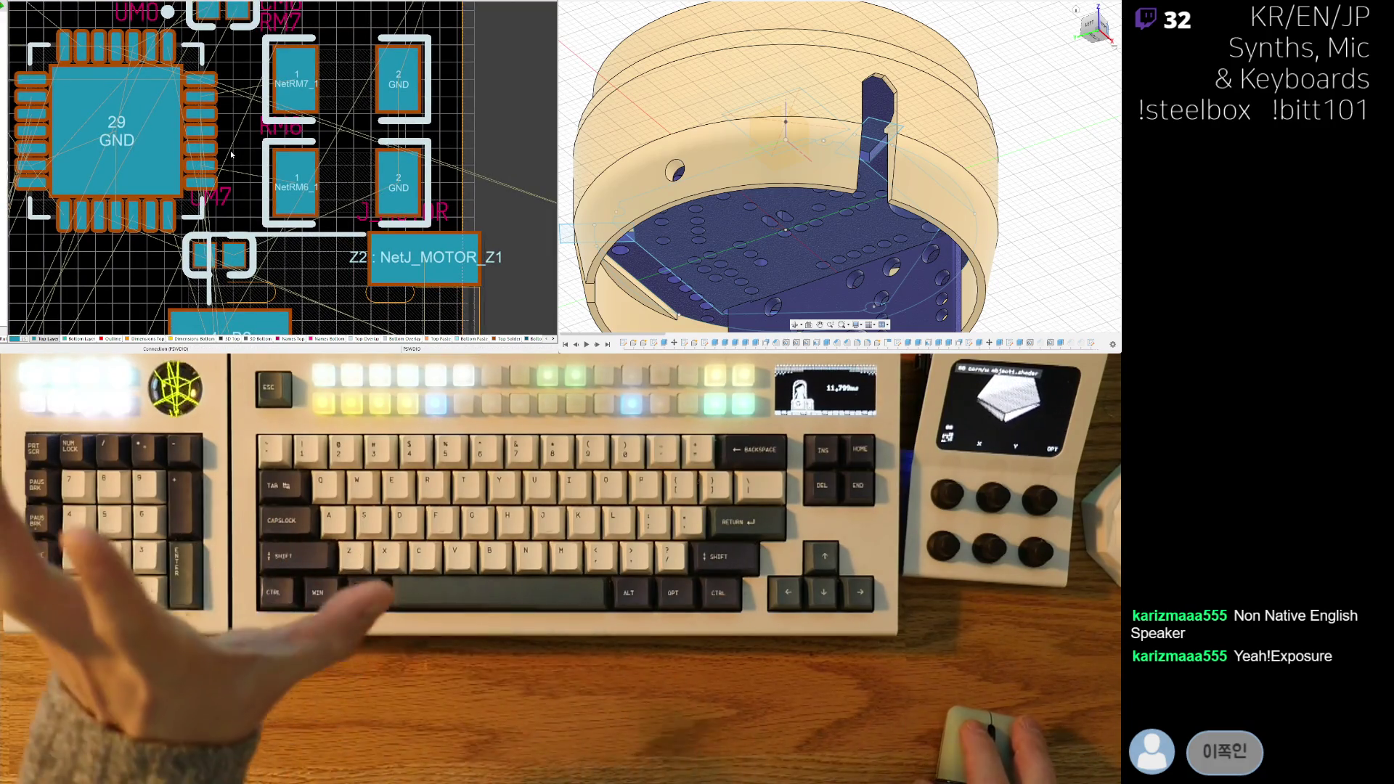
{"action": "right_click_drag", "start_coordinate": [276, 171], "coordinate": [302, 147]}
{"action": "scroll", "coordinate": [302, 147], "scroll_direction": "down", "scroll_amount": 2, "text": "ctrl"}
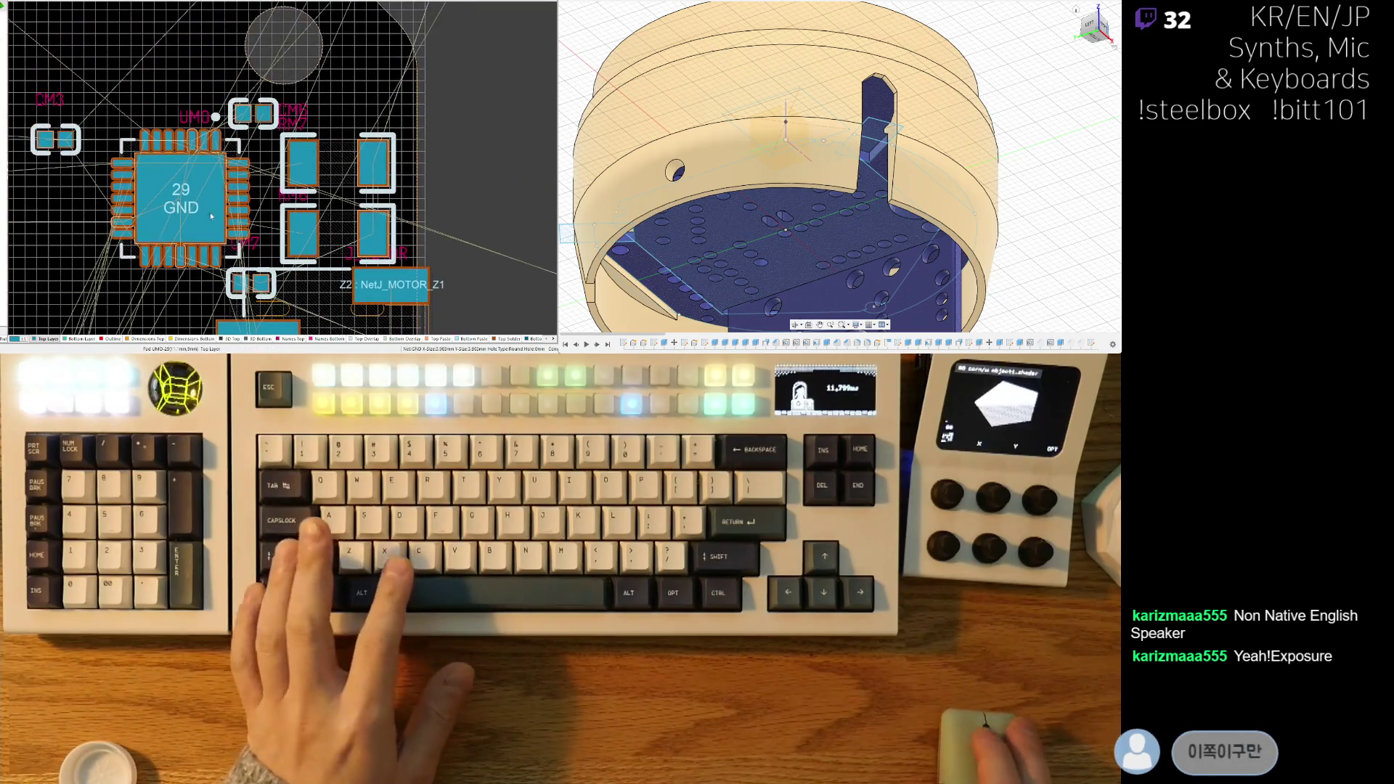
- Move the upper capacitor to the chip's lower left, pull RM7 and RM6 closer, nudge UM0 up
{"action": "mouse_move", "coordinate": [252, 121]}
{"action": "left_mouse_down"}
{"action": "mouse_move", "coordinate": [80, 199]}
{"action": "mouse_move", "coordinate": [69, 262]}
{"action": "left_mouse_up"}
{"action": "left_click_drag", "start_coordinate": [174, 196], "coordinate": [137, 177]}
{"action": "left_click_drag", "start_coordinate": [340, 167], "coordinate": [283, 138]}
{"action": "left_click_drag", "start_coordinate": [339, 233], "coordinate": [285, 212]}
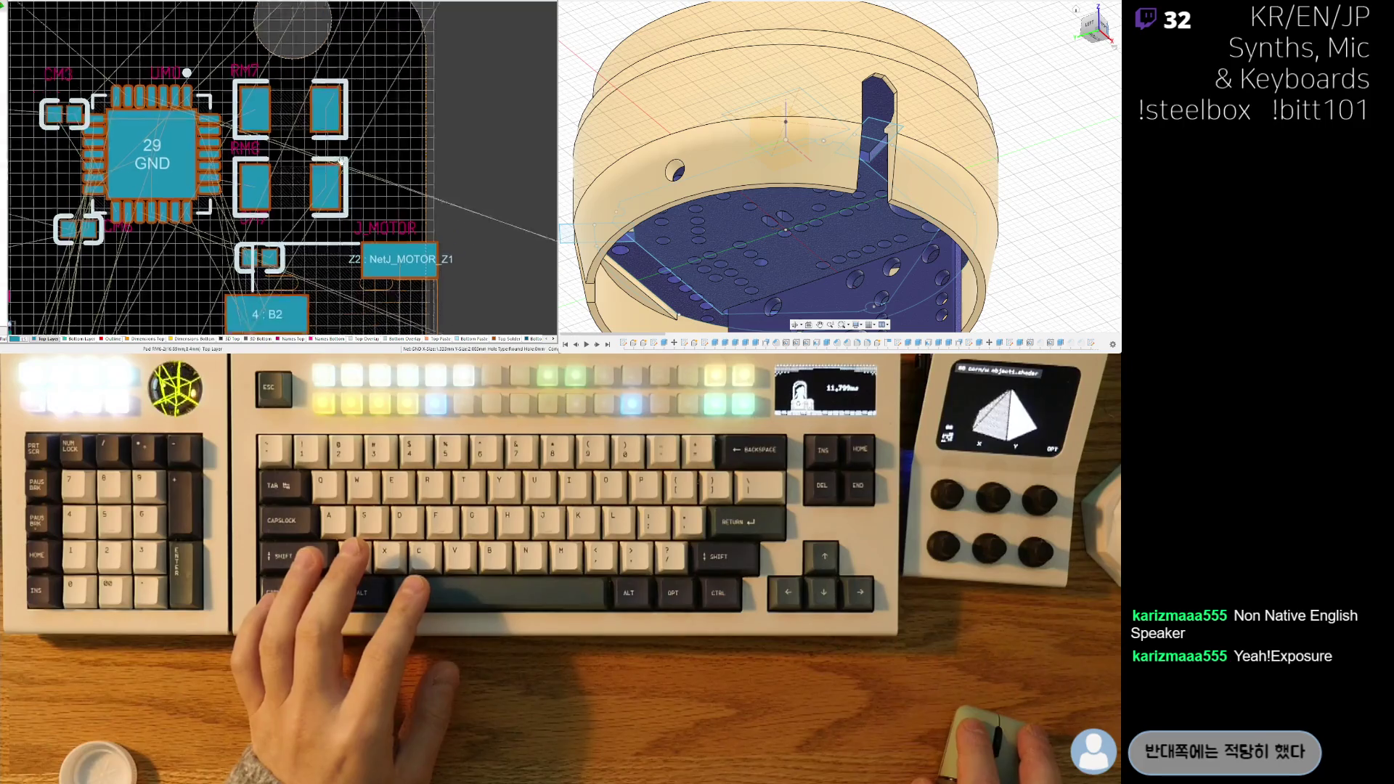
{"action": "right_click_drag", "start_coordinate": [141, 176], "coordinate": [159, 129]}
{"action": "left_click_drag", "start_coordinate": [159, 130], "coordinate": [161, 129]}
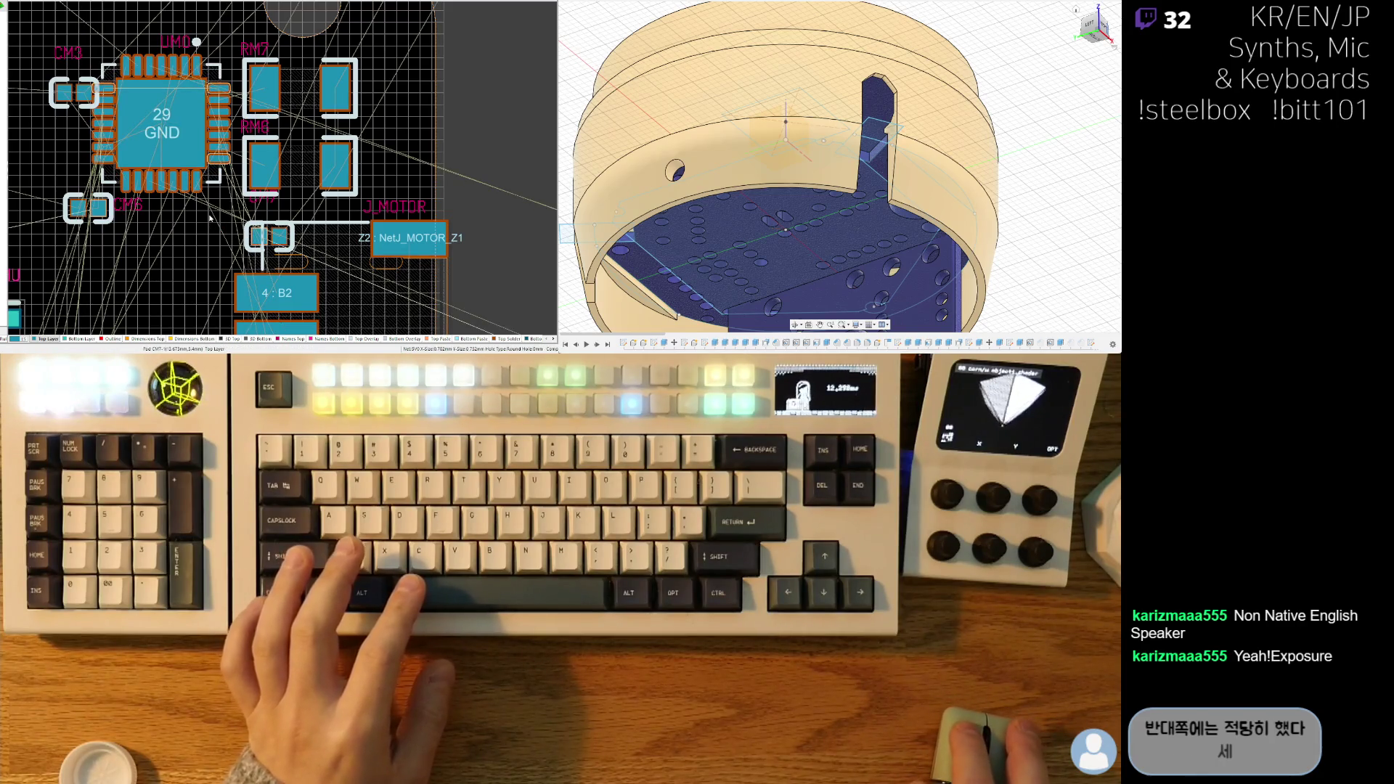
- Rotate CM7 90° to stand vertically below the chip and place CM6 beside it
{"action": "scroll", "coordinate": [195, 267], "scroll_direction": "up", "scroll_amount": 5, "text": "ctrl"}
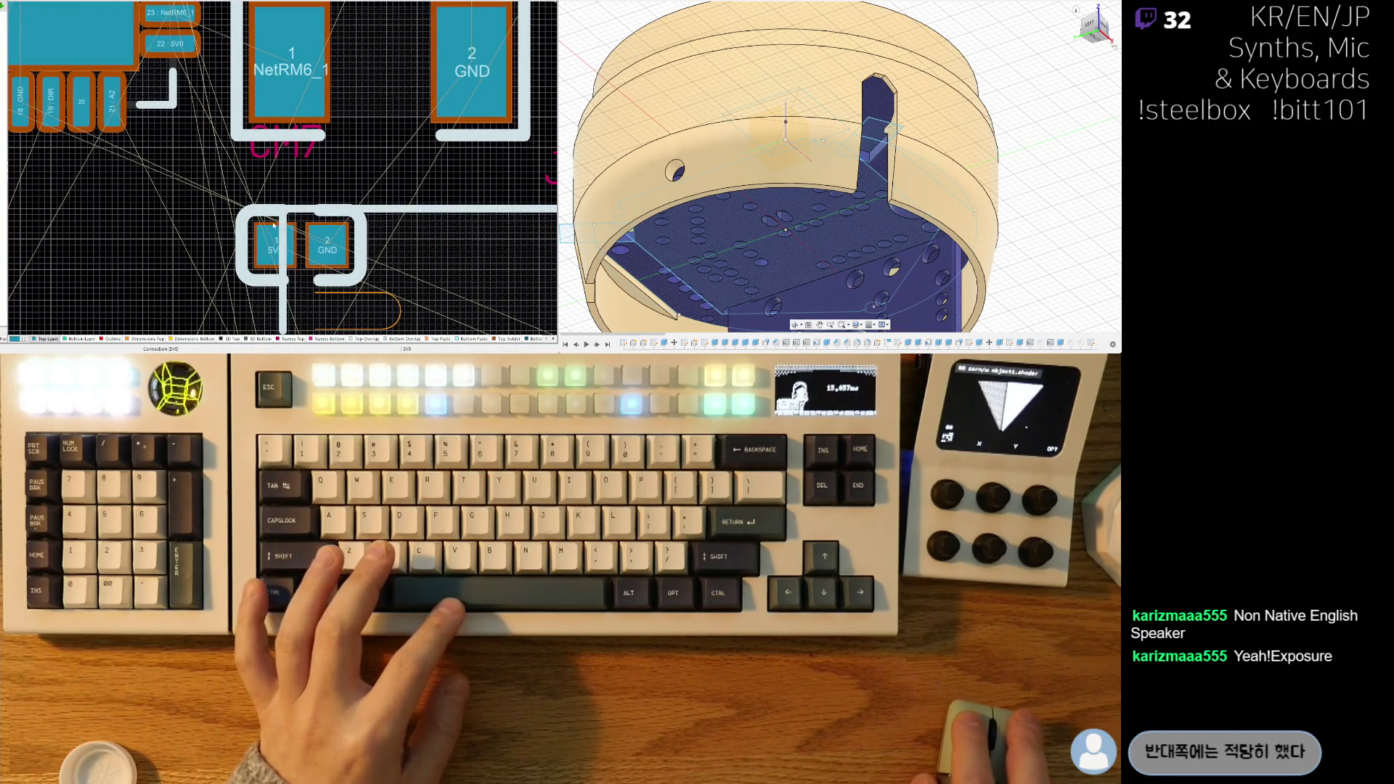
{"action": "key", "text": "space"}
{"action": "mouse_move", "coordinate": [275, 224]}
{"action": "left_mouse_down"}
{"action": "mouse_move", "coordinate": [145, 190]}
{"action": "mouse_move", "coordinate": [187, 174]}
{"action": "mouse_move", "coordinate": [191, 190]}
{"action": "left_mouse_up"}
{"action": "scroll", "coordinate": [253, 211], "scroll_direction": "down", "scroll_amount": 2, "text": "ctrl"}
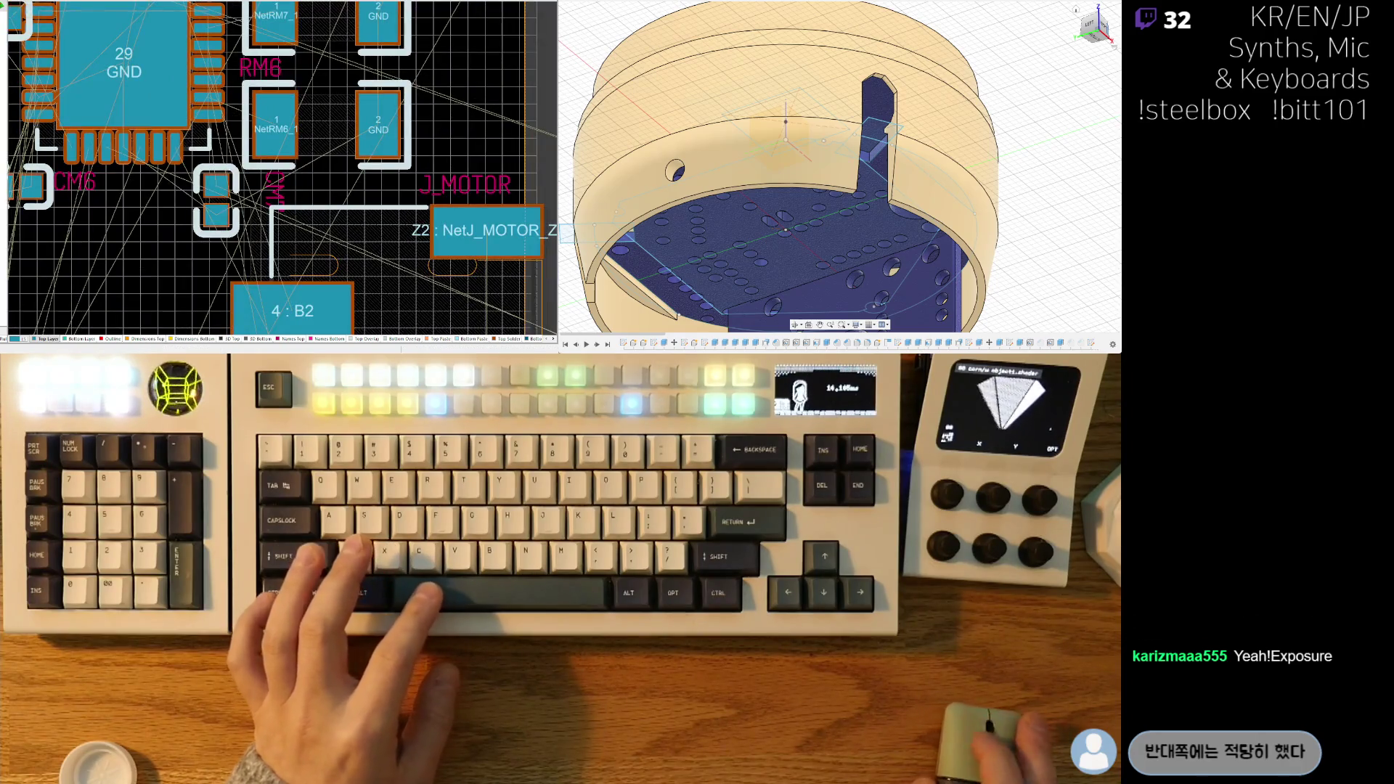
{"action": "mouse_move", "coordinate": [36, 189]}
{"action": "right_mouse_down"}
{"action": "mouse_move", "coordinate": [131, 190]}
{"action": "mouse_move", "coordinate": [215, 224]}
{"action": "mouse_move", "coordinate": [209, 274]}
{"action": "mouse_move", "coordinate": [209, 234]}
{"action": "right_mouse_up"}
{"action": "left_click_drag", "start_coordinate": [210, 235], "coordinate": [381, 245]}
{"action": "scroll", "coordinate": [305, 232], "scroll_direction": "up", "scroll_amount": 3, "text": "ctrl"}
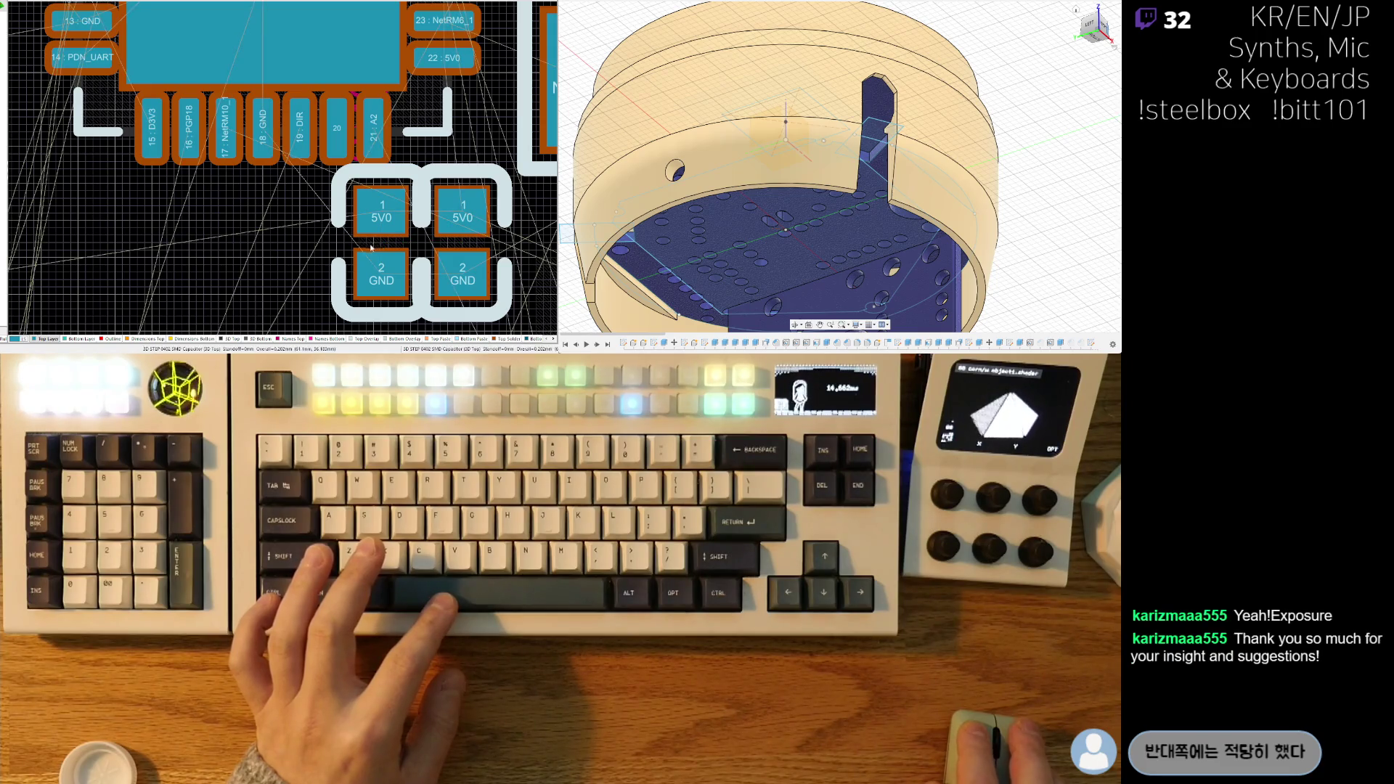
- Reposition the right 5V0/GND capacitor and check the selection of both capacitors
{"action": "scroll", "coordinate": [316, 289], "scroll_direction": "down", "scroll_amount": 2, "text": "ctrl"}
{"action": "right_click_drag", "start_coordinate": [316, 288], "coordinate": [273, 234]}
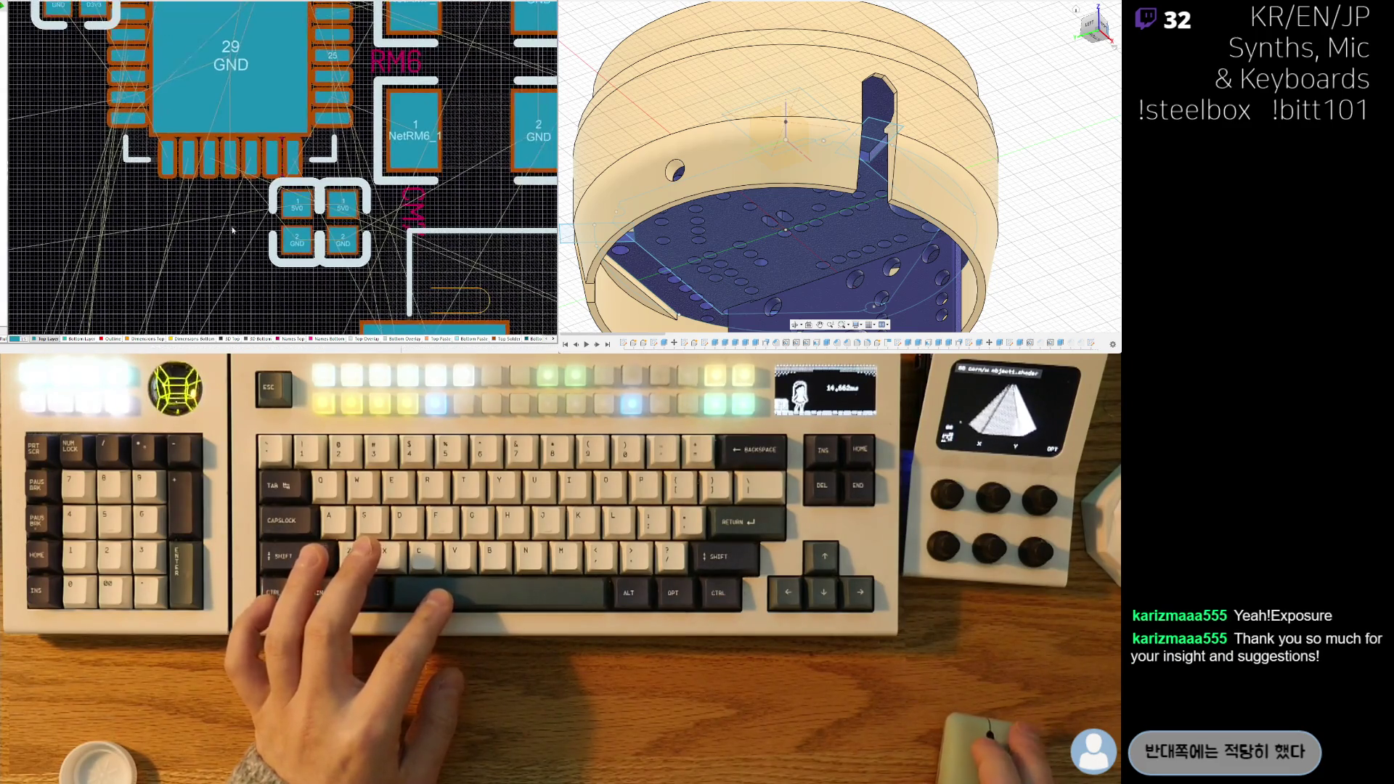
{"action": "mouse_move", "coordinate": [342, 224]}
{"action": "left_mouse_down"}
{"action": "mouse_move", "coordinate": [368, 233]}
{"action": "mouse_move", "coordinate": [318, 231]}
{"action": "left_mouse_up"}
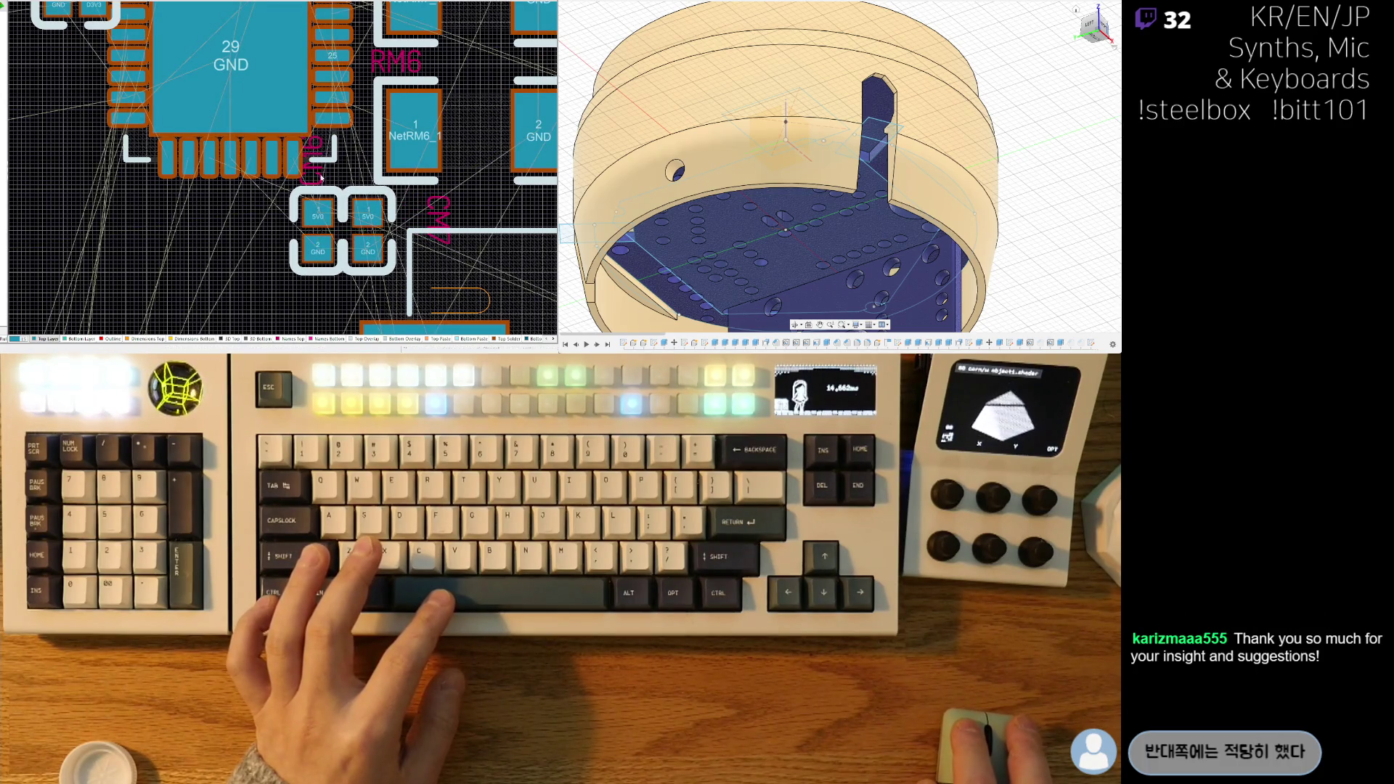
{"action": "left_click", "coordinate": [312, 187]}
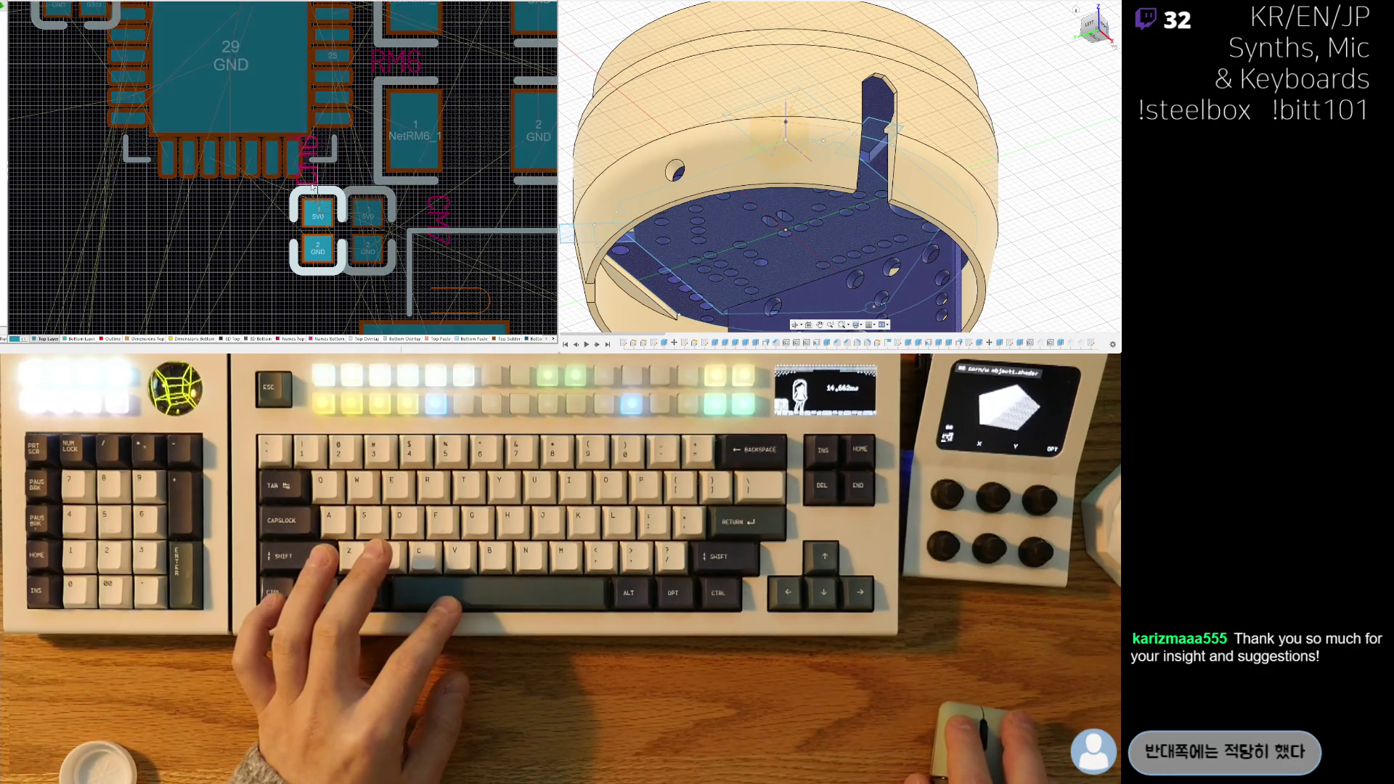
{"action": "left_click", "coordinate": [446, 210]}
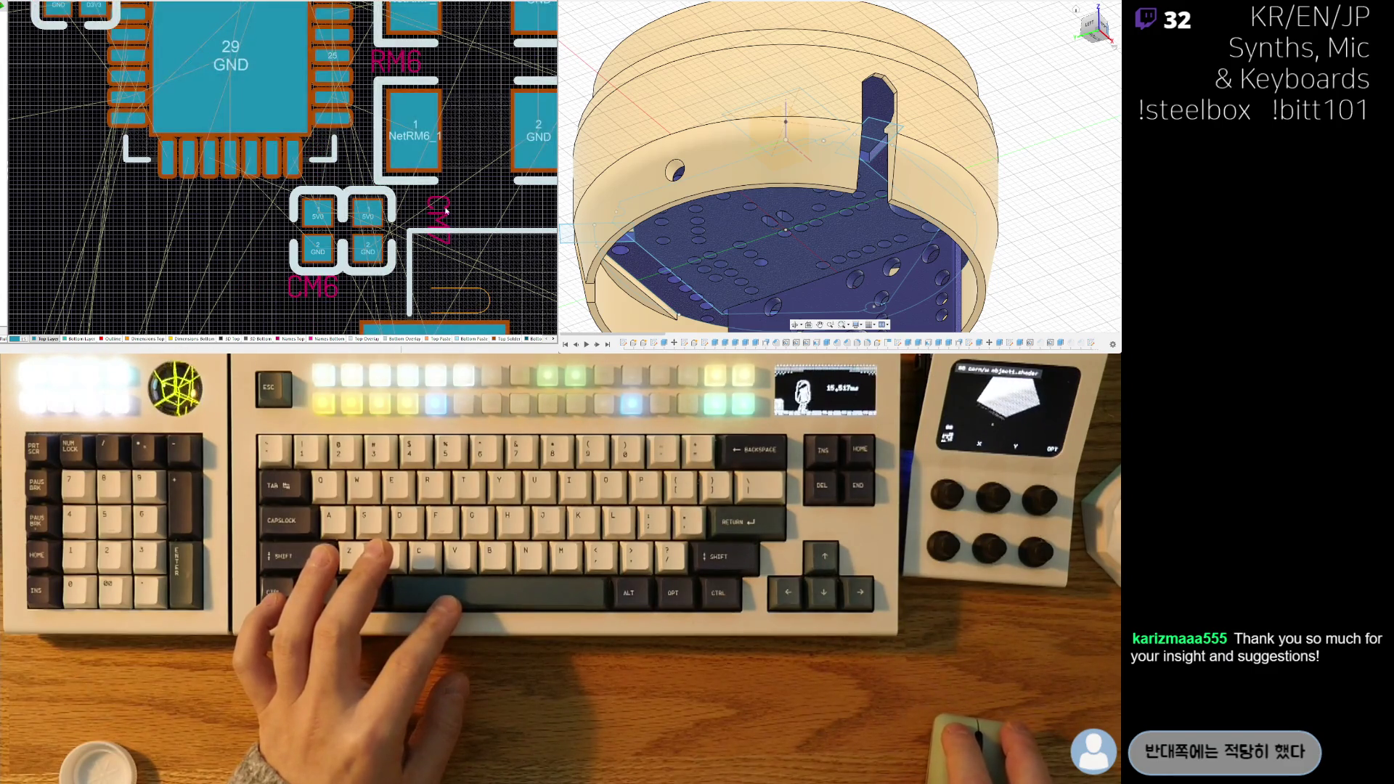
{"action": "left_click", "coordinate": [347, 223]}
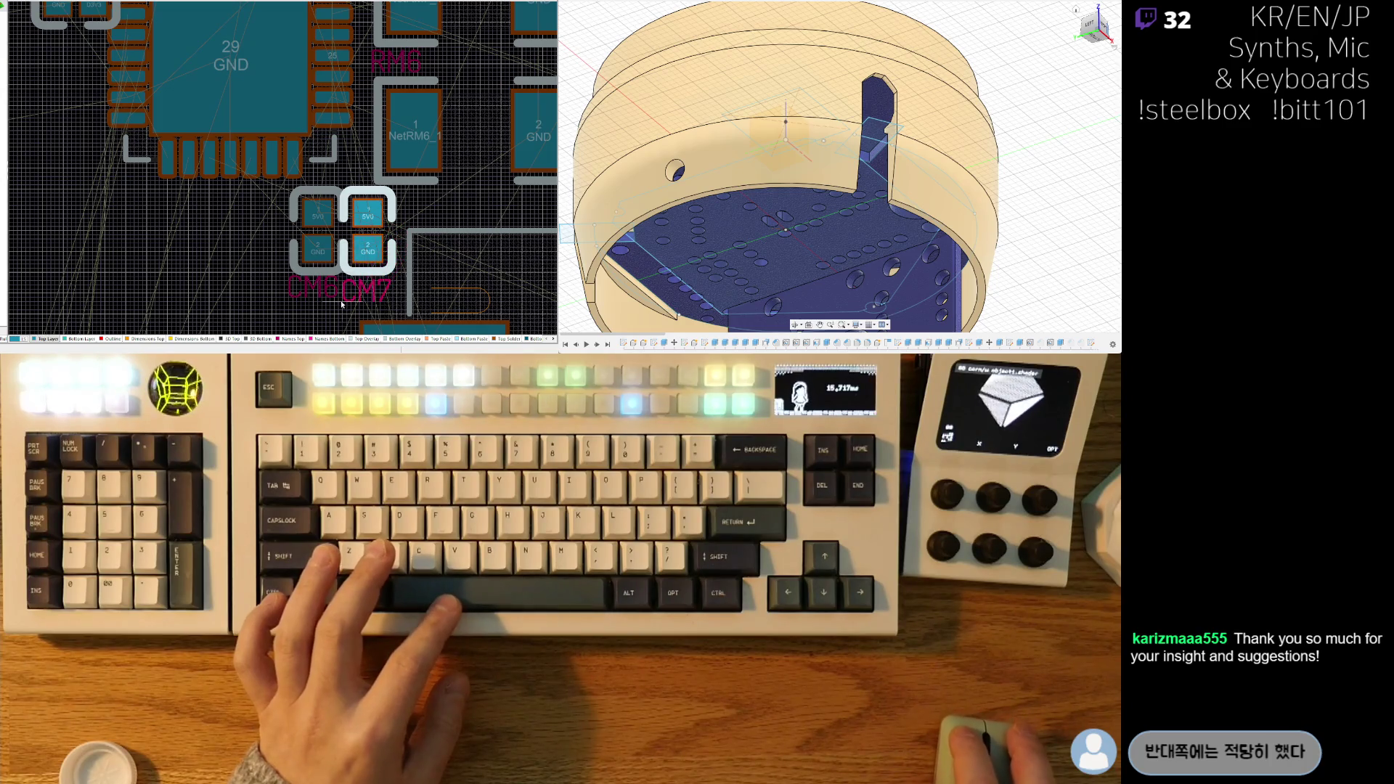
{"action": "left_click", "coordinate": [344, 301]}
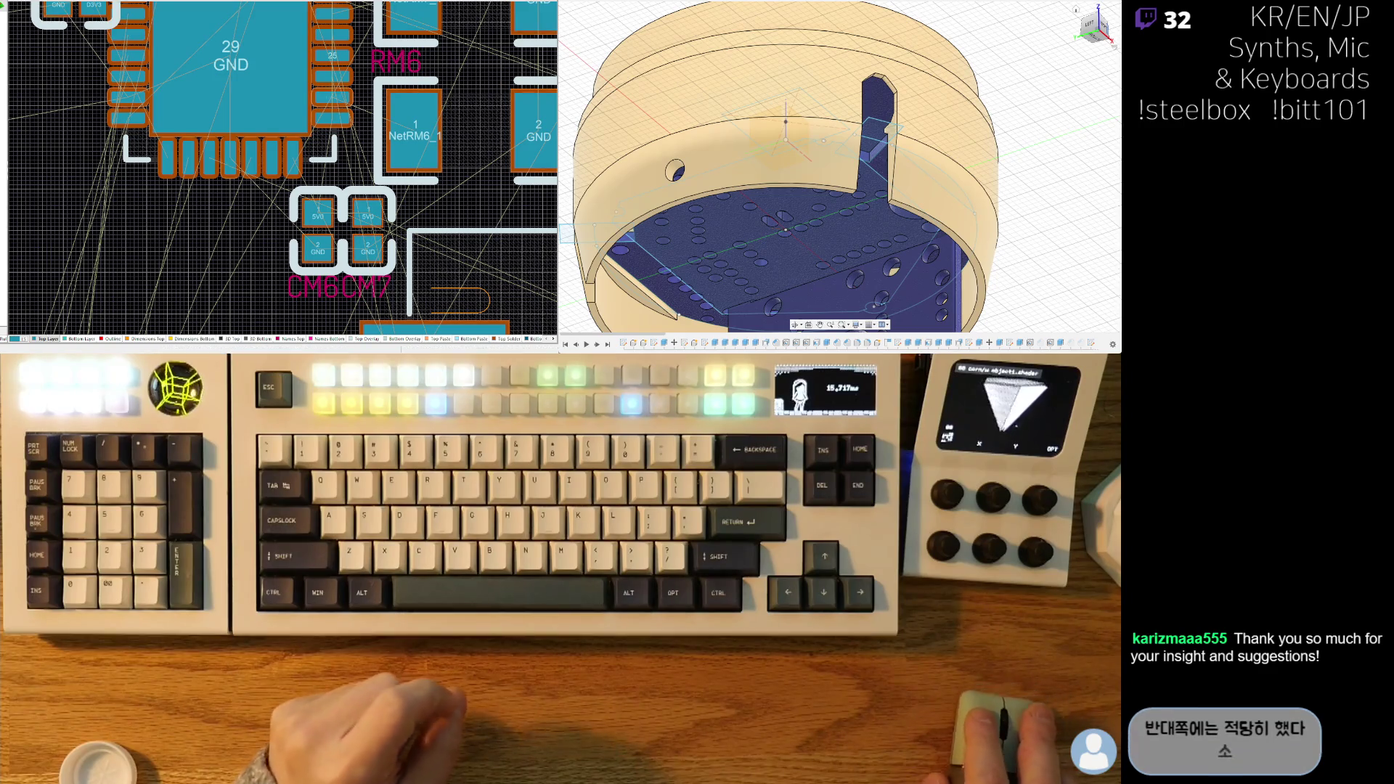
- Shift the CM7 designator right so it clears the CM6 label
{"action": "scroll", "coordinate": [267, 278], "scroll_direction": "up", "scroll_amount": 2, "text": "ctrl"}
{"action": "left_click_drag", "start_coordinate": [335, 291], "coordinate": [342, 291]}
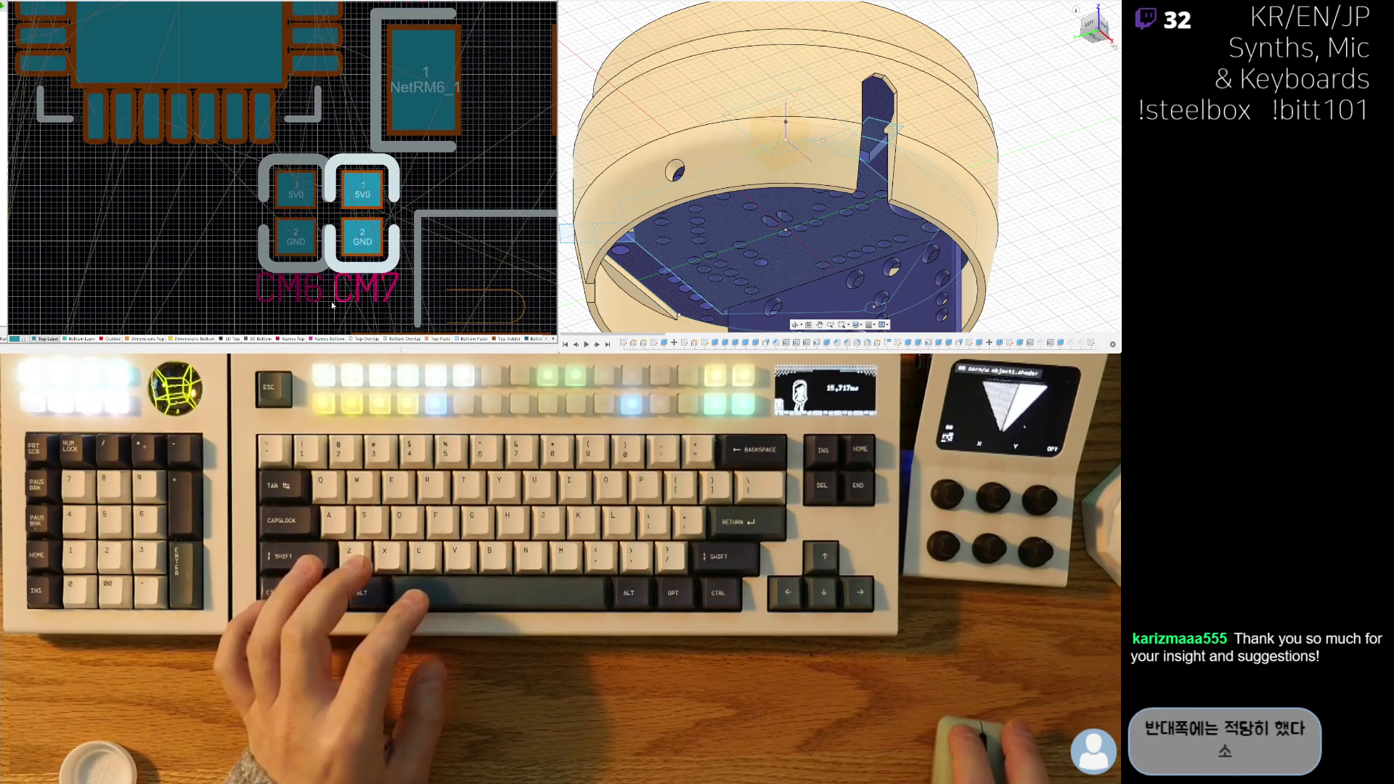
{"action": "left_click", "coordinate": [259, 305]}
{"action": "scroll", "coordinate": [260, 305], "scroll_direction": "down", "scroll_amount": 4, "text": "ctrl"}
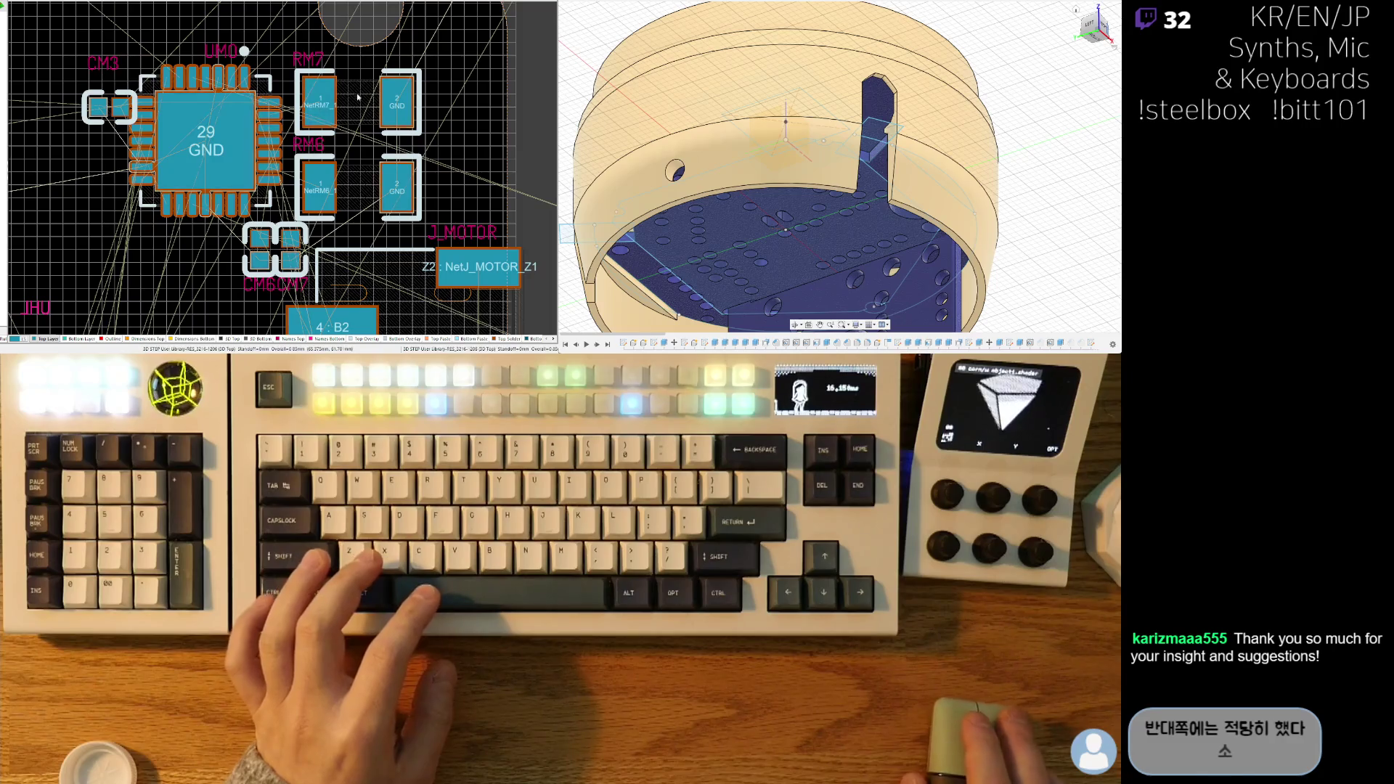
- Move RM7 up toward the chip and nudge RM6 slightly down
{"action": "scroll", "coordinate": [357, 96], "scroll_direction": "up", "scroll_amount": 3, "text": "ctrl"}
{"action": "left_click_drag", "start_coordinate": [337, 134], "coordinate": [350, 109]}
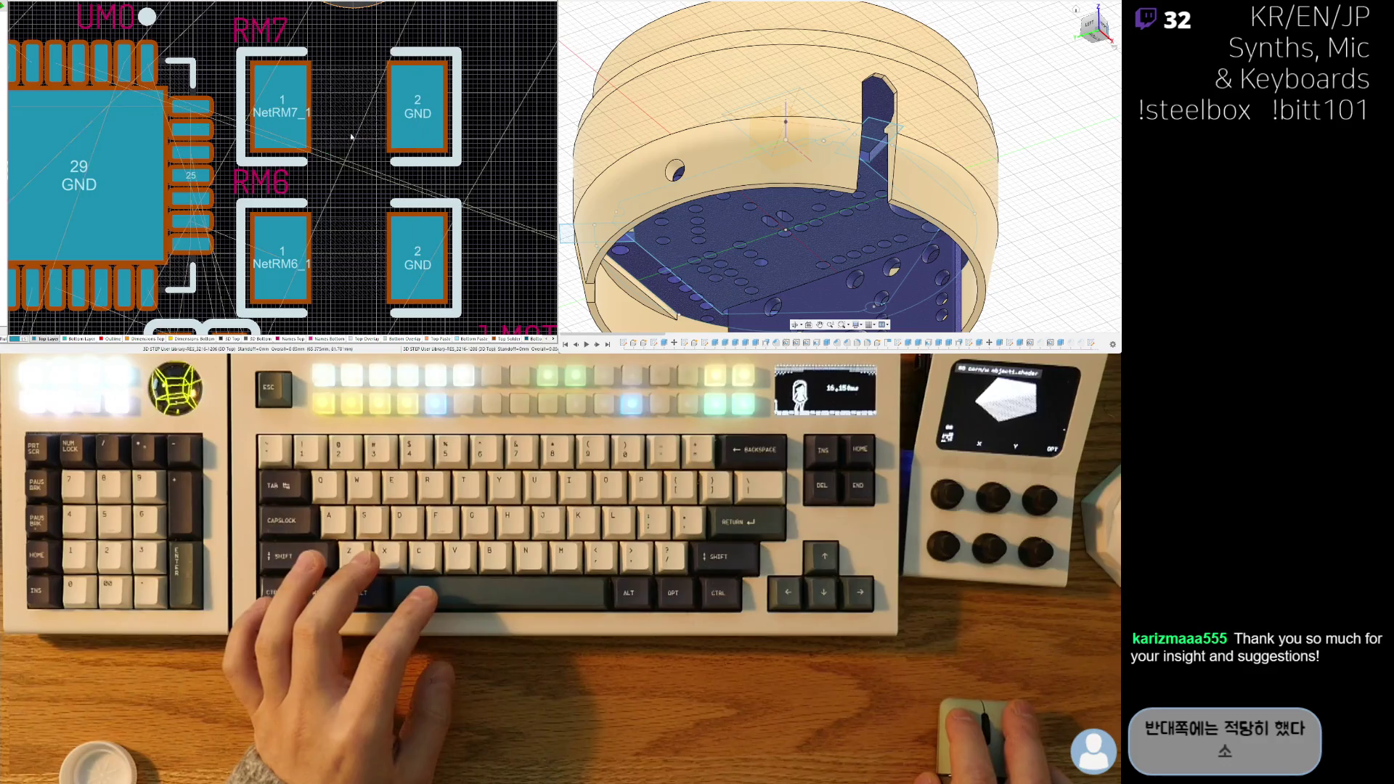
{"action": "scroll", "coordinate": [351, 257], "scroll_direction": "up", "scroll_amount": 1, "text": "ctrl"}
{"action": "left_click_drag", "start_coordinate": [331, 234], "coordinate": [331, 239]}
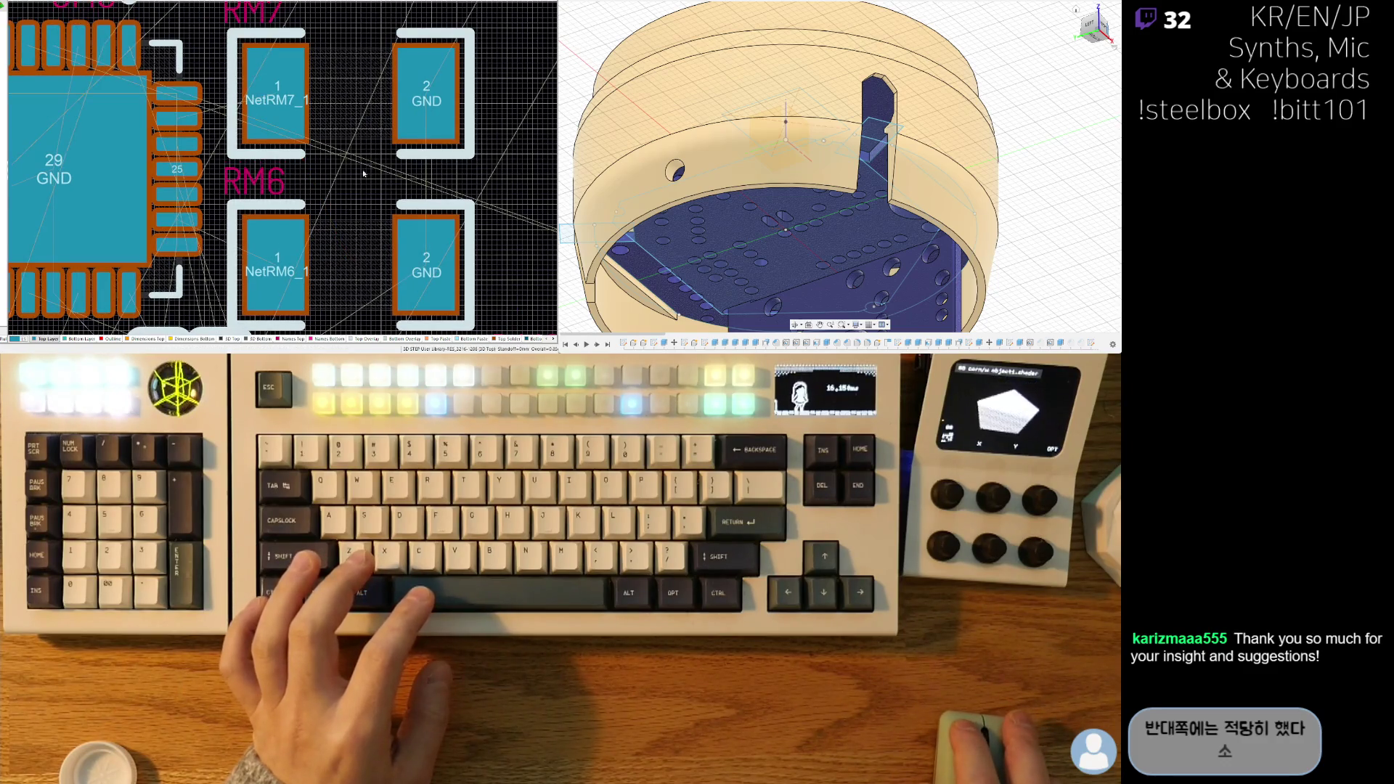
{"action": "scroll", "coordinate": [365, 146], "scroll_direction": "down", "scroll_amount": 3, "text": "ctrl"}
{"action": "scroll", "coordinate": [161, 146], "scroll_direction": "up", "scroll_amount": 1, "text": "ctrl"}
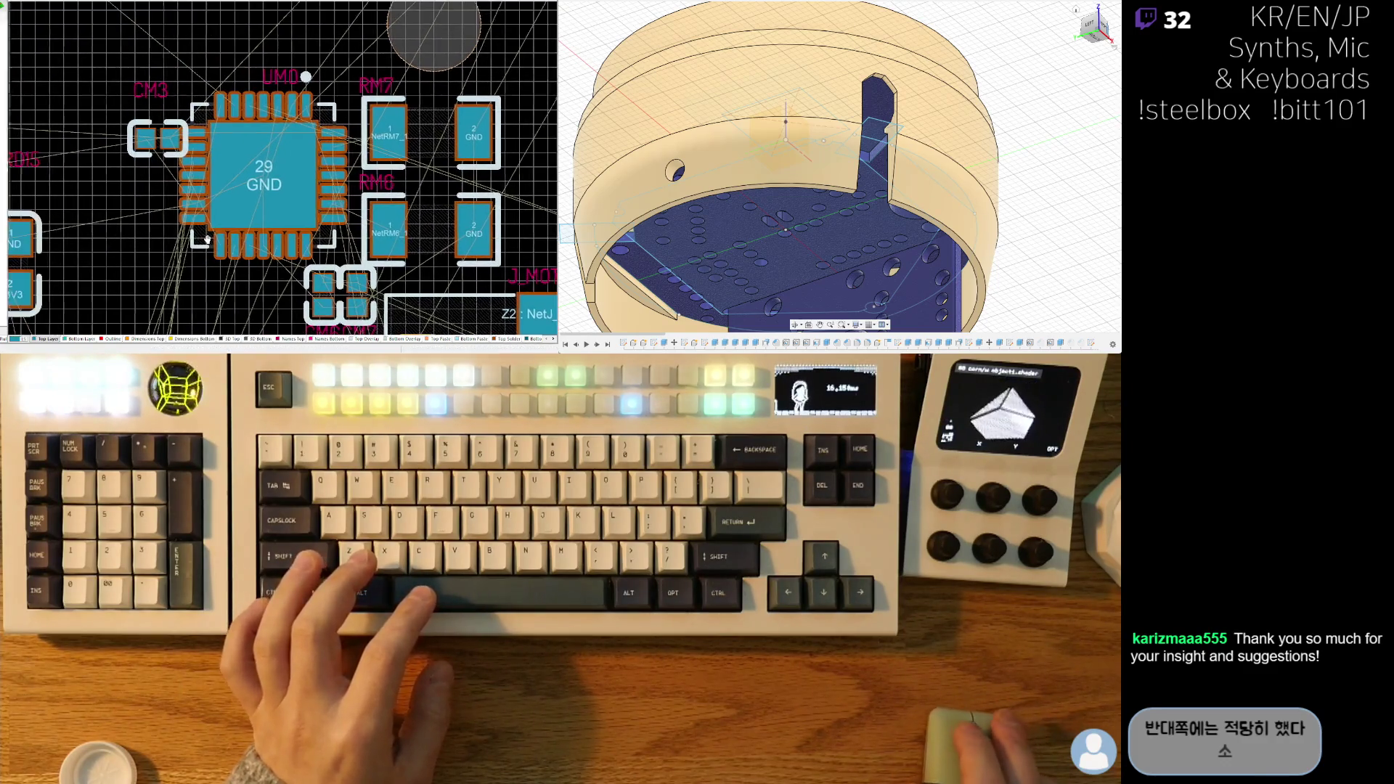
- Place capacitor CM3 against the chip's D3V3 and GND pins
{"action": "mouse_move", "coordinate": [160, 147]}
{"action": "left_mouse_down"}
{"action": "mouse_move", "coordinate": [133, 159]}
{"action": "mouse_move", "coordinate": [175, 256]}
{"action": "mouse_move", "coordinate": [254, 303]}
{"action": "left_mouse_up"}
{"action": "scroll", "coordinate": [254, 303], "scroll_direction": "up", "scroll_amount": 5, "text": "ctrl"}
{"action": "left_click_drag", "start_coordinate": [278, 236], "coordinate": [232, 195]}
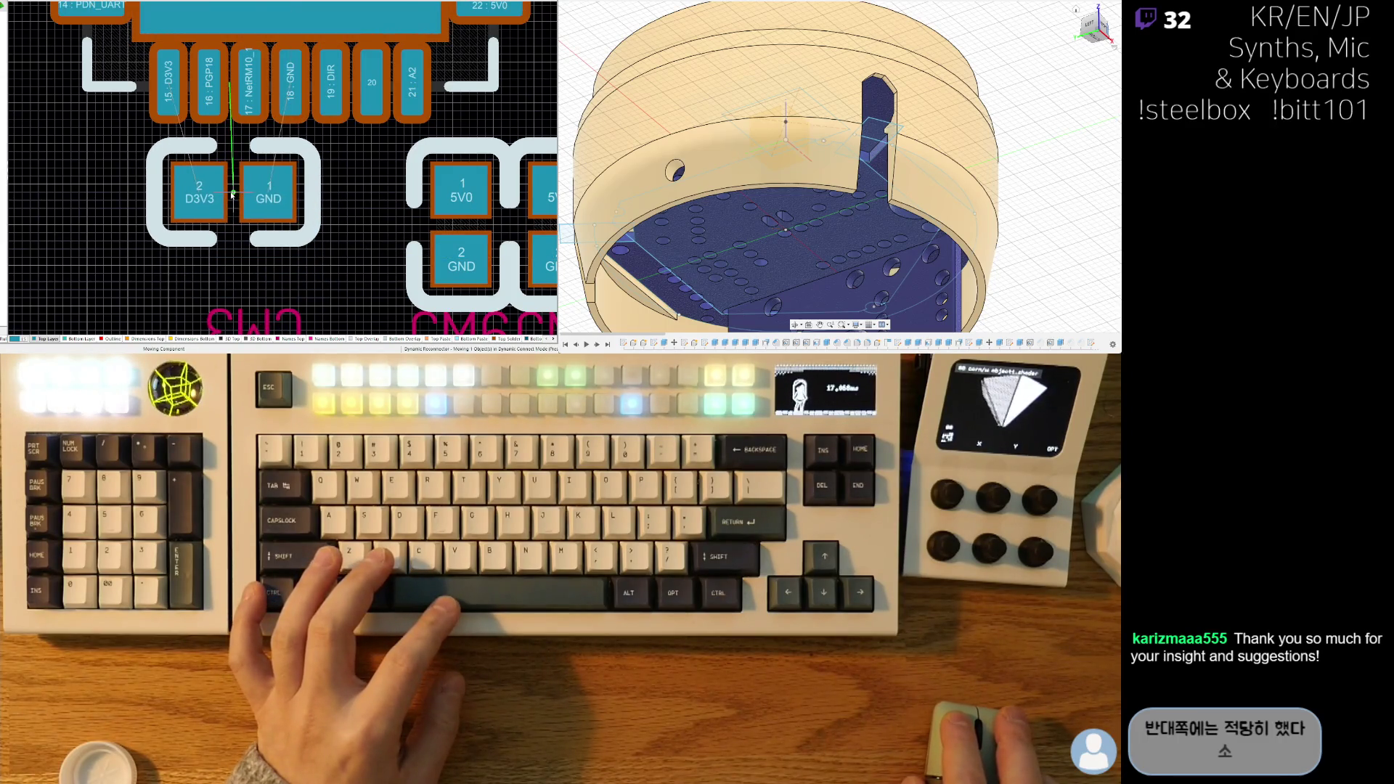
{"action": "scroll", "coordinate": [241, 230], "scroll_direction": "down", "scroll_amount": 3, "text": "ctrl"}
- Rotate the CM3 designator to stand vertically
{"action": "left_click_drag", "start_coordinate": [248, 268], "coordinate": [260, 249]}
{"action": "key", "text": "space"}
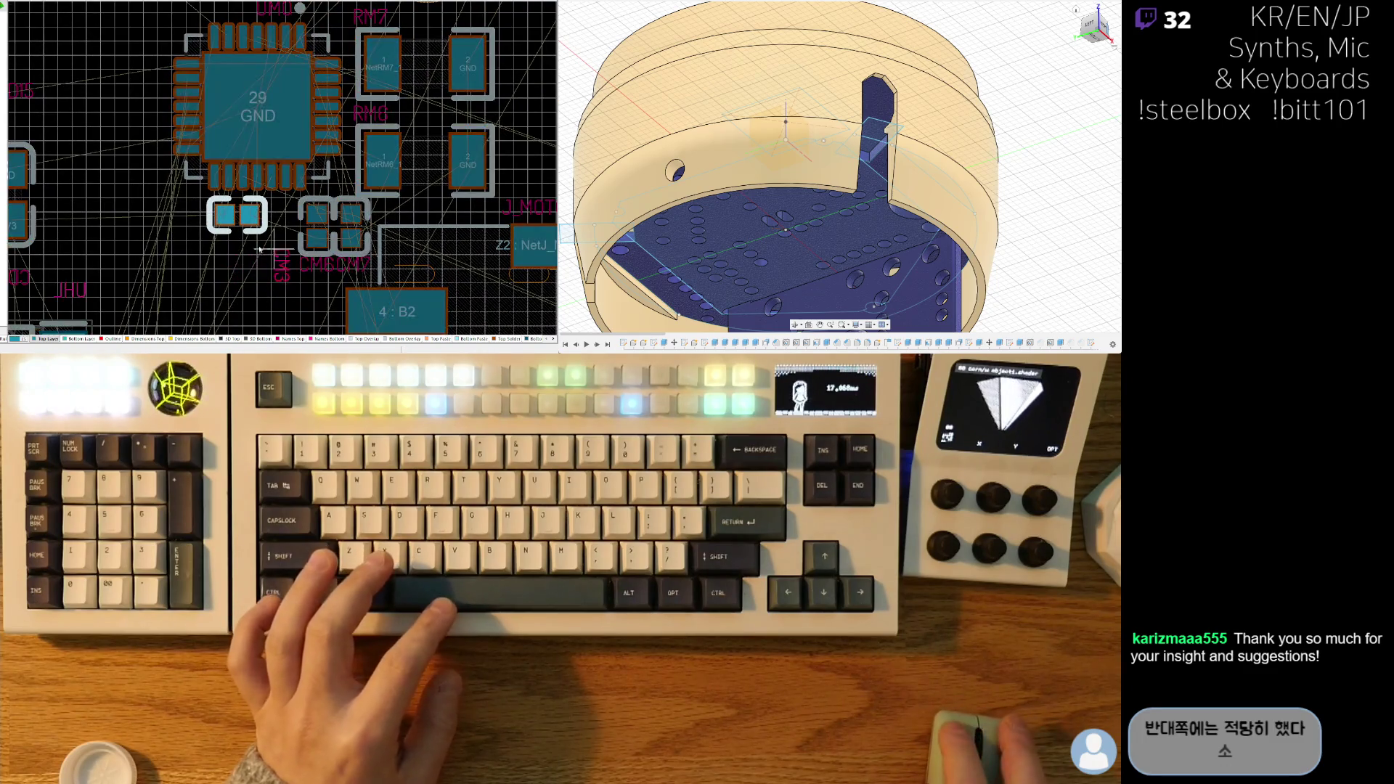
{"action": "scroll", "coordinate": [217, 252], "scroll_direction": "down", "scroll_amount": 3, "text": "ctrl"}
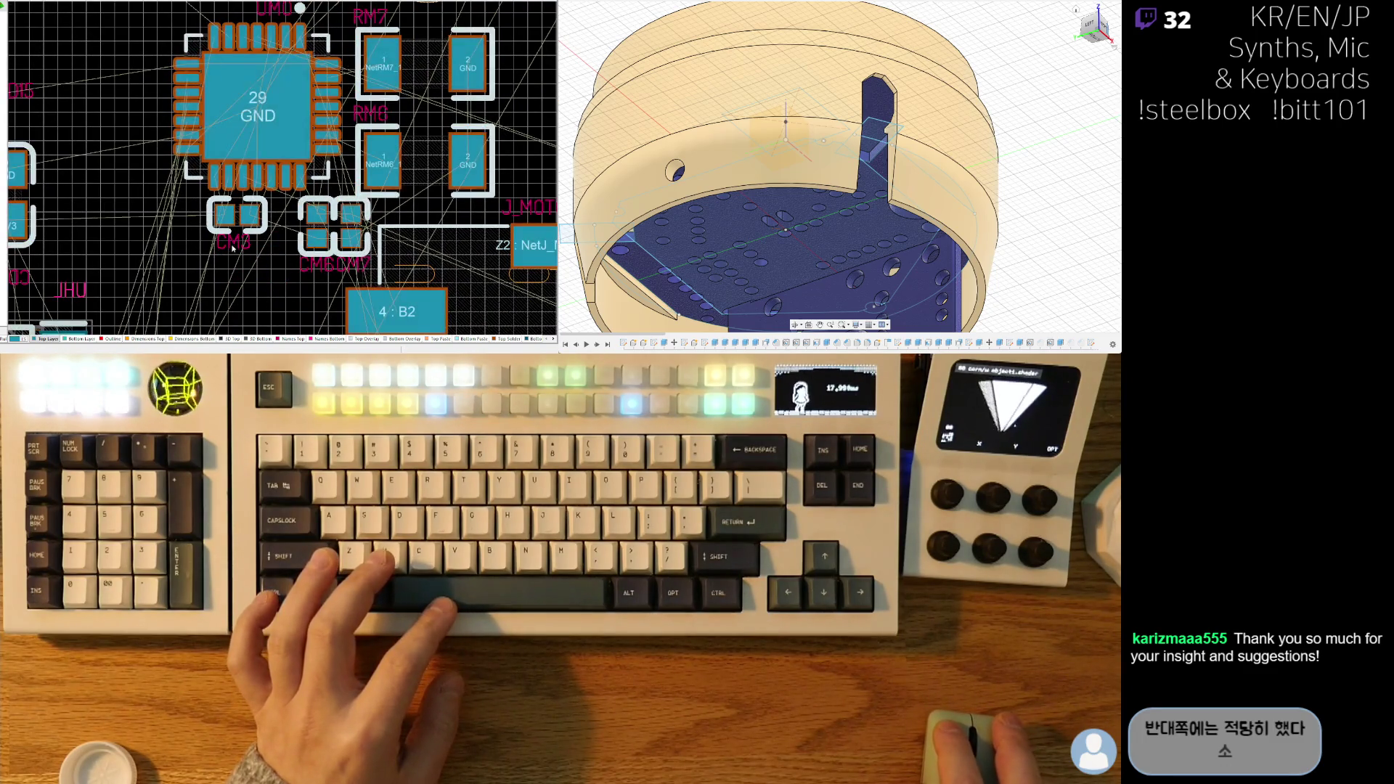
{"action": "right_click_drag", "start_coordinate": [191, 220], "coordinate": [192, 253]}
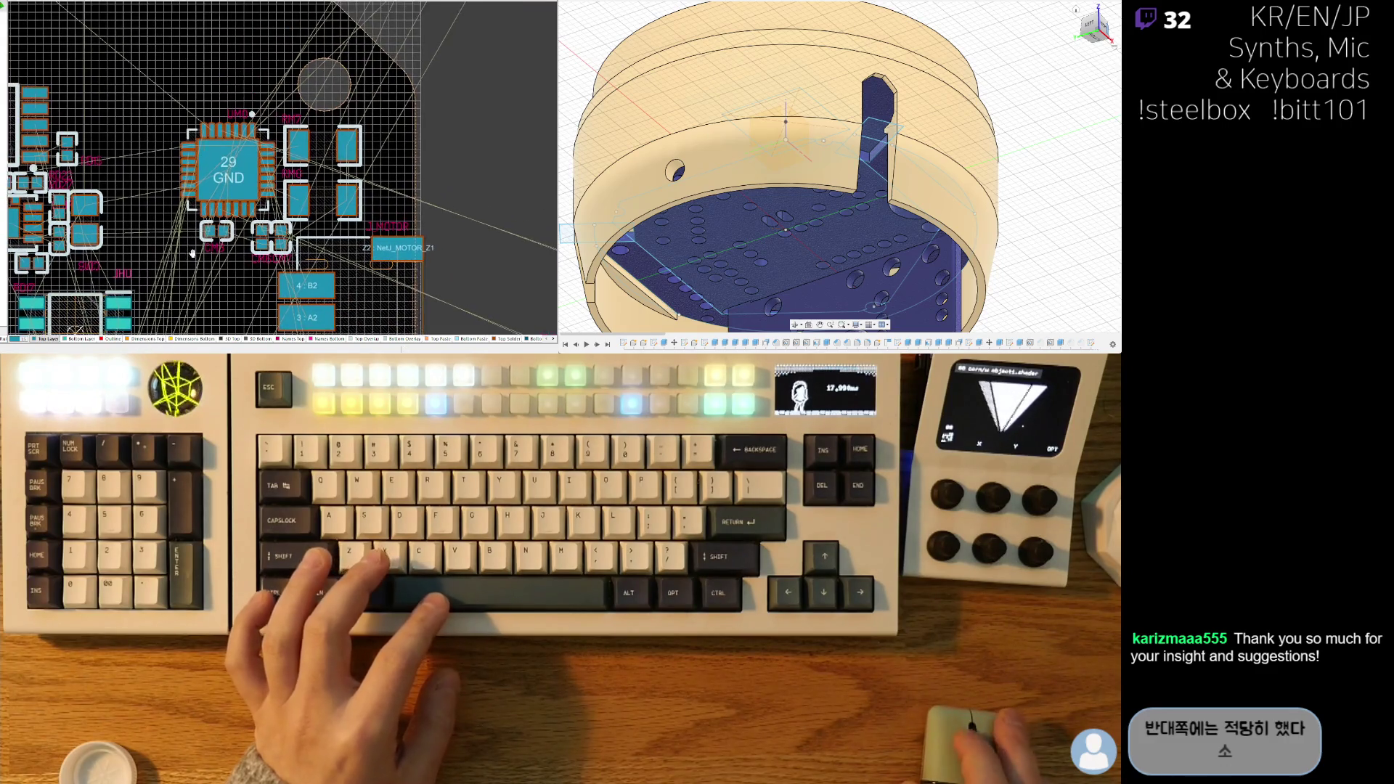
{"action": "scroll", "coordinate": [222, 205], "scroll_direction": "down", "scroll_amount": 3, "text": "ctrl"}
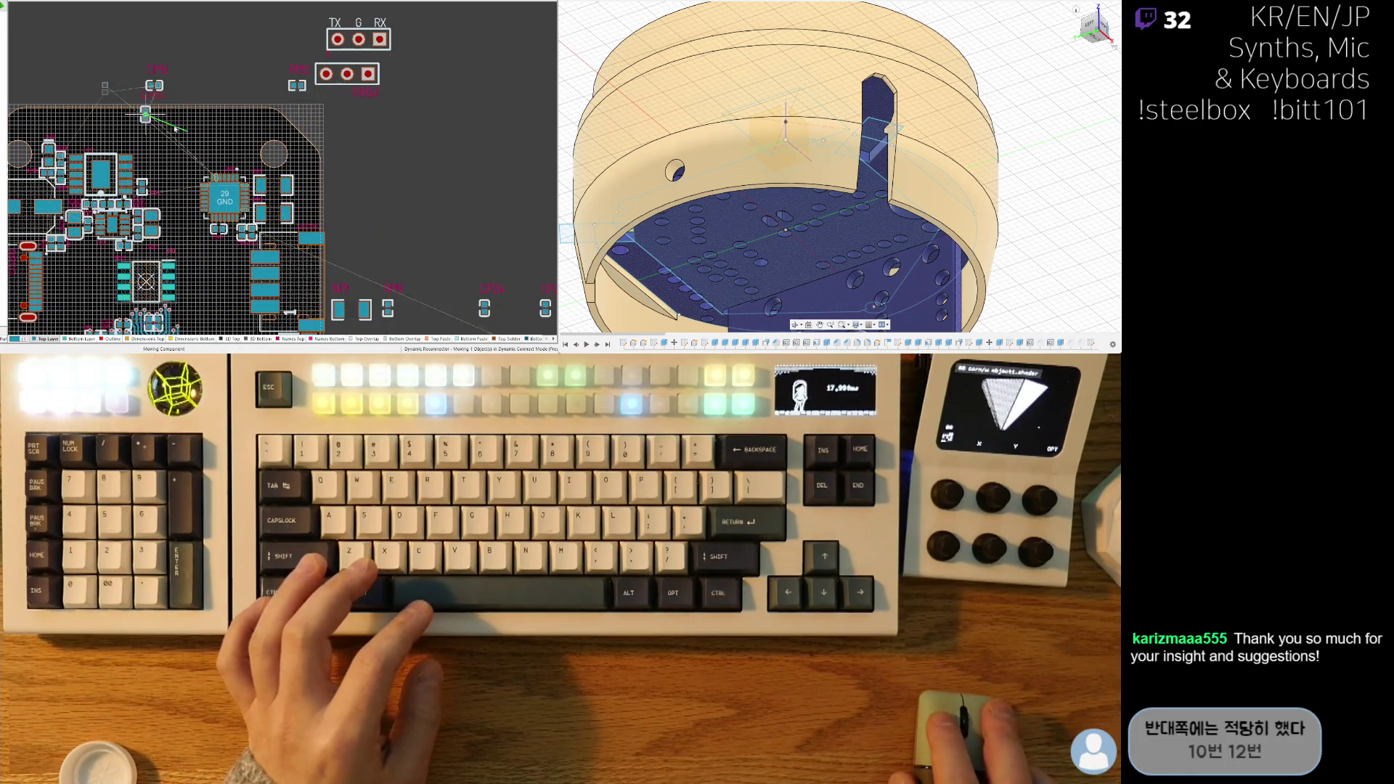
- Carry RH12 from the loose parts onto the board and settle it below the GND chip beside JHU
{"action": "mouse_move", "coordinate": [536, 314]}
{"action": "right_mouse_down"}
{"action": "mouse_move", "coordinate": [463, 285]}
{"action": "mouse_move", "coordinate": [374, 171]}
{"action": "right_mouse_up"}
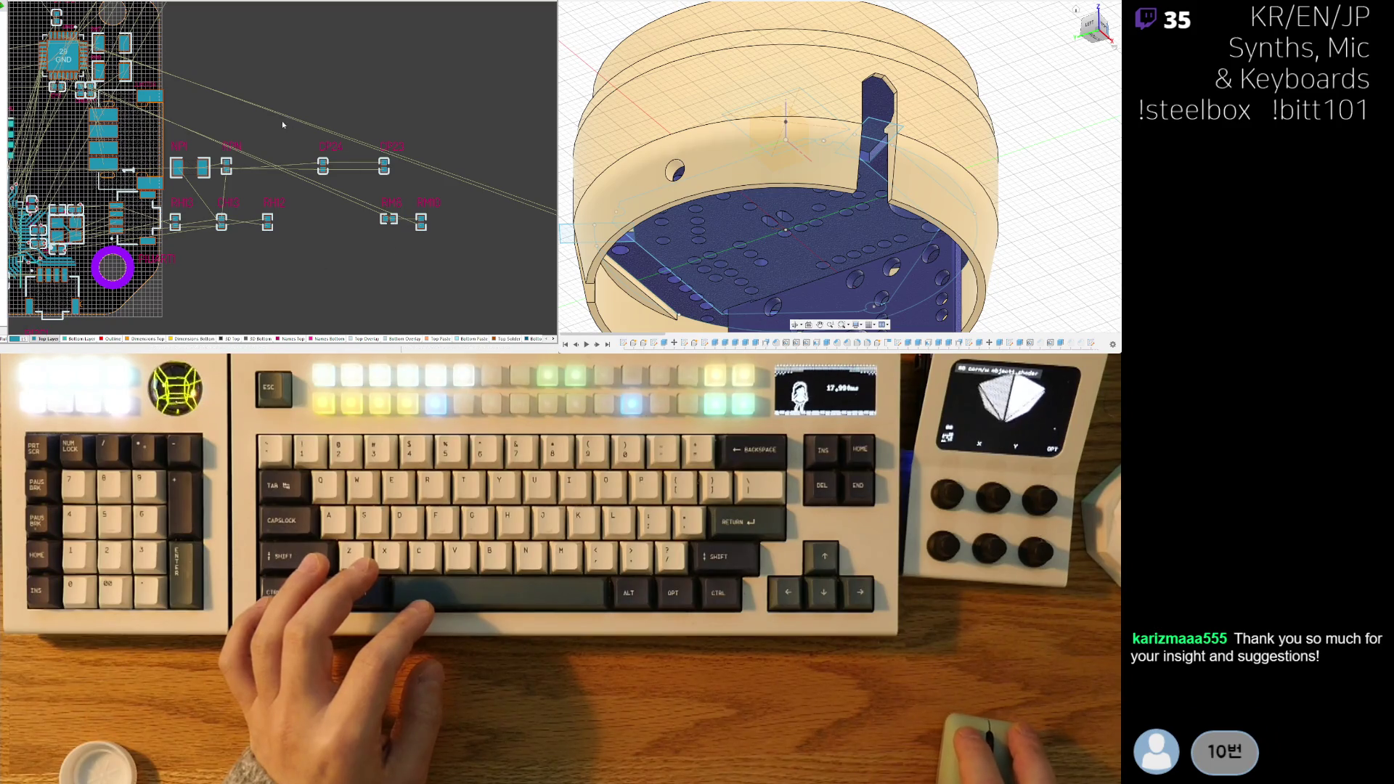
{"action": "left_click_drag", "start_coordinate": [271, 226], "coordinate": [176, 58]}
{"action": "scroll", "coordinate": [188, 78], "scroll_direction": "up", "scroll_amount": 3, "text": "ctrl"}
{"action": "mouse_move", "coordinate": [286, 117]}
{"action": "left_mouse_down"}
{"action": "mouse_move", "coordinate": [161, 191]}
{"action": "mouse_move", "coordinate": [165, 203]}
{"action": "mouse_move", "coordinate": [167, 180]}
{"action": "left_mouse_up"}
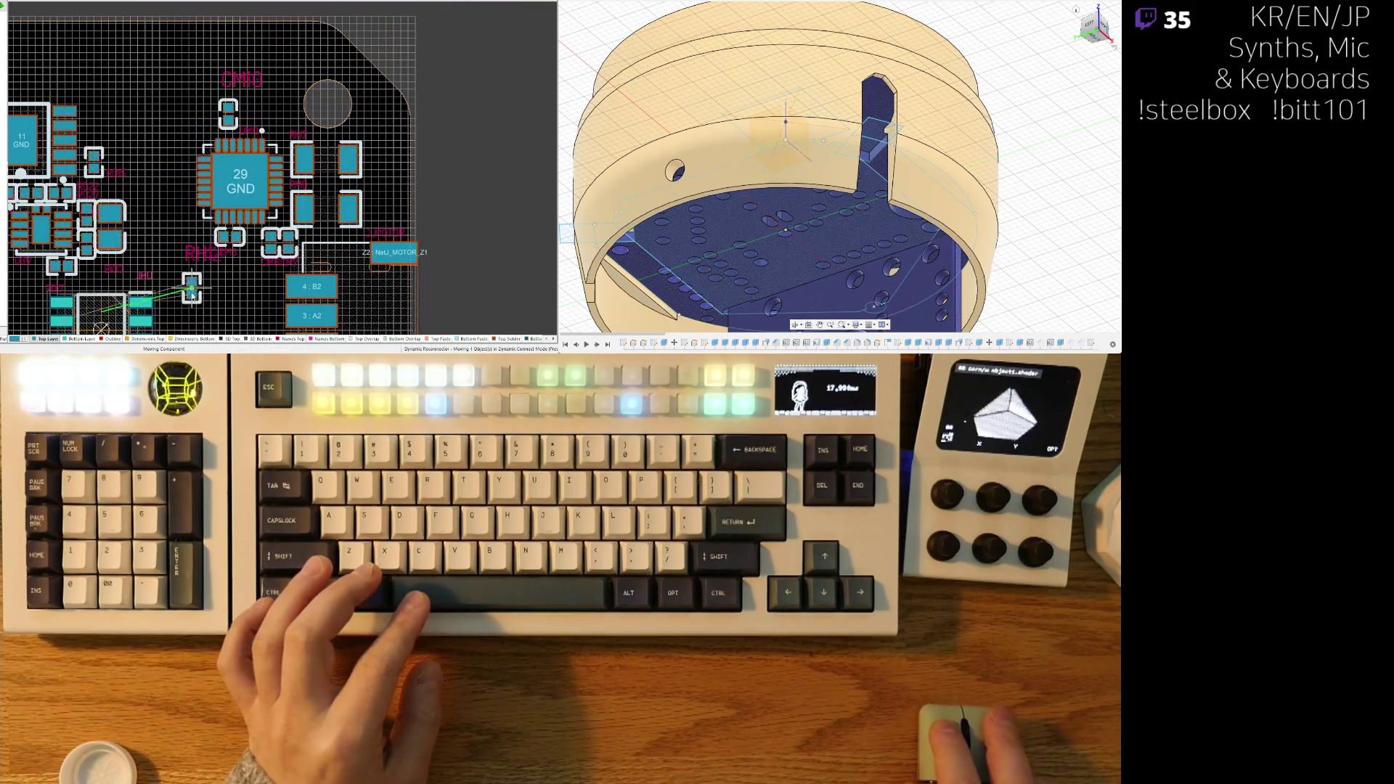
{"action": "left_click_drag", "start_coordinate": [191, 291], "coordinate": [193, 299]}
{"action": "right_click_drag", "start_coordinate": [193, 299], "coordinate": [216, 254]}
{"action": "left_click_drag", "start_coordinate": [208, 212], "coordinate": [166, 230]}
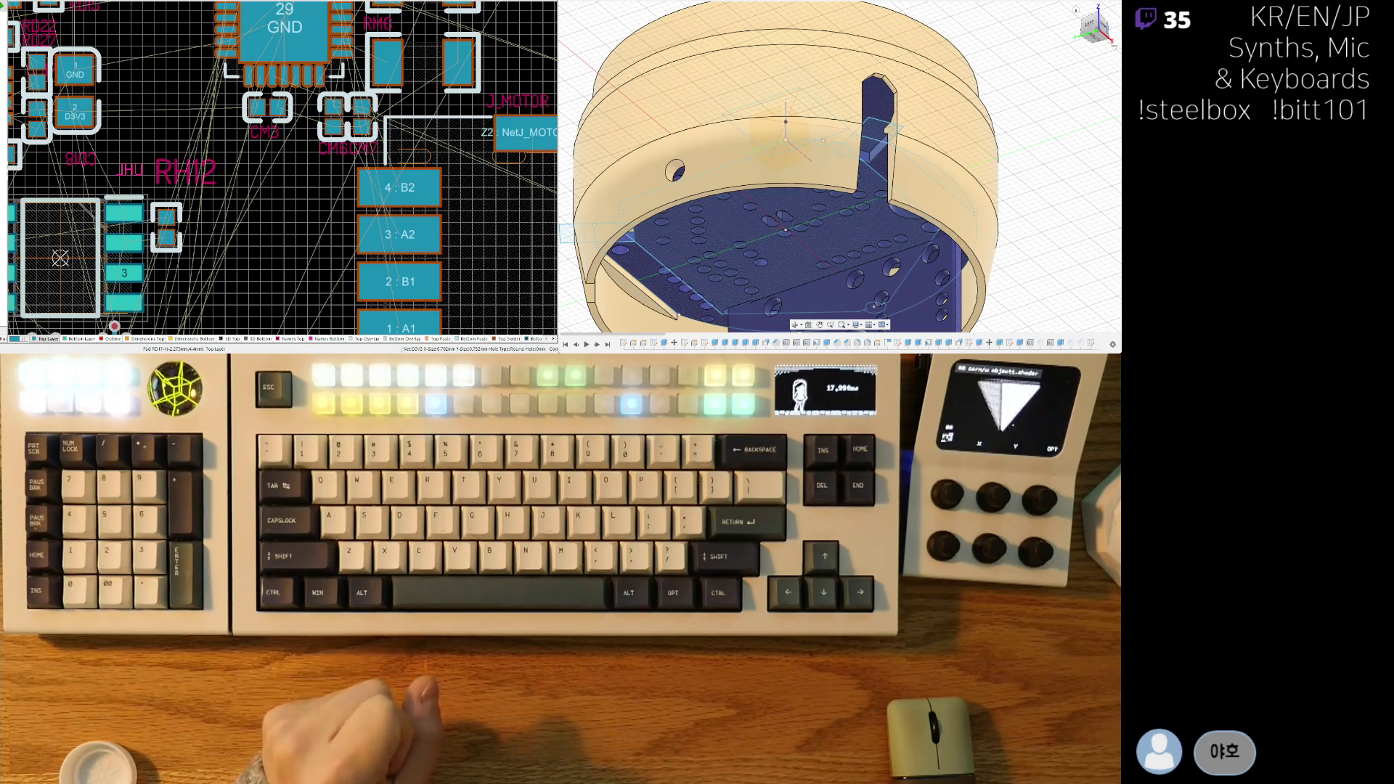
{"action": "scroll", "coordinate": [245, 144], "scroll_direction": "down", "scroll_amount": 2, "text": "ctrl"}
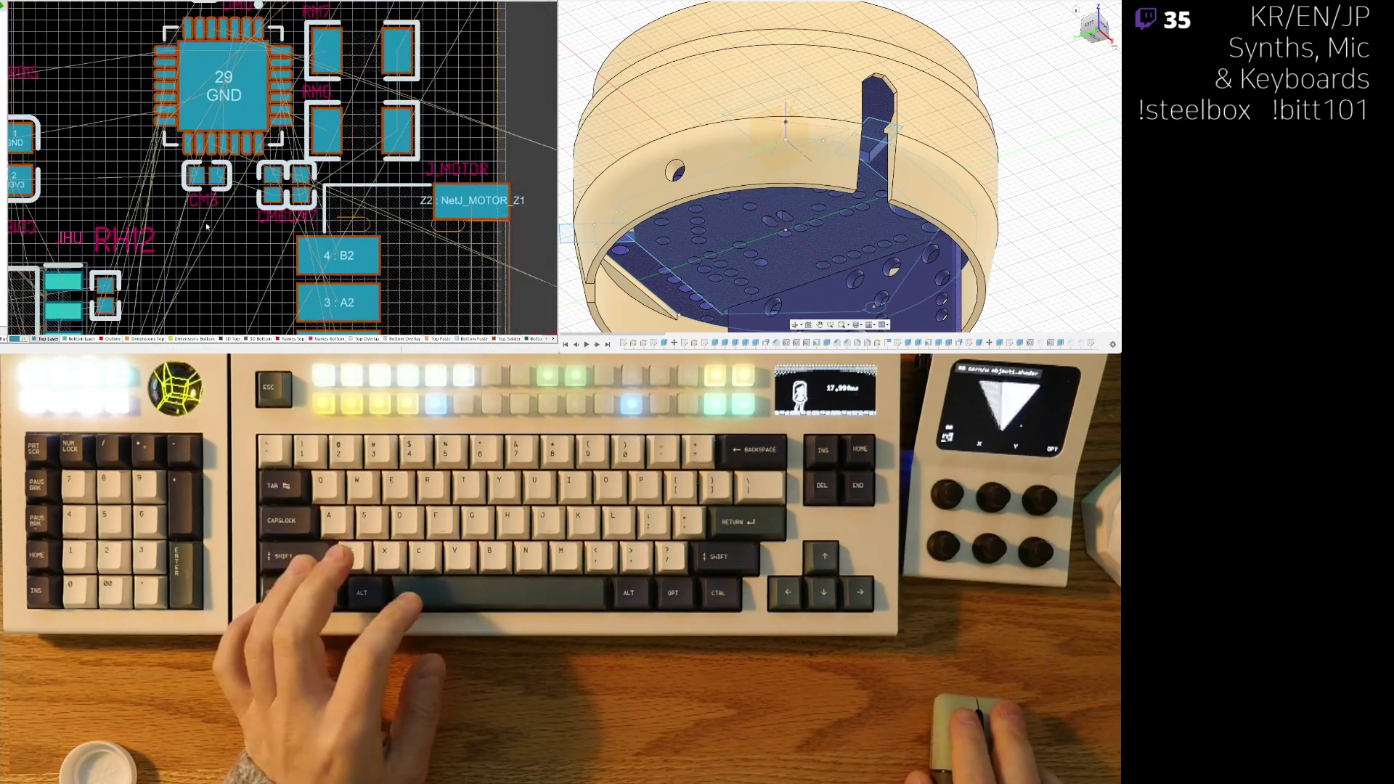
{"action": "scroll", "coordinate": [245, 144], "scroll_direction": "down", "scroll_amount": 3, "text": "ctrl"}
- Rotate TH1 90° and place it, RM8 and RM10 beside the GND chip
{"action": "left_click_drag", "start_coordinate": [122, 105], "coordinate": [152, 178]}
{"action": "key", "text": "space"}
{"action": "right_click_drag", "start_coordinate": [455, 252], "coordinate": [346, 164]}
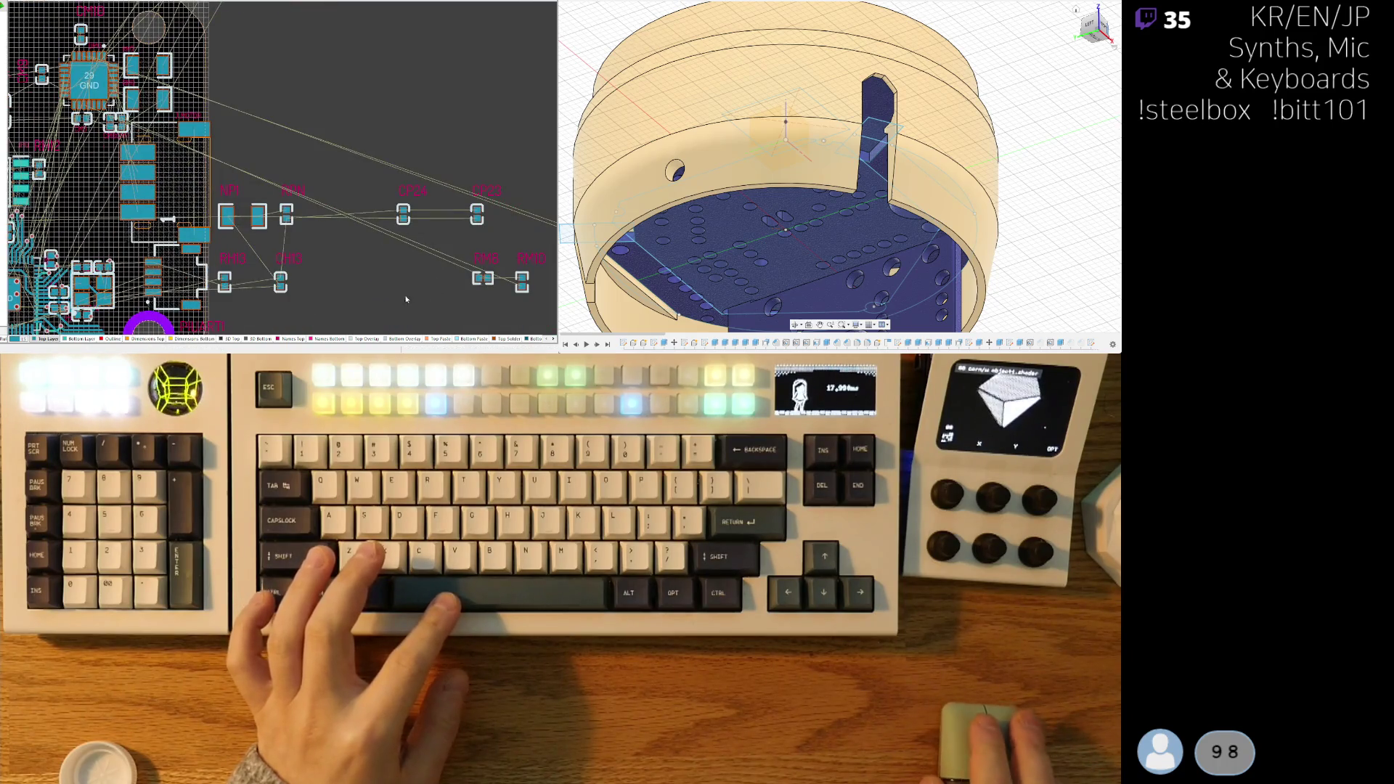
{"action": "scroll", "coordinate": [406, 299], "scroll_direction": "down", "scroll_amount": 3}
{"action": "mouse_move", "coordinate": [482, 191]}
{"action": "left_mouse_down"}
{"action": "mouse_move", "coordinate": [276, 116]}
{"action": "mouse_move", "coordinate": [87, 80]}
{"action": "mouse_move", "coordinate": [103, 90]}
{"action": "left_mouse_up"}
{"action": "mouse_move", "coordinate": [516, 263]}
{"action": "left_mouse_down"}
{"action": "mouse_move", "coordinate": [218, 131]}
{"action": "mouse_move", "coordinate": [135, 124]}
{"action": "mouse_move", "coordinate": [148, 135]}
{"action": "left_mouse_up"}
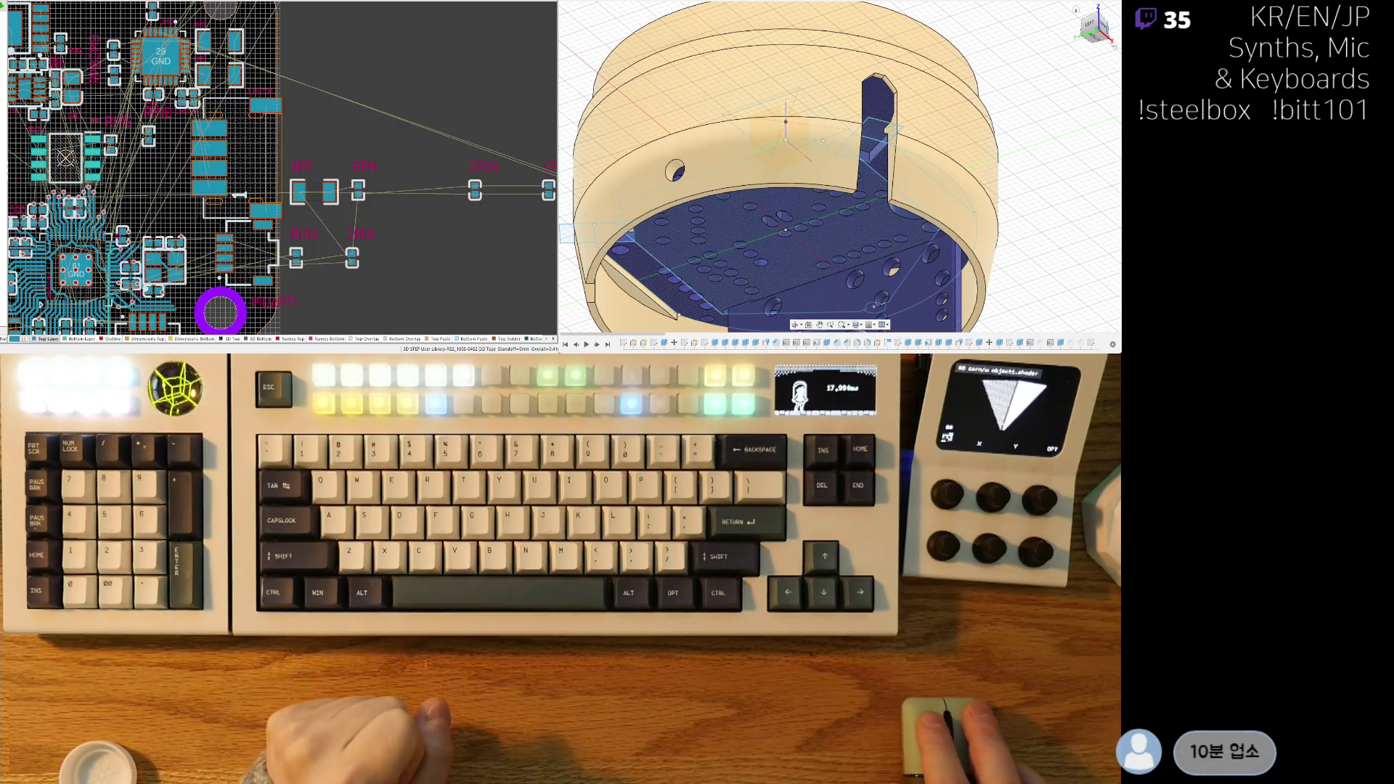
- Turn the part near RH12 horizontal, reposition it, and switch to the 3D board view
{"action": "scroll", "coordinate": [180, 169], "scroll_direction": "up", "scroll_amount": 3, "text": "ctrl"}
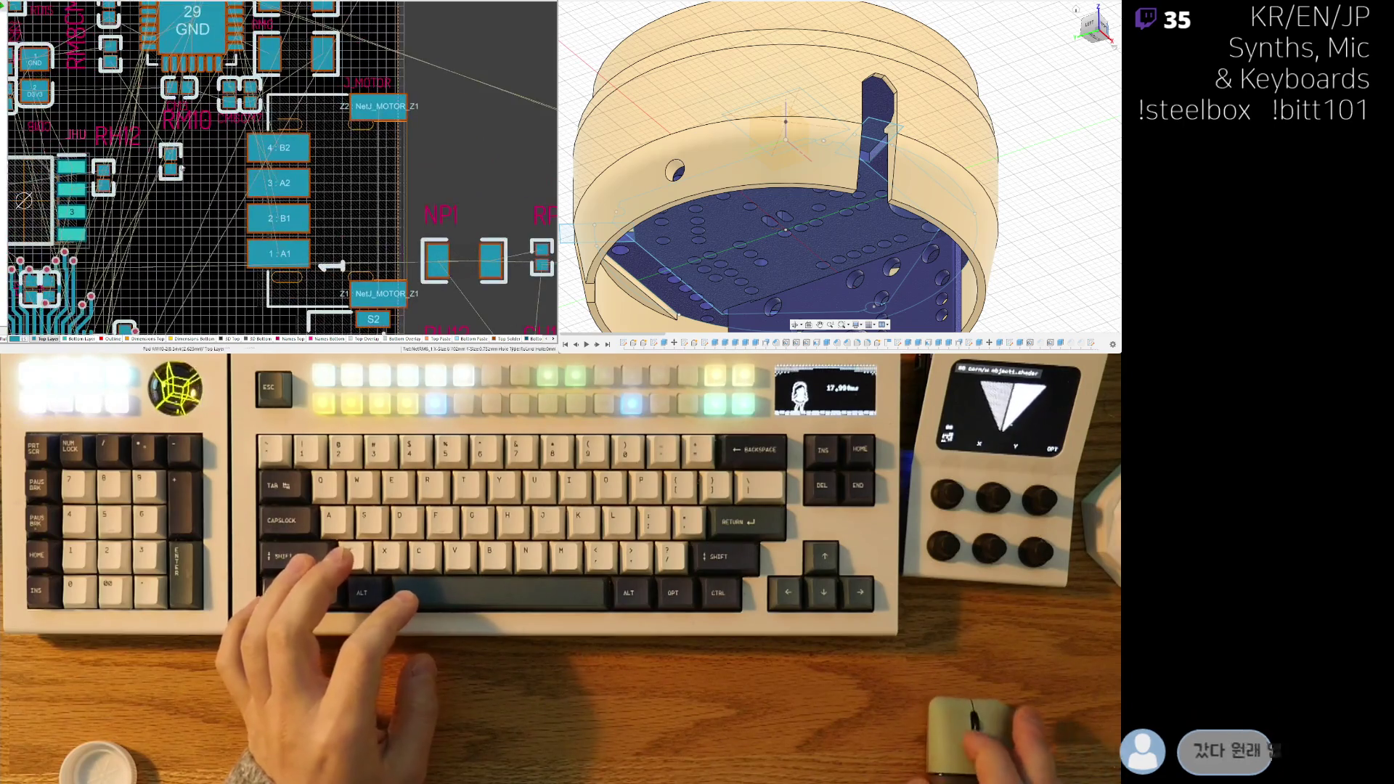
{"action": "left_click", "coordinate": [181, 168]}
{"action": "scroll", "coordinate": [175, 177], "scroll_direction": "up", "scroll_amount": 3, "text": "ctrl"}
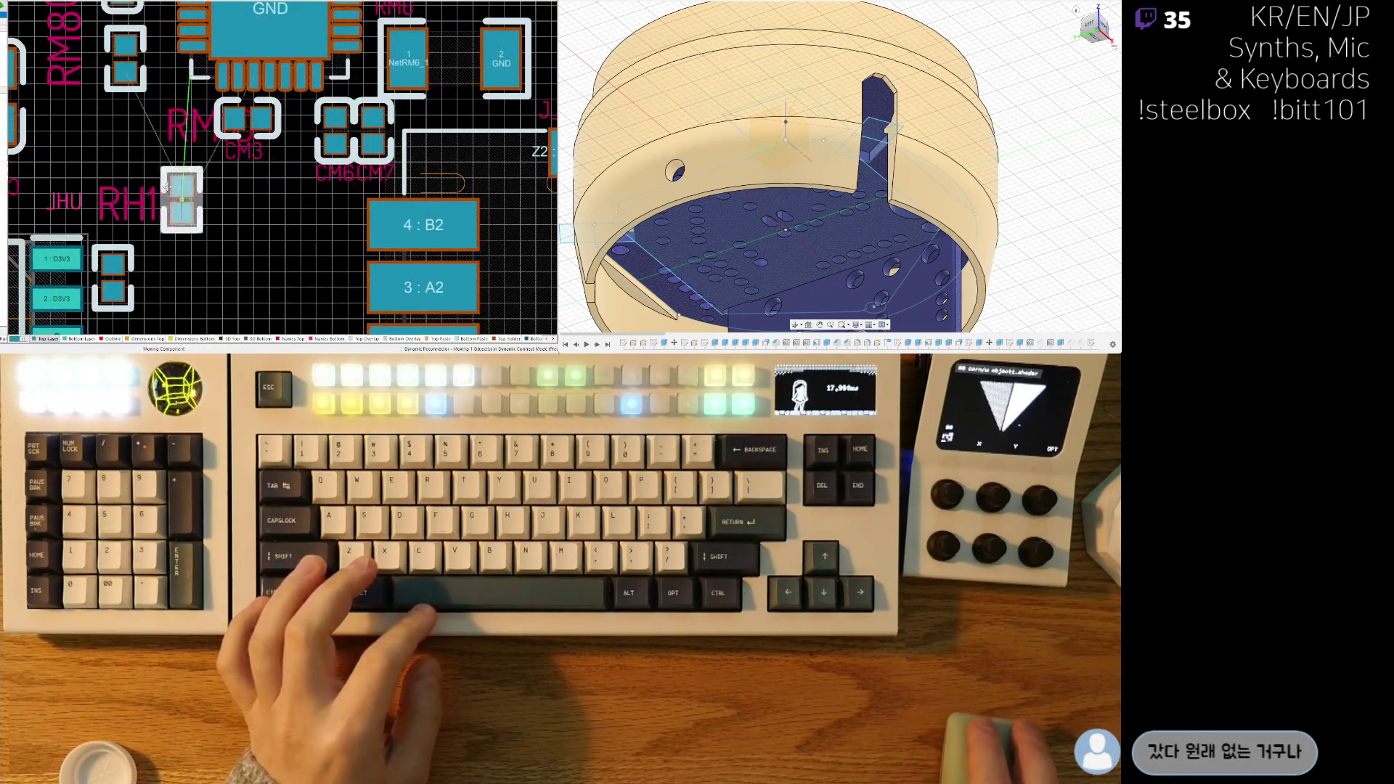
{"action": "key", "text": "space"}
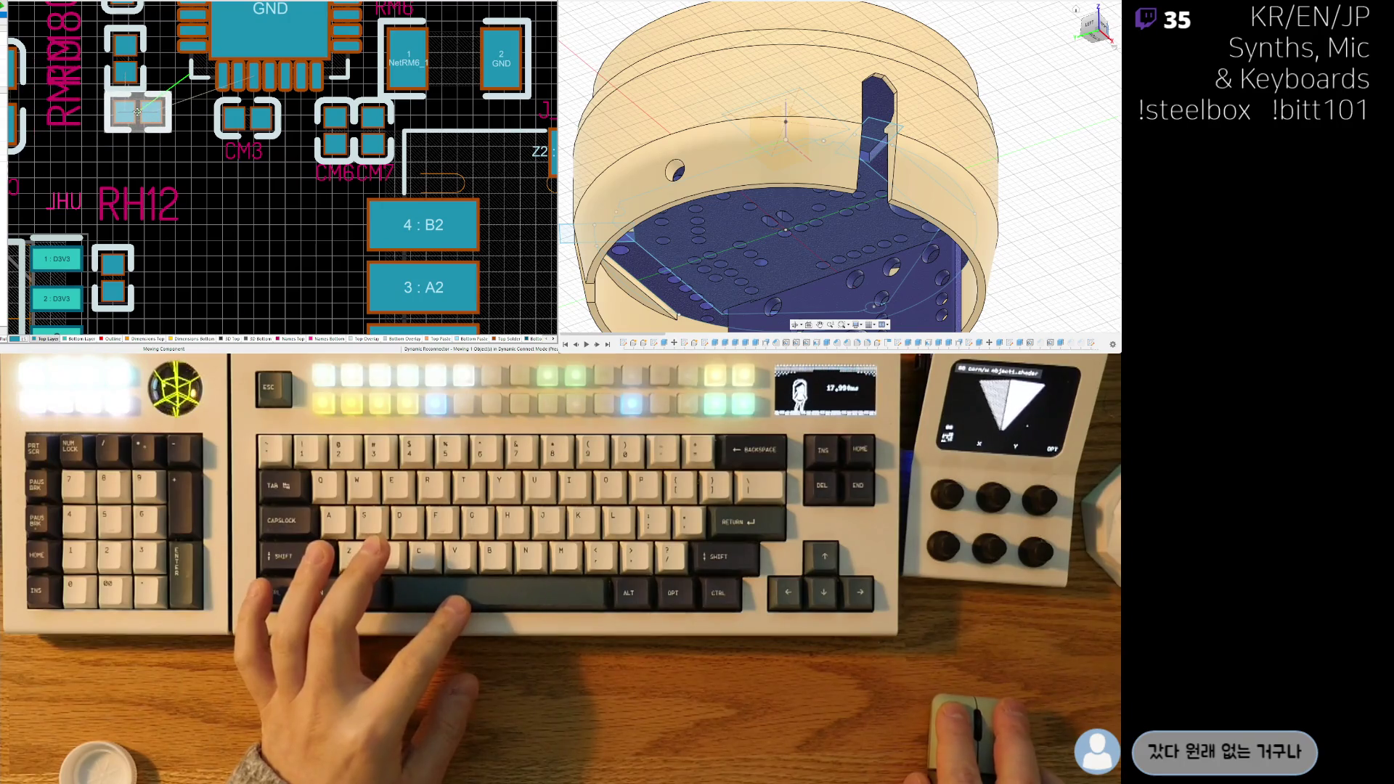
{"action": "left_click", "coordinate": [137, 116]}
{"action": "scroll", "coordinate": [219, 221], "scroll_direction": "down", "scroll_amount": 3, "text": "ctrl"}
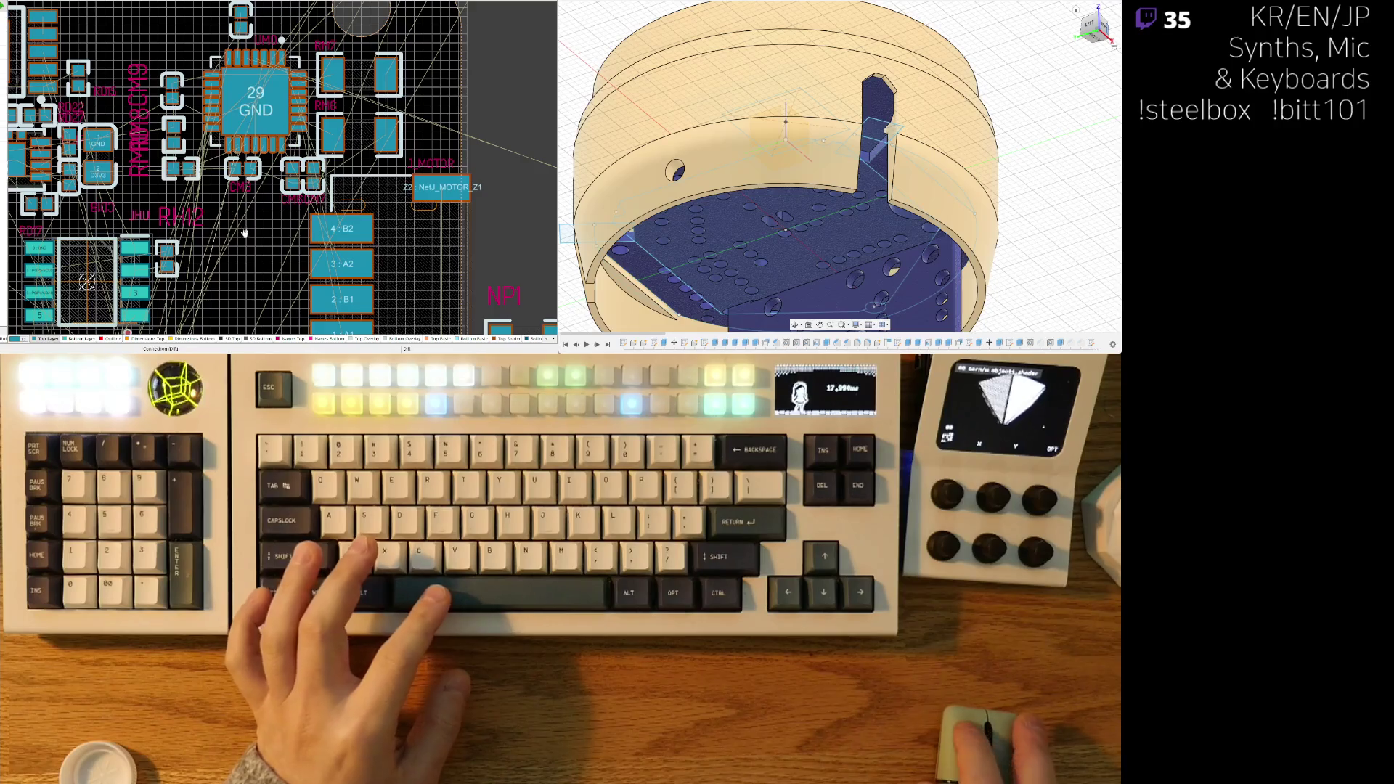
{"action": "key", "text": "3"}
{"action": "scroll", "coordinate": [262, 212], "scroll_direction": "down", "scroll_amount": 4, "text": "ctrl"}
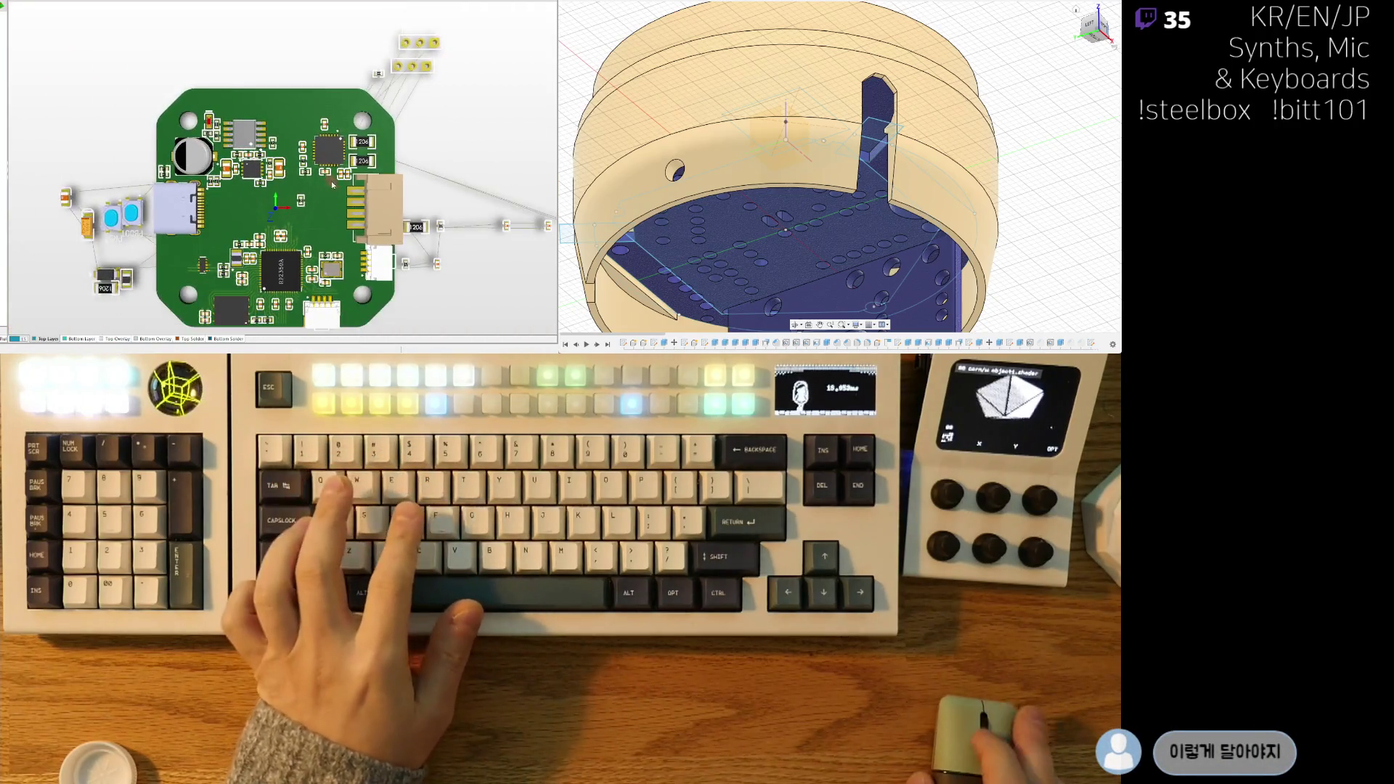
- Return to the 2D view and set NP1 down on the board
{"action": "key", "text": "2"}
{"action": "scroll", "coordinate": [370, 110], "scroll_direction": "up", "scroll_amount": 5, "text": "ctrl"}
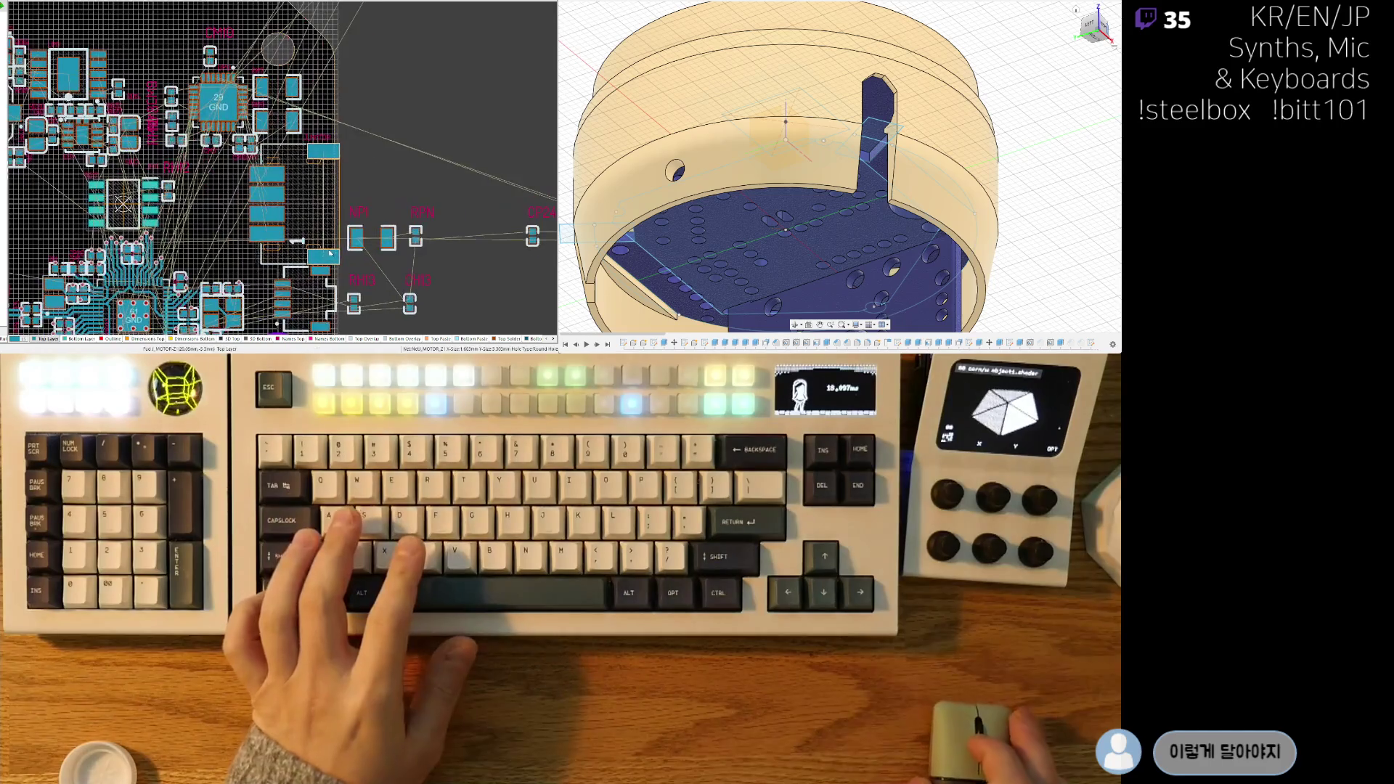
{"action": "mouse_move", "coordinate": [370, 111]}
{"action": "left_mouse_down"}
{"action": "mouse_move", "coordinate": [218, 166]}
{"action": "mouse_move", "coordinate": [107, 180]}
{"action": "mouse_move", "coordinate": [62, 98]}
{"action": "mouse_move", "coordinate": [201, 90]}
{"action": "left_mouse_up"}
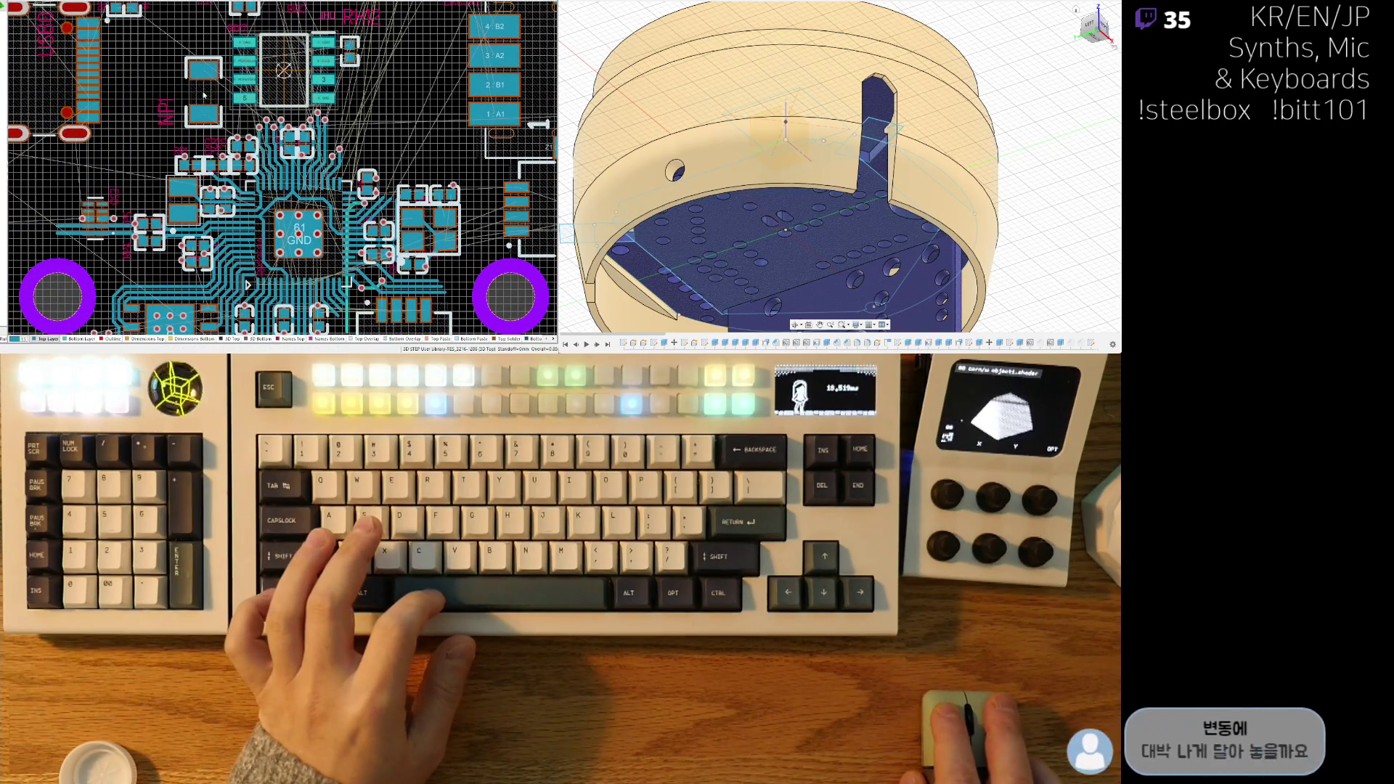
{"action": "left_click", "coordinate": [204, 92]}
{"action": "scroll", "coordinate": [400, 170], "scroll_direction": "up", "scroll_amount": 2, "text": "ctrl"}
{"action": "scroll", "coordinate": [400, 170], "scroll_direction": "down", "scroll_amount": 3, "text": "ctrl"}
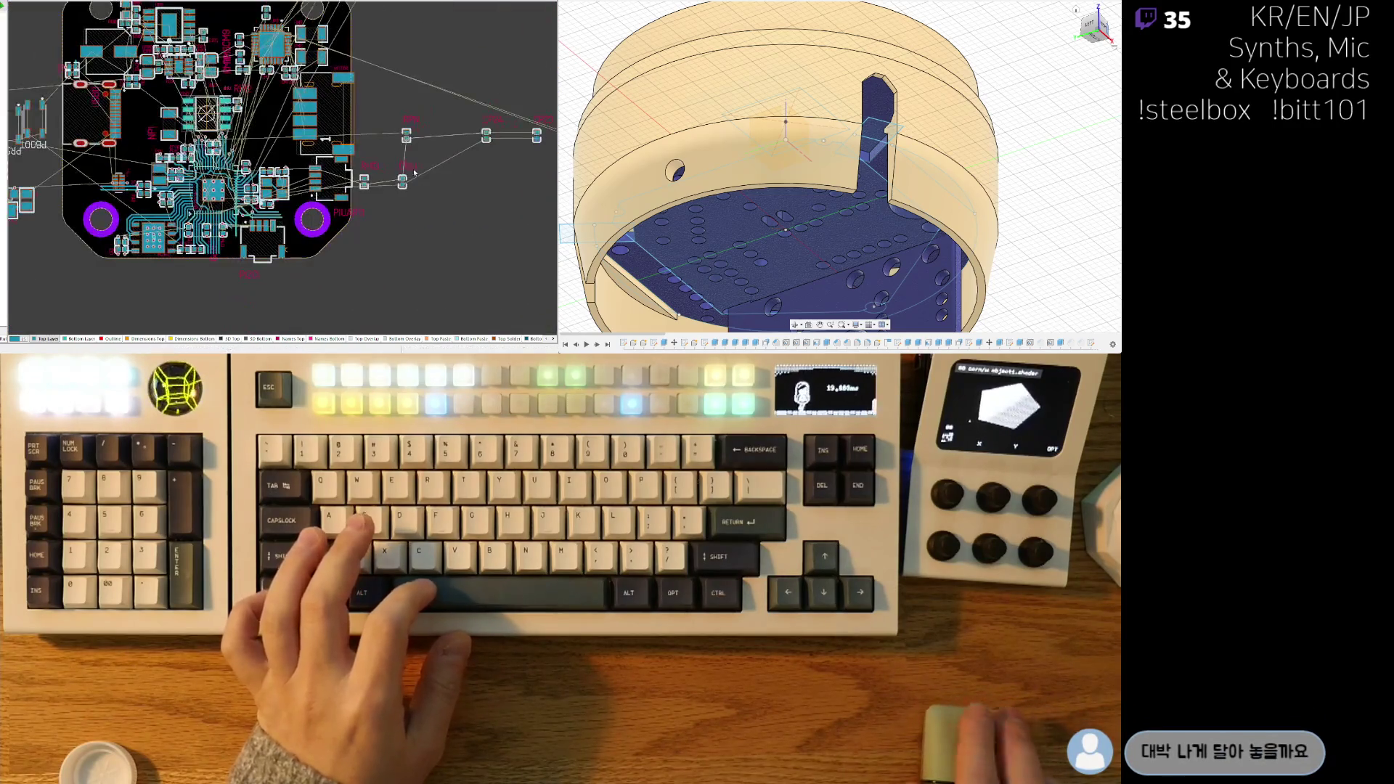
- Place the small two-pad part next to GND, then move NP1 to a new spot
{"action": "left_click_drag", "start_coordinate": [247, 149], "coordinate": [244, 147]}
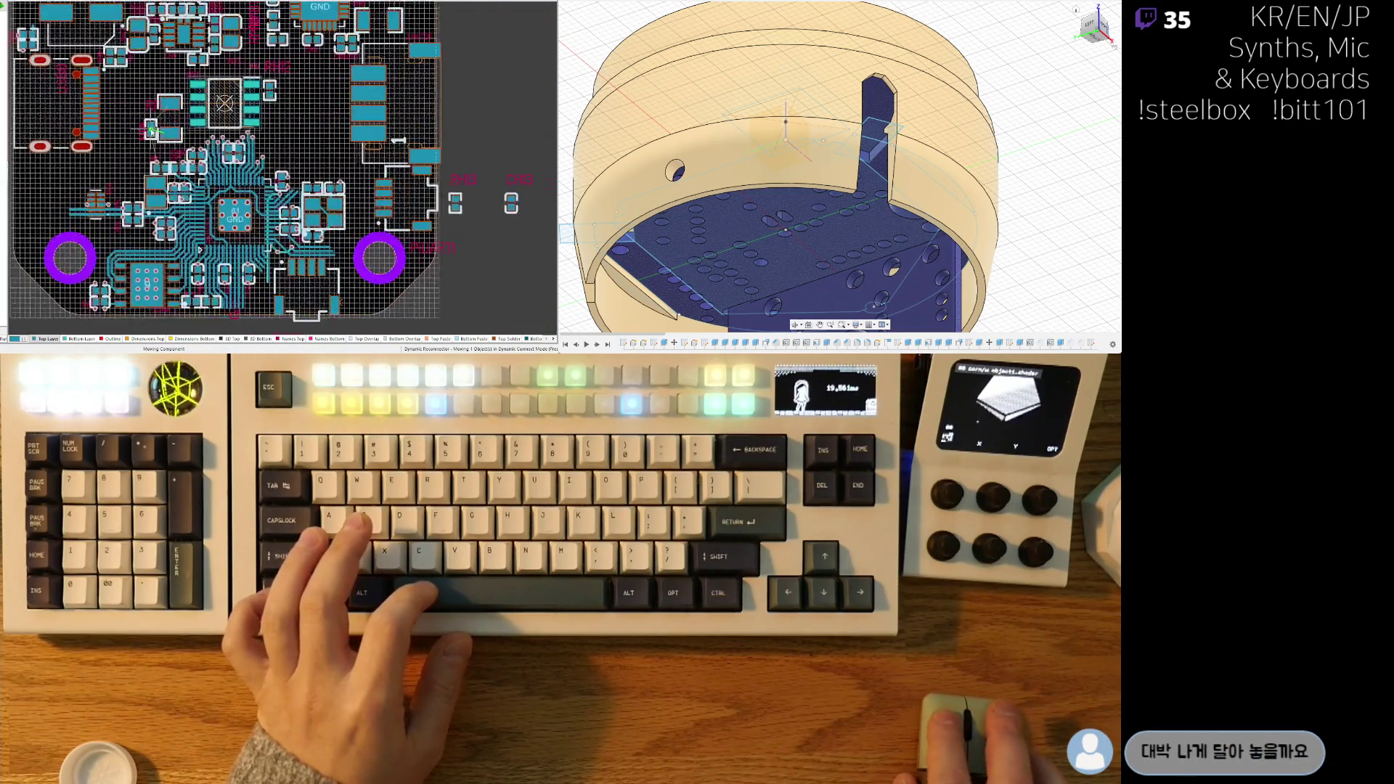
{"action": "scroll", "coordinate": [240, 144], "scroll_direction": "up", "scroll_amount": 4, "text": "ctrl"}
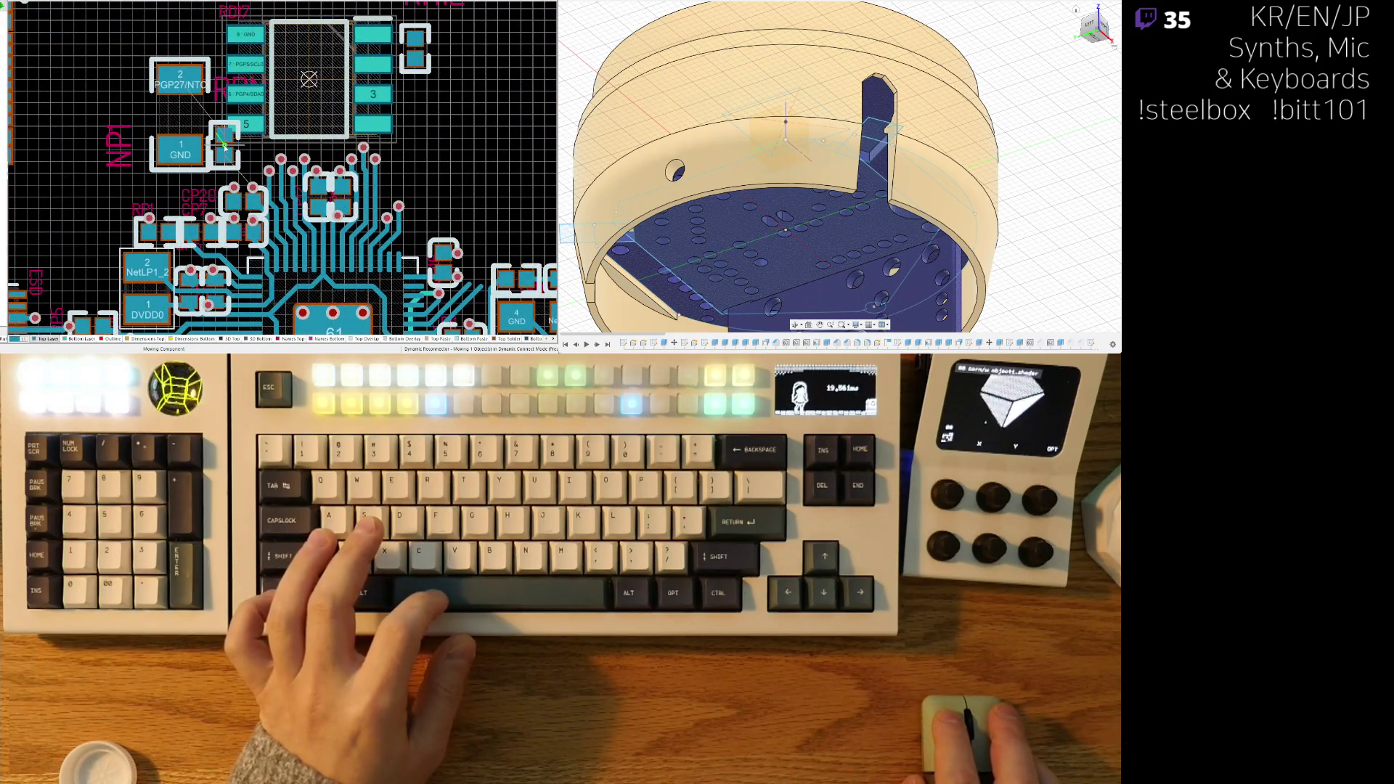
{"action": "left_click", "coordinate": [225, 151]}
{"action": "scroll", "coordinate": [185, 171], "scroll_direction": "up", "scroll_amount": 2, "text": "ctrl"}
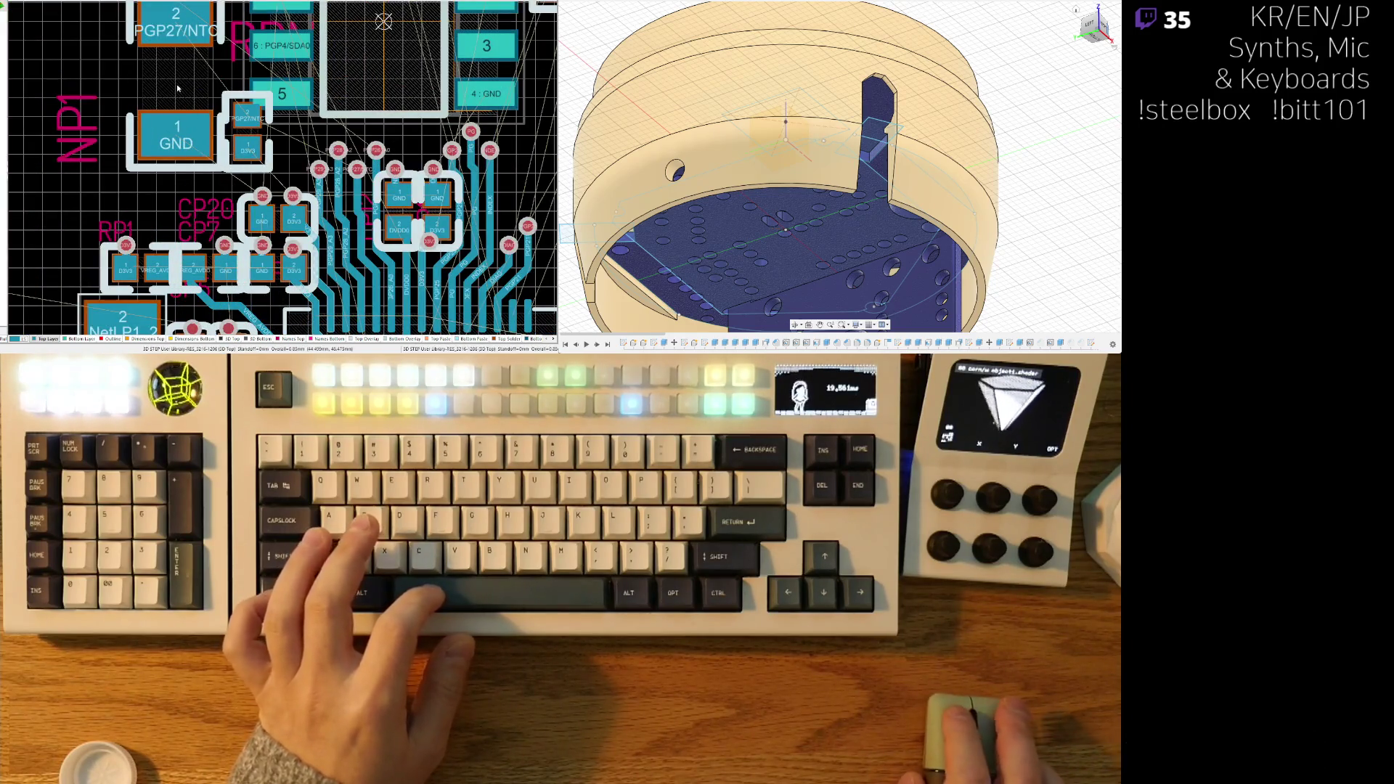
{"action": "left_click_drag", "start_coordinate": [247, 130], "coordinate": [171, 85]}
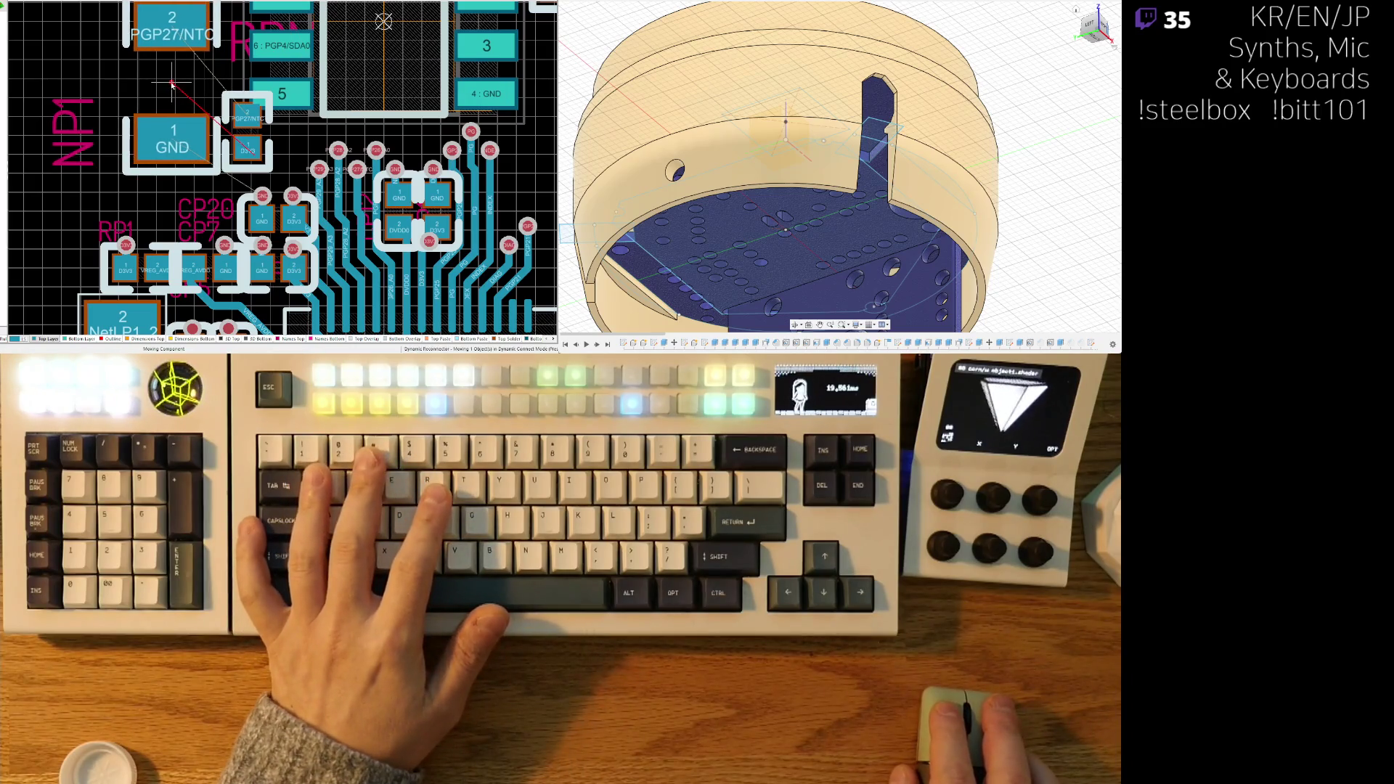
{"action": "left_click", "coordinate": [172, 85]}
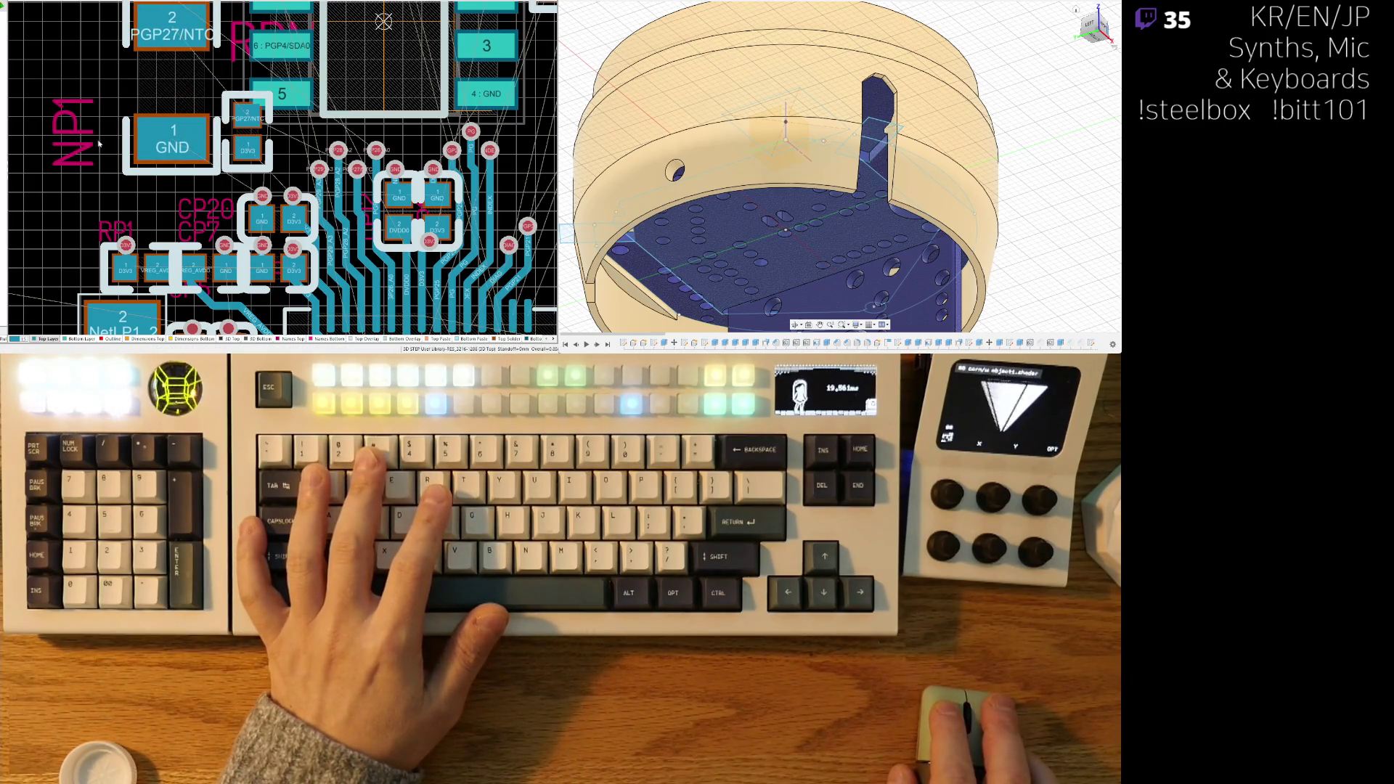
{"action": "scroll", "coordinate": [199, 242], "scroll_direction": "down", "scroll_amount": 2, "text": "ctrl"}
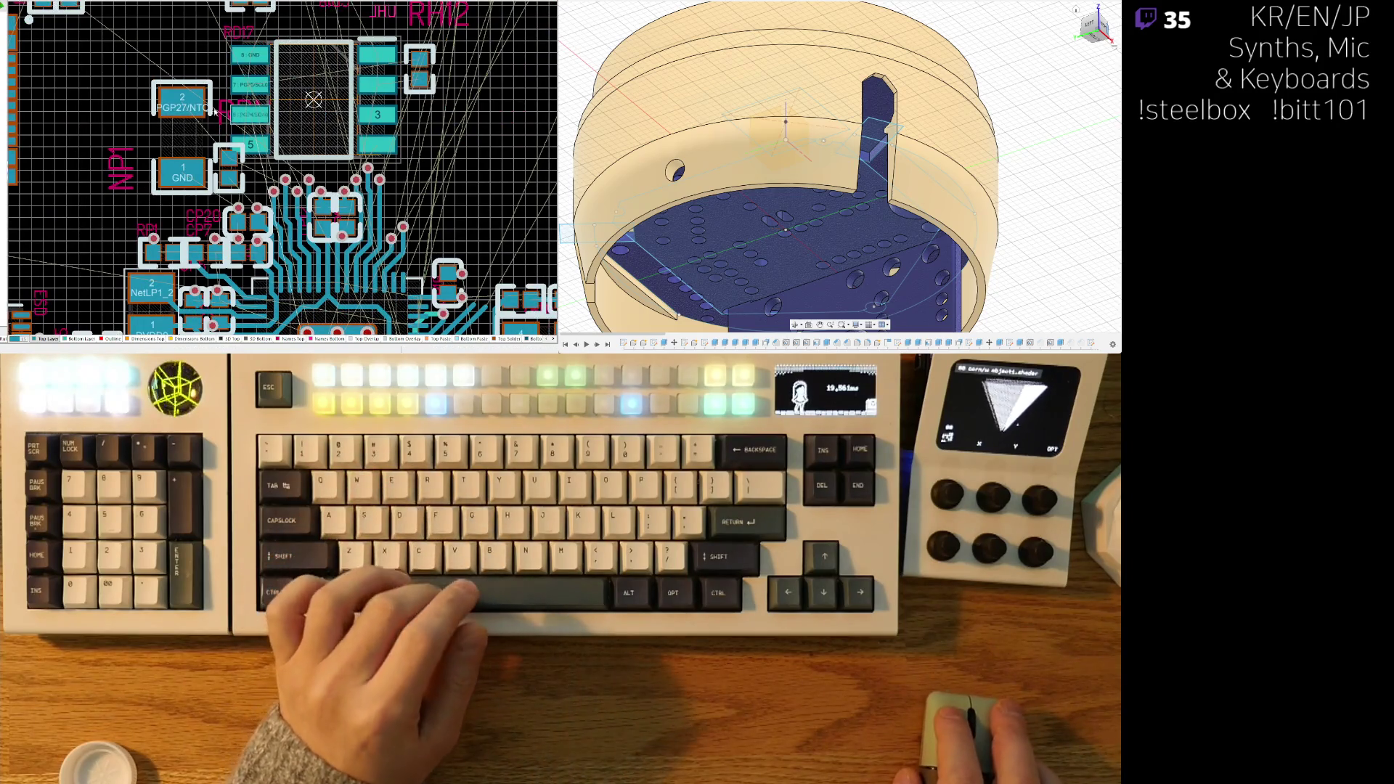
- Put the RPN label right of PGP27 and lay the NP1 label horizontally below GND
{"action": "left_click", "coordinate": [182, 179]}
{"action": "left_click_drag", "start_coordinate": [181, 179], "coordinate": [164, 88]}
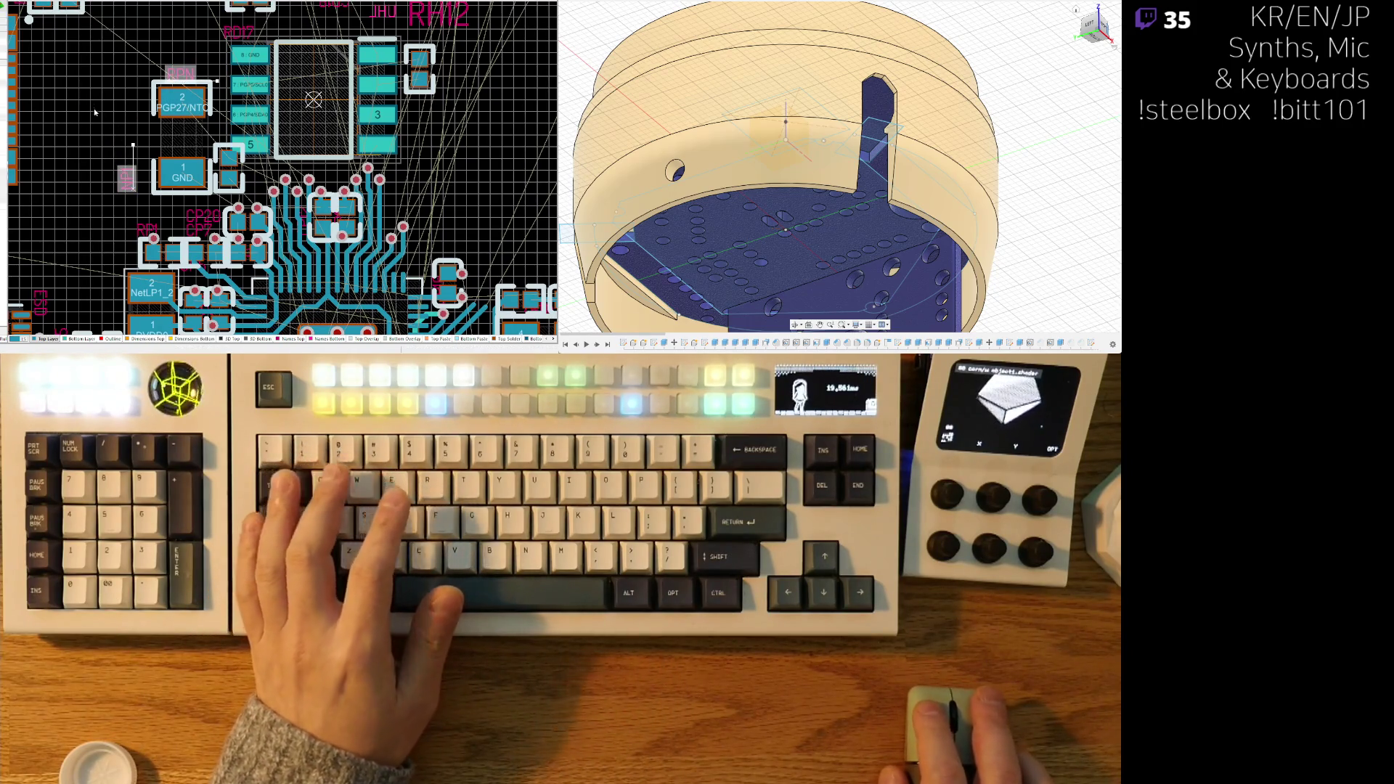
{"action": "scroll", "coordinate": [93, 107], "scroll_direction": "up", "scroll_amount": 2, "text": "ctrl"}
{"action": "left_click_drag", "start_coordinate": [186, 91], "coordinate": [246, 129]}
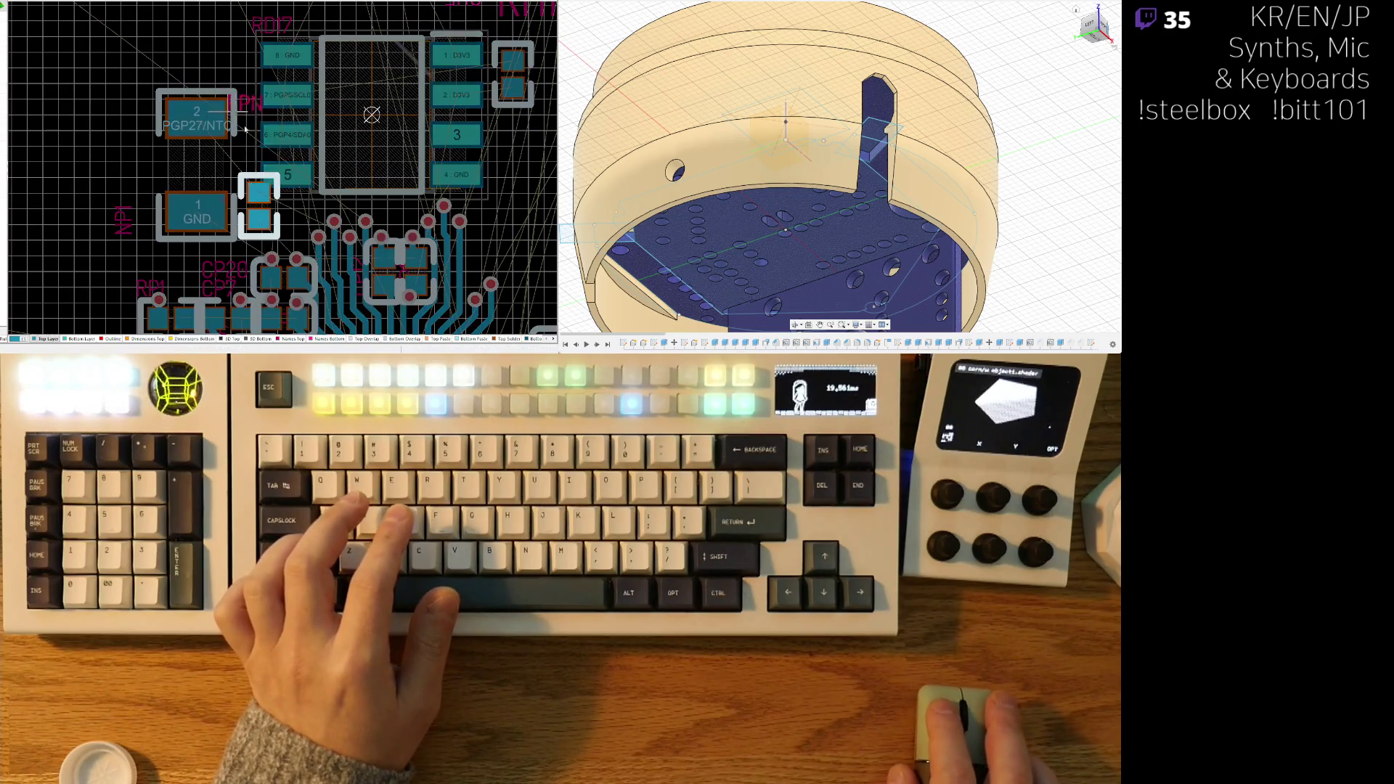
{"action": "left_click_drag", "start_coordinate": [123, 218], "coordinate": [168, 263]}
{"action": "scroll", "coordinate": [98, 215], "scroll_direction": "down", "scroll_amount": 3, "text": "ctrl"}
{"action": "mouse_move", "coordinate": [327, 124]}
{"action": "right_mouse_down"}
{"action": "mouse_move", "coordinate": [393, 153]}
{"action": "mouse_move", "coordinate": [300, 179]}
{"action": "right_mouse_up"}
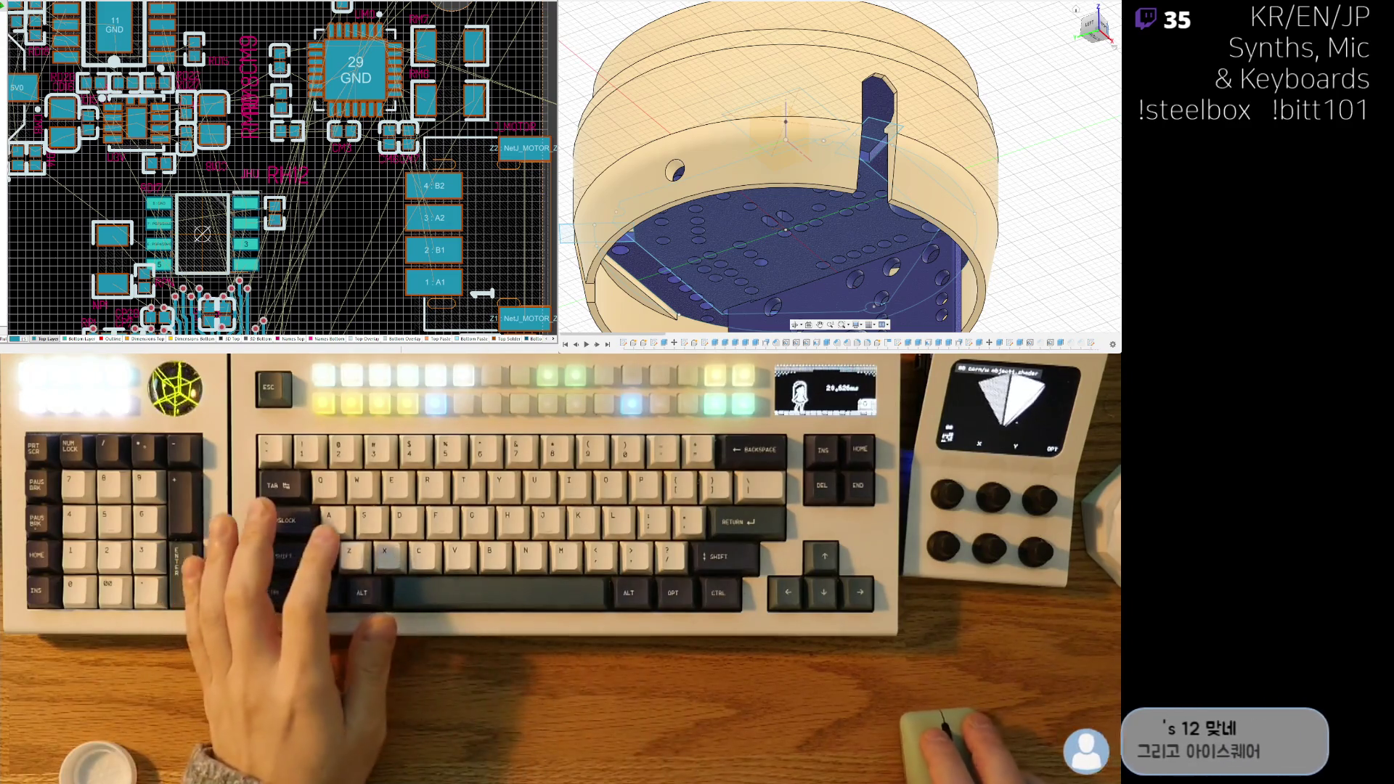
- Move a small two-pad capacitor closer to the 29-pad GND chip
{"action": "scroll", "coordinate": [282, 168], "scroll_direction": "up", "scroll_amount": 1}
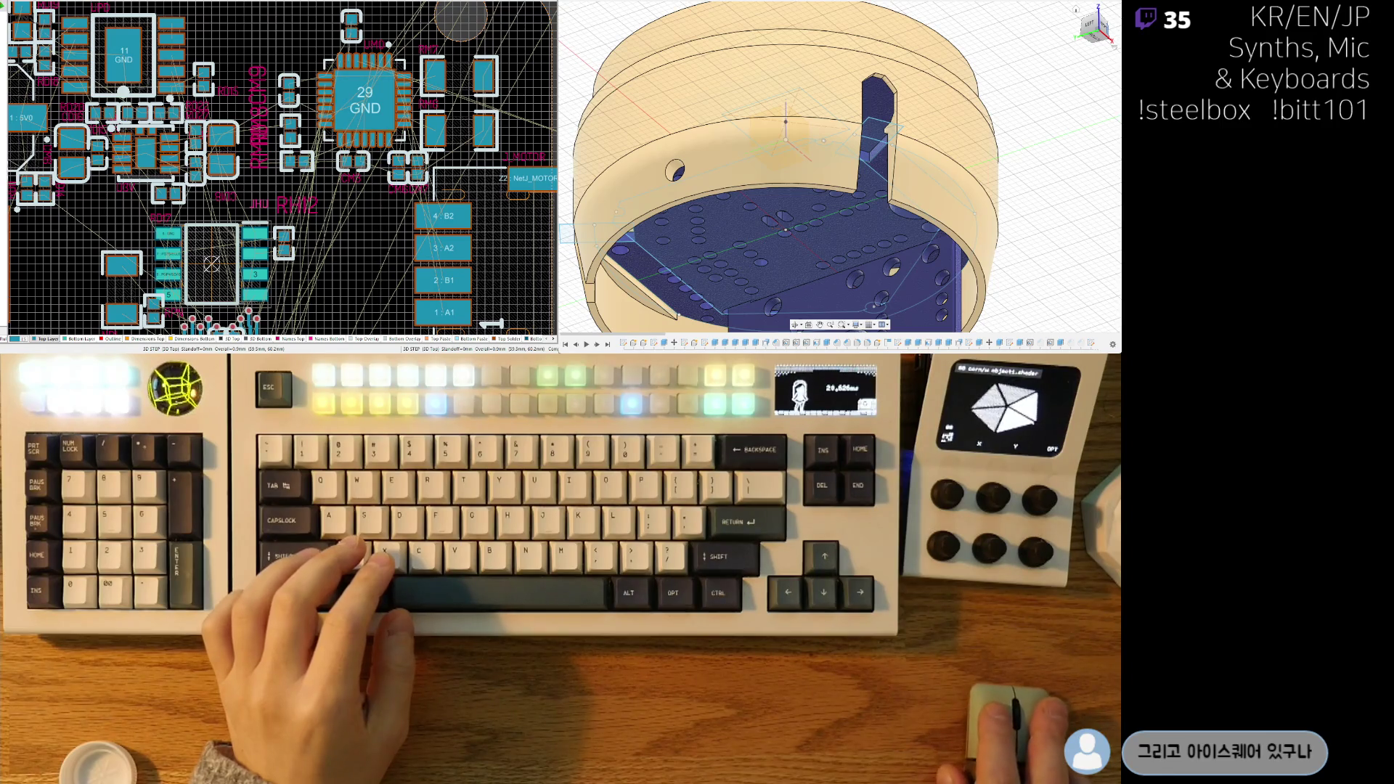
{"action": "scroll", "coordinate": [286, 209], "scroll_direction": "up", "scroll_amount": 2, "text": "ctrl"}
{"action": "left_click_drag", "start_coordinate": [311, 144], "coordinate": [317, 134]}
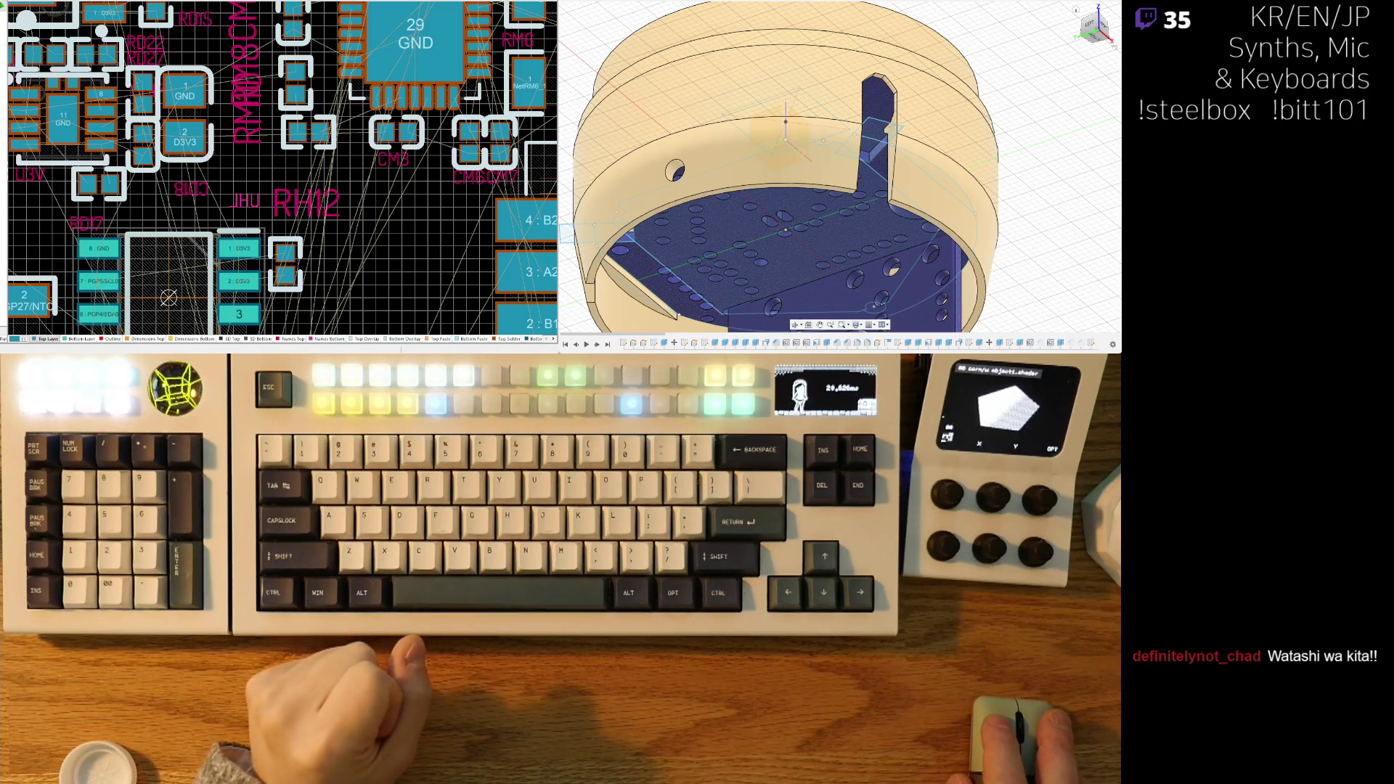
{"action": "right_click_drag", "start_coordinate": [264, 130], "coordinate": [243, 165]}
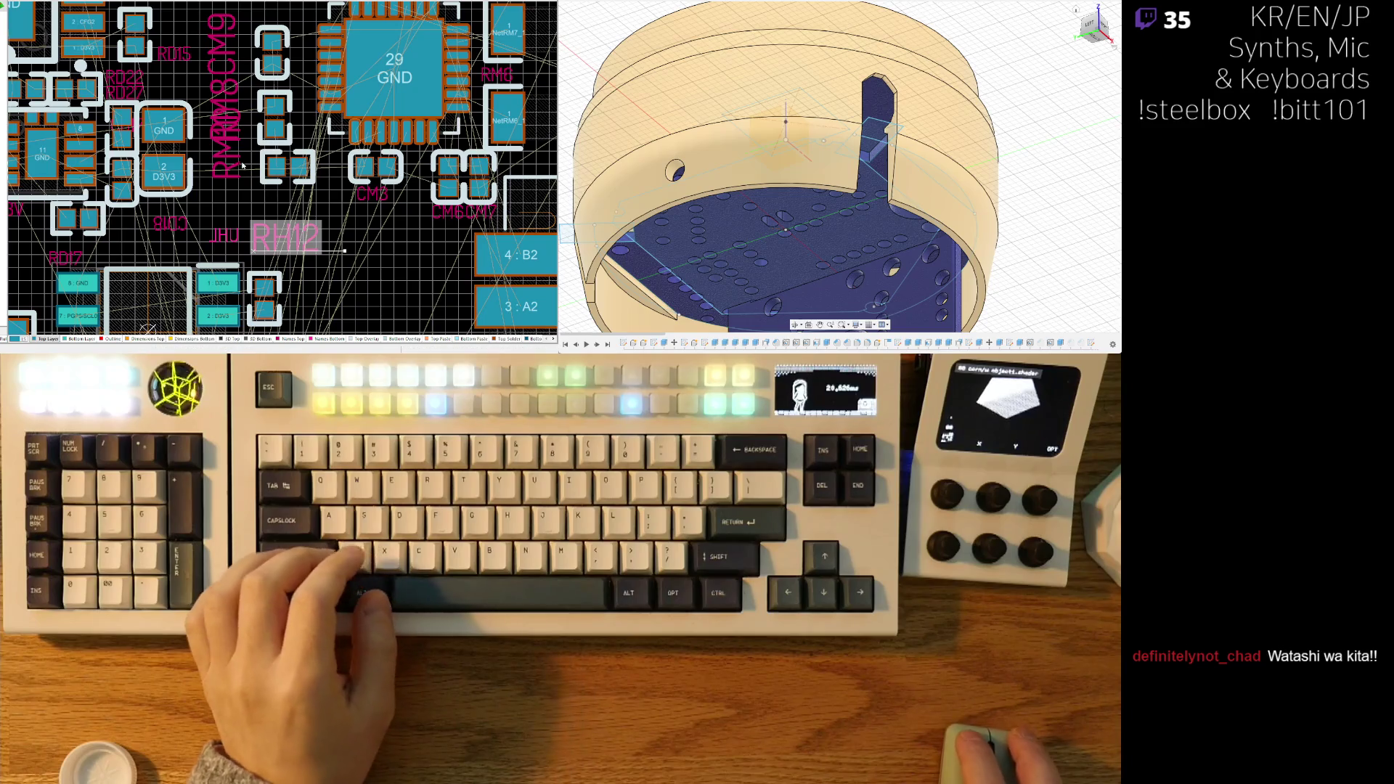
{"action": "scroll", "coordinate": [289, 138], "scroll_direction": "down", "scroll_amount": 1, "text": "ctrl"}
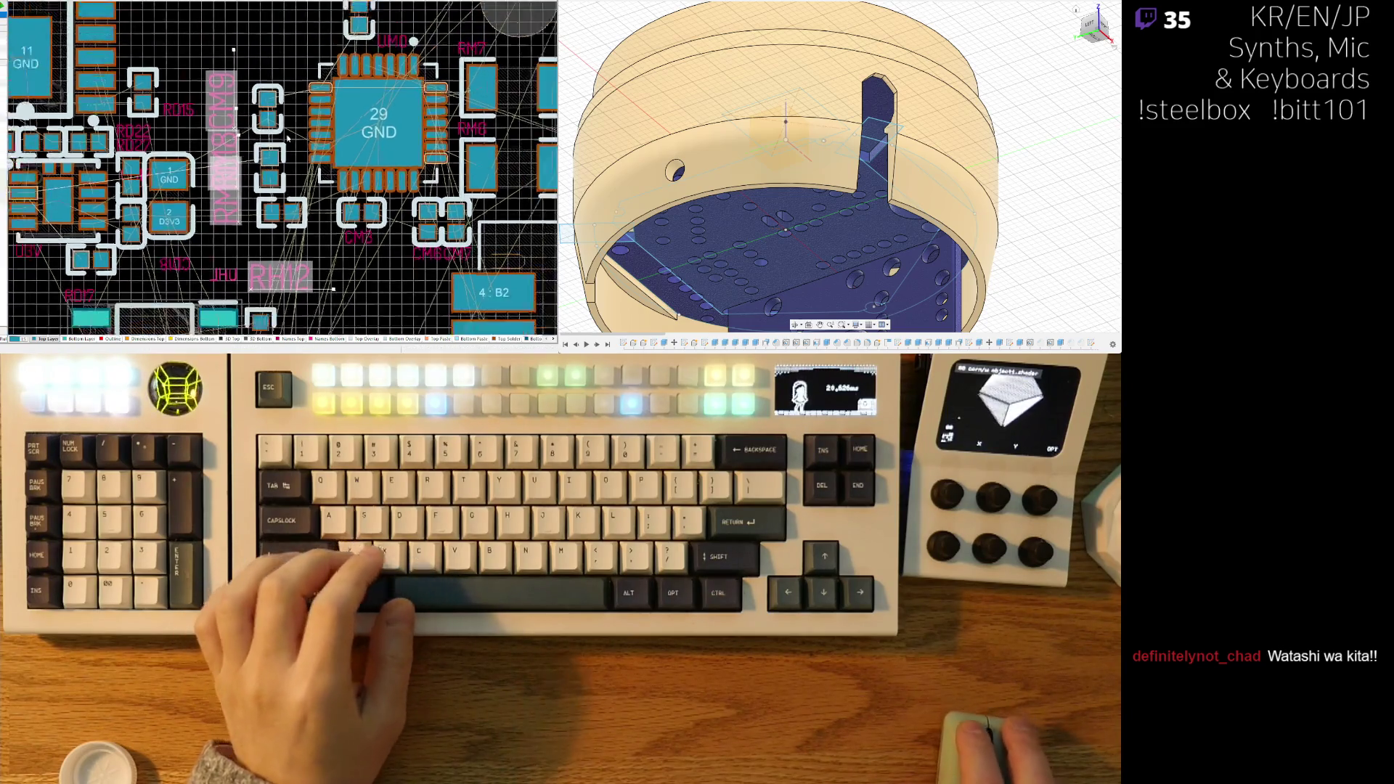
{"action": "scroll", "coordinate": [288, 138], "scroll_direction": "down", "scroll_amount": 1, "text": "ctrl"}
{"action": "scroll", "coordinate": [312, 87], "scroll_direction": "up", "scroll_amount": 1}
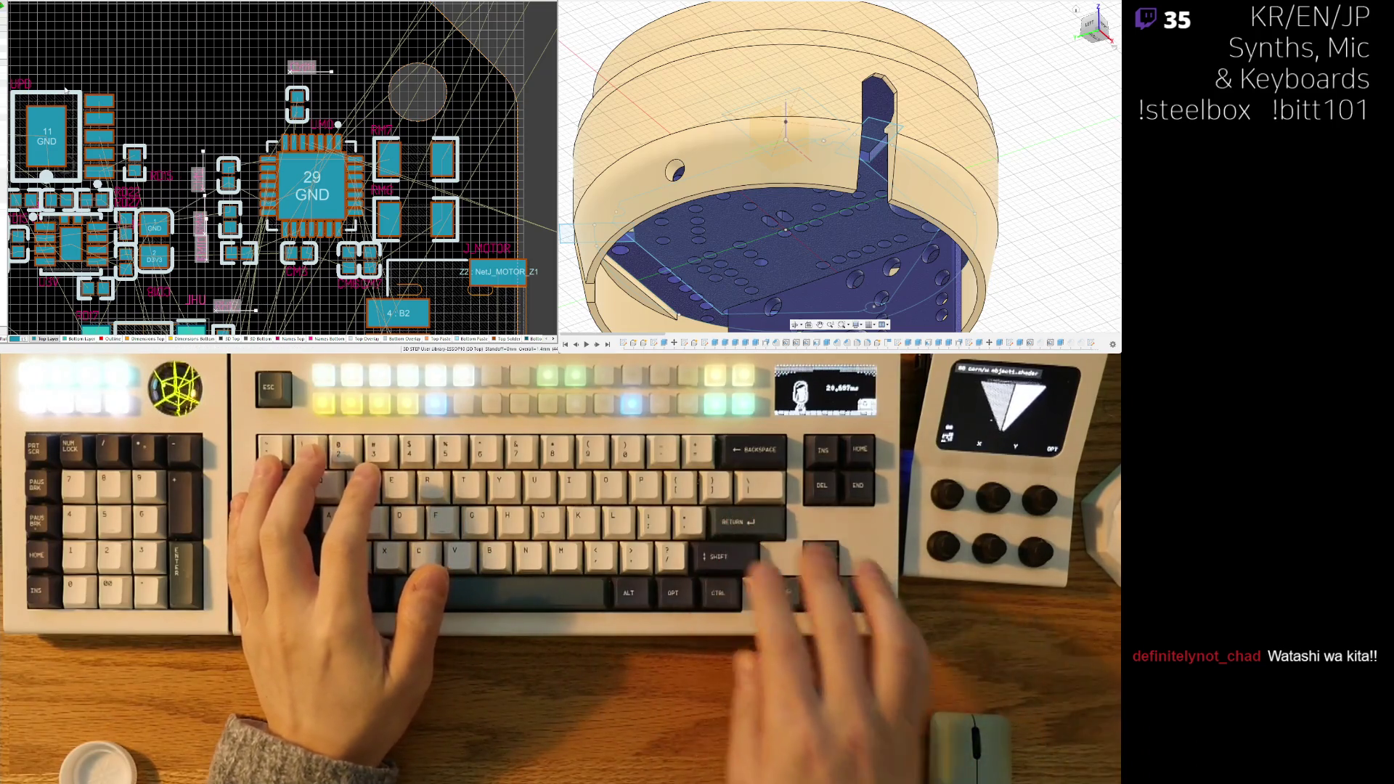
- Shift CM9 slightly right and move another capacitor up toward RM10, rotated 90°
{"action": "mouse_move", "coordinate": [237, 228]}
{"action": "right_mouse_down"}
{"action": "mouse_move", "coordinate": [237, 197]}
{"action": "mouse_move", "coordinate": [230, 211]}
{"action": "right_mouse_up"}
{"action": "scroll", "coordinate": [230, 211], "scroll_direction": "up", "scroll_amount": 3, "text": "ctrl"}
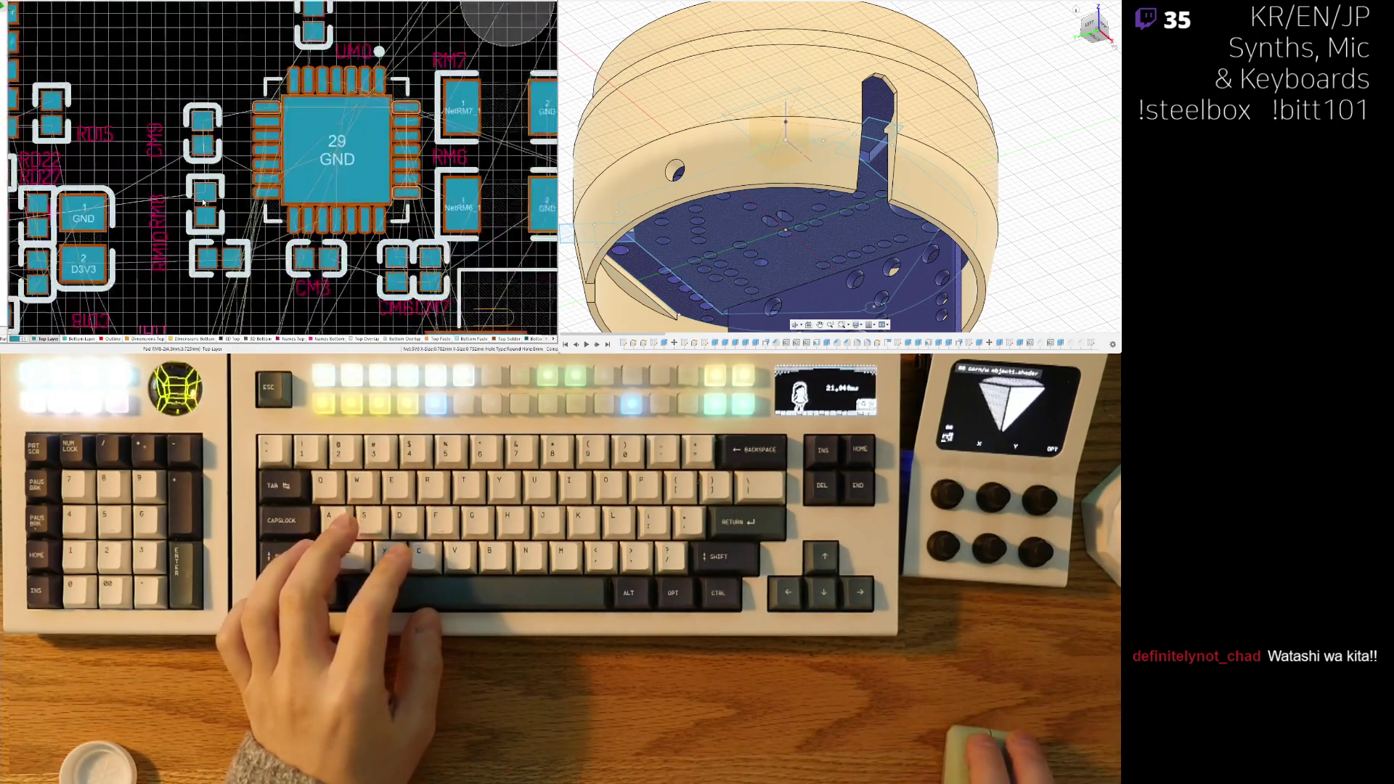
{"action": "right_click_drag", "start_coordinate": [225, 128], "coordinate": [226, 71]}
{"action": "left_click_drag", "start_coordinate": [227, 32], "coordinate": [249, 33]}
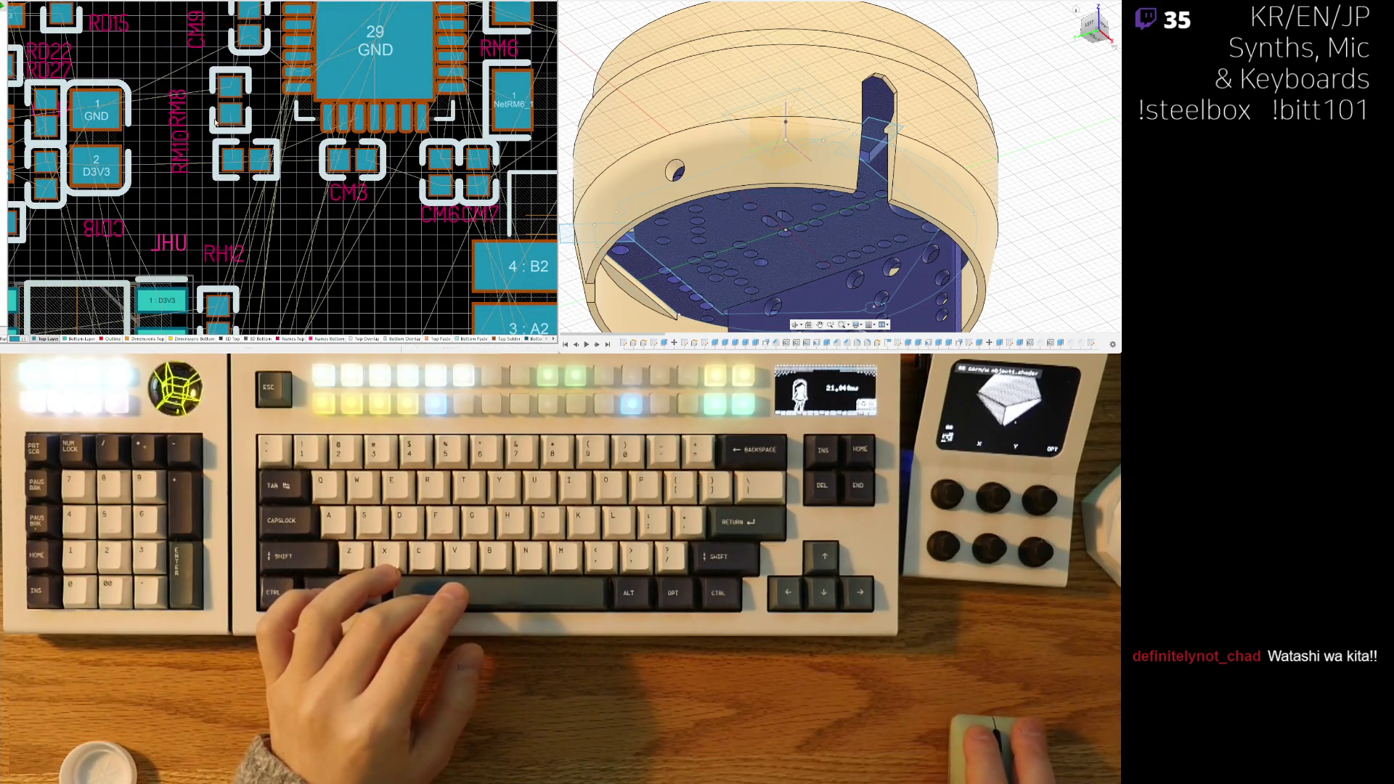
{"action": "mouse_move", "coordinate": [247, 161]}
{"action": "left_mouse_down"}
{"action": "mouse_move", "coordinate": [262, 132]}
{"action": "mouse_move", "coordinate": [262, 160]}
{"action": "mouse_move", "coordinate": [311, 134]}
{"action": "mouse_move", "coordinate": [262, 144]}
{"action": "left_mouse_up"}
{"action": "scroll", "coordinate": [290, 153], "scroll_direction": "down", "scroll_amount": 3, "text": "ctrl"}
{"action": "scroll", "coordinate": [314, 148], "scroll_direction": "up", "scroll_amount": 2, "text": "ctrl"}
{"action": "scroll", "coordinate": [313, 148], "scroll_direction": "up", "scroll_amount": 2, "text": "ctrl"}
{"action": "key", "text": "space"}
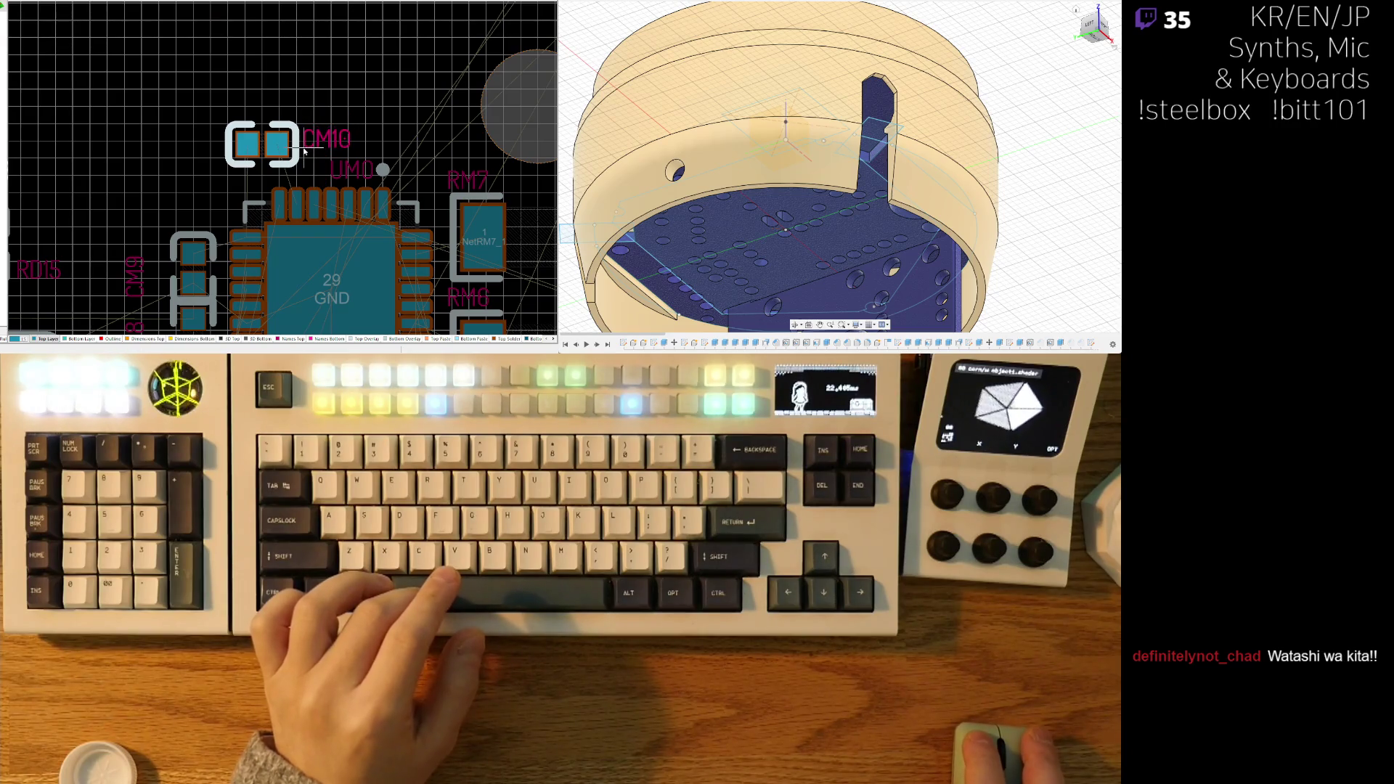
{"action": "scroll", "coordinate": [305, 151], "scroll_direction": "down", "scroll_amount": 2, "text": "ctrl"}
{"action": "mouse_move", "coordinate": [371, 277]}
{"action": "right_mouse_down"}
{"action": "mouse_move", "coordinate": [364, 100]}
{"action": "mouse_move", "coordinate": [277, 91]}
{"action": "mouse_move", "coordinate": [312, 99]}
{"action": "right_mouse_up"}
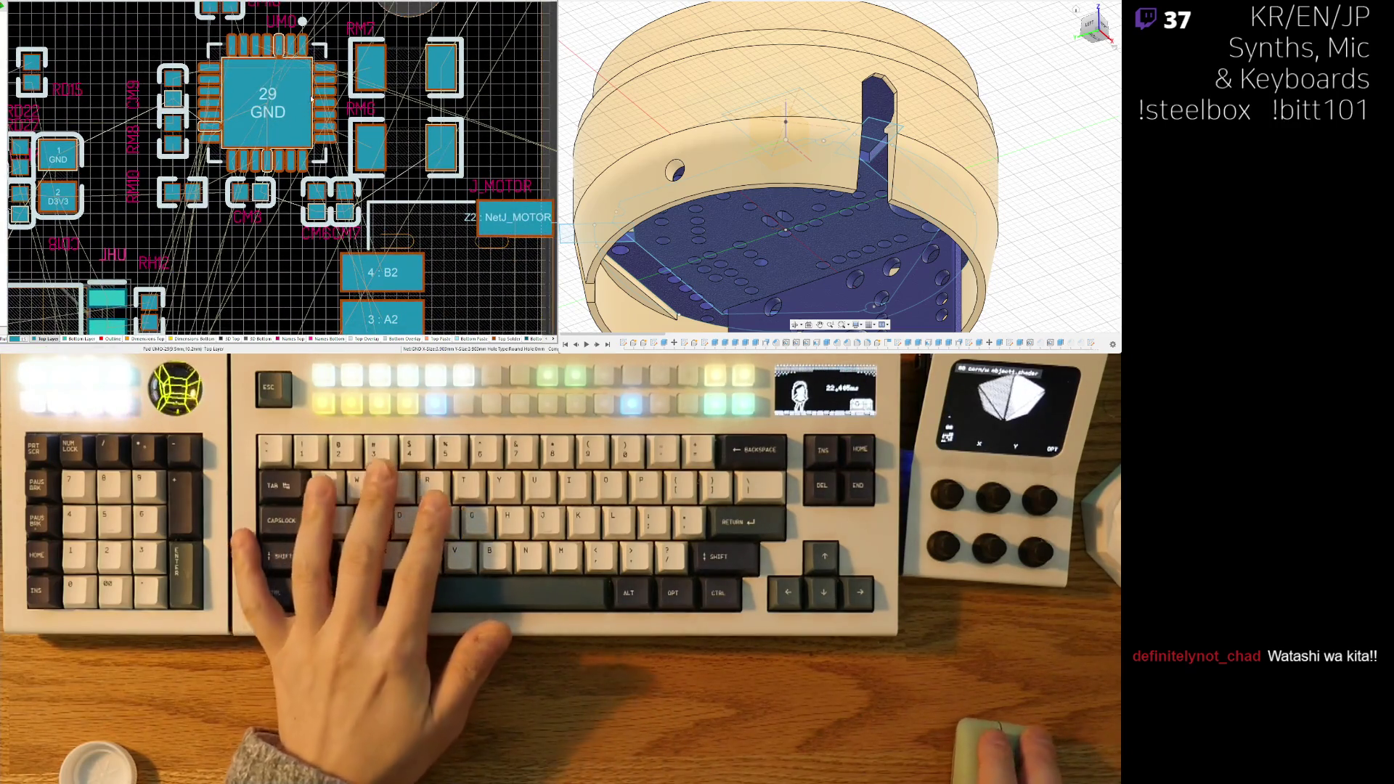
- Check the board in 3D, then move CM10 next to the GND chip in 2D
{"action": "key", "text": "3"}
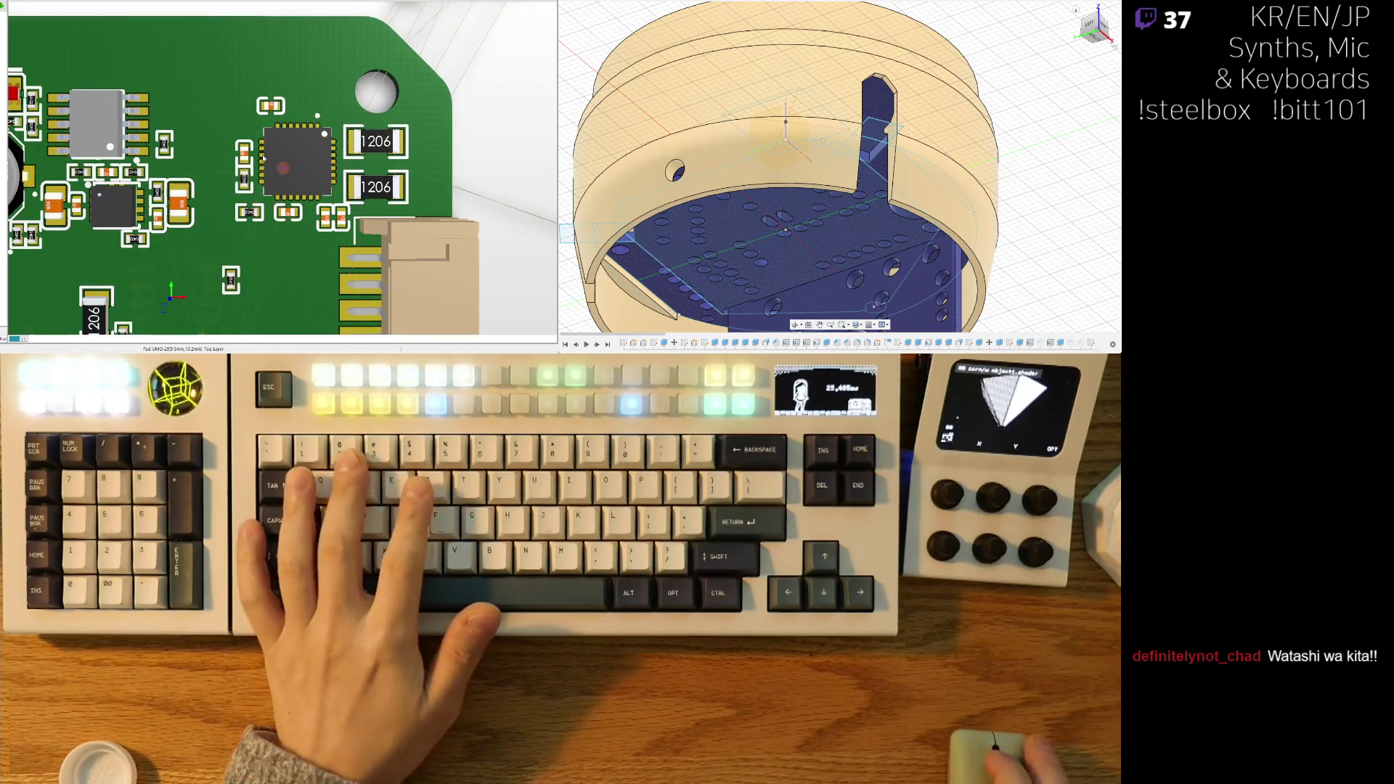
{"action": "key", "text": "2"}
{"action": "scroll", "coordinate": [249, 105], "scroll_direction": "up", "scroll_amount": 5, "text": "ctrl"}
{"action": "left_click_drag", "start_coordinate": [200, 124], "coordinate": [205, 85]}
{"action": "scroll", "coordinate": [206, 86], "scroll_direction": "down", "scroll_amount": 1, "text": "ctrl"}
{"action": "scroll", "coordinate": [205, 86], "scroll_direction": "down", "scroll_amount": 2}
- Reposition CM9, select CM10 and nudge the RD15 label down slightly
{"action": "mouse_move", "coordinate": [228, 181]}
{"action": "left_mouse_down"}
{"action": "mouse_move", "coordinate": [246, 188]}
{"action": "mouse_move", "coordinate": [249, 236]}
{"action": "left_mouse_up"}
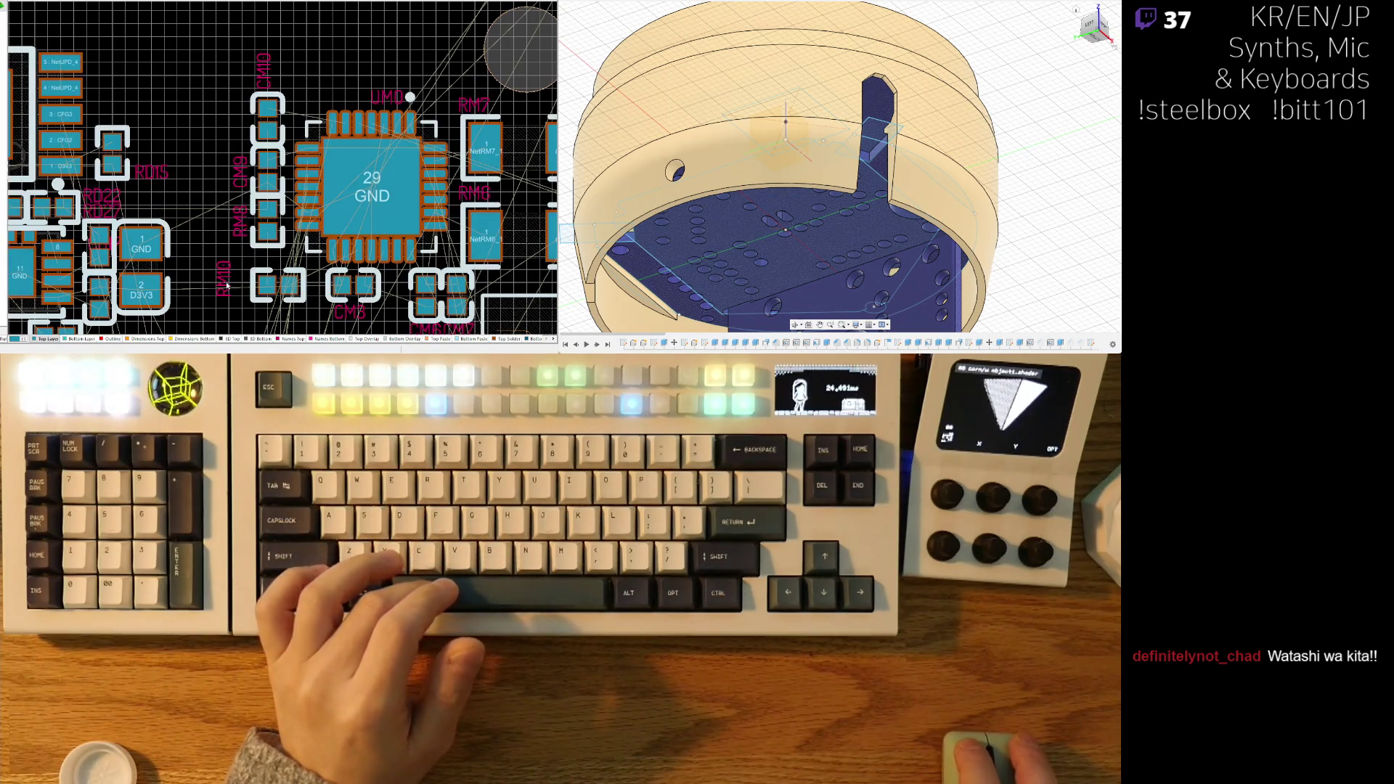
{"action": "left_click", "coordinate": [247, 304]}
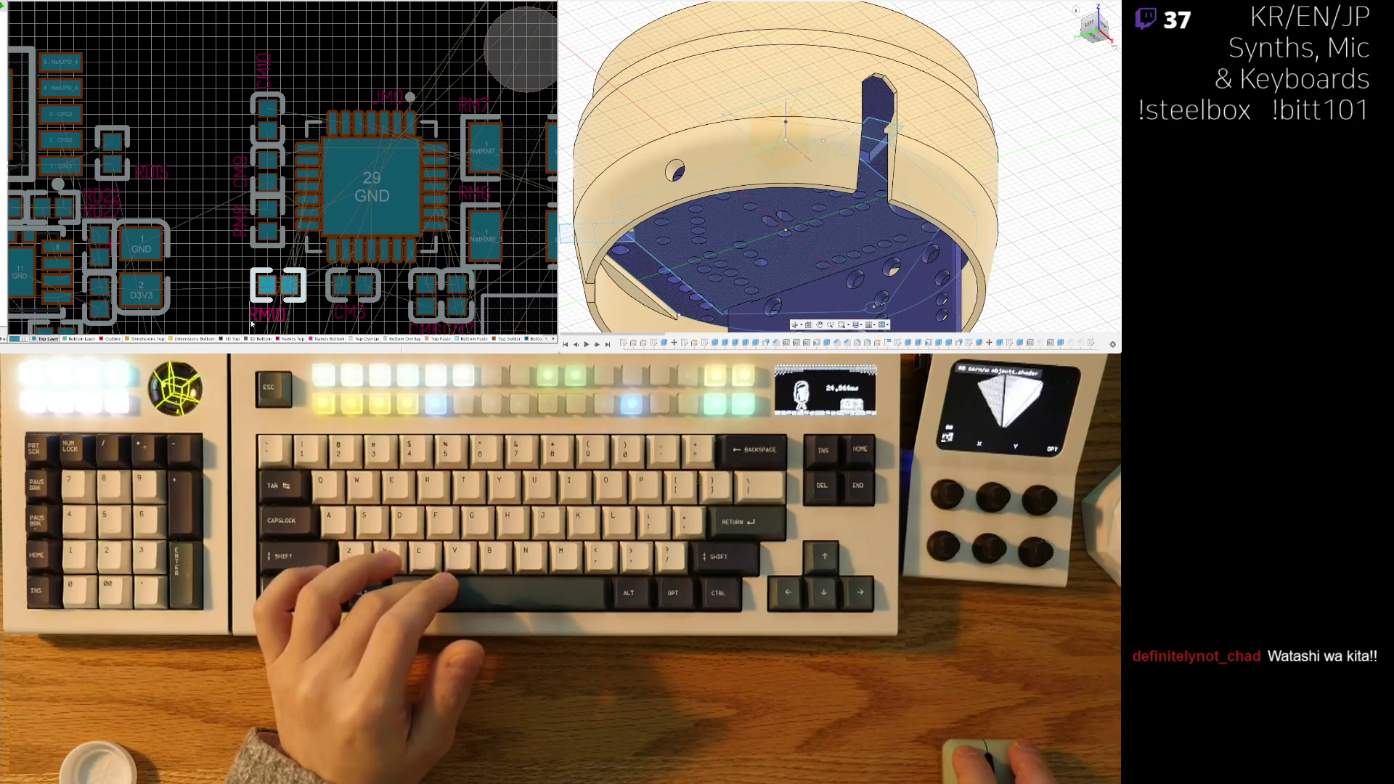
{"action": "left_click", "coordinate": [244, 122]}
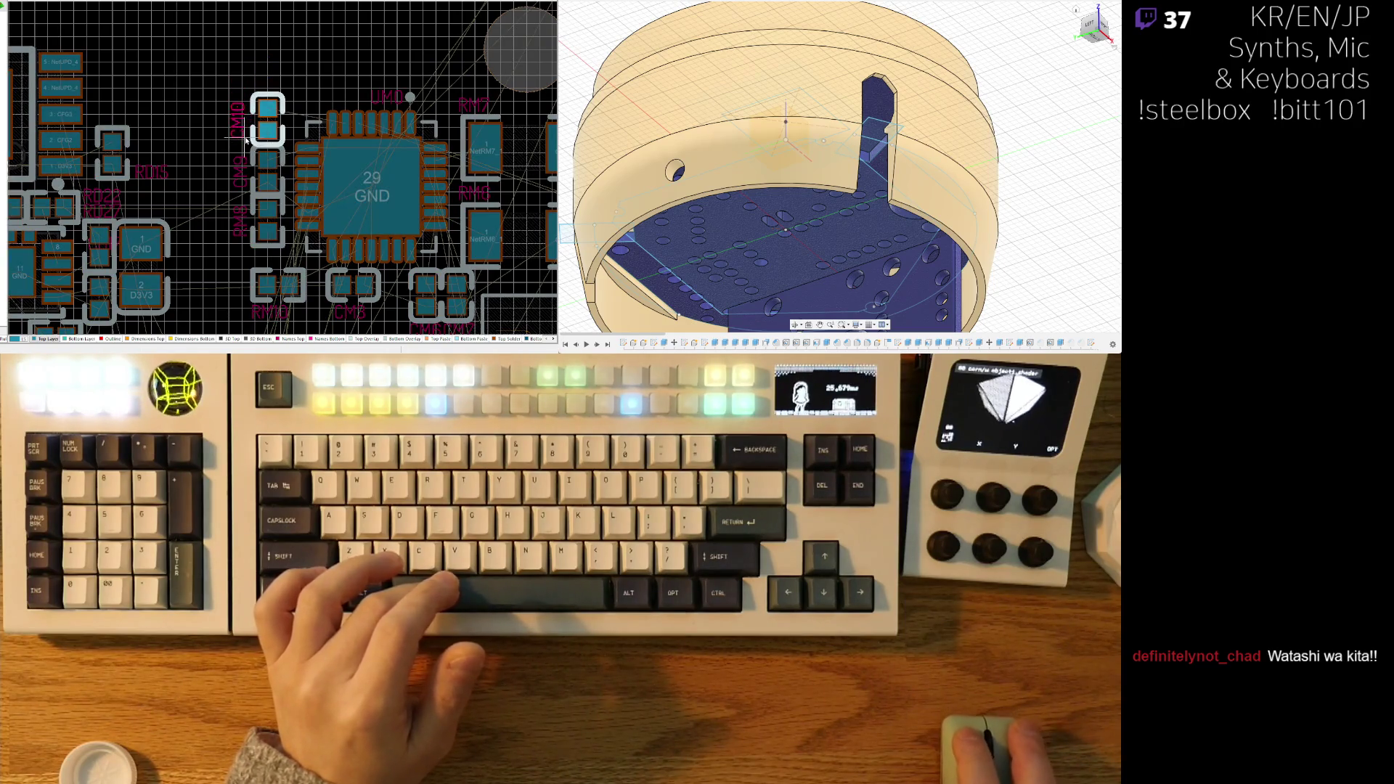
{"action": "scroll", "coordinate": [246, 138], "scroll_direction": "down", "scroll_amount": 2, "text": "ctrl"}
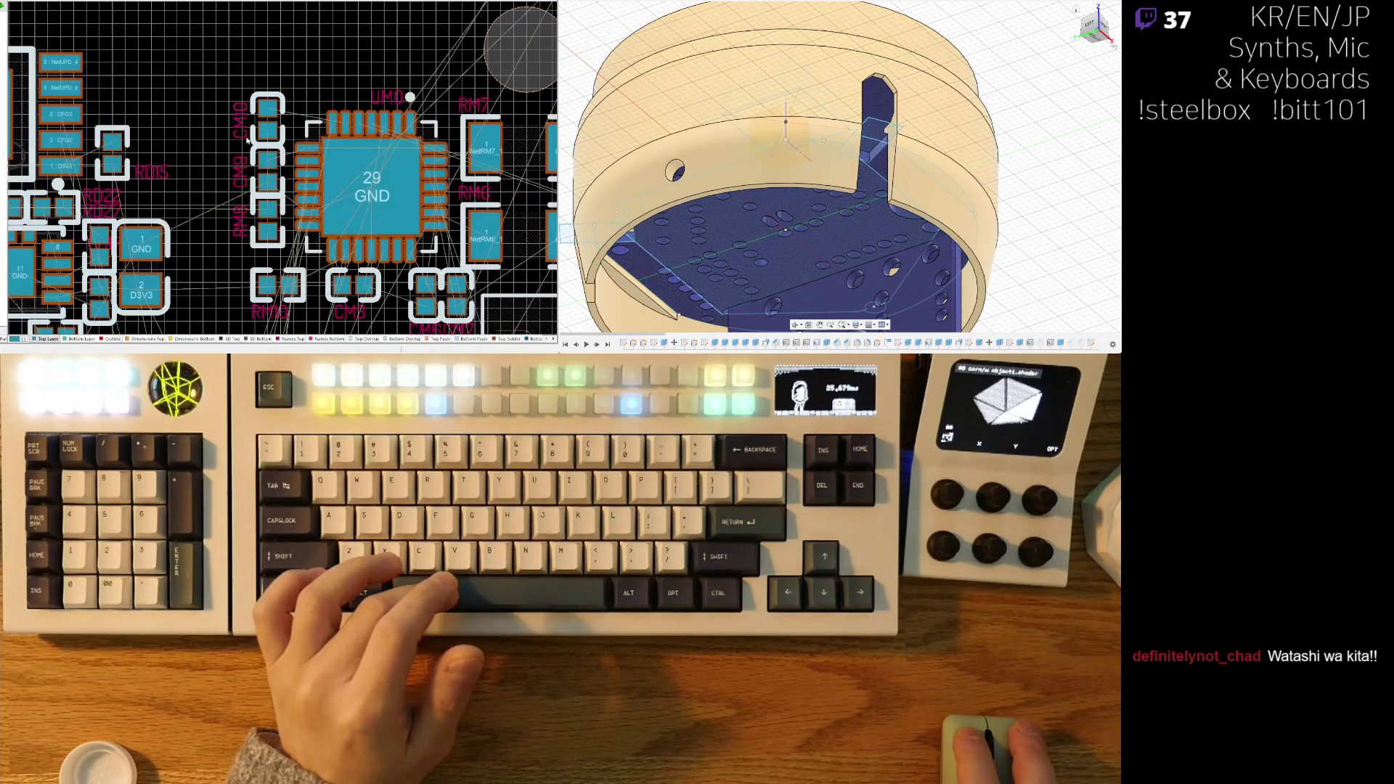
{"action": "scroll", "coordinate": [270, 156], "scroll_direction": "up", "scroll_amount": 2, "text": "ctrl"}
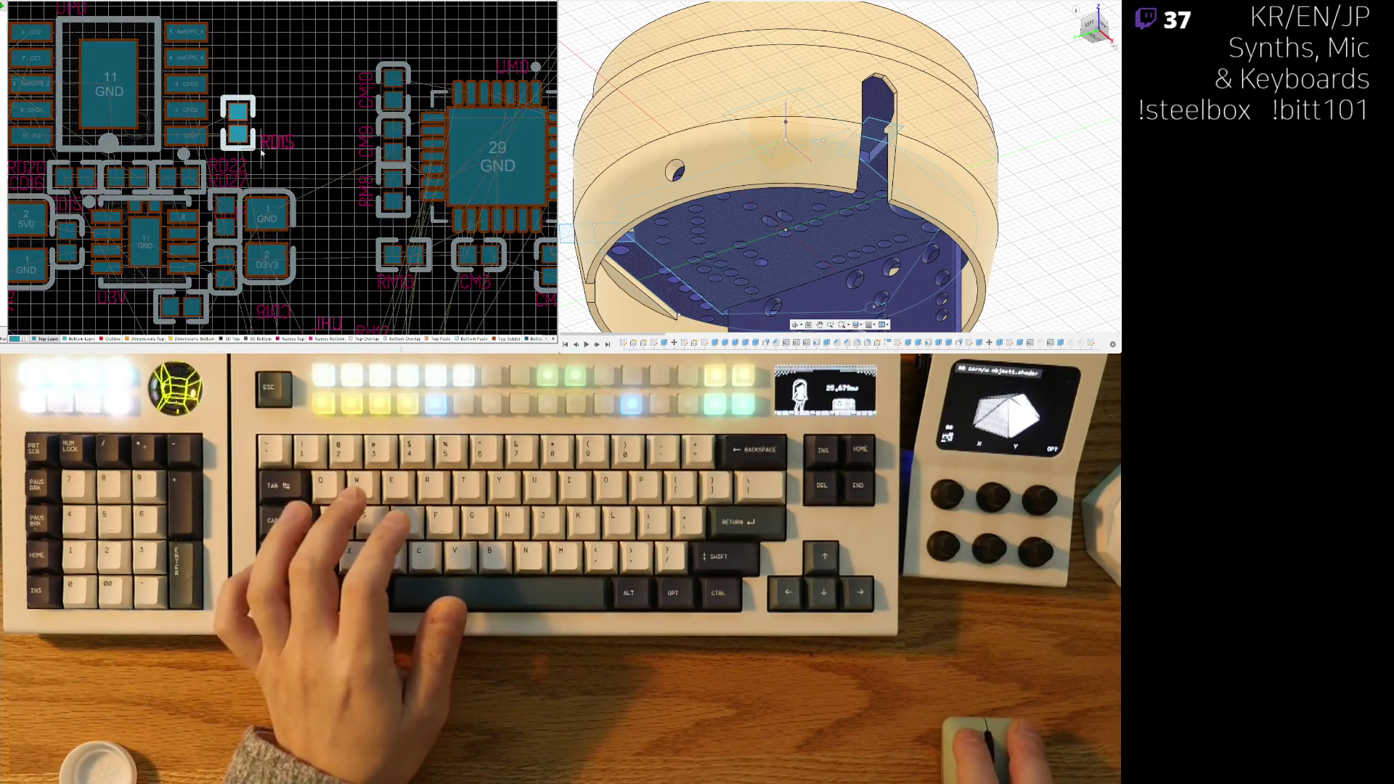
{"action": "left_click_drag", "start_coordinate": [258, 154], "coordinate": [259, 159]}
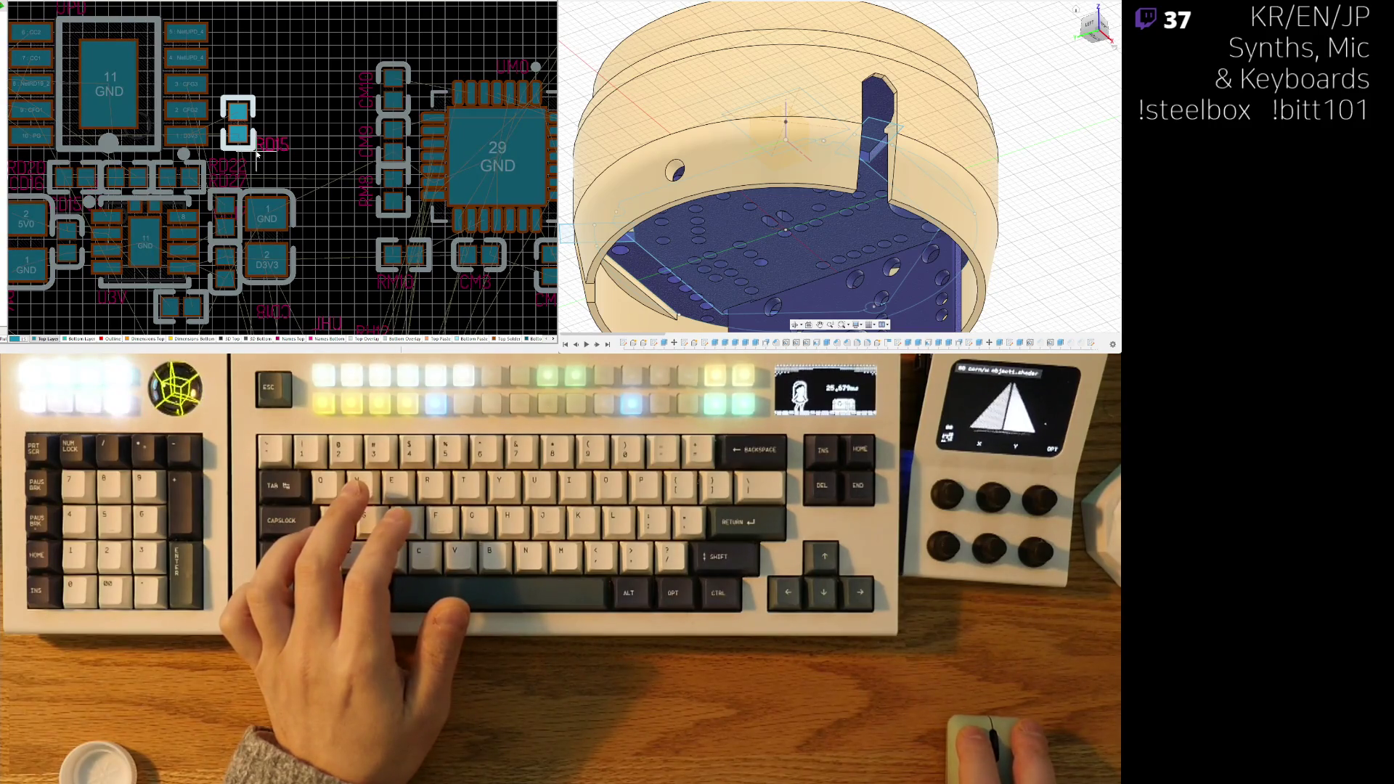
- Move a small two-pad part left beside the square chip's left pins
{"action": "scroll", "coordinate": [310, 174], "scroll_direction": "down", "scroll_amount": 2, "text": "ctrl"}
{"action": "mouse_move", "coordinate": [346, 265]}
{"action": "right_mouse_down"}
{"action": "mouse_move", "coordinate": [376, 161]}
{"action": "mouse_move", "coordinate": [360, 149]}
{"action": "mouse_move", "coordinate": [446, 169]}
{"action": "right_mouse_up"}
{"action": "mouse_move", "coordinate": [443, 167]}
{"action": "left_mouse_down"}
{"action": "mouse_move", "coordinate": [281, 154]}
{"action": "mouse_move", "coordinate": [293, 160]}
{"action": "left_mouse_up"}
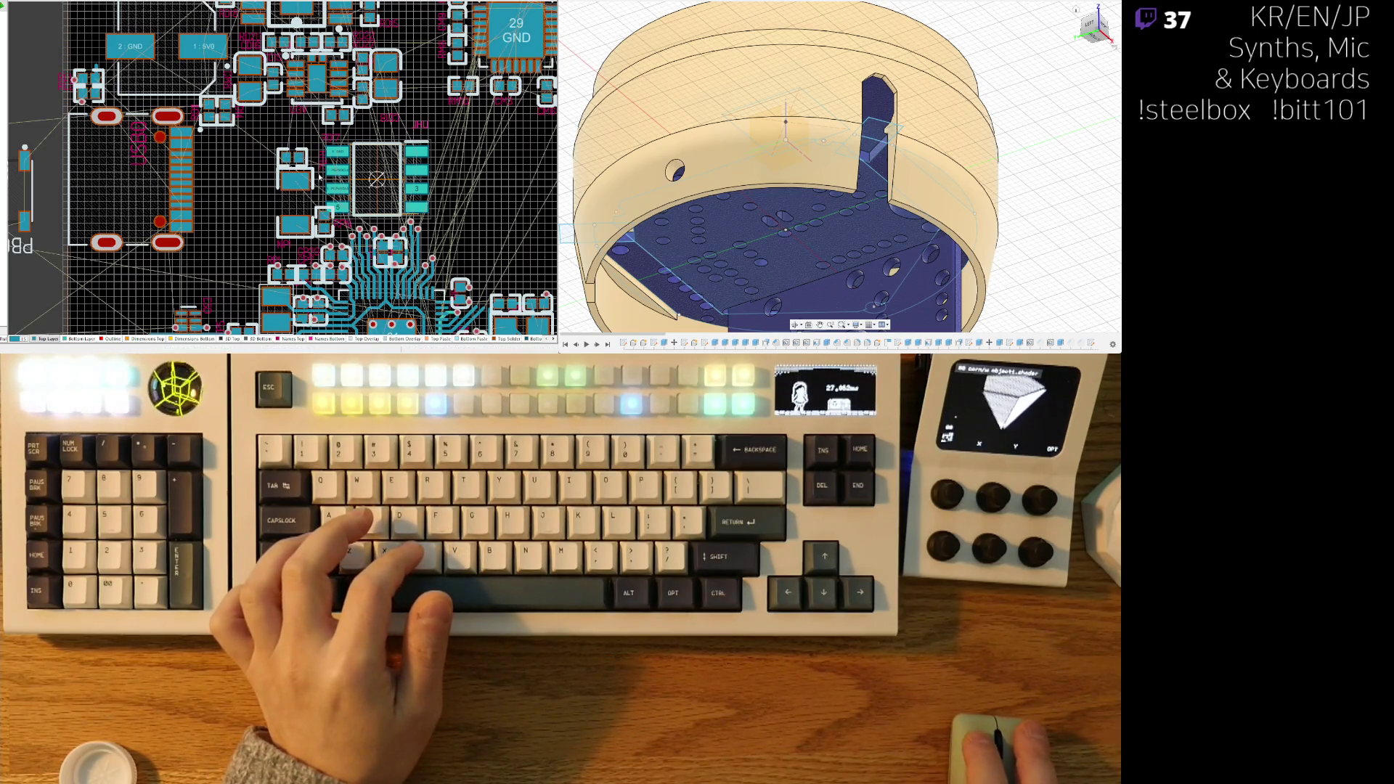
- Lay the RH12 label horizontally beside its pads
{"action": "scroll", "coordinate": [319, 177], "scroll_direction": "up", "scroll_amount": 2, "text": "ctrl"}
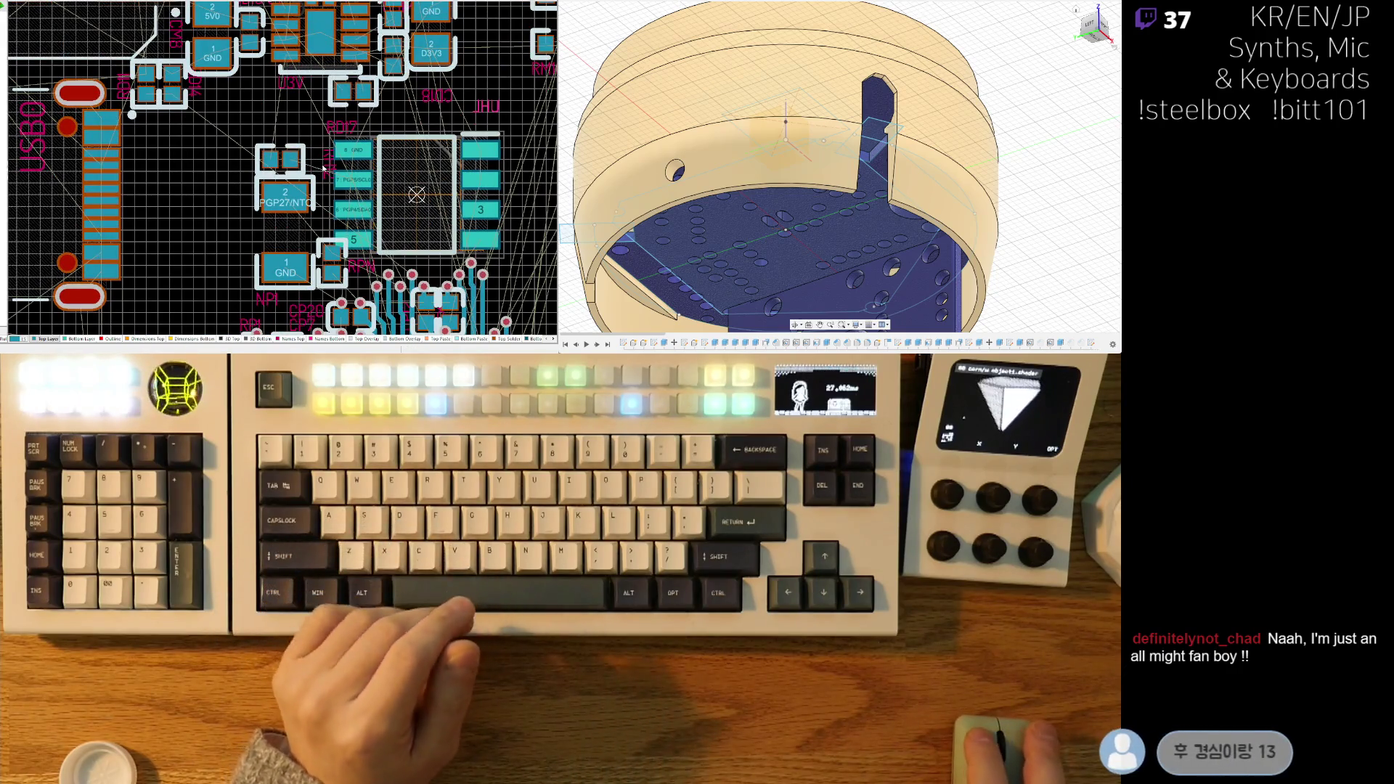
{"action": "scroll", "coordinate": [319, 171], "scroll_direction": "up", "scroll_amount": 2, "text": "ctrl"}
{"action": "left_click_drag", "start_coordinate": [324, 206], "coordinate": [128, 199]}
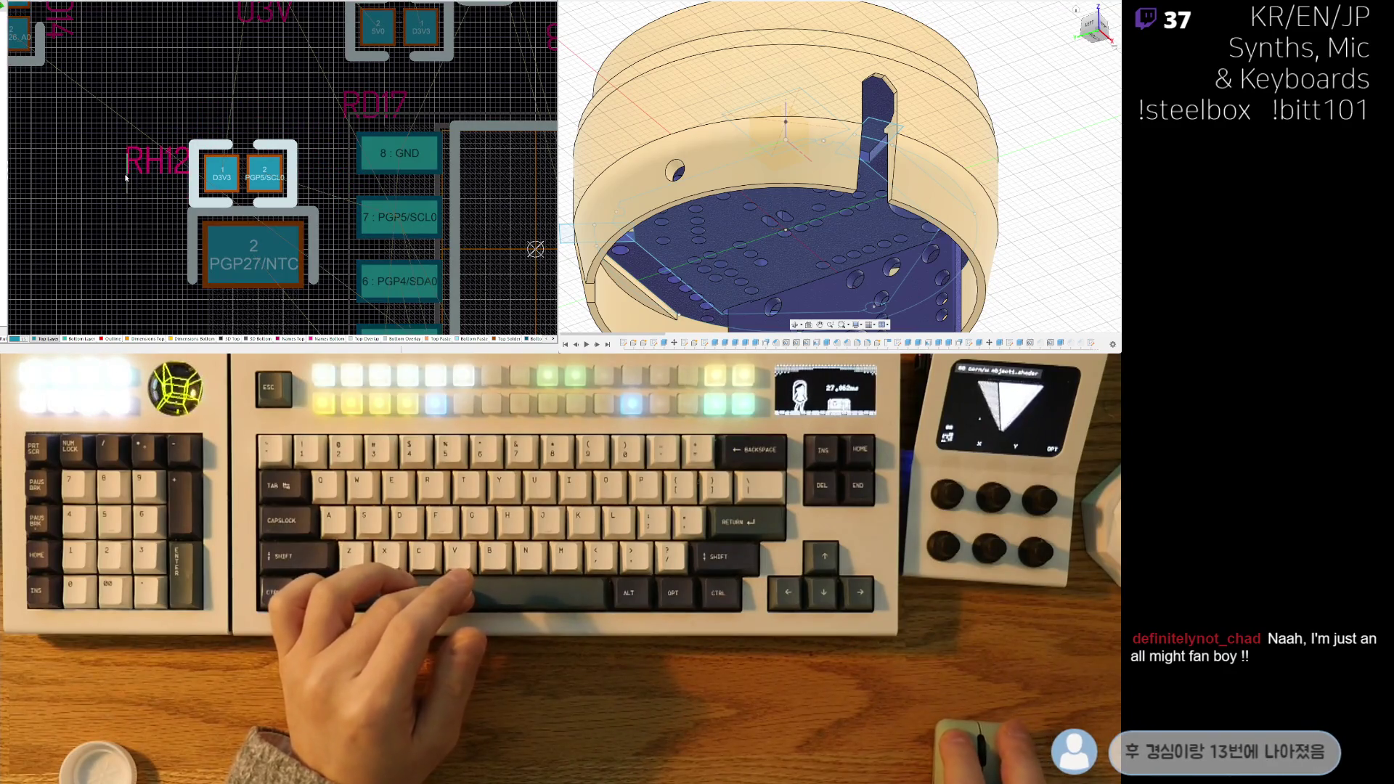
- Move the RPN resistor with its label and turn it horizontal
{"action": "scroll", "coordinate": [269, 109], "scroll_direction": "down", "scroll_amount": 3, "text": "ctrl"}
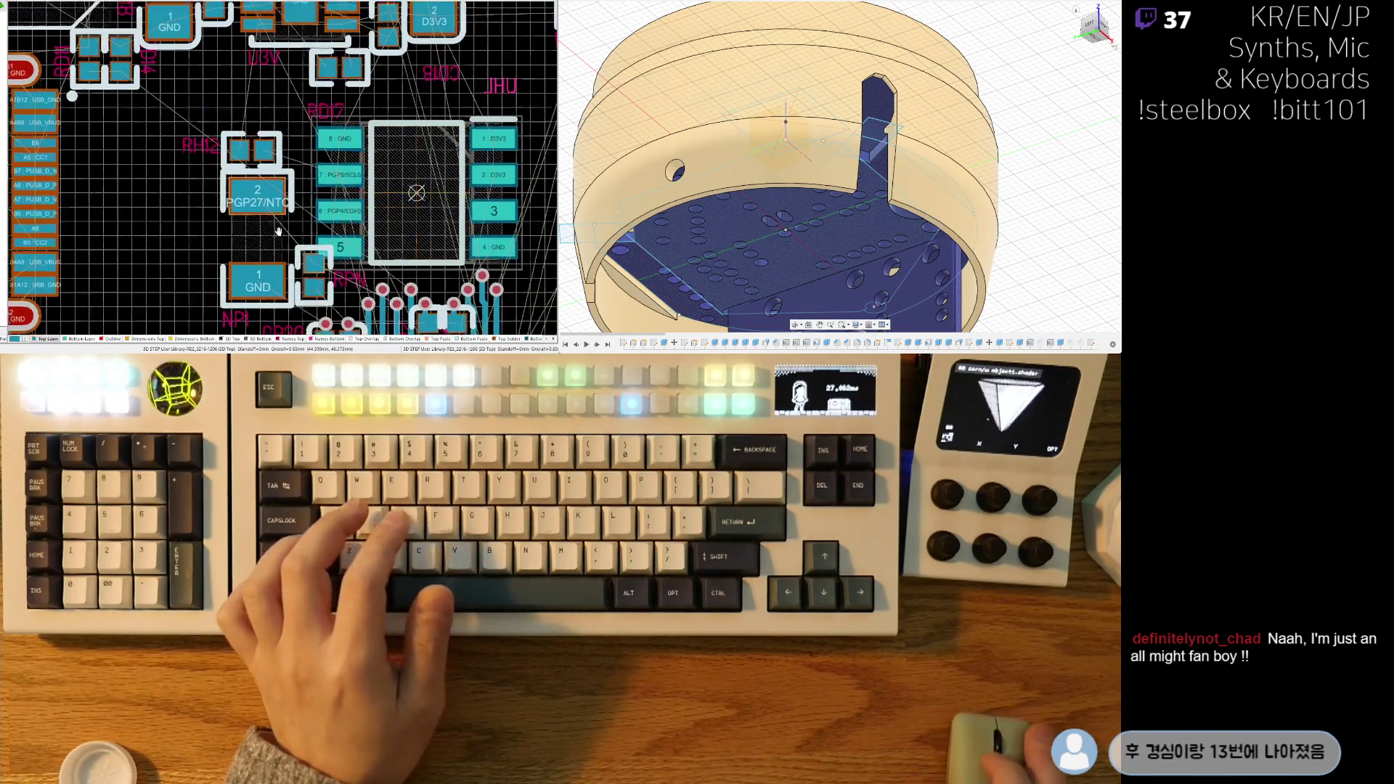
{"action": "right_click_drag", "start_coordinate": [278, 231], "coordinate": [290, 171]}
{"action": "left_click_drag", "start_coordinate": [330, 212], "coordinate": [332, 230]}
{"action": "key", "text": "space"}
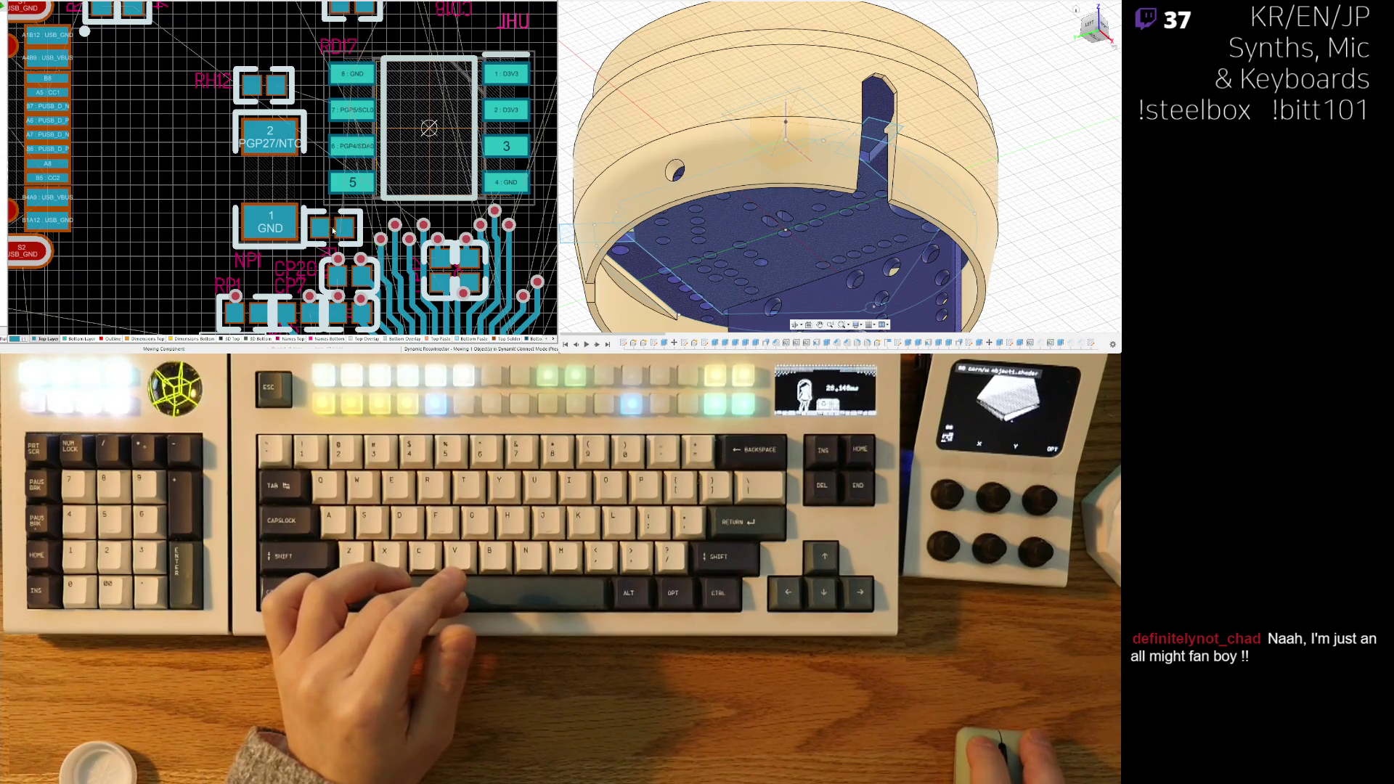
- Place NP1 rotated with GND on the left, below RH12 beside the PGP27 pads
{"action": "scroll", "coordinate": [332, 223], "scroll_direction": "up", "scroll_amount": 2, "text": "ctrl"}
{"action": "scroll", "coordinate": [332, 220], "scroll_direction": "down", "scroll_amount": 2, "text": "ctrl"}
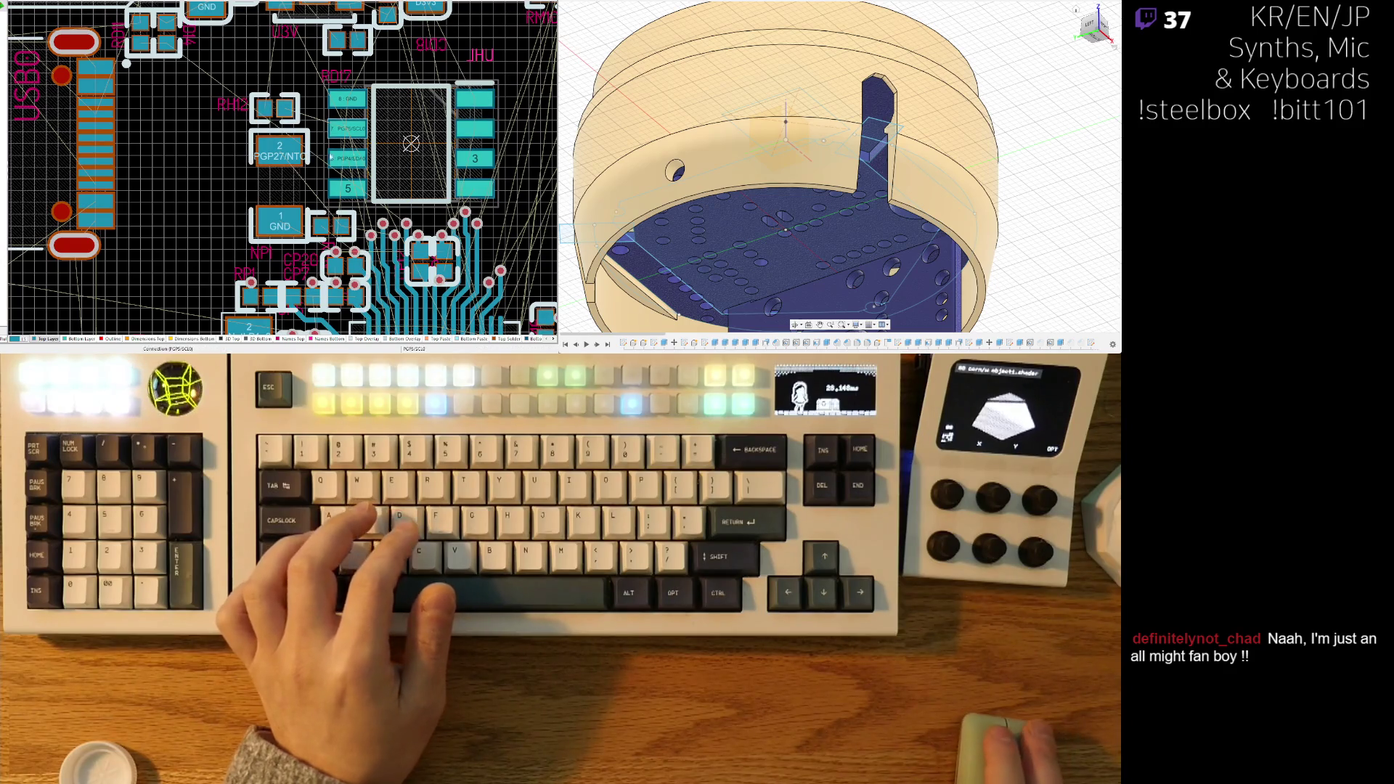
{"action": "scroll", "coordinate": [267, 217], "scroll_direction": "up", "scroll_amount": 3, "text": "ctrl"}
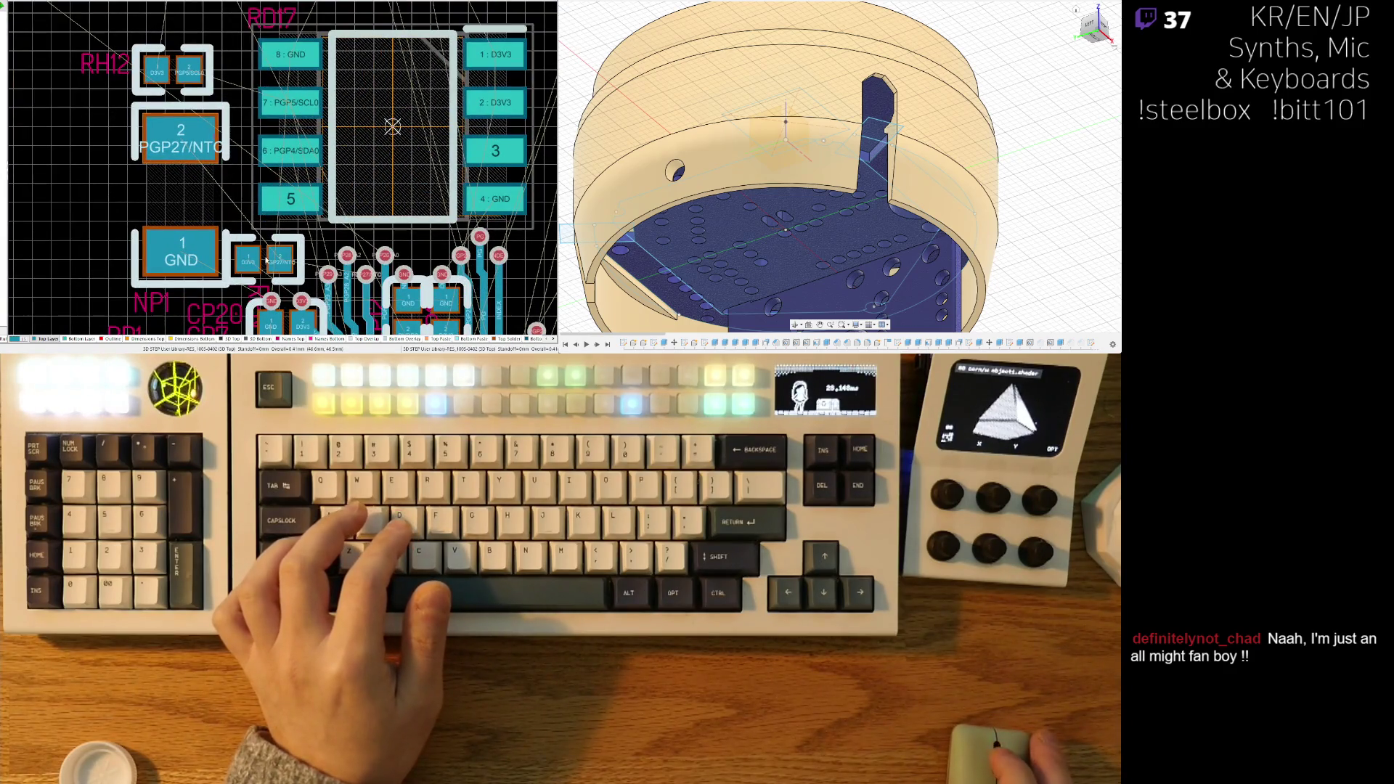
{"action": "key", "text": "space"}
{"action": "mouse_move", "coordinate": [181, 138]}
{"action": "left_mouse_down"}
{"action": "mouse_move", "coordinate": [184, 187]}
{"action": "mouse_move", "coordinate": [234, 189]}
{"action": "mouse_move", "coordinate": [186, 205]}
{"action": "mouse_move", "coordinate": [319, 201]}
{"action": "mouse_move", "coordinate": [304, 196]}
{"action": "left_mouse_up"}
{"action": "key", "text": "space"}
{"action": "key", "text": "space"}
{"action": "scroll", "coordinate": [218, 194], "scroll_direction": "down", "scroll_amount": 2}
{"action": "scroll", "coordinate": [203, 195], "scroll_direction": "up", "scroll_amount": 2, "text": "shift"}
{"action": "key", "text": "space"}
{"action": "key", "text": "space"}
{"action": "key", "text": "space"}
{"action": "key", "text": "space"}
{"action": "key", "text": "space"}
{"action": "left_click", "coordinate": [304, 196]}
{"action": "scroll", "coordinate": [225, 101], "scroll_direction": "down", "scroll_amount": 2, "text": "ctrl"}
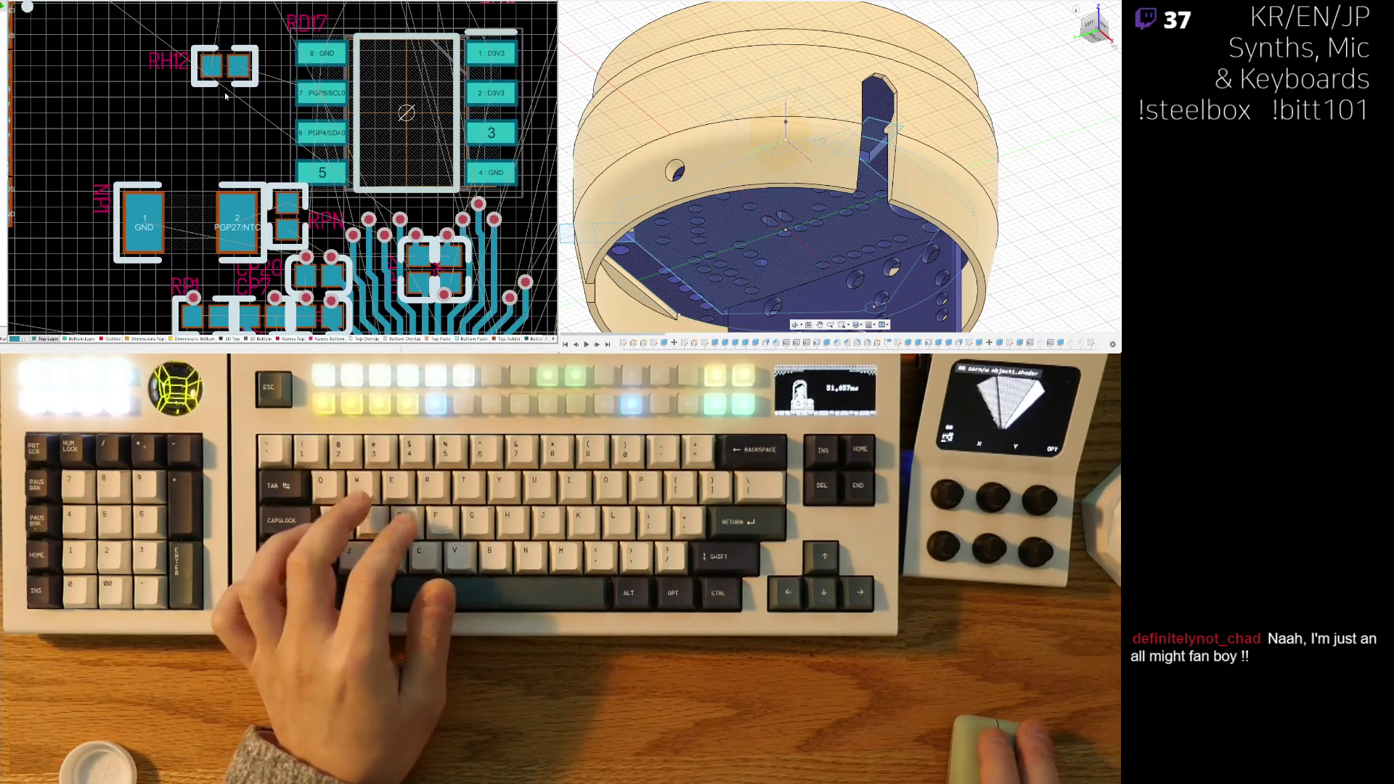
{"action": "scroll", "coordinate": [239, 108], "scroll_direction": "down", "scroll_amount": 3, "text": "ctrl"}
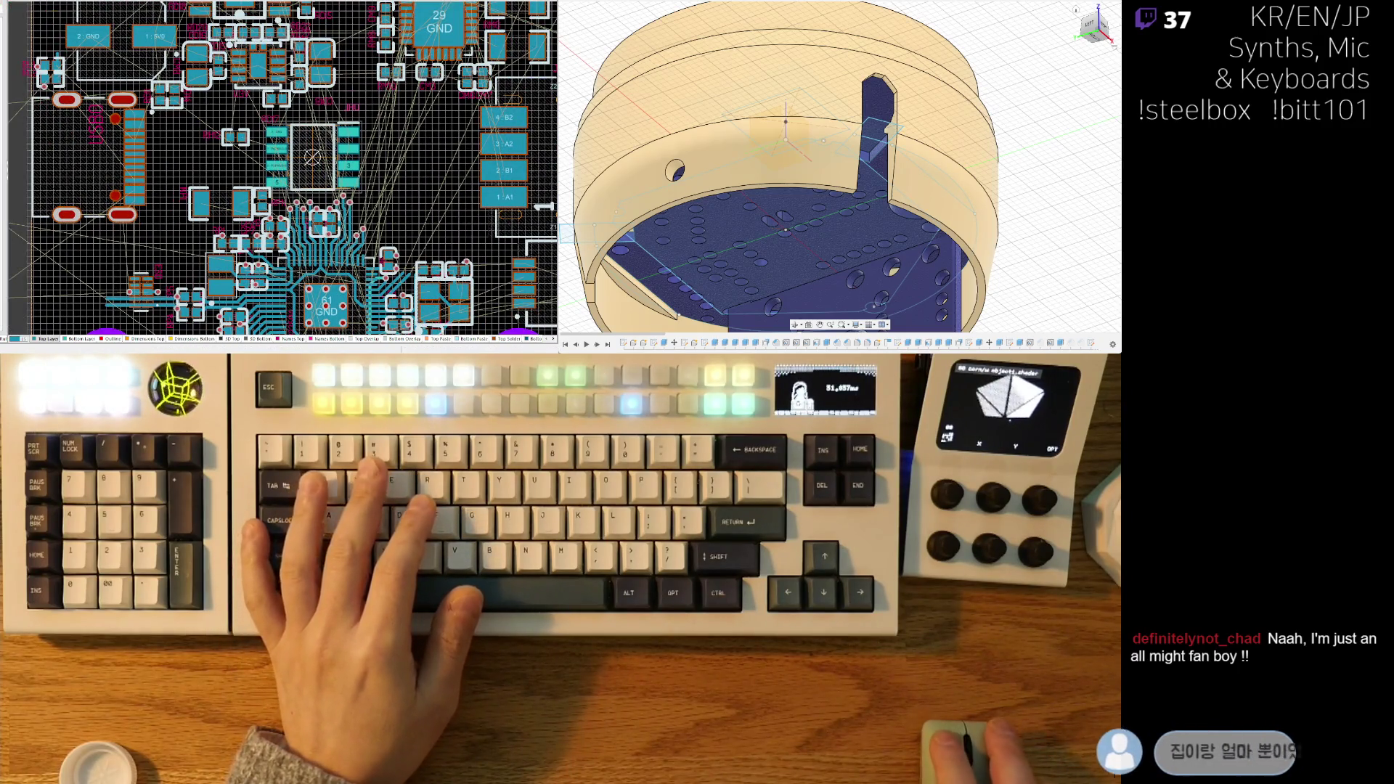
- Cycle with Ctrl+Tab through the RP2350 and motor-driver schematics to the PCB document
{"action": "key", "text": "ctrl+Tab"}
{"action": "key", "text": "ctrl+Tab"}
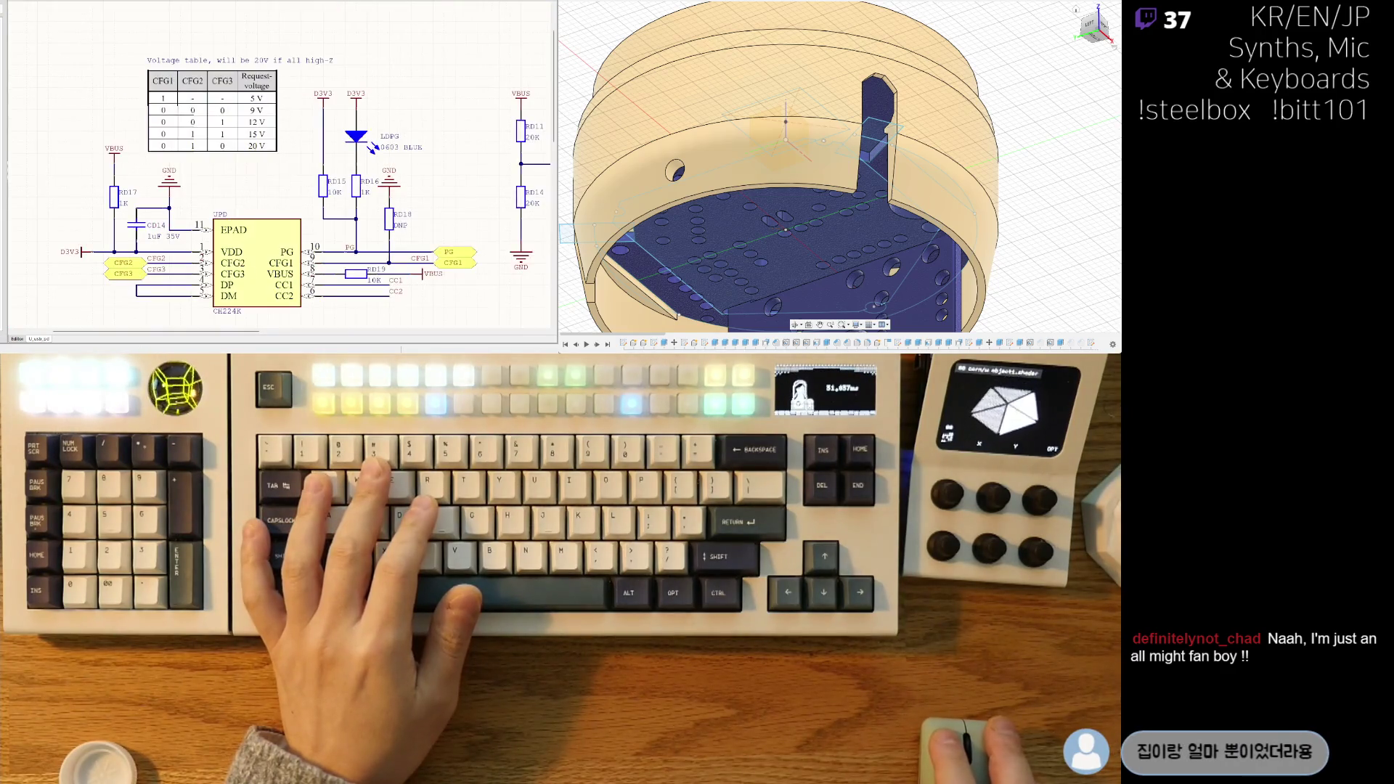
{"action": "scroll", "coordinate": [341, 94], "scroll_direction": "down", "scroll_amount": 3, "text": "ctrl"}
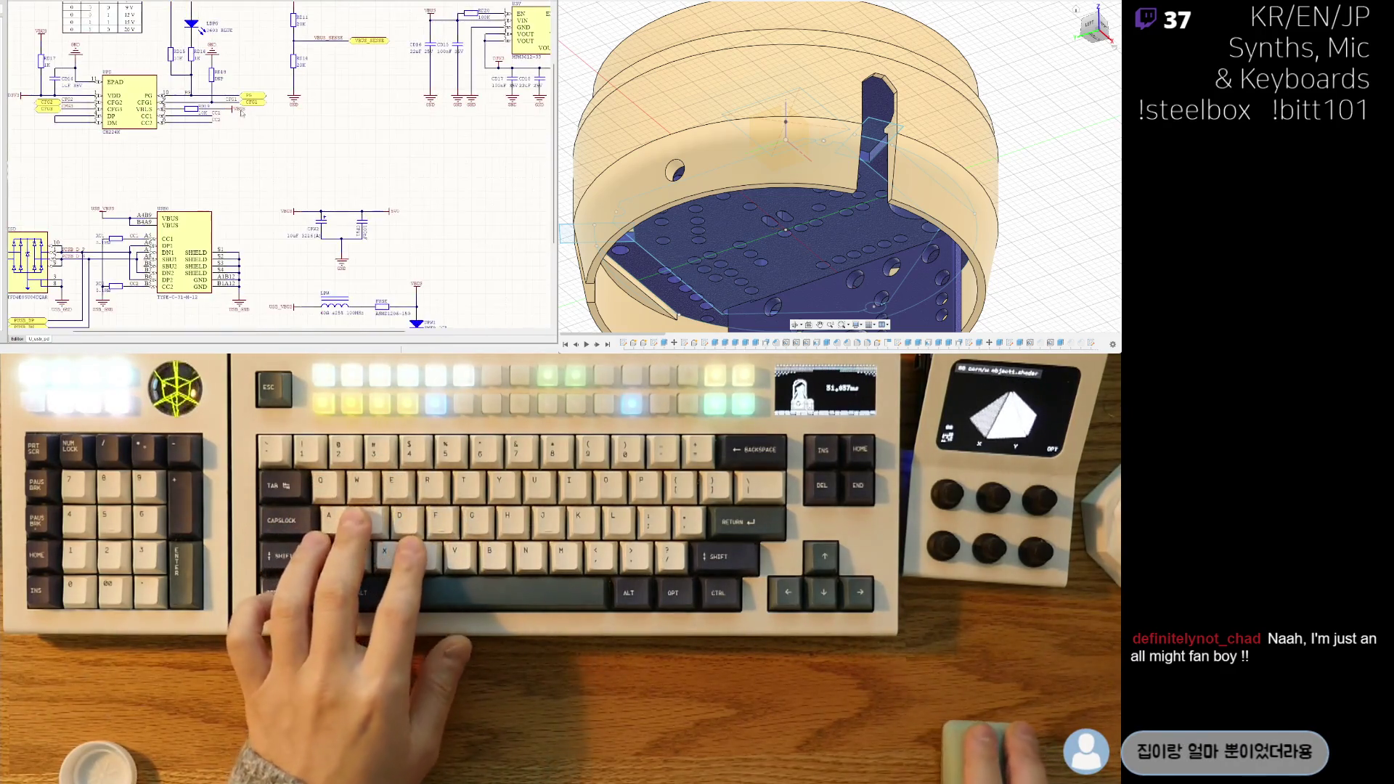
{"action": "scroll", "coordinate": [341, 94], "scroll_direction": "up", "scroll_amount": 2, "text": "ctrl"}
{"action": "key", "text": "ctrl+Tab"}
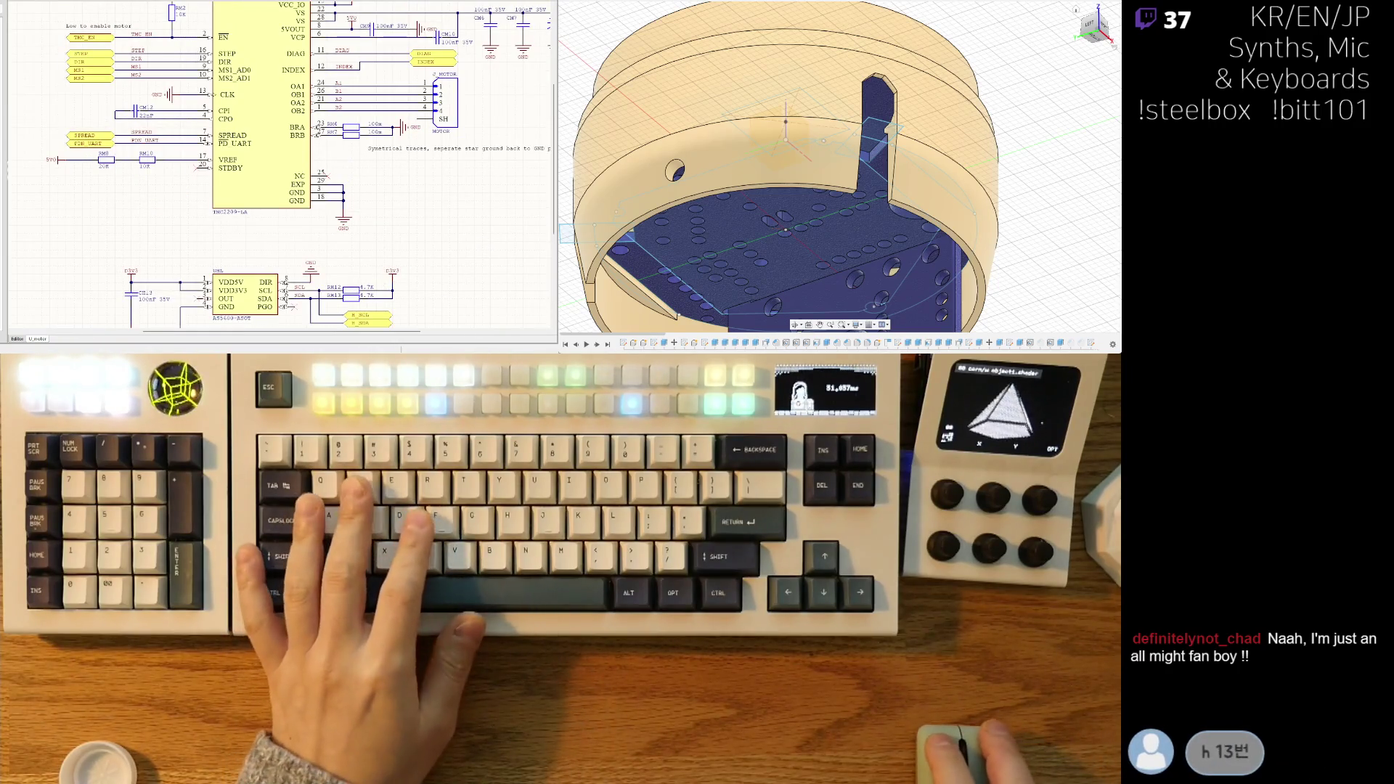
{"action": "key", "text": "ctrl+Tab"}
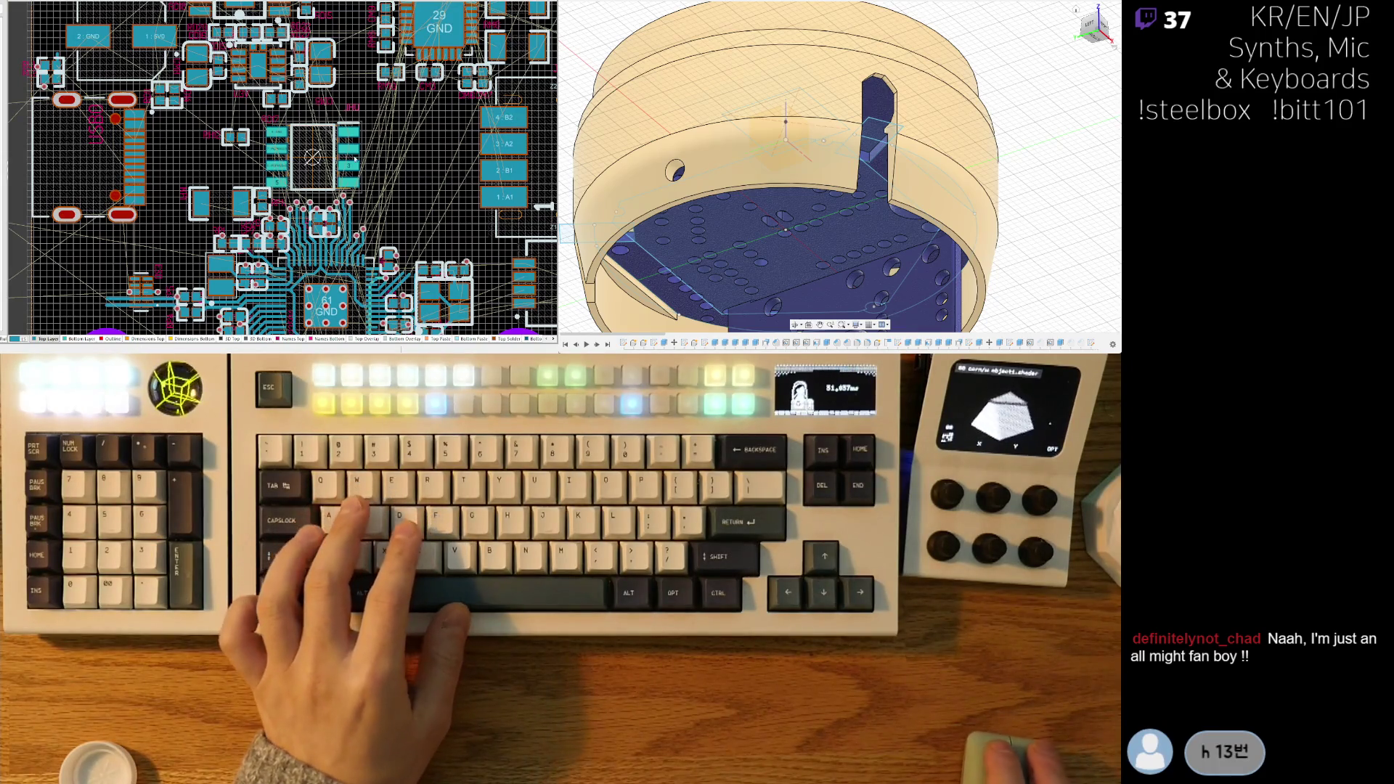
- Bring loose part RH13 from outside the board outline onto the board near the chip area
{"action": "scroll", "coordinate": [391, 198], "scroll_direction": "down", "scroll_amount": 5, "text": "ctrl"}
{"action": "right_click_drag", "start_coordinate": [476, 187], "coordinate": [437, 188]}
{"action": "scroll", "coordinate": [443, 210], "scroll_direction": "up", "scroll_amount": 3, "text": "ctrl"}
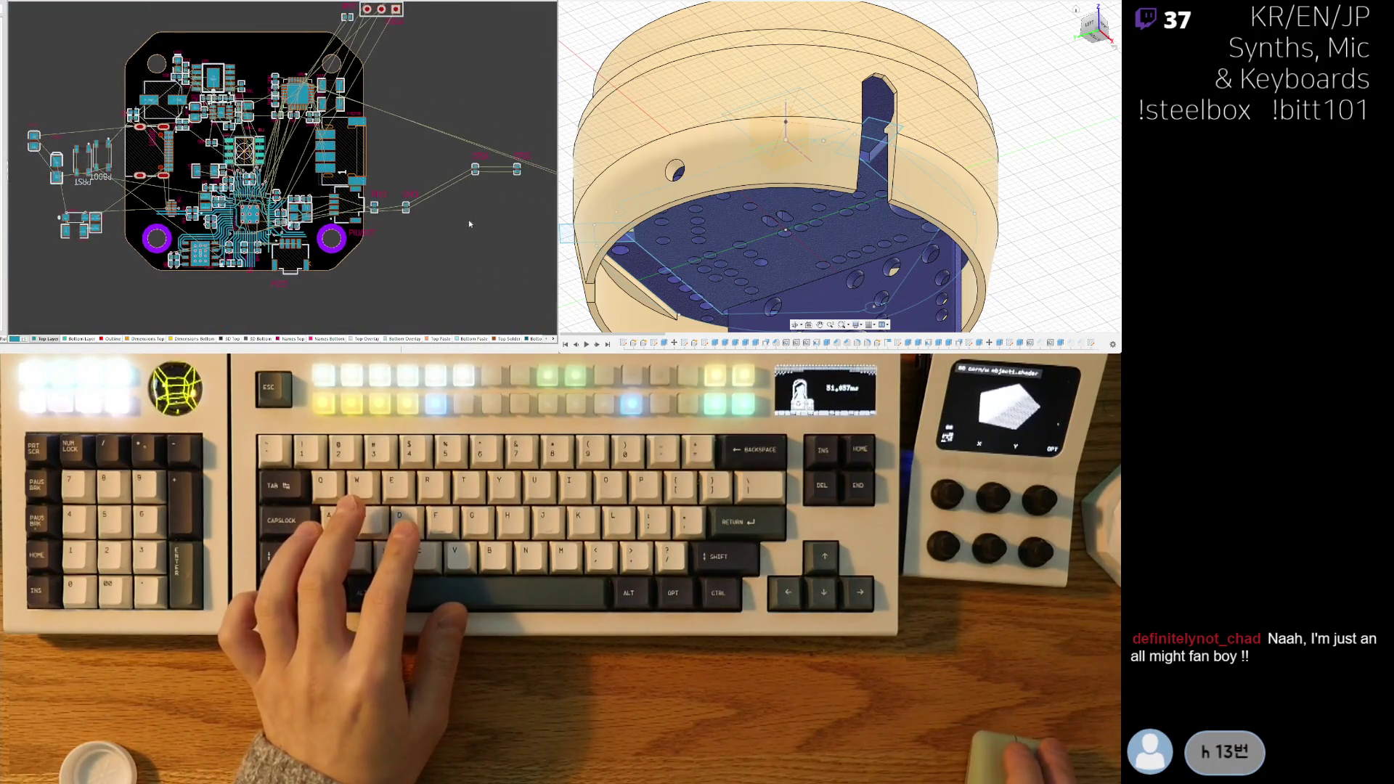
{"action": "left_click_drag", "start_coordinate": [347, 205], "coordinate": [84, 114]}
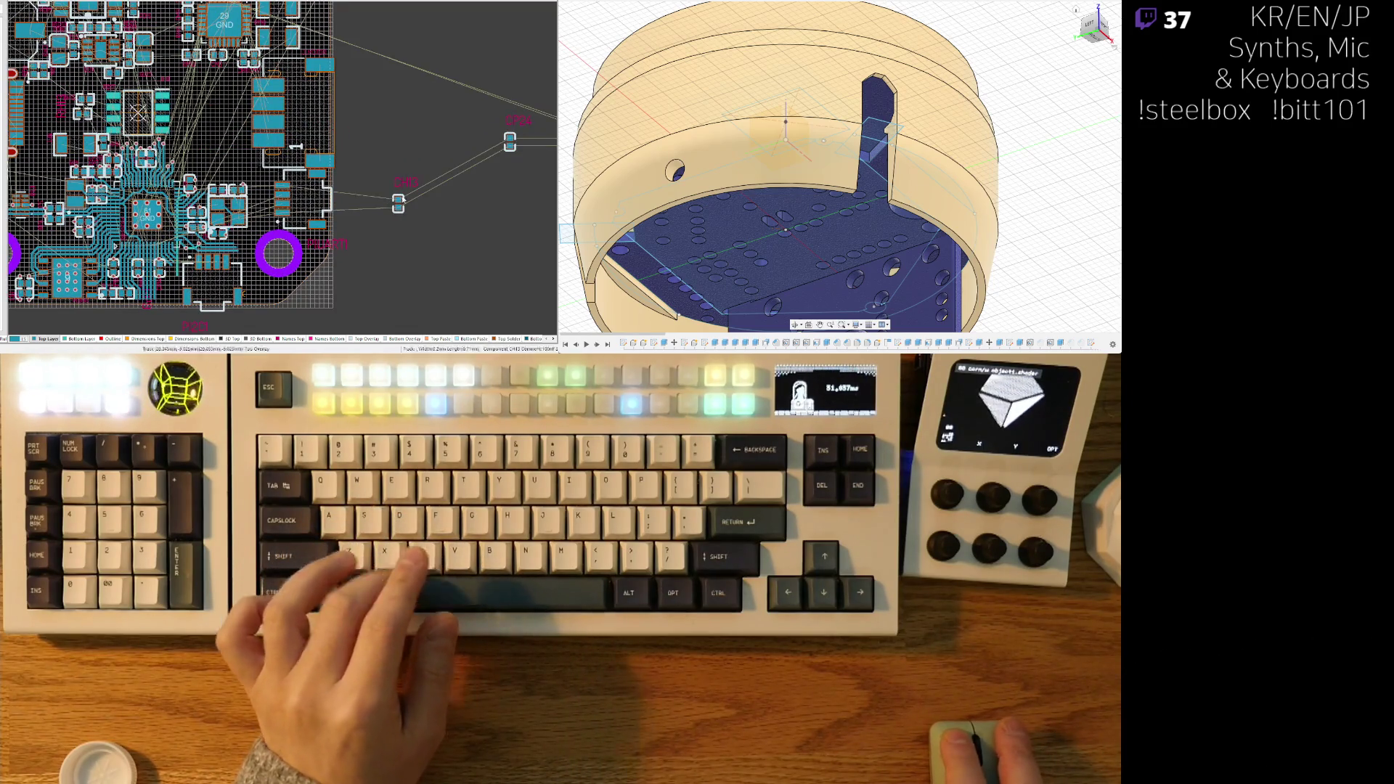
{"action": "right_click_drag", "start_coordinate": [405, 205], "coordinate": [425, 209]}
{"action": "left_click_drag", "start_coordinate": [426, 209], "coordinate": [367, 245]}
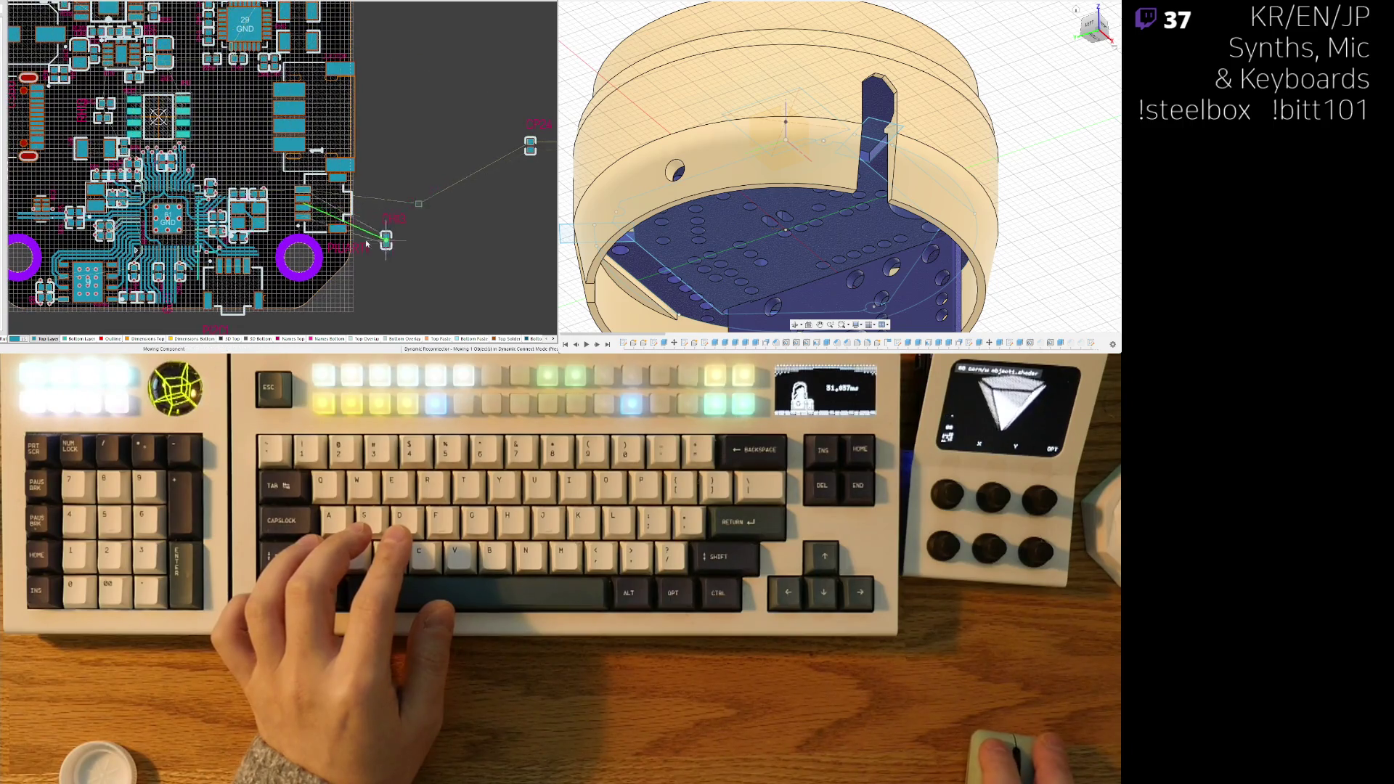
- Drop the carried part and bring two more loose parts onto the board
{"action": "left_click_drag", "start_coordinate": [208, 130], "coordinate": [207, 130]}
{"action": "mouse_move", "coordinate": [536, 148]}
{"action": "left_mouse_down"}
{"action": "mouse_move", "coordinate": [436, 224]}
{"action": "mouse_move", "coordinate": [393, 192]}
{"action": "left_mouse_up"}
{"action": "right_click_drag", "start_coordinate": [393, 192], "coordinate": [230, 192]}
{"action": "left_click_drag", "start_coordinate": [426, 150], "coordinate": [230, 198]}
{"action": "scroll", "coordinate": [457, 177], "scroll_direction": "up", "scroll_amount": 5, "text": "ctrl"}
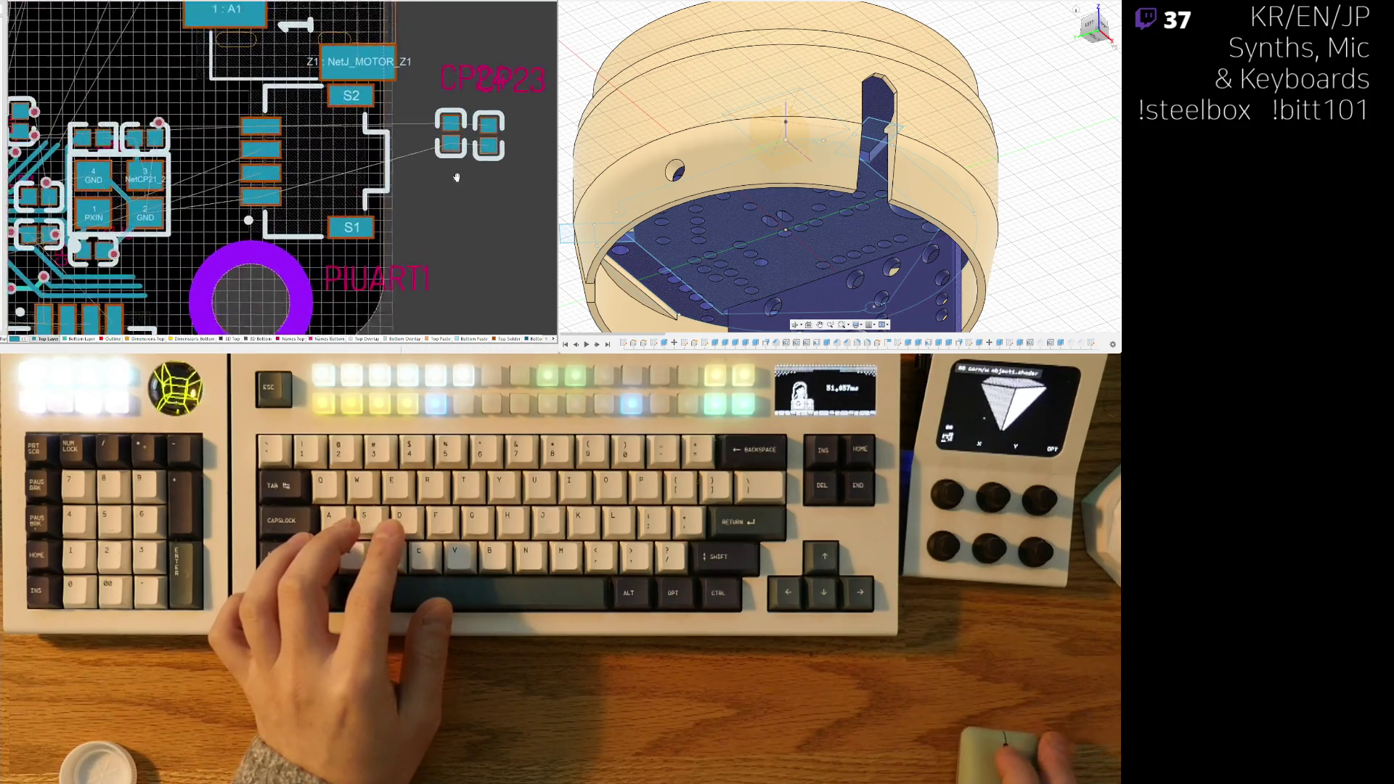
{"action": "scroll", "coordinate": [457, 178], "scroll_direction": "up", "scroll_amount": 2, "text": "ctrl"}
- Place capacitors CP22 and CP23 side by side next to the UART connector
{"action": "mouse_move", "coordinate": [483, 116]}
{"action": "left_mouse_down"}
{"action": "mouse_move", "coordinate": [436, 137]}
{"action": "mouse_move", "coordinate": [155, 161]}
{"action": "left_mouse_up"}
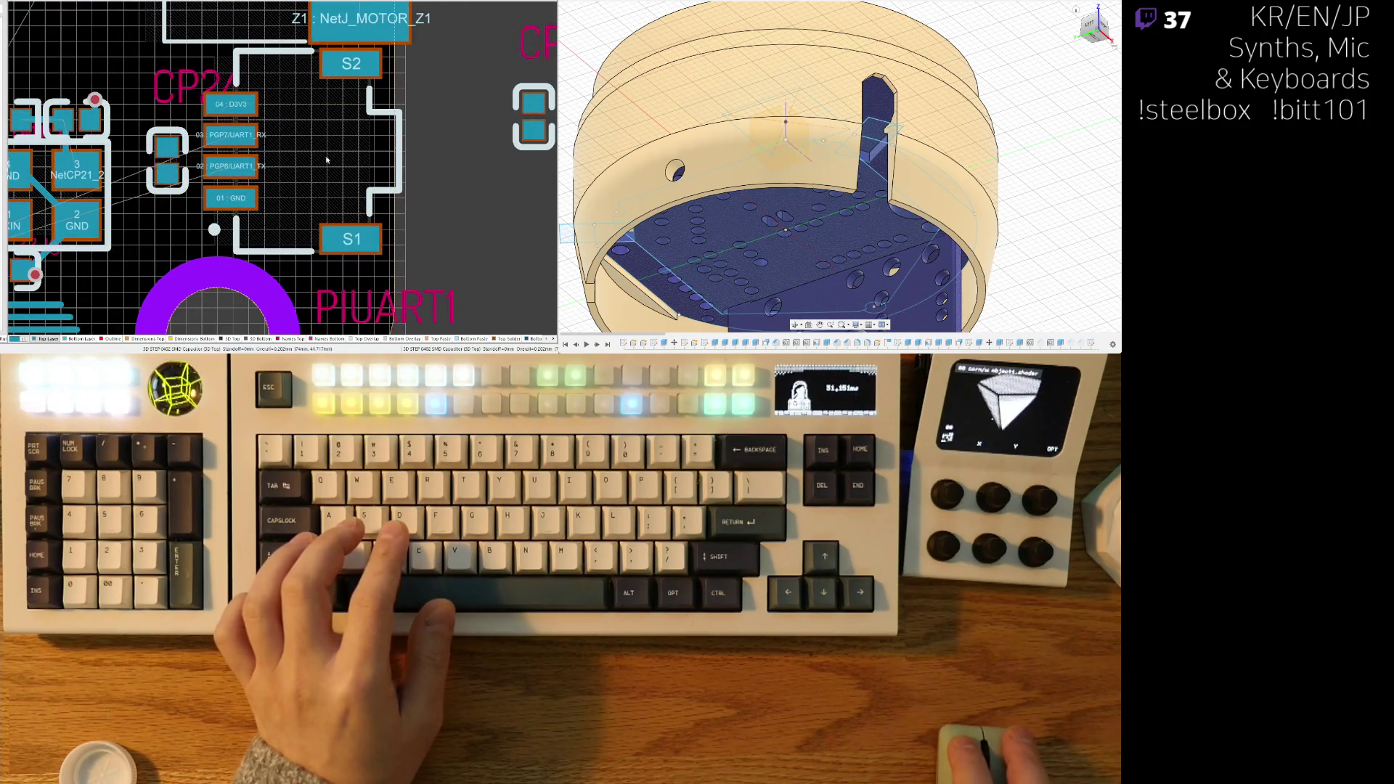
{"action": "left_click_drag", "start_coordinate": [535, 114], "coordinate": [131, 160]}
{"action": "left_click", "coordinate": [133, 161]}
{"action": "scroll", "coordinate": [133, 161], "scroll_direction": "down", "scroll_amount": 3, "text": "ctrl"}
{"action": "scroll", "coordinate": [275, 206], "scroll_direction": "up", "scroll_amount": 1}
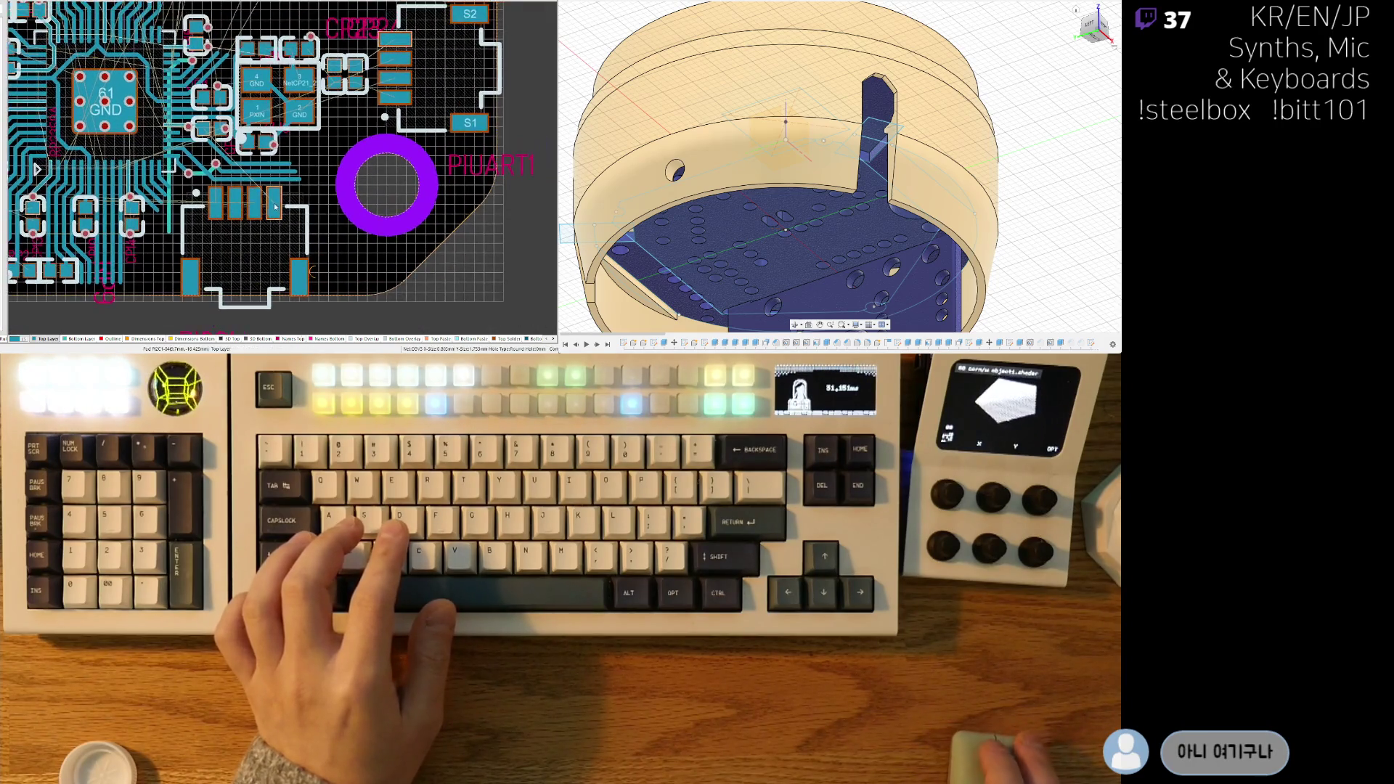
{"action": "scroll", "coordinate": [276, 207], "scroll_direction": "up", "scroll_amount": 2, "text": "ctrl"}
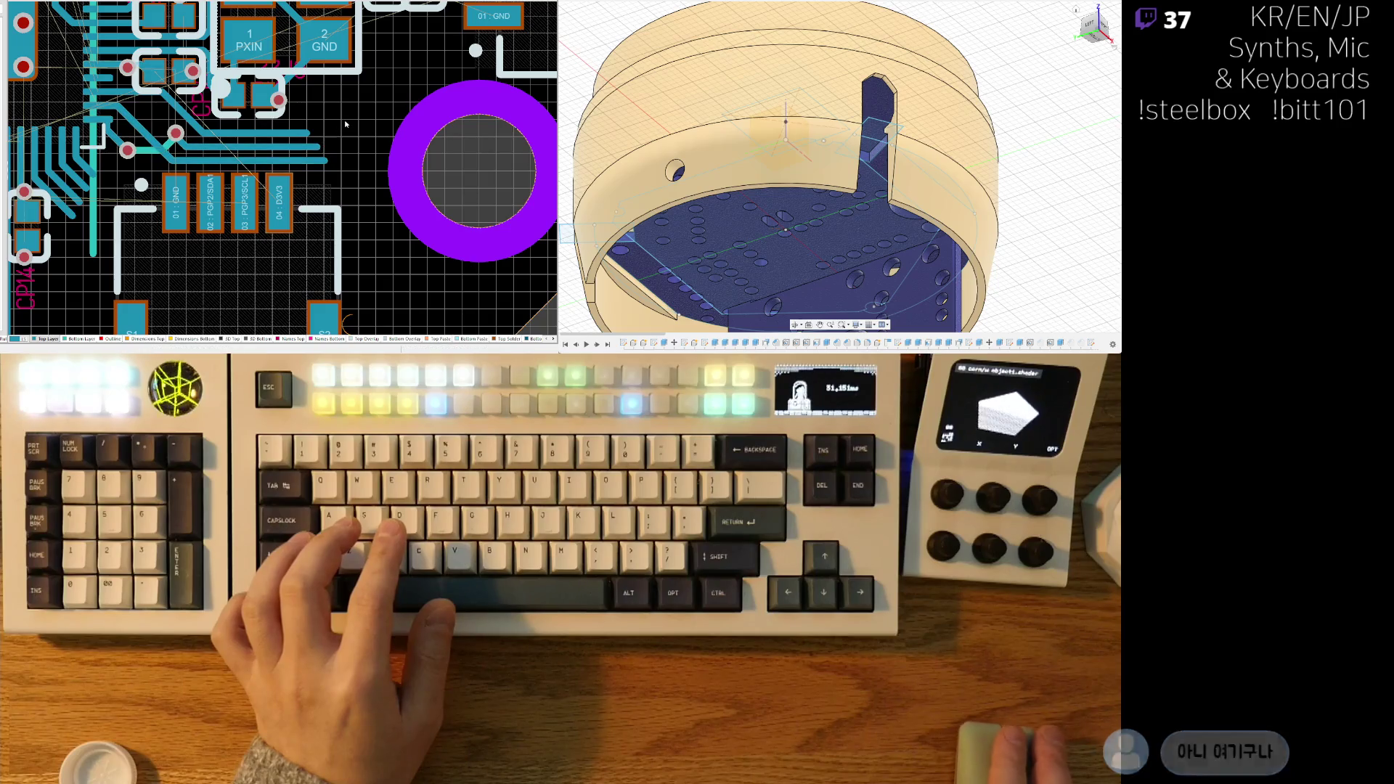
{"action": "scroll", "coordinate": [317, 146], "scroll_direction": "up", "scroll_amount": 2, "text": "ctrl"}
{"action": "scroll", "coordinate": [368, 145], "scroll_direction": "up", "scroll_amount": 2}
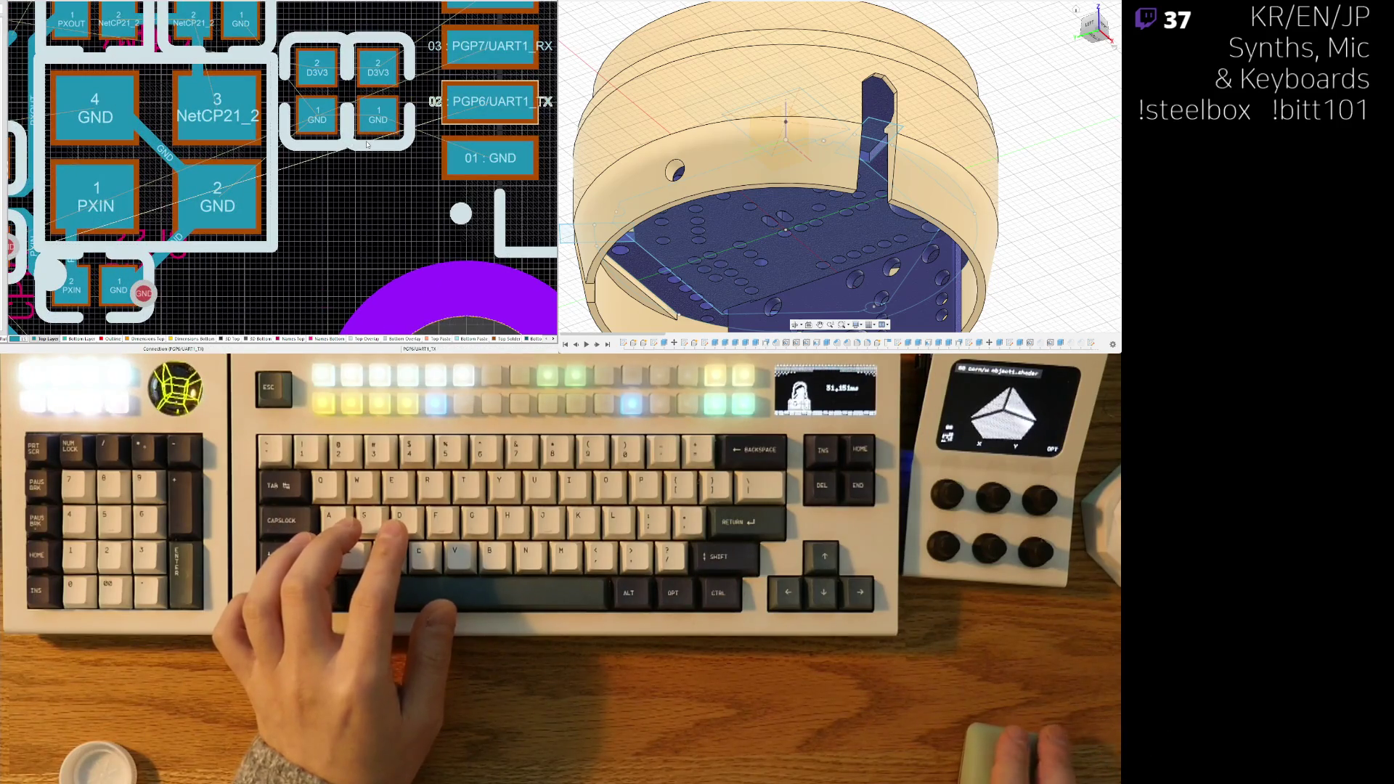
{"action": "scroll", "coordinate": [367, 144], "scroll_direction": "down", "scroll_amount": 3, "text": "ctrl"}
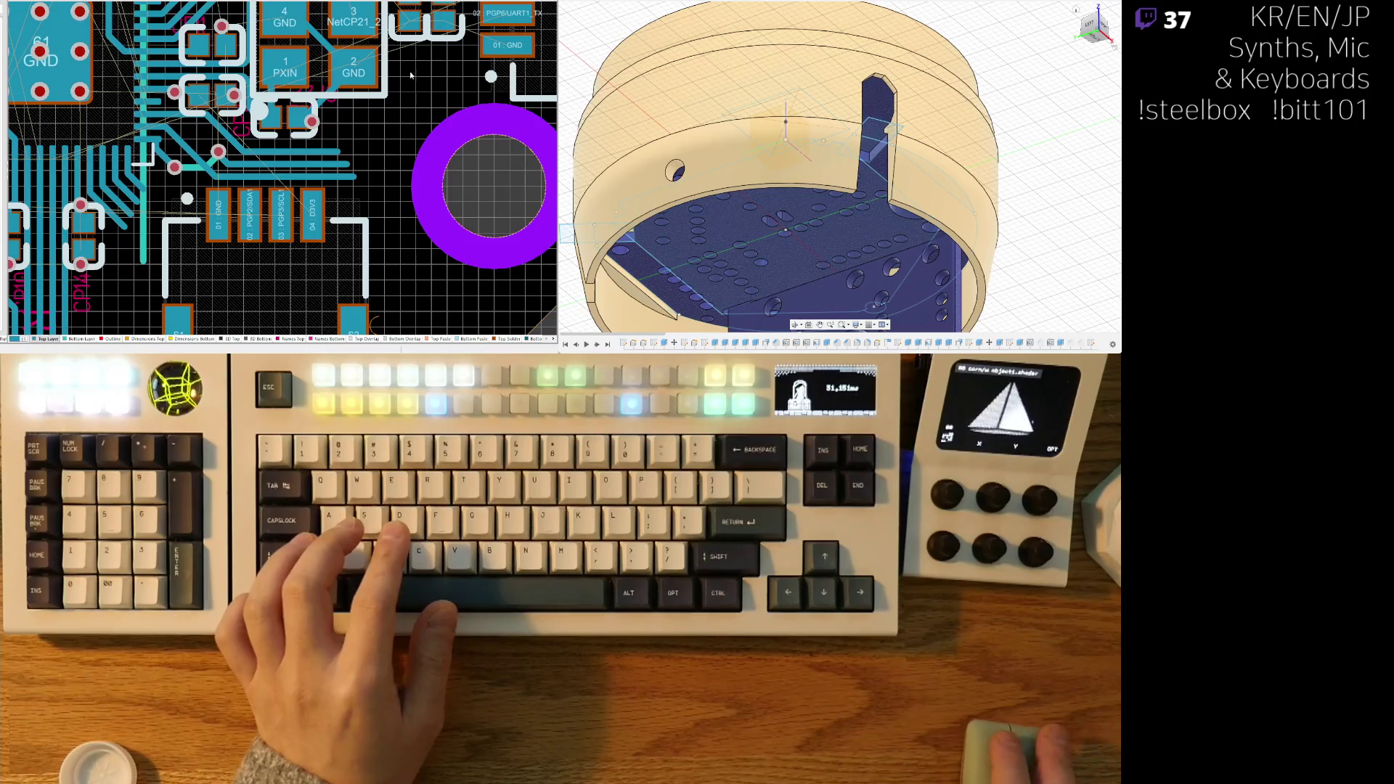
- Move a small capacitor lower, rotated to lie horizontally
{"action": "right_click_drag", "start_coordinate": [411, 74], "coordinate": [313, 184]}
{"action": "mouse_move", "coordinate": [345, 119]}
{"action": "left_mouse_down"}
{"action": "mouse_move", "coordinate": [353, 172]}
{"action": "mouse_move", "coordinate": [314, 168]}
{"action": "left_mouse_up"}
{"action": "key", "text": "space"}
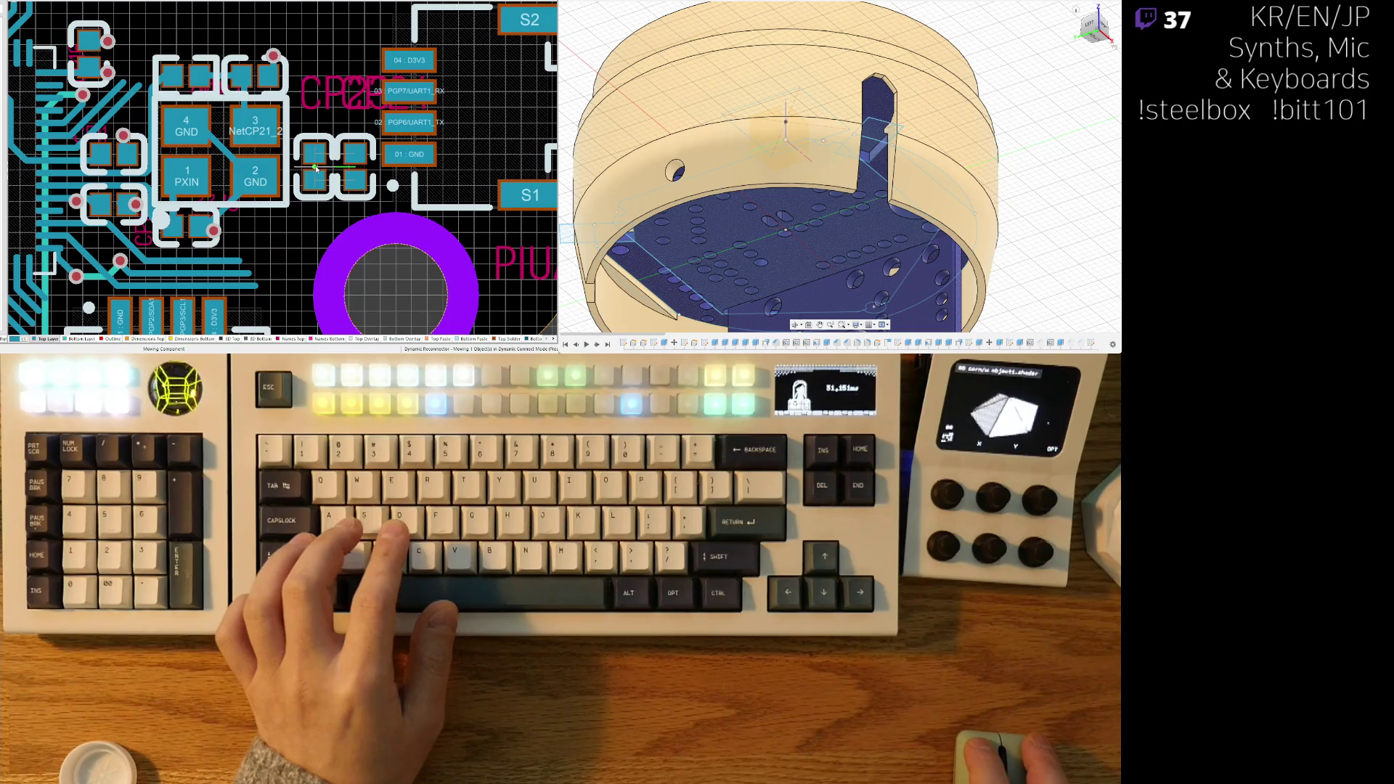
{"action": "left_click", "coordinate": [317, 168]}
{"action": "scroll", "coordinate": [334, 189], "scroll_direction": "down", "scroll_amount": 2}
{"action": "scroll", "coordinate": [353, 211], "scroll_direction": "left", "scroll_amount": 2, "text": "shift"}
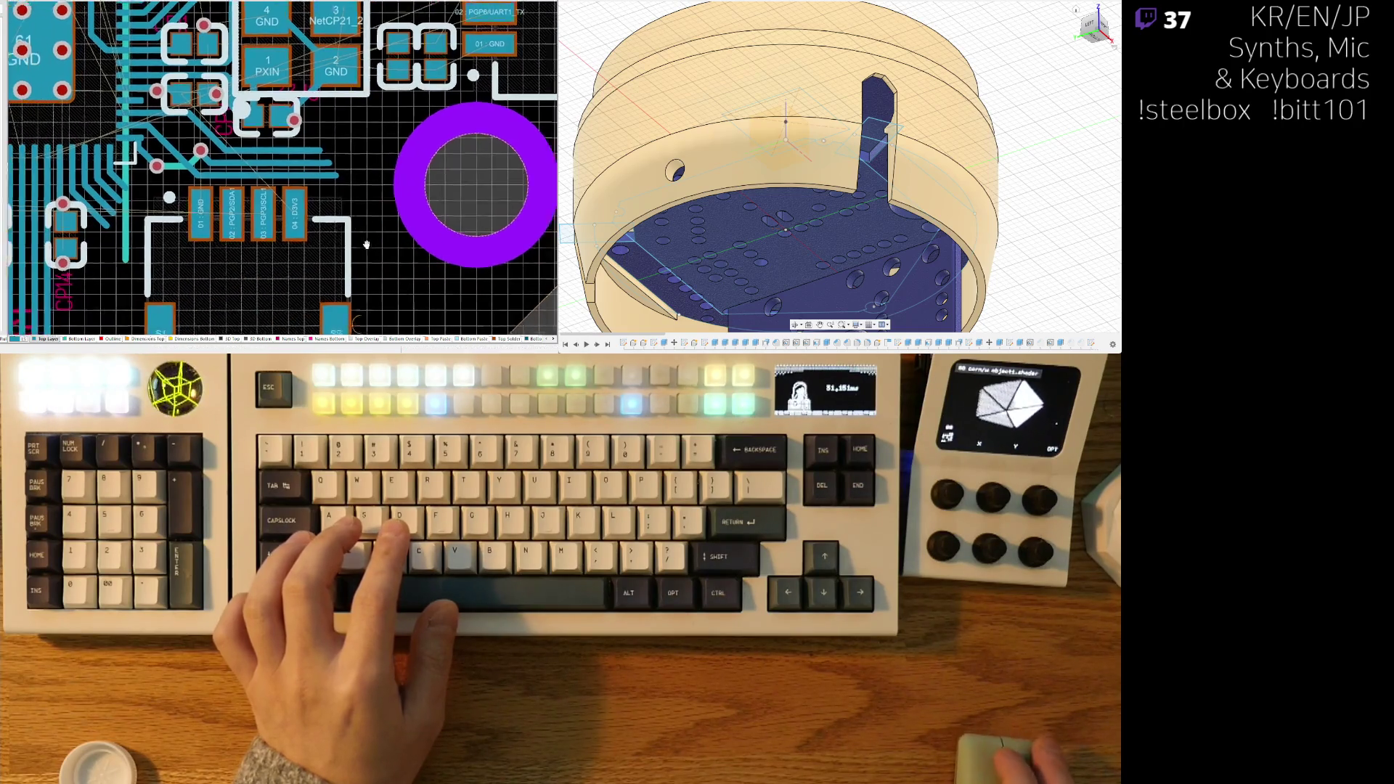
{"action": "scroll", "coordinate": [353, 210], "scroll_direction": "down", "scroll_amount": 5, "text": "ctrl"}
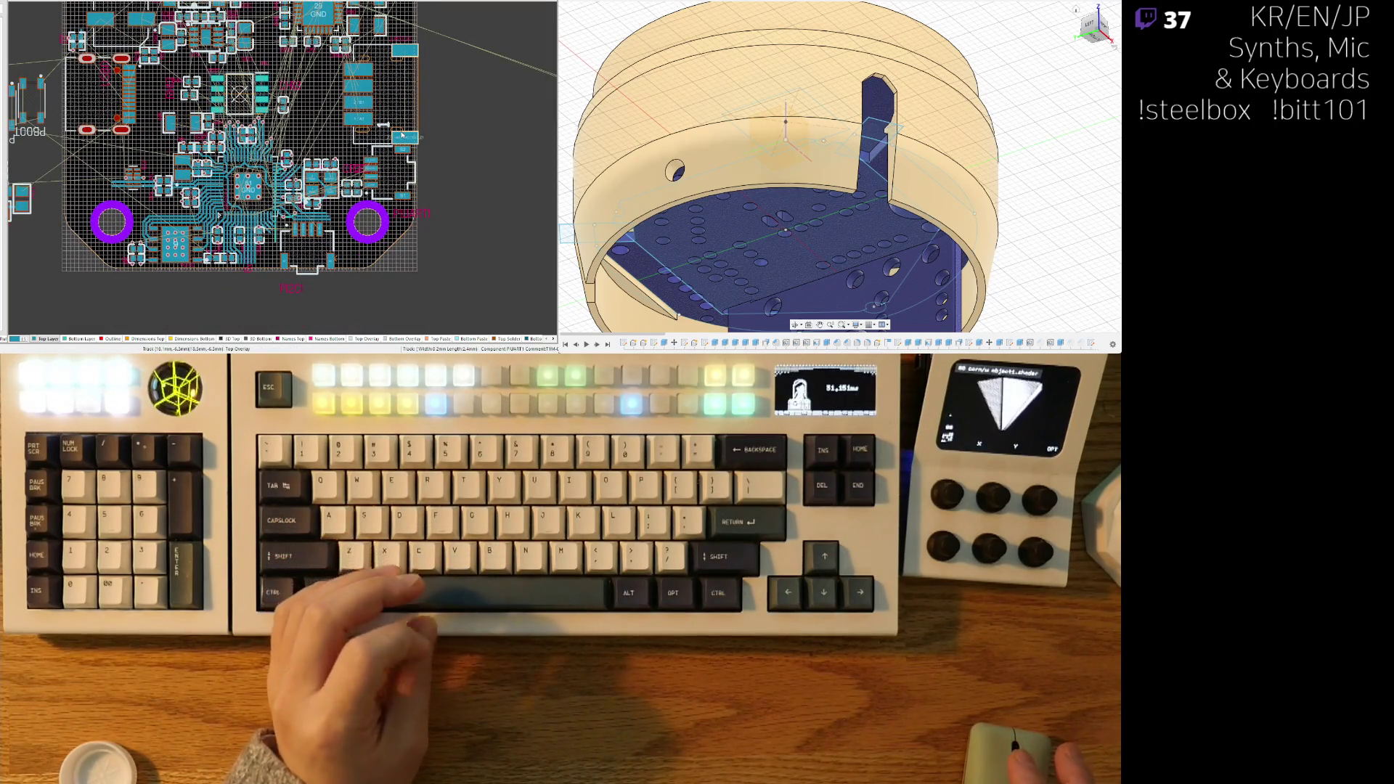
- Check the board in 3D, then return to the 2D layout
{"action": "key", "text": "3"}
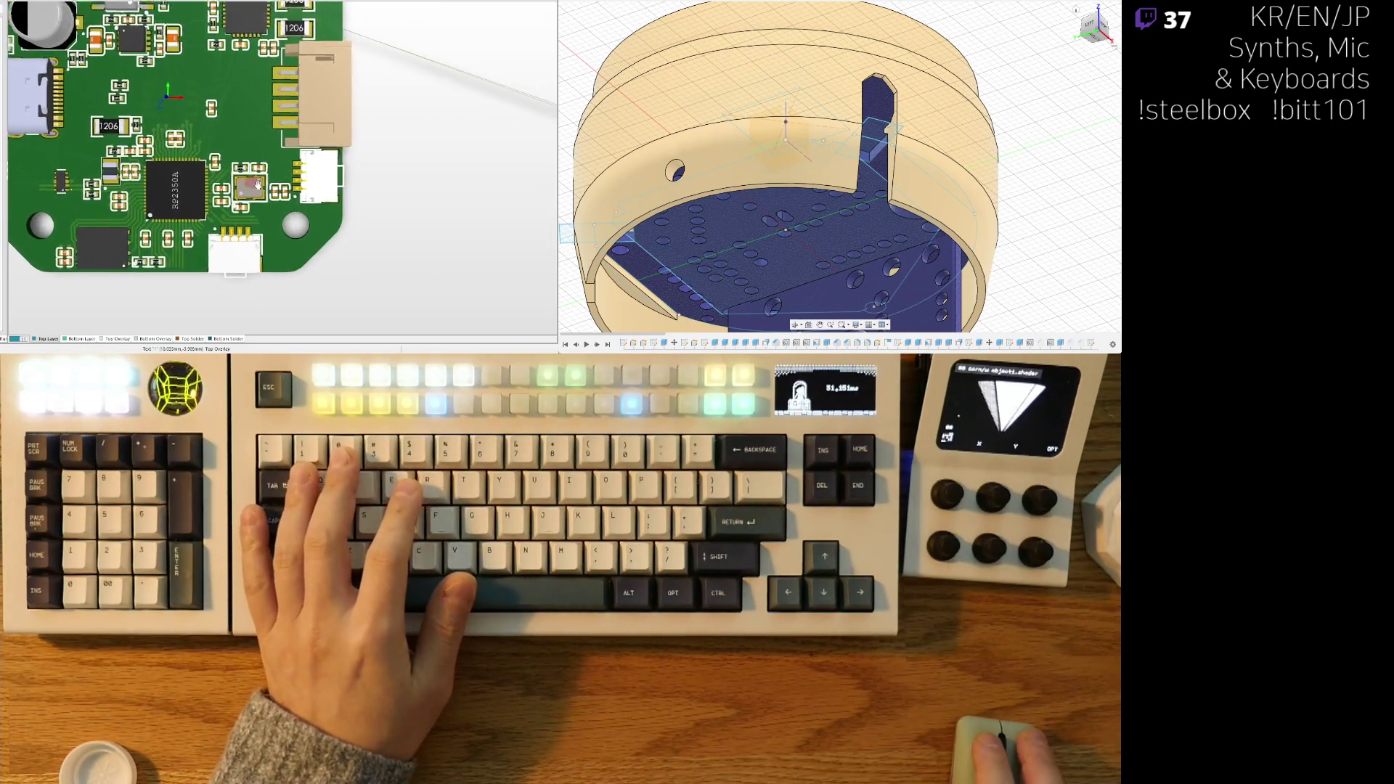
{"action": "scroll", "coordinate": [267, 175], "scroll_direction": "down", "scroll_amount": 2, "text": "ctrl"}
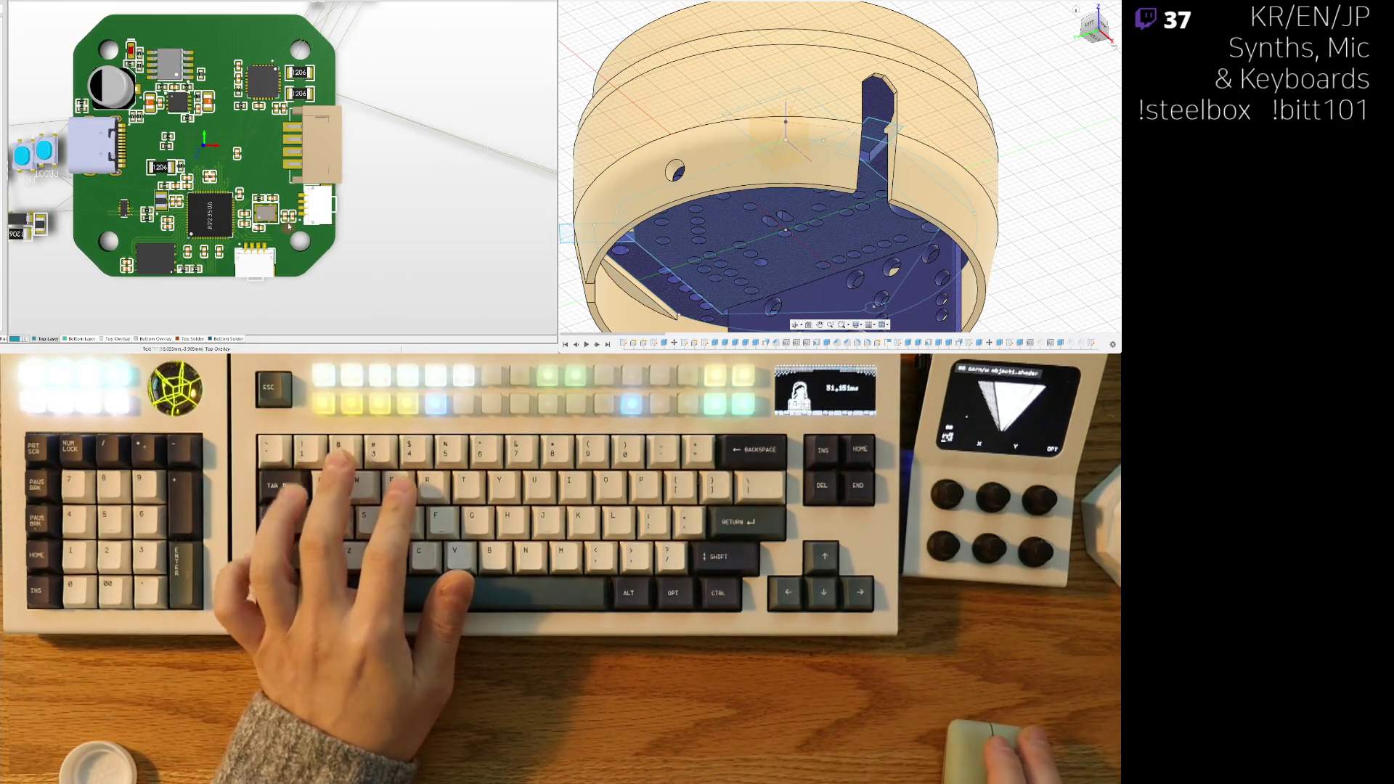
{"action": "key", "text": "2"}
{"action": "scroll", "coordinate": [269, 203], "scroll_direction": "up", "scroll_amount": 3, "text": "ctrl"}
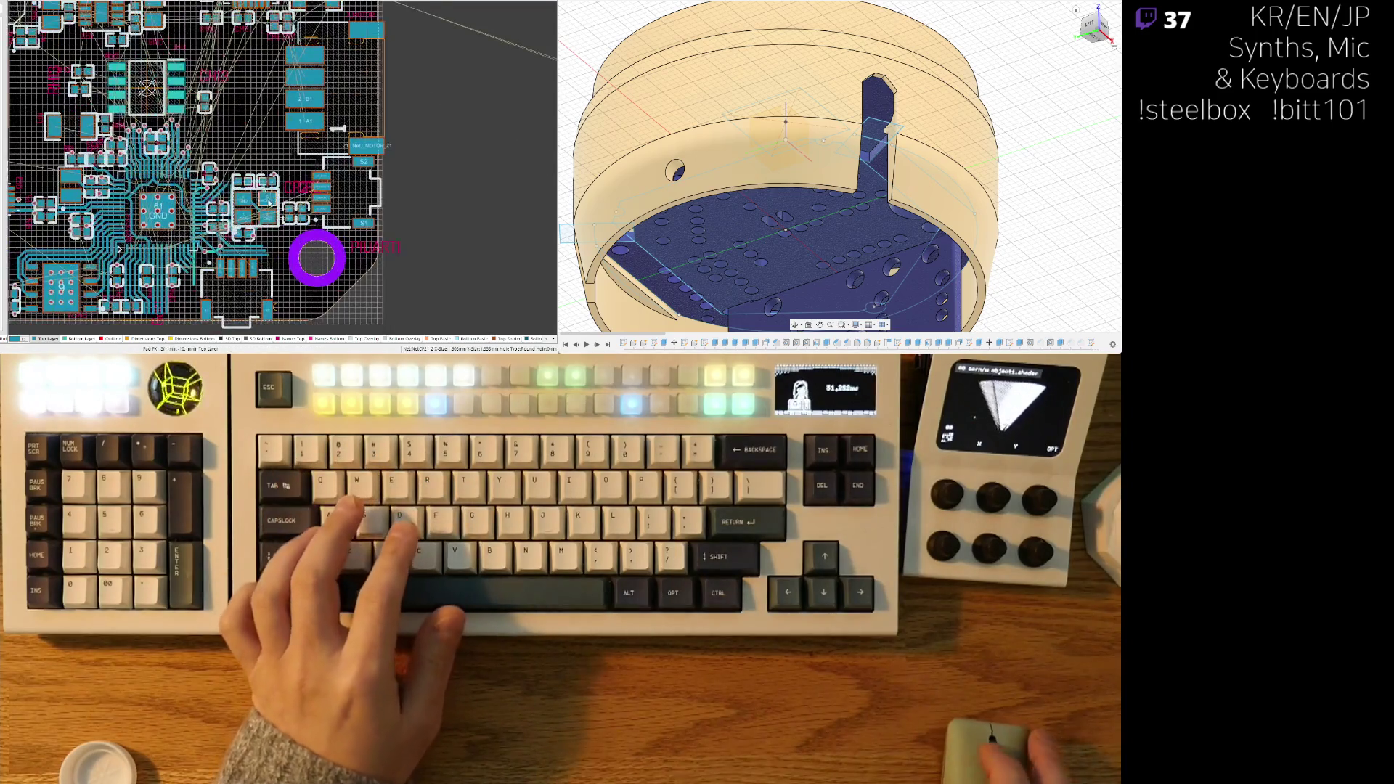
{"action": "scroll", "coordinate": [268, 202], "scroll_direction": "up", "scroll_amount": 2, "text": "ctrl"}
- Place capacitor CH13 beside the chip's D3V3 and GND pins
{"action": "mouse_move", "coordinate": [275, 193]}
{"action": "right_mouse_down"}
{"action": "mouse_move", "coordinate": [302, 134]}
{"action": "mouse_move", "coordinate": [343, 148]}
{"action": "mouse_move", "coordinate": [368, 51]}
{"action": "right_mouse_up"}
{"action": "scroll", "coordinate": [373, 161], "scroll_direction": "up", "scroll_amount": 2, "text": "ctrl"}
{"action": "scroll", "coordinate": [330, 145], "scroll_direction": "down", "scroll_amount": 5, "text": "ctrl"}
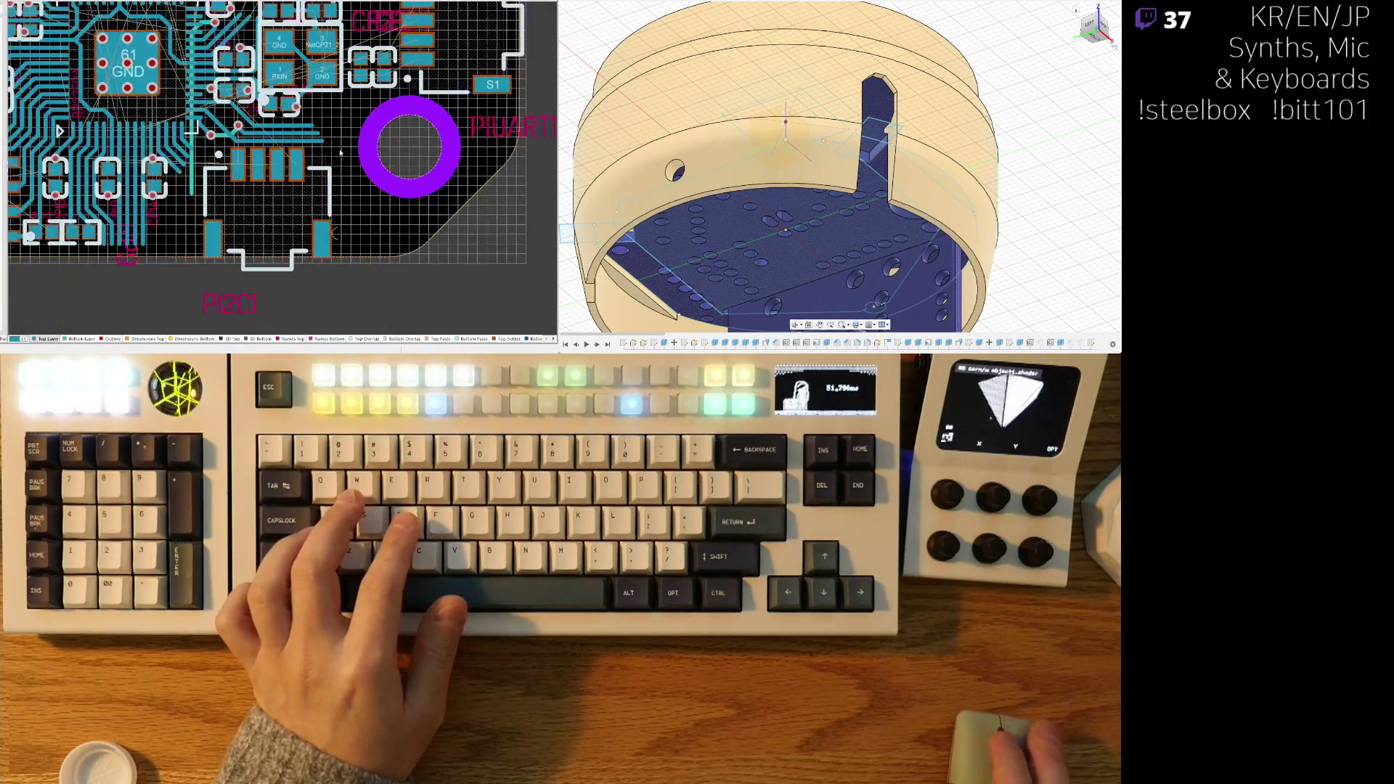
{"action": "left_click_drag", "start_coordinate": [399, 233], "coordinate": [230, 148]}
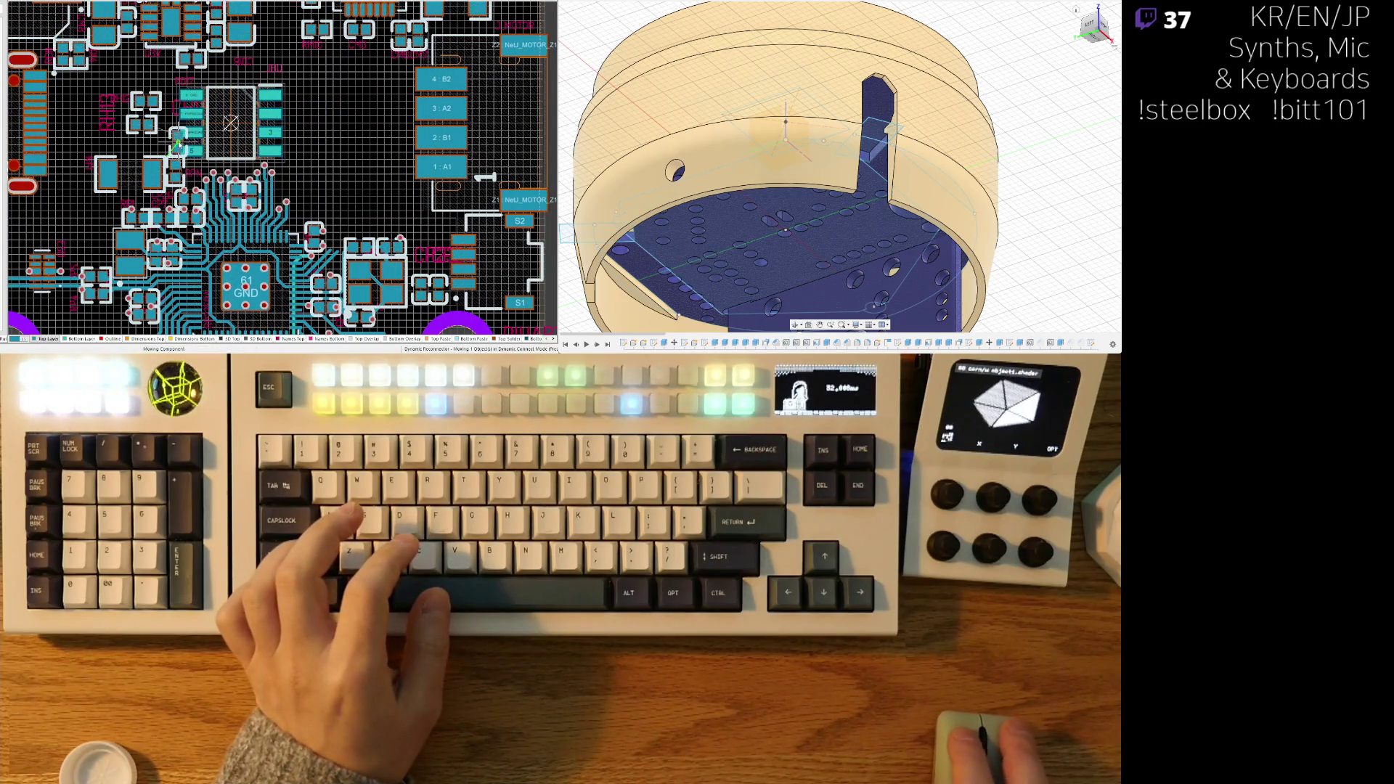
{"action": "scroll", "coordinate": [298, 143], "scroll_direction": "up", "scroll_amount": 4, "text": "ctrl"}
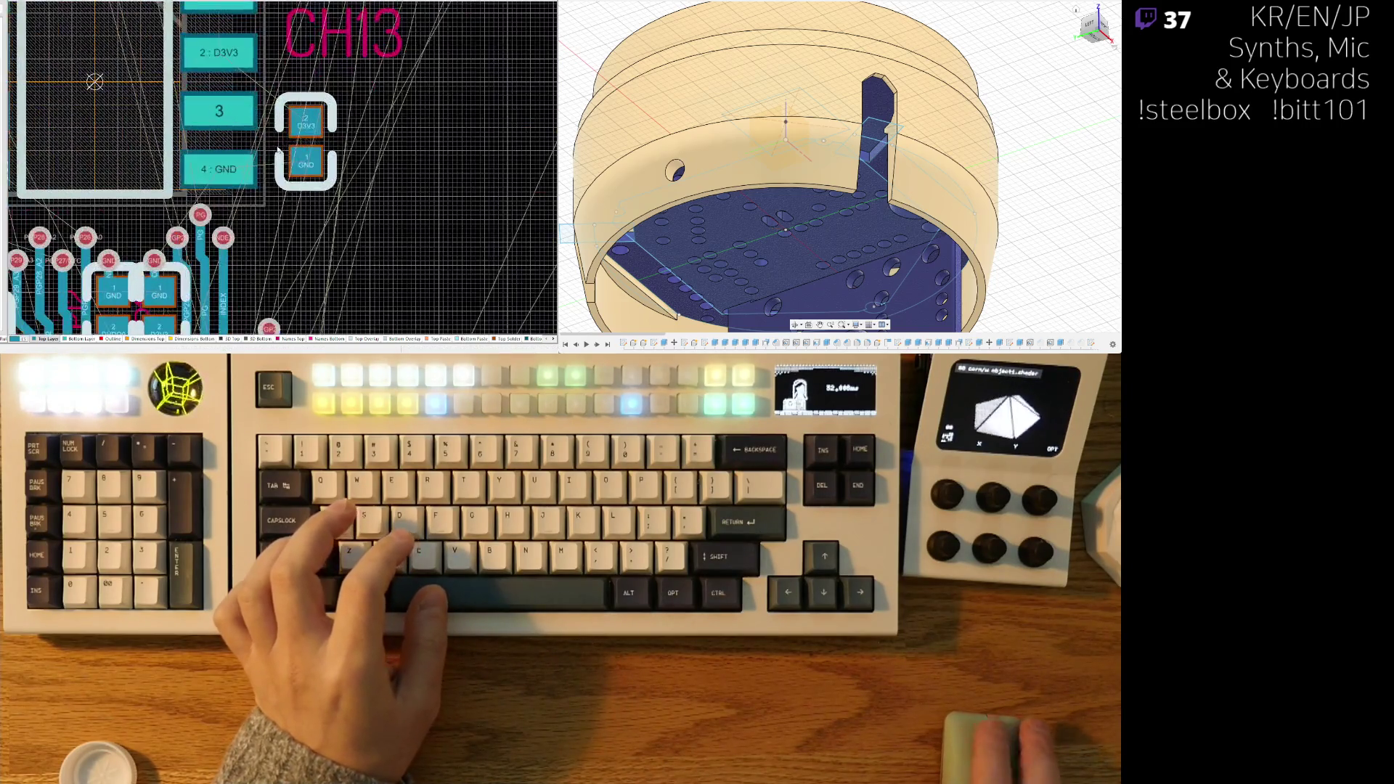
{"action": "left_click", "coordinate": [309, 111]}
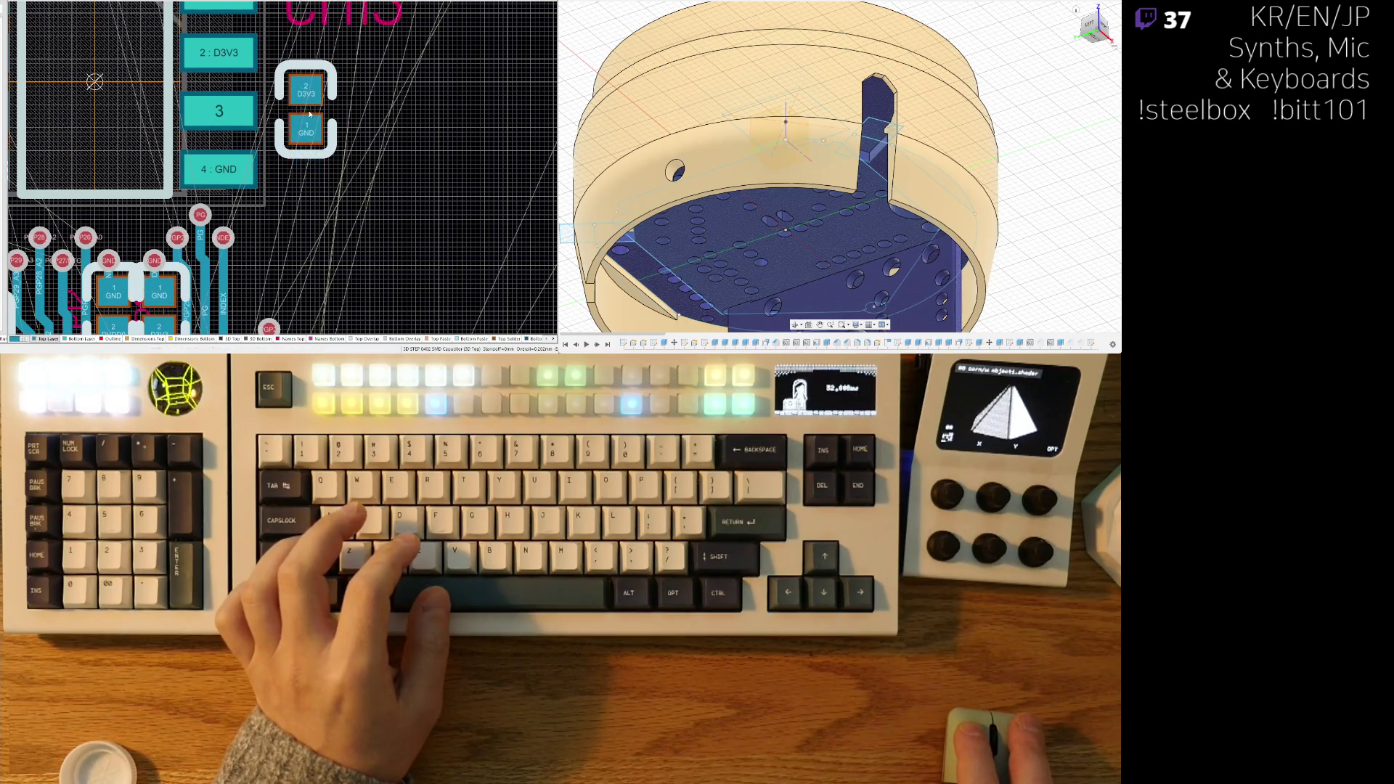
- Reposition the designator of the part at the left edge of the board
{"action": "scroll", "coordinate": [139, 147], "scroll_direction": "down", "scroll_amount": 3, "text": "ctrl"}
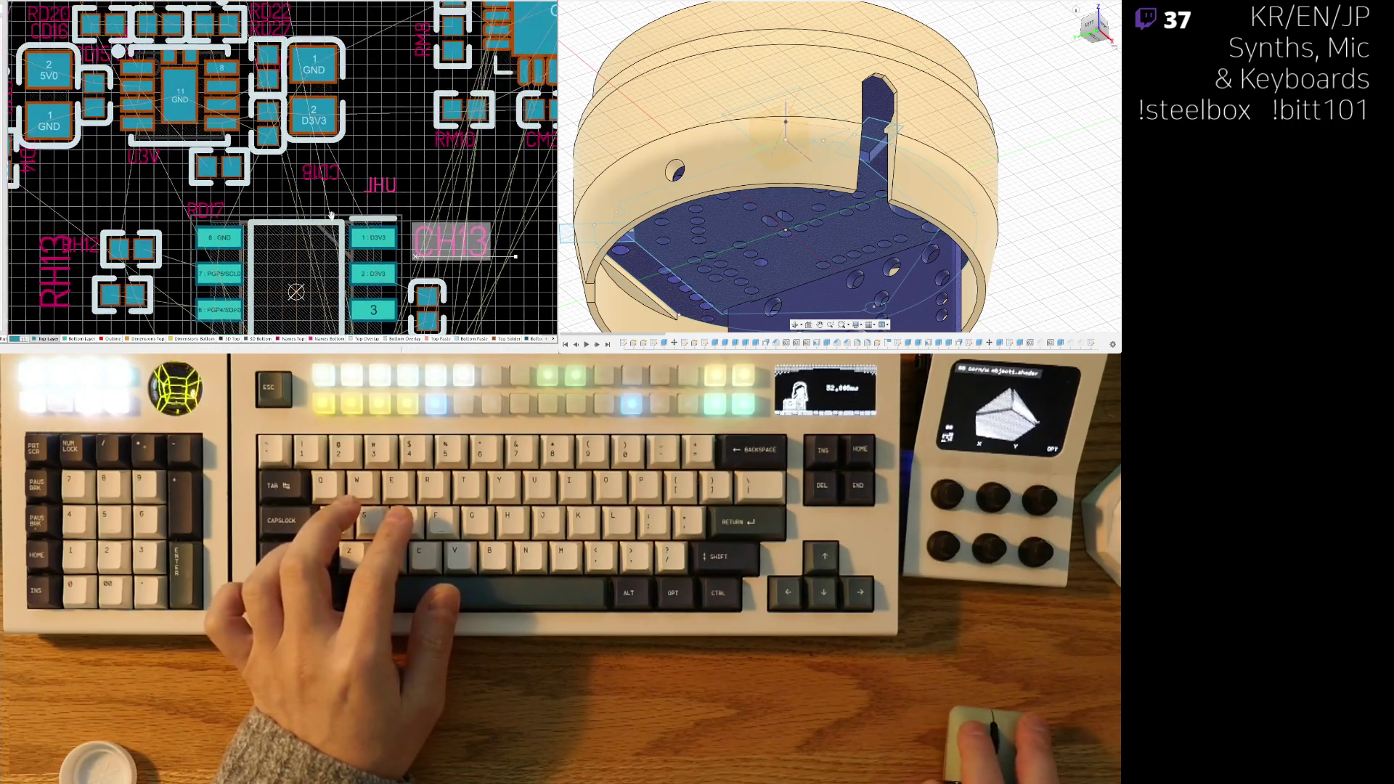
{"action": "scroll", "coordinate": [267, 116], "scroll_direction": "up", "scroll_amount": 3}
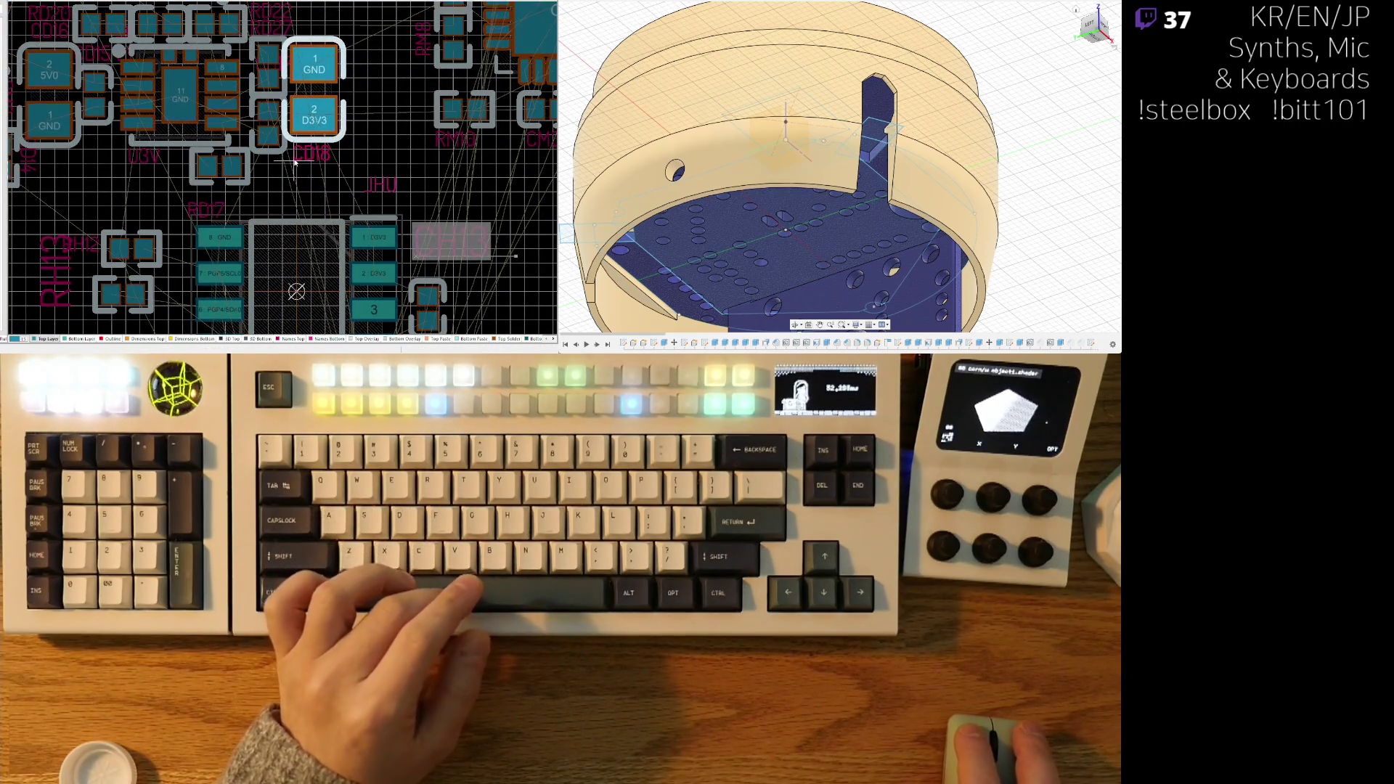
{"action": "left_click_drag", "start_coordinate": [61, 161], "coordinate": [85, 157]}
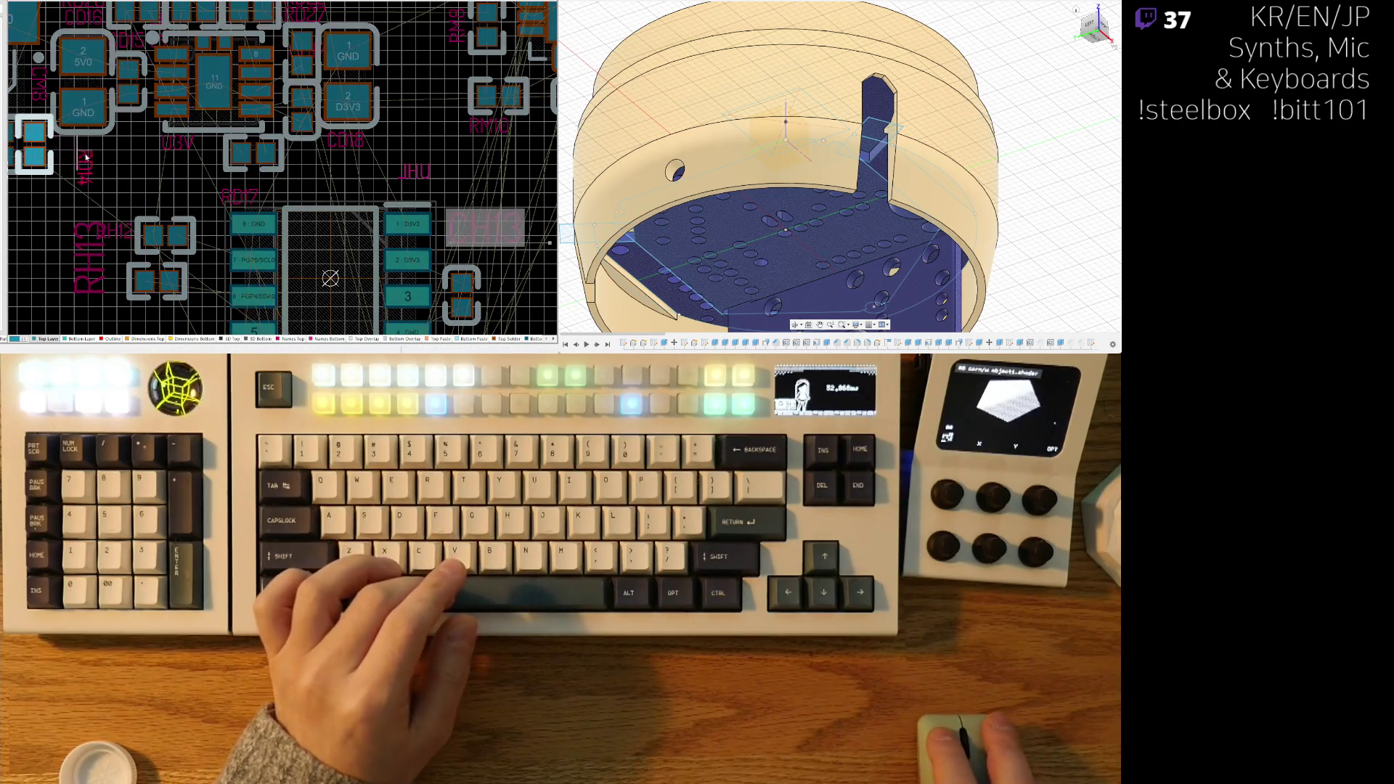
{"action": "scroll", "coordinate": [82, 160], "scroll_direction": "left", "scroll_amount": 3, "text": "shift"}
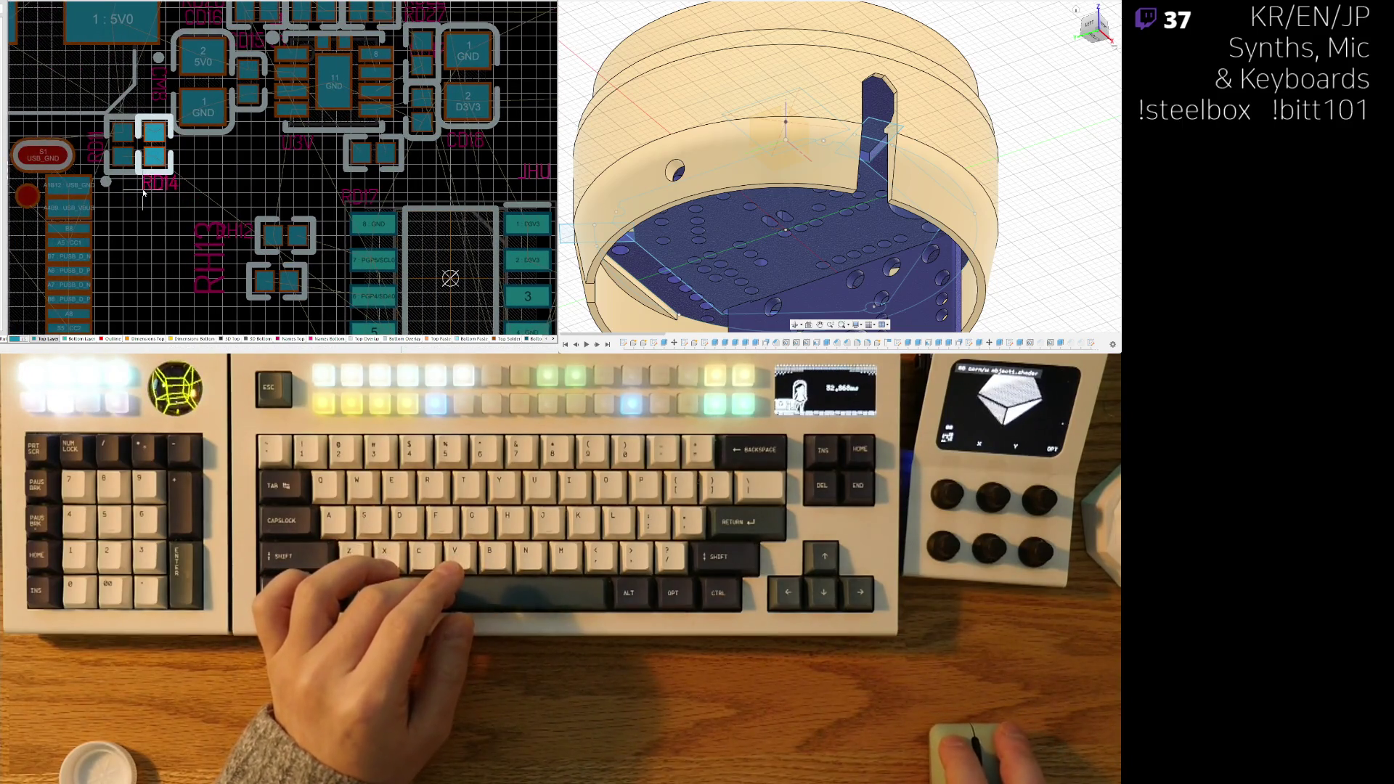
{"action": "left_click", "coordinate": [85, 152]}
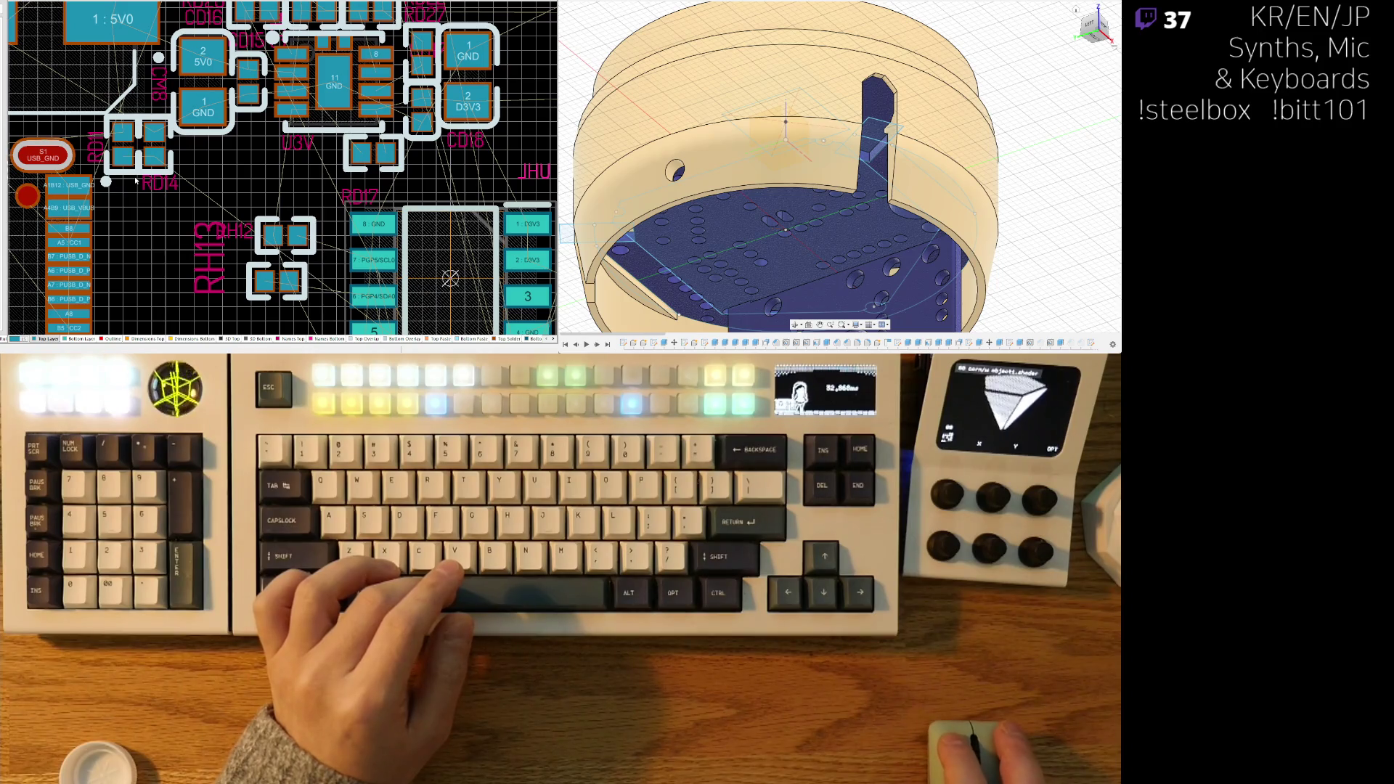
{"action": "left_click_drag", "start_coordinate": [136, 181], "coordinate": [107, 214]}
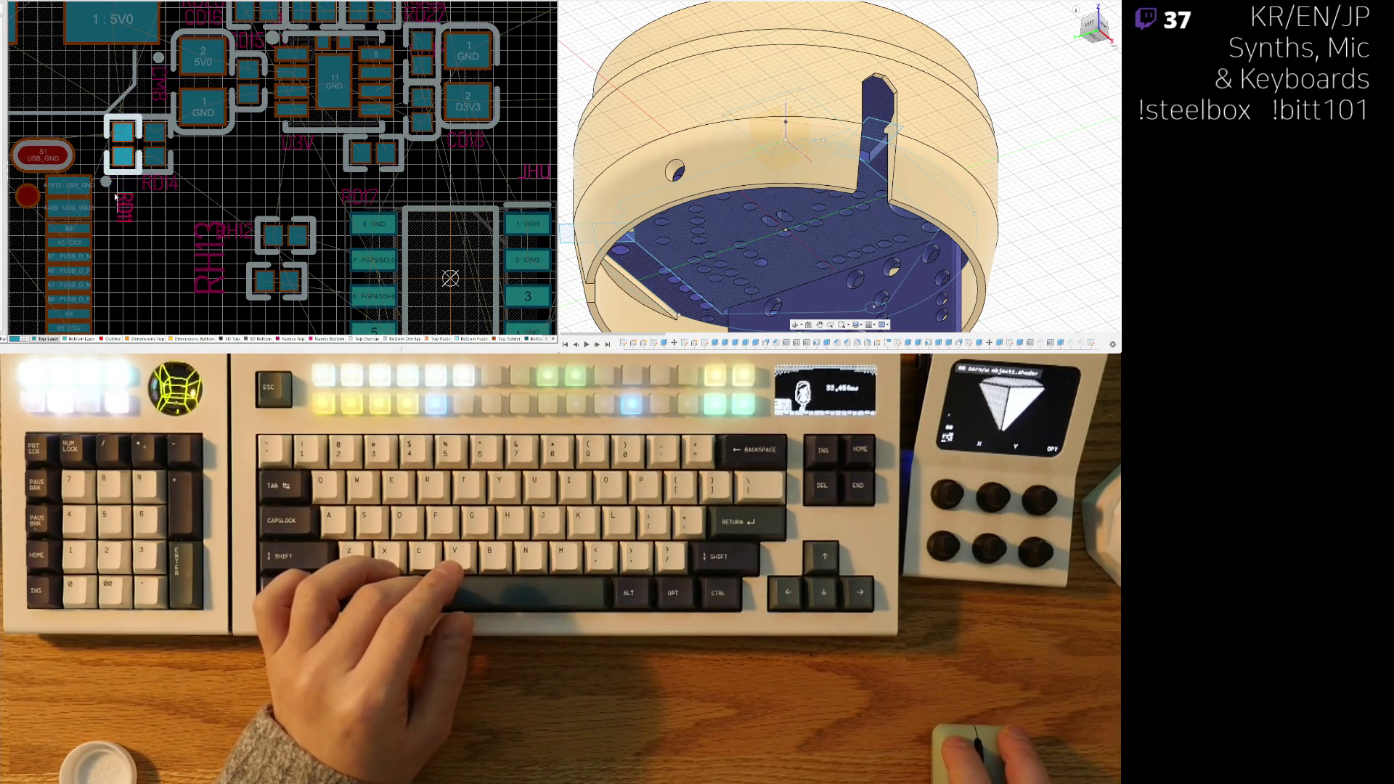
{"action": "left_click", "coordinate": [111, 193]}
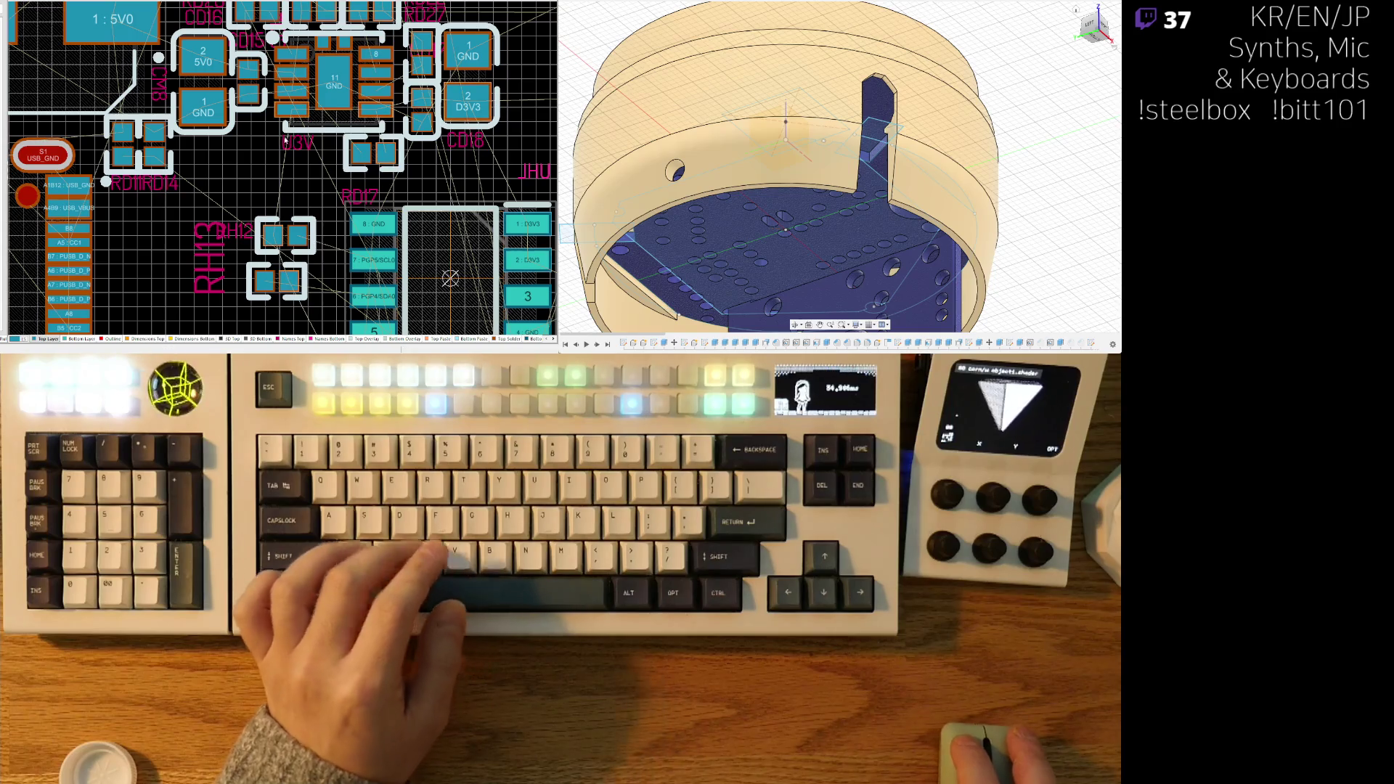
{"action": "right_click_drag", "start_coordinate": [177, 109], "coordinate": [143, 125]}
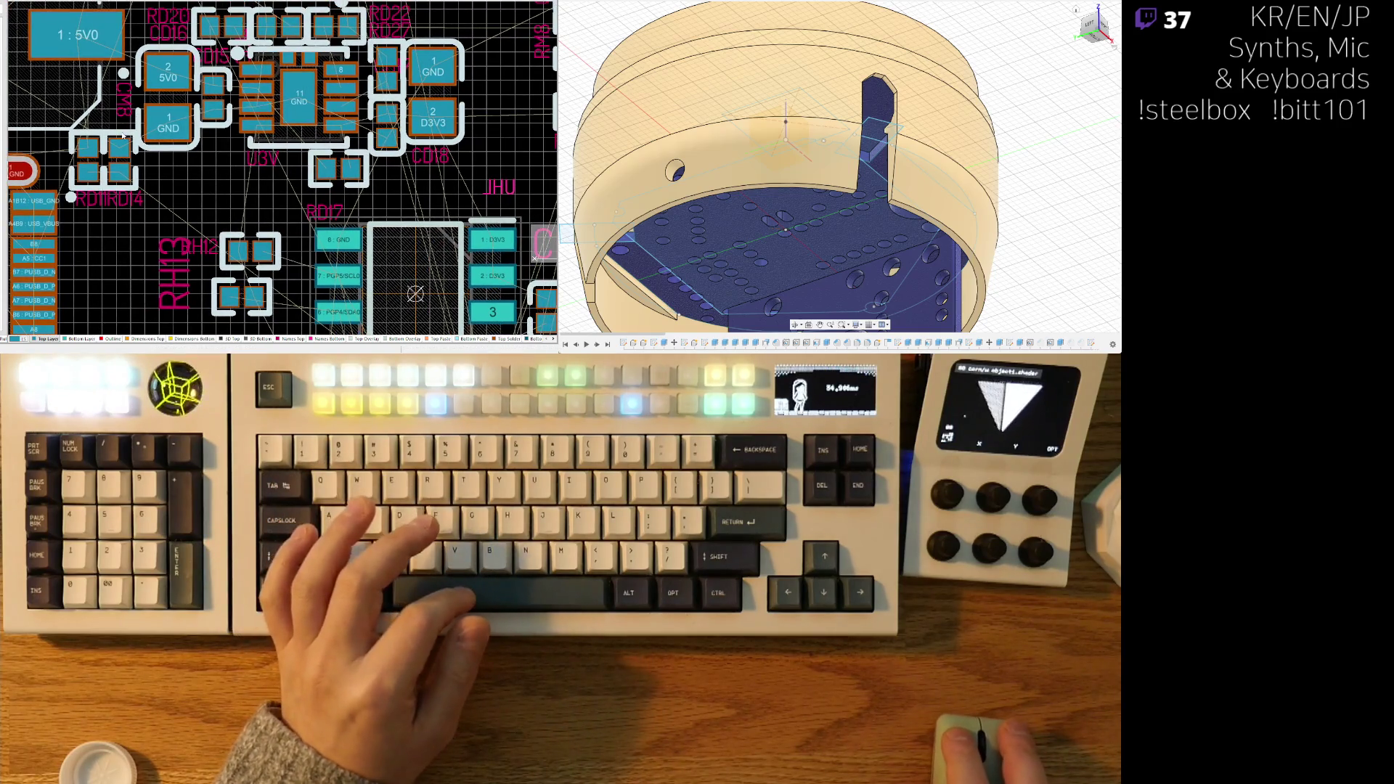
{"action": "scroll", "coordinate": [143, 118], "scroll_direction": "up", "scroll_amount": 5}
{"action": "scroll", "coordinate": [138, 131], "scroll_direction": "left", "scroll_amount": 5, "text": "shift"}
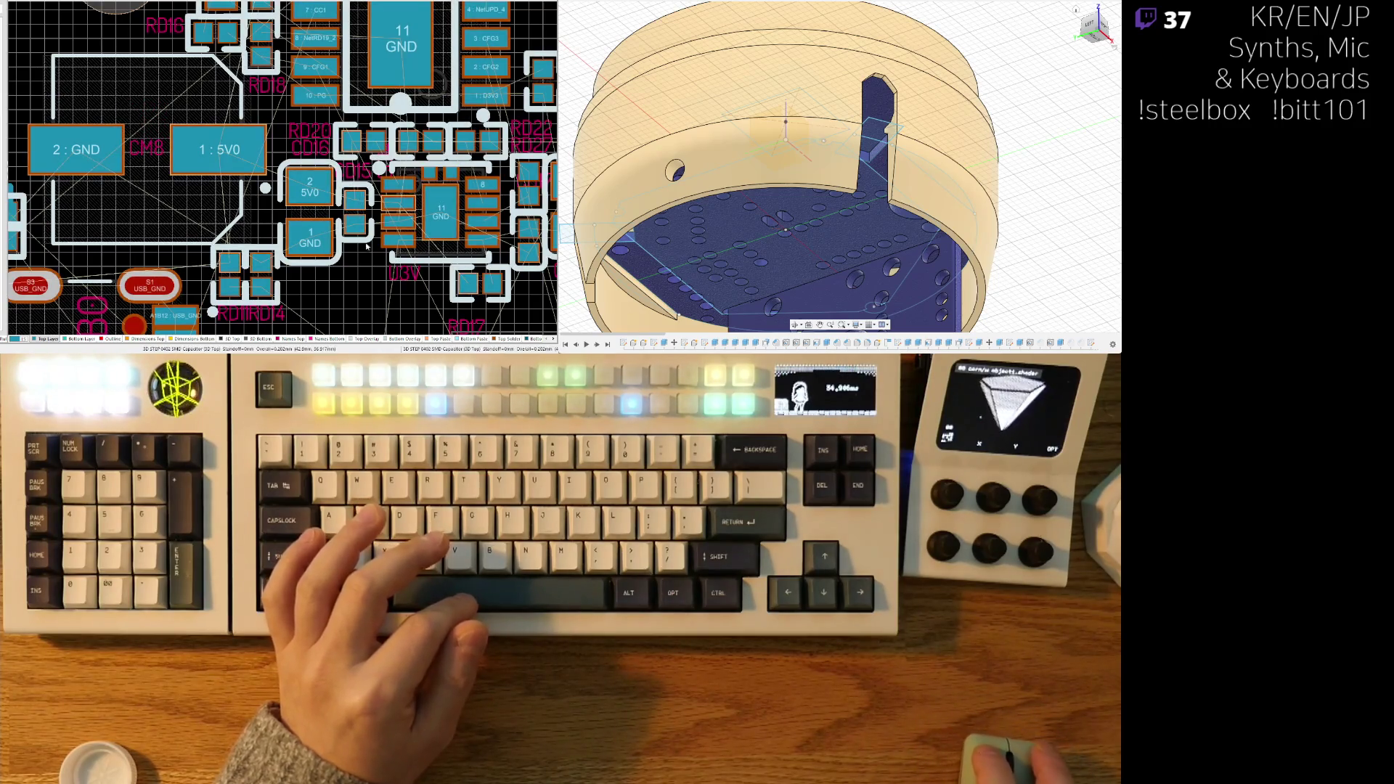
{"action": "scroll", "coordinate": [247, 106], "scroll_direction": "down", "scroll_amount": 4}
{"action": "scroll", "coordinate": [248, 107], "scroll_direction": "right", "scroll_amount": 4, "text": "shift"}
{"action": "left_click", "coordinate": [246, 108]}
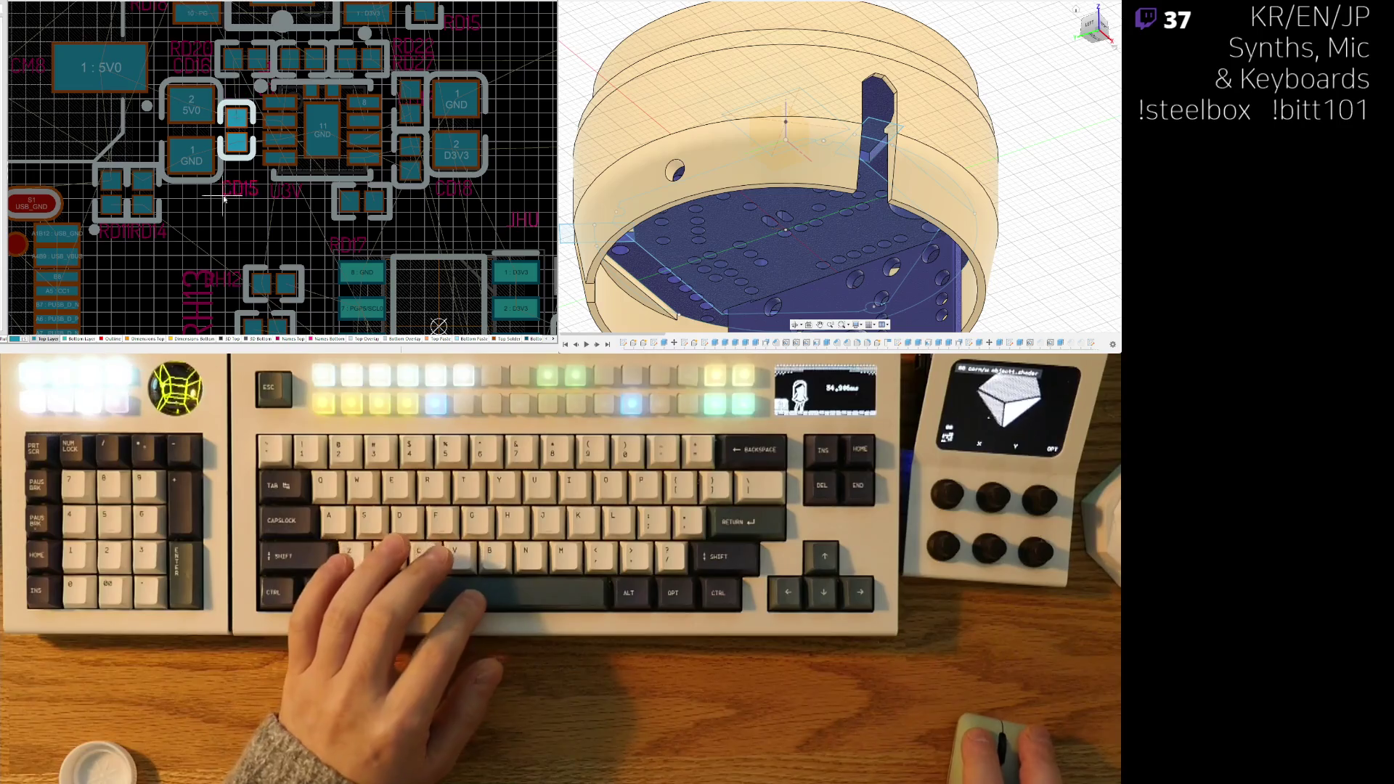
{"action": "left_click", "coordinate": [238, 166]}
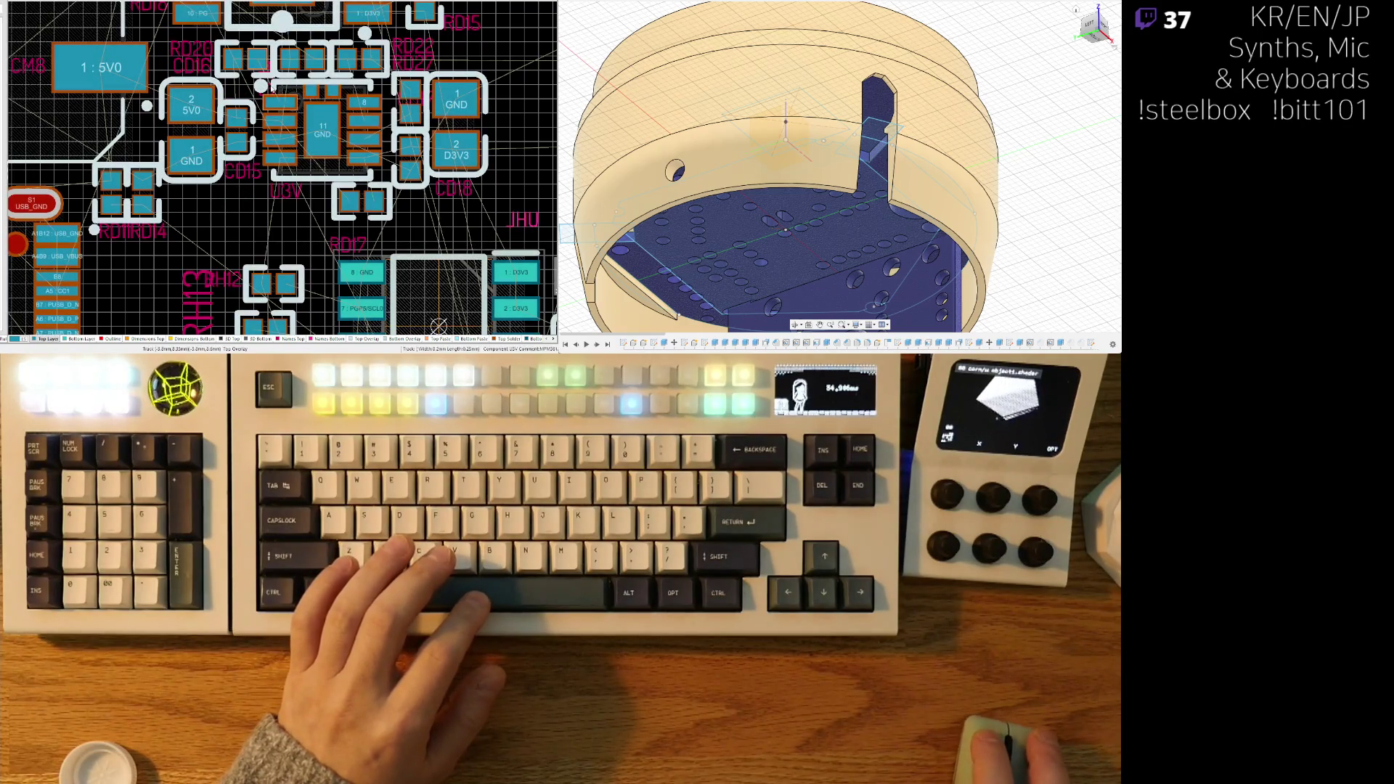
{"action": "left_click", "coordinate": [263, 95]}
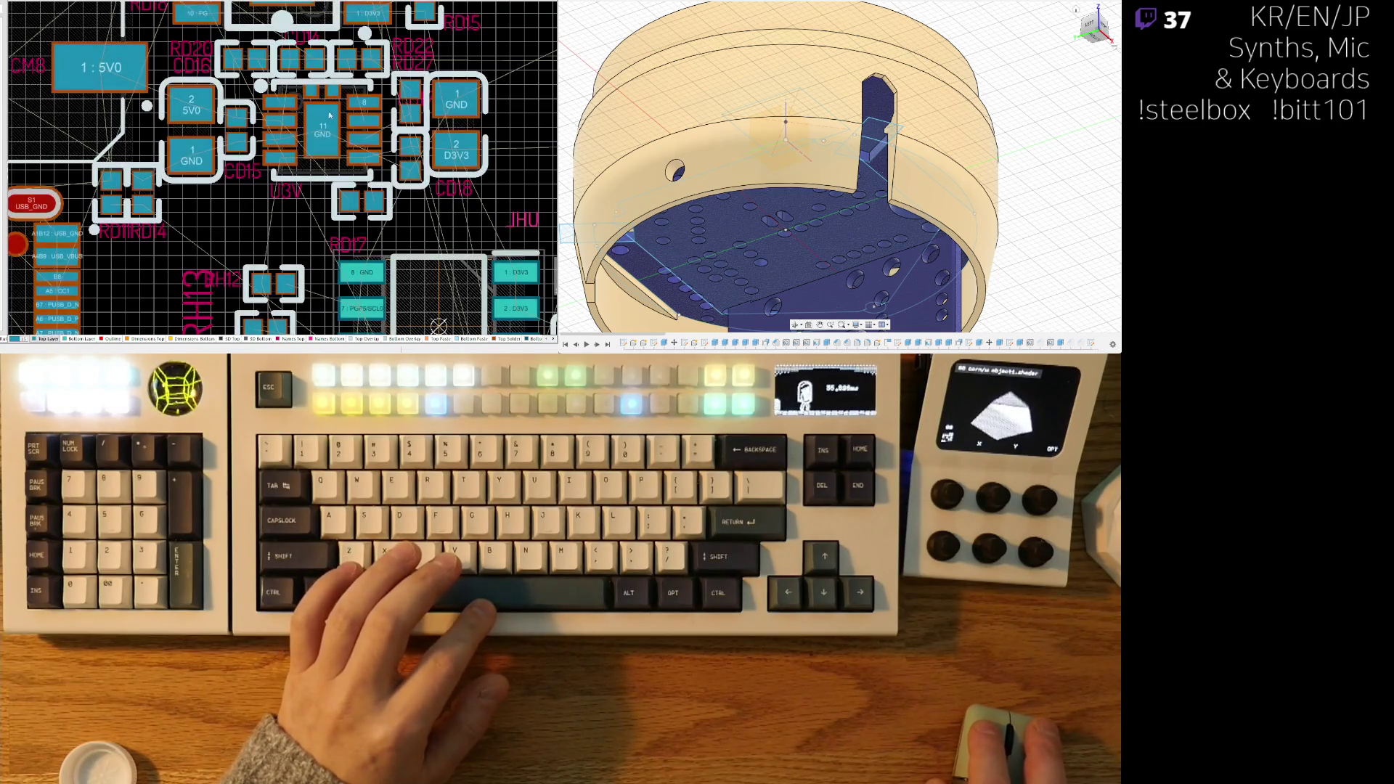
{"action": "right_click_drag", "start_coordinate": [348, 246], "coordinate": [238, 63]}
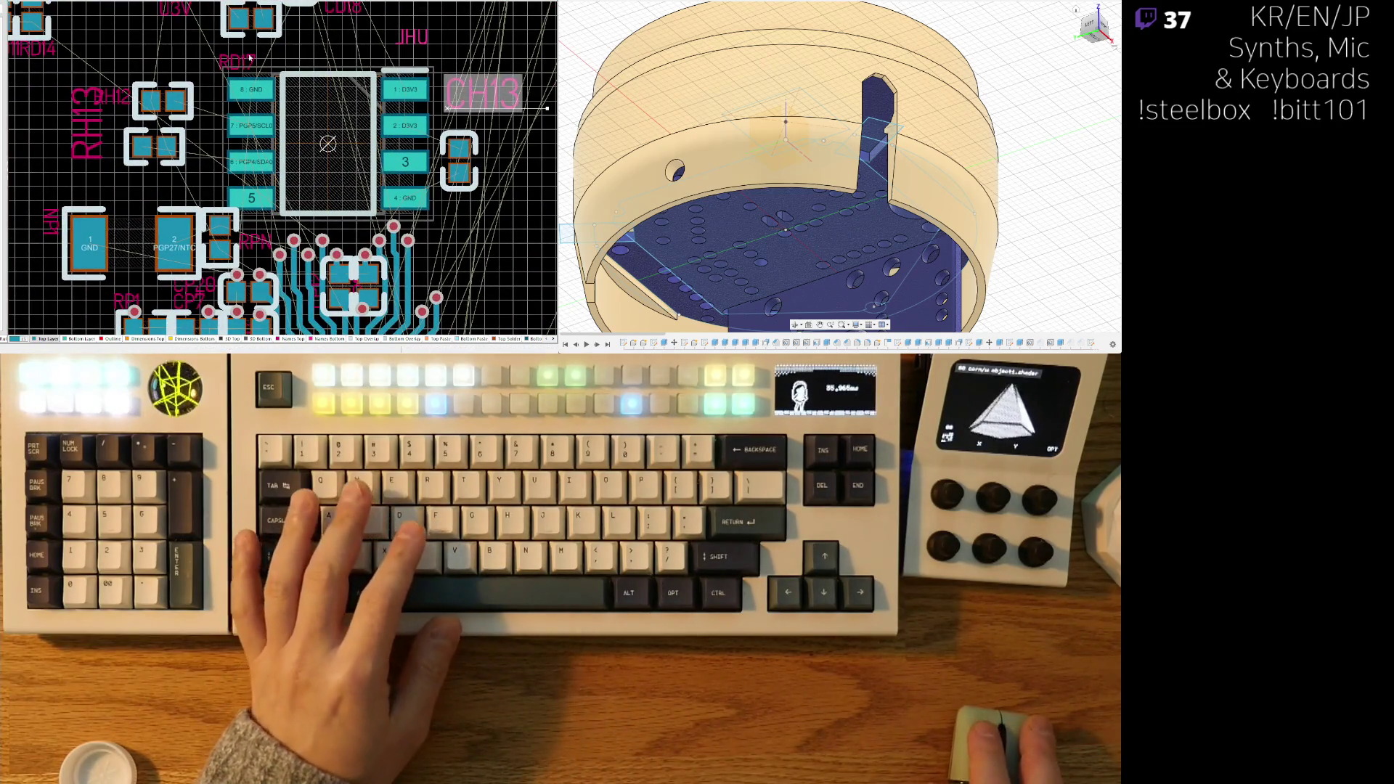
- Move the RD17 designator label into place and select RH13
{"action": "left_click", "coordinate": [217, 71]}
{"action": "left_click", "coordinate": [225, 58]}
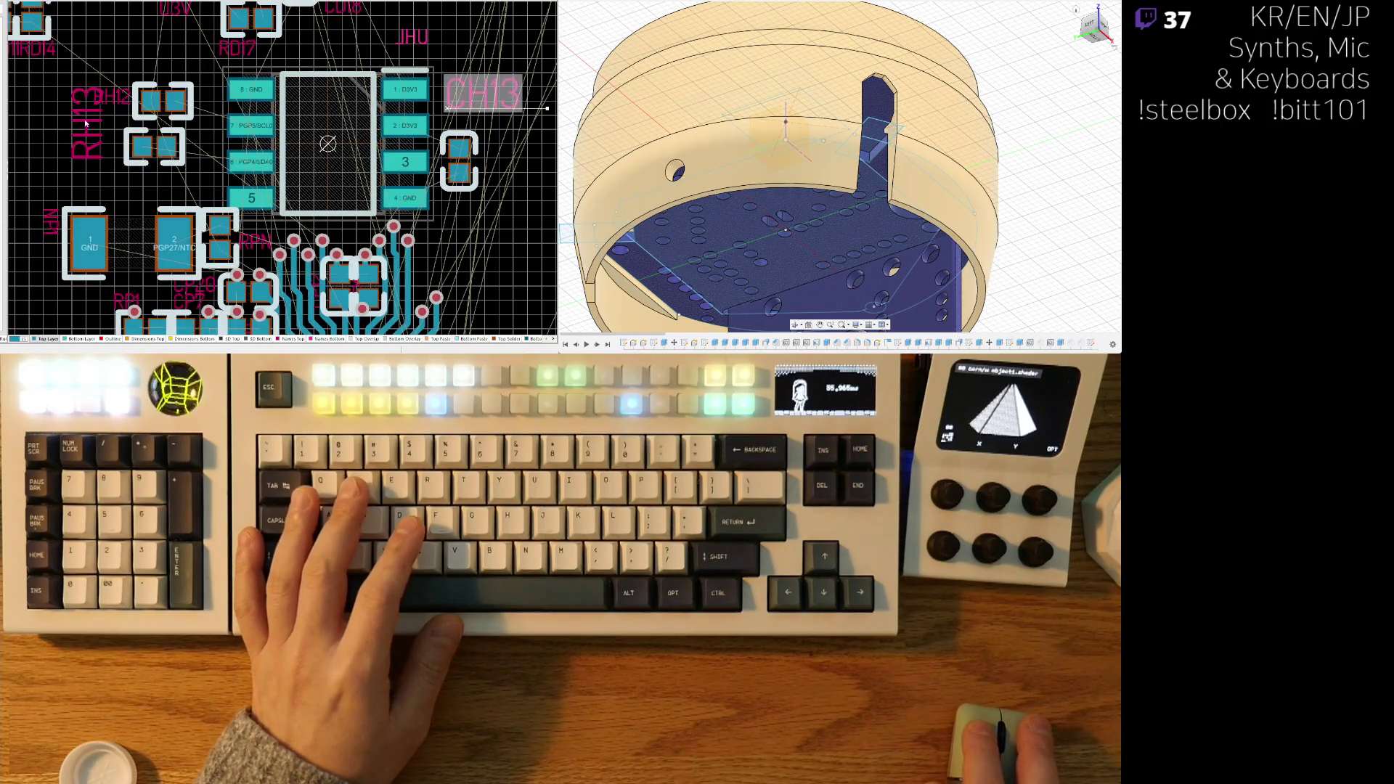
{"action": "left_click", "coordinate": [80, 143]}
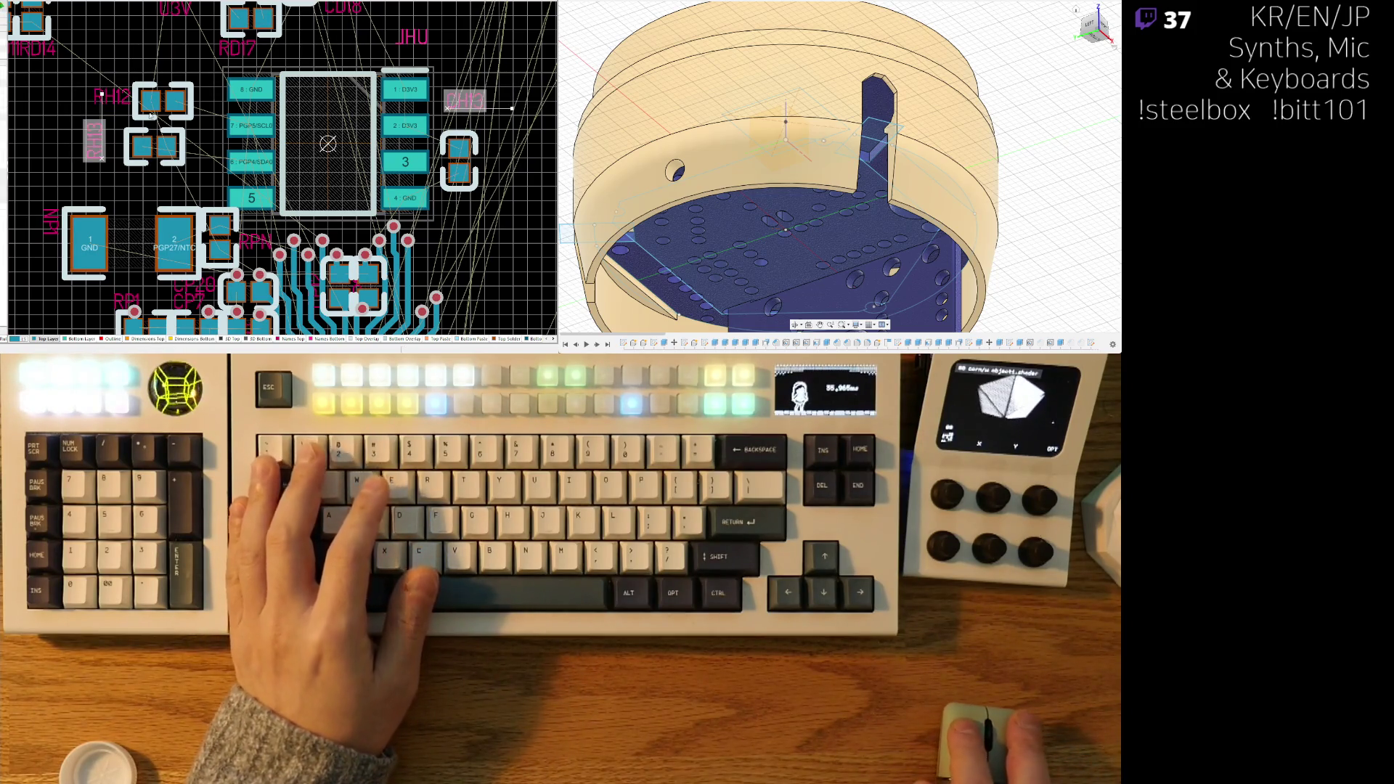
- Place RH13 horizontally beside the chip's pins, zooming in while positioning
{"action": "key", "text": "space"}
{"action": "mouse_move", "coordinate": [96, 141]}
{"action": "left_mouse_down"}
{"action": "mouse_move", "coordinate": [113, 165]}
{"action": "mouse_move", "coordinate": [164, 125]}
{"action": "left_mouse_up"}
{"action": "key", "text": "Page_Up"}
{"action": "key", "text": "x"}
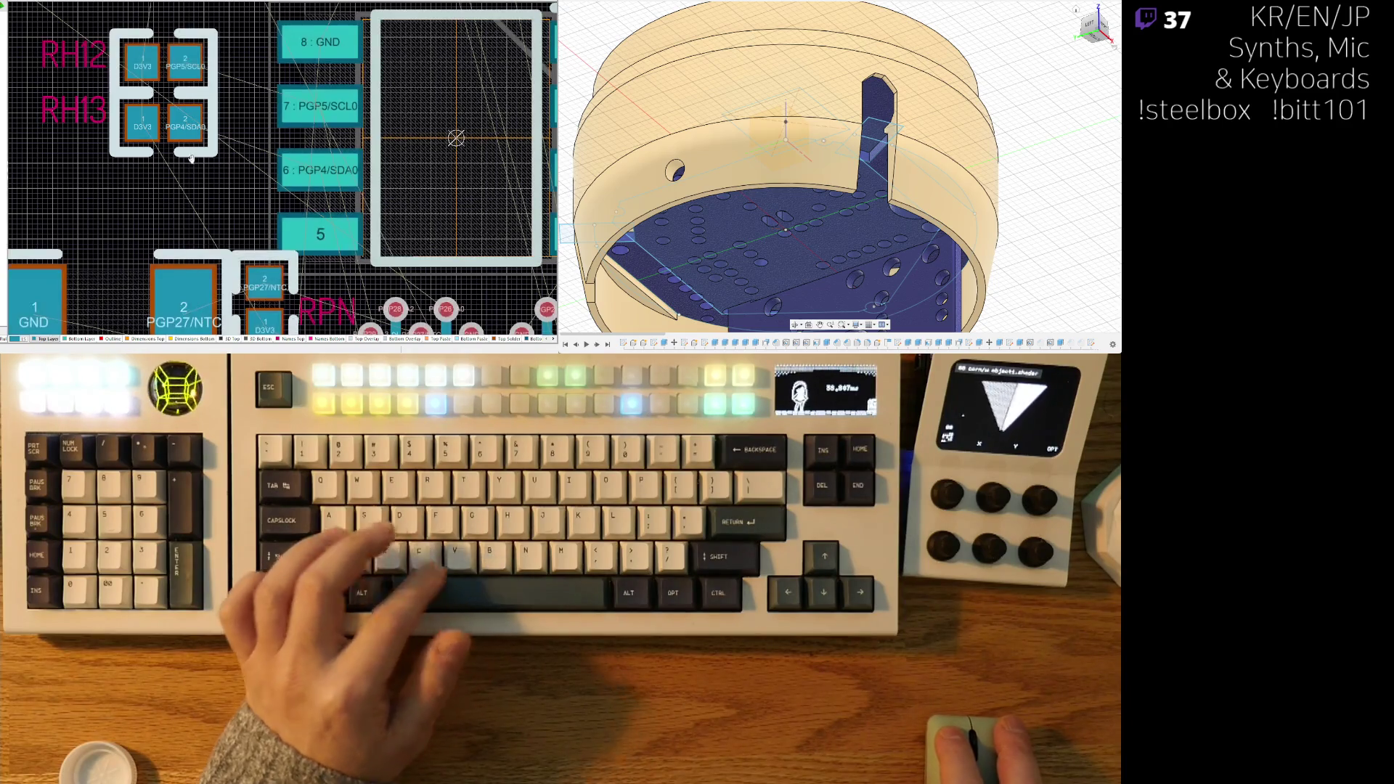
- Place the RPN resistor horizontally under RH13
{"action": "scroll", "coordinate": [146, 182], "scroll_direction": "down", "scroll_amount": 2, "text": "ctrl"}
{"action": "scroll", "coordinate": [255, 239], "scroll_direction": "up", "scroll_amount": 2, "text": "ctrl"}
{"action": "left_click_drag", "start_coordinate": [256, 240], "coordinate": [149, 118]}
{"action": "key", "text": "space"}
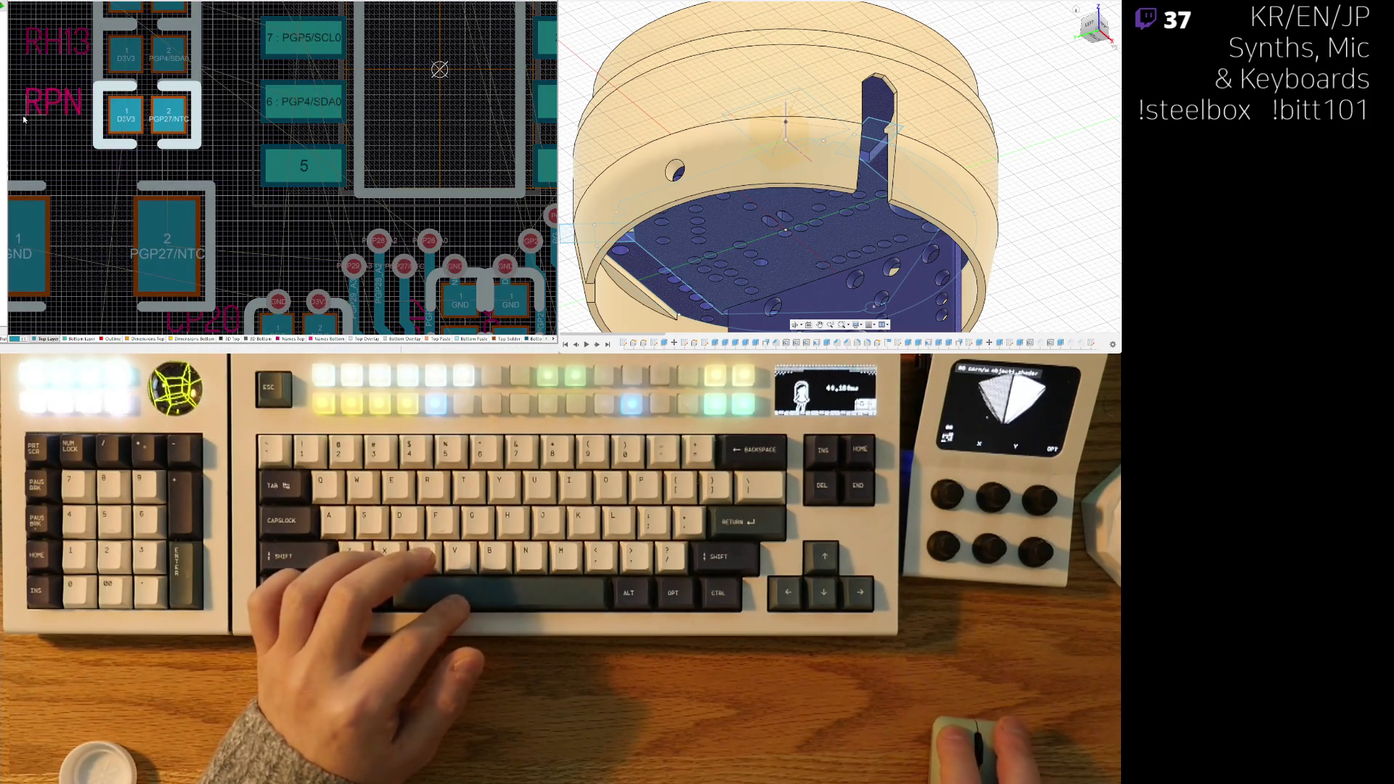
- Tuck the PGP27/NTC–GND part under RPN, turned 180°
{"action": "right_click_drag", "start_coordinate": [30, 120], "coordinate": [93, 103]}
{"action": "mouse_move", "coordinate": [155, 231]}
{"action": "left_mouse_down"}
{"action": "mouse_move", "coordinate": [156, 195]}
{"action": "mouse_move", "coordinate": [172, 189]}
{"action": "mouse_move", "coordinate": [185, 204]}
{"action": "mouse_move", "coordinate": [281, 188]}
{"action": "mouse_move", "coordinate": [267, 197]}
{"action": "left_mouse_up"}
{"action": "key", "text": "space"}
{"action": "key", "text": "space"}
{"action": "scroll", "coordinate": [267, 196], "scroll_direction": "down", "scroll_amount": 3, "text": "ctrl"}
- Check the tightened resistor group in 3D, then return to 2D
{"action": "key", "text": "3"}
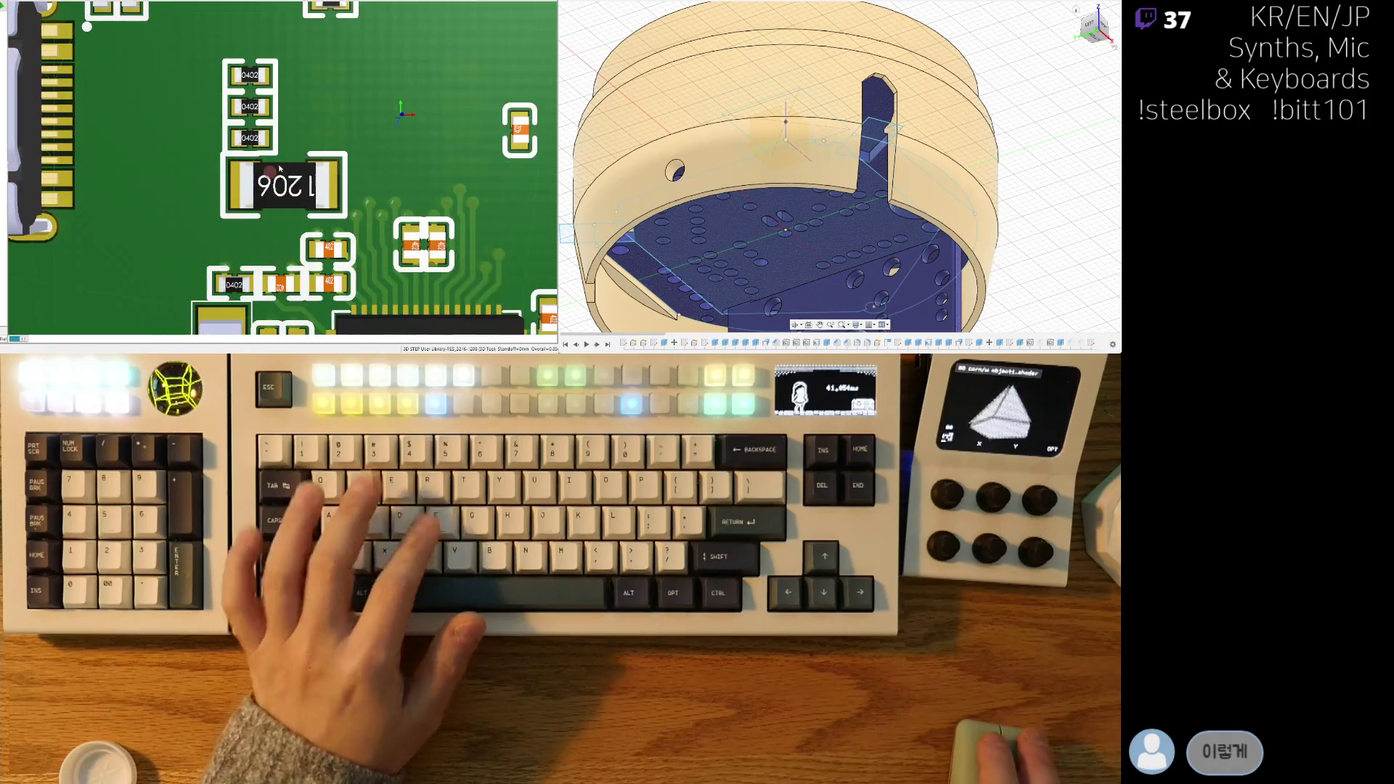
{"action": "scroll", "coordinate": [236, 237], "scroll_direction": "down", "scroll_amount": 5, "text": "ctrl"}
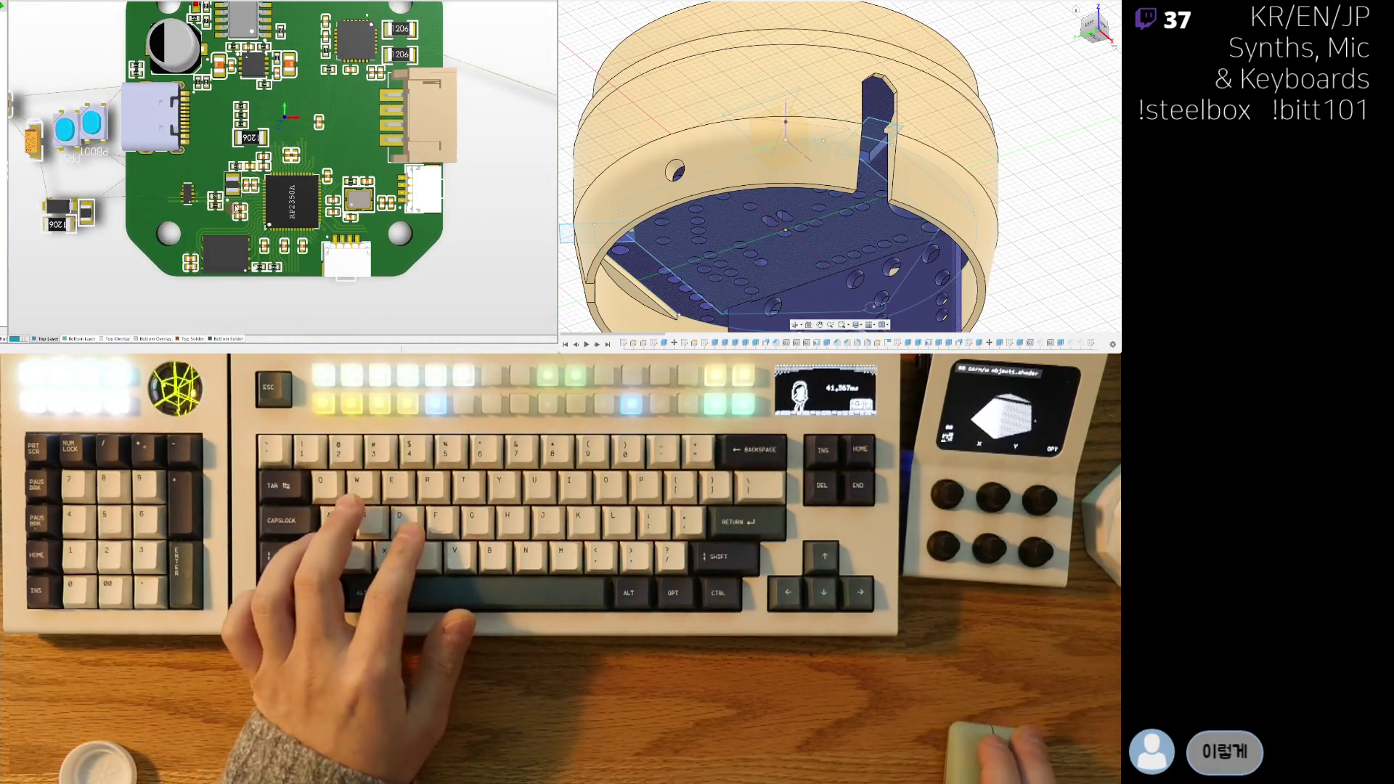
{"action": "key", "text": "2"}
{"action": "scroll", "coordinate": [249, 111], "scroll_direction": "up", "scroll_amount": 5, "text": "ctrl"}
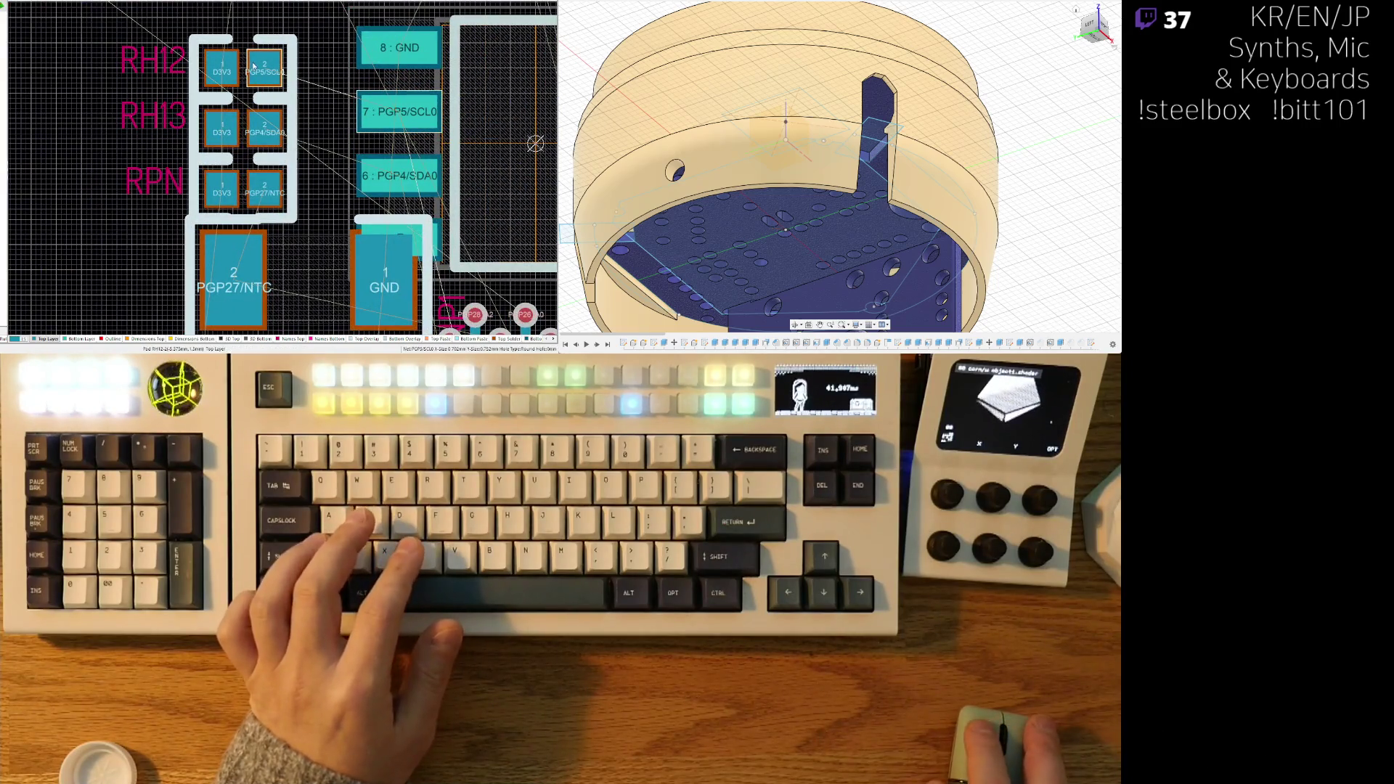
- Nudge RH12 down and shift the PGP27/NTC–GND resistor slightly left
{"action": "left_click_drag", "start_coordinate": [253, 65], "coordinate": [253, 71]}
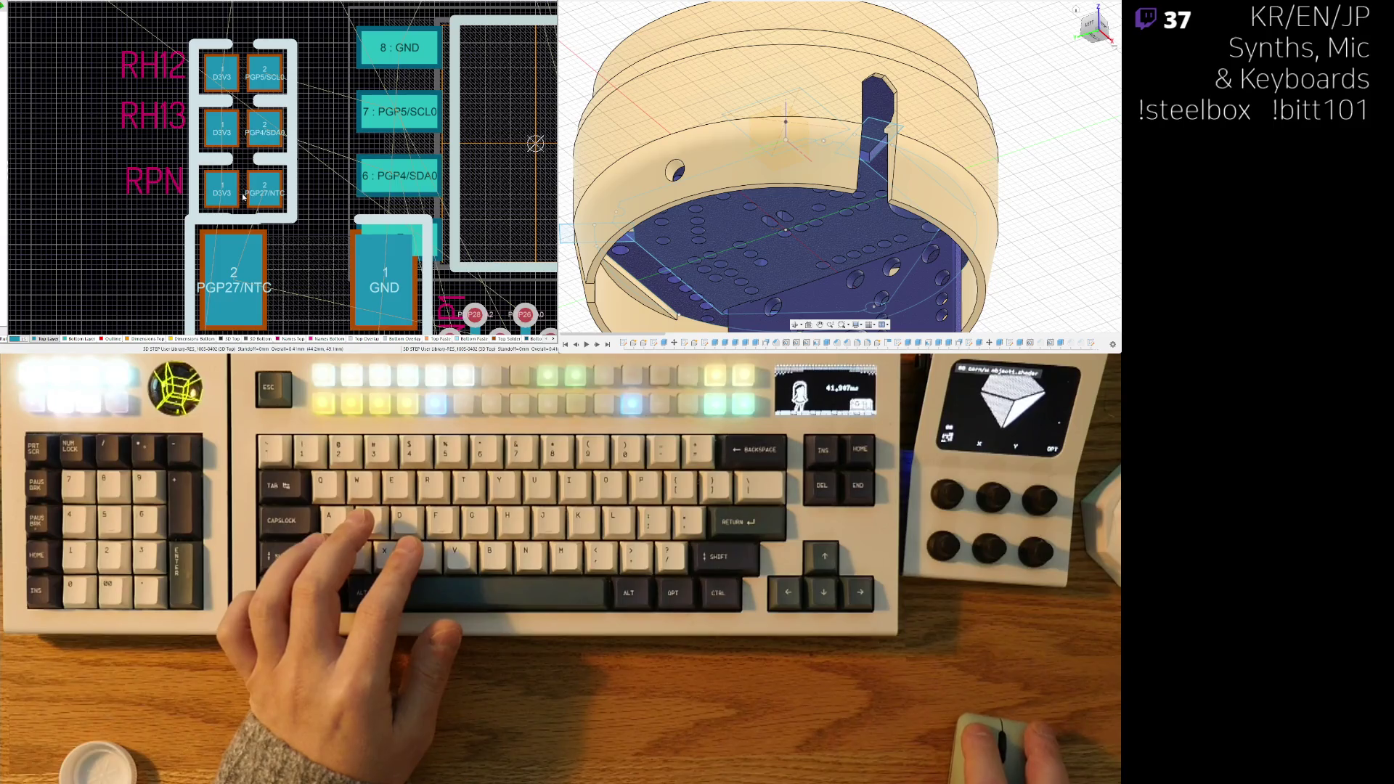
{"action": "scroll", "coordinate": [299, 209], "scroll_direction": "down", "scroll_amount": 2}
{"action": "left_click_drag", "start_coordinate": [304, 236], "coordinate": [297, 251]}
- Flip to the board's bottom side, check it in 3D, and return to 2D
{"action": "key", "text": "v"}
{"action": "key", "text": "b"}
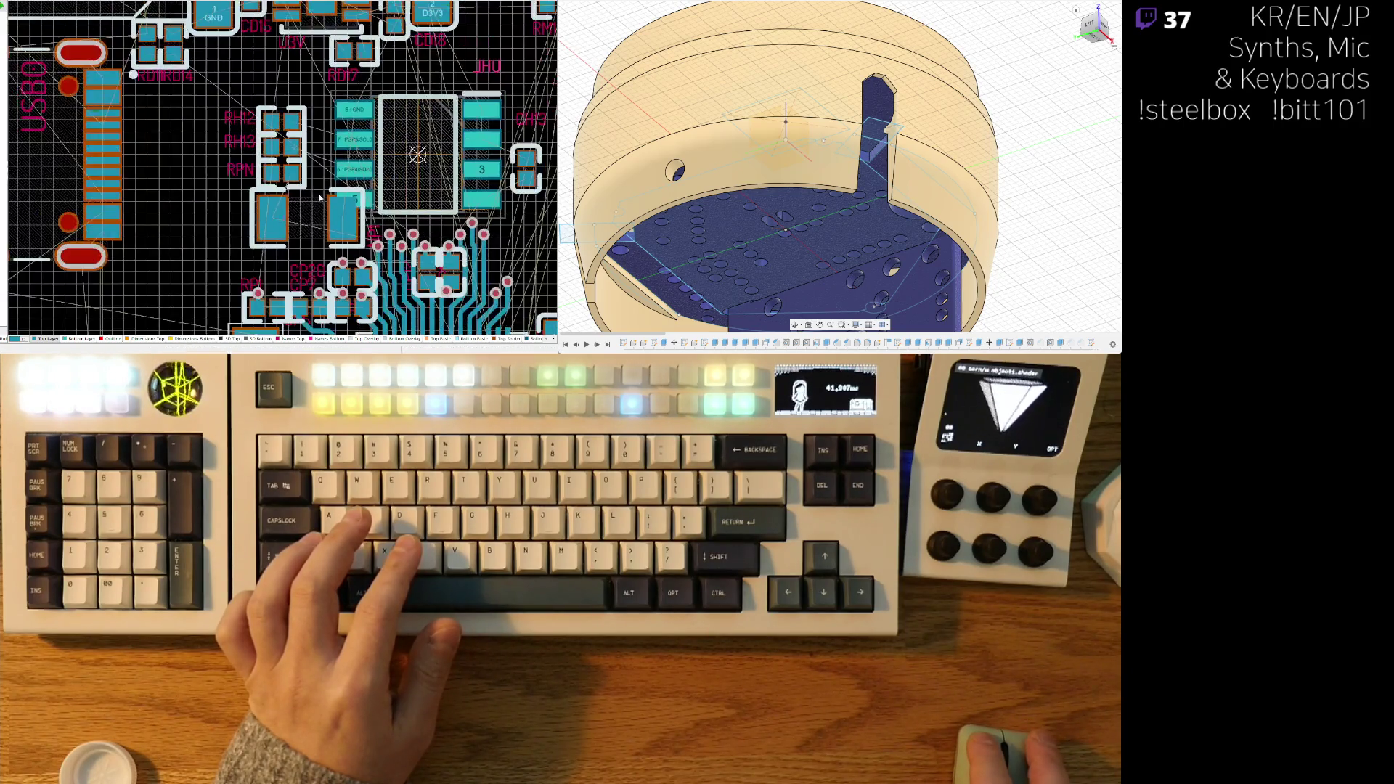
{"action": "key", "text": "3"}
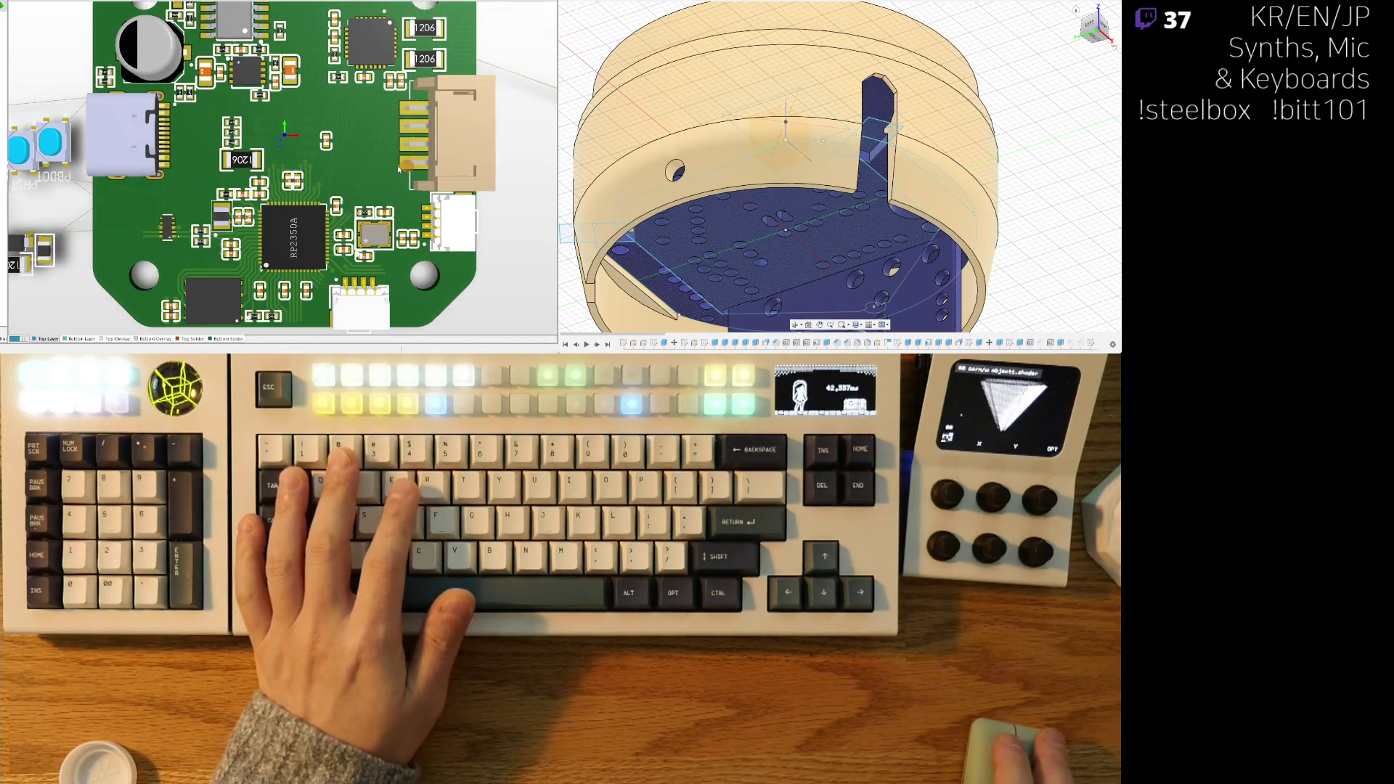
{"action": "key", "text": "2"}
{"action": "scroll", "coordinate": [279, 119], "scroll_direction": "up", "scroll_amount": 6, "text": "ctrl"}
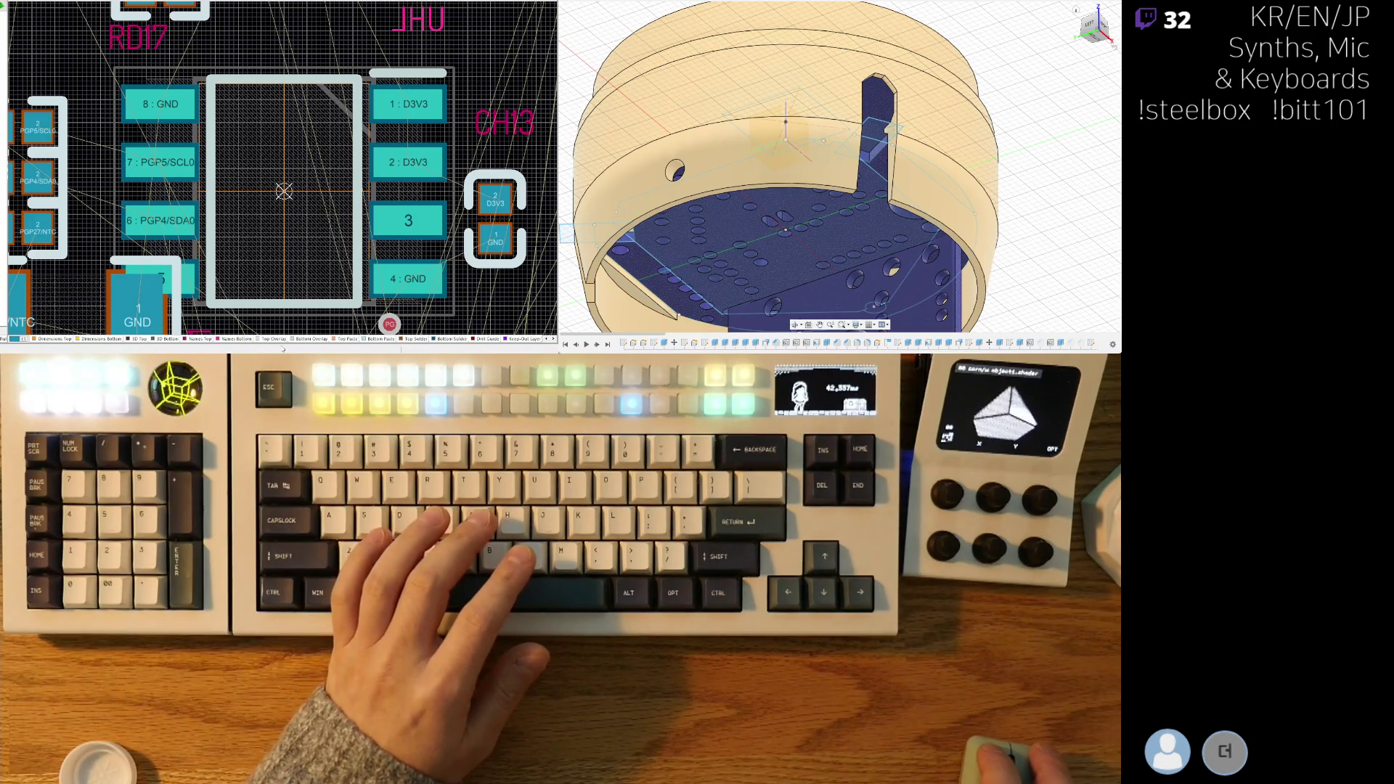
{"action": "key", "text": "ctrl+w"}
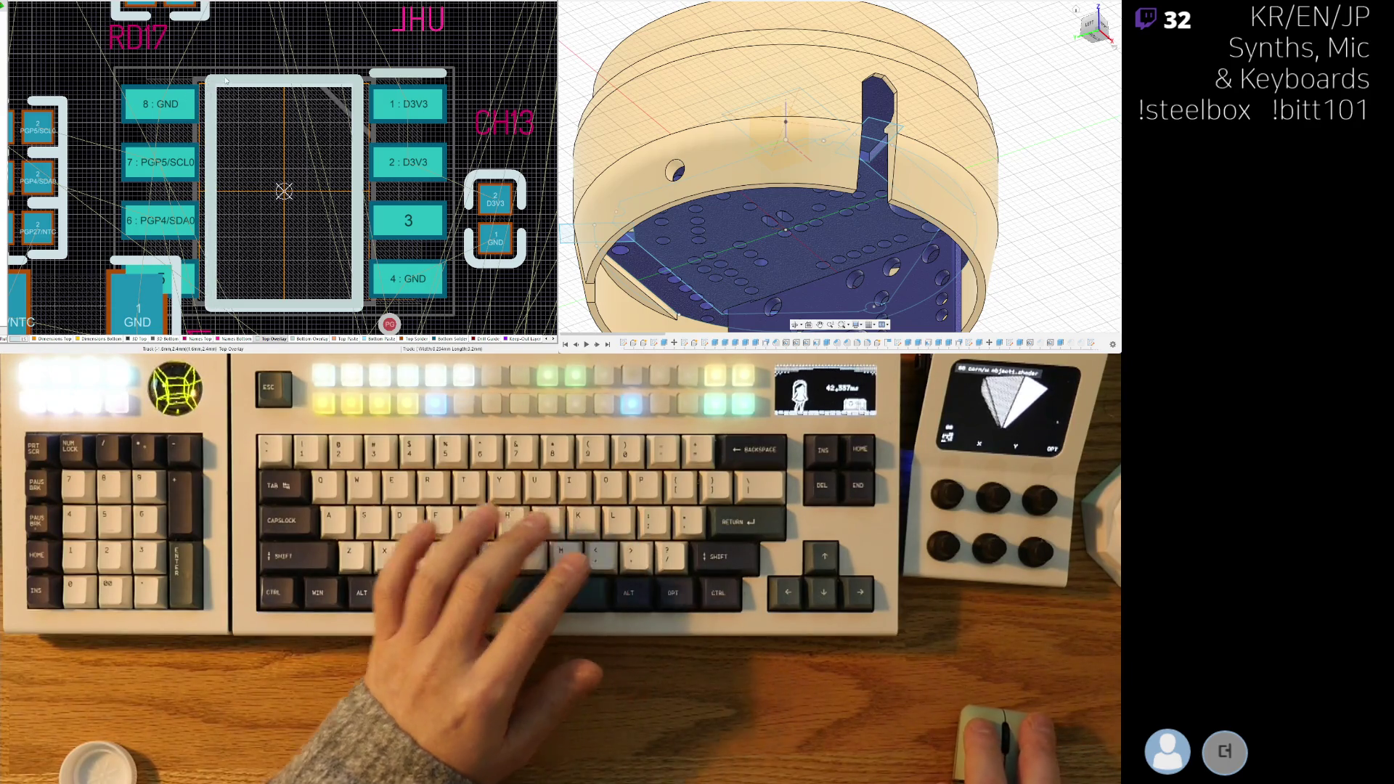
{"action": "key", "text": "Escape"}
{"action": "right_click_drag", "start_coordinate": [268, 143], "coordinate": [259, 162]}
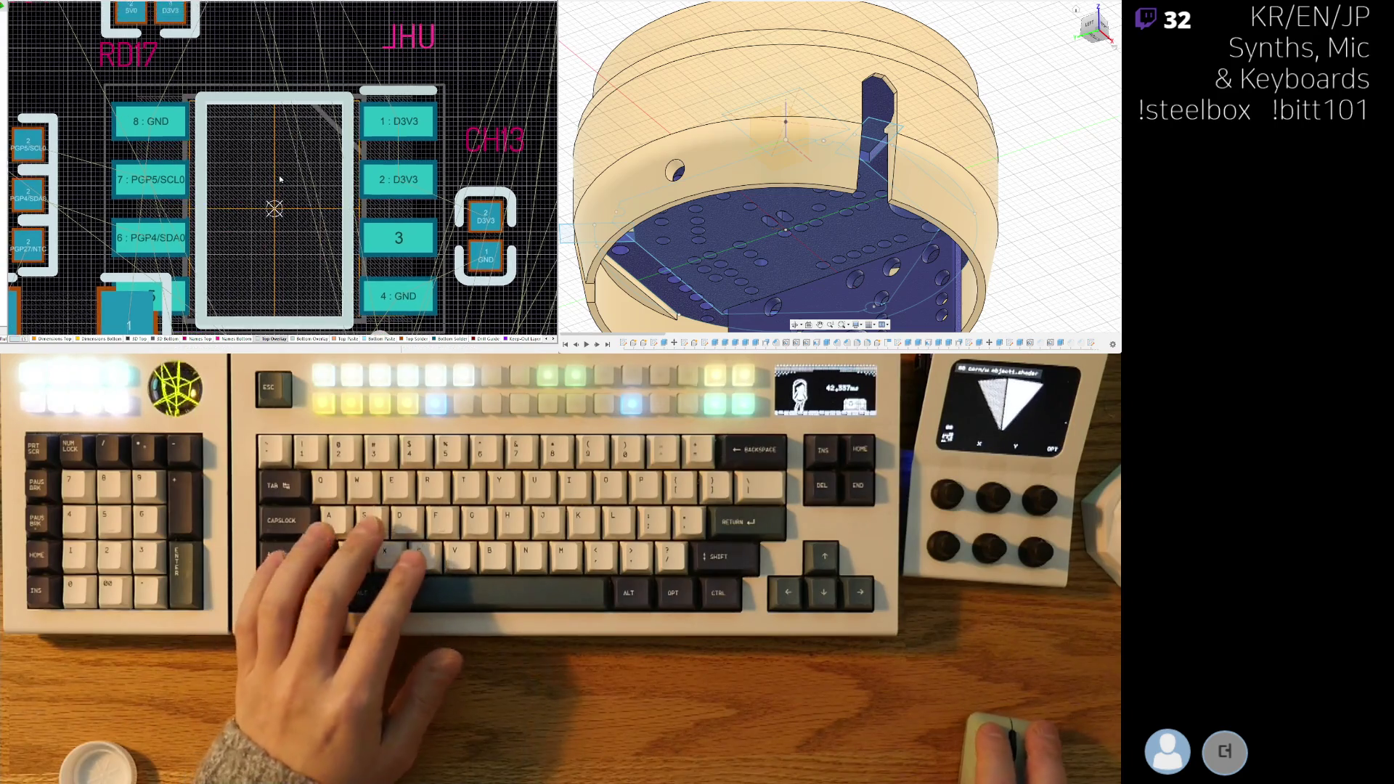
- With only the active layer shown, draw tracks along the left and right edges of the chip outline
{"action": "key", "text": "shift+s"}
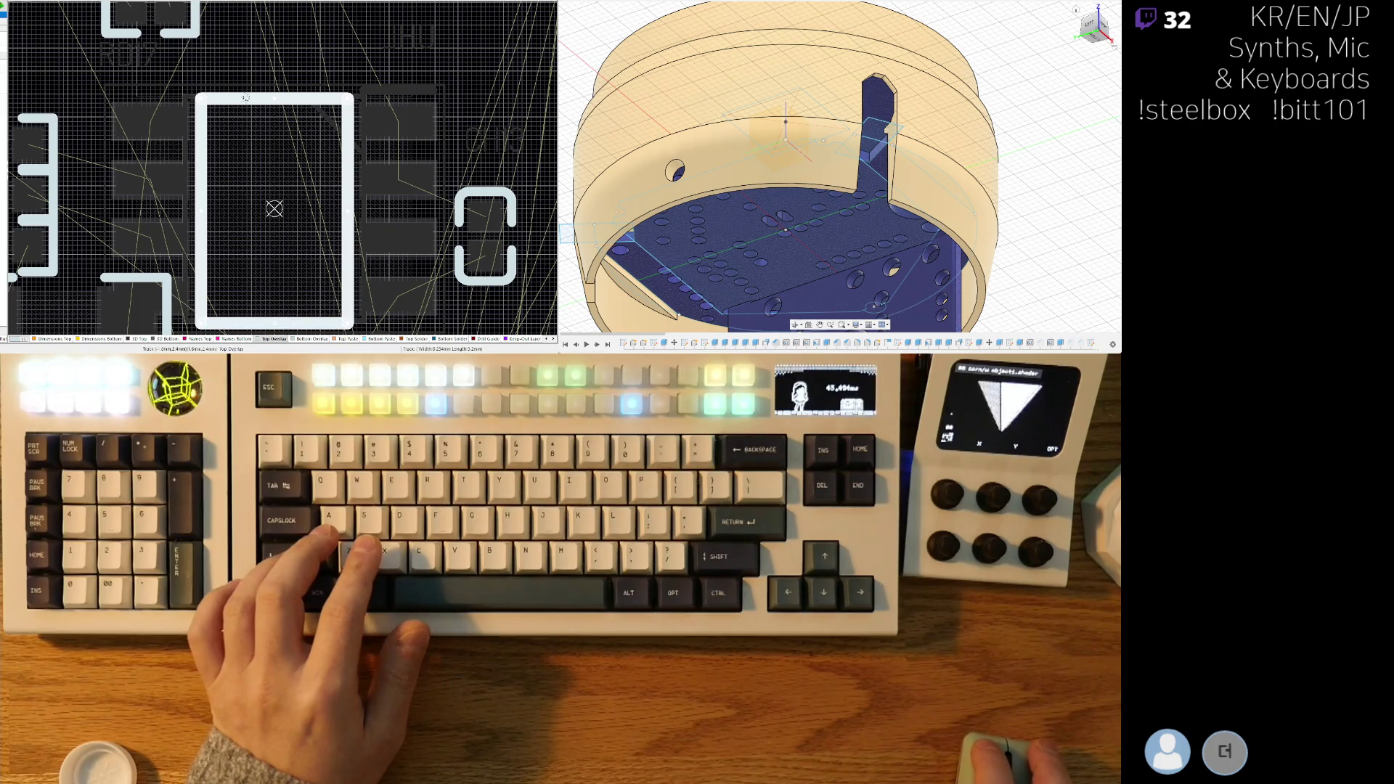
{"action": "key", "text": "ctrl+w"}
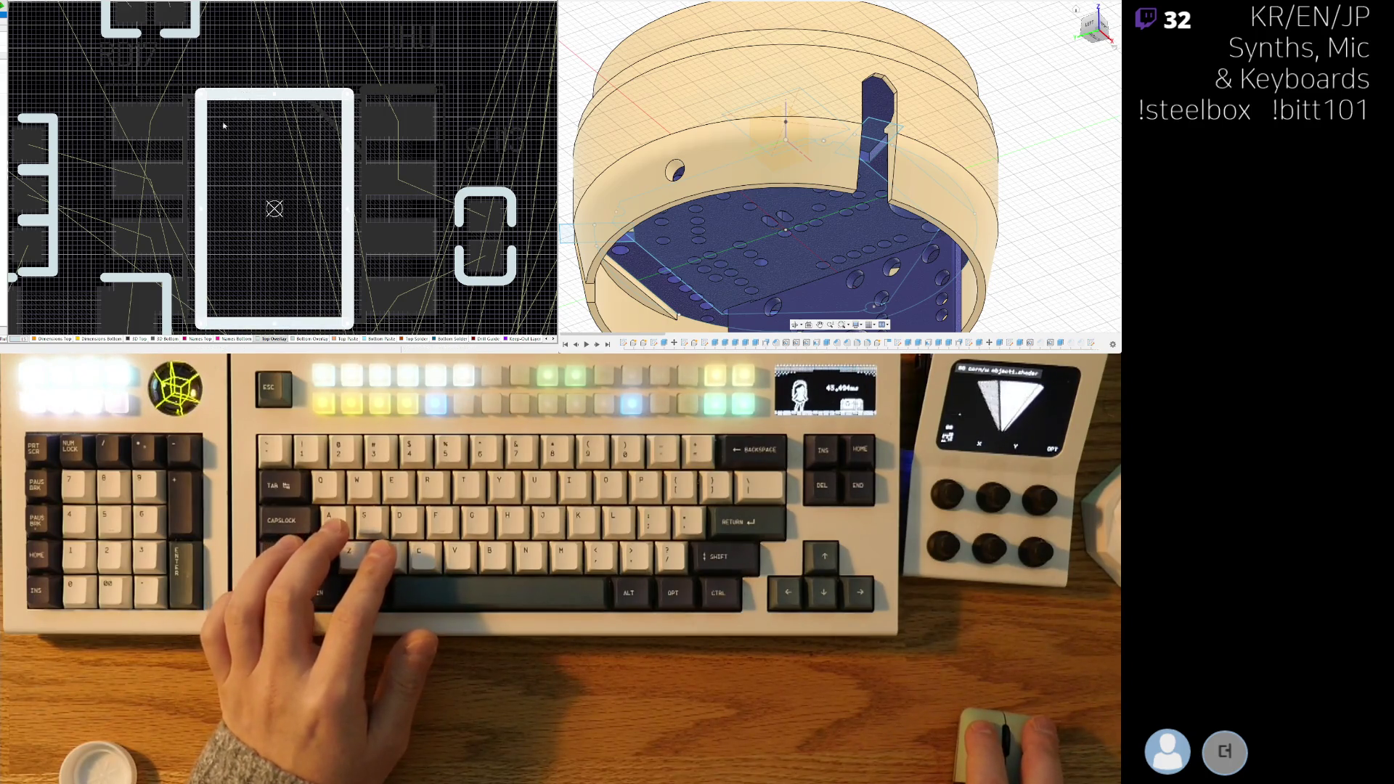
{"action": "scroll", "coordinate": [223, 182], "scroll_direction": "down", "scroll_amount": 1}
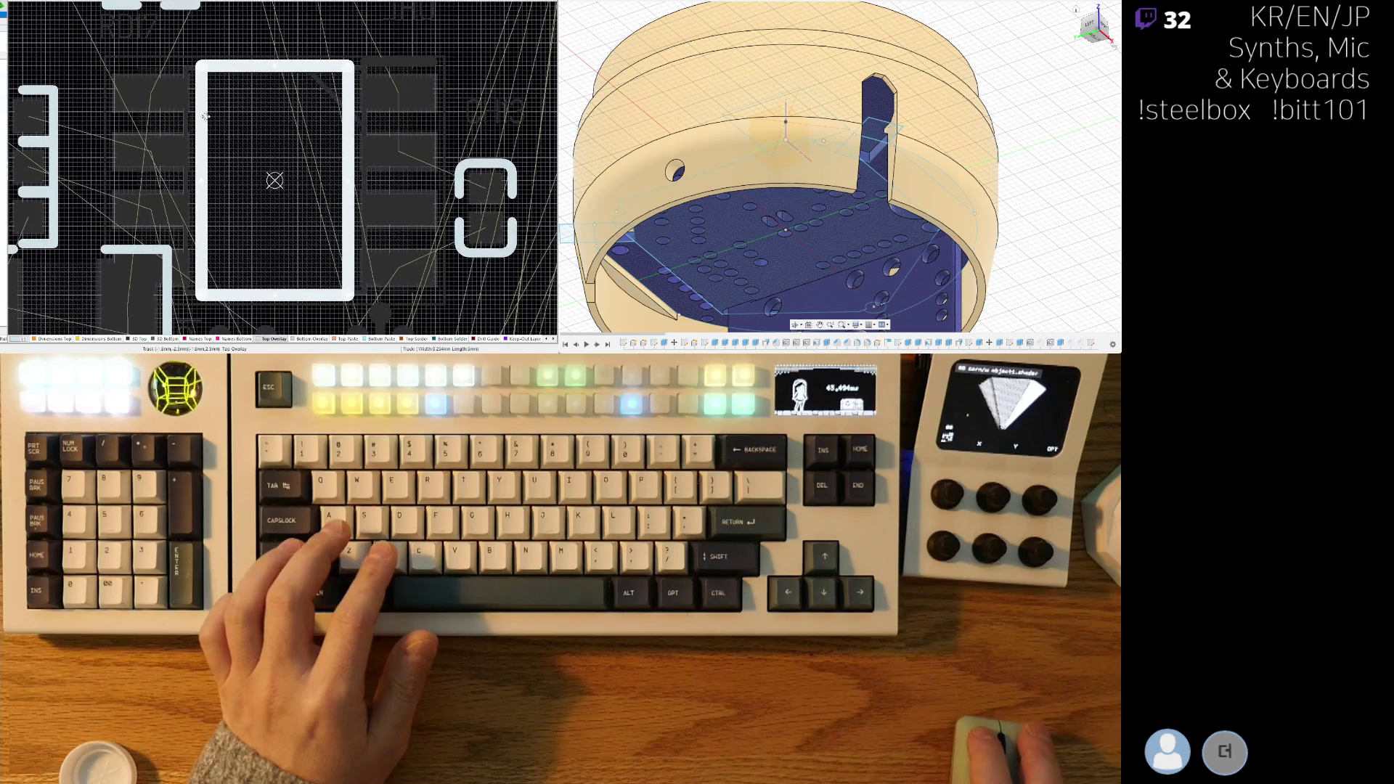
{"action": "left_click", "coordinate": [187, 117]}
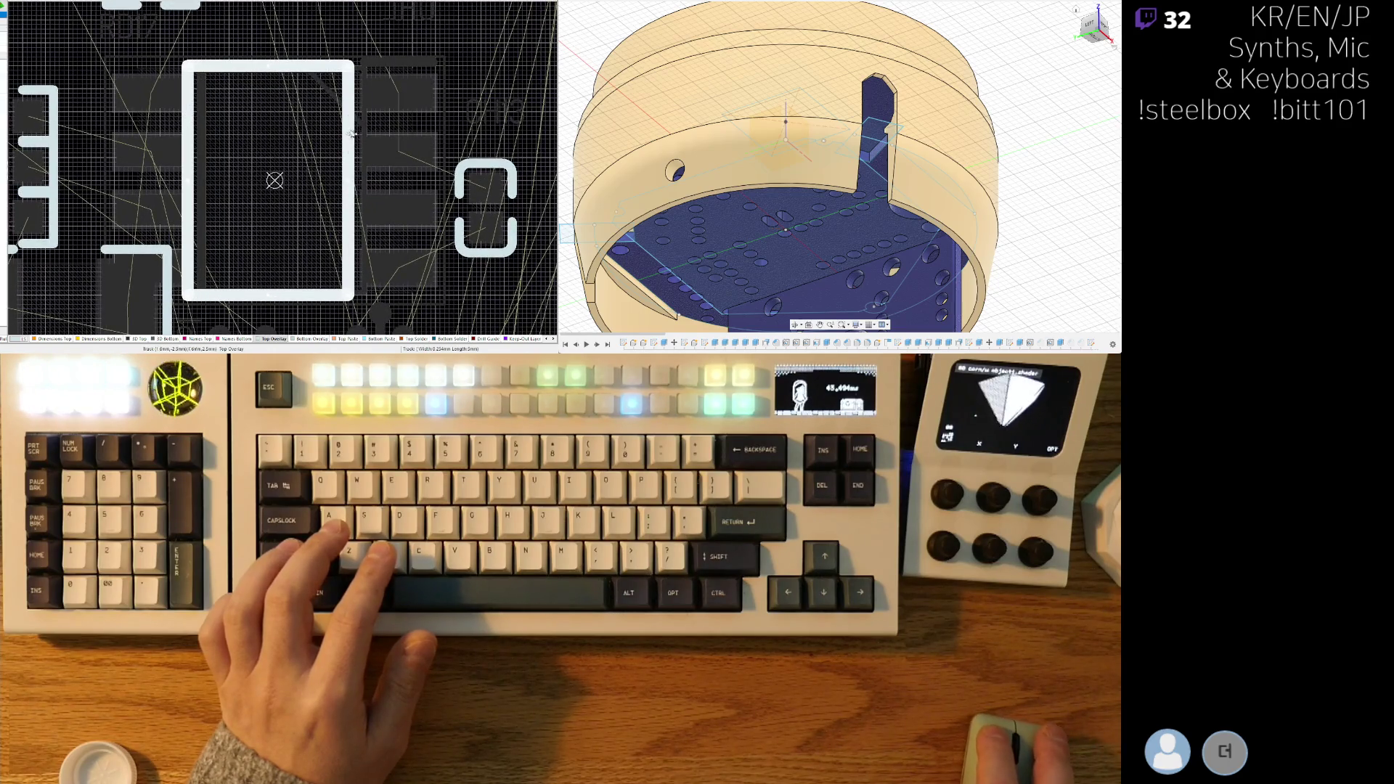
{"action": "left_click", "coordinate": [362, 134]}
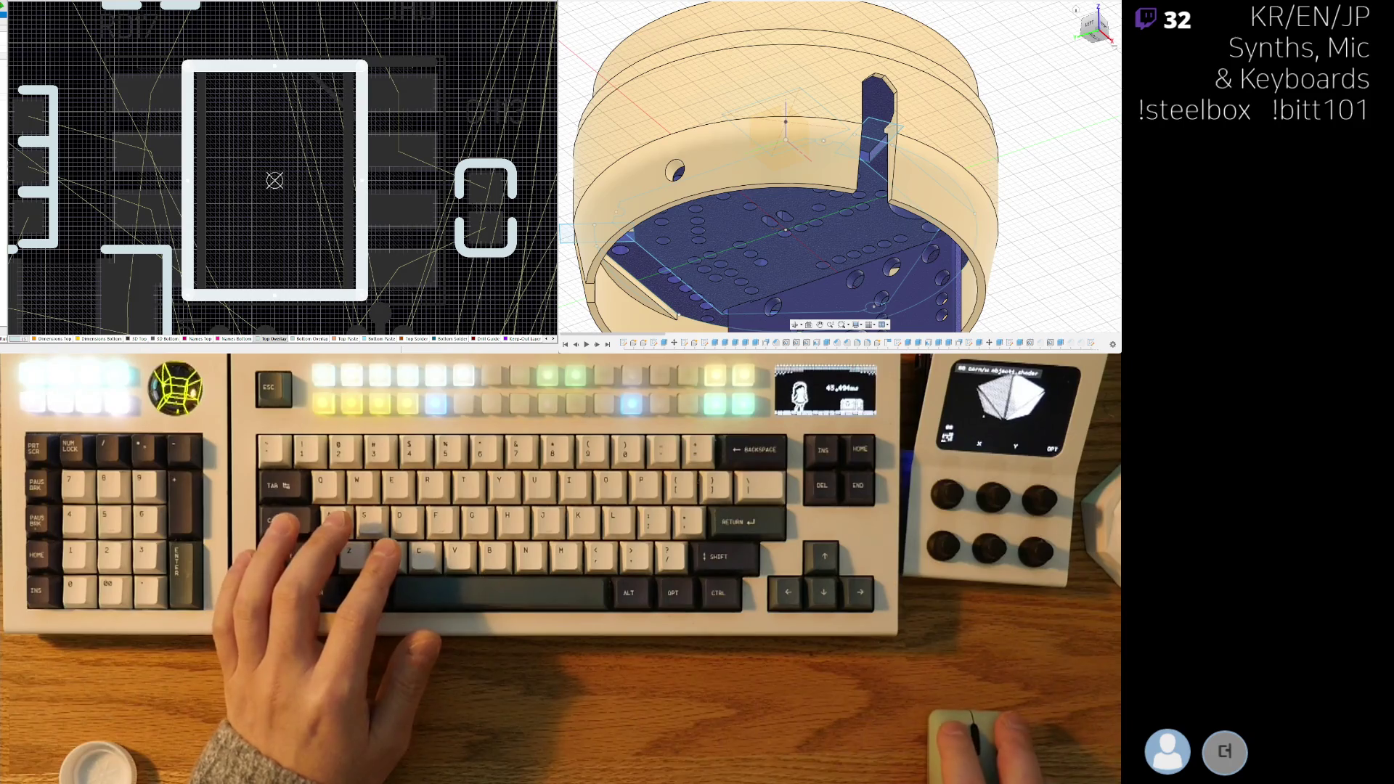
{"action": "key", "text": "Escape"}
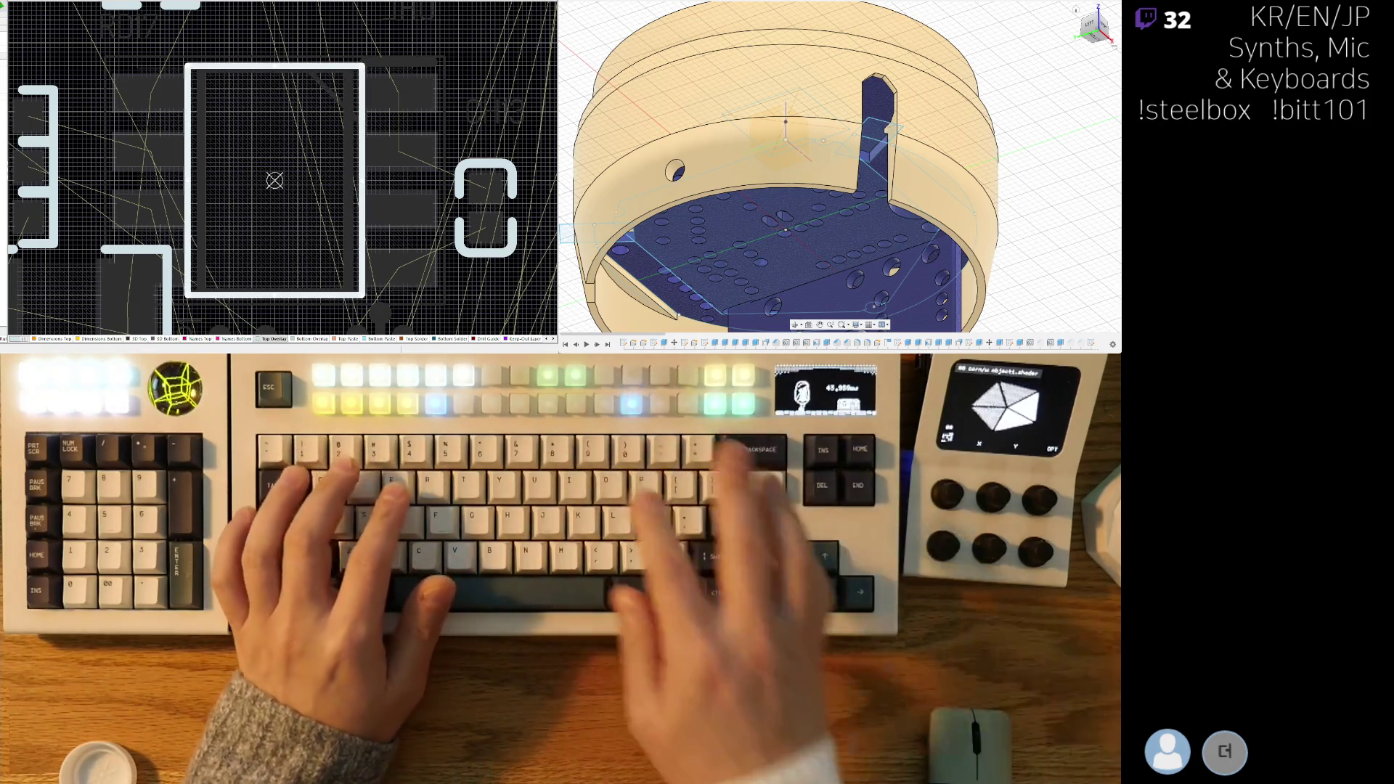
{"action": "scroll", "coordinate": [181, 175], "scroll_direction": "up", "scroll_amount": 1}
- Preview the board in 3D, then go back to the 2D layout
{"action": "key", "text": "3"}
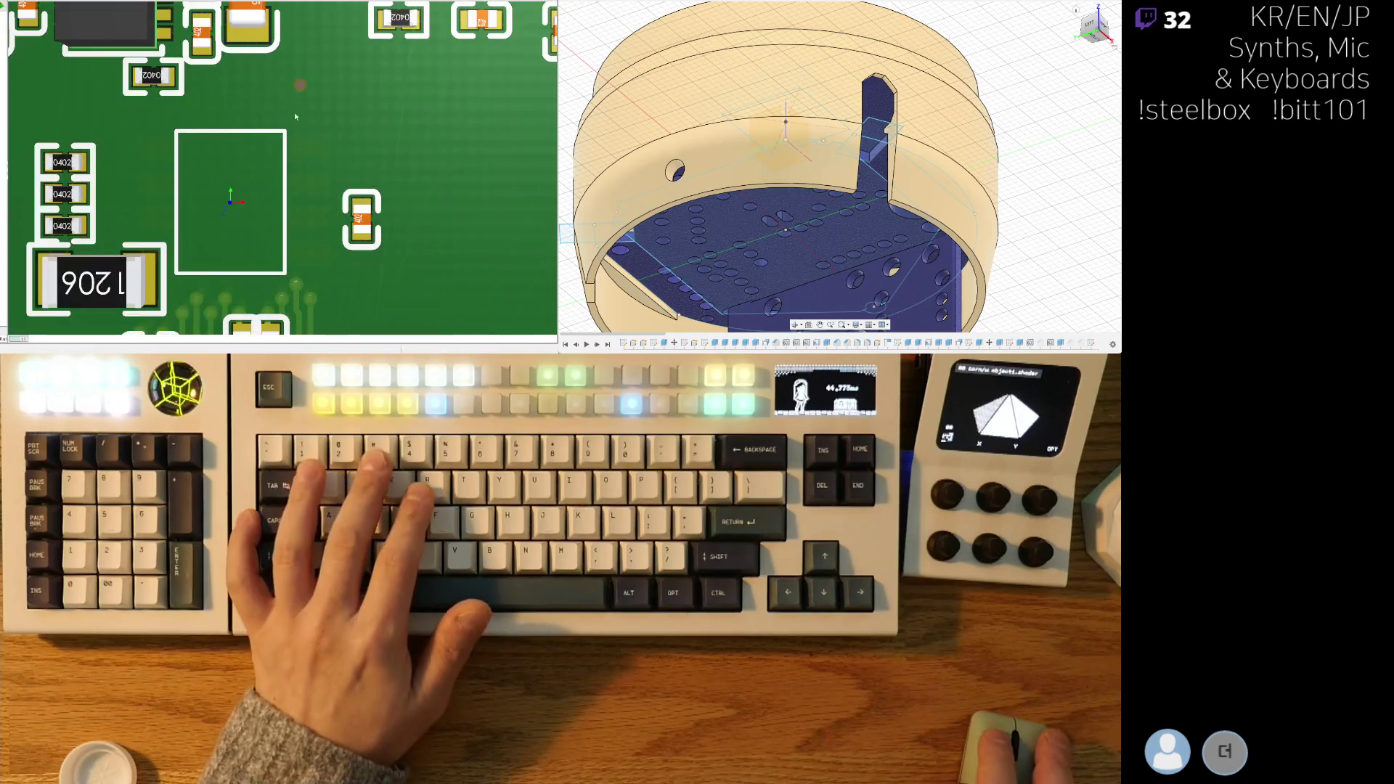
{"action": "scroll", "coordinate": [216, 244], "scroll_direction": "down", "scroll_amount": 5, "text": "ctrl"}
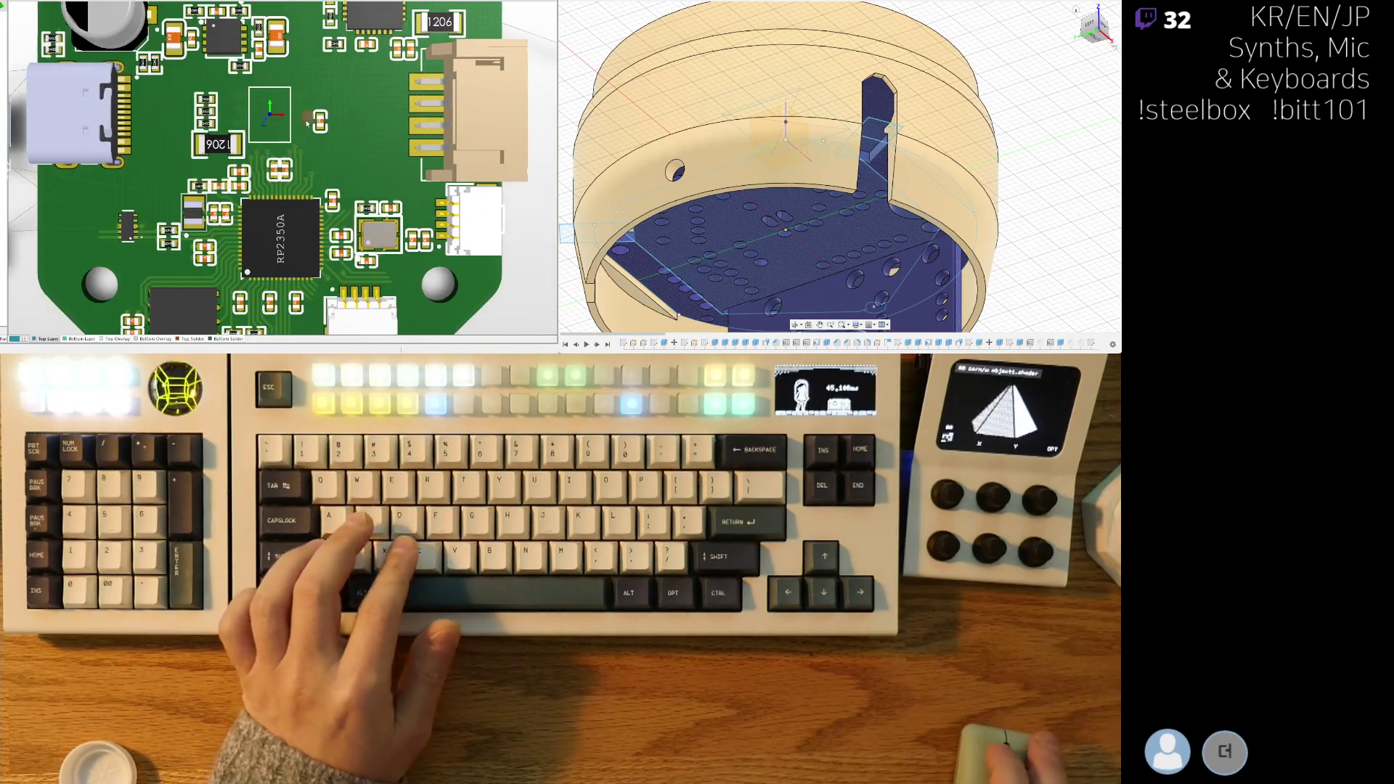
{"action": "key", "text": "2"}
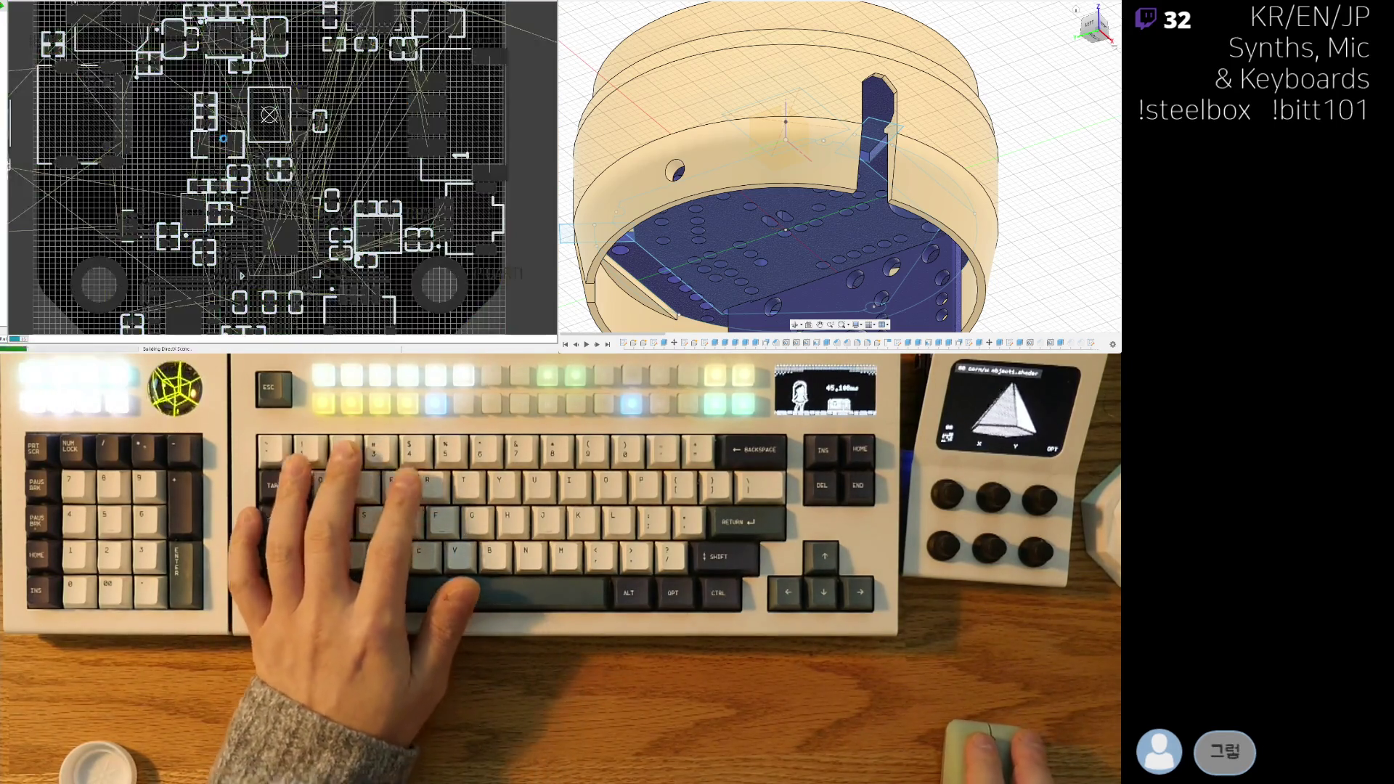
{"action": "scroll", "coordinate": [182, 117], "scroll_direction": "up", "scroll_amount": 4, "text": "ctrl"}
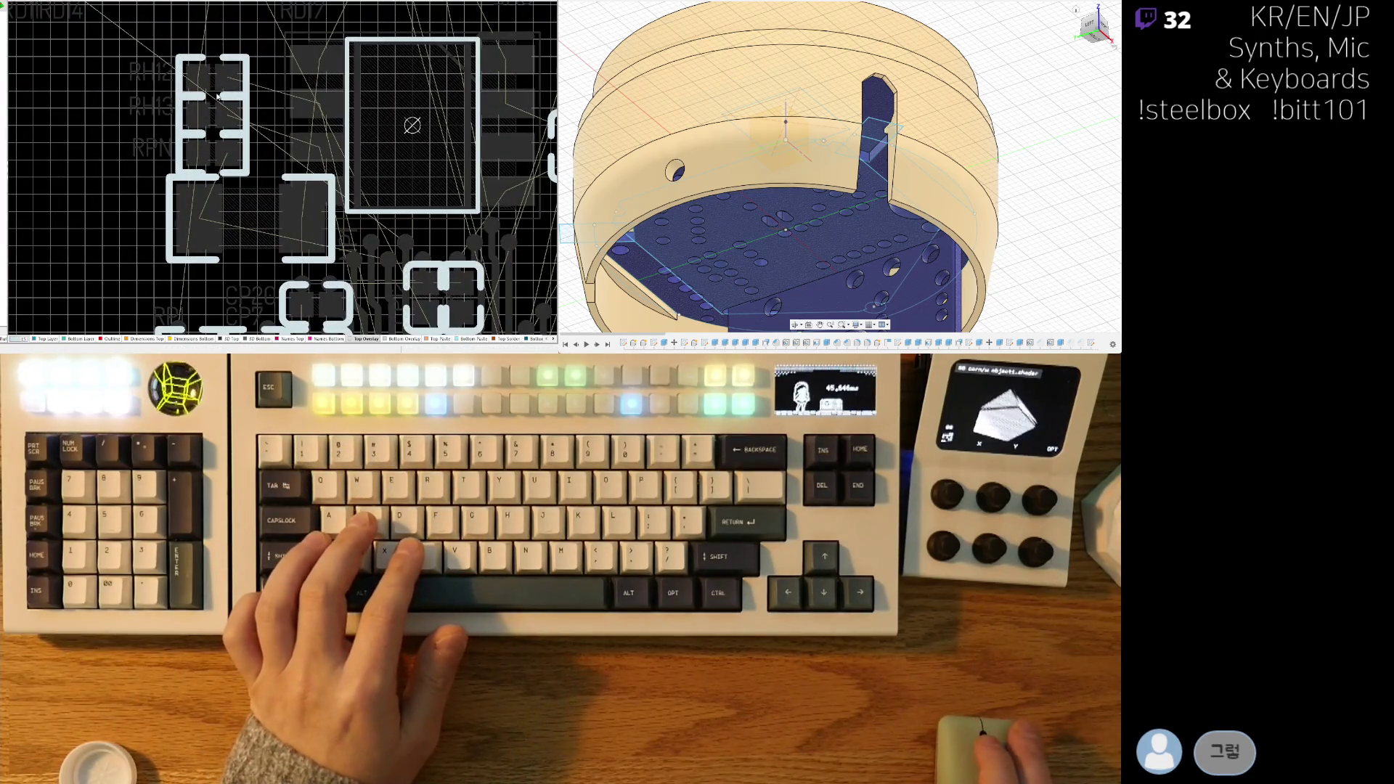
{"action": "scroll", "coordinate": [217, 96], "scroll_direction": "up", "scroll_amount": 1, "text": "ctrl"}
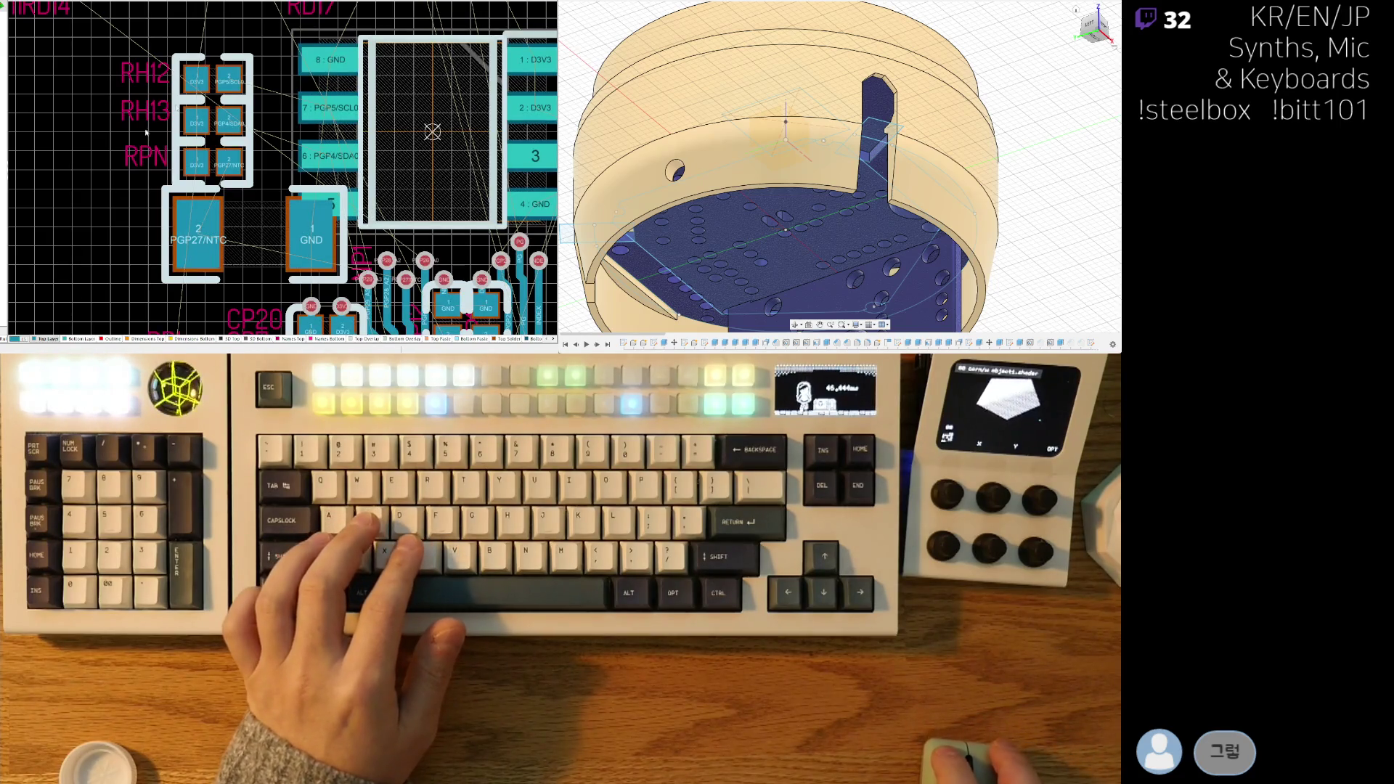
- On the Top Layer, stack RH12, RH13 and RPN, nudge the PGP27/NTC–GND capacitor left, and view the USB connector in 3D
{"action": "left_click", "coordinate": [55, 340]}
{"action": "mouse_move", "coordinate": [216, 83]}
{"action": "left_mouse_down"}
{"action": "mouse_move", "coordinate": [246, 83]}
{"action": "mouse_move", "coordinate": [230, 121]}
{"action": "mouse_move", "coordinate": [244, 121]}
{"action": "left_mouse_up"}
{"action": "left_click_drag", "start_coordinate": [222, 172], "coordinate": [252, 172]}
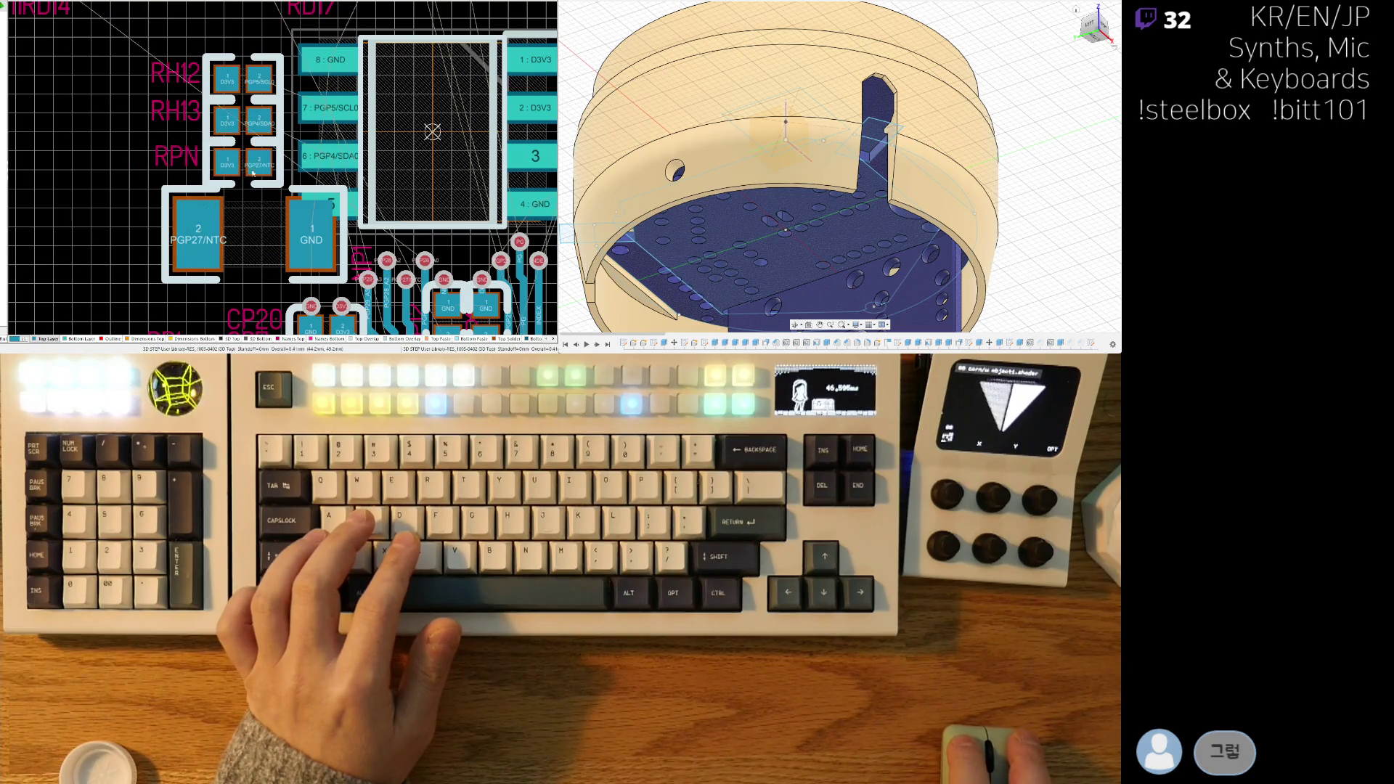
{"action": "right_click_drag", "start_coordinate": [252, 254], "coordinate": [235, 173]}
{"action": "left_click_drag", "start_coordinate": [238, 156], "coordinate": [227, 156]}
{"action": "key", "text": "3"}
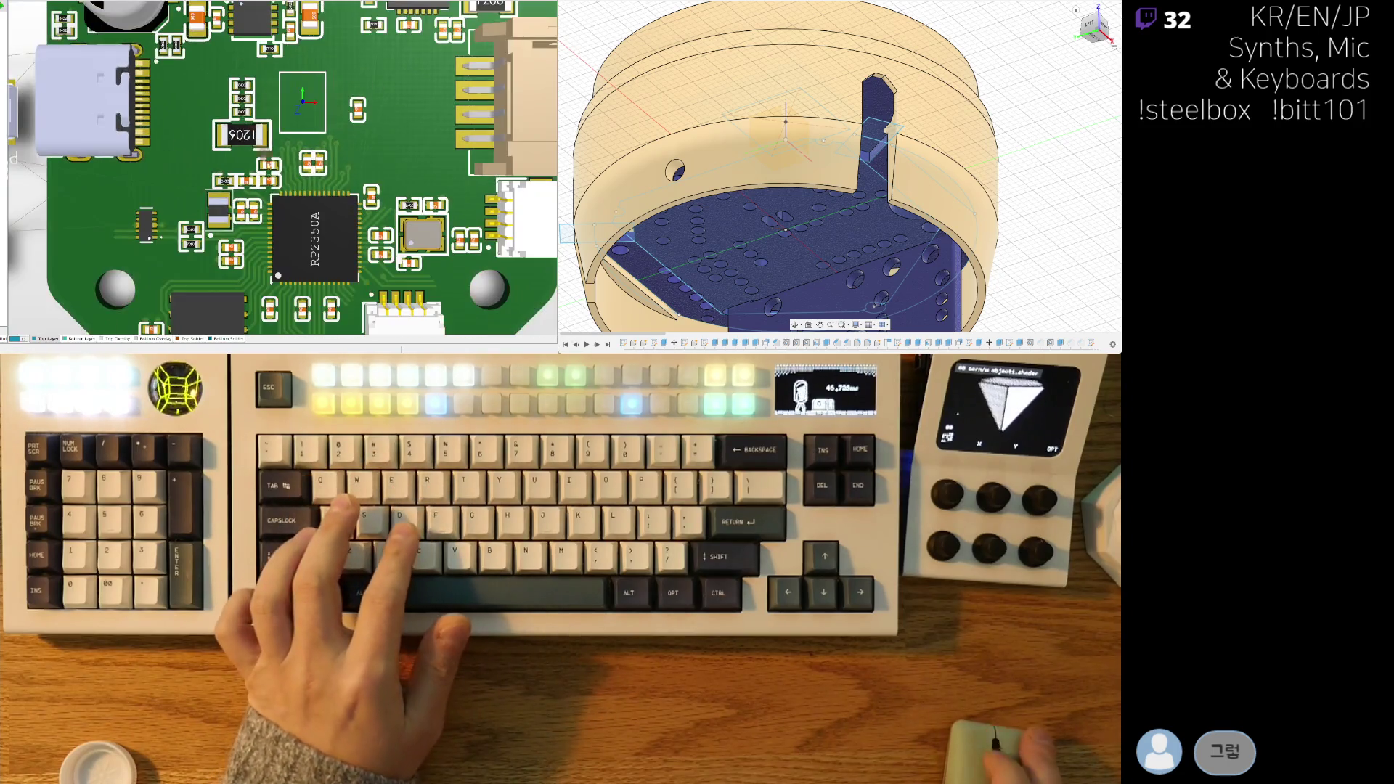
{"action": "right_click_drag", "start_coordinate": [254, 142], "coordinate": [216, 190]}
- Bring capacitor CM12 onto the board above the 29-pin GND IC, turned 180 degrees
{"action": "key", "text": "2"}
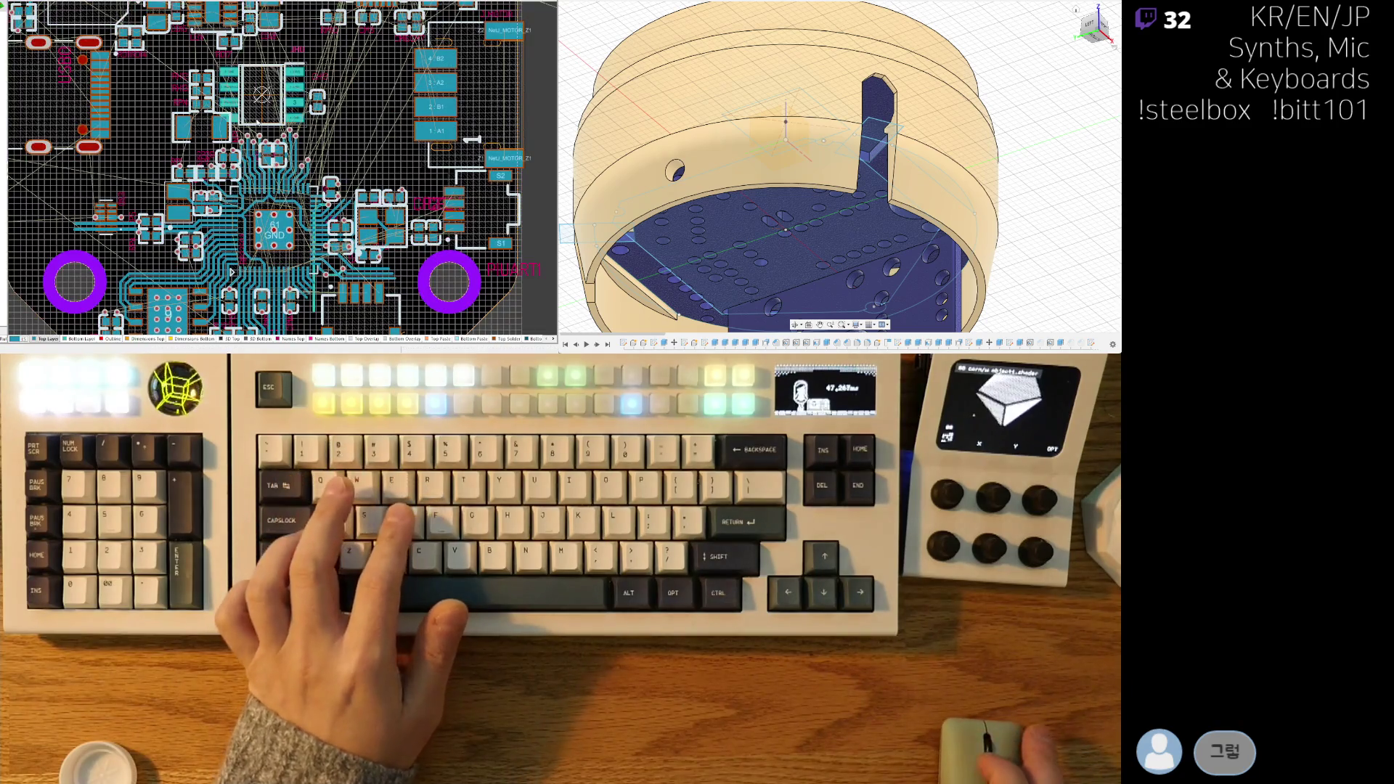
{"action": "scroll", "coordinate": [343, 96], "scroll_direction": "up", "scroll_amount": 6, "text": "ctrl"}
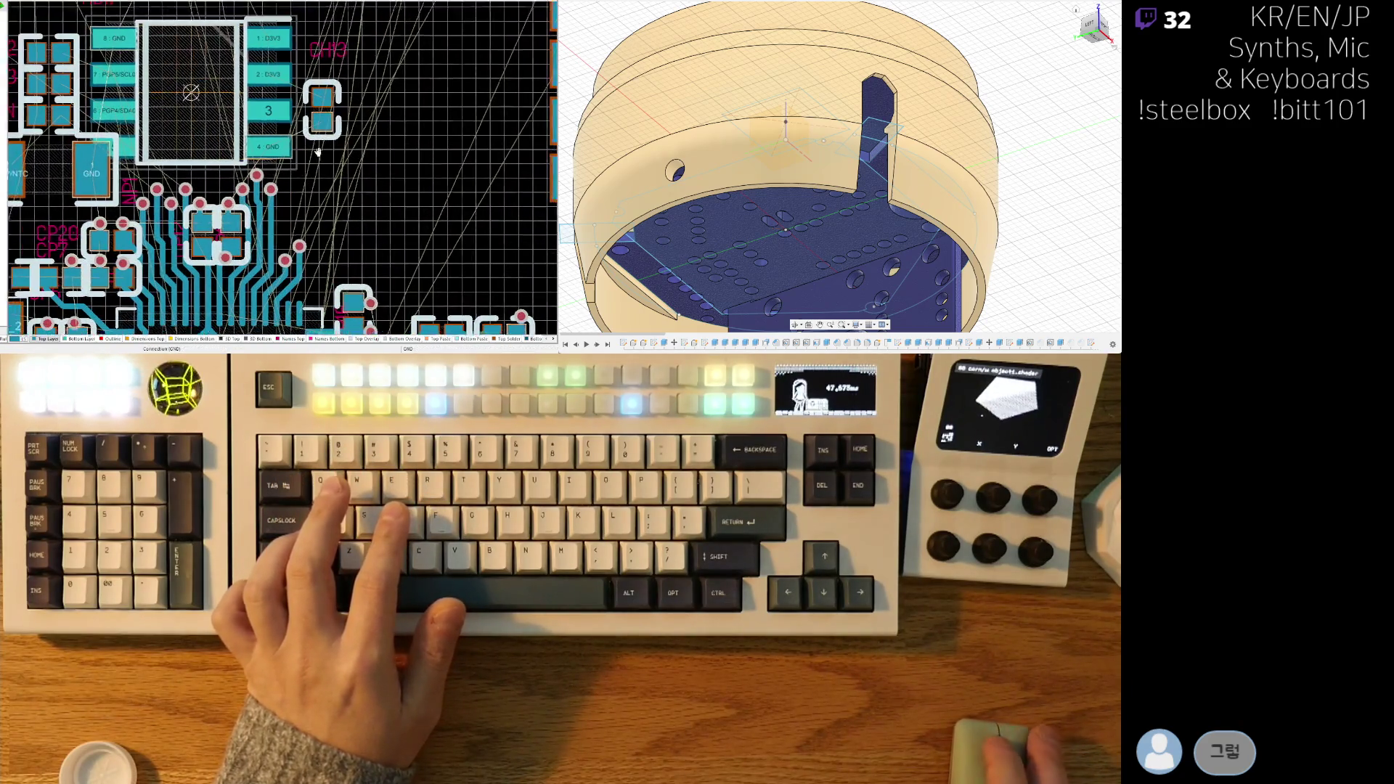
{"action": "scroll", "coordinate": [228, 175], "scroll_direction": "down", "scroll_amount": 6, "text": "ctrl"}
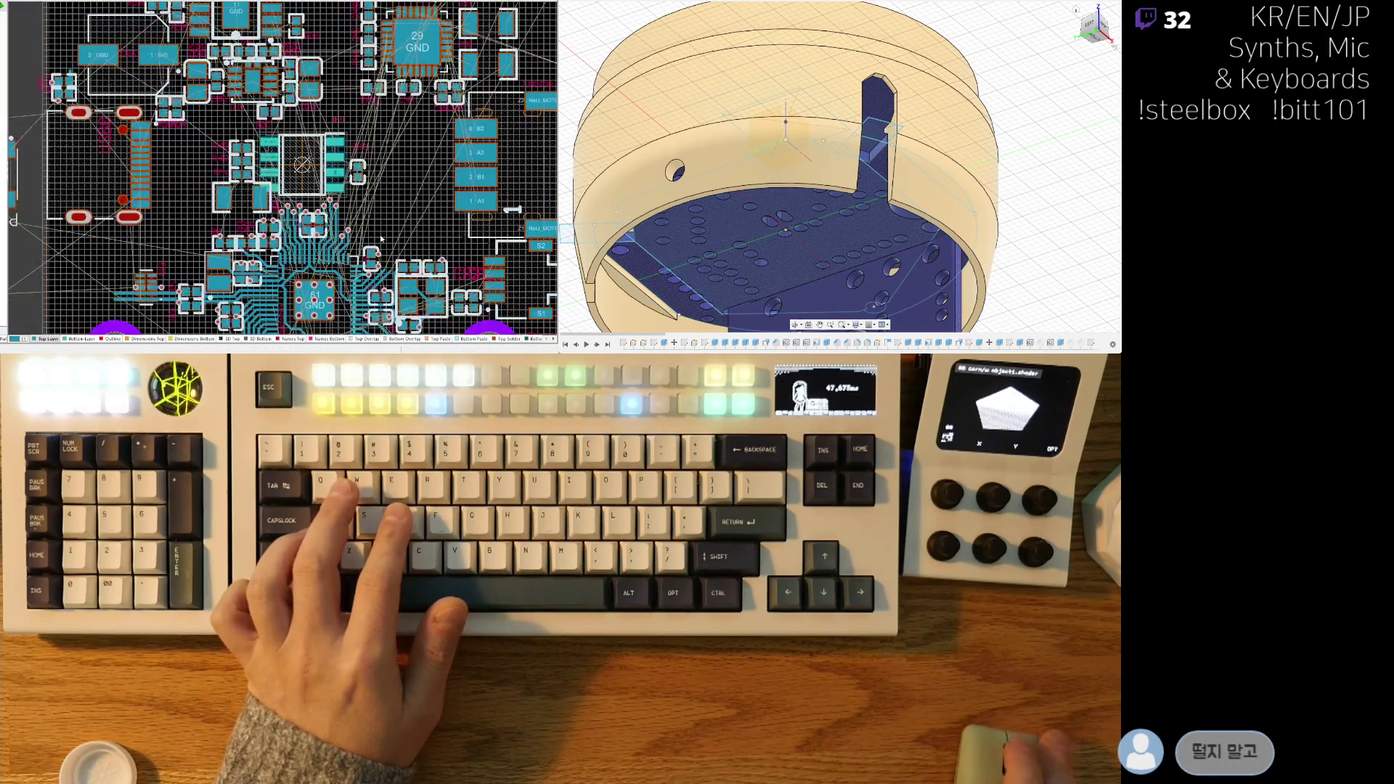
{"action": "scroll", "coordinate": [228, 174], "scroll_direction": "down", "scroll_amount": 8, "text": "ctrl"}
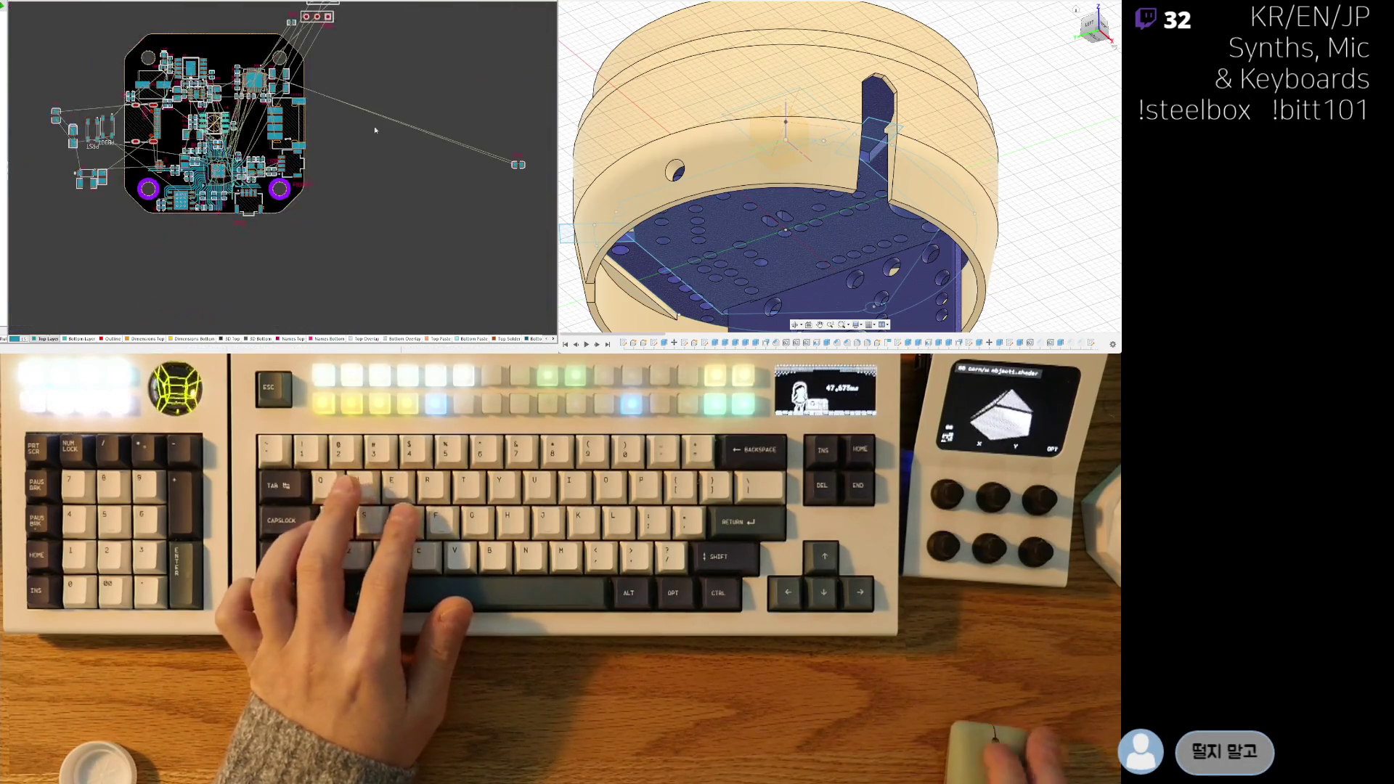
{"action": "left_click_drag", "start_coordinate": [493, 187], "coordinate": [348, 192]}
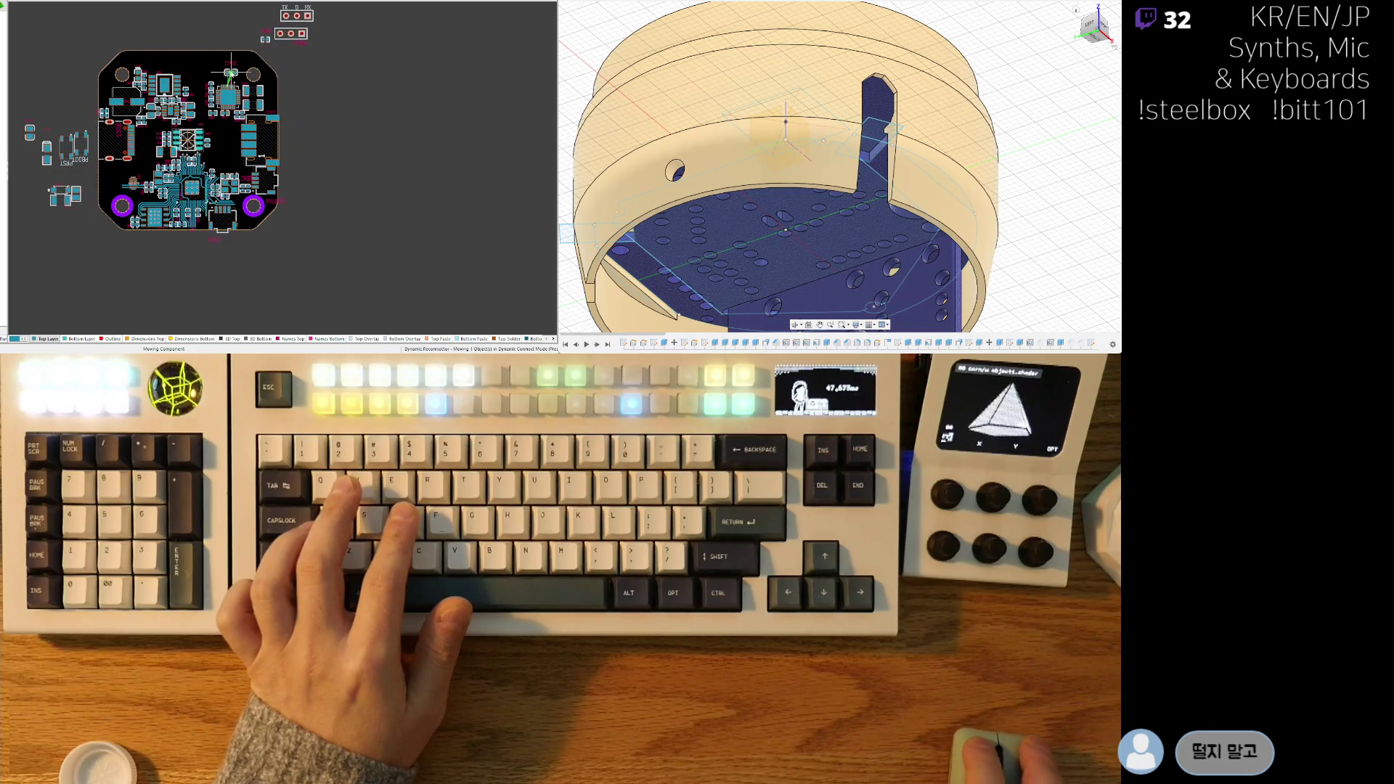
{"action": "scroll", "coordinate": [231, 73], "scroll_direction": "up", "scroll_amount": 8, "text": "ctrl"}
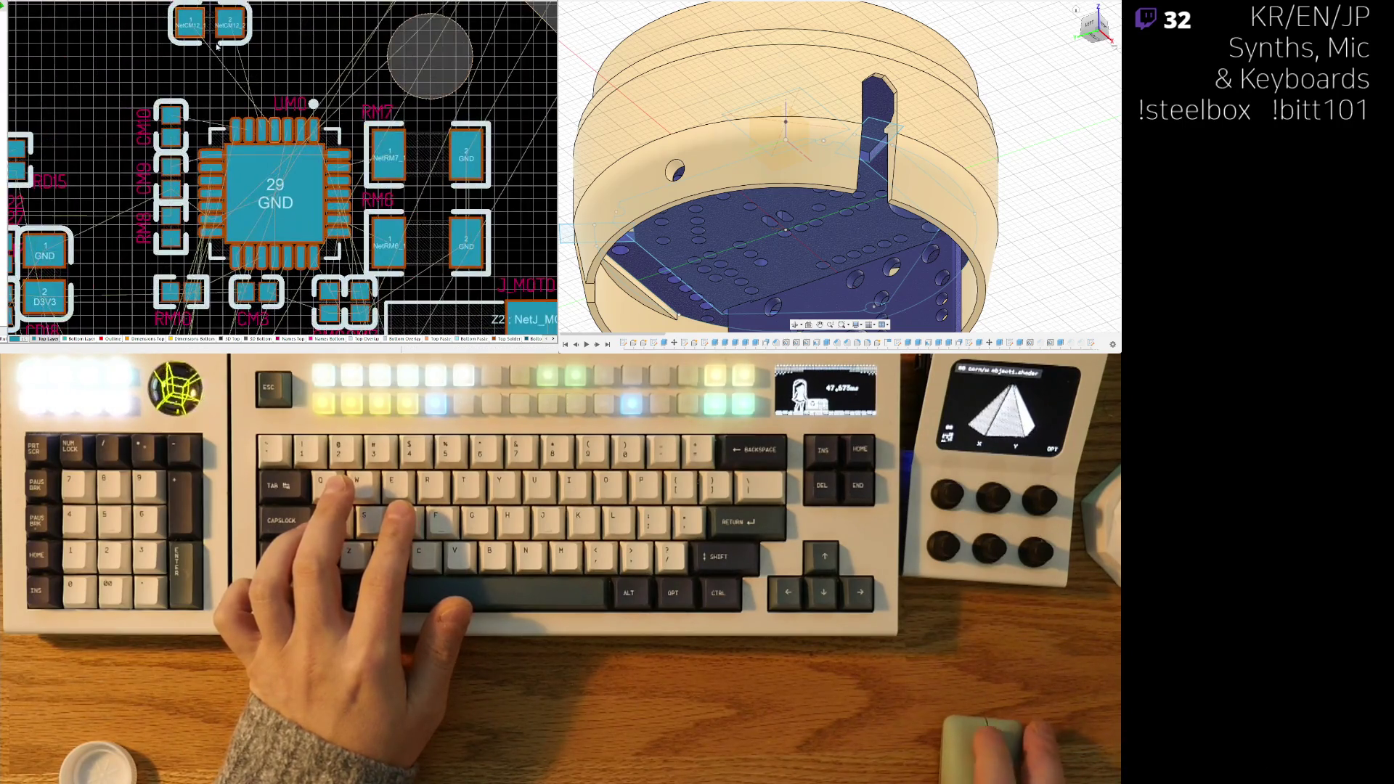
{"action": "key", "text": "space"}
{"action": "key", "text": "space"}
{"action": "scroll", "coordinate": [218, 51], "scroll_direction": "up", "scroll_amount": 4, "text": "ctrl"}
{"action": "left_click_drag", "start_coordinate": [280, 119], "coordinate": [288, 131]}
- Put CM12's label above its pads, move UM0's label beside RM7, fine-tune CM12, and view in 3D
{"action": "left_click_drag", "start_coordinate": [281, 186], "coordinate": [281, 80]}
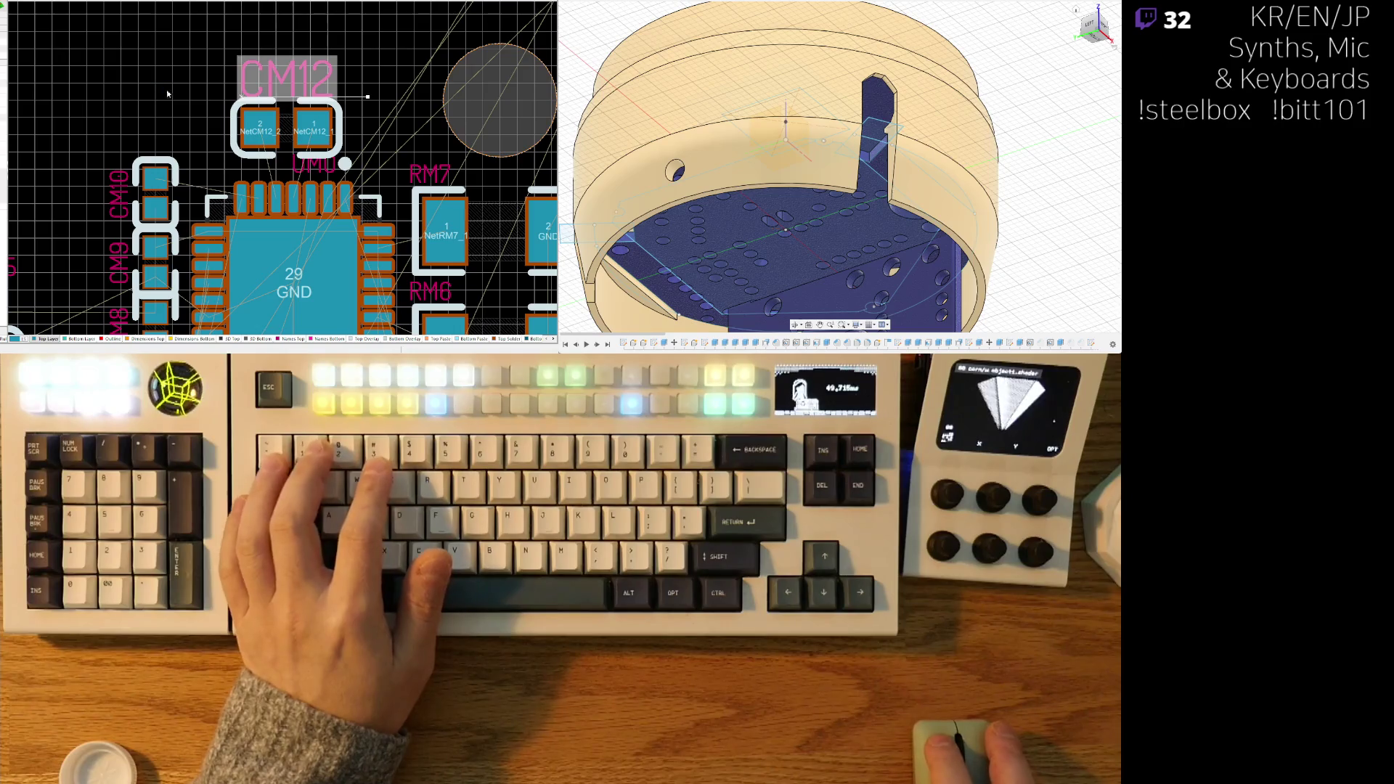
{"action": "key", "text": "ctrl+z"}
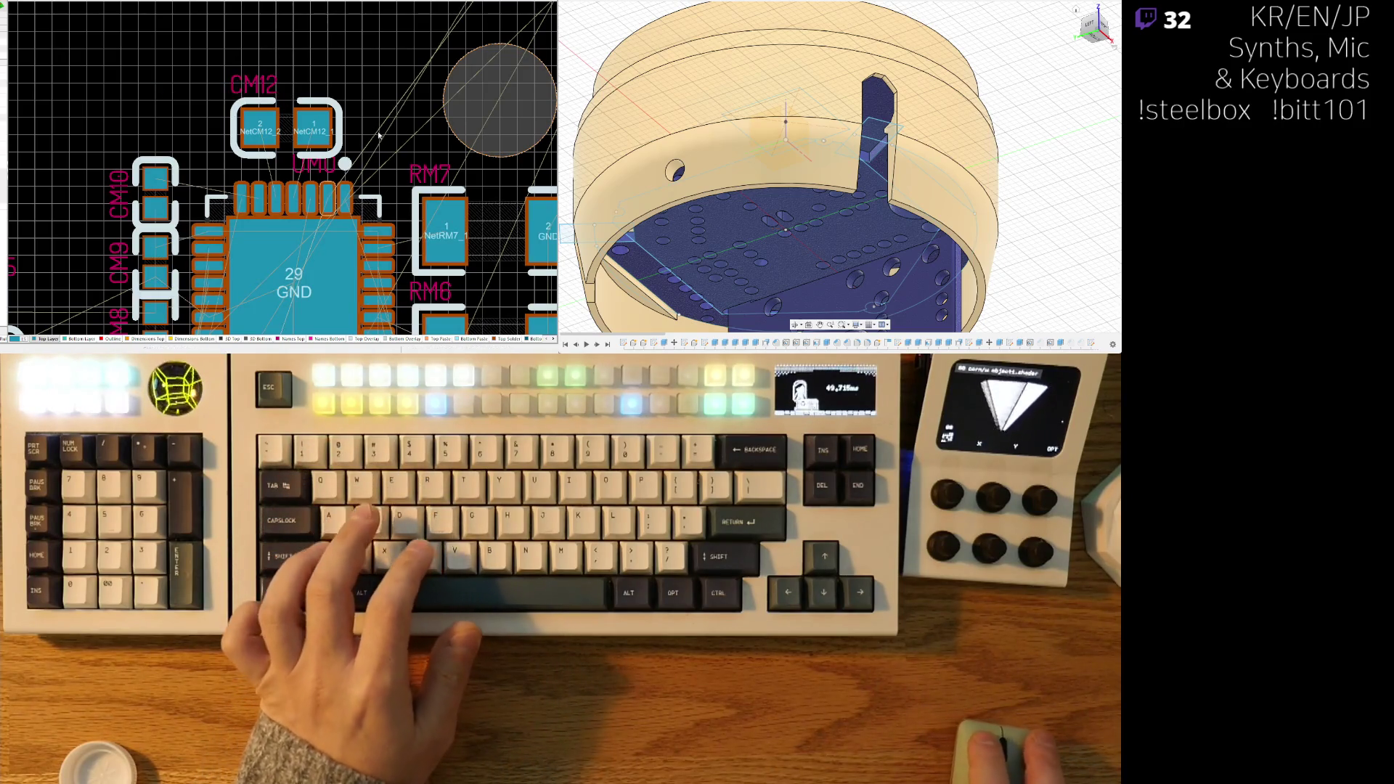
{"action": "right_click_drag", "start_coordinate": [378, 134], "coordinate": [365, 64]}
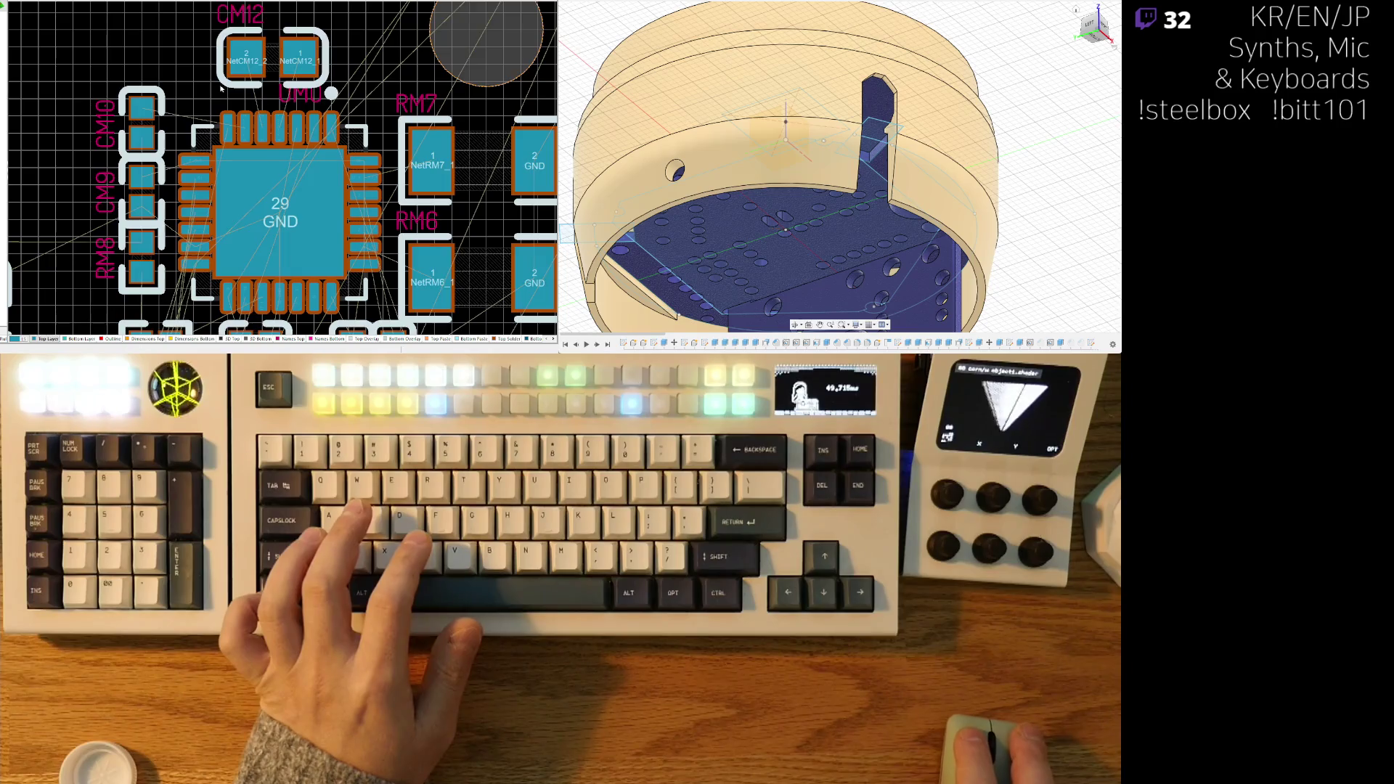
{"action": "left_click_drag", "start_coordinate": [300, 93], "coordinate": [358, 125]}
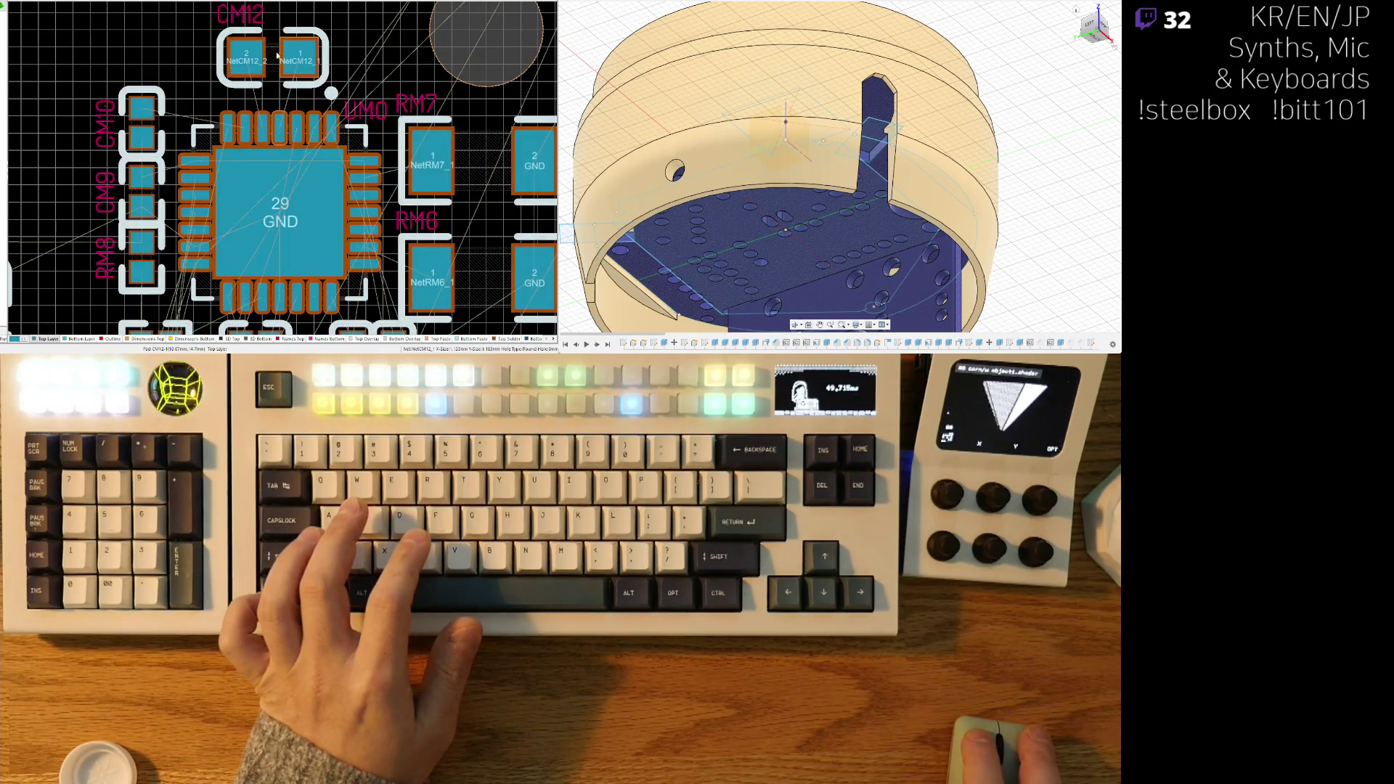
{"action": "mouse_move", "coordinate": [273, 56]}
{"action": "left_mouse_down"}
{"action": "mouse_move", "coordinate": [280, 69]}
{"action": "mouse_move", "coordinate": [266, 69]}
{"action": "left_mouse_up"}
{"action": "scroll", "coordinate": [266, 69], "scroll_direction": "down", "scroll_amount": 3, "text": "ctrl"}
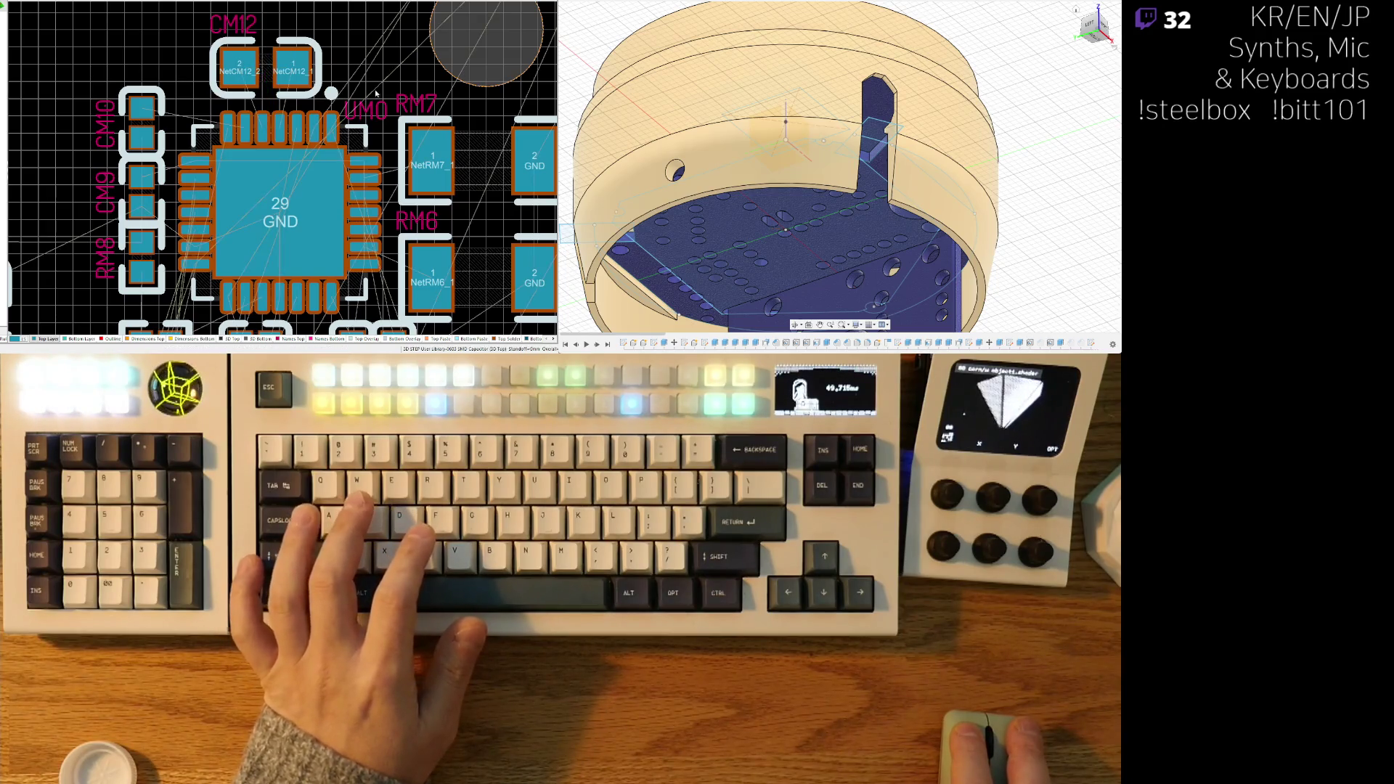
{"action": "key", "text": "3"}
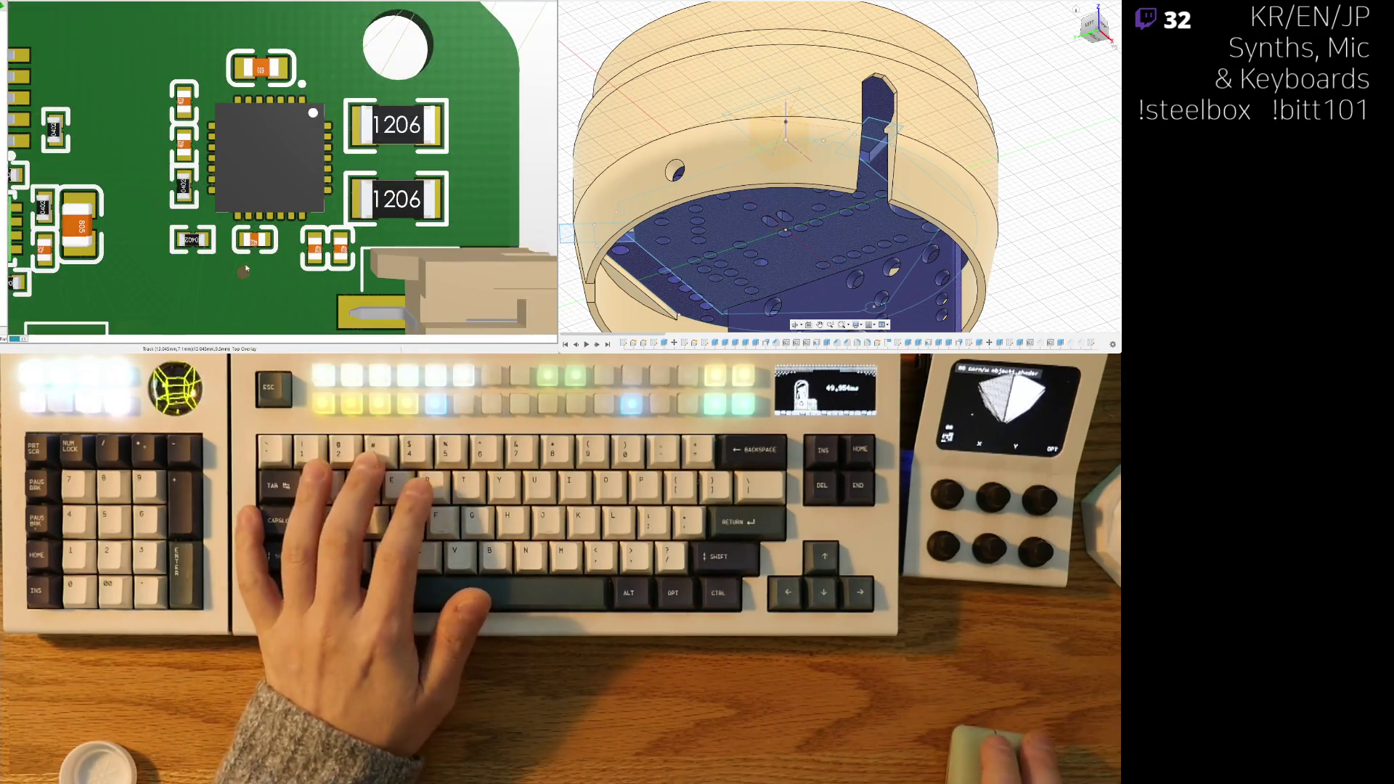
{"action": "scroll", "coordinate": [331, 198], "scroll_direction": "down", "scroll_amount": 5, "text": "ctrl"}
{"action": "scroll", "coordinate": [330, 198], "scroll_direction": "down", "scroll_amount": 2, "text": "ctrl"}
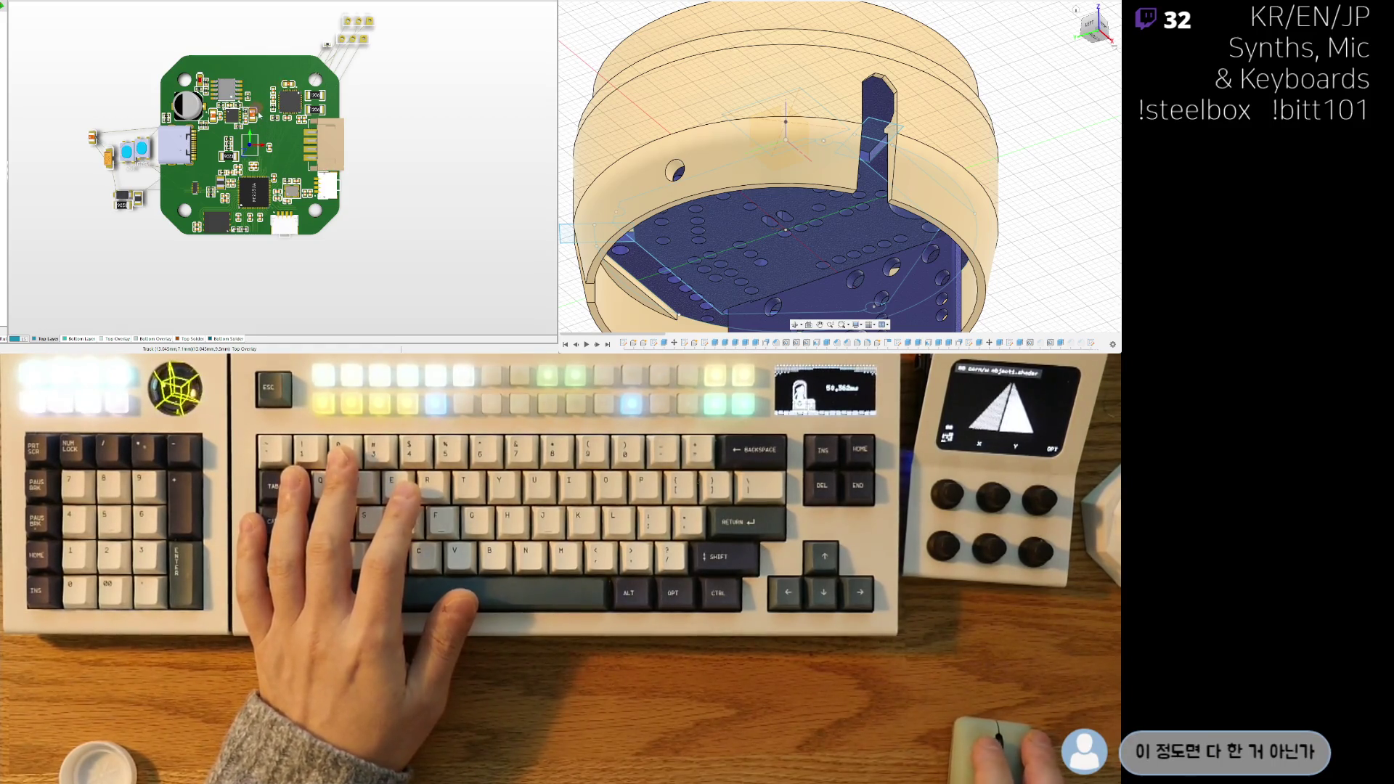
- Nudge the selected USB power parts cluster up three steps
{"action": "key", "text": "2"}
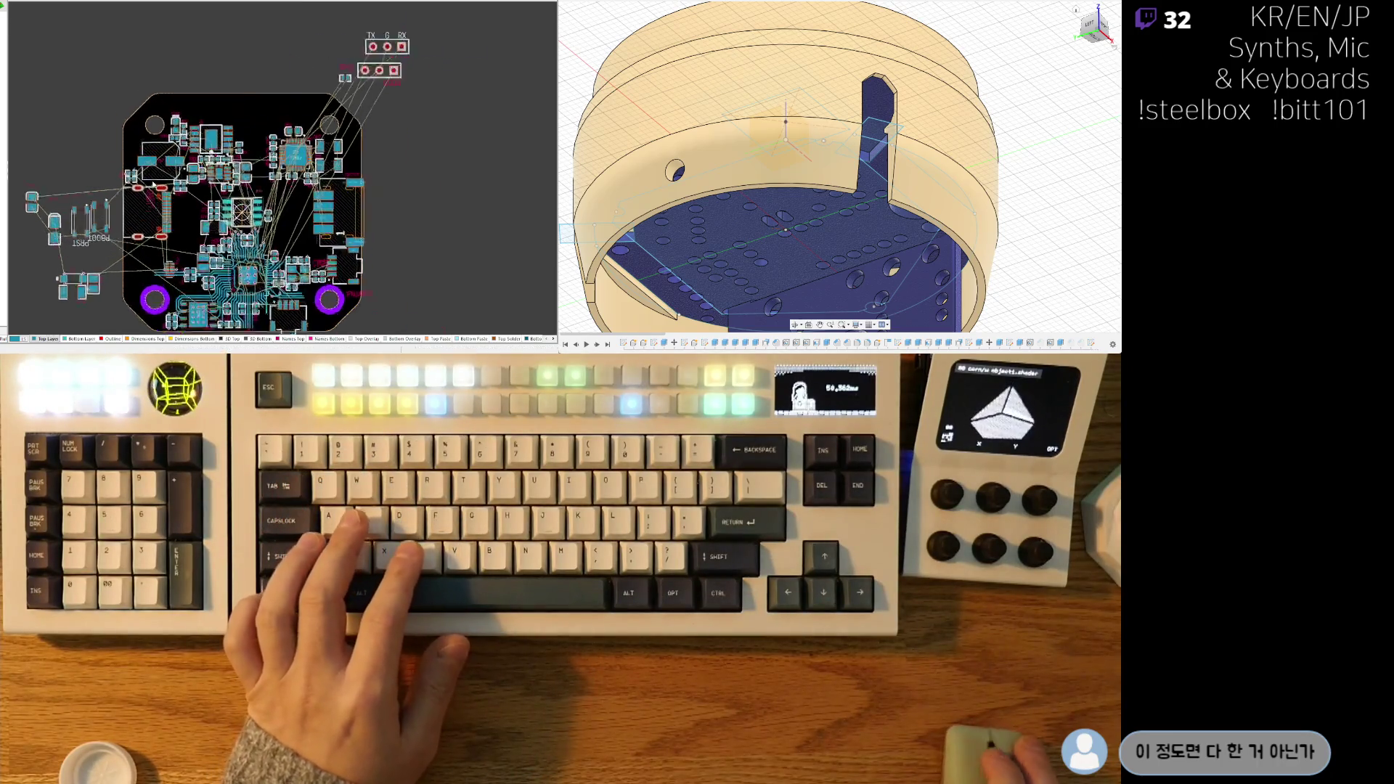
{"action": "scroll", "coordinate": [154, 174], "scroll_direction": "up", "scroll_amount": 5}
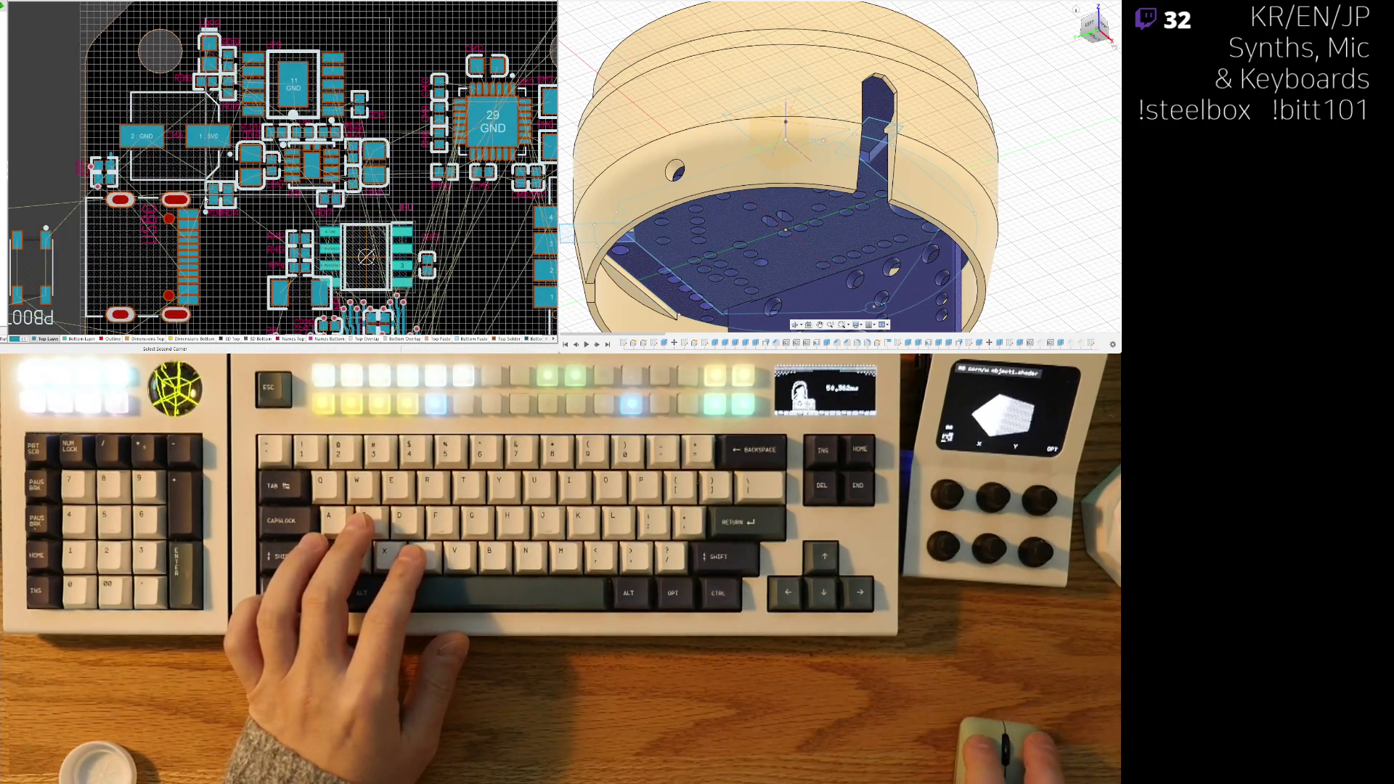
{"action": "left_click", "coordinate": [196, 216]}
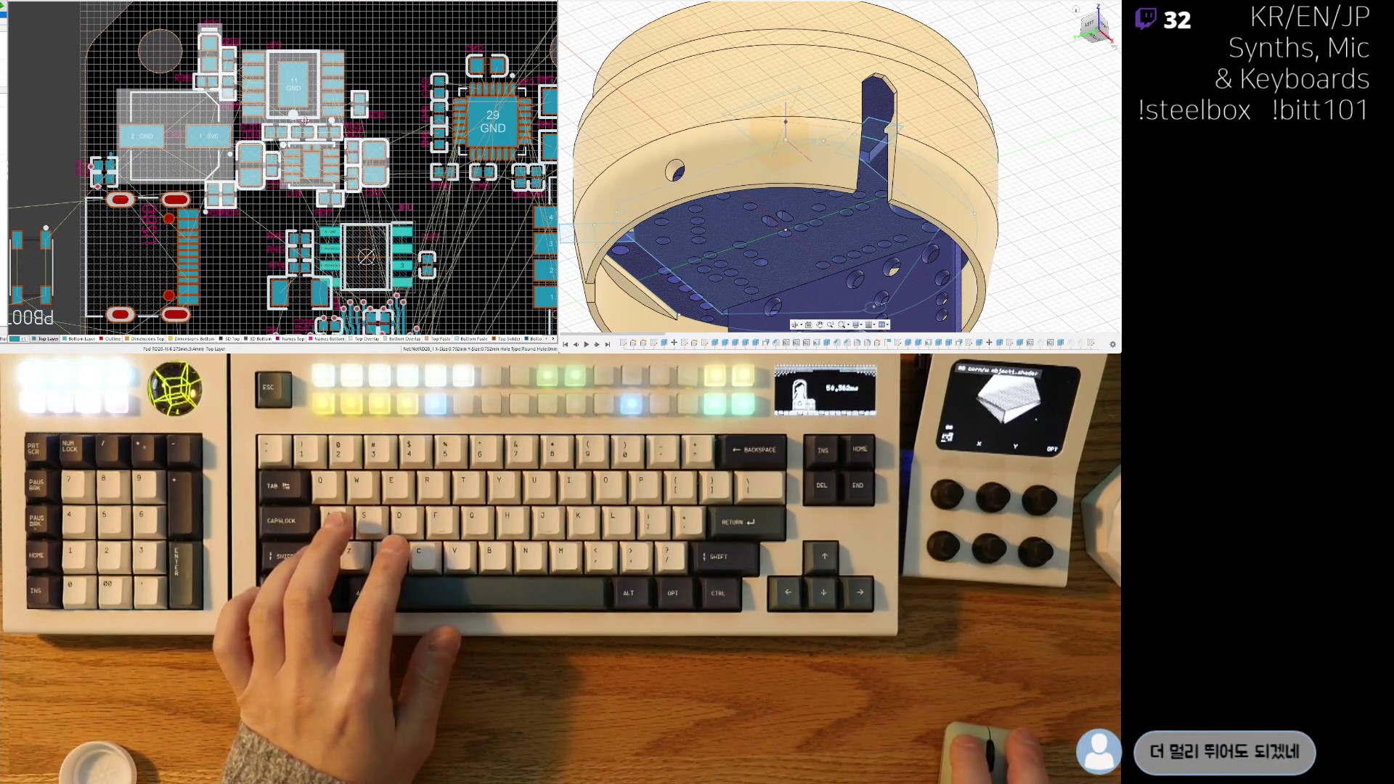
{"action": "key", "text": "Up"}
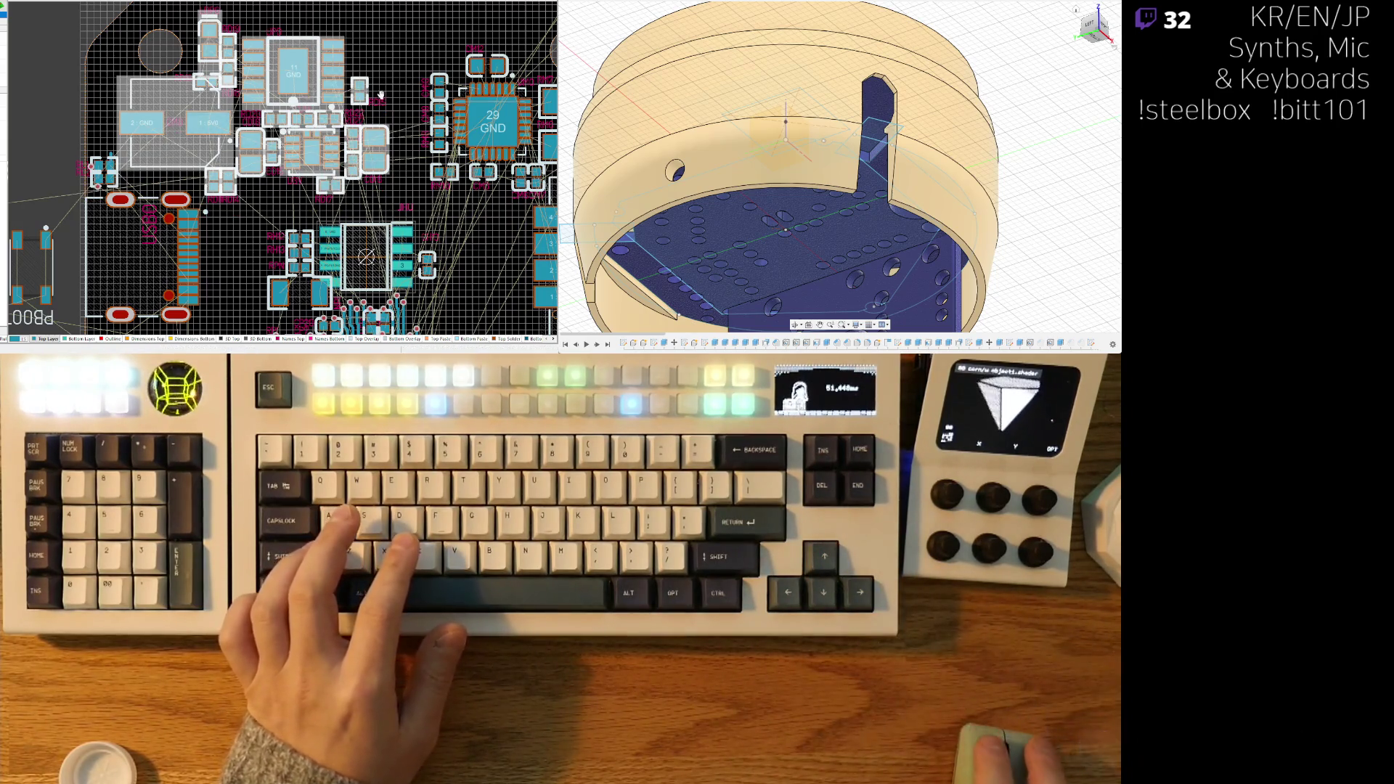
{"action": "right_click_drag", "start_coordinate": [380, 87], "coordinate": [400, 120]}
{"action": "key", "text": "Up"}
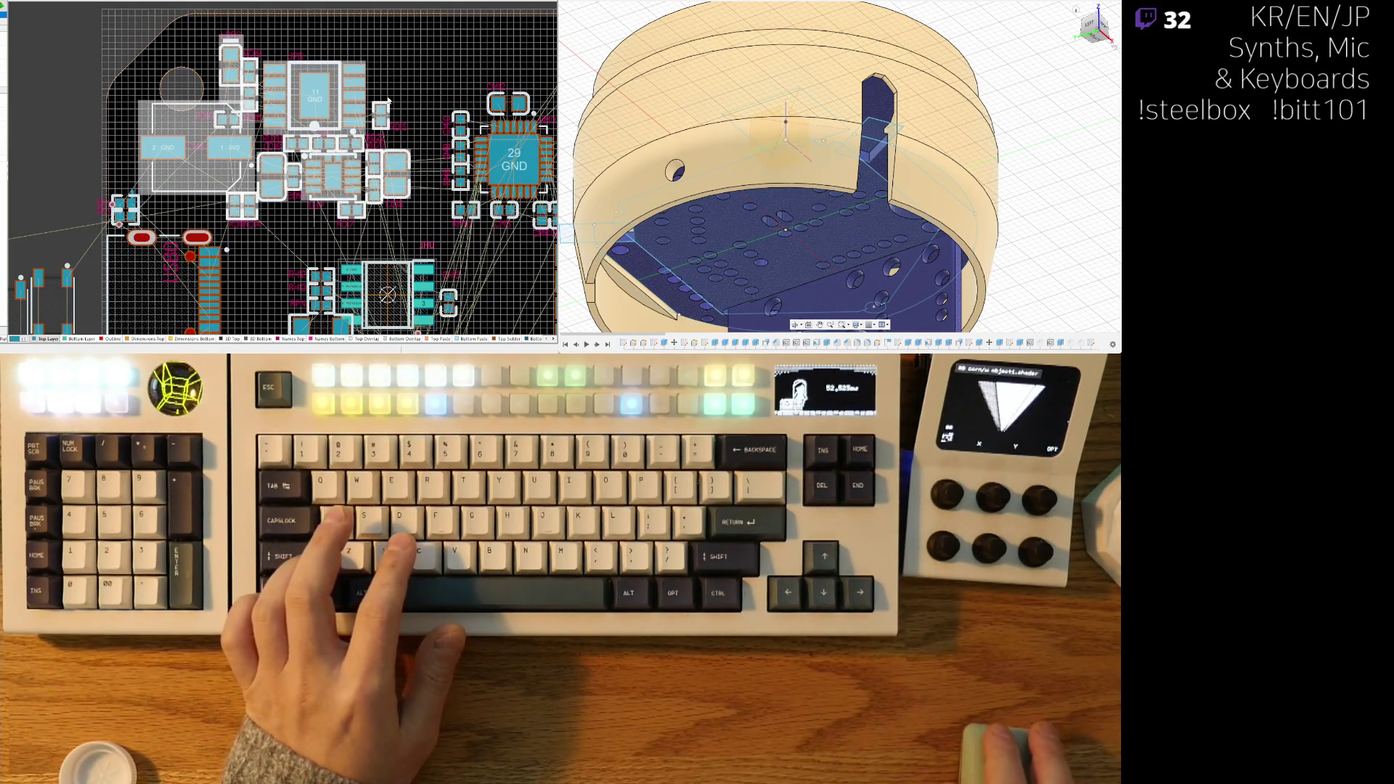
{"action": "key", "text": "Up"}
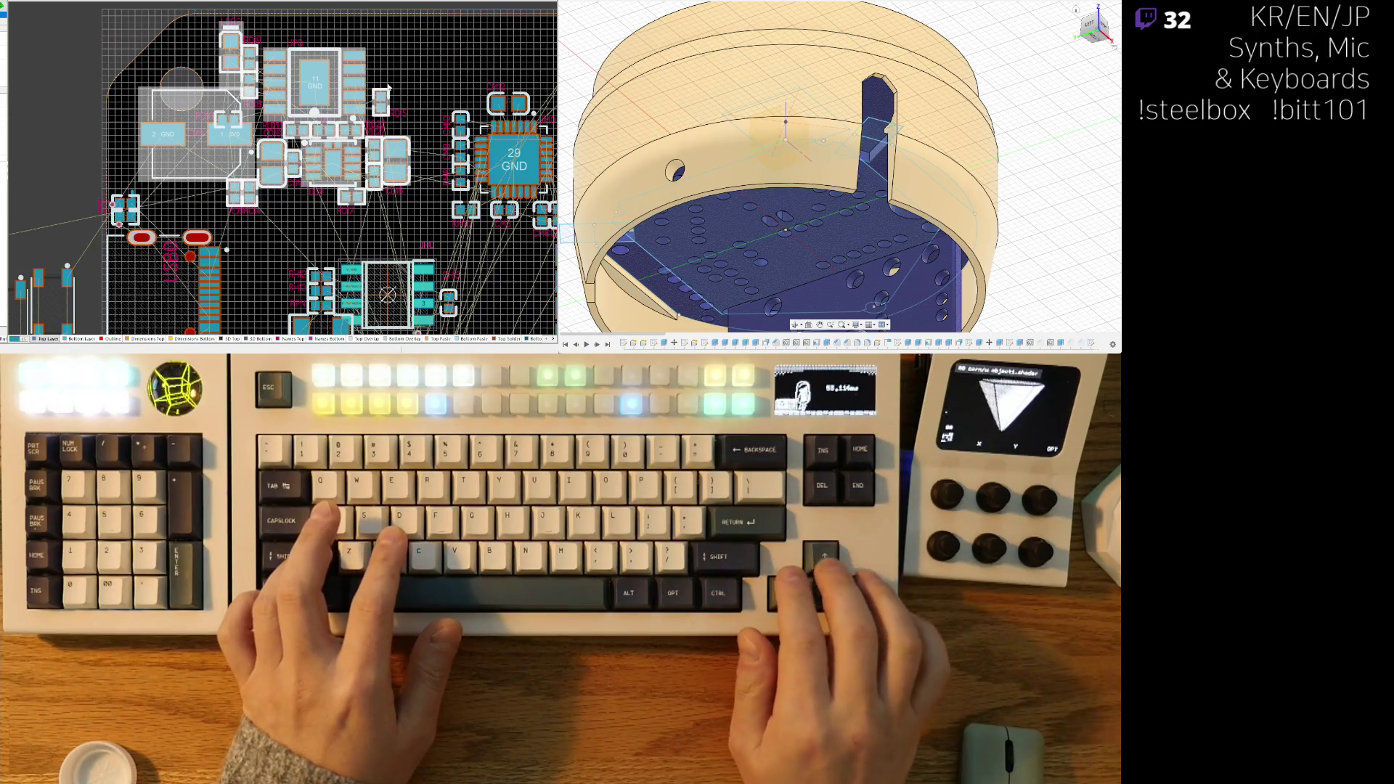
{"action": "left_click", "coordinate": [252, 218]}
- Move a small resistor and the 5V0/GND part lower, and drop a small part beside the regulator
{"action": "scroll", "coordinate": [252, 211], "scroll_direction": "up", "scroll_amount": 2, "text": "ctrl"}
{"action": "mouse_move", "coordinate": [252, 186]}
{"action": "left_mouse_down"}
{"action": "mouse_move", "coordinate": [268, 194]}
{"action": "mouse_move", "coordinate": [248, 190]}
{"action": "left_mouse_up"}
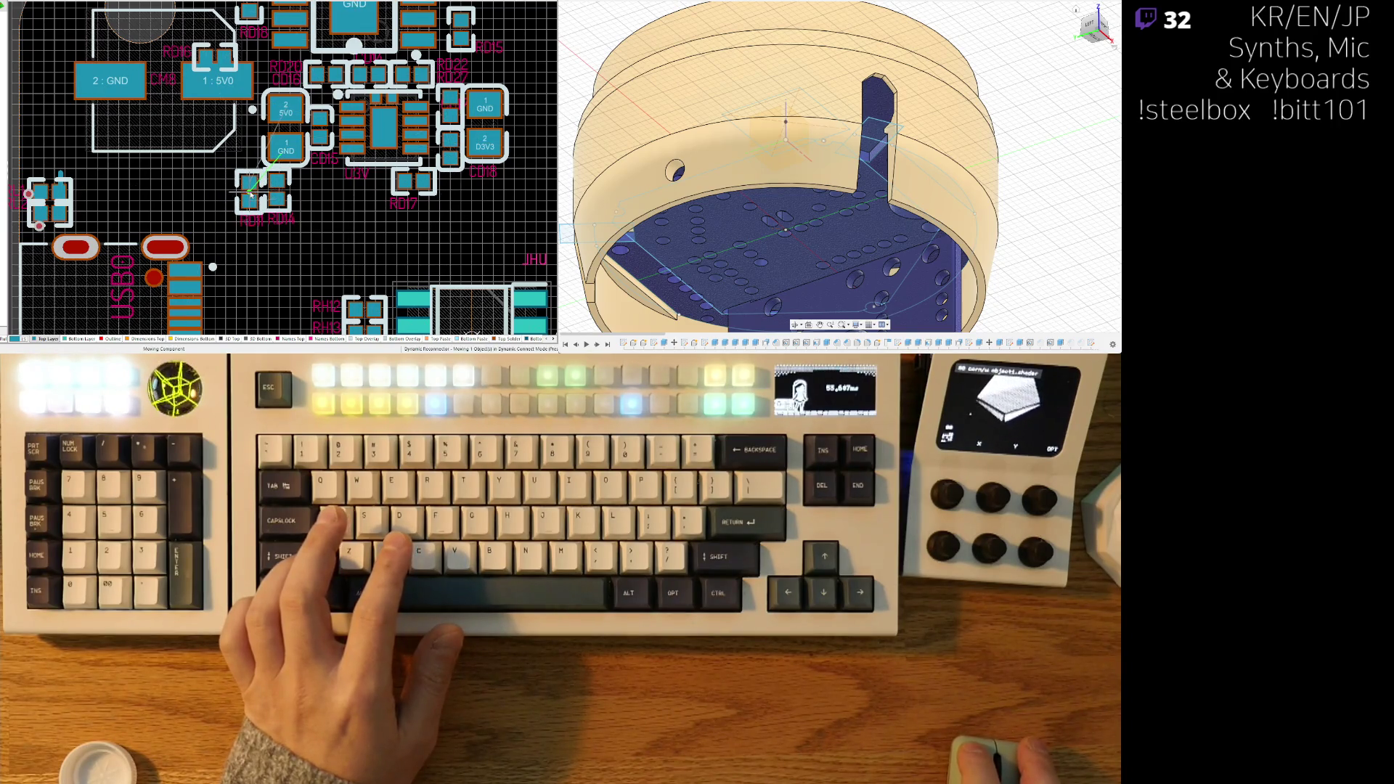
{"action": "left_click_drag", "start_coordinate": [162, 80], "coordinate": [167, 145]}
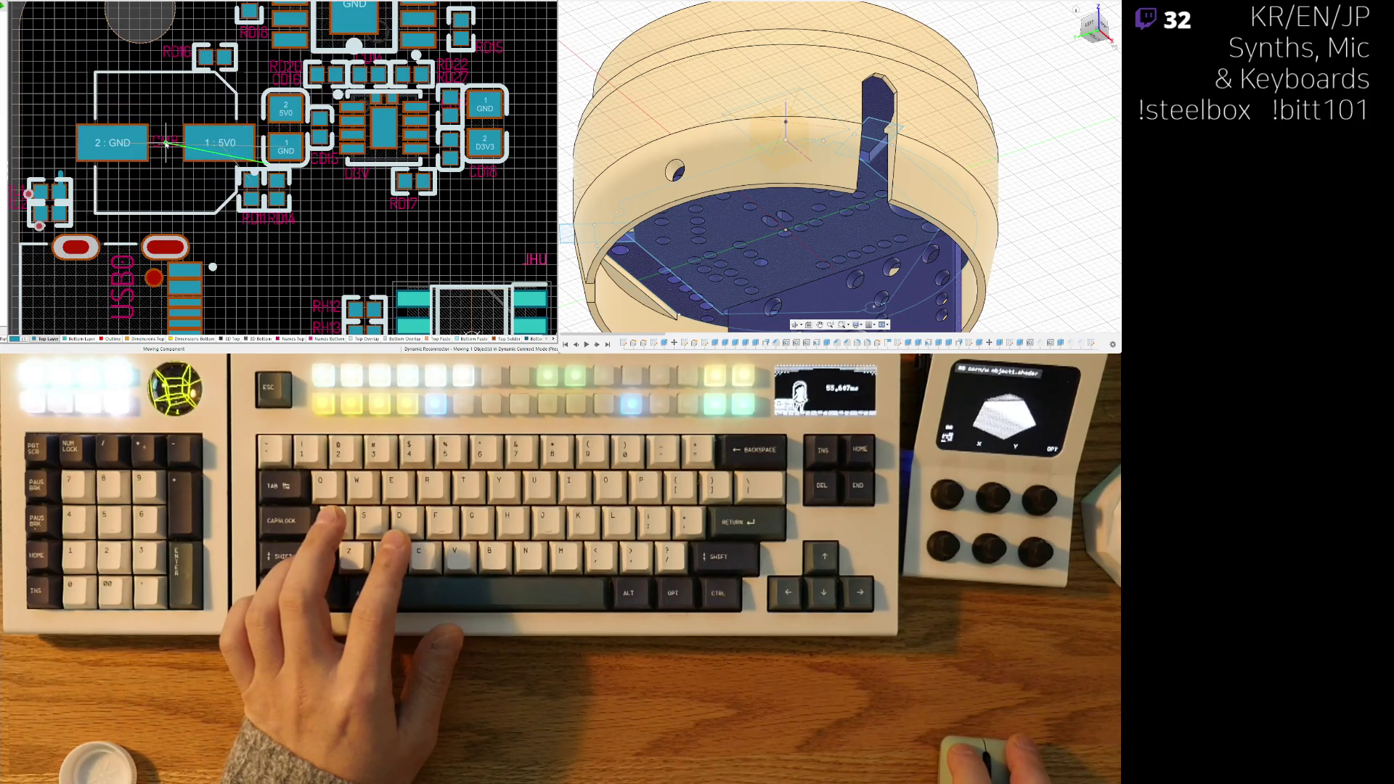
{"action": "mouse_move", "coordinate": [215, 41]}
{"action": "left_mouse_down"}
{"action": "mouse_move", "coordinate": [218, 4]}
{"action": "mouse_move", "coordinate": [222, 138]}
{"action": "left_mouse_up"}
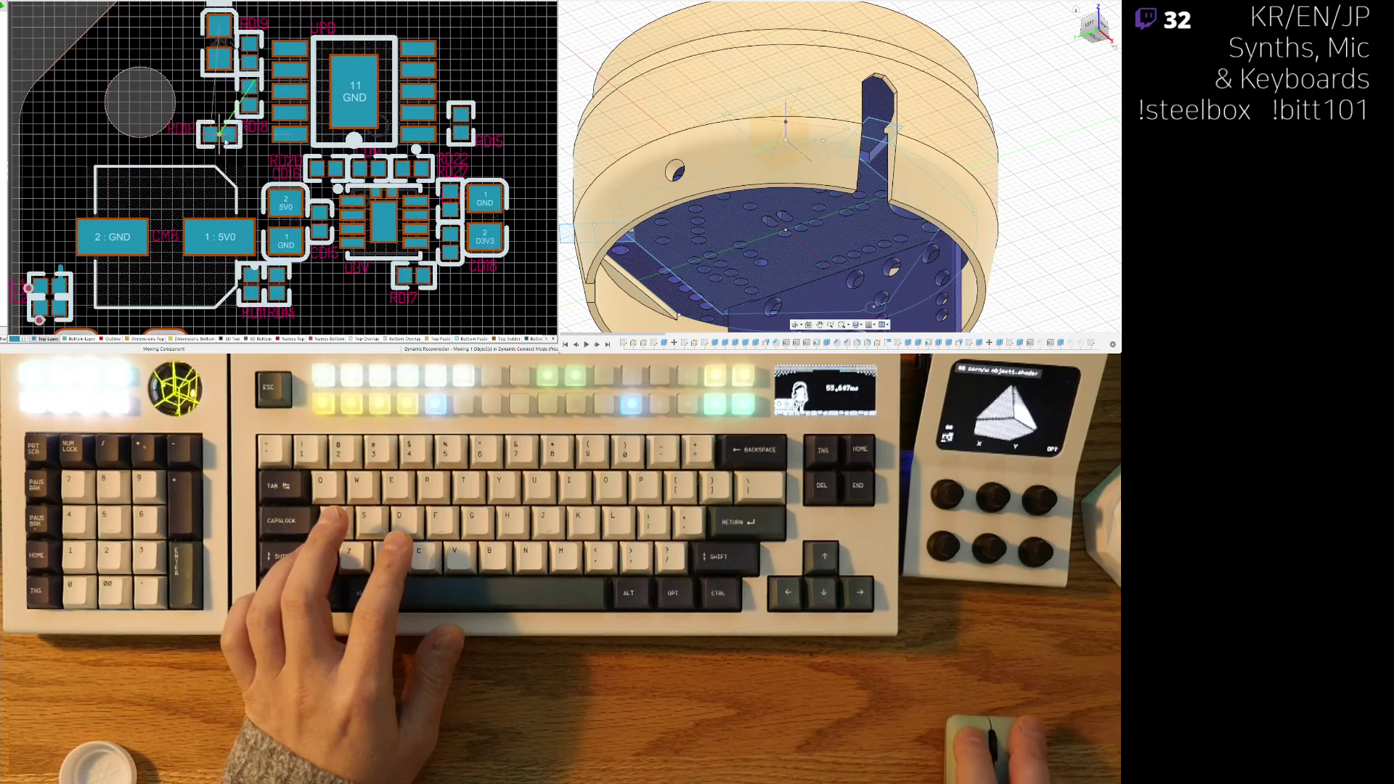
{"action": "left_click_drag", "start_coordinate": [234, 10], "coordinate": [210, 158]}
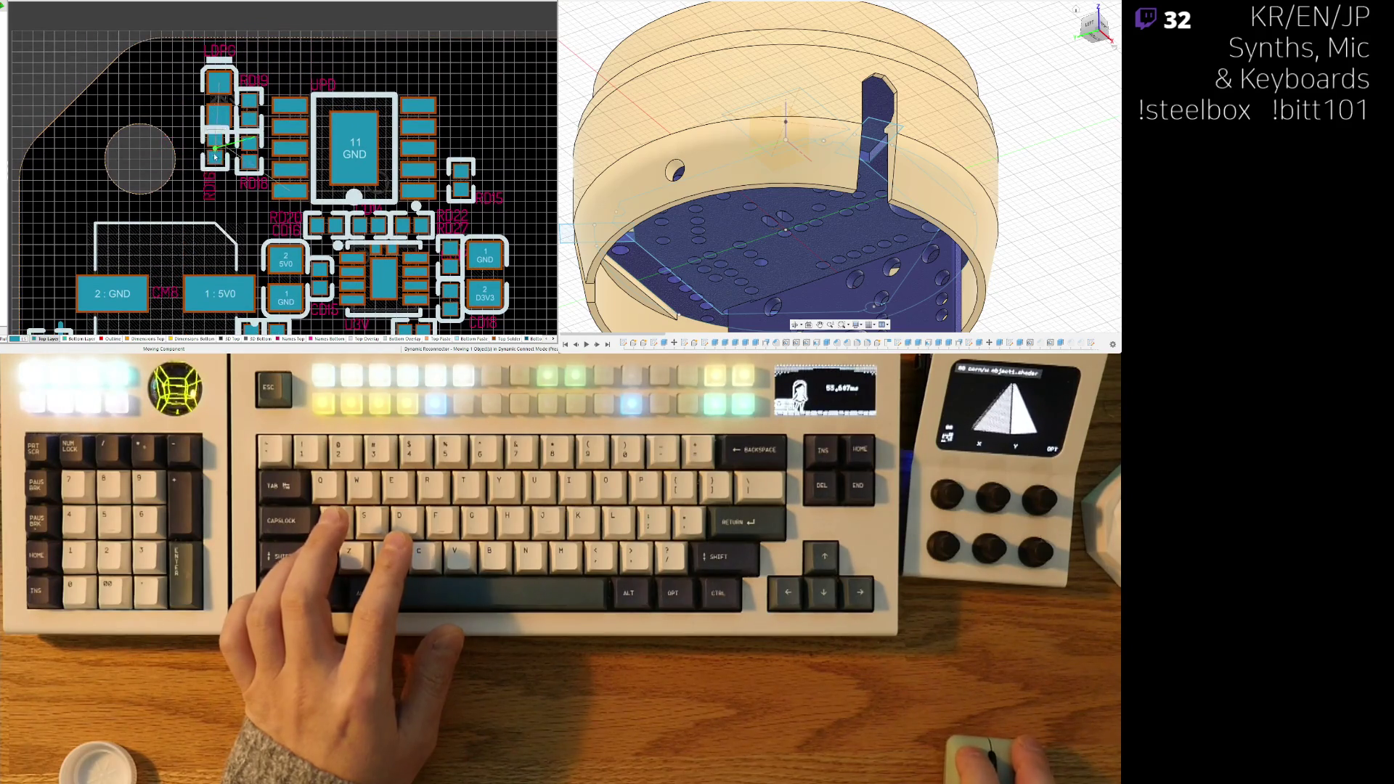
{"action": "scroll", "coordinate": [214, 155], "scroll_direction": "up", "scroll_amount": 3, "text": "ctrl"}
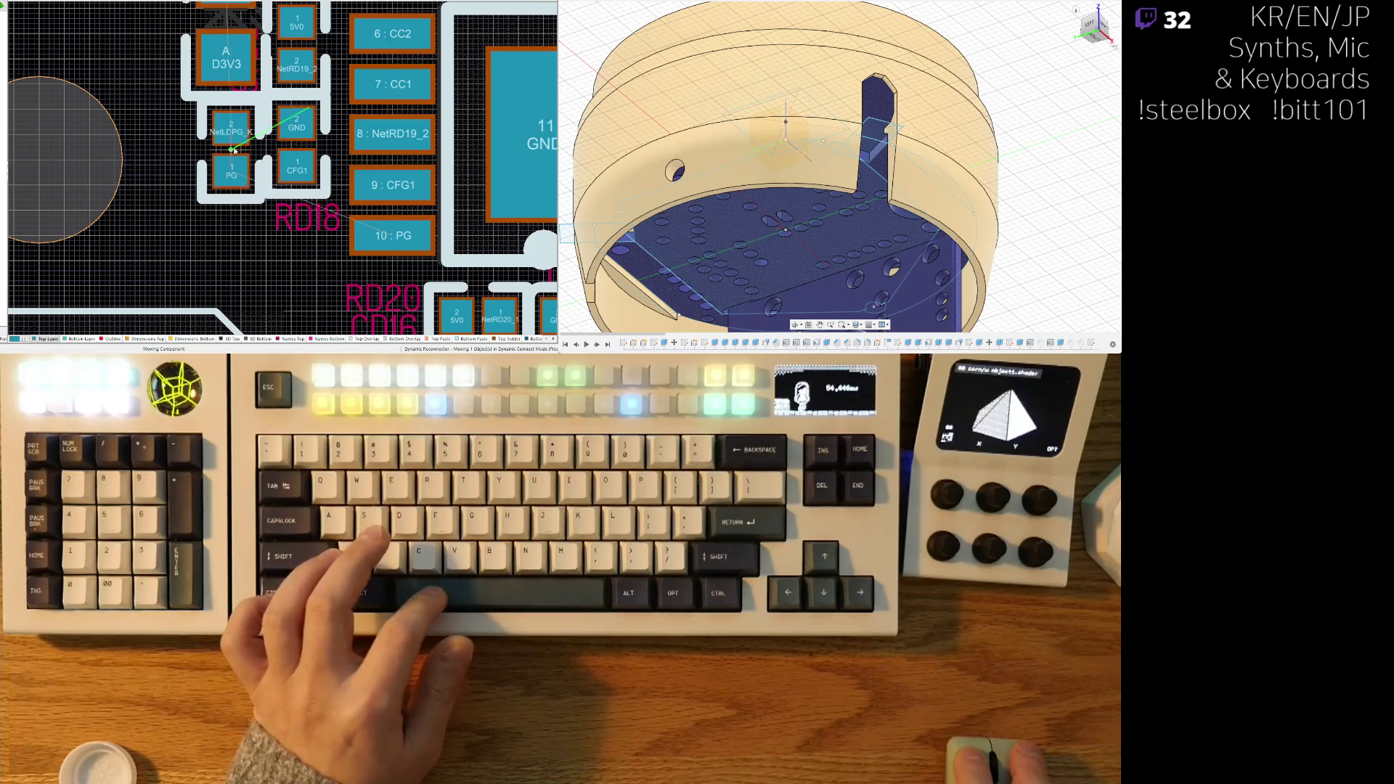
{"action": "left_click", "coordinate": [235, 150]}
{"action": "scroll", "coordinate": [239, 175], "scroll_direction": "down", "scroll_amount": 4, "text": "ctrl"}
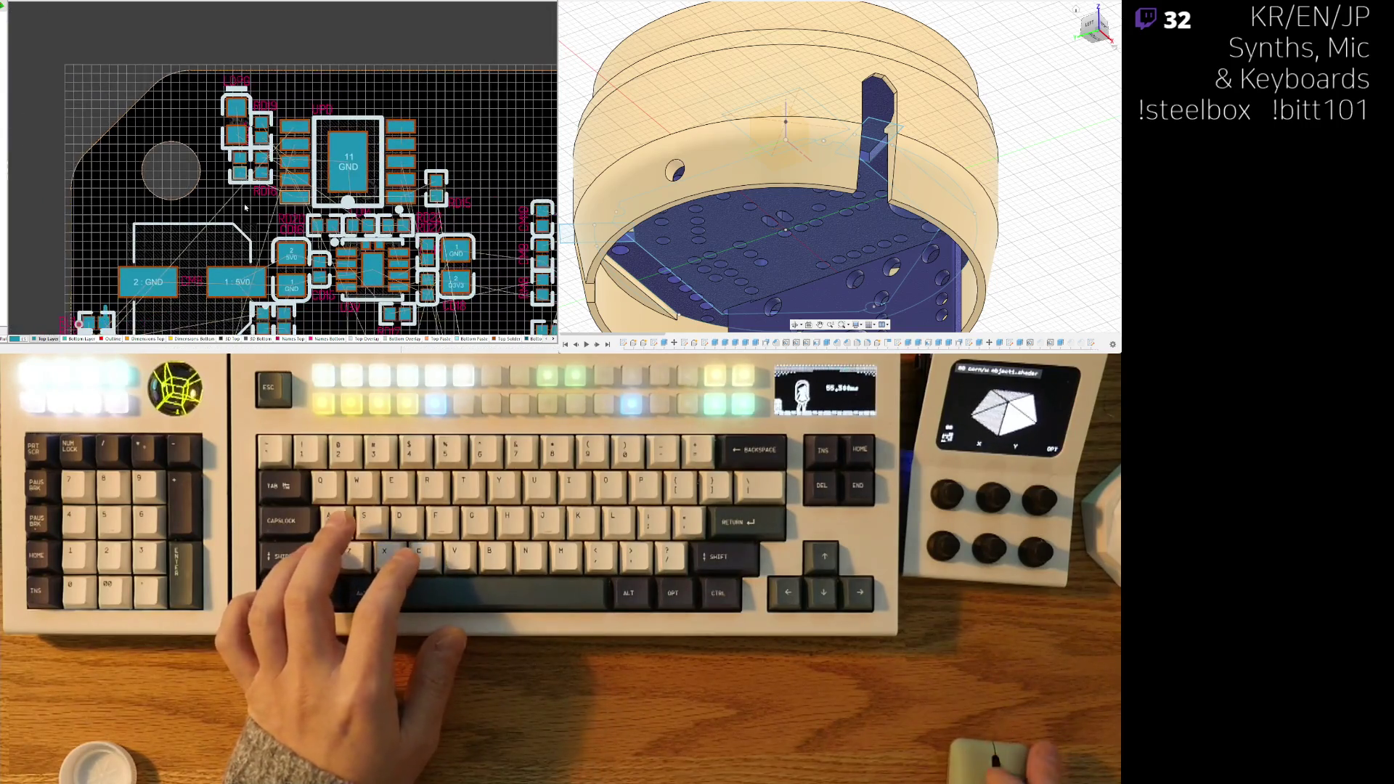
- After a 3D check, move RD14 away from RD11 and pick up CM8, turning it vertical
{"action": "key", "text": "3"}
{"action": "scroll", "coordinate": [276, 167], "scroll_direction": "down", "scroll_amount": 2, "text": "ctrl"}
{"action": "scroll", "coordinate": [276, 167], "scroll_direction": "up", "scroll_amount": 2, "text": "ctrl"}
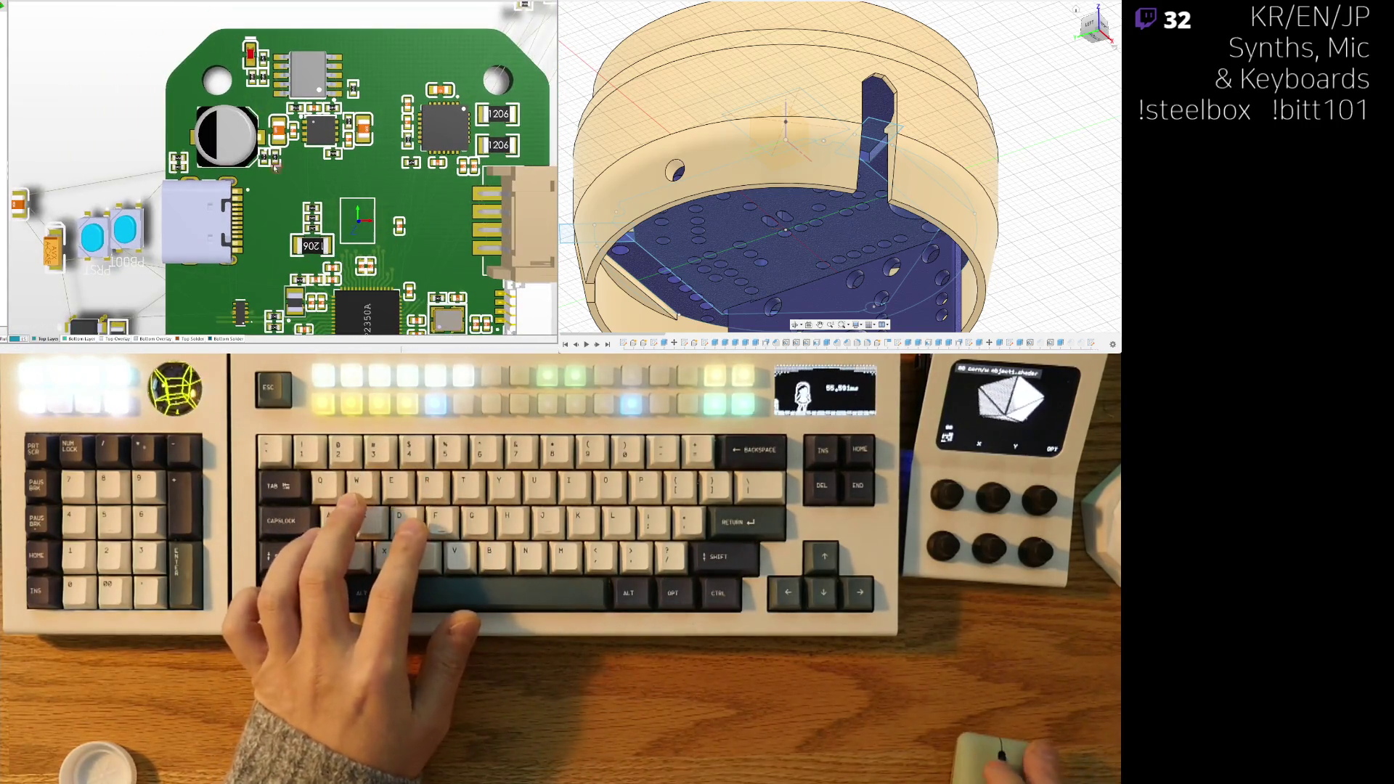
{"action": "key", "text": "2"}
{"action": "scroll", "coordinate": [306, 166], "scroll_direction": "up", "scroll_amount": 6, "text": "ctrl"}
{"action": "mouse_move", "coordinate": [306, 167]}
{"action": "left_mouse_down"}
{"action": "mouse_move", "coordinate": [332, 174]}
{"action": "mouse_move", "coordinate": [278, 171]}
{"action": "mouse_move", "coordinate": [300, 168]}
{"action": "left_mouse_up"}
{"action": "mouse_move", "coordinate": [135, 90]}
{"action": "left_mouse_down"}
{"action": "mouse_move", "coordinate": [138, 55]}
{"action": "mouse_move", "coordinate": [181, 149]}
{"action": "left_mouse_up"}
{"action": "scroll", "coordinate": [160, 116], "scroll_direction": "down", "scroll_amount": 4, "text": "ctrl"}
{"action": "key", "text": "space"}
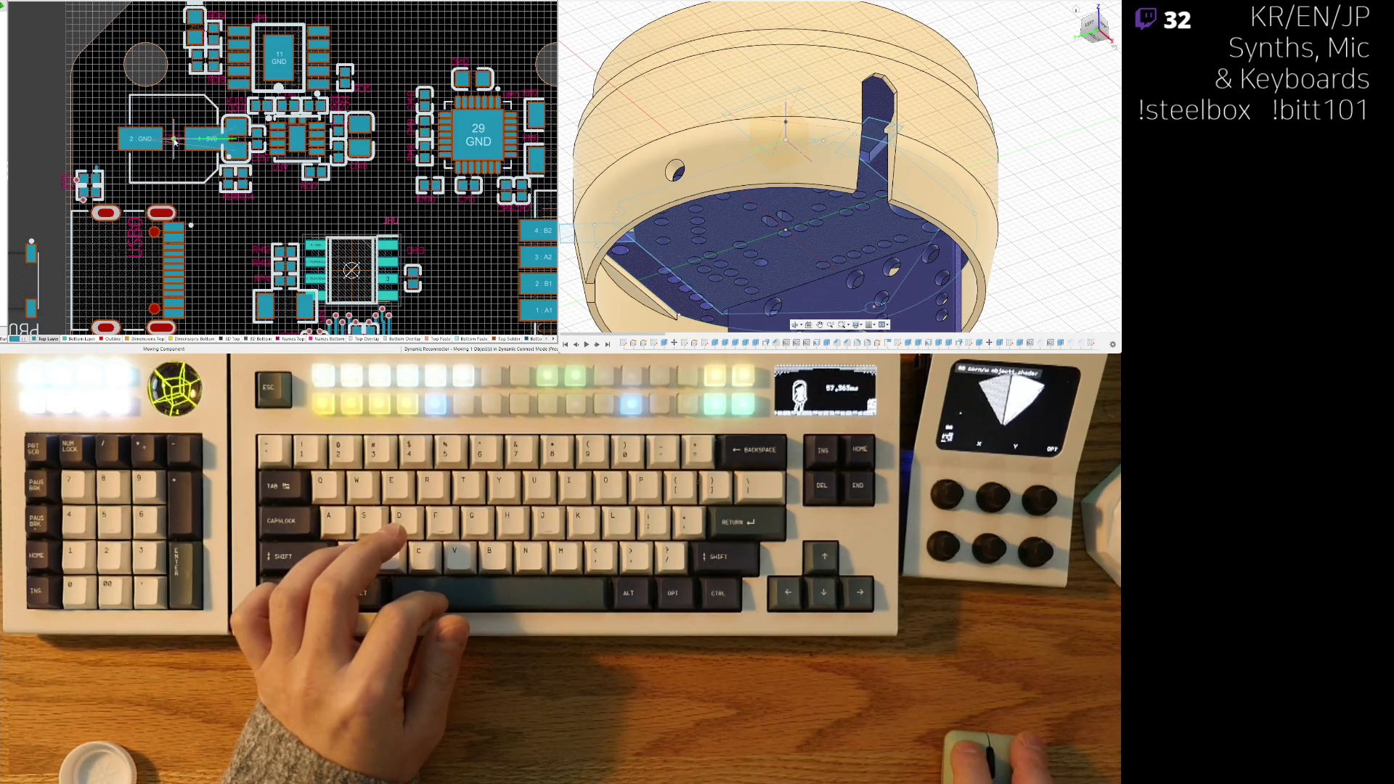
- Drop the held 5V0/GND part slightly further right
{"action": "left_click_drag", "start_coordinate": [145, 140], "coordinate": [158, 143]}
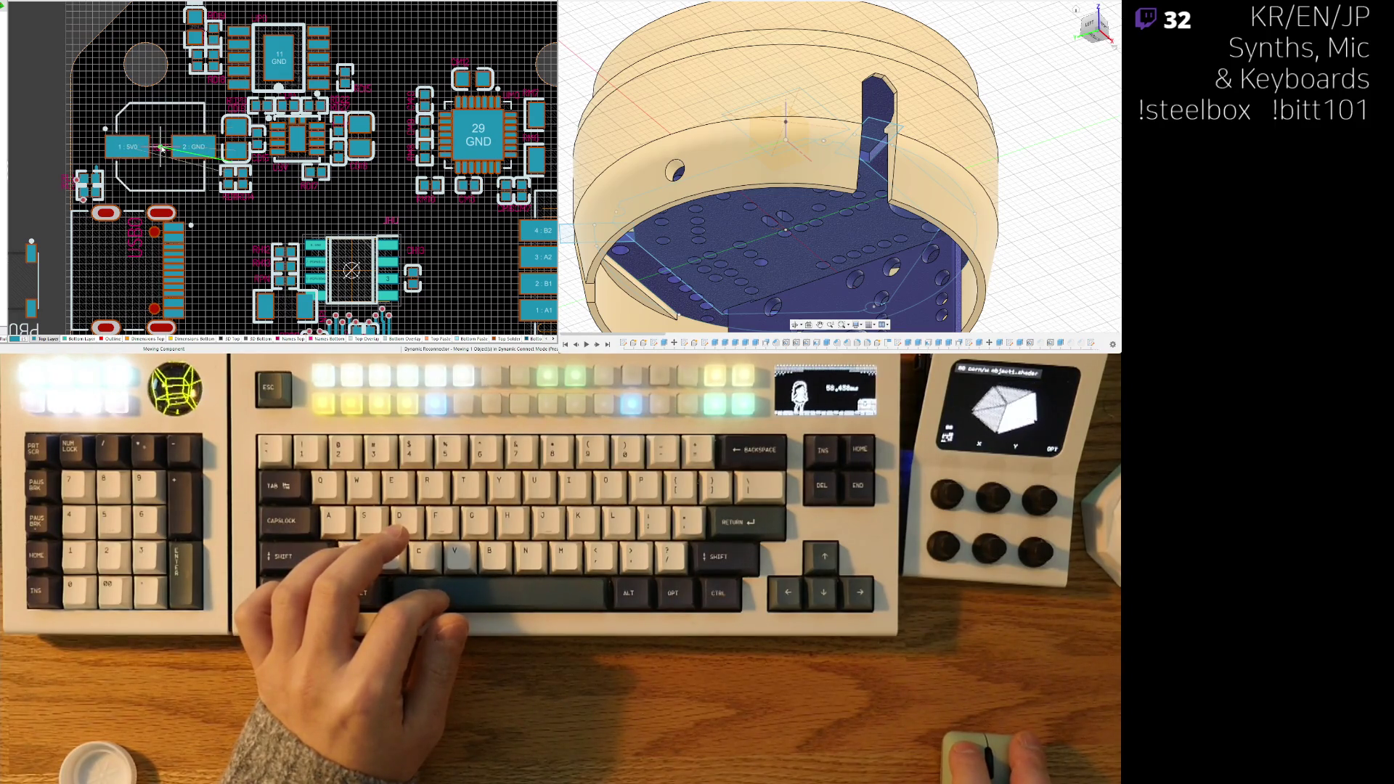
{"action": "left_click", "coordinate": [162, 148]}
{"action": "scroll", "coordinate": [252, 98], "scroll_direction": "down", "scroll_amount": 3, "text": "ctrl"}
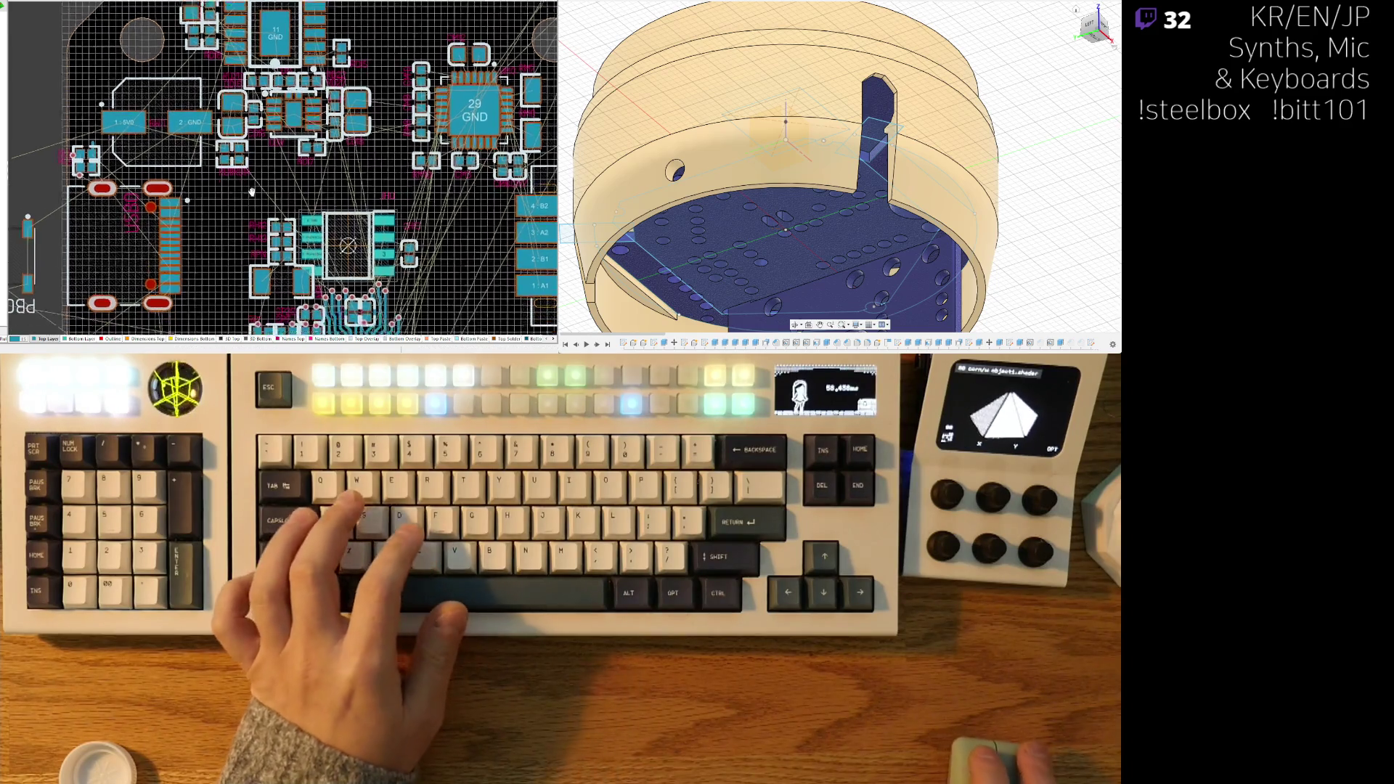
{"action": "scroll", "coordinate": [238, 118], "scroll_direction": "up", "scroll_amount": 5, "text": "ctrl"}
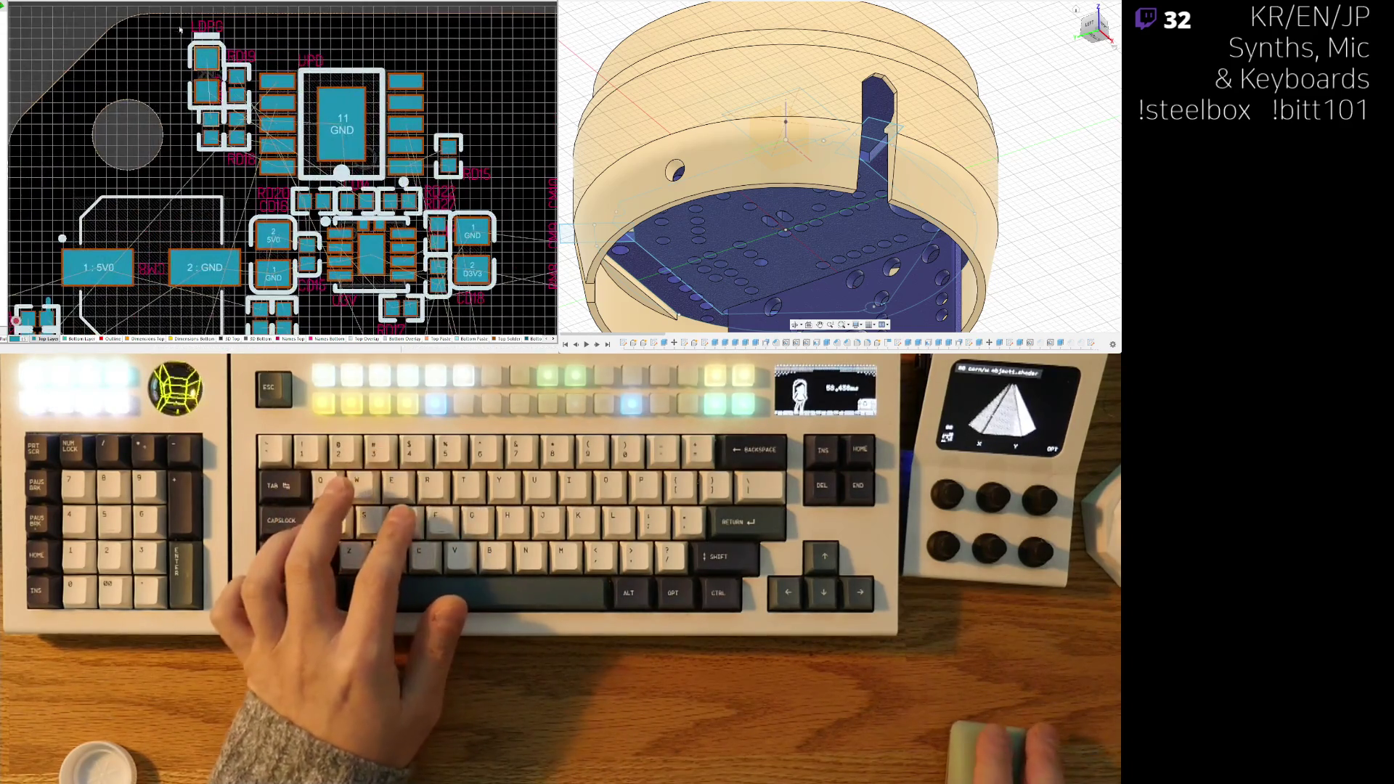
- Move the four boxed small parts down and view the whole board in 3D
{"action": "left_click", "coordinate": [239, 175]}
{"action": "scroll", "coordinate": [239, 175], "scroll_direction": "up", "scroll_amount": 3, "text": "ctrl"}
{"action": "left_click_drag", "start_coordinate": [215, 71], "coordinate": [221, 115]}
{"action": "scroll", "coordinate": [182, 178], "scroll_direction": "down", "scroll_amount": 3, "text": "ctrl"}
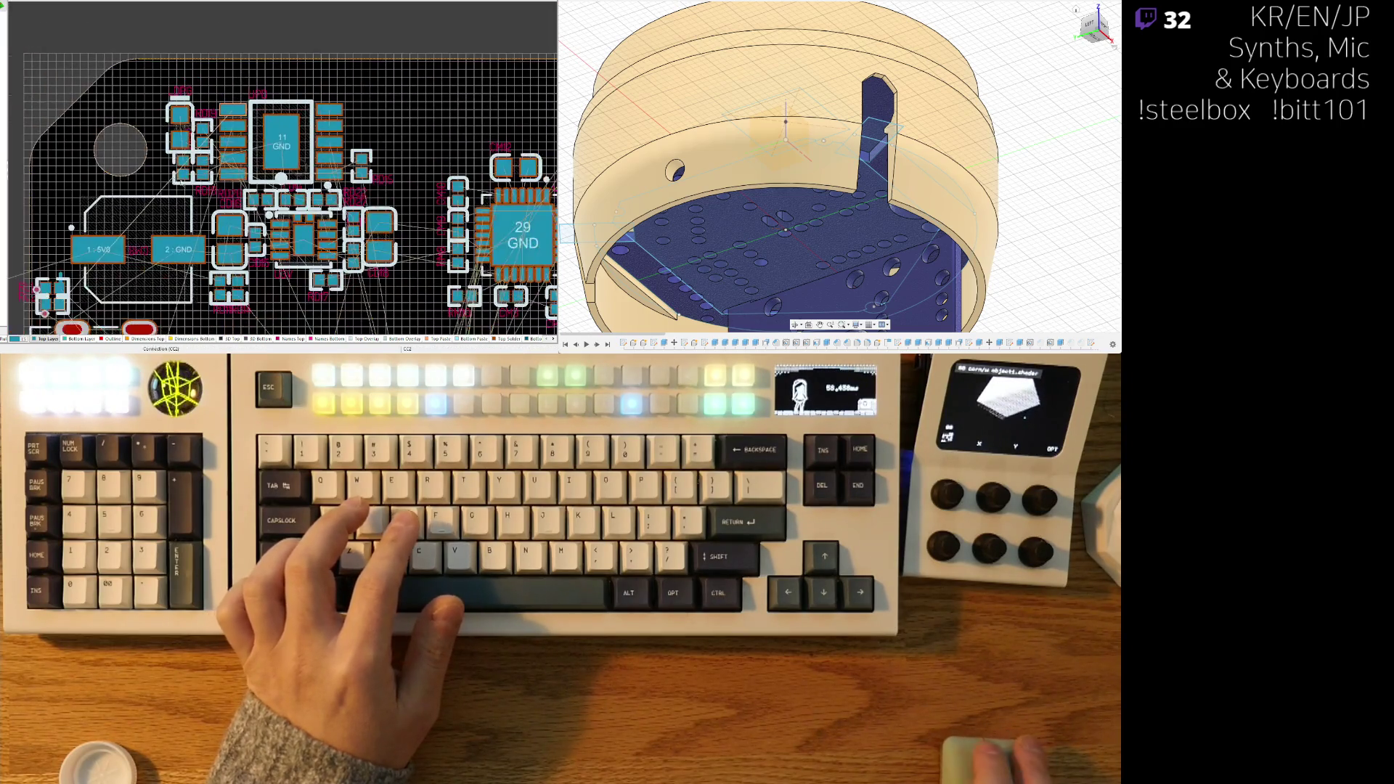
{"action": "key", "text": "3"}
{"action": "scroll", "coordinate": [320, 178], "scroll_direction": "down", "scroll_amount": 2, "text": "ctrl"}
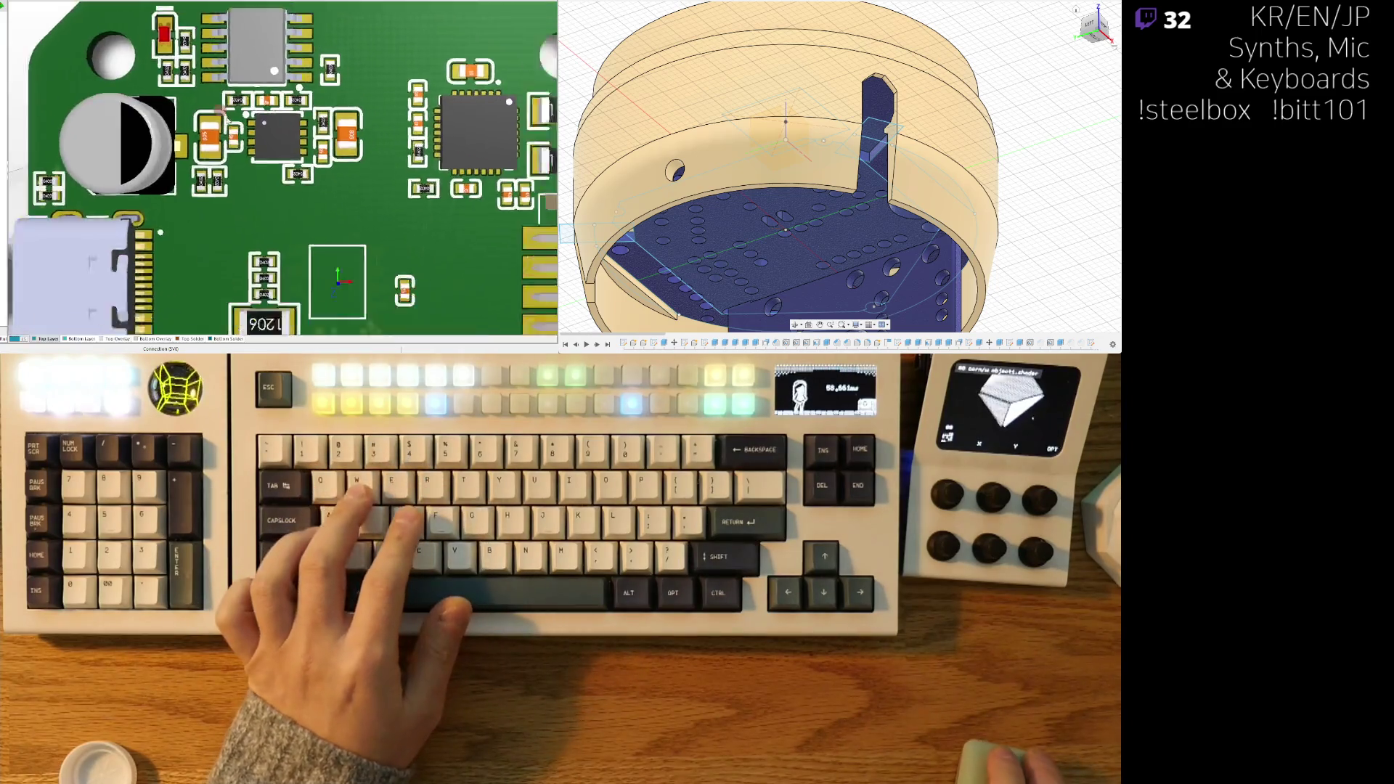
{"action": "mouse_move", "coordinate": [320, 177]}
{"action": "right_mouse_down"}
{"action": "mouse_move", "coordinate": [320, 138]}
{"action": "mouse_move", "coordinate": [226, 153]}
{"action": "right_mouse_up"}
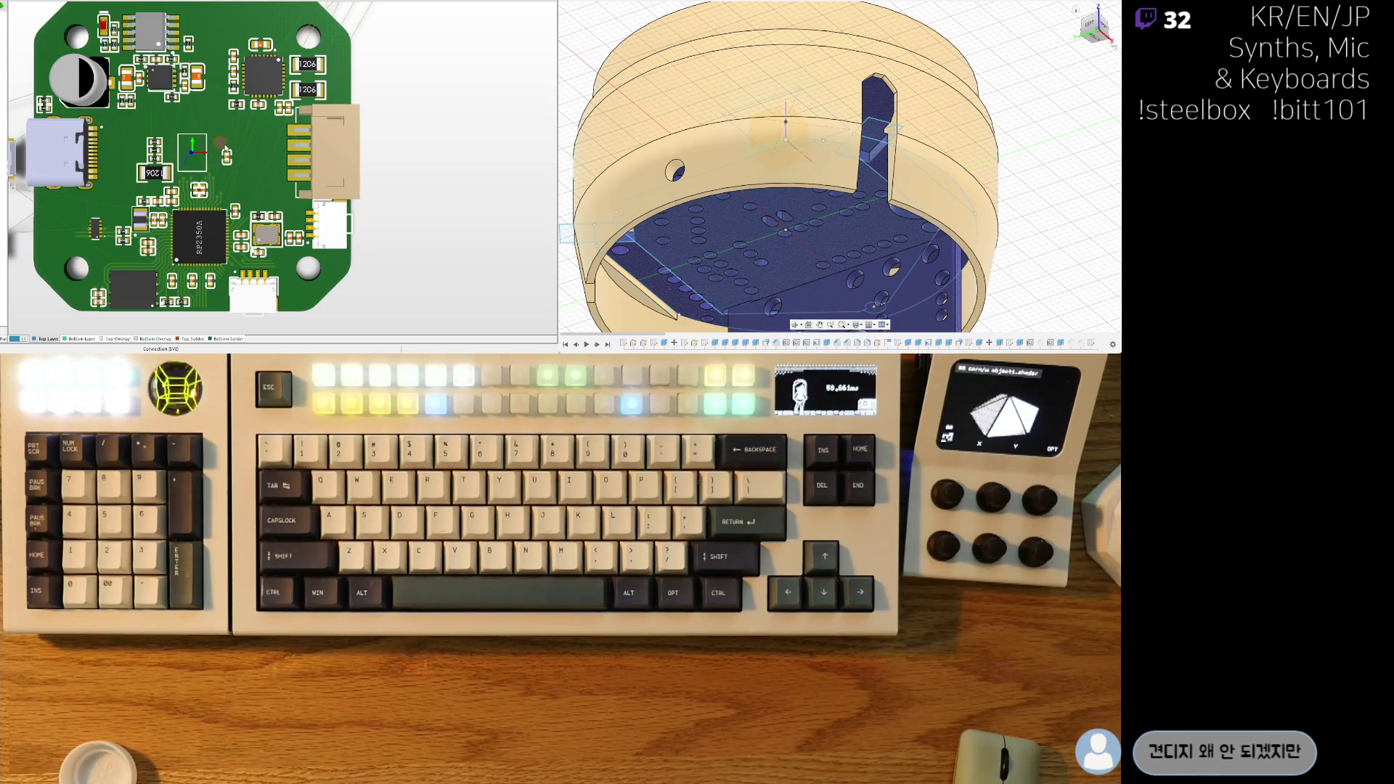
- Shift the S1/S2 connector group down beside PIUART1, checking it twice in 3D
{"action": "key", "text": "2"}
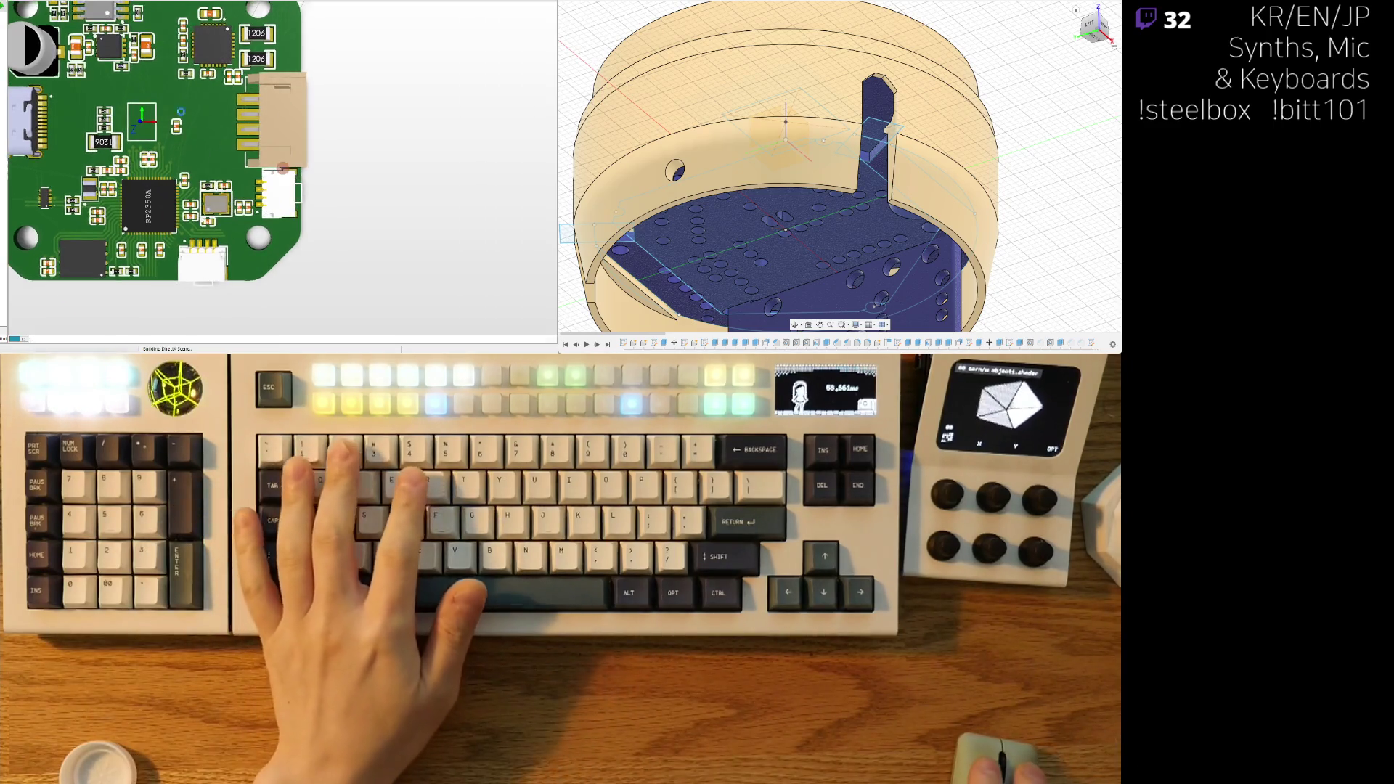
{"action": "scroll", "coordinate": [258, 208], "scroll_direction": "up", "scroll_amount": 6, "text": "ctrl"}
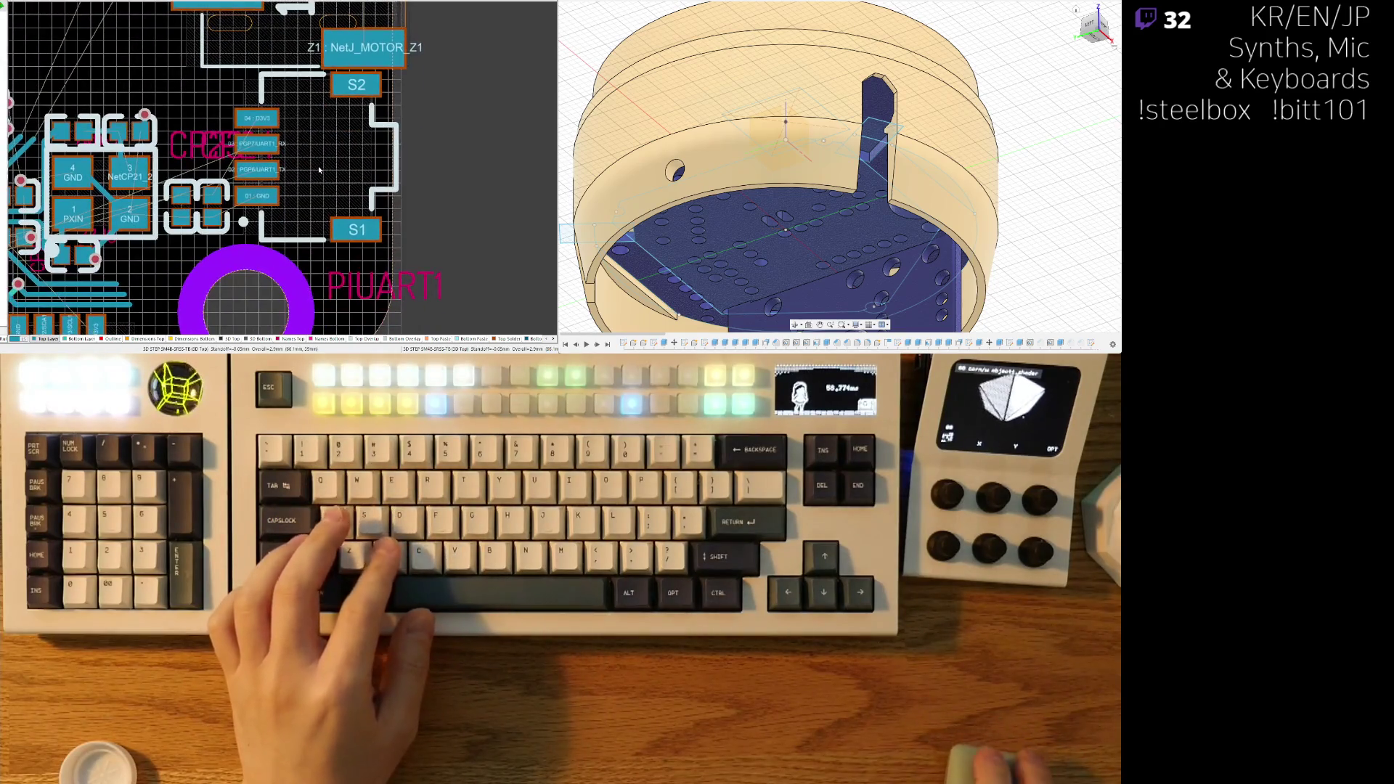
{"action": "left_click_drag", "start_coordinate": [319, 164], "coordinate": [259, 171]}
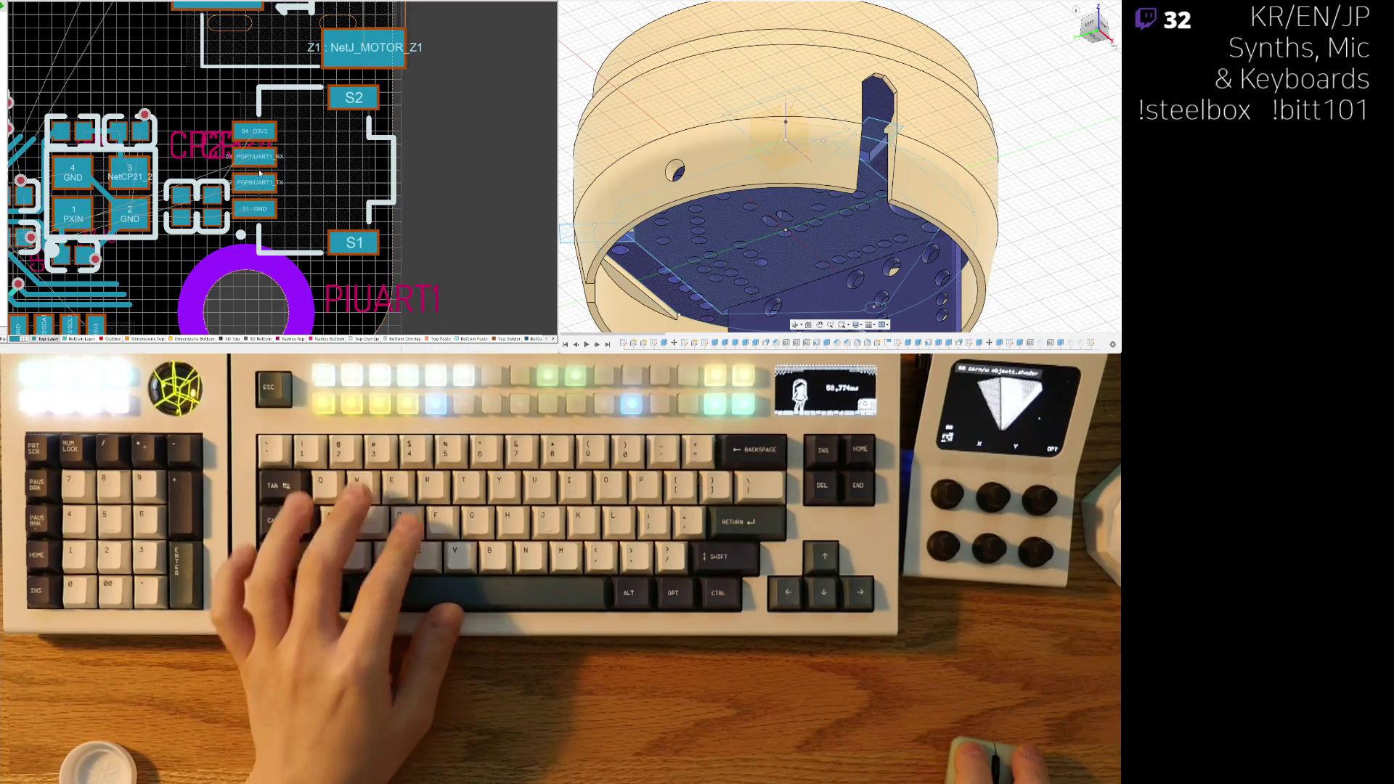
{"action": "key", "text": "3"}
{"action": "key", "text": "2"}
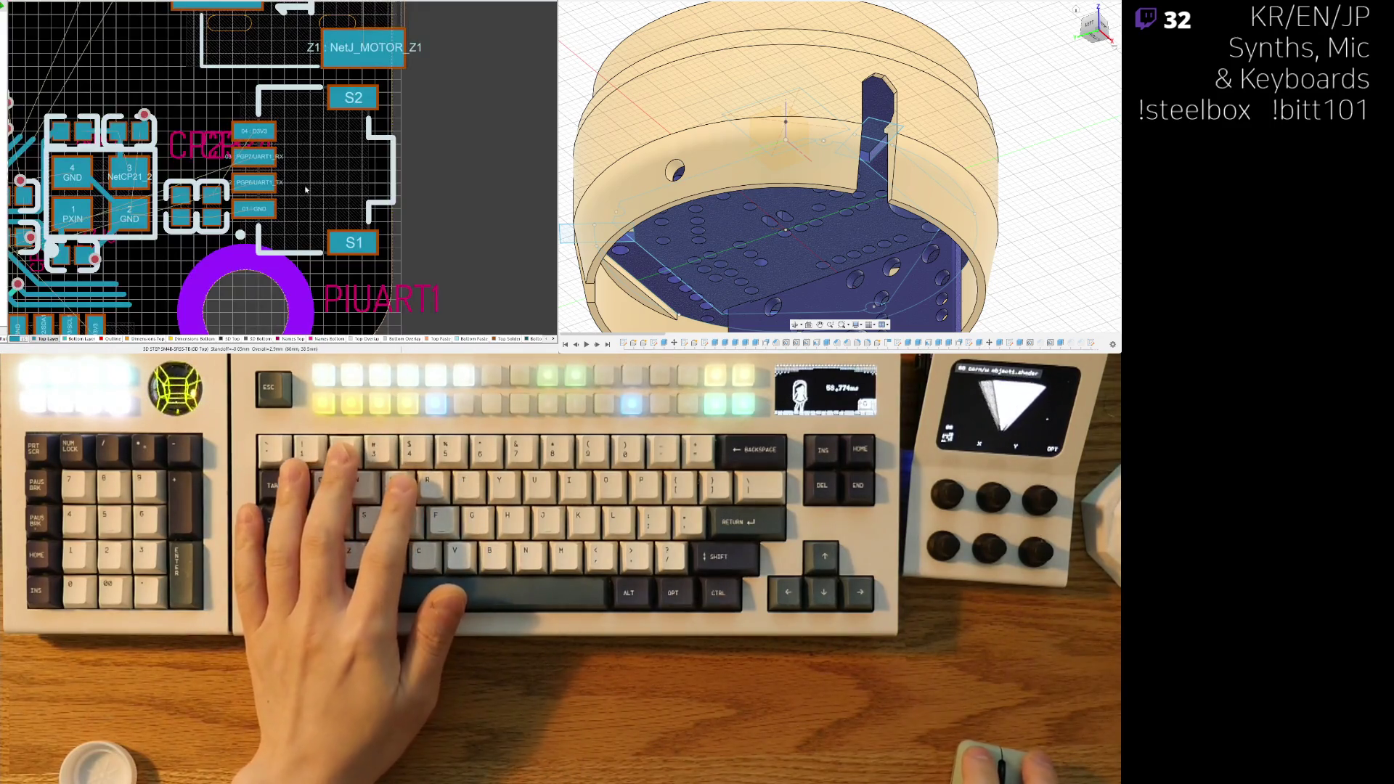
{"action": "left_click_drag", "start_coordinate": [266, 173], "coordinate": [267, 170]}
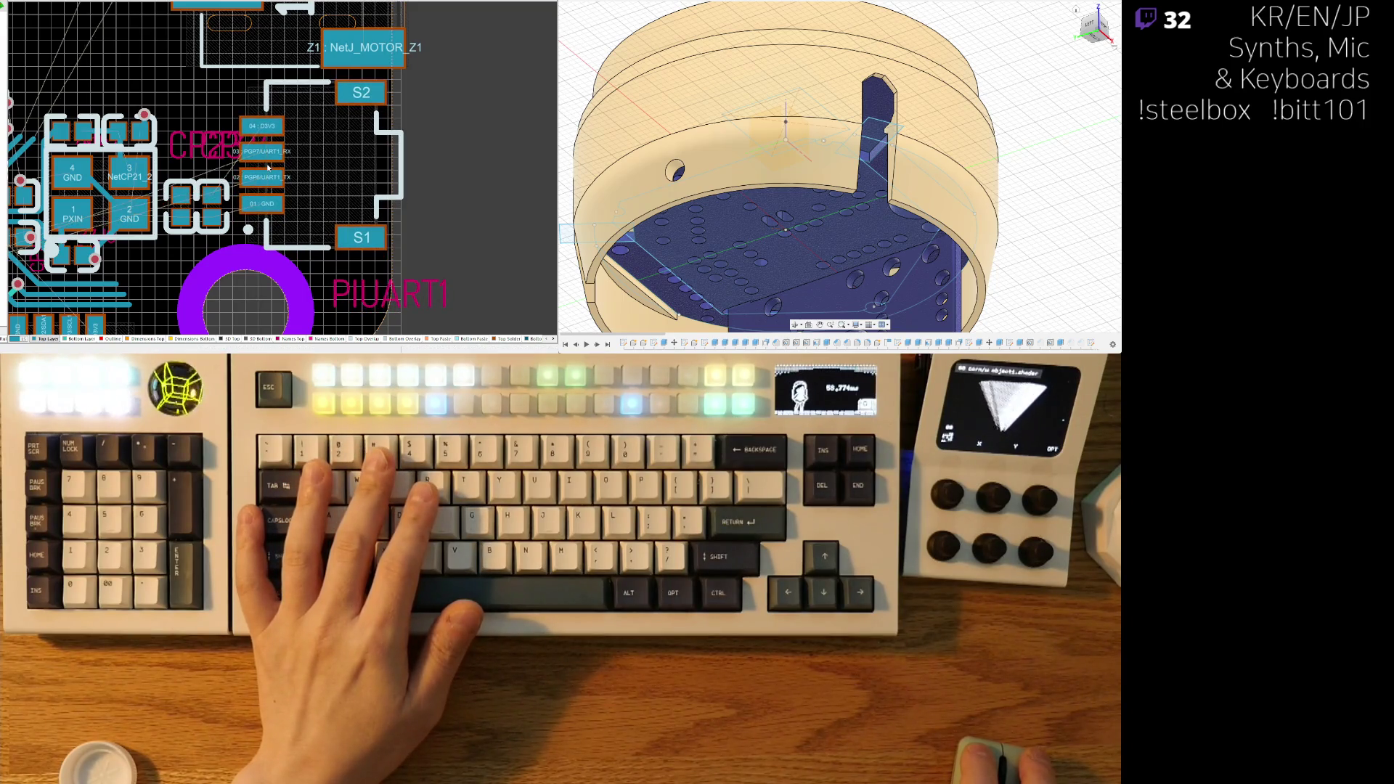
{"action": "key", "text": "3"}
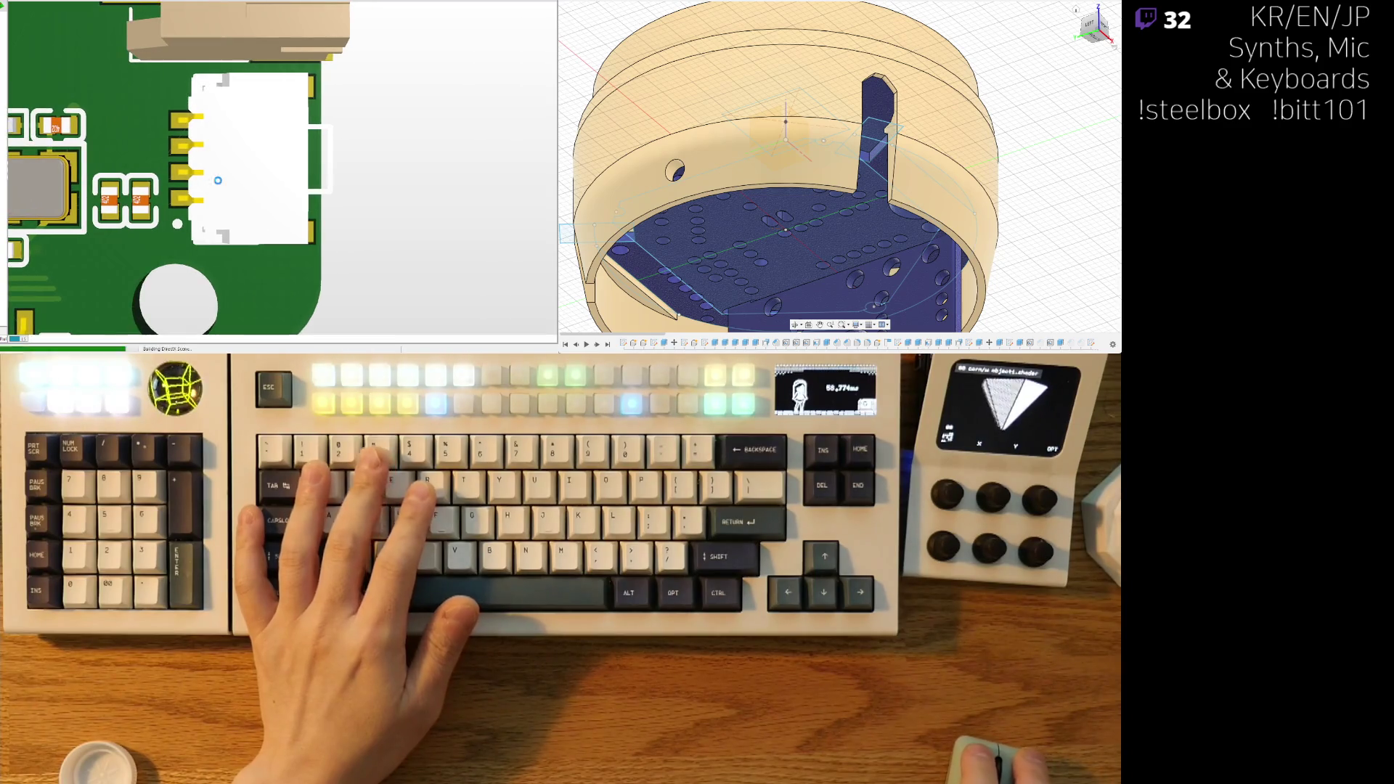
{"action": "key", "text": "2"}
- Move the connector group slightly further right, compare in 3D, and bring both mounting holes into view
{"action": "left_click_drag", "start_coordinate": [198, 161], "coordinate": [203, 161]}
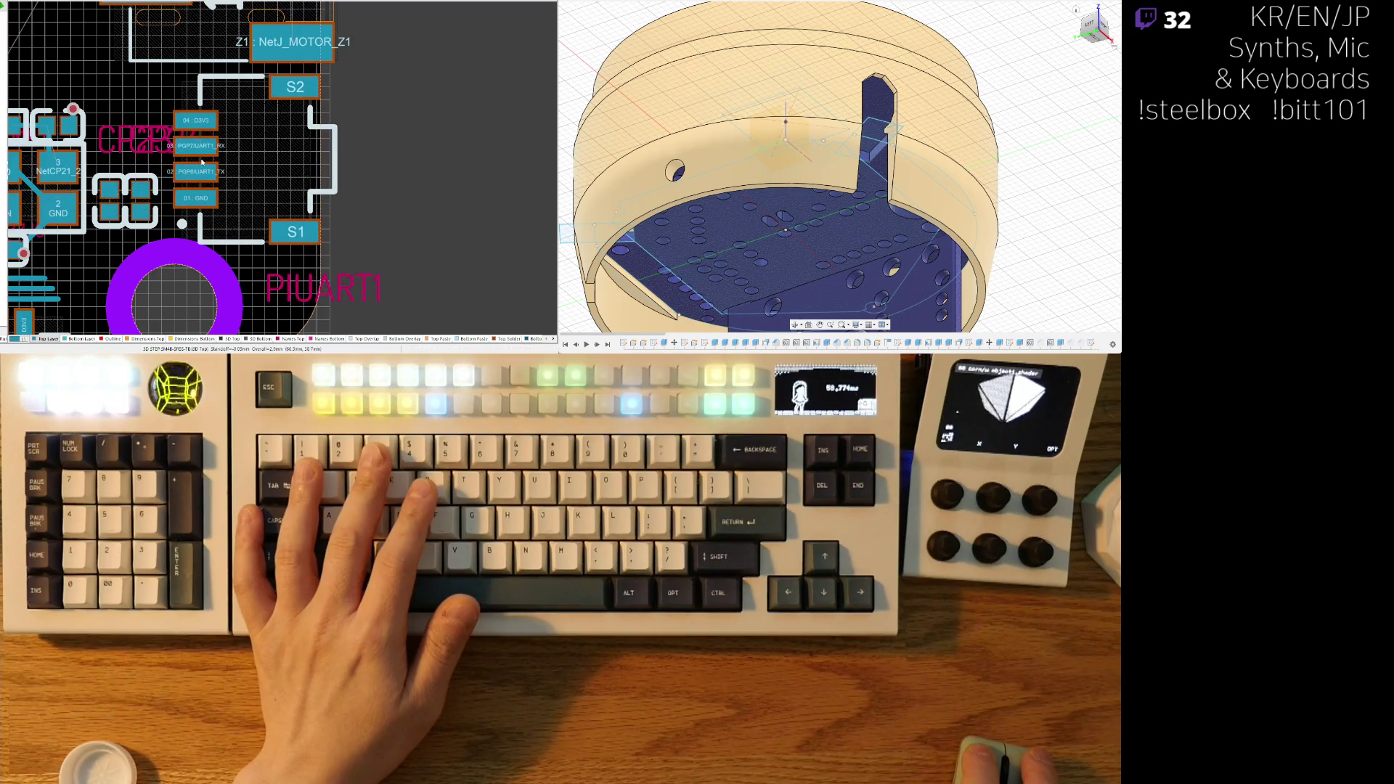
{"action": "key", "text": "3"}
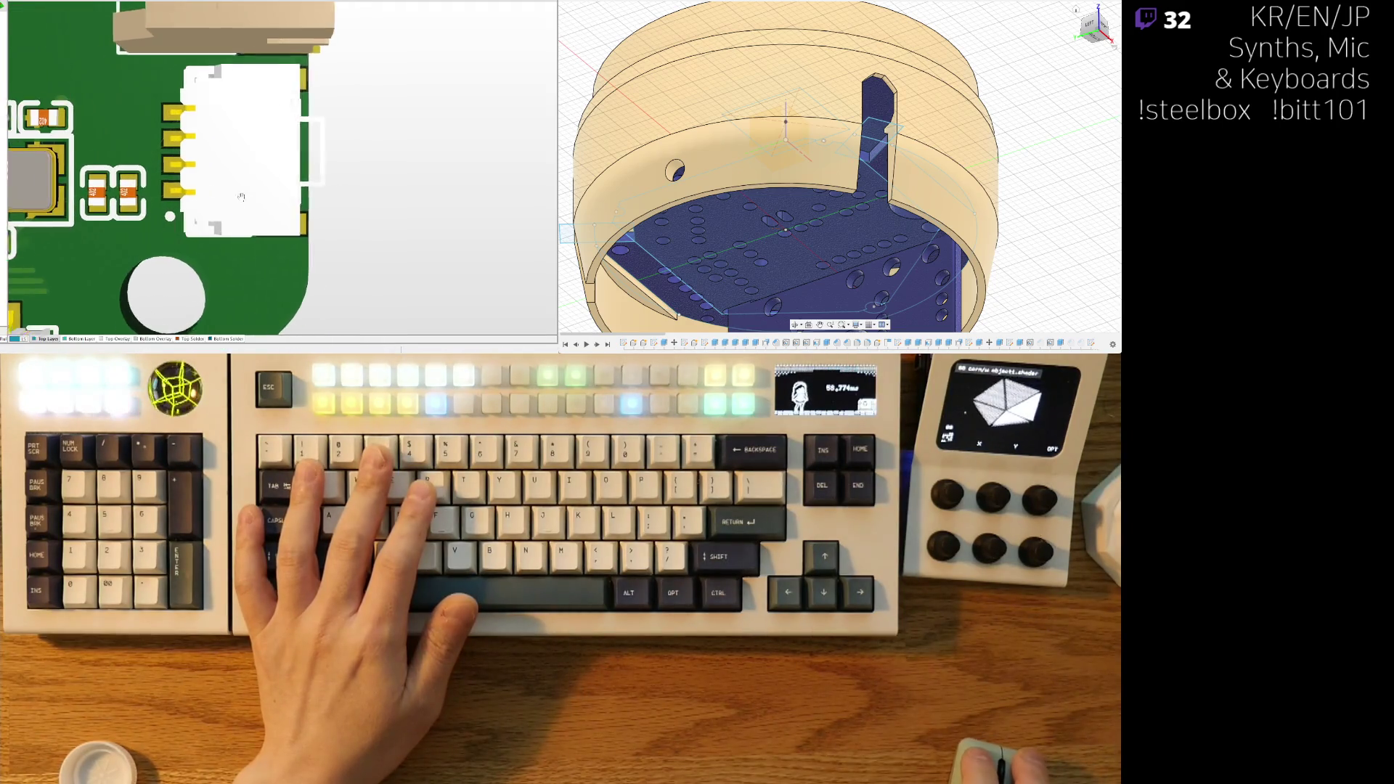
{"action": "key", "text": "2"}
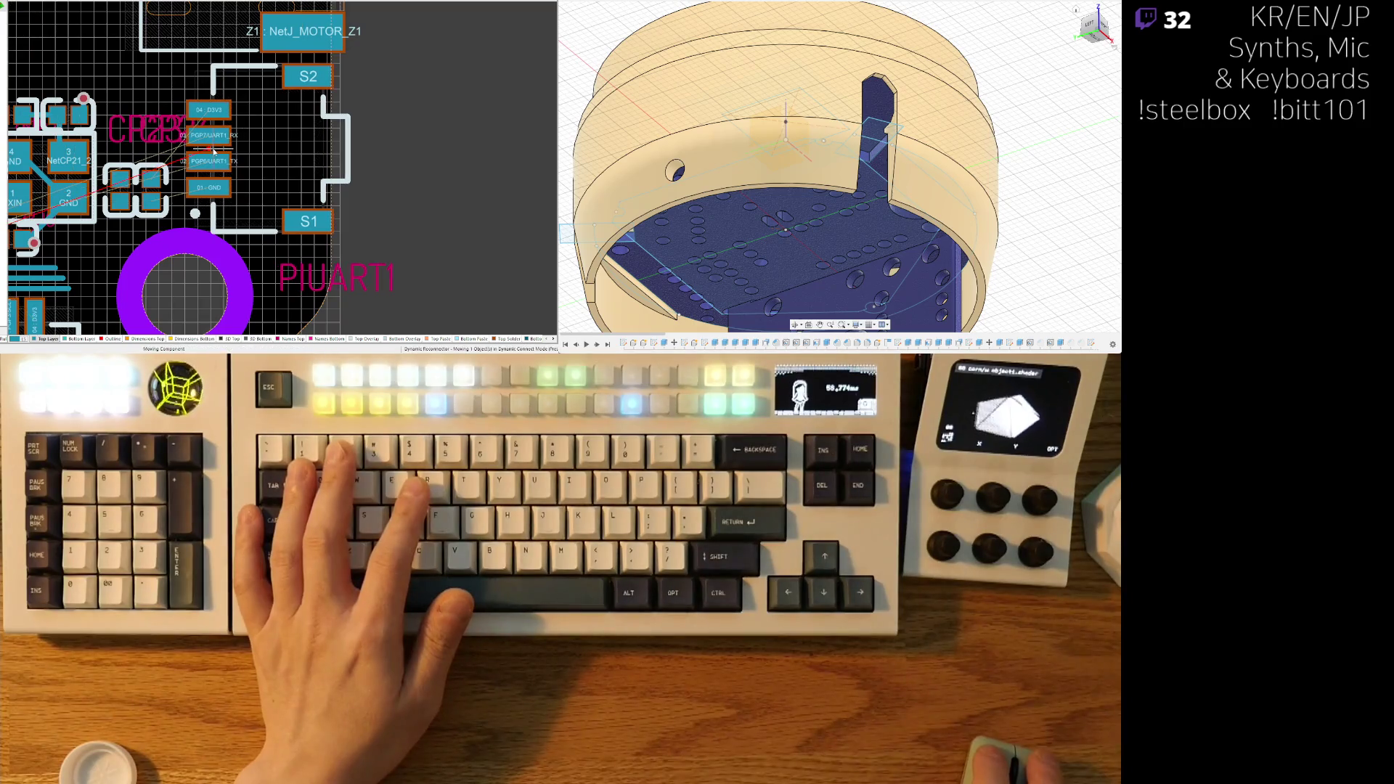
{"action": "key", "text": "3"}
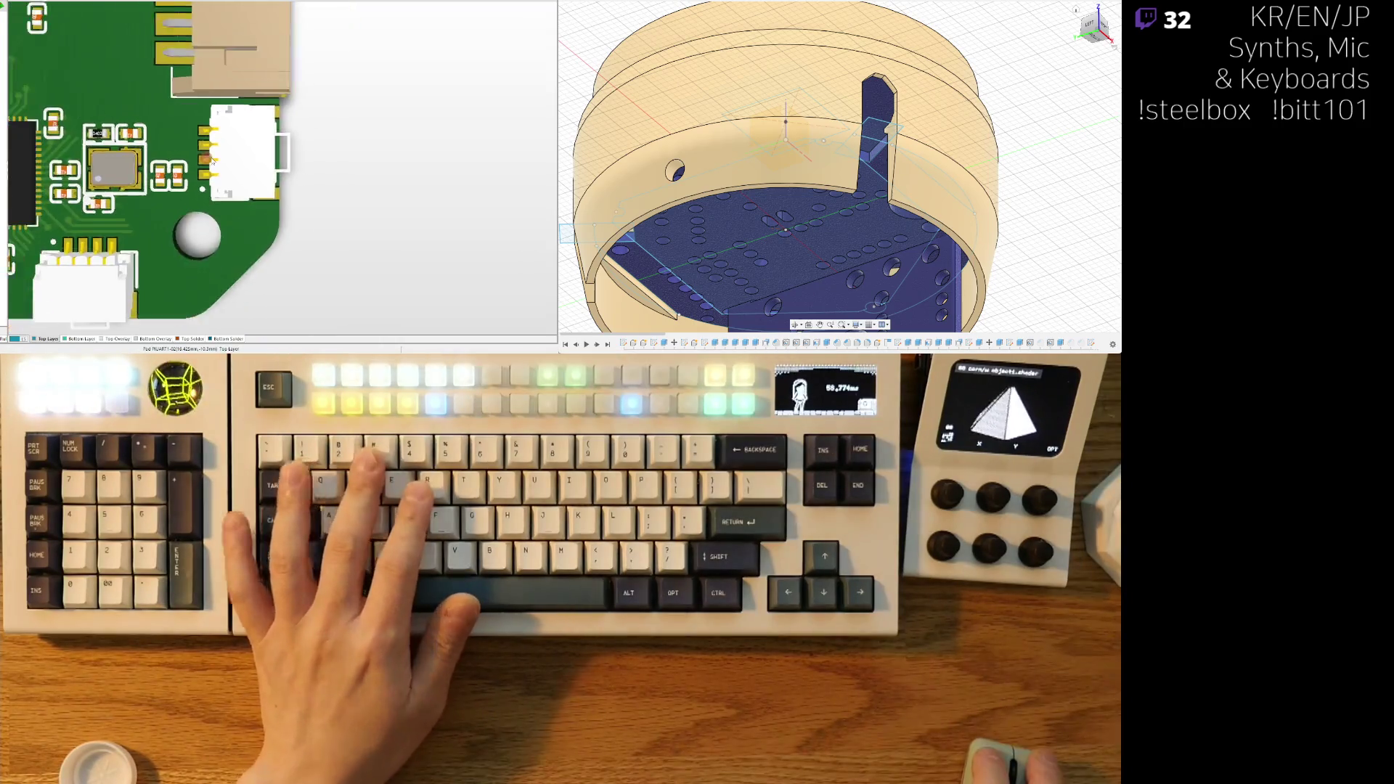
{"action": "key", "text": "2"}
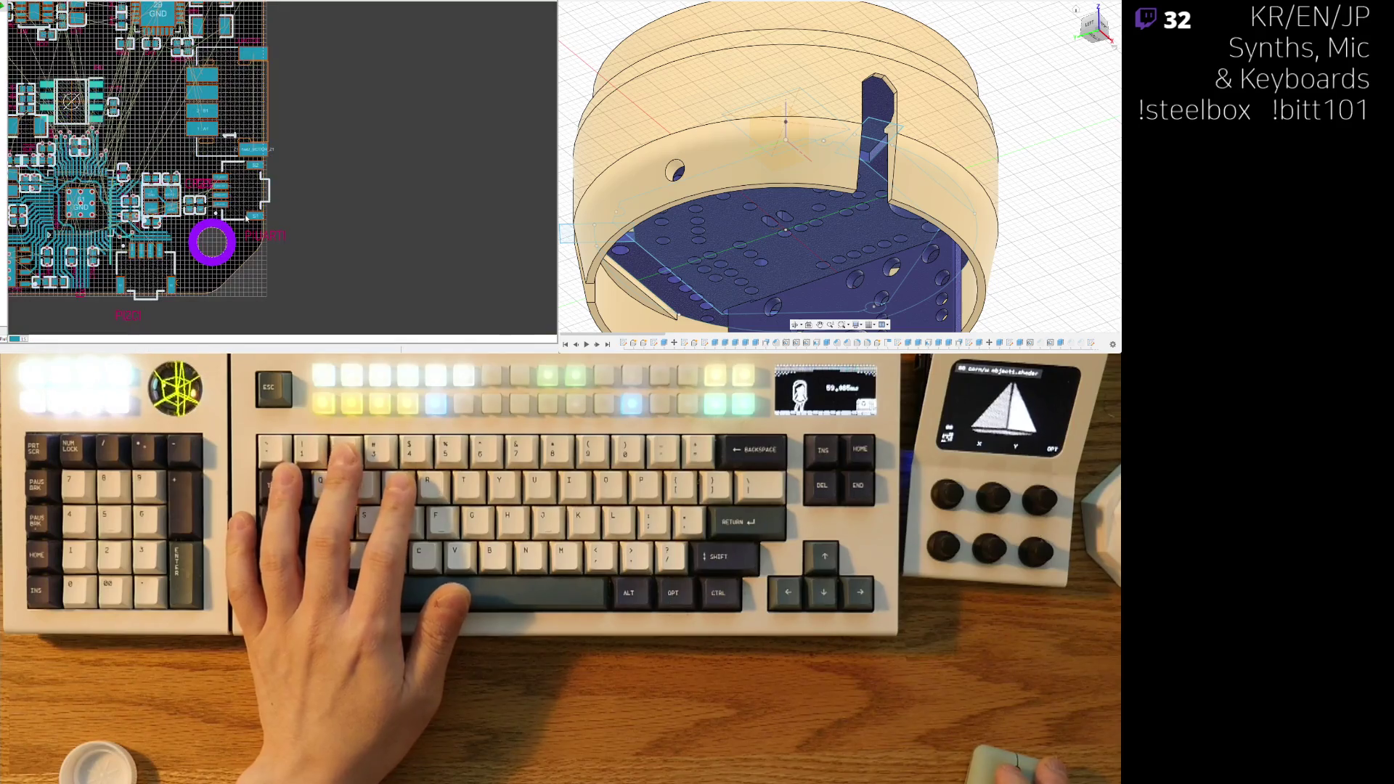
{"action": "right_click_drag", "start_coordinate": [317, 146], "coordinate": [344, 170]}
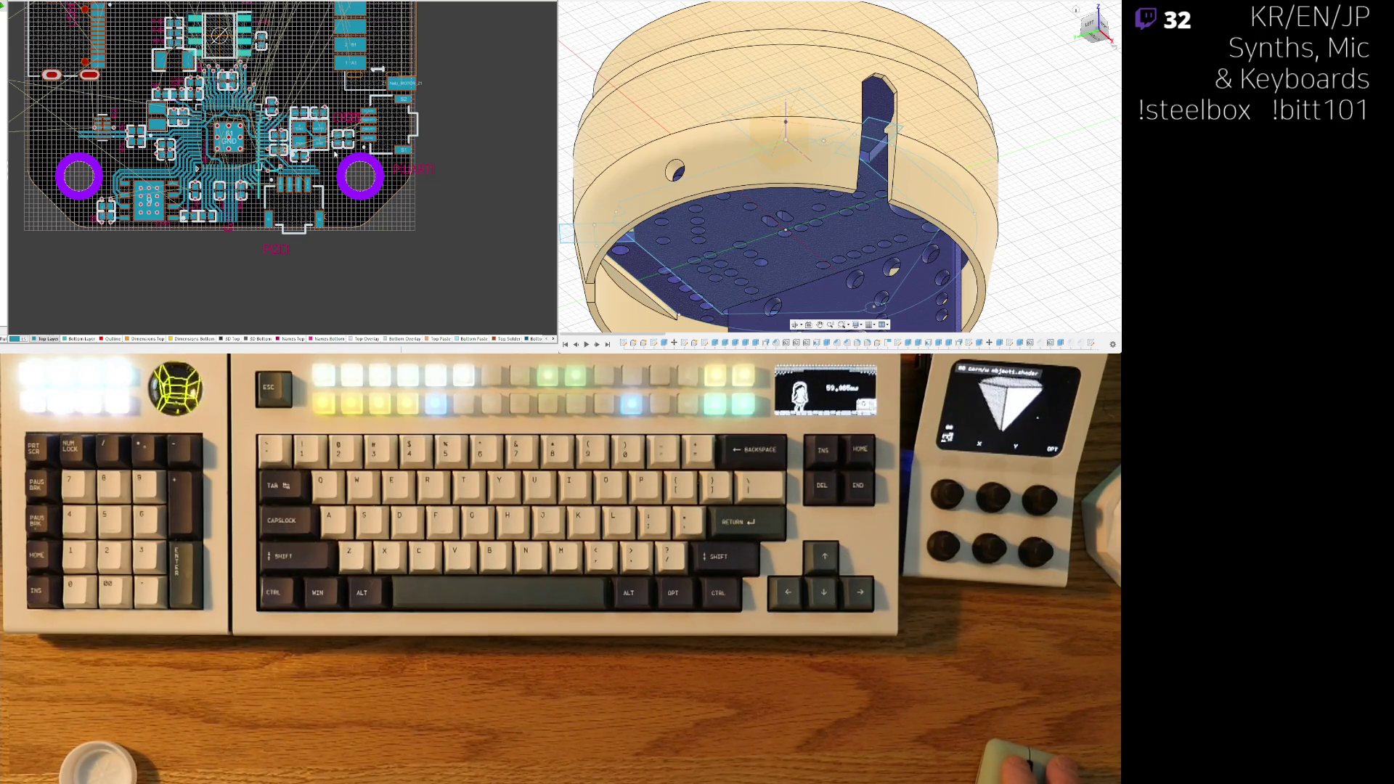
{"action": "scroll", "coordinate": [335, 154], "scroll_direction": "up", "scroll_amount": 3}
- Inspect the 3D board's bottom and top sides with V, B, then return to 2D
{"action": "key", "text": "3"}
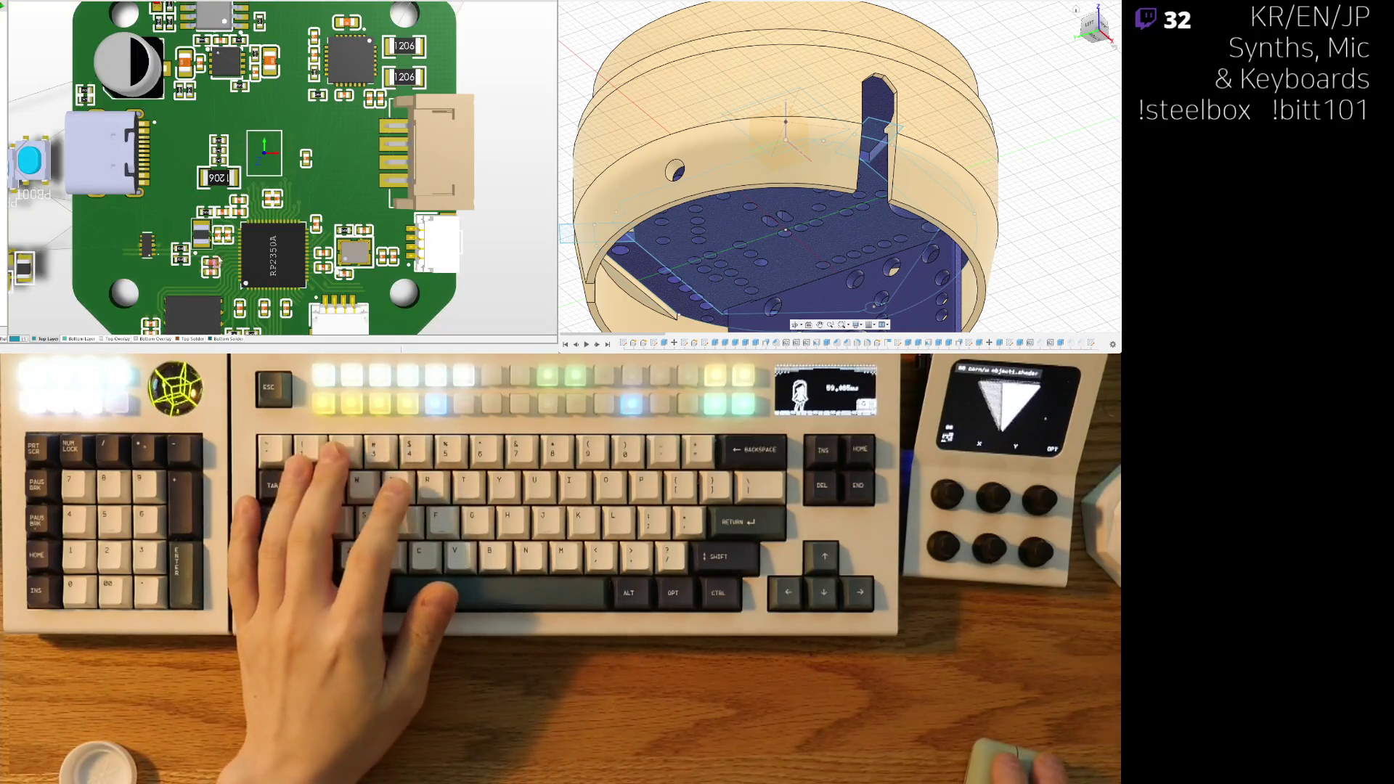
{"action": "scroll", "coordinate": [211, 263], "scroll_direction": "down", "scroll_amount": 5}
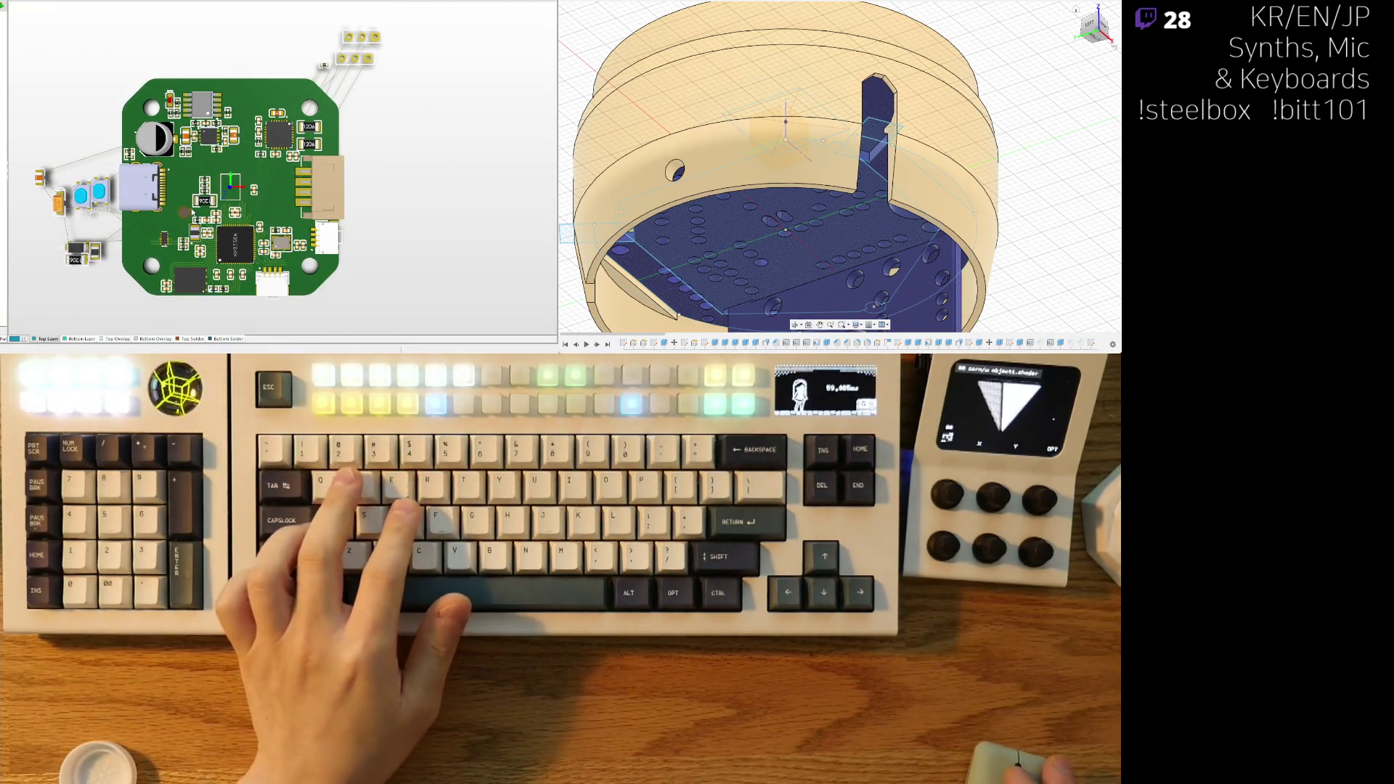
{"action": "scroll", "coordinate": [223, 201], "scroll_direction": "up", "scroll_amount": 3}
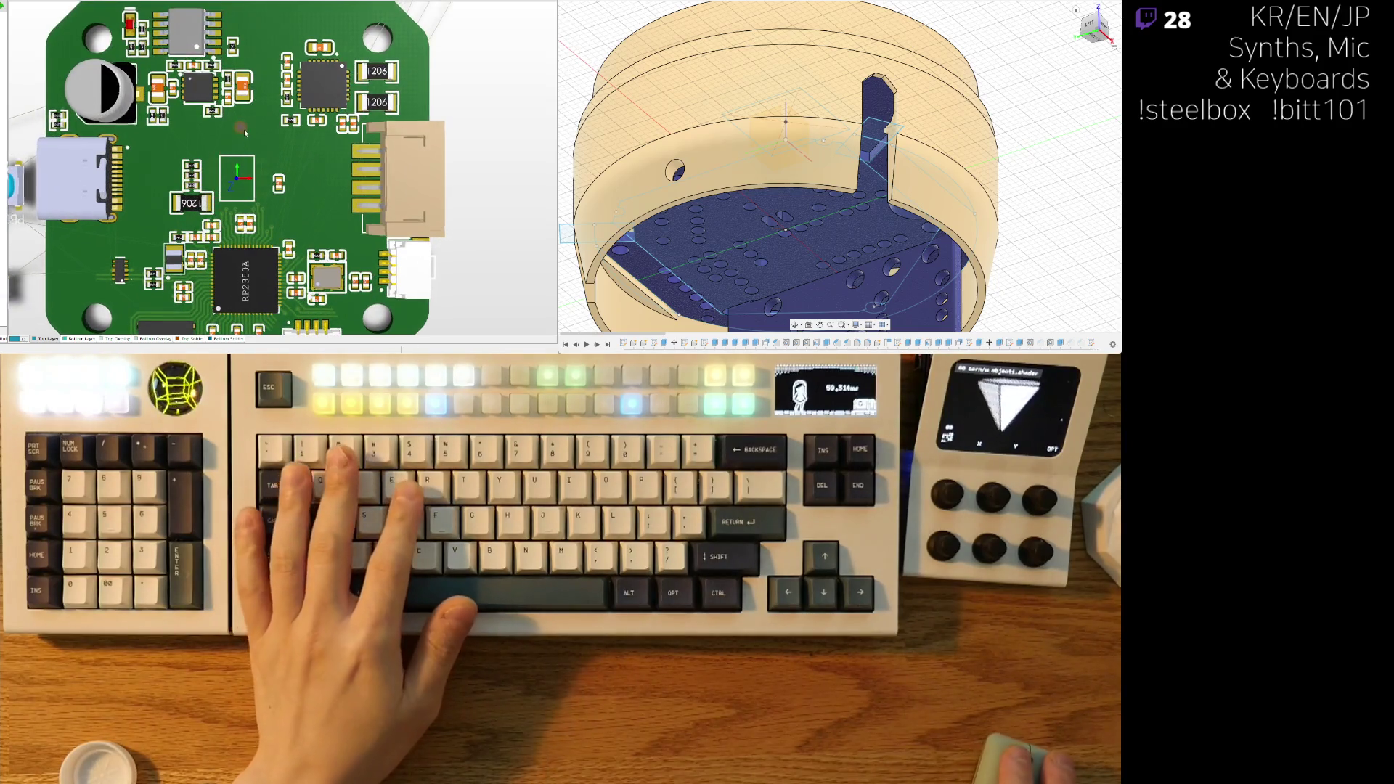
{"action": "key", "text": "v"}
{"action": "key", "text": "b"}
{"action": "scroll", "coordinate": [227, 168], "scroll_direction": "down", "scroll_amount": 2}
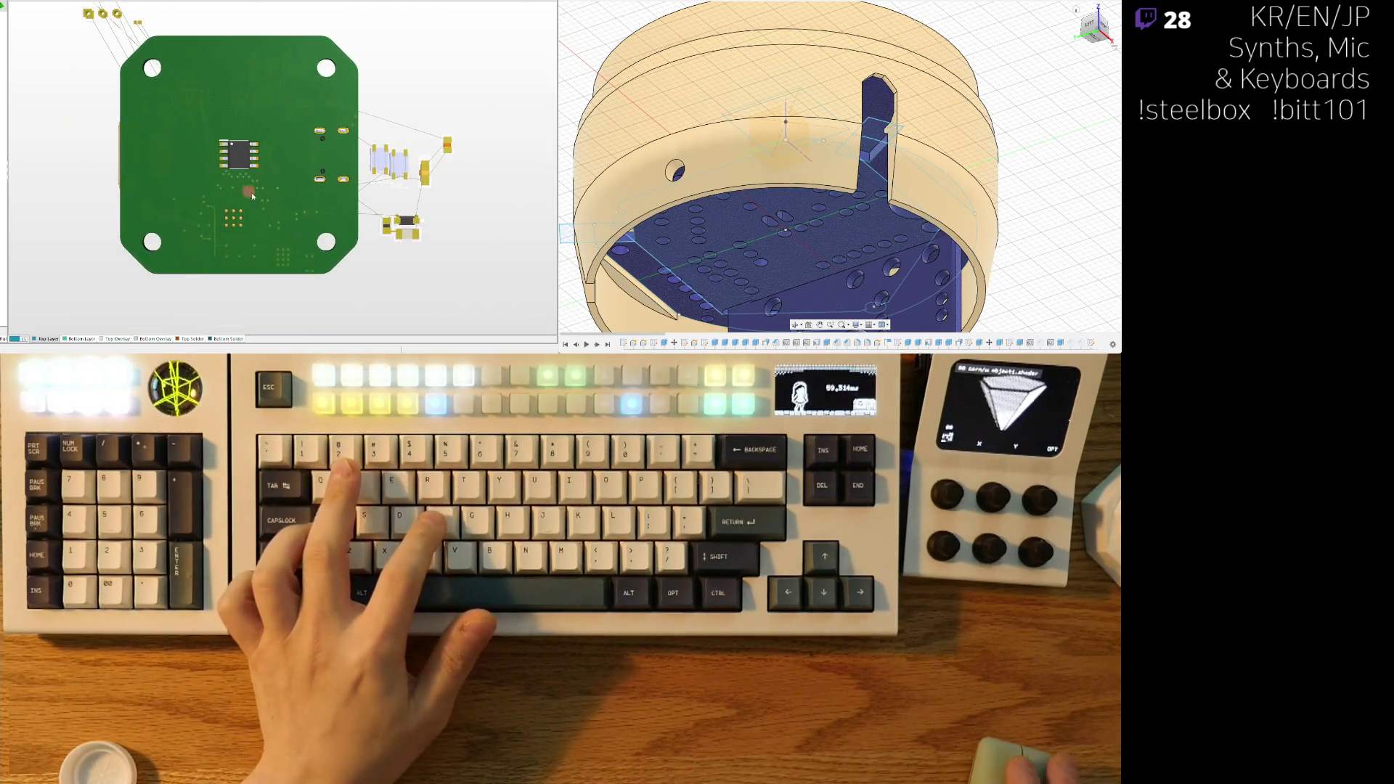
{"action": "key", "text": "v"}
{"action": "key", "text": "b"}
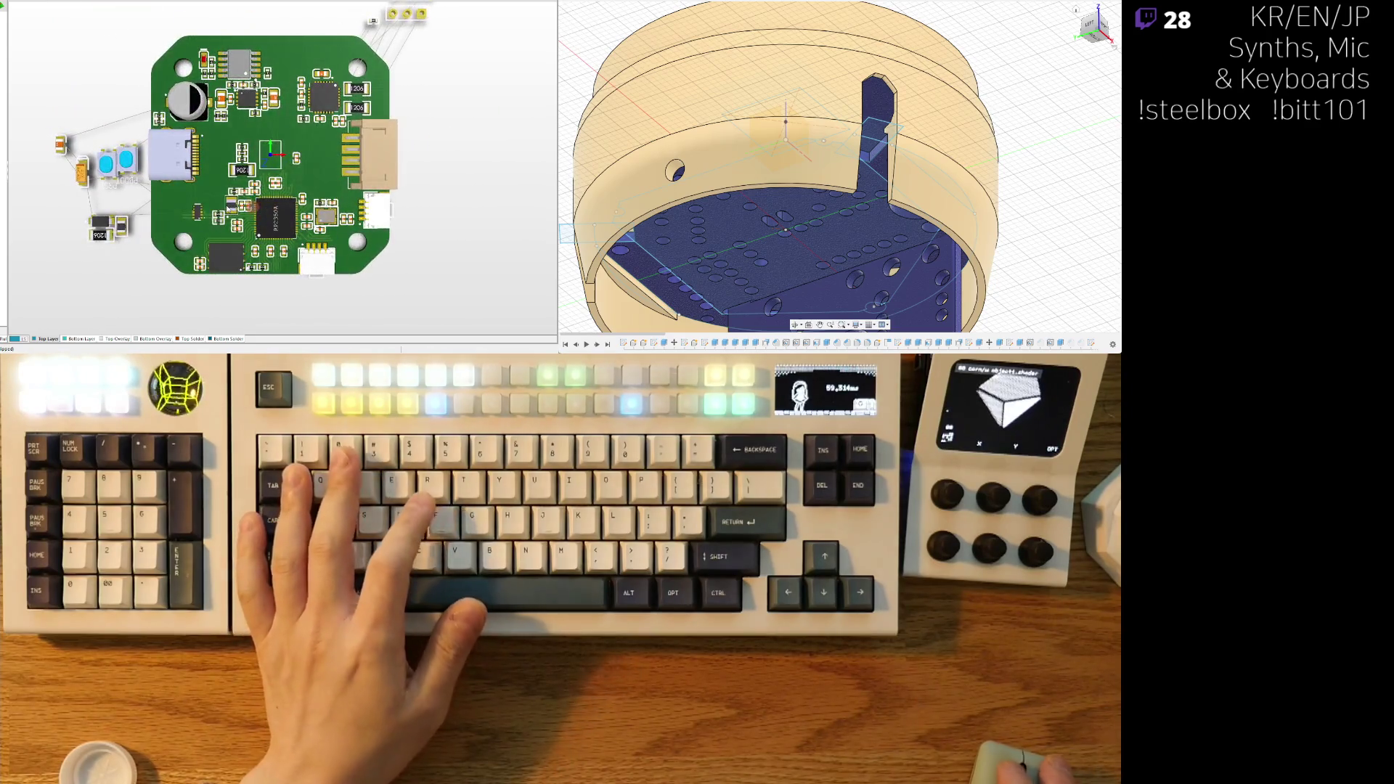
{"action": "key", "text": "2"}
{"action": "scroll", "coordinate": [121, 64], "scroll_direction": "up", "scroll_amount": 5}
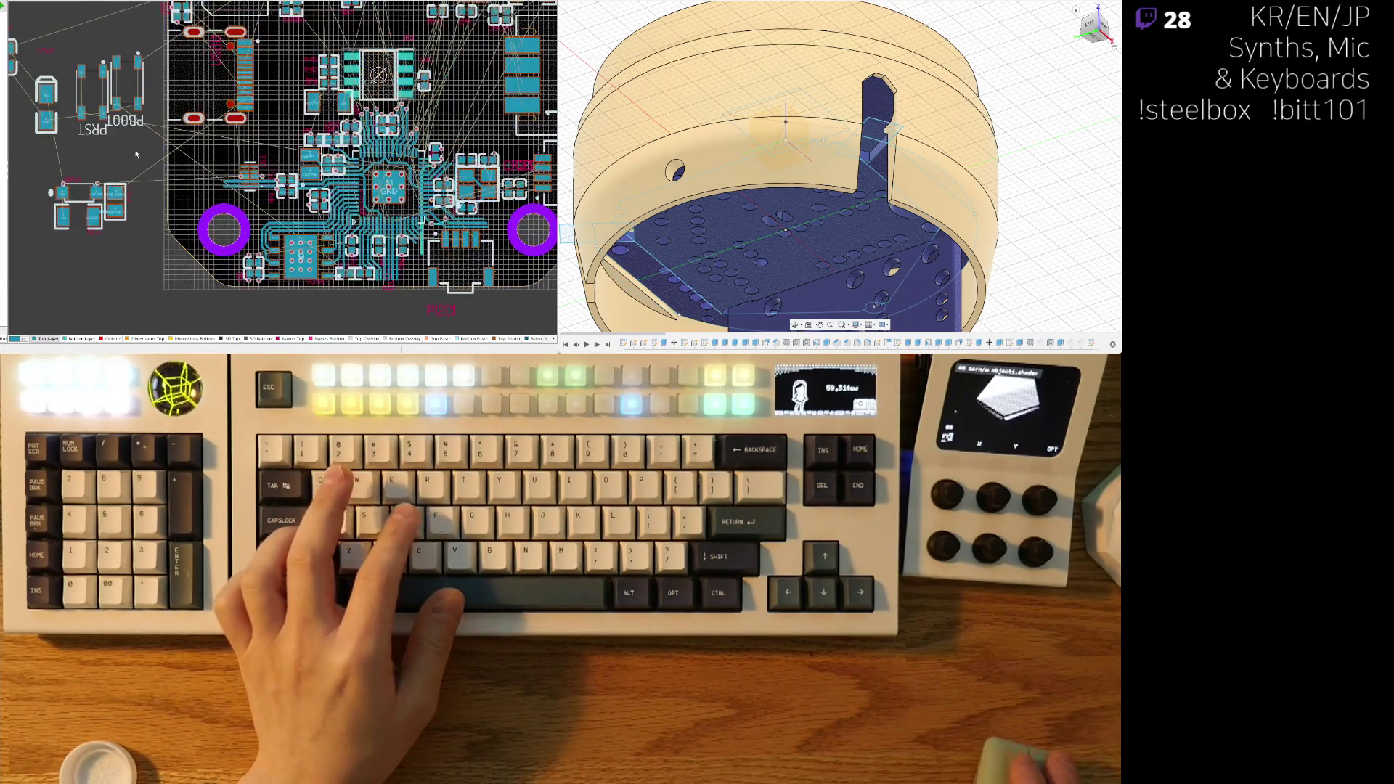
- Move the PBOOT button beside PRST, left of the board
{"action": "mouse_move", "coordinate": [120, 65]}
{"action": "left_mouse_down"}
{"action": "mouse_move", "coordinate": [216, 208]}
{"action": "mouse_move", "coordinate": [305, 72]}
{"action": "mouse_move", "coordinate": [379, 100]}
{"action": "mouse_move", "coordinate": [518, 240]}
{"action": "mouse_move", "coordinate": [450, 219]}
{"action": "left_mouse_up"}
{"action": "scroll", "coordinate": [379, 100], "scroll_direction": "down", "scroll_amount": 3}
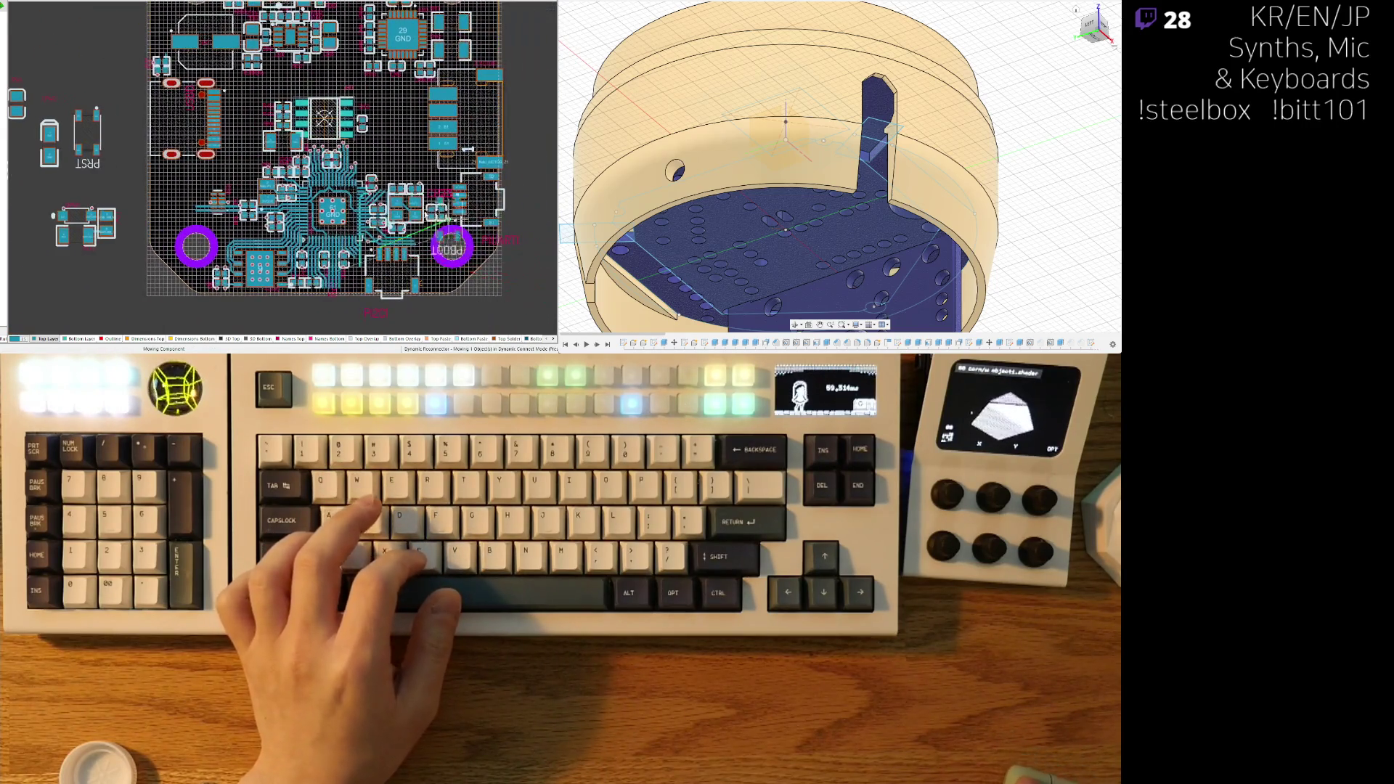
{"action": "mouse_move", "coordinate": [280, 167]}
{"action": "left_mouse_down"}
{"action": "mouse_move", "coordinate": [247, 134]}
{"action": "mouse_move", "coordinate": [189, 187]}
{"action": "left_mouse_up"}
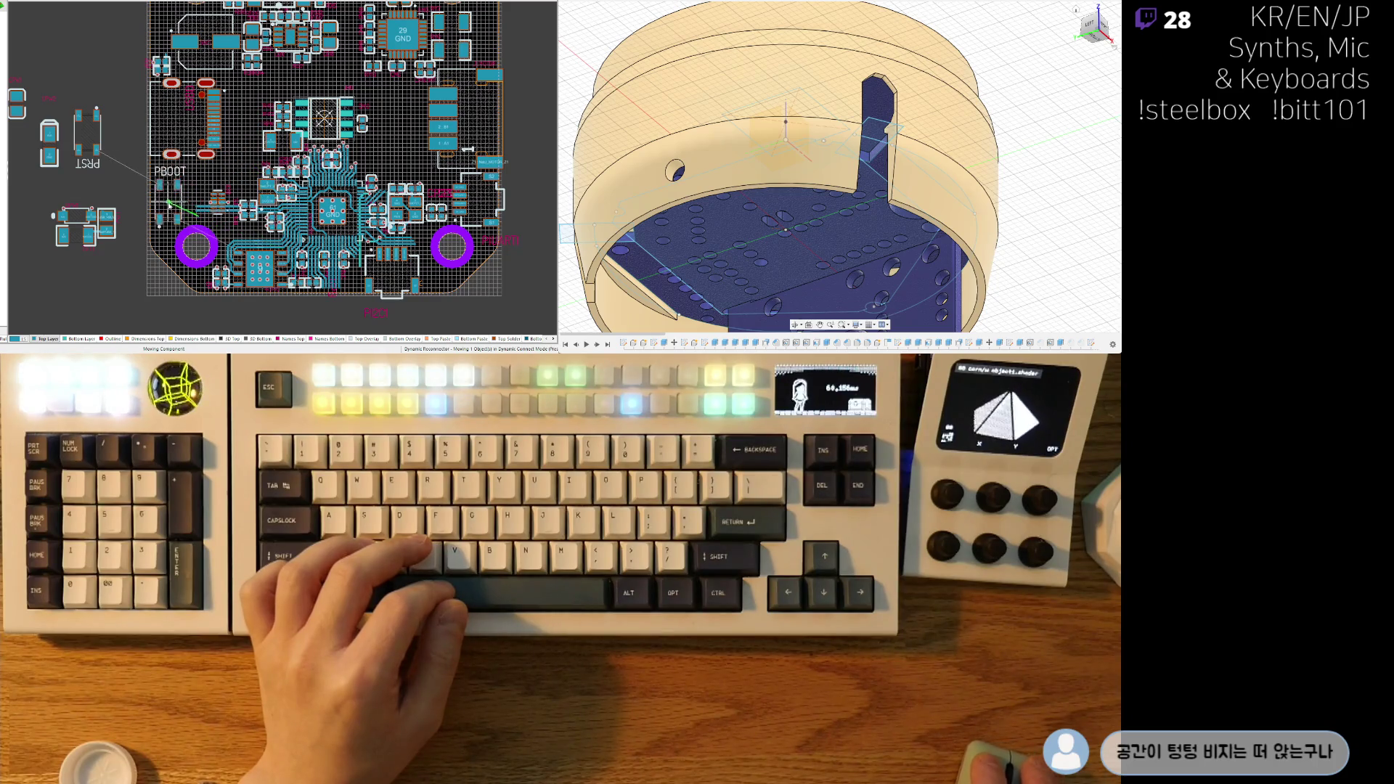
{"action": "left_click_drag", "start_coordinate": [168, 205], "coordinate": [105, 139]}
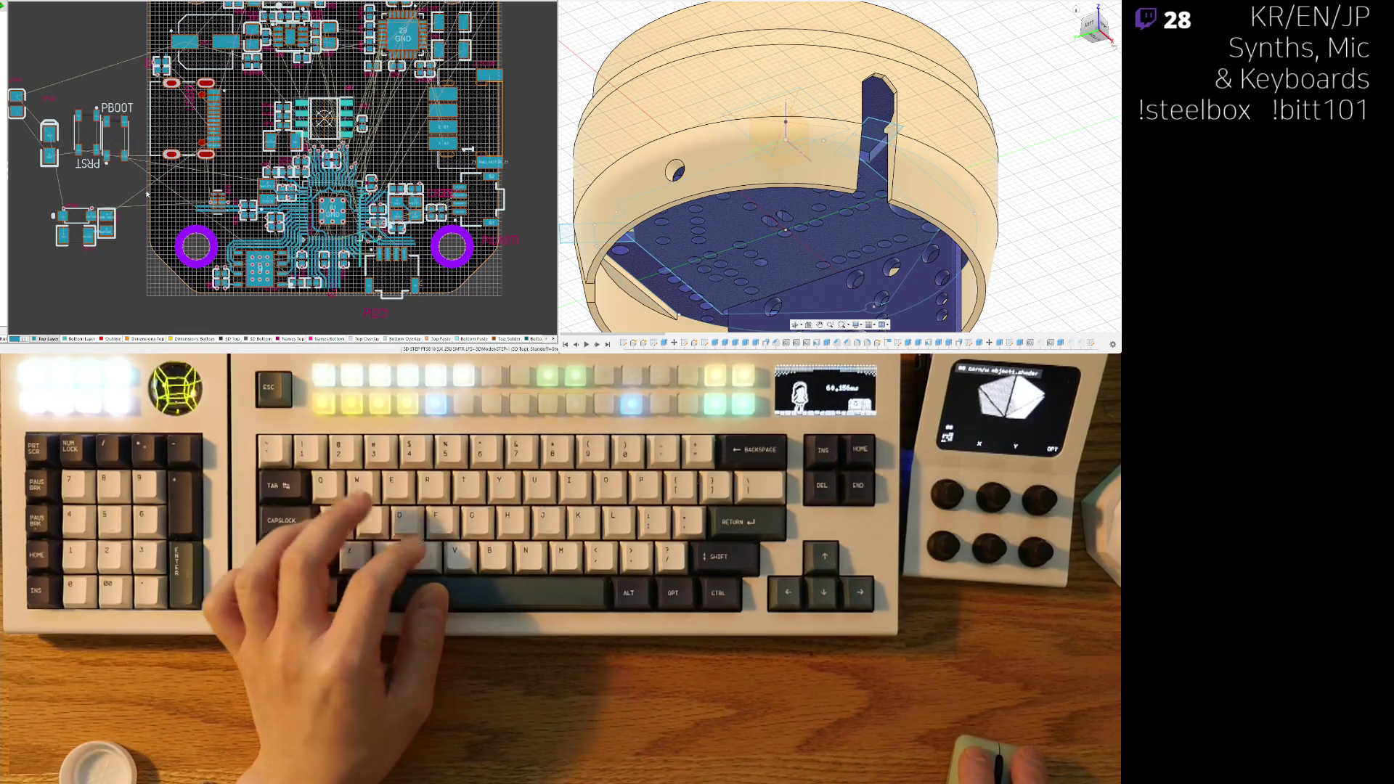
{"action": "scroll", "coordinate": [147, 194], "scroll_direction": "up", "scroll_amount": 3, "text": "ctrl"}
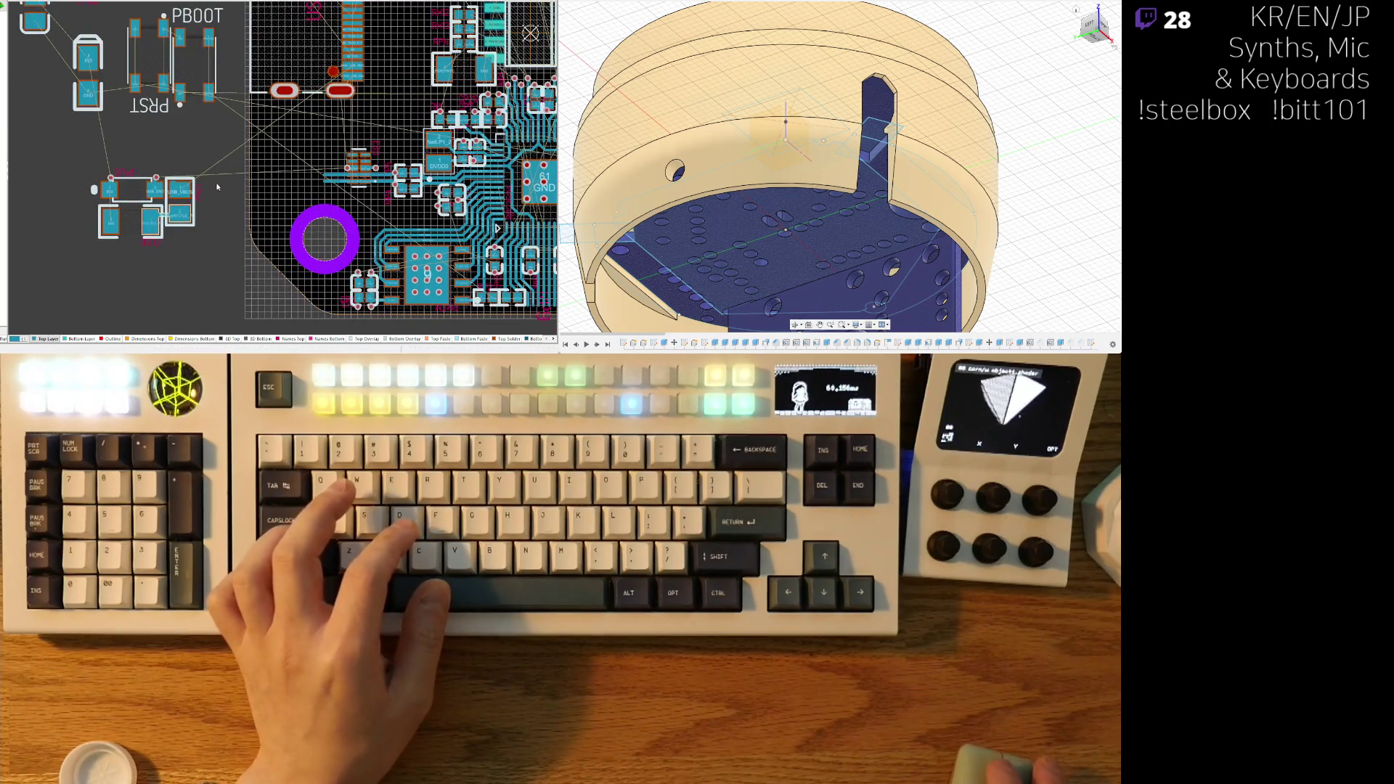
- Place the fuse horizontally near the board's upper left and pick up DPW1, rotating it vertical
{"action": "mouse_move", "coordinate": [181, 201]}
{"action": "left_mouse_down"}
{"action": "mouse_move", "coordinate": [287, 149]}
{"action": "mouse_move", "coordinate": [277, 130]}
{"action": "mouse_move", "coordinate": [313, 83]}
{"action": "mouse_move", "coordinate": [372, 76]}
{"action": "mouse_move", "coordinate": [331, 85]}
{"action": "left_mouse_up"}
{"action": "scroll", "coordinate": [283, 127], "scroll_direction": "up", "scroll_amount": 2, "text": "ctrl"}
{"action": "key", "text": "space"}
{"action": "mouse_move", "coordinate": [114, 211]}
{"action": "left_mouse_down"}
{"action": "mouse_move", "coordinate": [327, 166]}
{"action": "mouse_move", "coordinate": [370, 131]}
{"action": "mouse_move", "coordinate": [385, 143]}
{"action": "left_mouse_up"}
{"action": "key", "text": "space"}
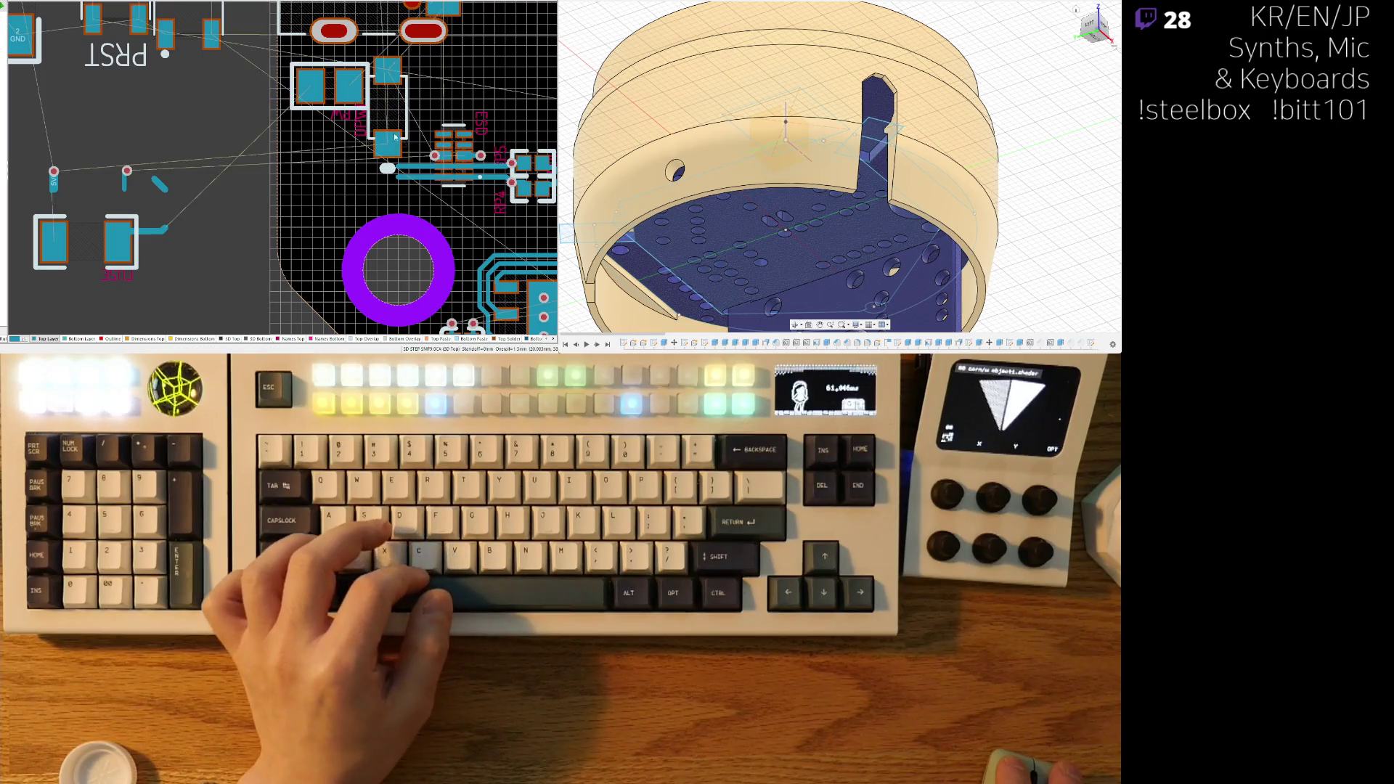
- Flip DPW1 twice and drop it slightly further left
{"action": "scroll", "coordinate": [388, 146], "scroll_direction": "up", "scroll_amount": 3, "text": "ctrl"}
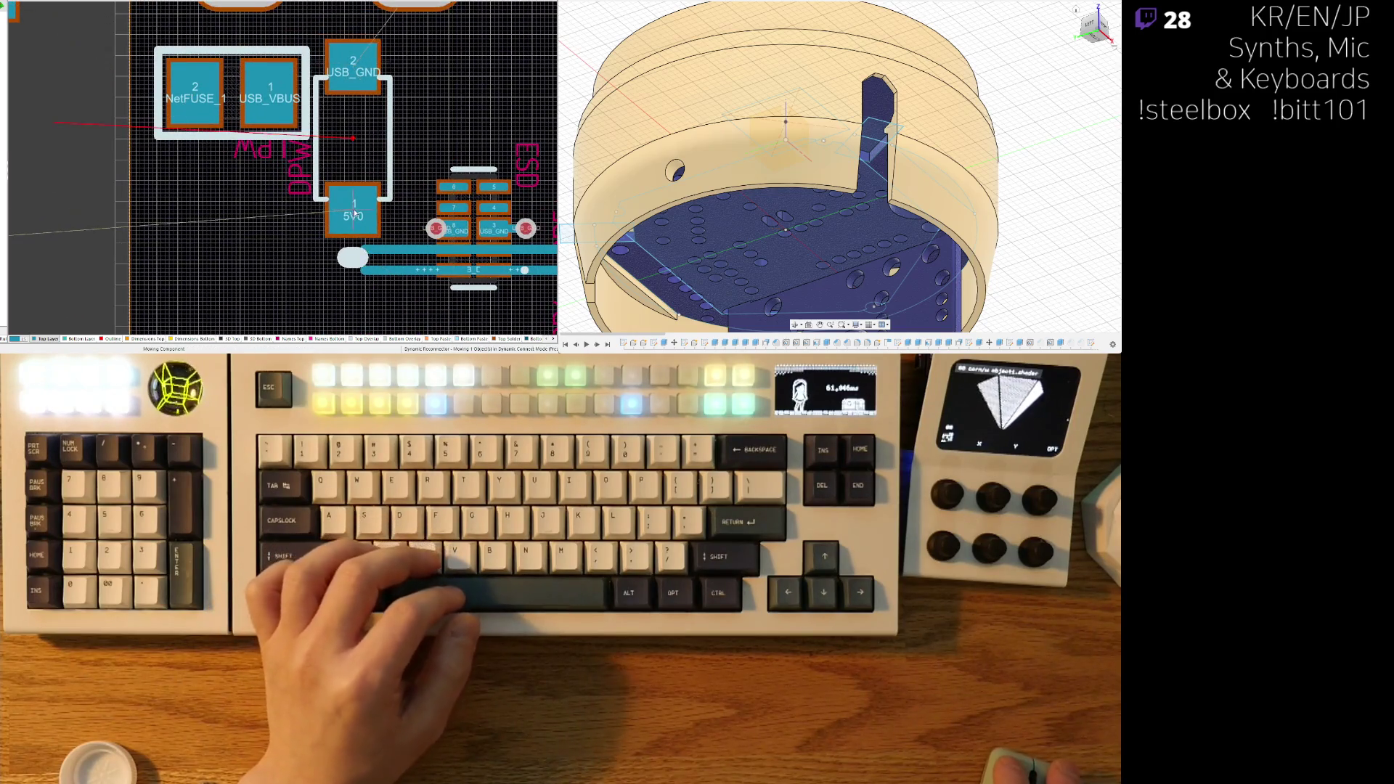
{"action": "key", "text": "space"}
{"action": "key", "text": "space"}
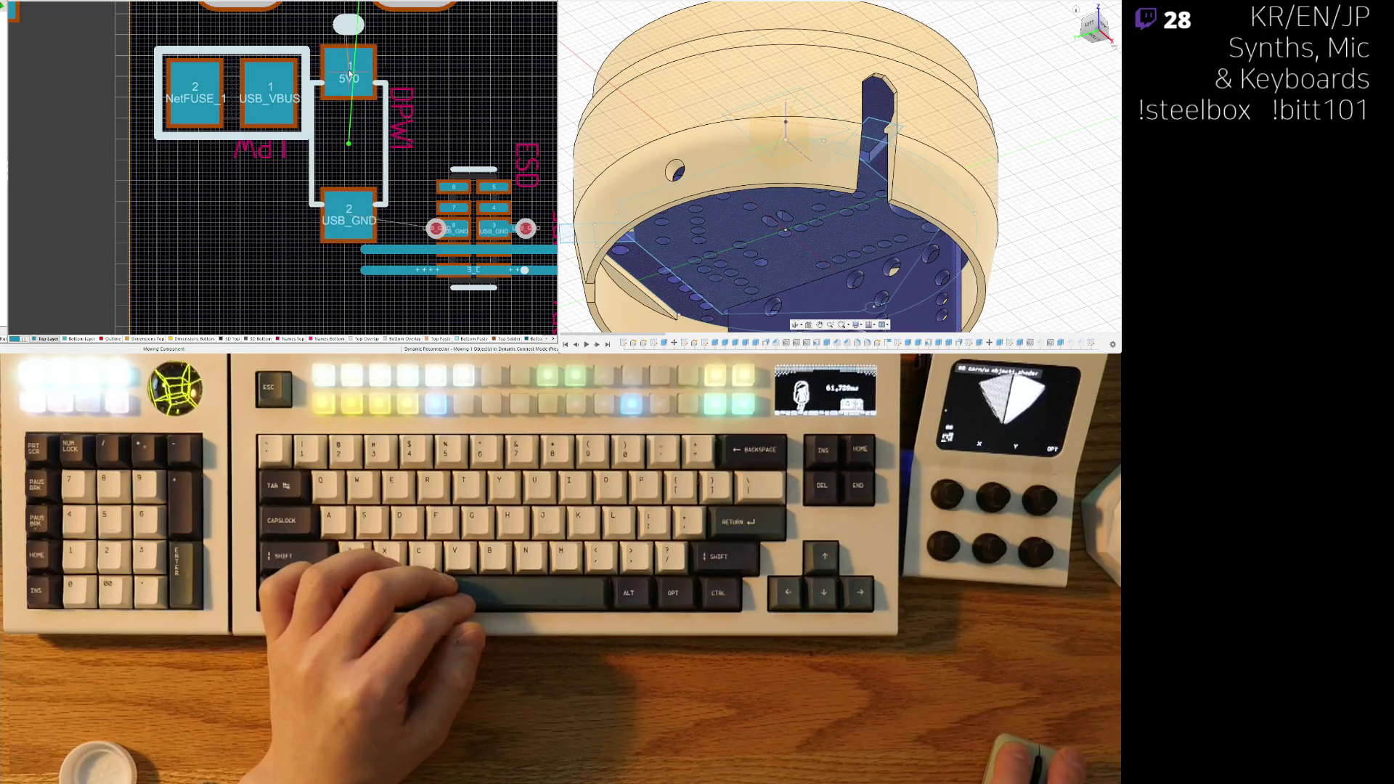
{"action": "key", "text": "space"}
{"action": "key", "text": "space"}
{"action": "left_click_drag", "start_coordinate": [363, 219], "coordinate": [346, 220]}
{"action": "scroll", "coordinate": [346, 219], "scroll_direction": "down", "scroll_amount": 3, "text": "ctrl"}
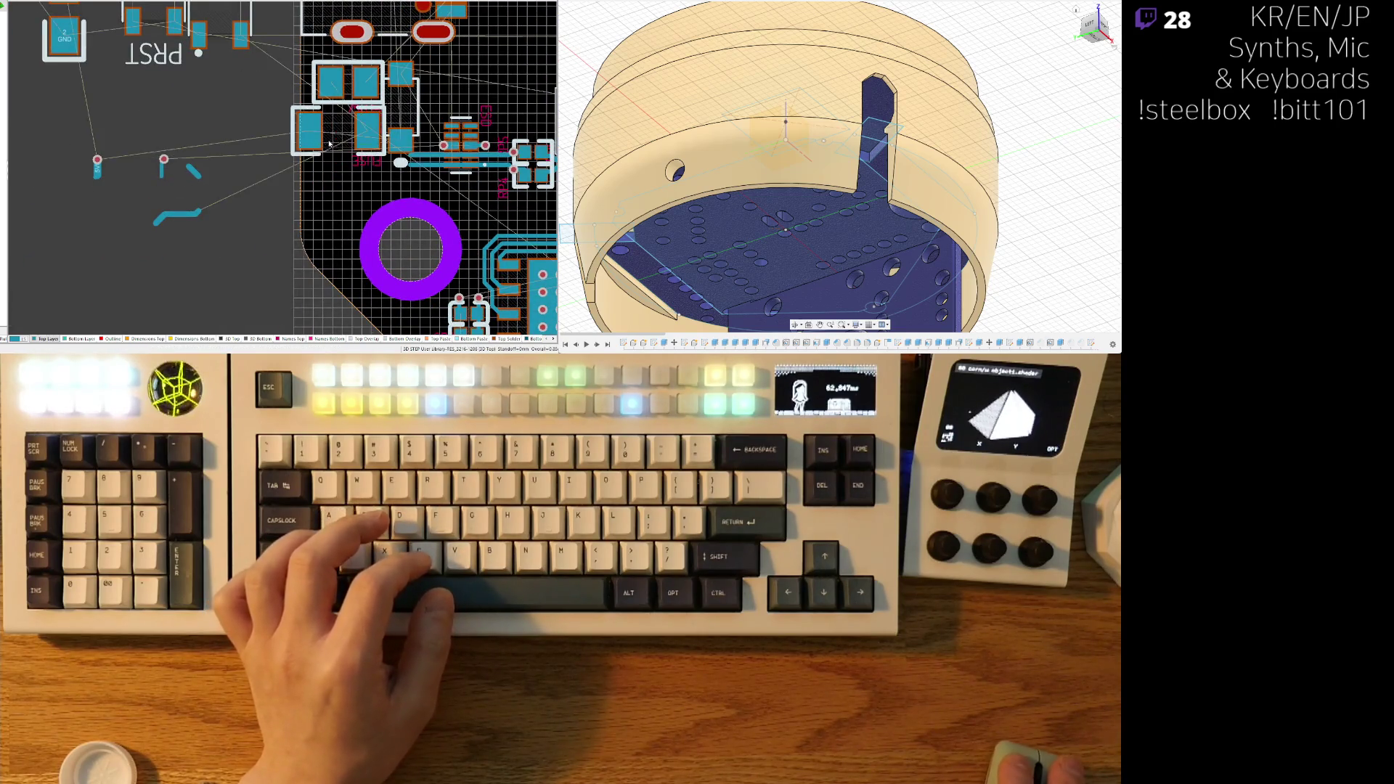
{"action": "left_click", "coordinate": [282, 187]}
{"action": "scroll", "coordinate": [282, 187], "scroll_direction": "up", "scroll_amount": 4, "text": "ctrl"}
- Rotate the fuse 180 degrees beside the USB power pads and place the 5V0/USB_GND capacitor next to it
{"action": "mouse_move", "coordinate": [282, 187]}
{"action": "left_mouse_down"}
{"action": "mouse_move", "coordinate": [267, 215]}
{"action": "mouse_move", "coordinate": [291, 211]}
{"action": "left_mouse_up"}
{"action": "key", "text": "space"}
{"action": "key", "text": "space"}
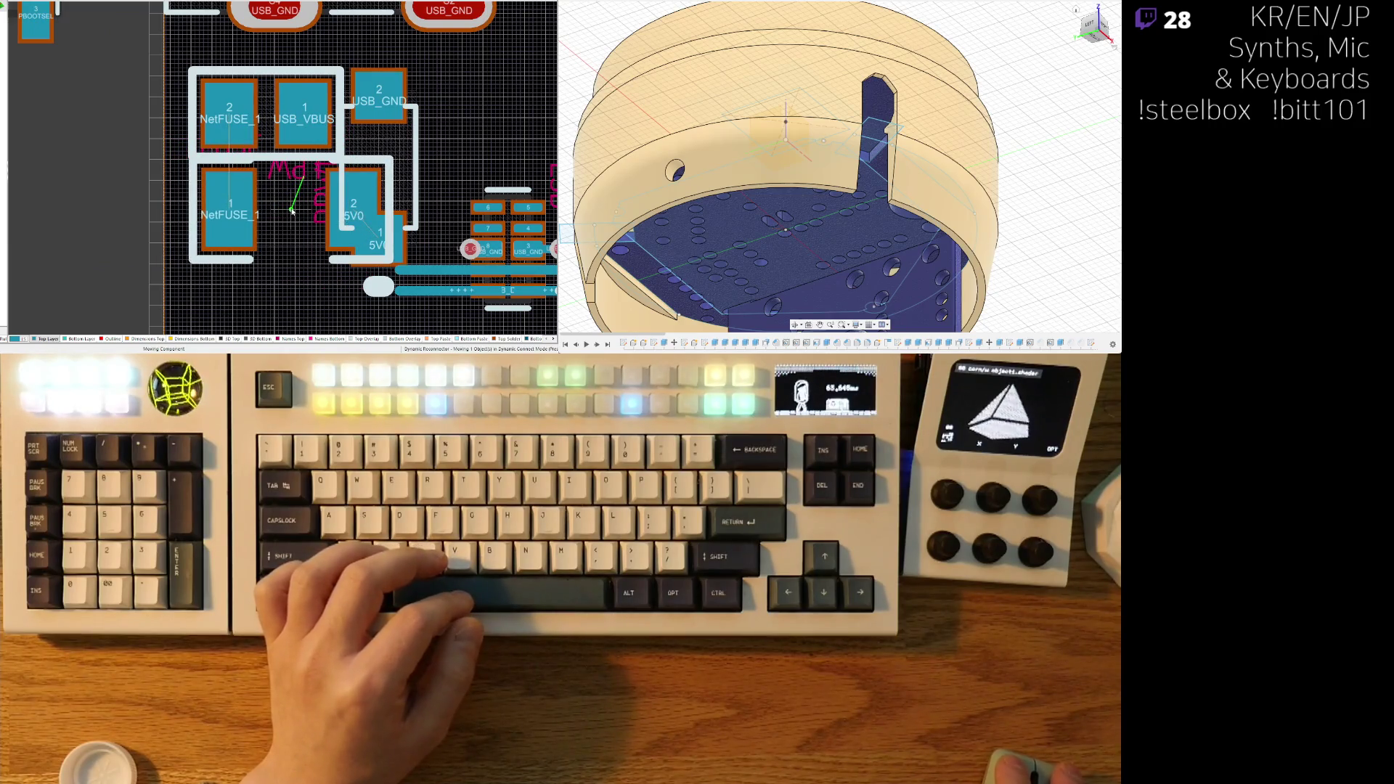
{"action": "left_click", "coordinate": [292, 210]}
{"action": "mouse_move", "coordinate": [378, 240]}
{"action": "left_mouse_down"}
{"action": "mouse_move", "coordinate": [429, 125]}
{"action": "mouse_move", "coordinate": [426, 96]}
{"action": "left_mouse_up"}
{"action": "key", "text": "space"}
{"action": "key", "text": "space"}
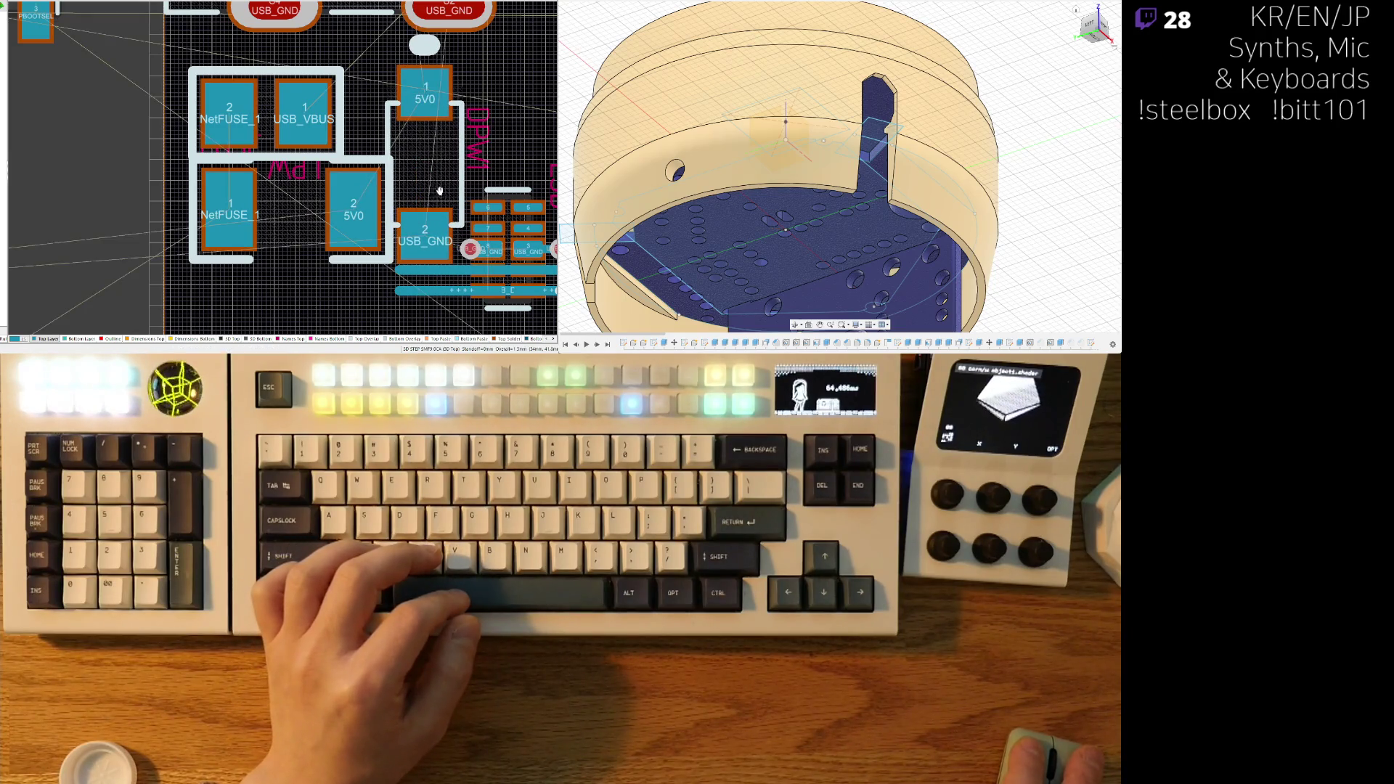
{"action": "scroll", "coordinate": [439, 191], "scroll_direction": "down", "scroll_amount": 1, "text": "ctrl"}
{"action": "left_click_drag", "start_coordinate": [434, 200], "coordinate": [413, 252]}
{"action": "key", "text": "space"}
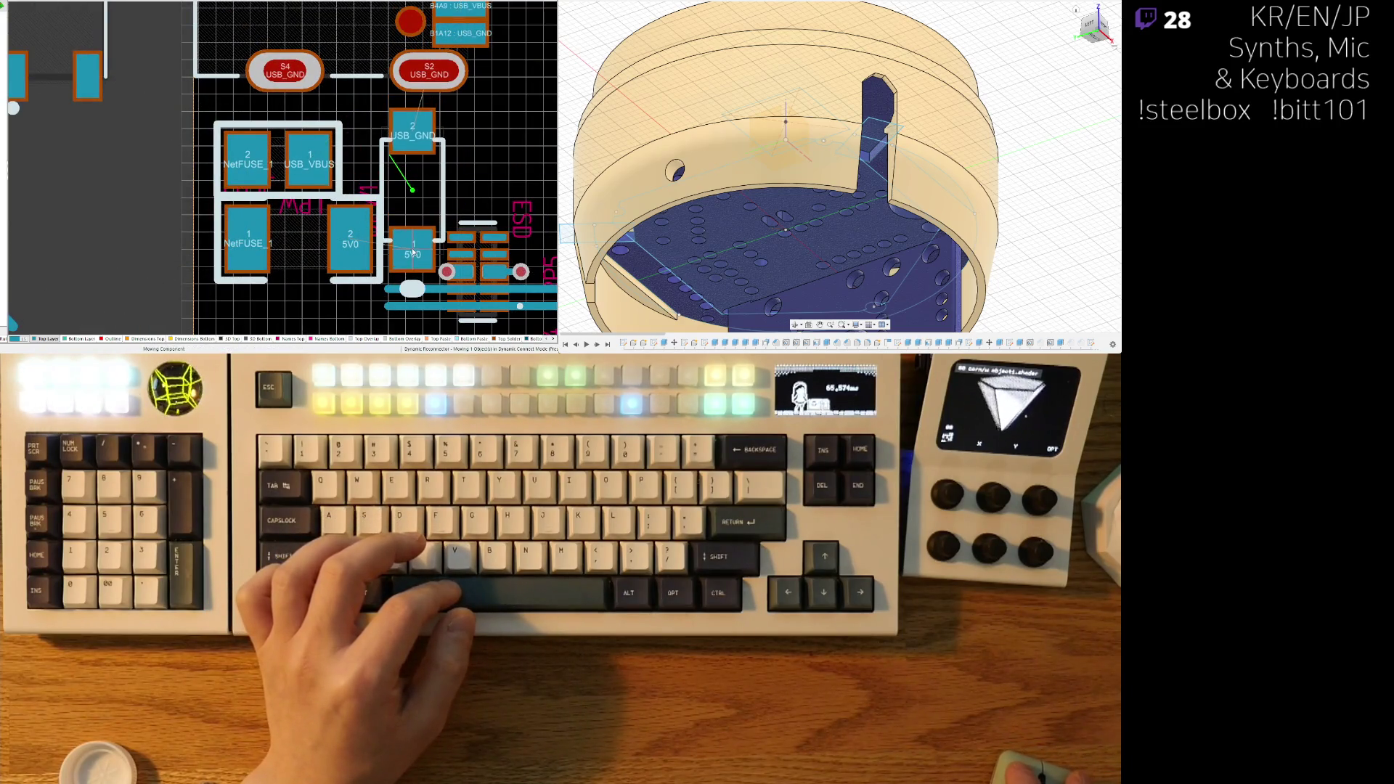
{"action": "left_click", "coordinate": [412, 254]}
{"action": "scroll", "coordinate": [281, 228], "scroll_direction": "down", "scroll_amount": 2, "text": "ctrl"}
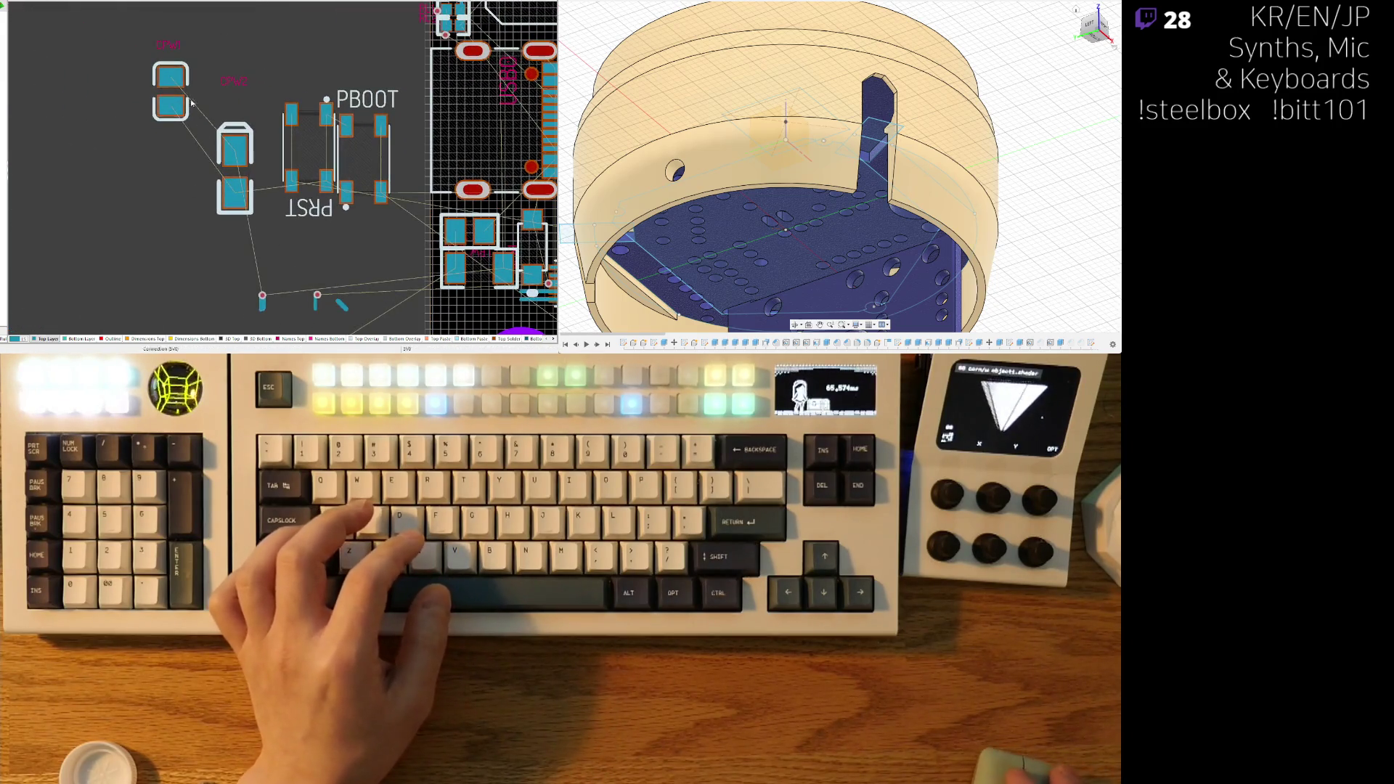
- Bring two parts over from near PRST, placing a 90-degree-rotated GND/5V0 capacitor beside the 5V0 pads
{"action": "left_click_drag", "start_coordinate": [192, 104], "coordinate": [350, 219]}
{"action": "left_click", "coordinate": [404, 251]}
{"action": "mouse_move", "coordinate": [234, 167]}
{"action": "left_mouse_down"}
{"action": "mouse_move", "coordinate": [435, 319]}
{"action": "mouse_move", "coordinate": [537, 326]}
{"action": "mouse_move", "coordinate": [439, 250]}
{"action": "left_mouse_up"}
{"action": "scroll", "coordinate": [435, 247], "scroll_direction": "up", "scroll_amount": 3, "text": "ctrl"}
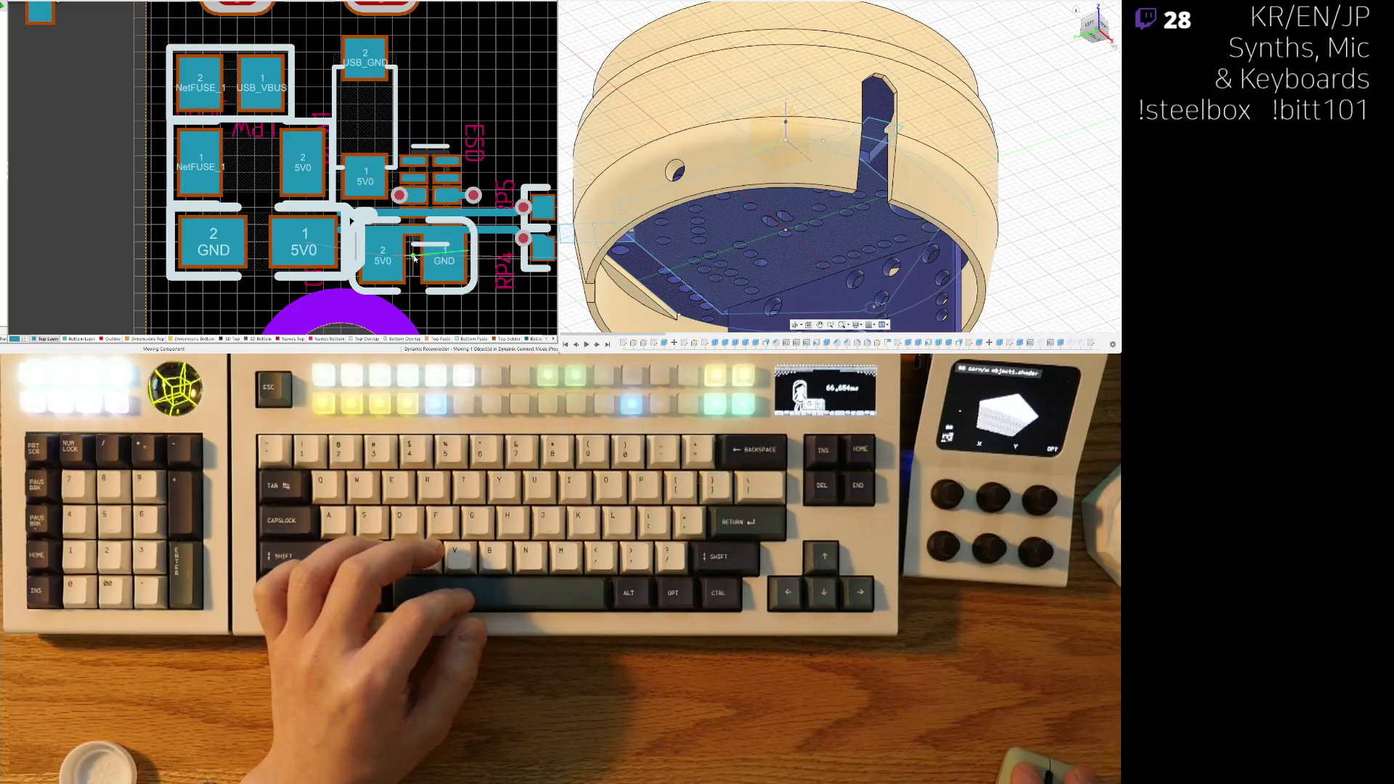
{"action": "key", "text": "space"}
{"action": "mouse_move", "coordinate": [427, 242]}
{"action": "left_mouse_down"}
{"action": "mouse_move", "coordinate": [420, 62]}
{"action": "mouse_move", "coordinate": [467, 46]}
{"action": "mouse_move", "coordinate": [445, 109]}
{"action": "mouse_move", "coordinate": [439, 98]}
{"action": "left_mouse_up"}
{"action": "left_click", "coordinate": [438, 99]}
{"action": "scroll", "coordinate": [322, 166], "scroll_direction": "down", "scroll_amount": 5, "text": "ctrl"}
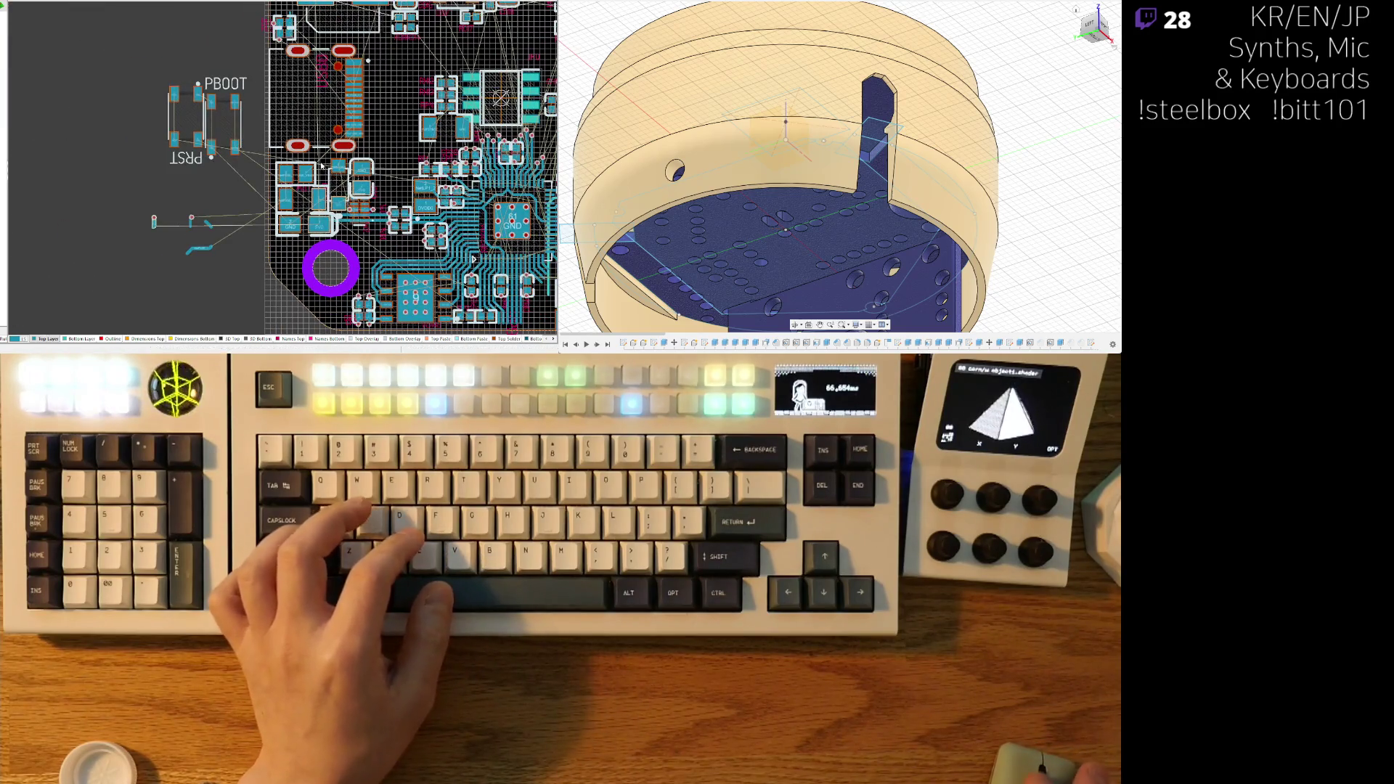
{"action": "scroll", "coordinate": [218, 218], "scroll_direction": "up", "scroll_amount": 2, "text": "ctrl"}
{"action": "scroll", "coordinate": [124, 276], "scroll_direction": "down", "scroll_amount": 2, "text": "ctrl"}
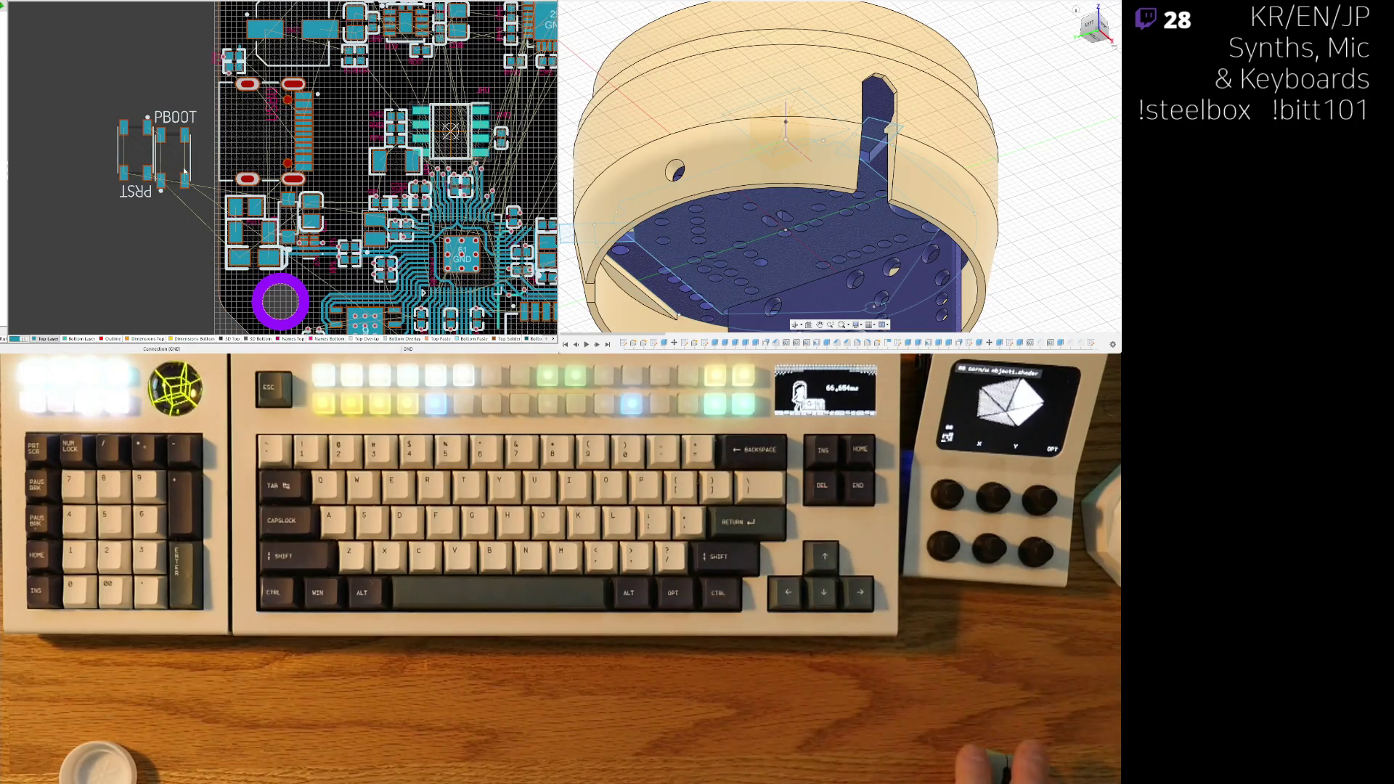
- Move the two-pad capacitor near the USB connector and rotate it vertical
{"action": "scroll", "coordinate": [78, 284], "scroll_direction": "down", "scroll_amount": 1, "text": "ctrl"}
{"action": "scroll", "coordinate": [126, 221], "scroll_direction": "up", "scroll_amount": 1, "text": "ctrl"}
{"action": "scroll", "coordinate": [126, 222], "scroll_direction": "down", "scroll_amount": 1}
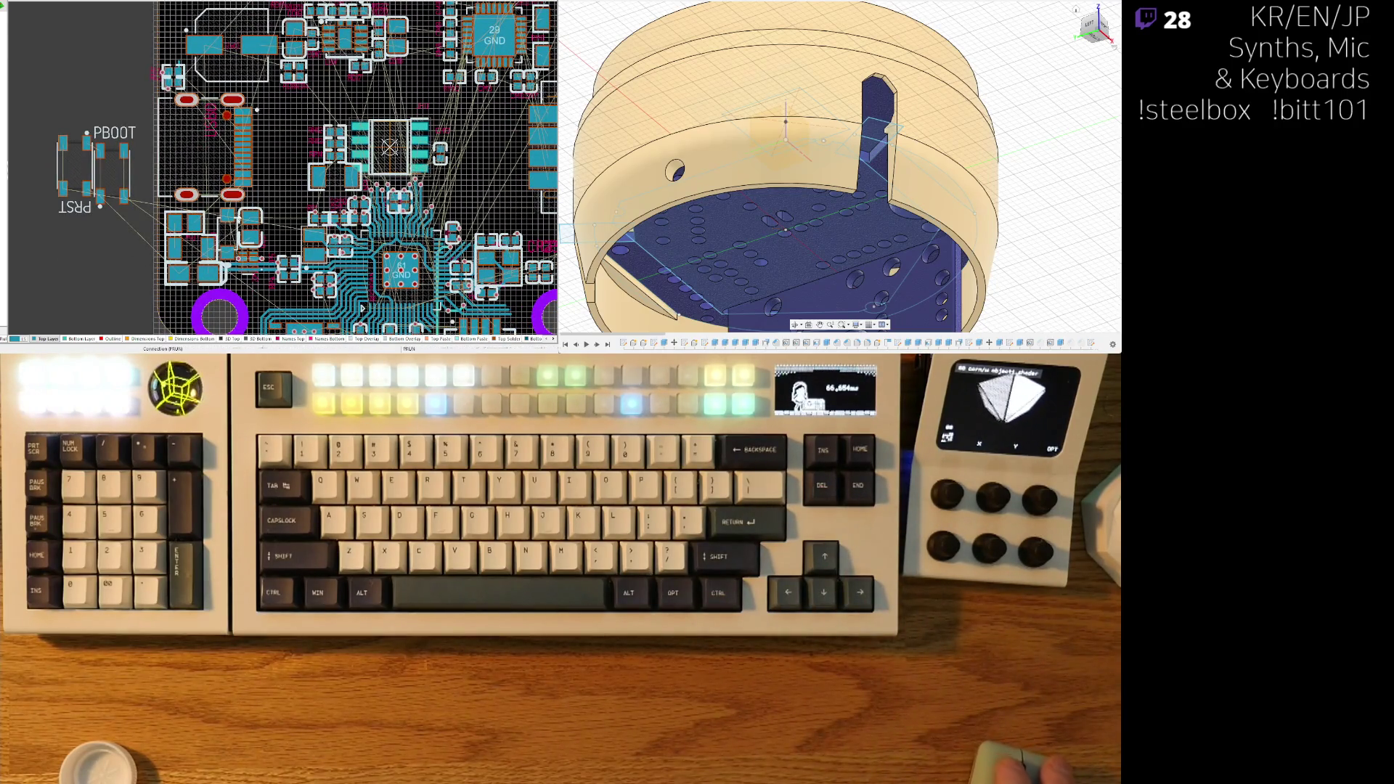
{"action": "scroll", "coordinate": [249, 161], "scroll_direction": "down", "scroll_amount": 1}
{"action": "scroll", "coordinate": [249, 160], "scroll_direction": "down", "scroll_amount": 1, "text": "ctrl"}
{"action": "scroll", "coordinate": [249, 161], "scroll_direction": "up", "scroll_amount": 1, "text": "ctrl"}
{"action": "scroll", "coordinate": [249, 160], "scroll_direction": "up", "scroll_amount": 1, "text": "ctrl"}
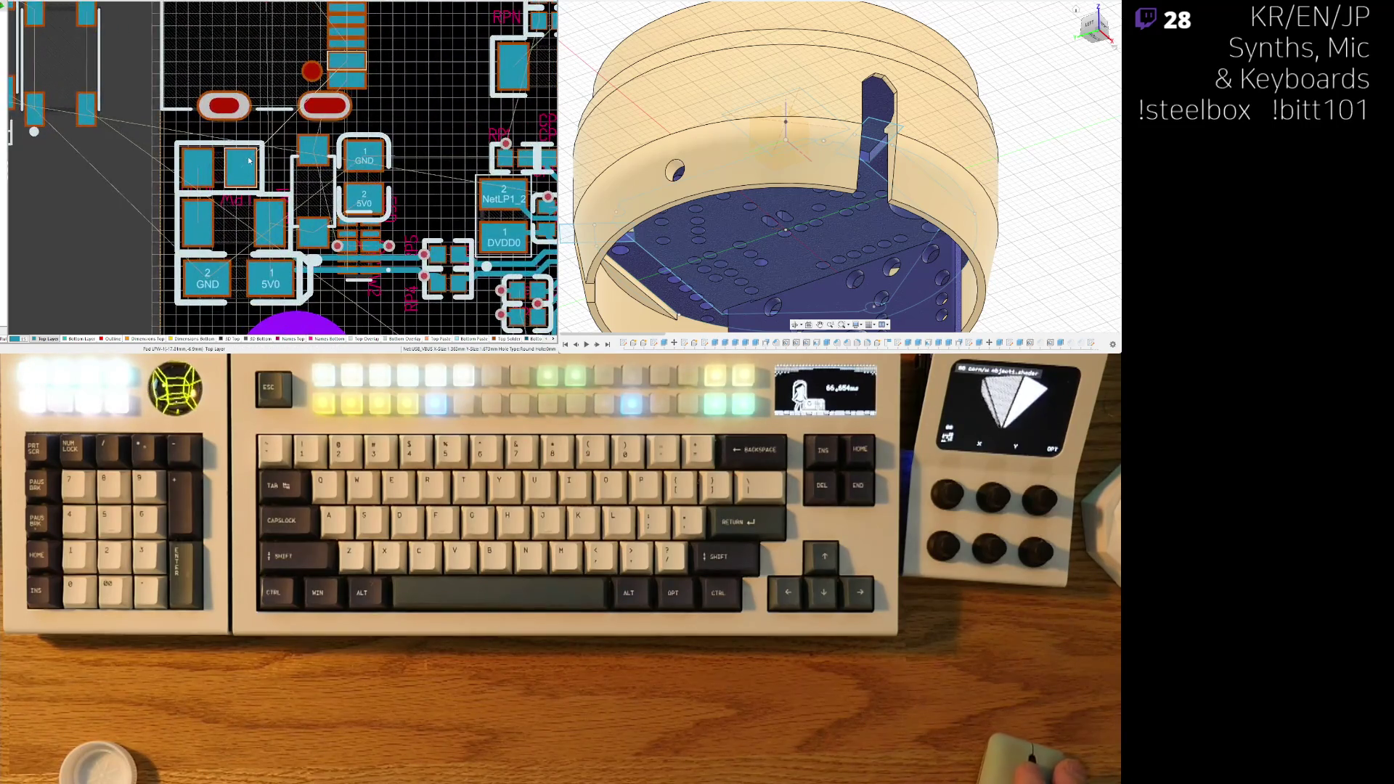
{"action": "right_click_drag", "start_coordinate": [257, 187], "coordinate": [200, 199]}
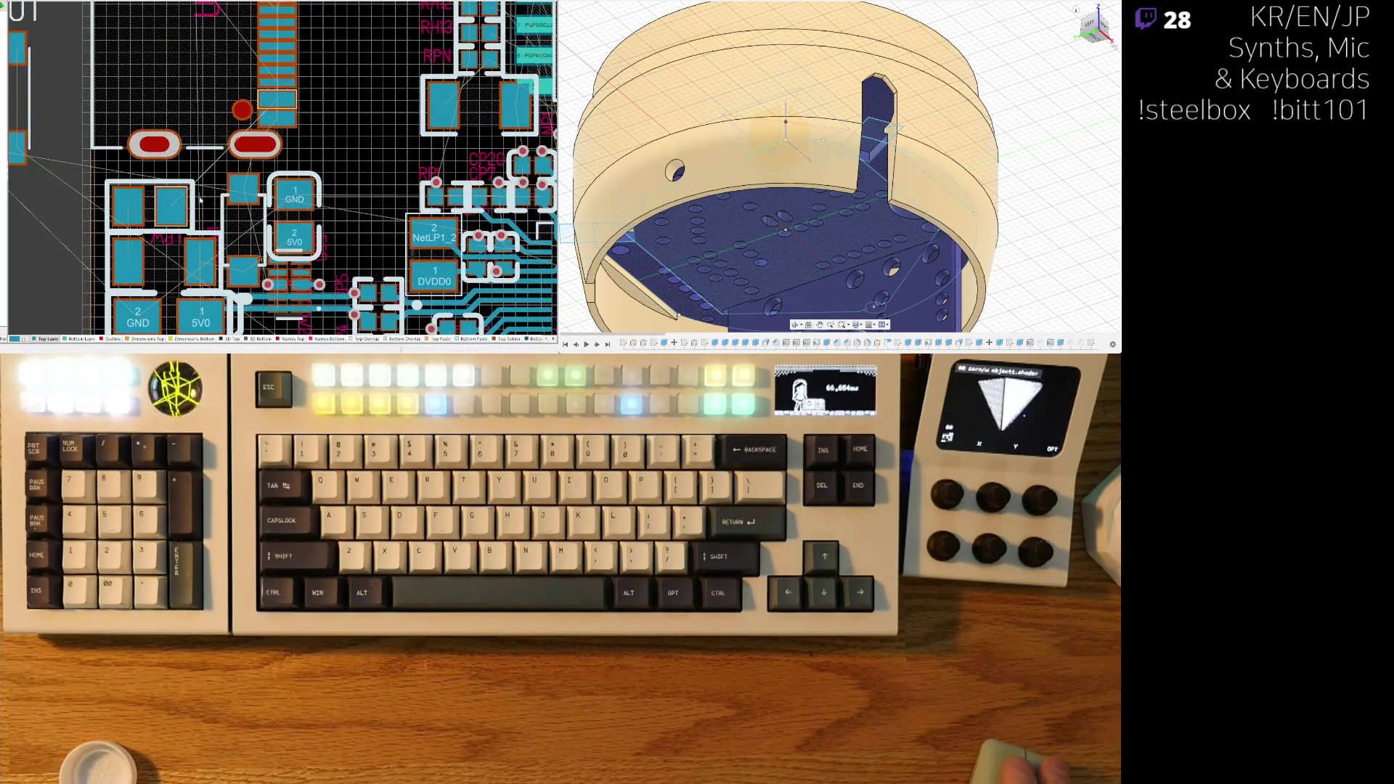
{"action": "mouse_move", "coordinate": [173, 204]}
{"action": "left_mouse_down"}
{"action": "mouse_move", "coordinate": [290, 116]}
{"action": "mouse_move", "coordinate": [348, 102]}
{"action": "mouse_move", "coordinate": [358, 166]}
{"action": "mouse_move", "coordinate": [338, 172]}
{"action": "left_mouse_up"}
{"action": "scroll", "coordinate": [348, 102], "scroll_direction": "up", "scroll_amount": 1}
{"action": "key", "text": "space"}
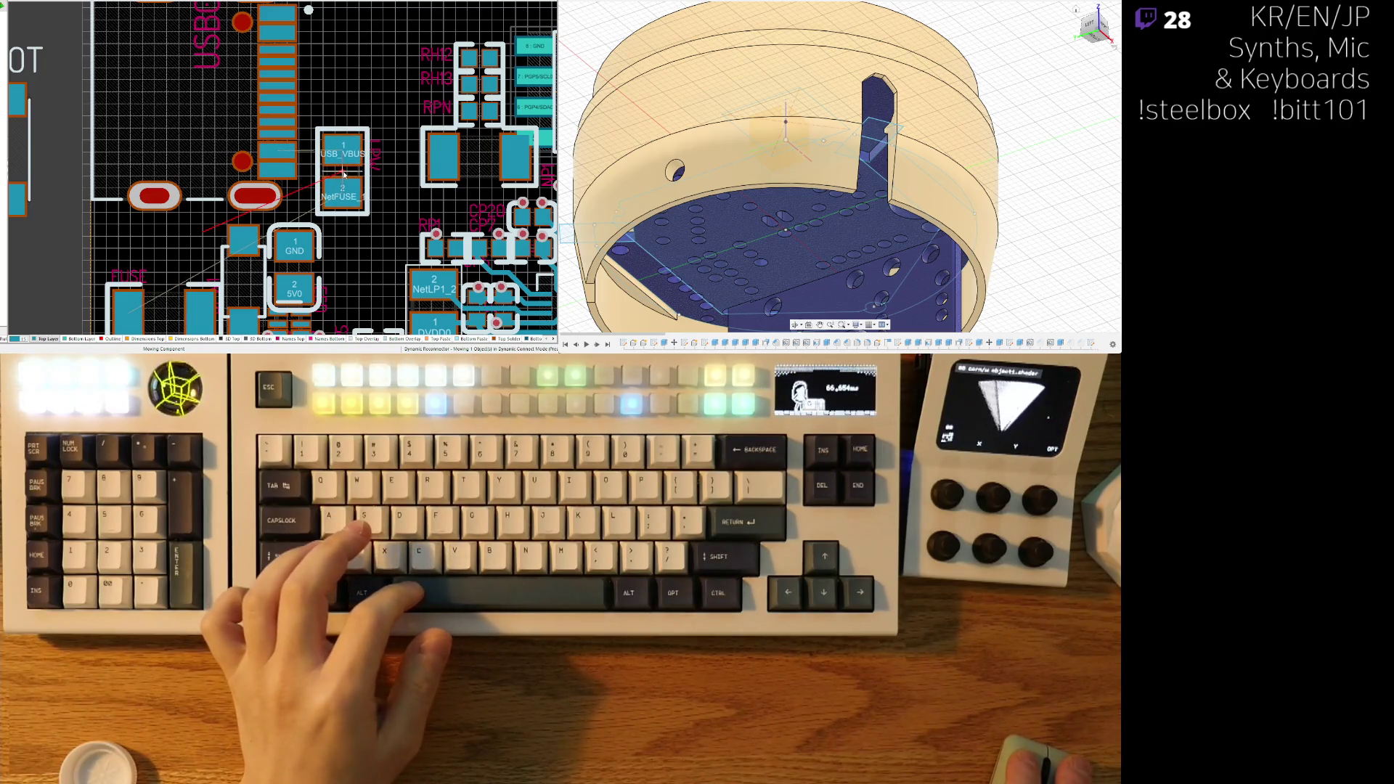
- Place the GND/5V0 capacitor beside USB_VBUS and shift the USB_GND/5V0 capacitor up-left
{"action": "scroll", "coordinate": [344, 174], "scroll_direction": "down", "scroll_amount": 1}
{"action": "scroll", "coordinate": [344, 174], "scroll_direction": "up", "scroll_amount": 1, "text": "ctrl"}
{"action": "mouse_move", "coordinate": [250, 226]}
{"action": "left_mouse_down"}
{"action": "mouse_move", "coordinate": [394, 108]}
{"action": "mouse_move", "coordinate": [343, 207]}
{"action": "mouse_move", "coordinate": [309, 215]}
{"action": "left_mouse_up"}
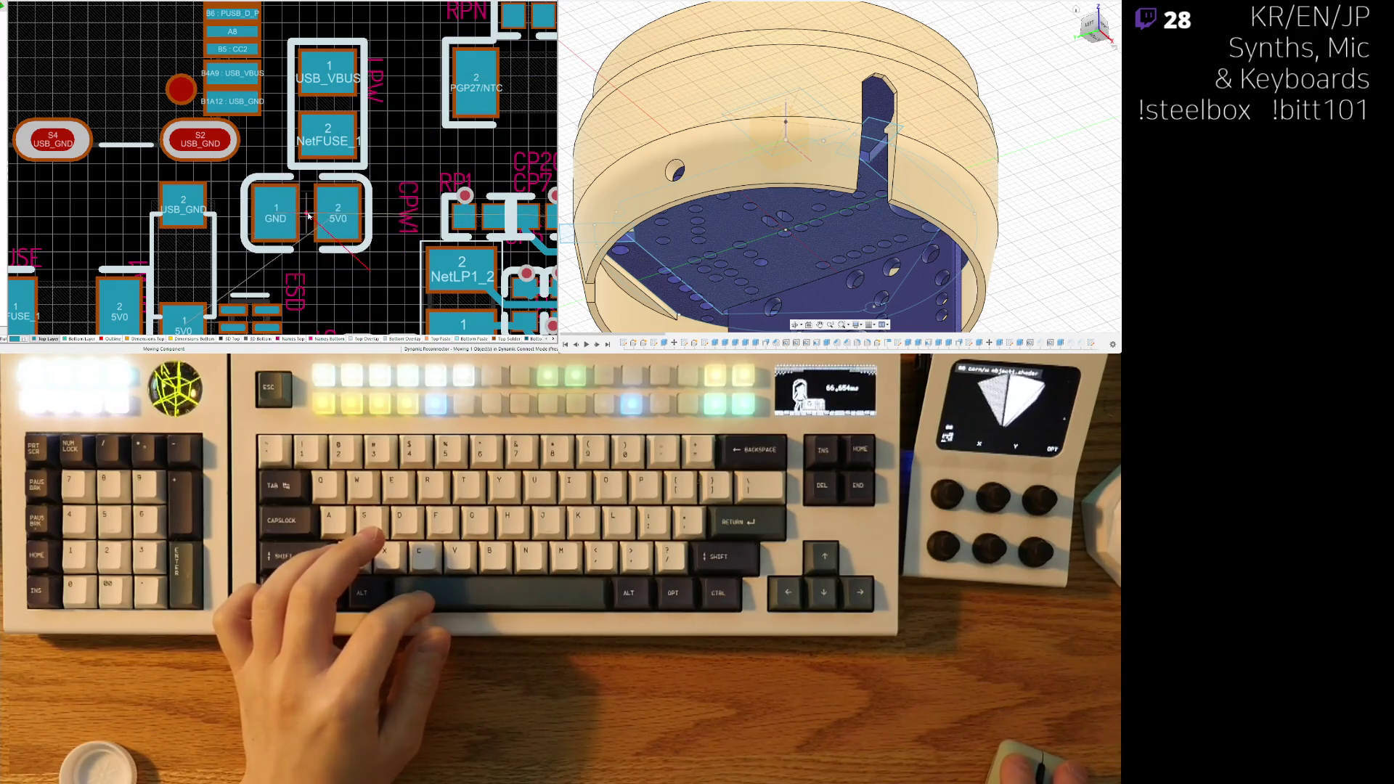
{"action": "left_click_drag", "start_coordinate": [203, 249], "coordinate": [66, 174]}
- Turn the USB_VBUS/NetFUSE_1 fuse horizontal and move it down-left near 5V0
{"action": "scroll", "coordinate": [116, 255], "scroll_direction": "down", "scroll_amount": 3, "text": "ctrl"}
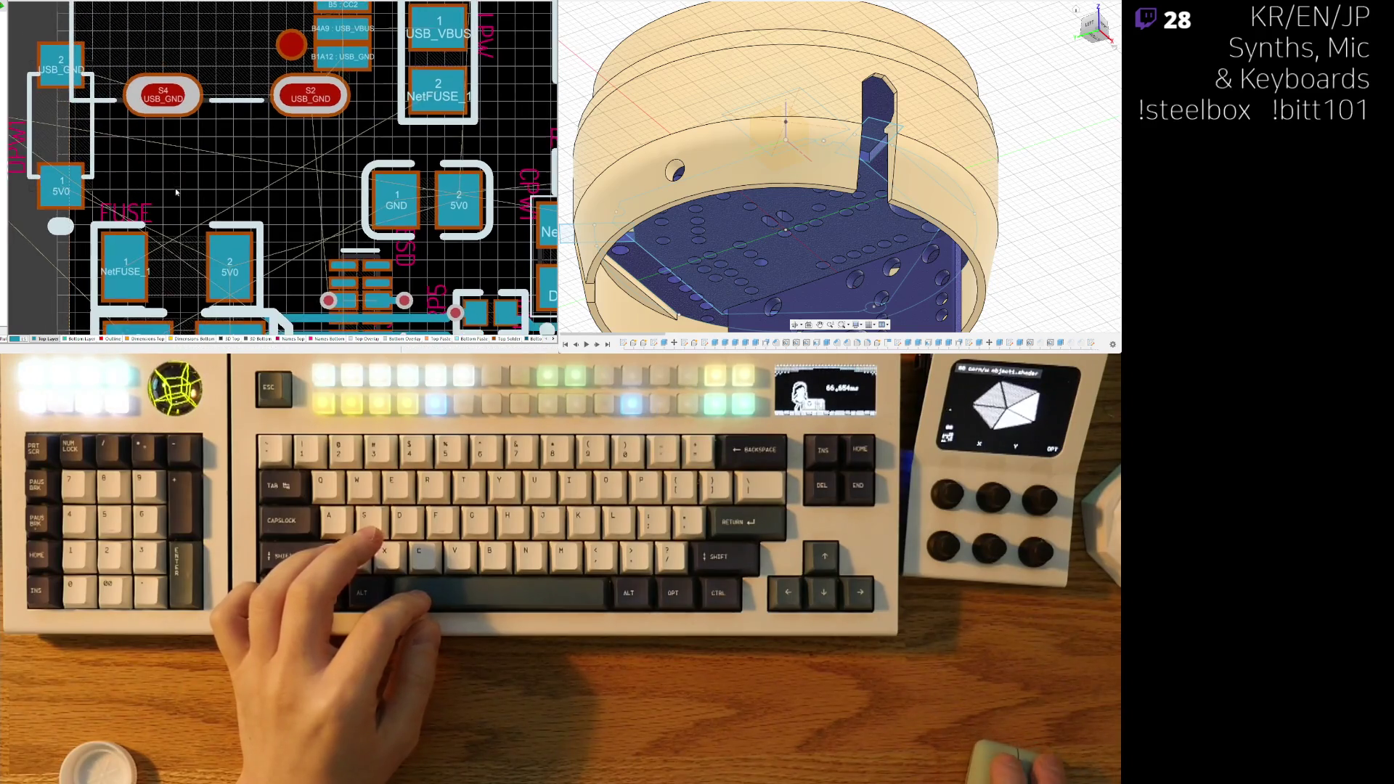
{"action": "scroll", "coordinate": [179, 247], "scroll_direction": "up", "scroll_amount": 1, "text": "ctrl"}
{"action": "mouse_move", "coordinate": [151, 176]}
{"action": "right_mouse_down"}
{"action": "mouse_move", "coordinate": [291, 298]}
{"action": "mouse_move", "coordinate": [257, 318]}
{"action": "right_mouse_up"}
{"action": "mouse_move", "coordinate": [218, 260]}
{"action": "left_mouse_down"}
{"action": "mouse_move", "coordinate": [490, 92]}
{"action": "mouse_move", "coordinate": [310, 196]}
{"action": "left_mouse_up"}
{"action": "key", "text": "space"}
{"action": "left_click_drag", "start_coordinate": [425, 104], "coordinate": [262, 278]}
{"action": "key", "text": "space"}
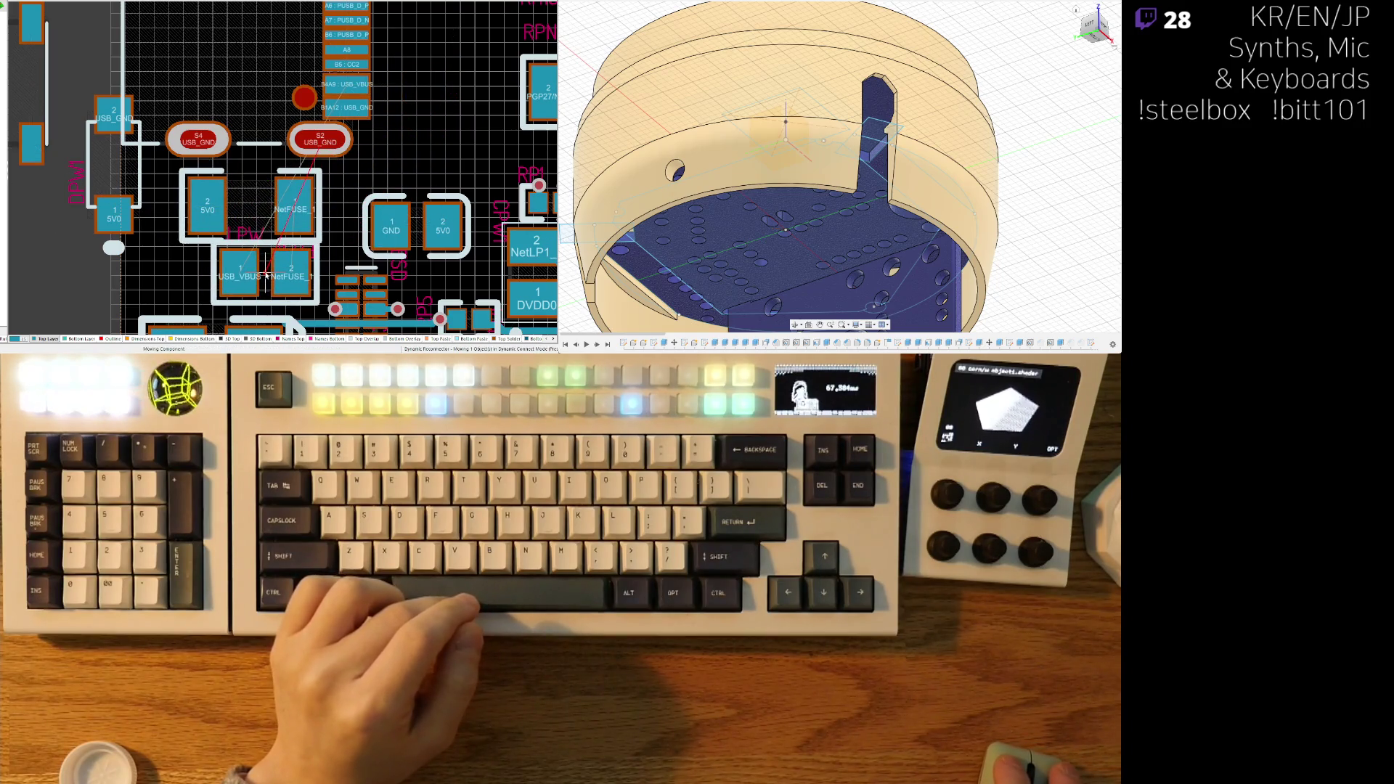
- Rotate the GND/5V0 capacitor vertical and set it down at the far left
{"action": "right_click_drag", "start_coordinate": [269, 276], "coordinate": [222, 198]}
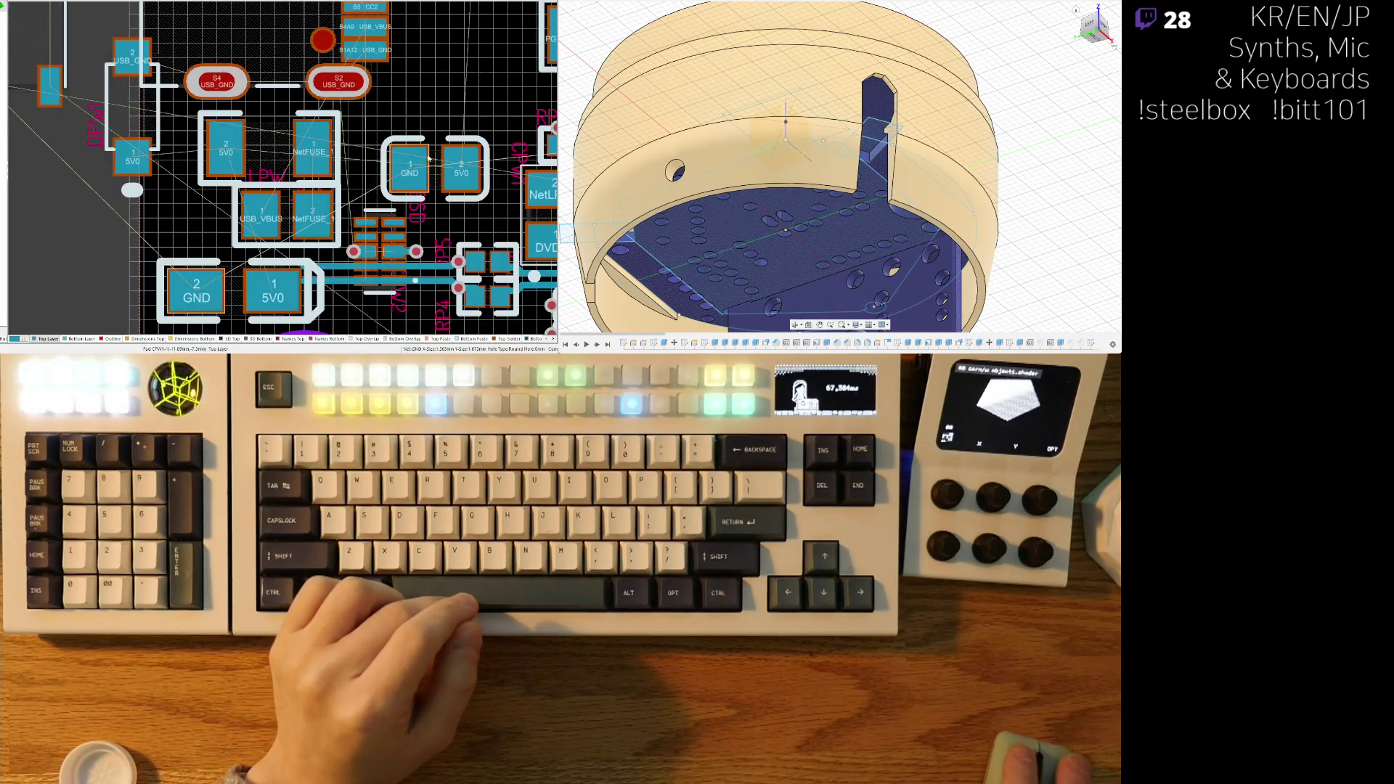
{"action": "left_click_drag", "start_coordinate": [437, 175], "coordinate": [203, 241]}
{"action": "key", "text": "space"}
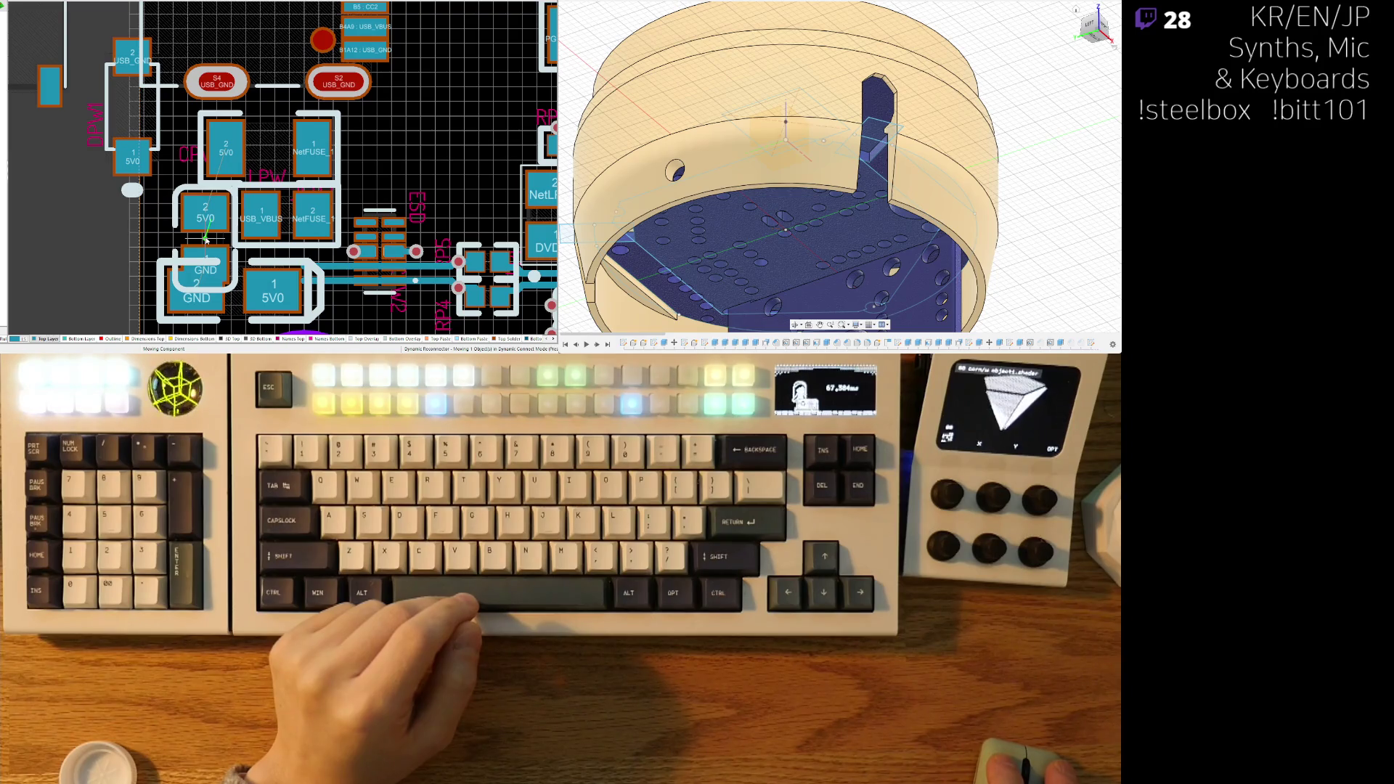
{"action": "left_click_drag", "start_coordinate": [205, 239], "coordinate": [29, 239]}
- Rotate the 5V0/NetFUSE part and fuse 180 degrees, and move the vertical GND/5V0 capacitor up-right
{"action": "mouse_move", "coordinate": [290, 149]}
{"action": "left_mouse_down"}
{"action": "mouse_move", "coordinate": [310, 152]}
{"action": "mouse_move", "coordinate": [254, 153]}
{"action": "left_mouse_up"}
{"action": "key", "text": "space"}
{"action": "key", "text": "space"}
{"action": "left_click_drag", "start_coordinate": [336, 210], "coordinate": [240, 217]}
{"action": "key", "text": "space"}
{"action": "key", "text": "space"}
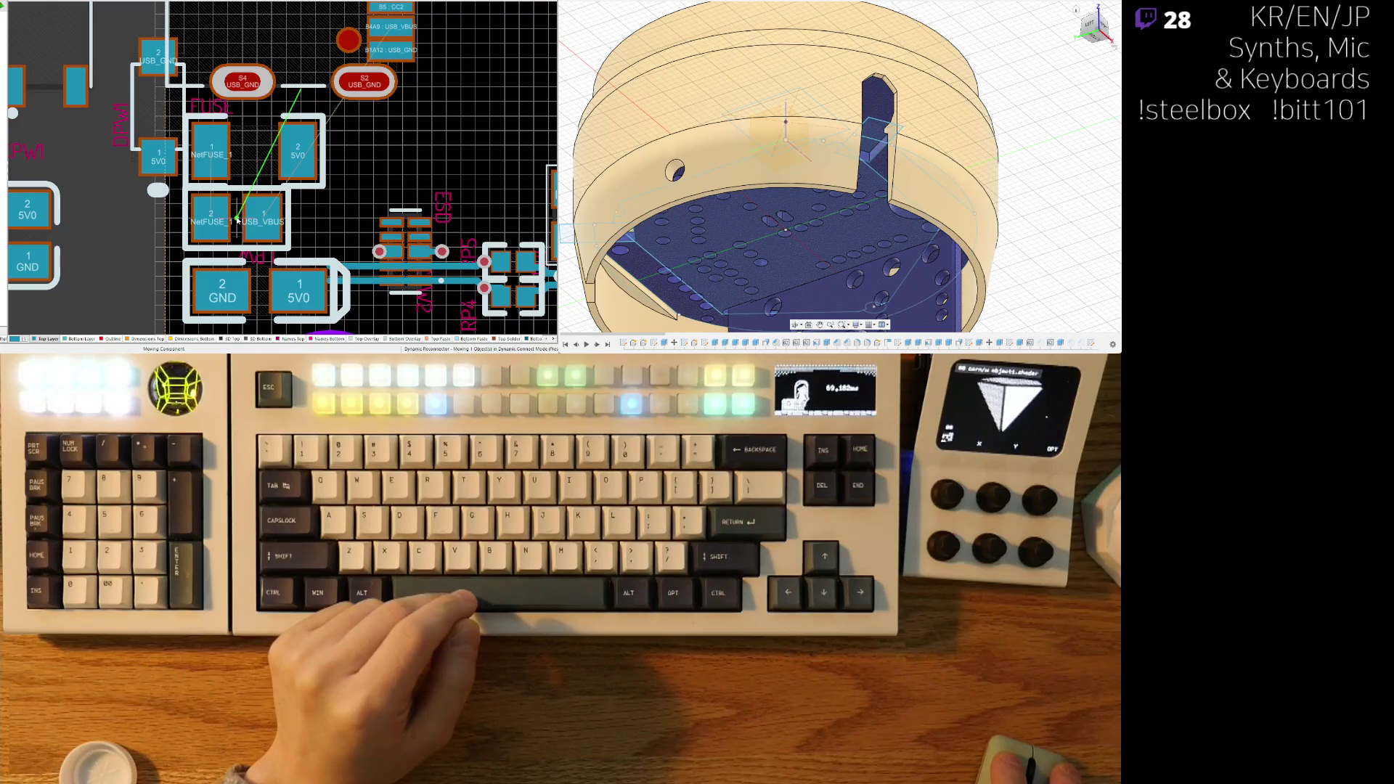
{"action": "right_click_drag", "start_coordinate": [261, 295], "coordinate": [284, 248]}
{"action": "key", "text": "space"}
{"action": "mouse_move", "coordinate": [284, 248]}
{"action": "left_mouse_down"}
{"action": "mouse_move", "coordinate": [385, 174]}
{"action": "mouse_move", "coordinate": [378, 155]}
{"action": "left_mouse_up"}
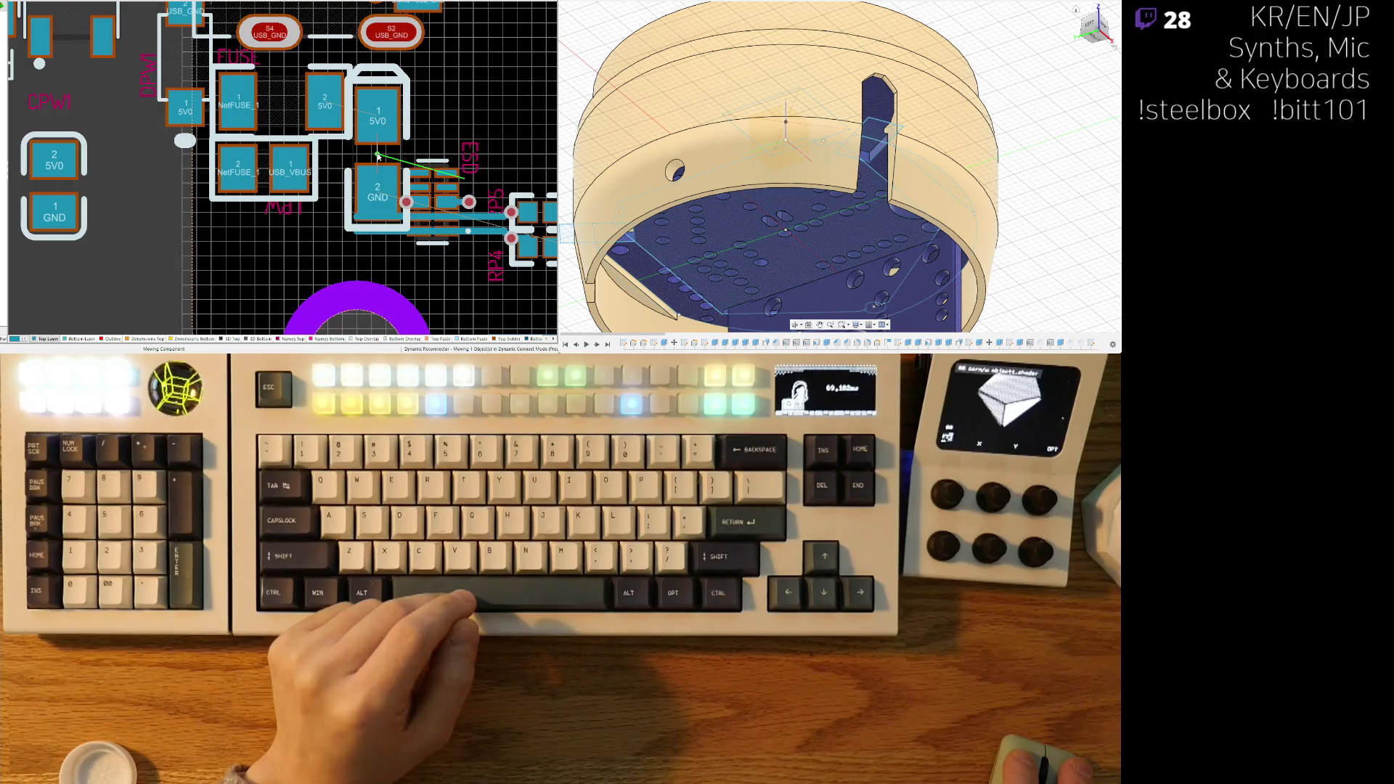
- Bring the 5V0/GND capacitor toward the connector and lower the horizontal USB_GND/5V0 capacitor
{"action": "mouse_move", "coordinate": [72, 201]}
{"action": "left_mouse_down"}
{"action": "mouse_move", "coordinate": [305, 116]}
{"action": "mouse_move", "coordinate": [428, 130]}
{"action": "mouse_move", "coordinate": [442, 118]}
{"action": "left_mouse_up"}
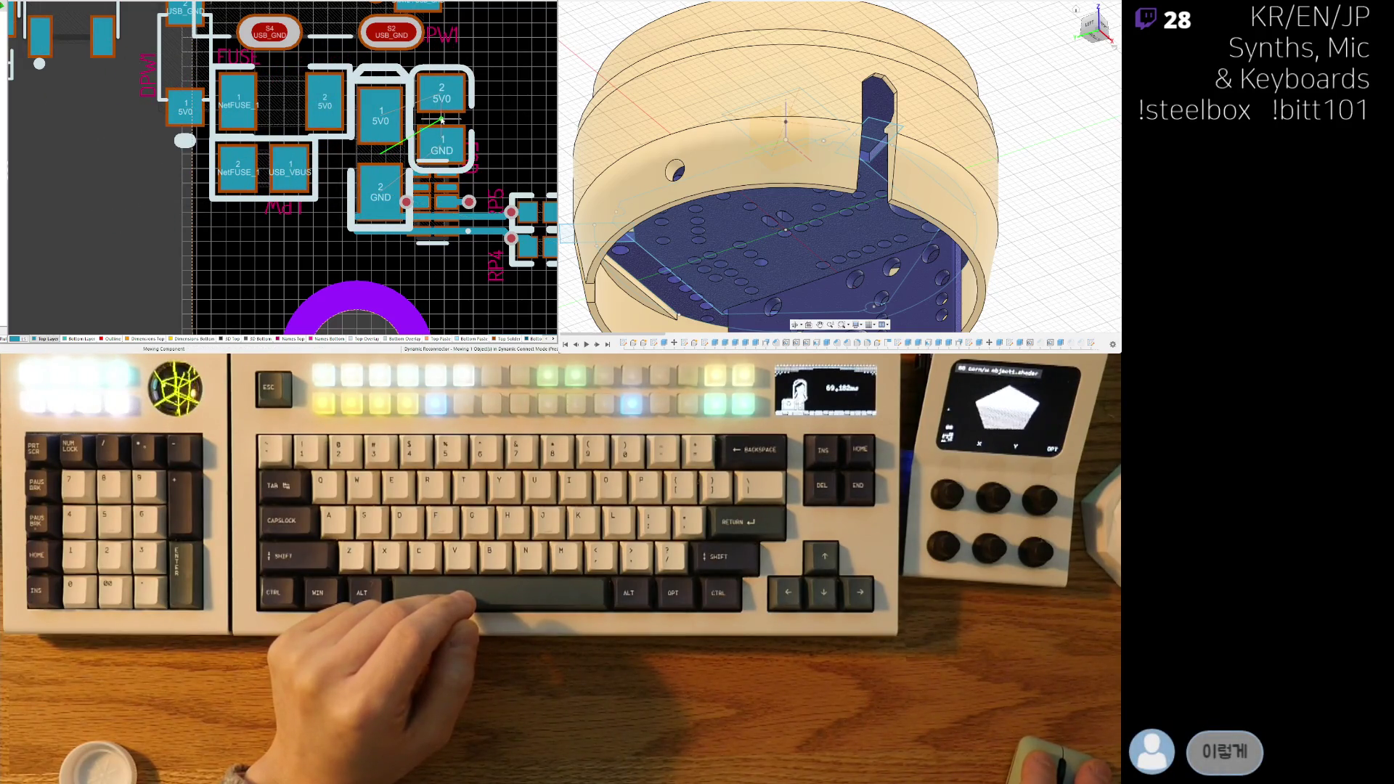
{"action": "right_click_drag", "start_coordinate": [209, 120], "coordinate": [237, 136]}
{"action": "key", "text": "space"}
{"action": "mouse_move", "coordinate": [213, 125]}
{"action": "left_mouse_down"}
{"action": "mouse_move", "coordinate": [290, 263]}
{"action": "mouse_move", "coordinate": [353, 245]}
{"action": "mouse_move", "coordinate": [195, 200]}
{"action": "left_mouse_up"}
- Stack the NetFUSE/5V0 parts under USB_VBUS with the USB_GND/5V0 capacitor above them
{"action": "left_click_drag", "start_coordinate": [307, 145], "coordinate": [295, 278]}
{"action": "left_click_drag", "start_coordinate": [293, 187], "coordinate": [288, 168]}
{"action": "left_click_drag", "start_coordinate": [298, 254], "coordinate": [304, 232]}
{"action": "mouse_move", "coordinate": [86, 216]}
{"action": "left_mouse_down"}
{"action": "mouse_move", "coordinate": [275, 152]}
{"action": "mouse_move", "coordinate": [351, 106]}
{"action": "left_mouse_up"}
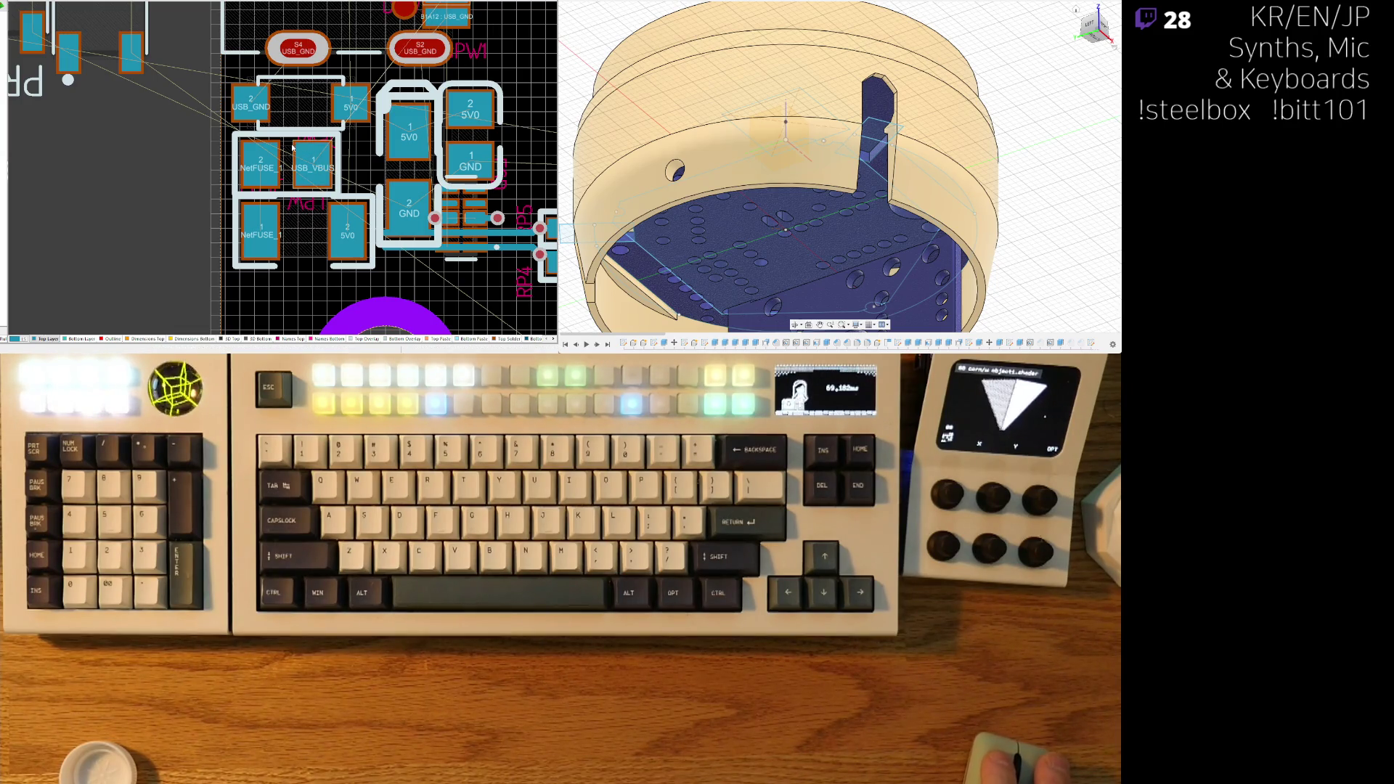
- Stand the USB_GND/5V0 capacitor vertically at the upper right of the cluster
{"action": "mouse_move", "coordinate": [101, 111]}
{"action": "right_mouse_down"}
{"action": "mouse_move", "coordinate": [93, 195]}
{"action": "mouse_move", "coordinate": [75, 210]}
{"action": "right_mouse_up"}
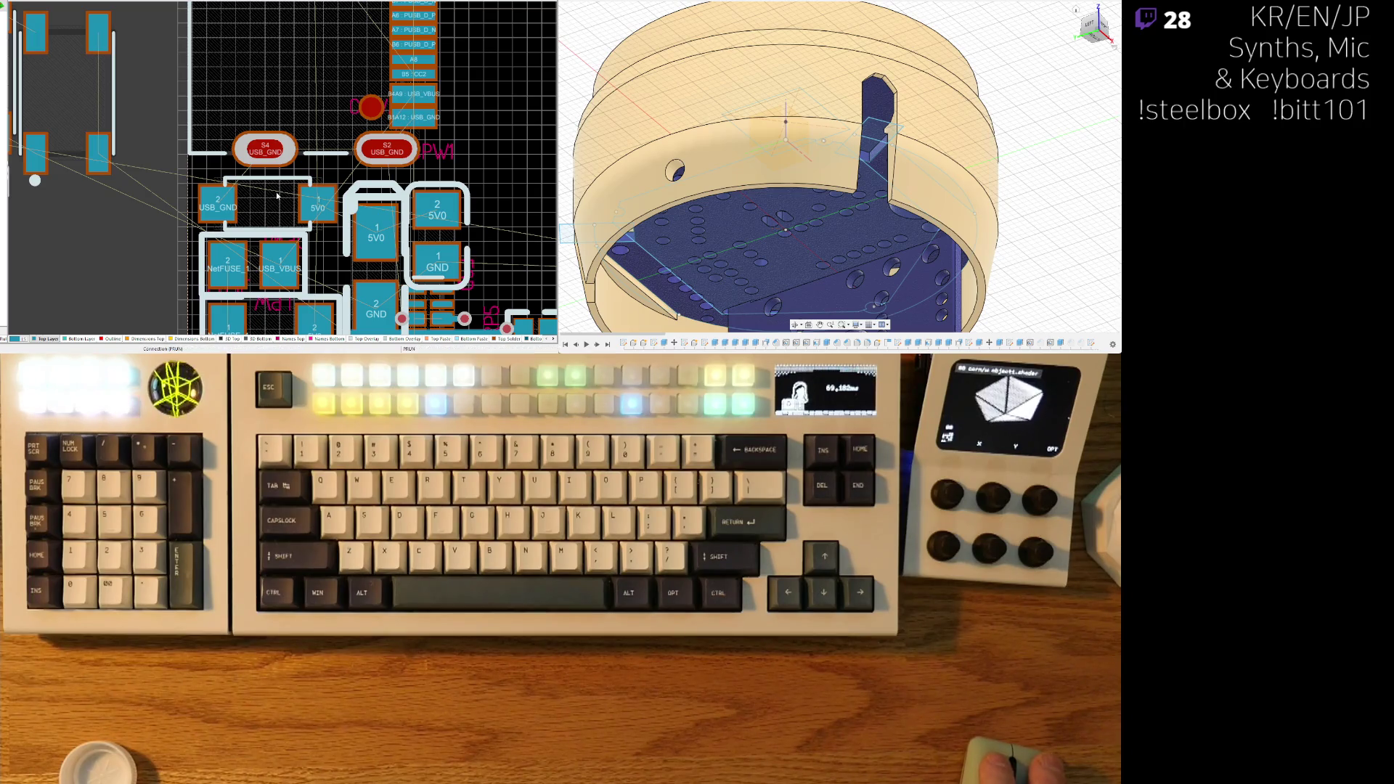
{"action": "scroll", "coordinate": [281, 212], "scroll_direction": "down", "scroll_amount": 2}
{"action": "mouse_move", "coordinate": [286, 167]}
{"action": "left_mouse_down"}
{"action": "mouse_move", "coordinate": [519, 145]}
{"action": "mouse_move", "coordinate": [504, 102]}
{"action": "mouse_move", "coordinate": [498, 159]}
{"action": "left_mouse_up"}
{"action": "key", "text": "space"}
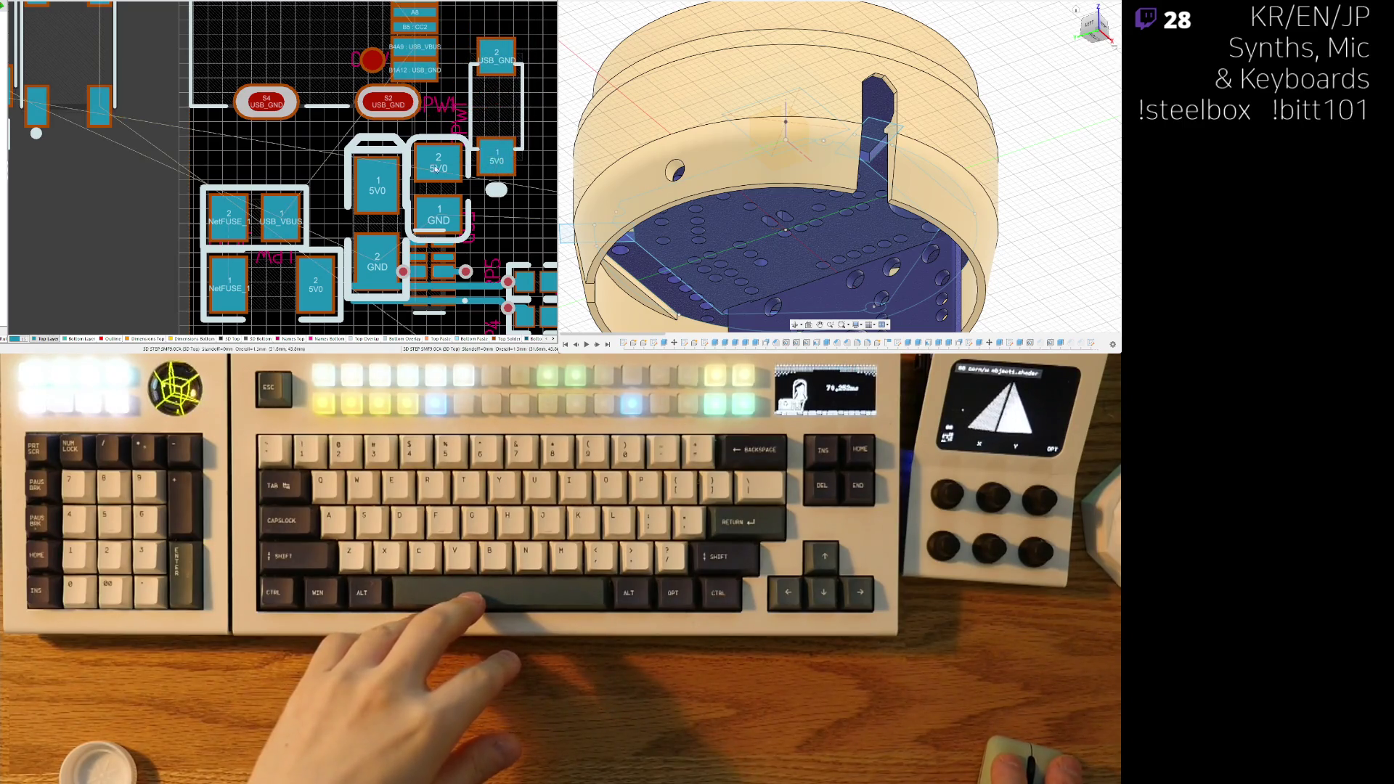
- Align the NetFUSE/USB_VBUS fuse, NetFUSE_1/5V0 and 5V0/GND capacitors into a compact block
{"action": "left_click_drag", "start_coordinate": [254, 223], "coordinate": [257, 165]}
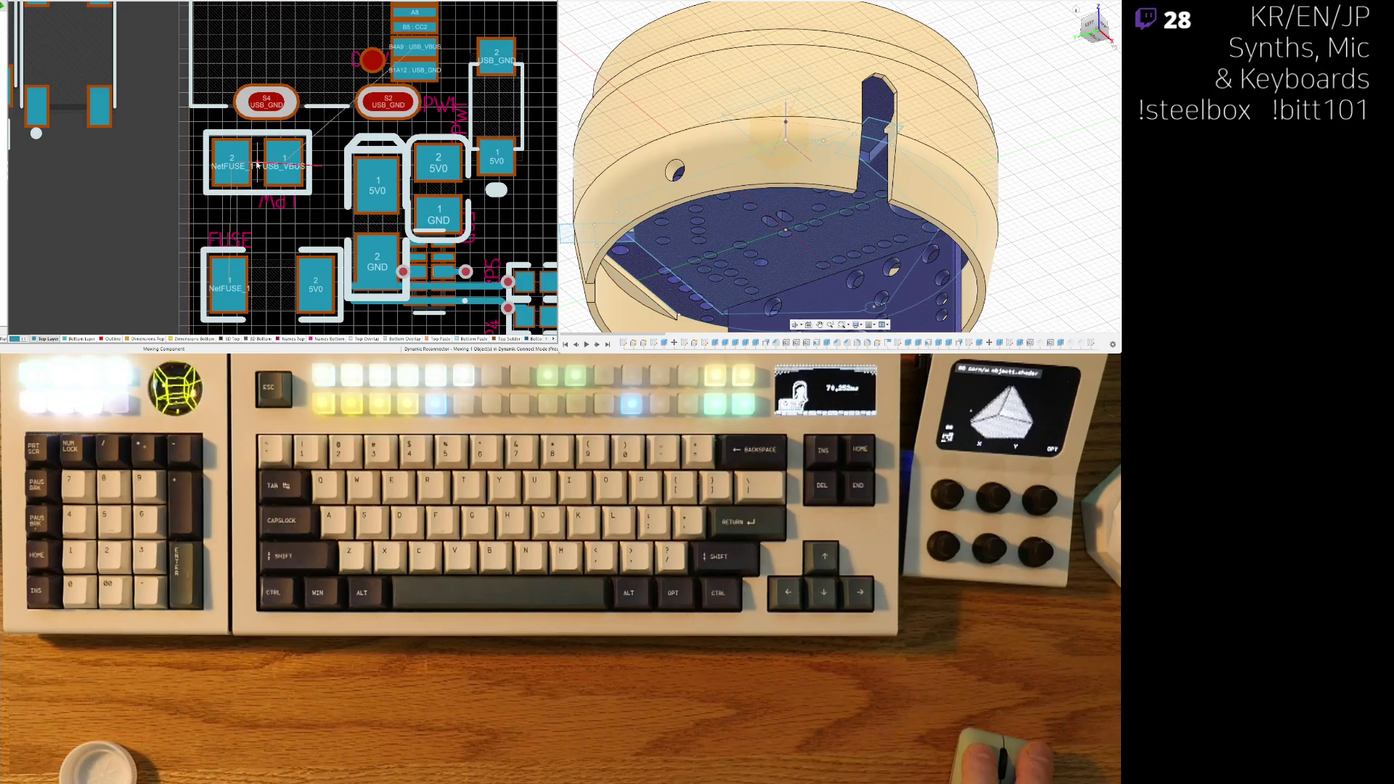
{"action": "left_click_drag", "start_coordinate": [278, 271], "coordinate": [276, 233]}
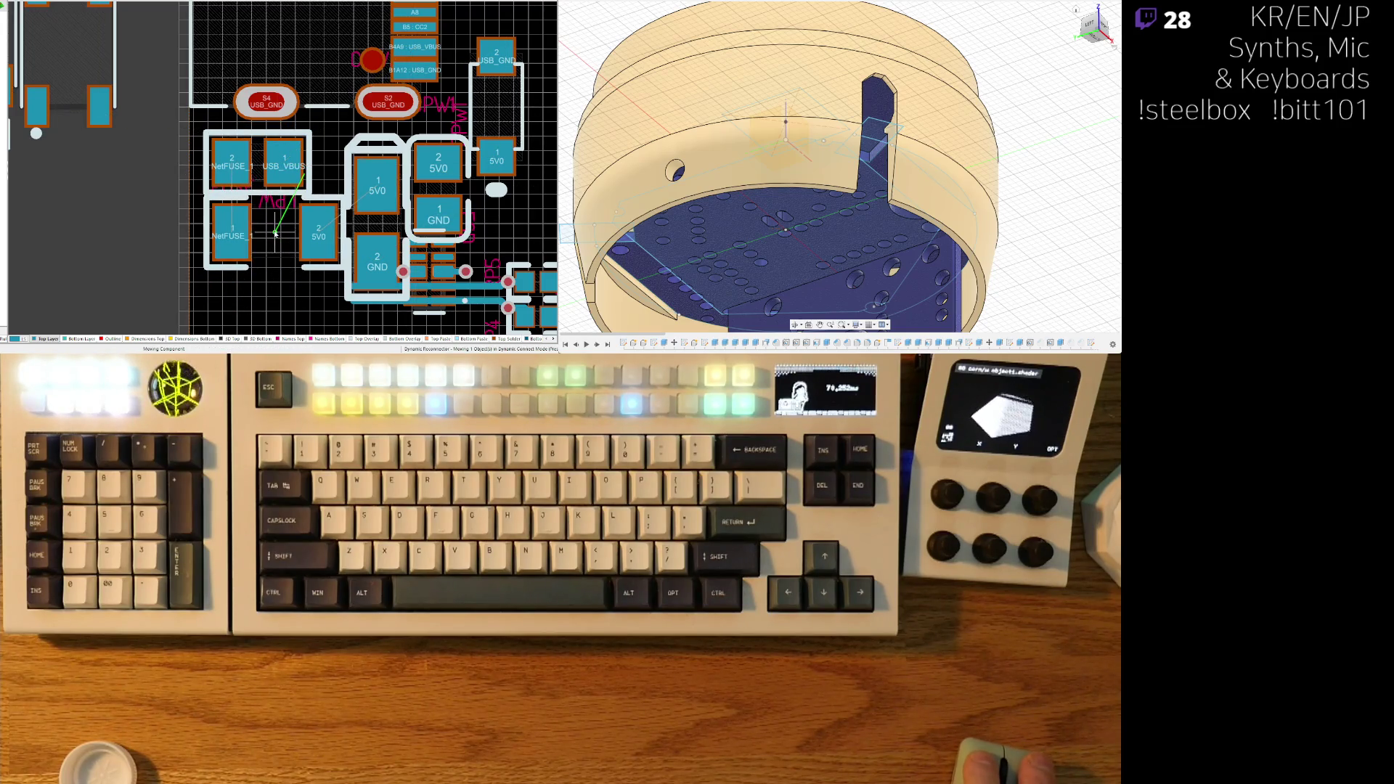
{"action": "left_click_drag", "start_coordinate": [392, 236], "coordinate": [376, 216]}
{"action": "scroll", "coordinate": [377, 215], "scroll_direction": "right", "scroll_amount": 2}
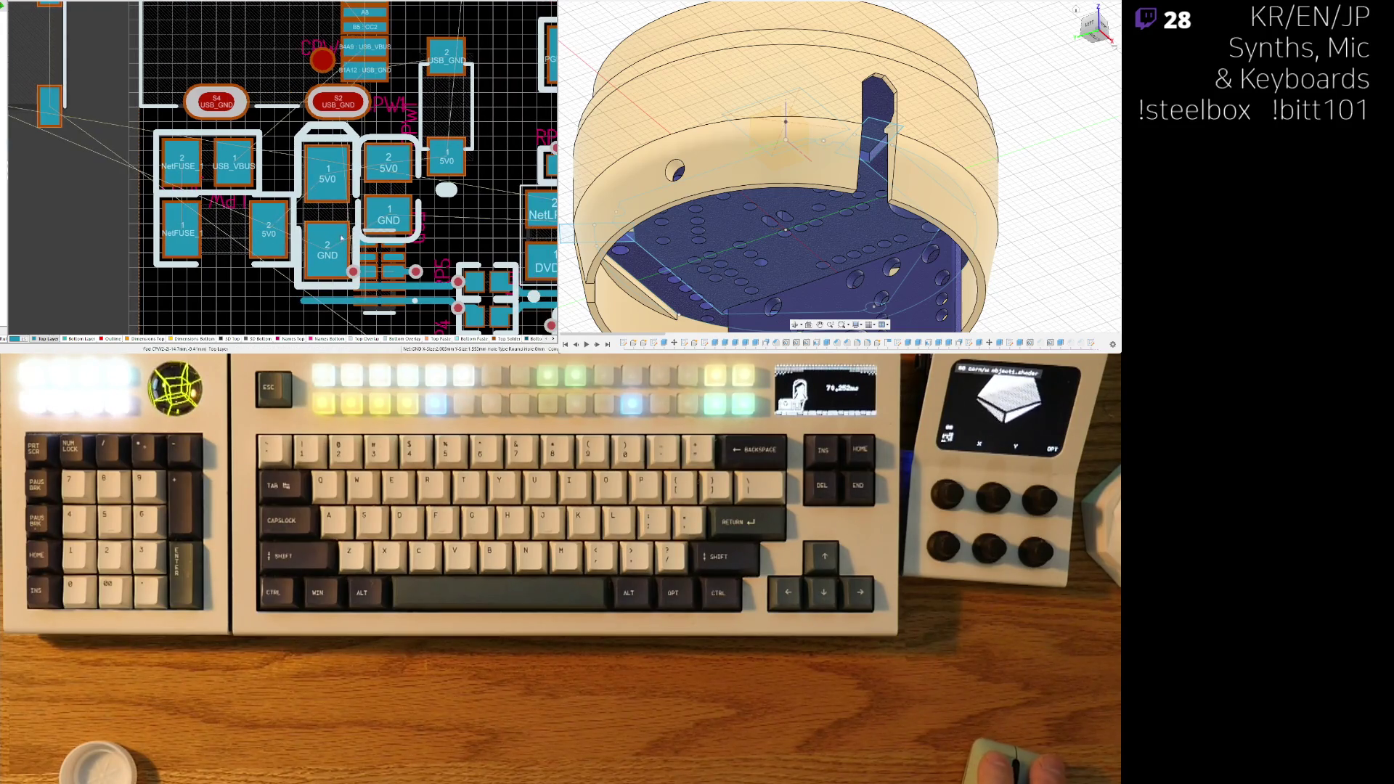
{"action": "left_click_drag", "start_coordinate": [384, 191], "coordinate": [449, 173]}
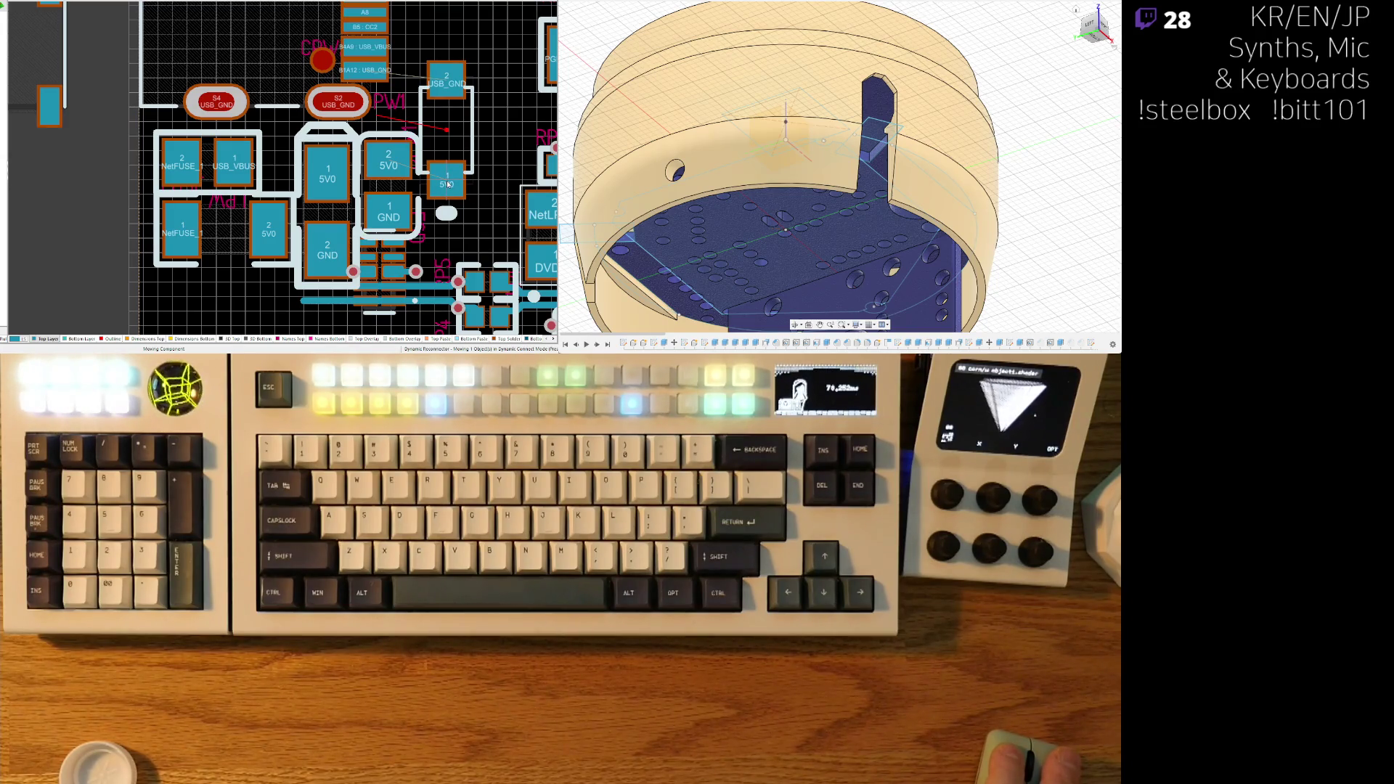
{"action": "scroll", "coordinate": [449, 183], "scroll_direction": "down", "scroll_amount": 5, "text": "ctrl"}
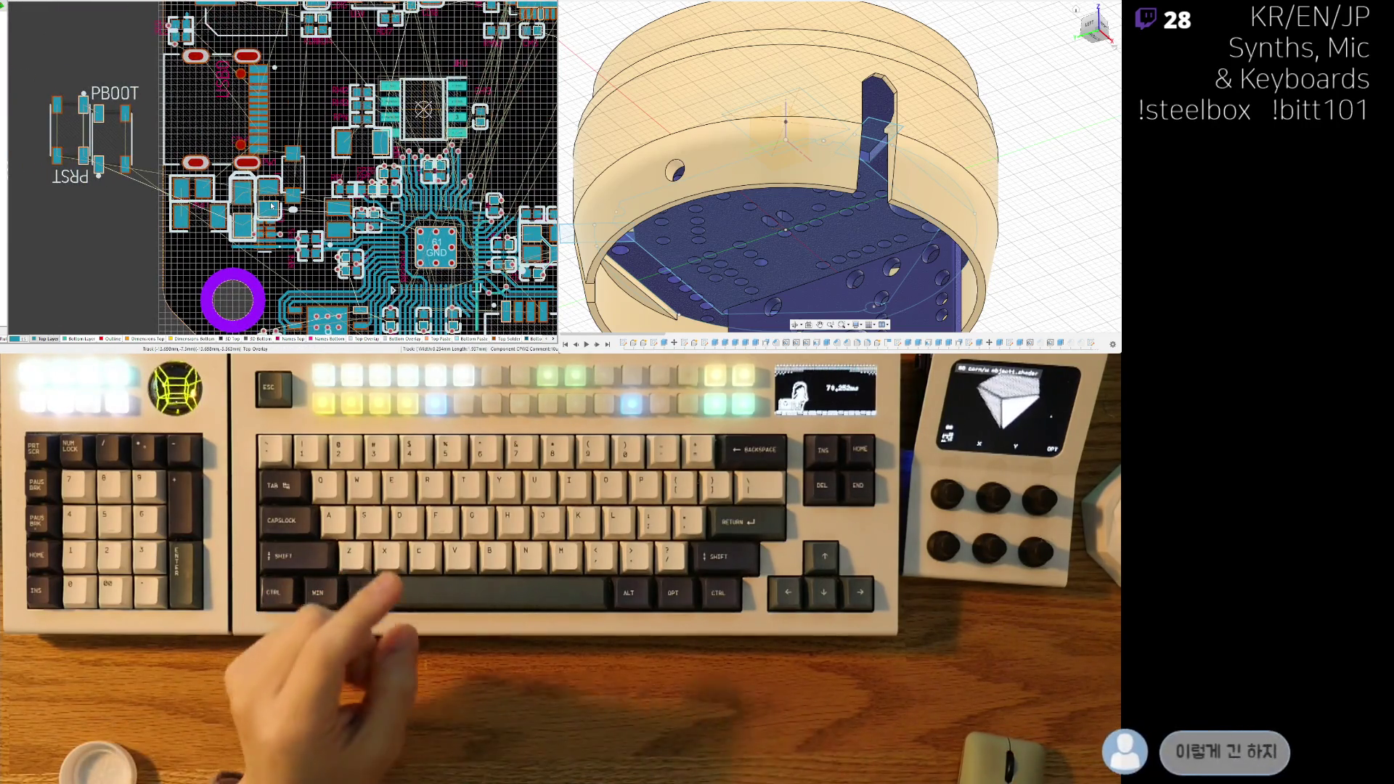
- Switch to 3D view and zoom out to show the whole populated board
{"action": "key", "text": "3"}
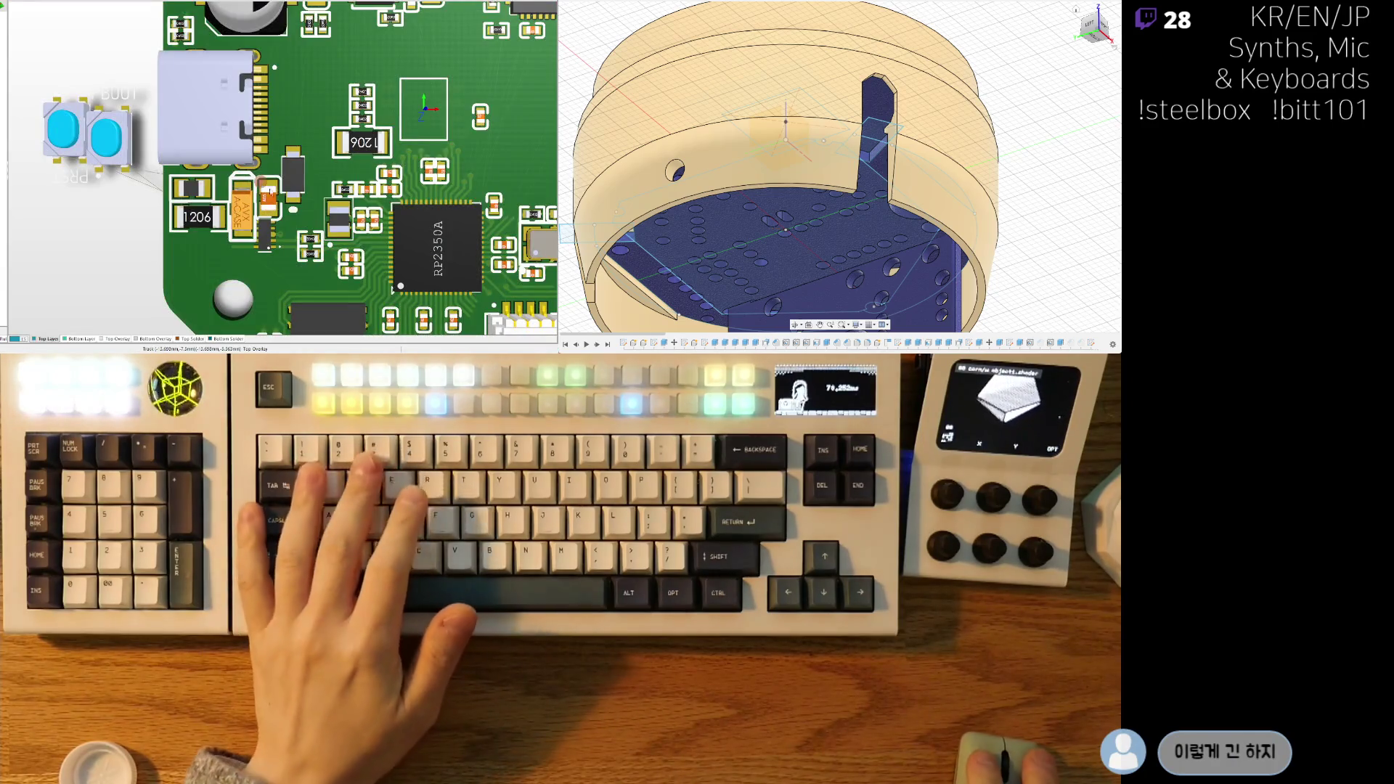
{"action": "scroll", "coordinate": [269, 191], "scroll_direction": "down", "scroll_amount": 2, "text": "ctrl"}
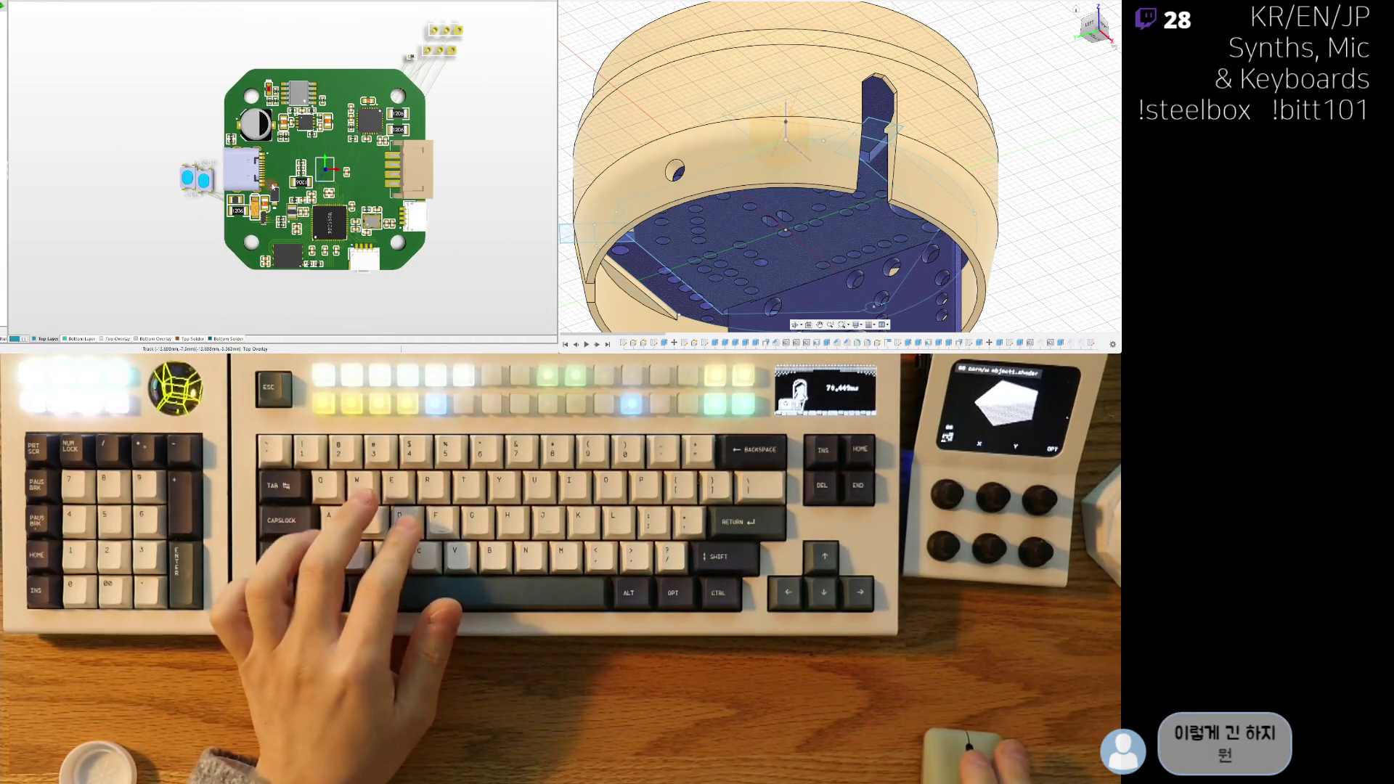
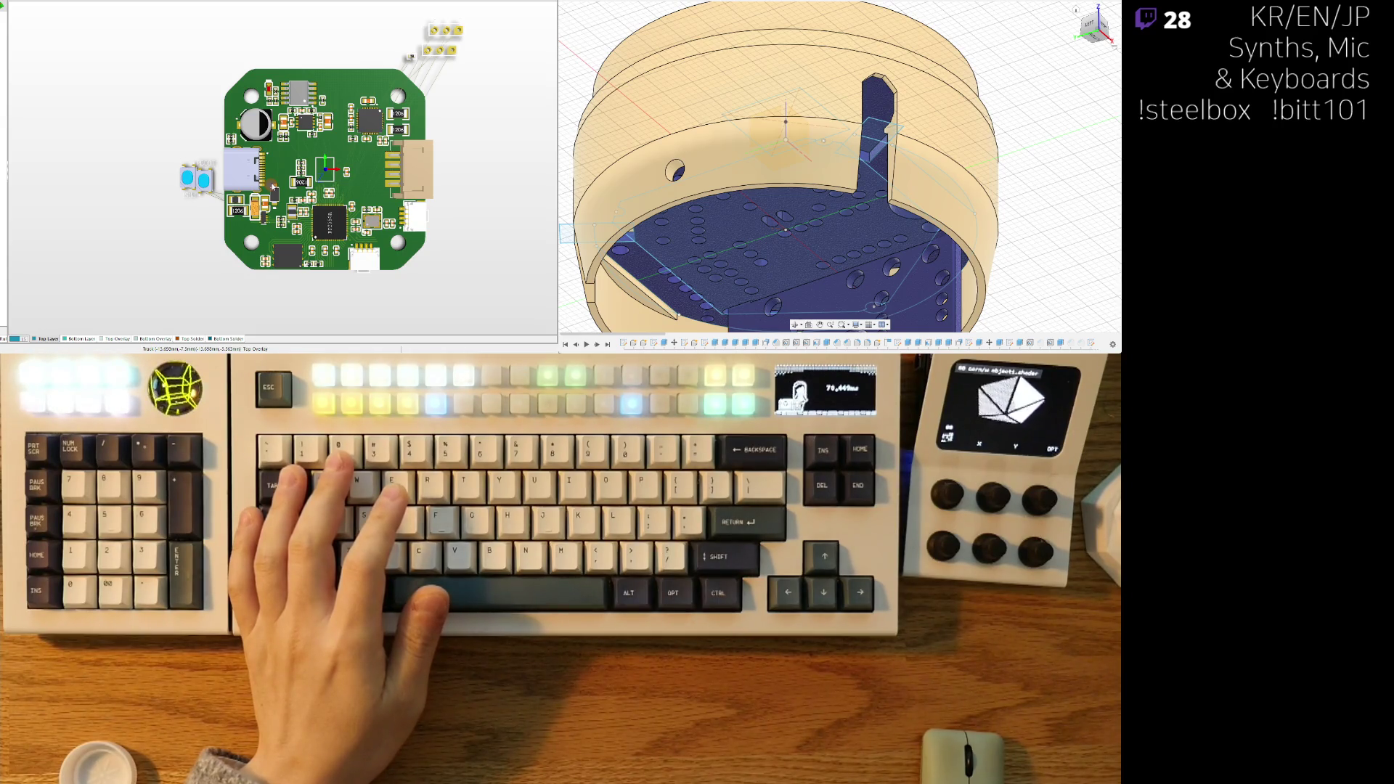
- In the 2D layout, turn the fuse upright and place it beside the USB-C connector
{"action": "key", "text": "2"}
{"action": "scroll", "coordinate": [387, 281], "scroll_direction": "up", "scroll_amount": 5, "text": "ctrl"}
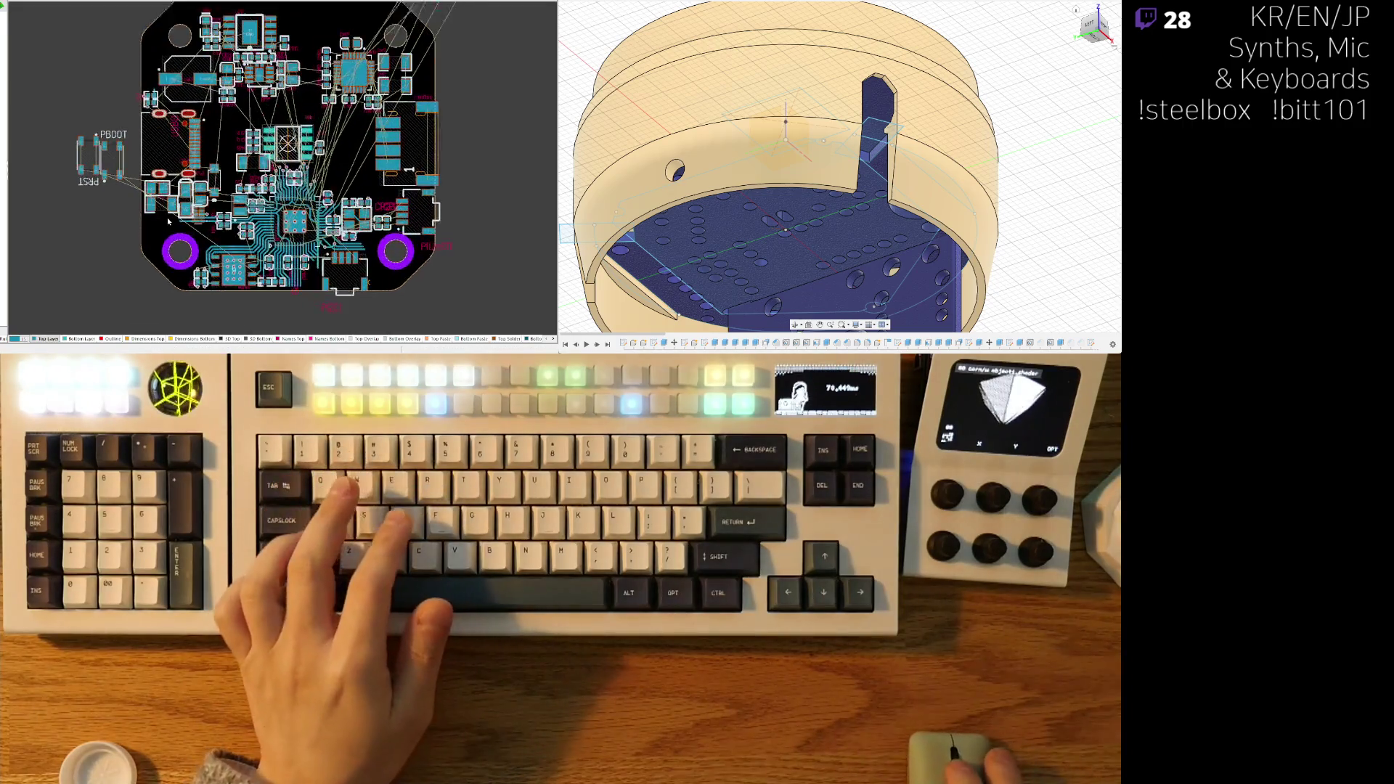
{"action": "scroll", "coordinate": [159, 86], "scroll_direction": "up", "scroll_amount": 5, "text": "ctrl"}
{"action": "mouse_move", "coordinate": [395, 14]}
{"action": "left_mouse_down"}
{"action": "mouse_move", "coordinate": [436, 109]}
{"action": "mouse_move", "coordinate": [426, 131]}
{"action": "left_mouse_up"}
{"action": "scroll", "coordinate": [264, 54], "scroll_direction": "down", "scroll_amount": 2, "text": "ctrl"}
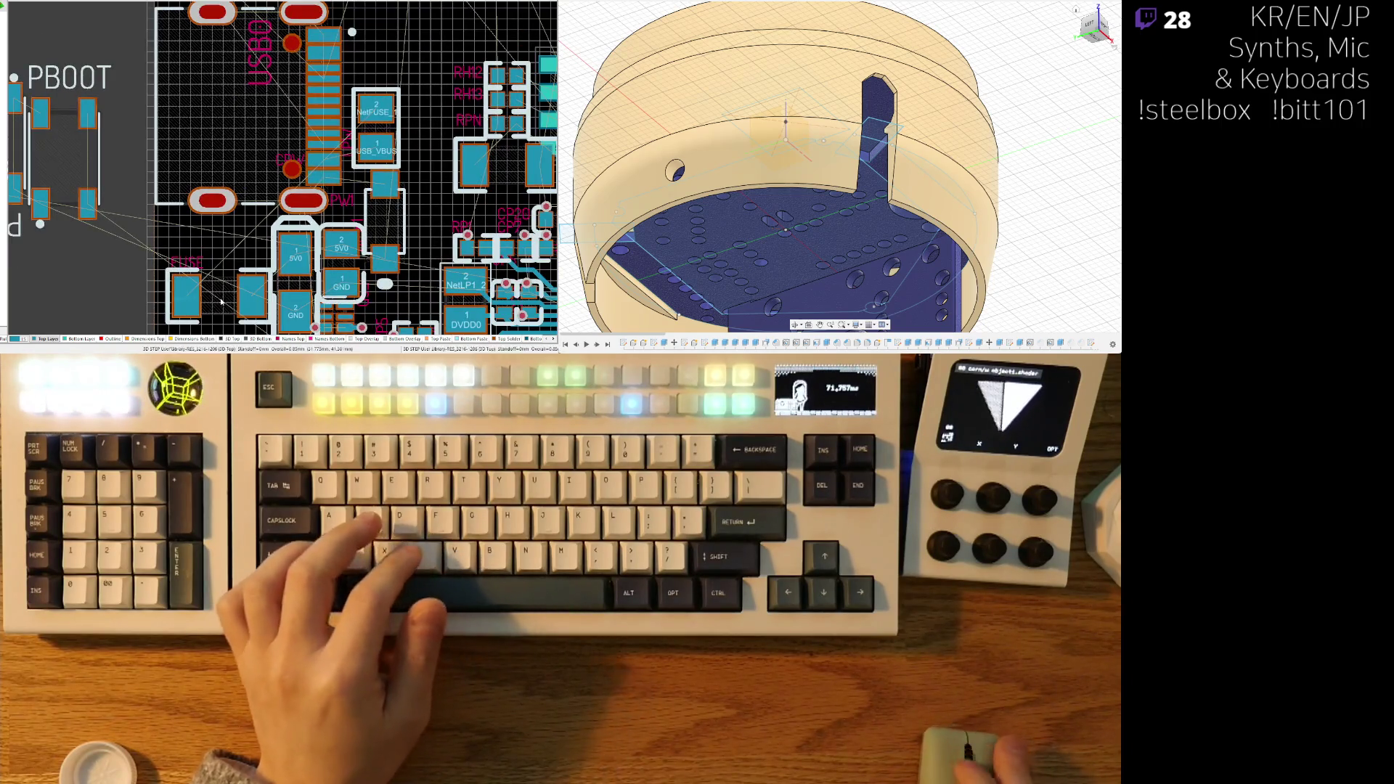
{"action": "scroll", "coordinate": [226, 291], "scroll_direction": "up", "scroll_amount": 2, "text": "ctrl"}
{"action": "mouse_move", "coordinate": [227, 291]}
{"action": "left_mouse_down"}
{"action": "mouse_move", "coordinate": [327, 181]}
{"action": "mouse_move", "coordinate": [471, 72]}
{"action": "mouse_move", "coordinate": [490, 174]}
{"action": "mouse_move", "coordinate": [428, 108]}
{"action": "mouse_move", "coordinate": [435, 73]}
{"action": "left_mouse_up"}
{"action": "key", "text": "space"}
{"action": "left_click_drag", "start_coordinate": [490, 174], "coordinate": [432, 187]}
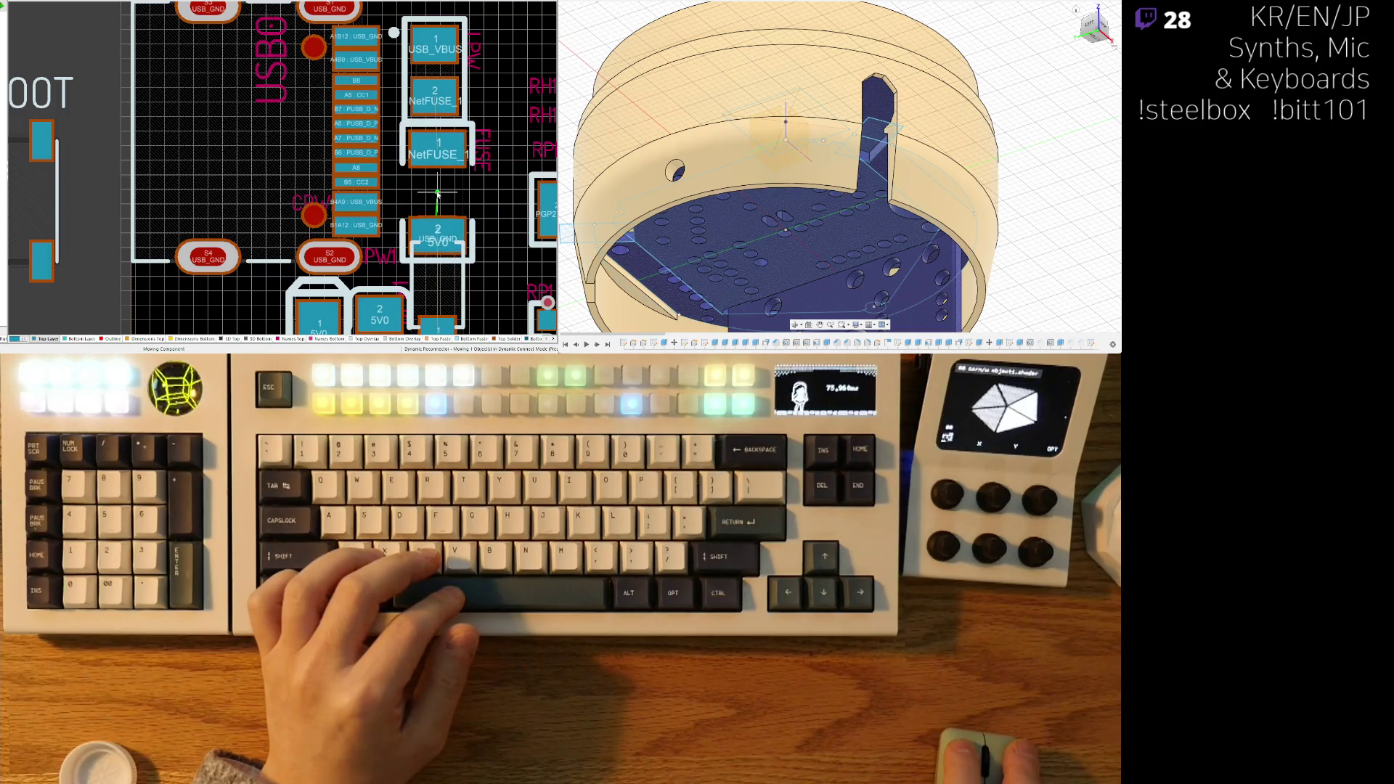
- Rotate the GND/5V0 and USB_GND/5V0 capacitors and place them tightly beside the connector
{"action": "right_click_drag", "start_coordinate": [433, 241], "coordinate": [455, 110]}
{"action": "mouse_move", "coordinate": [392, 213]}
{"action": "left_mouse_down"}
{"action": "mouse_move", "coordinate": [274, 213]}
{"action": "mouse_move", "coordinate": [262, 195]}
{"action": "left_mouse_up"}
{"action": "key", "text": "space"}
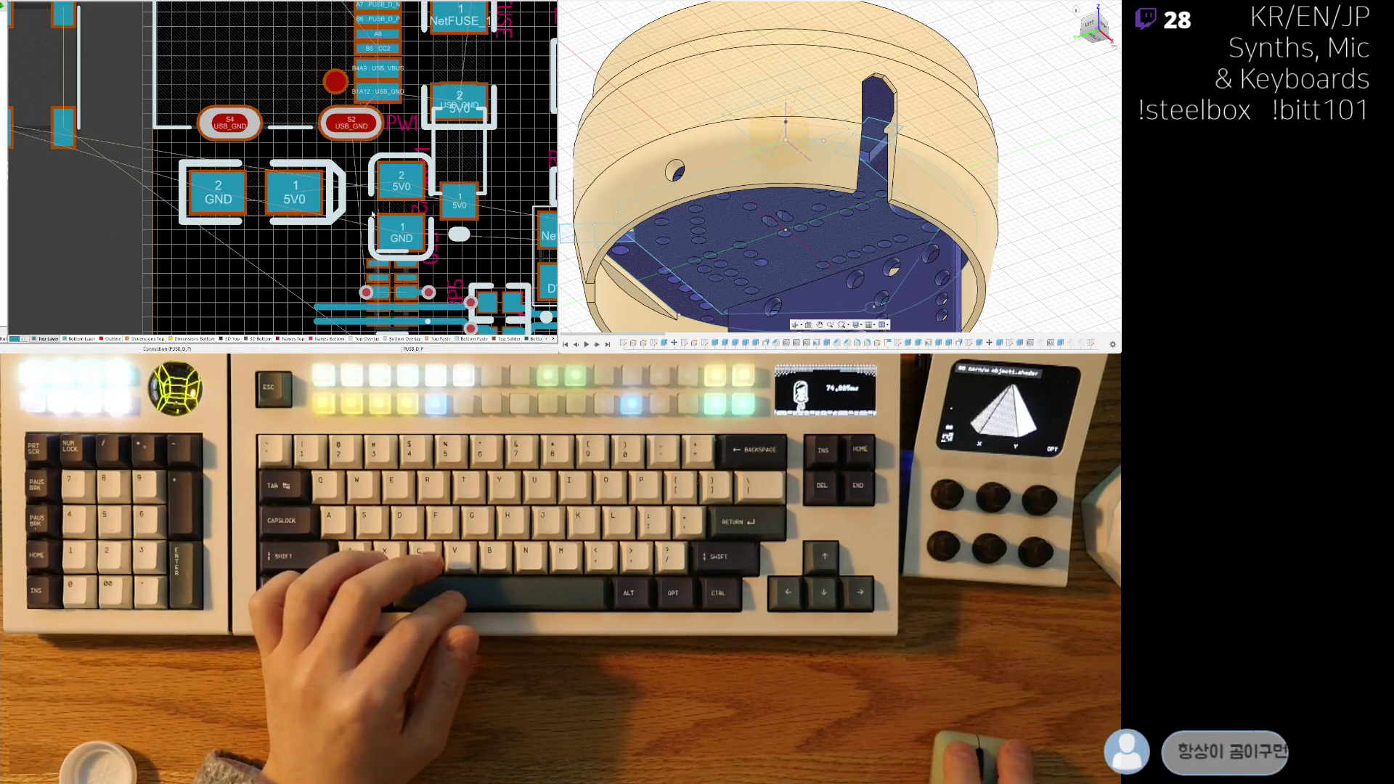
{"action": "left_click_drag", "start_coordinate": [402, 208], "coordinate": [234, 255]}
{"action": "key", "text": "space"}
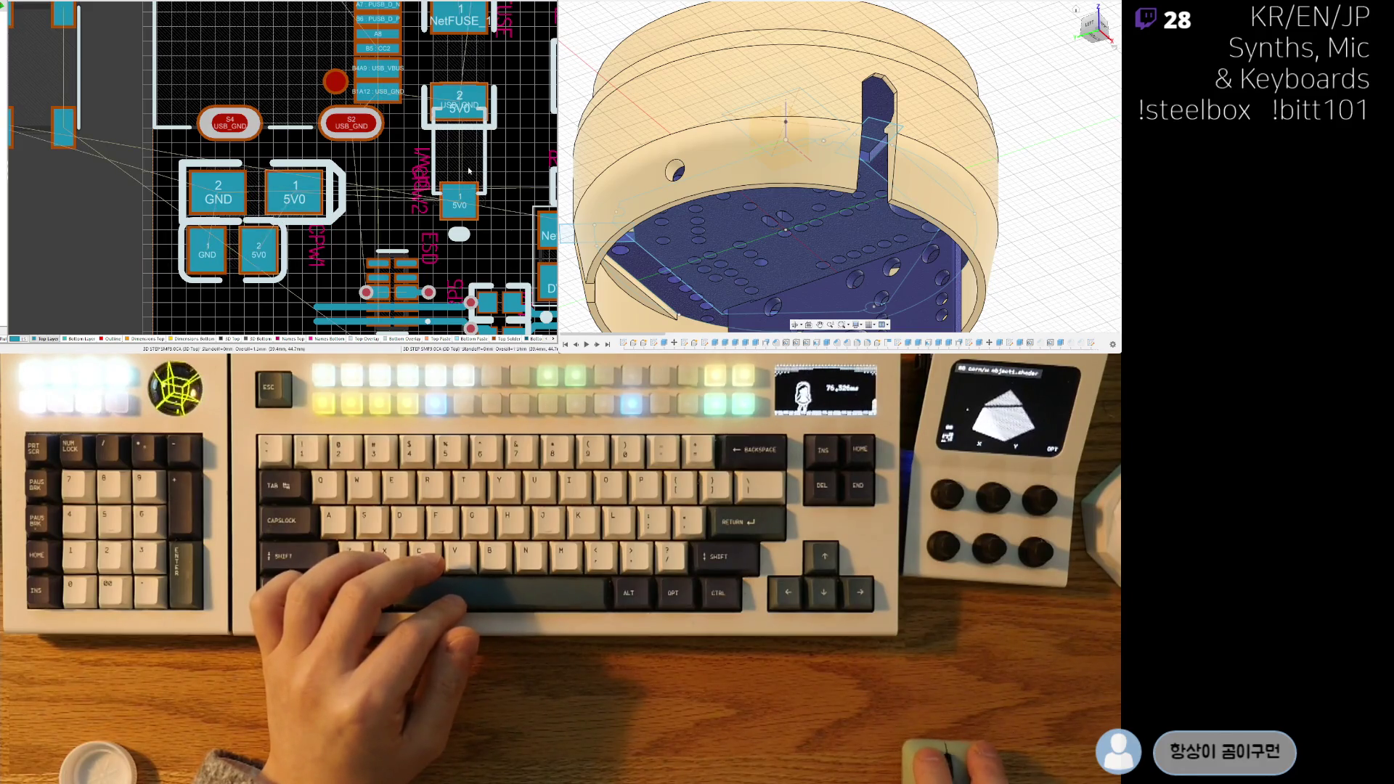
{"action": "mouse_move", "coordinate": [460, 204]}
{"action": "left_mouse_down"}
{"action": "mouse_move", "coordinate": [474, 244]}
{"action": "mouse_move", "coordinate": [424, 236]}
{"action": "left_mouse_up"}
{"action": "key", "text": "space"}
{"action": "key", "text": "space"}
{"action": "left_click_drag", "start_coordinate": [407, 204], "coordinate": [376, 187]}
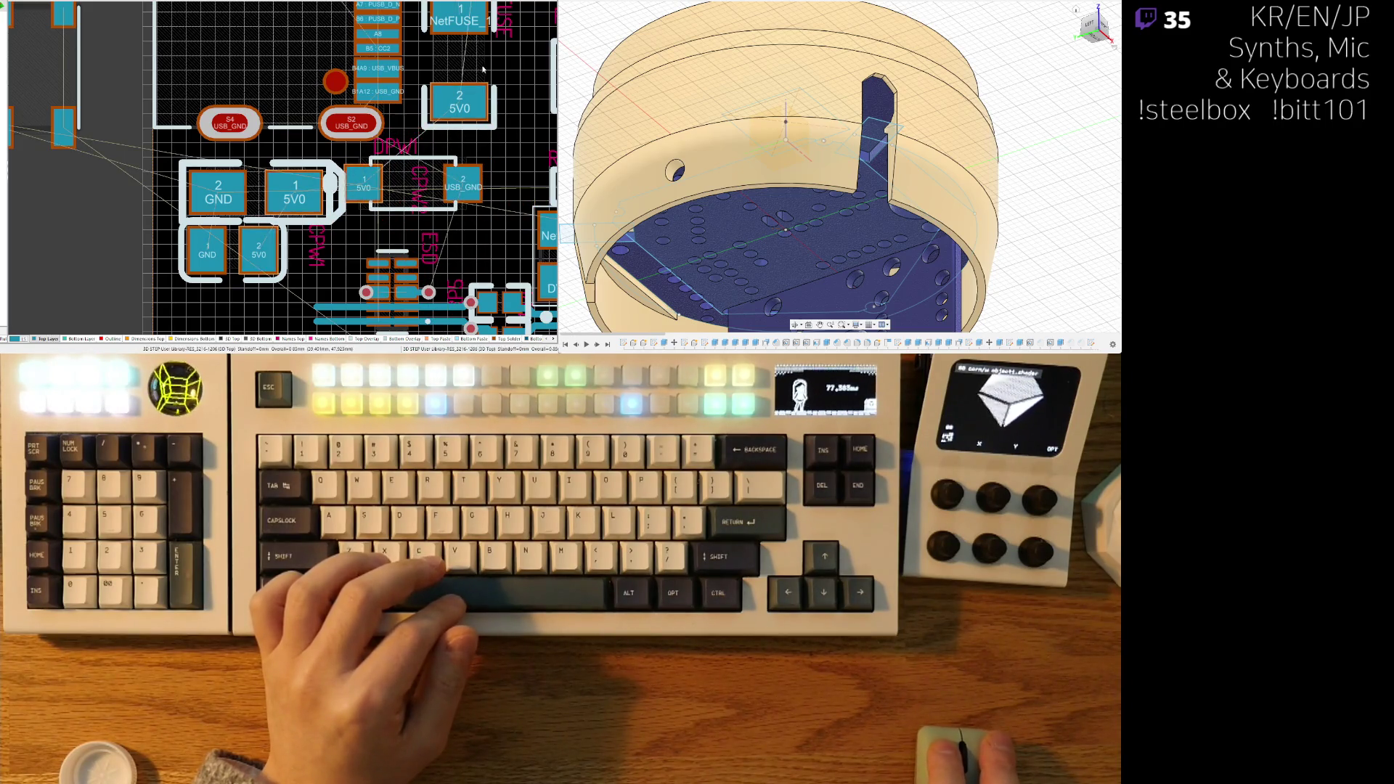
- Nudge the DPW1 diode and shift the NetFUSE_1 fuse slightly down
{"action": "scroll", "coordinate": [381, 181], "scroll_direction": "up", "scroll_amount": 3}
{"action": "scroll", "coordinate": [391, 167], "scroll_direction": "right", "scroll_amount": 3, "text": "shift"}
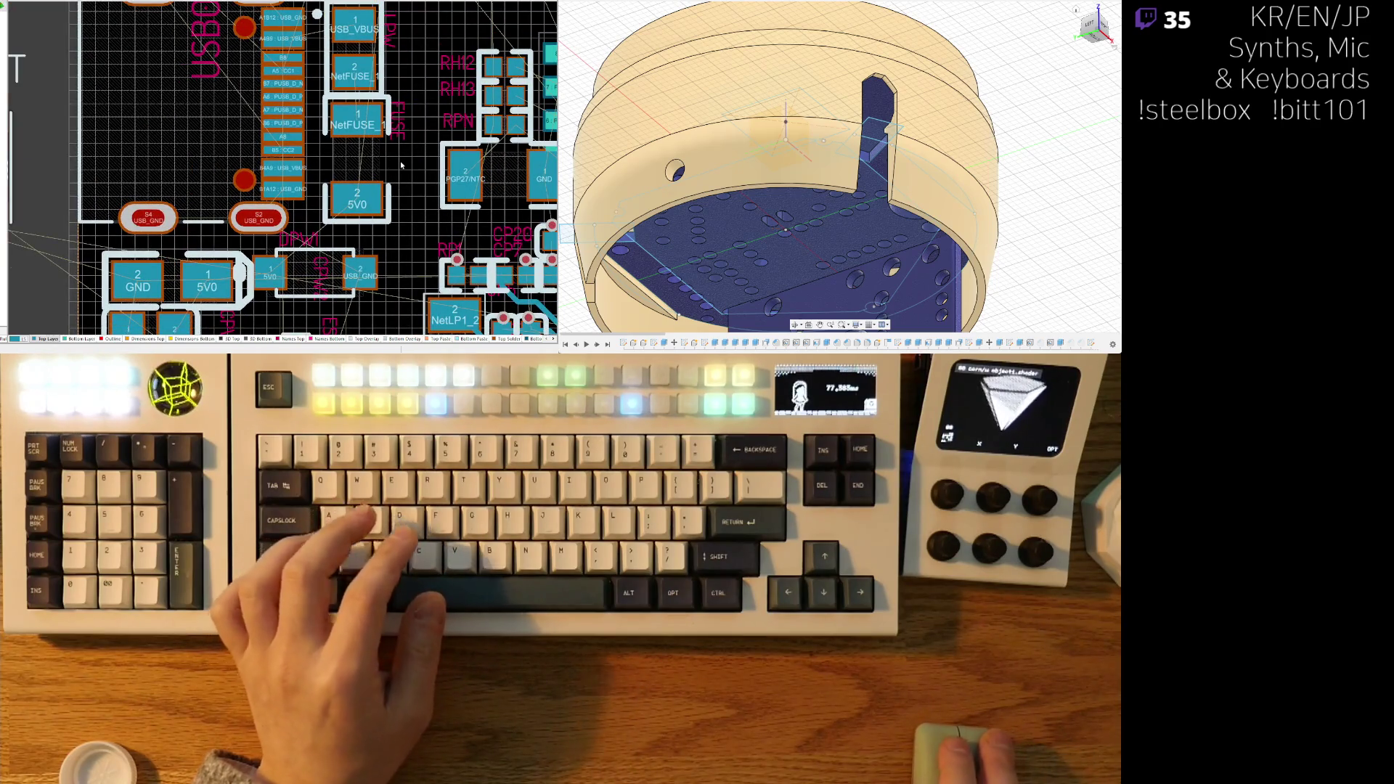
{"action": "scroll", "coordinate": [388, 189], "scroll_direction": "down", "scroll_amount": 2}
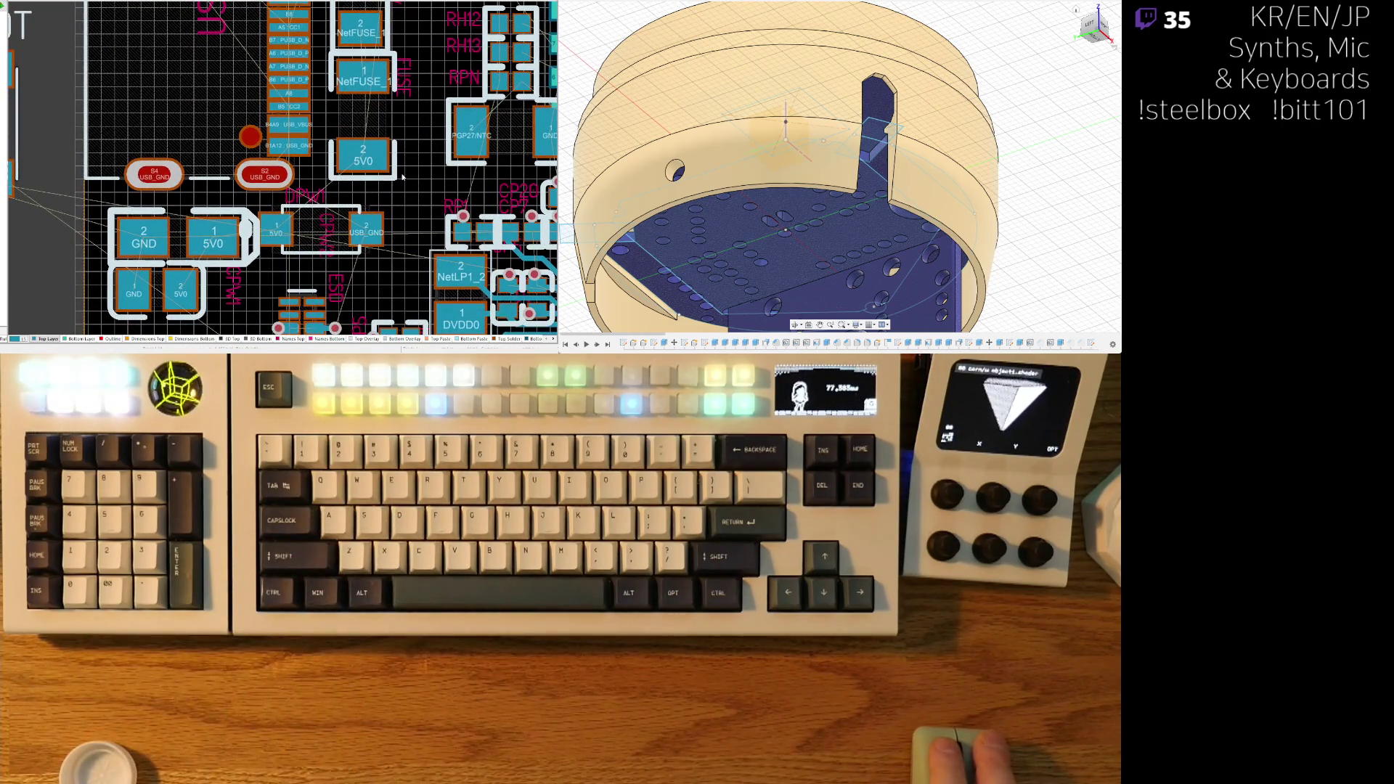
{"action": "right_click_drag", "start_coordinate": [397, 211], "coordinate": [411, 188]}
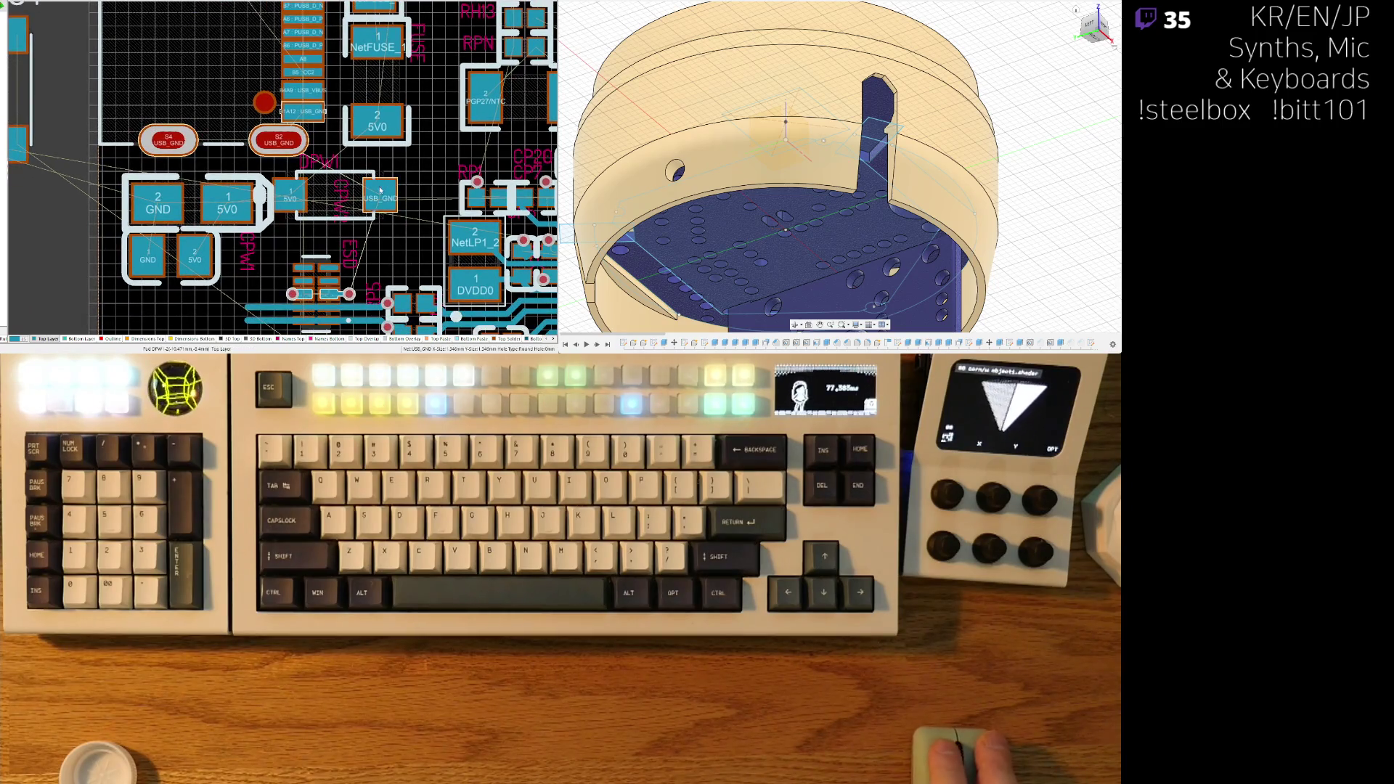
{"action": "left_click_drag", "start_coordinate": [367, 182], "coordinate": [302, 199]}
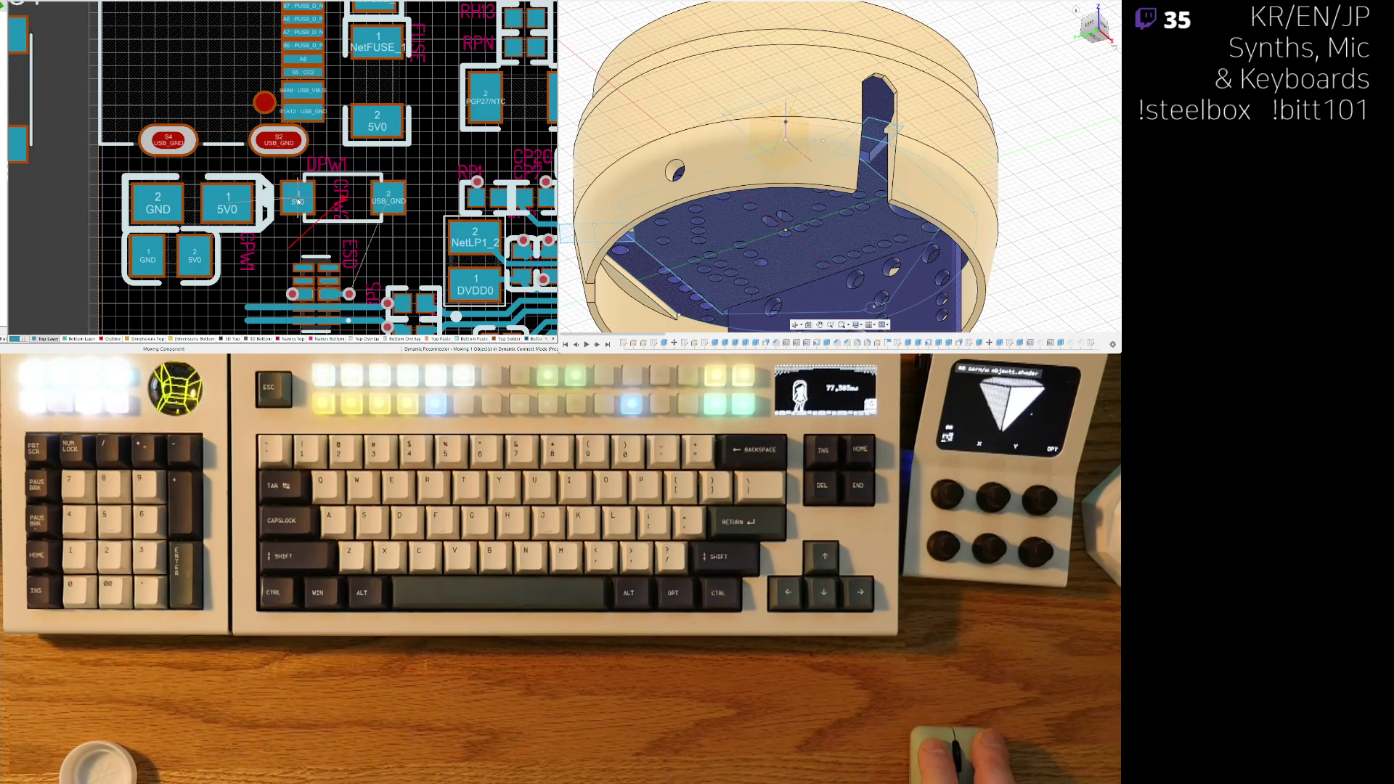
{"action": "right_click_drag", "start_coordinate": [426, 150], "coordinate": [390, 221]}
{"action": "left_click_drag", "start_coordinate": [340, 153], "coordinate": [334, 179]}
{"action": "left_click_drag", "start_coordinate": [331, 44], "coordinate": [332, 69]}
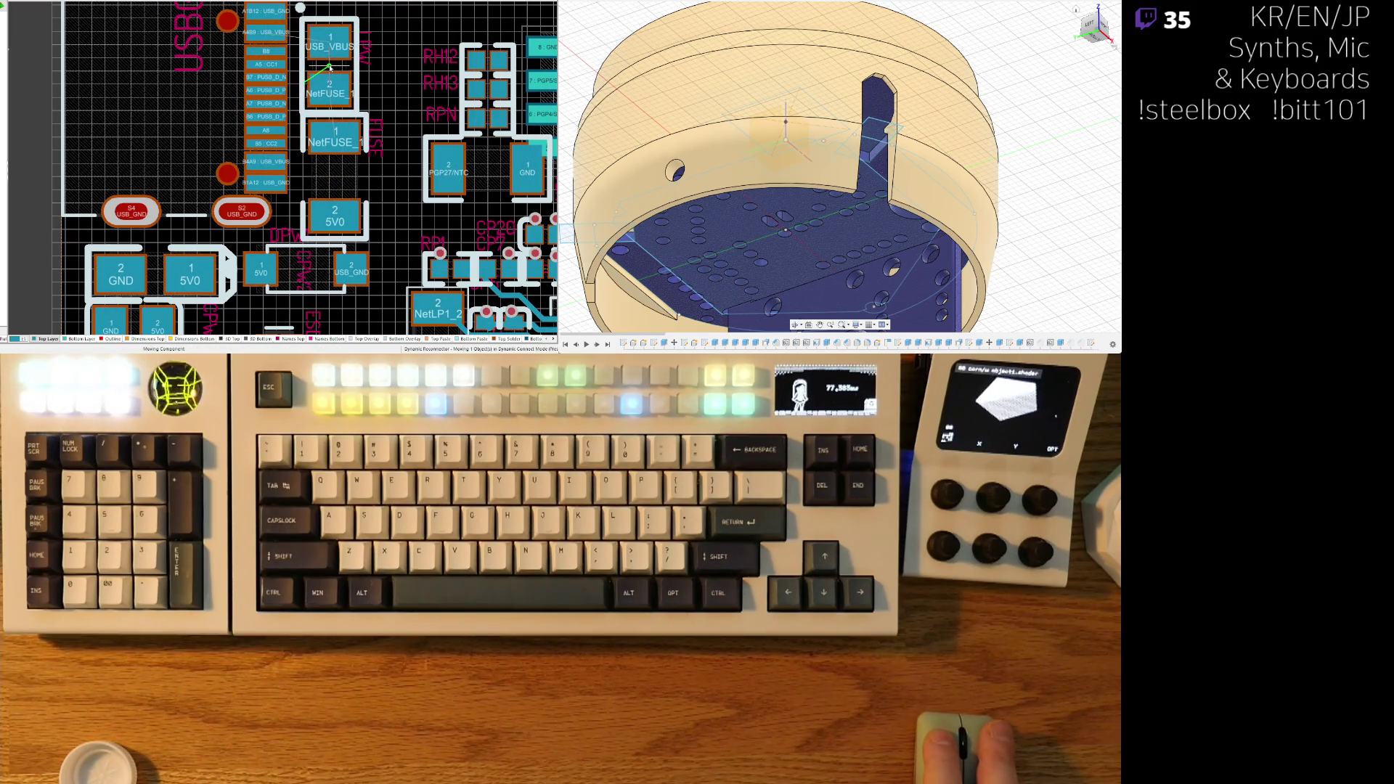
- Switch to the 3D view, zoom out to see the whole board, then zoom back in
{"action": "key", "text": "3"}
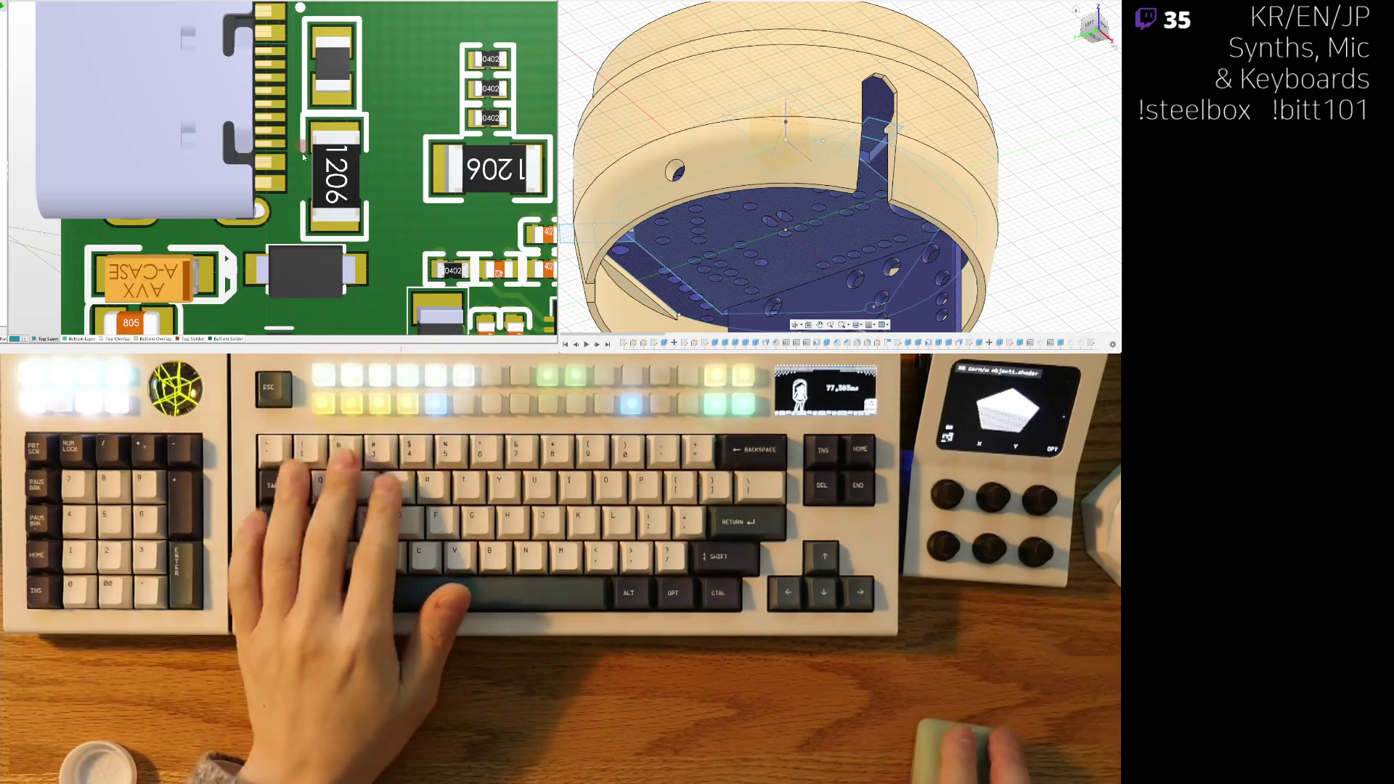
{"action": "scroll", "coordinate": [302, 154], "scroll_direction": "down", "scroll_amount": 6, "text": "ctrl"}
{"action": "scroll", "coordinate": [240, 150], "scroll_direction": "down", "scroll_amount": 4, "text": "ctrl"}
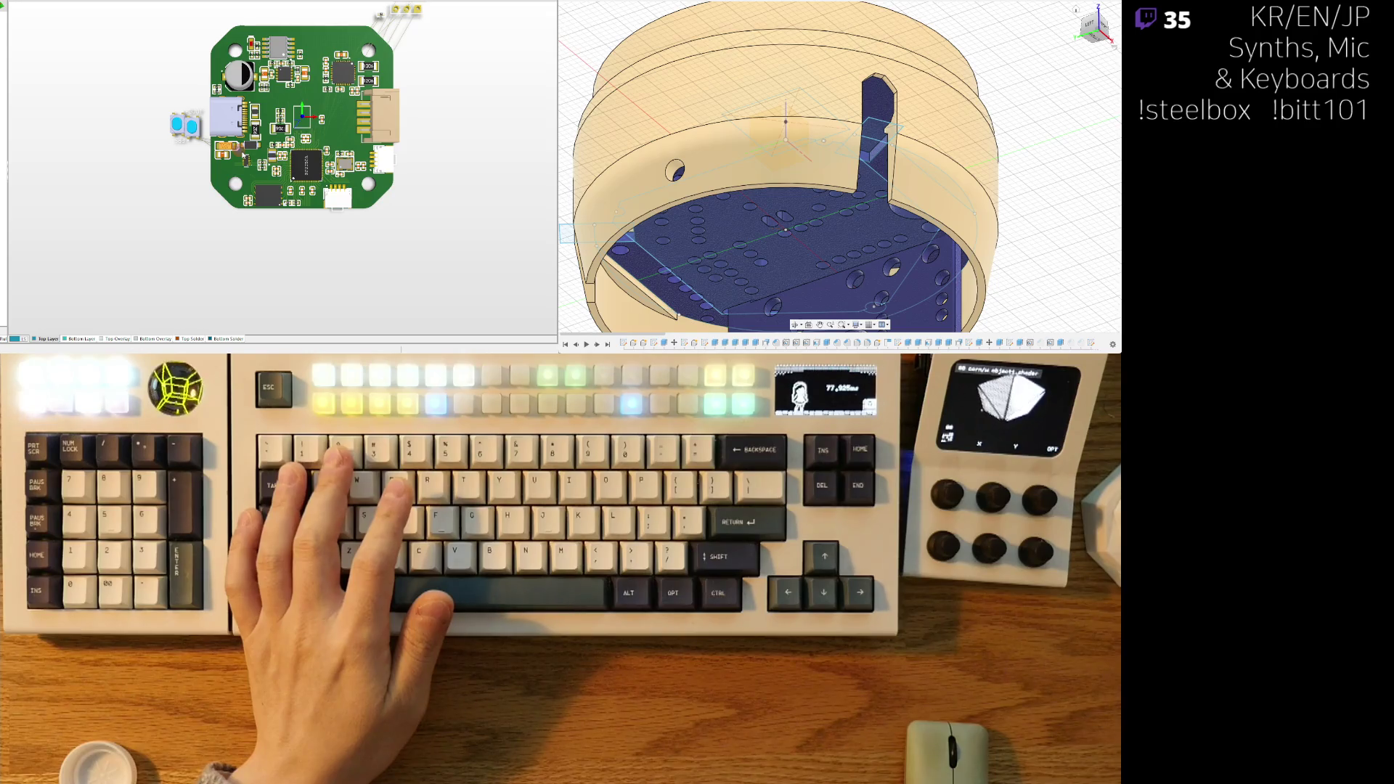
{"action": "scroll", "coordinate": [245, 156], "scroll_direction": "up", "scroll_amount": 6, "text": "ctrl"}
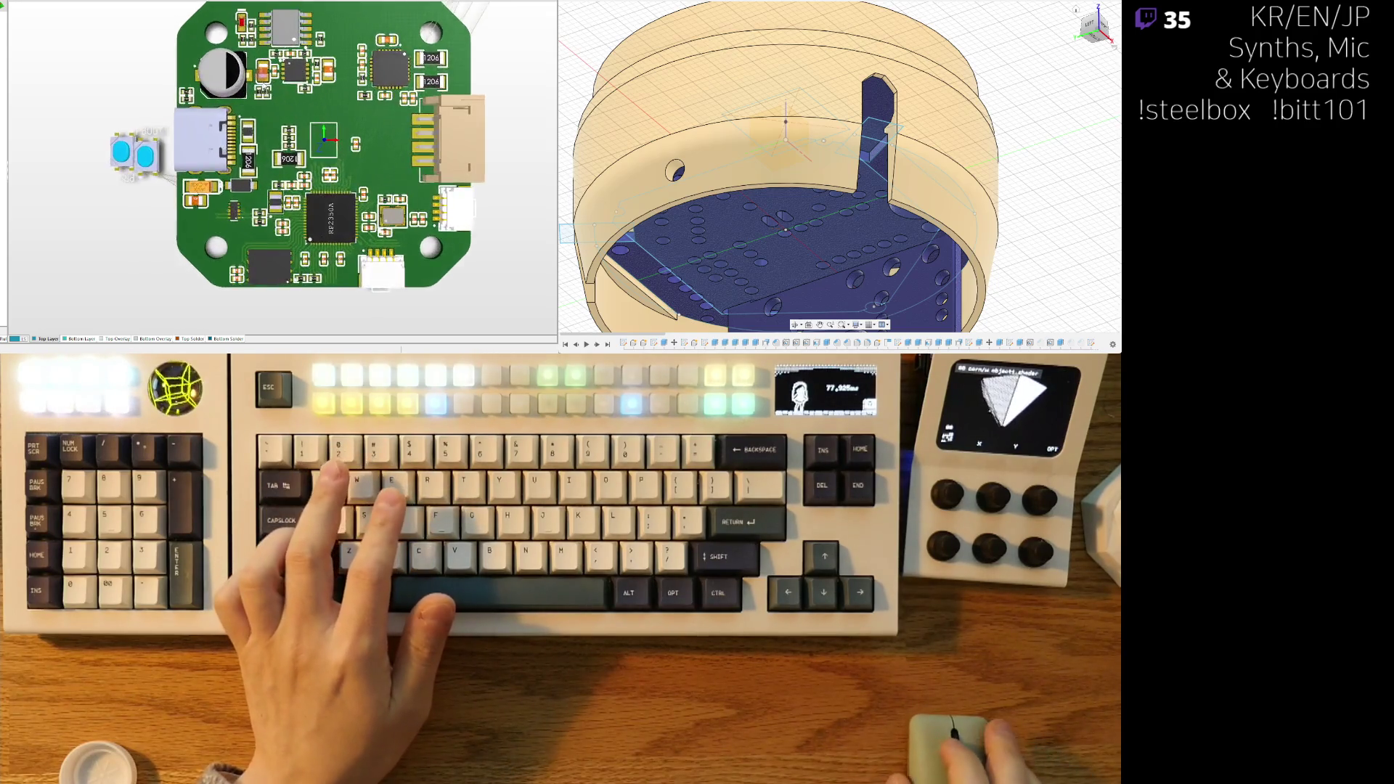
- Back in 2D, move the DPW1 diode next to the USB-C connector
{"action": "key", "text": "2"}
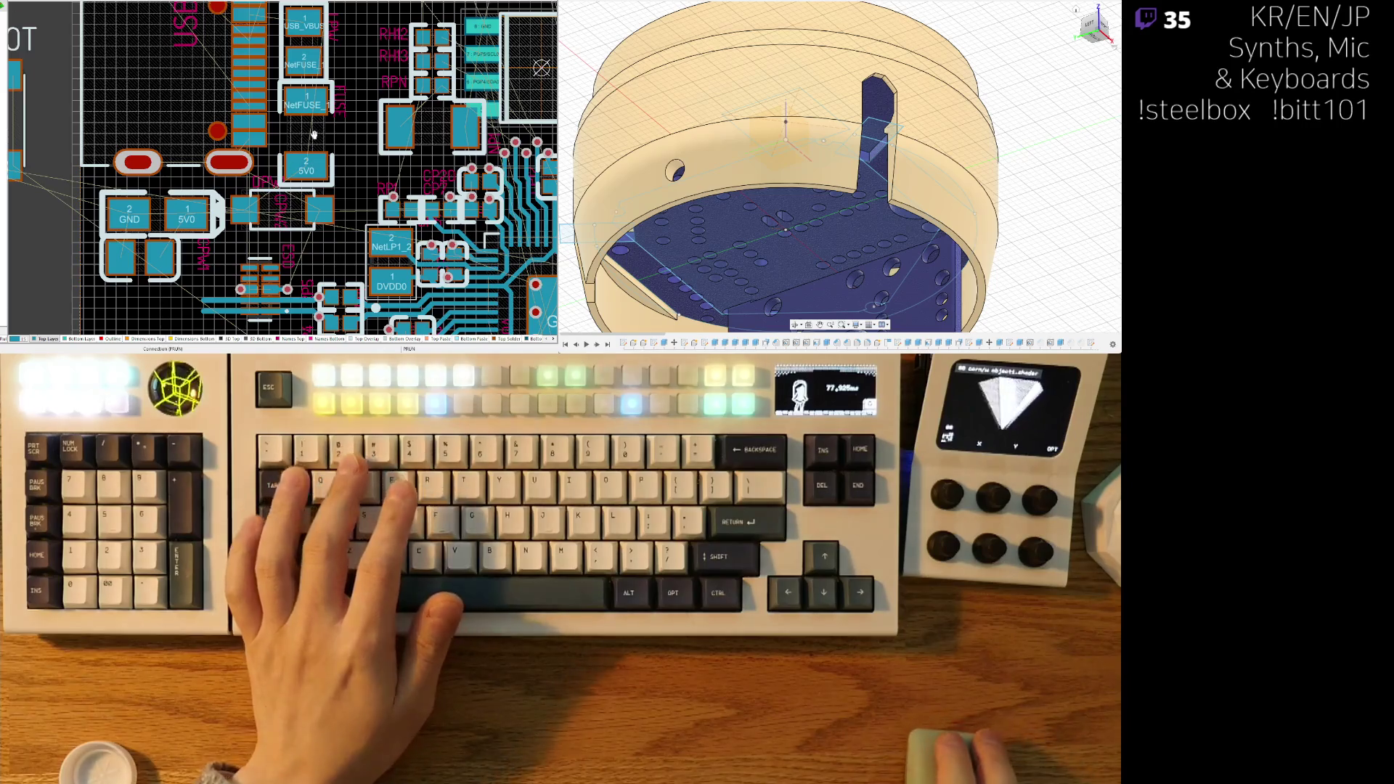
{"action": "mouse_move", "coordinate": [363, 143]}
{"action": "left_mouse_down"}
{"action": "mouse_move", "coordinate": [179, 233]}
{"action": "mouse_move", "coordinate": [324, 230]}
{"action": "left_mouse_up"}
{"action": "scroll", "coordinate": [154, 238], "scroll_direction": "up", "scroll_amount": 3, "text": "ctrl"}
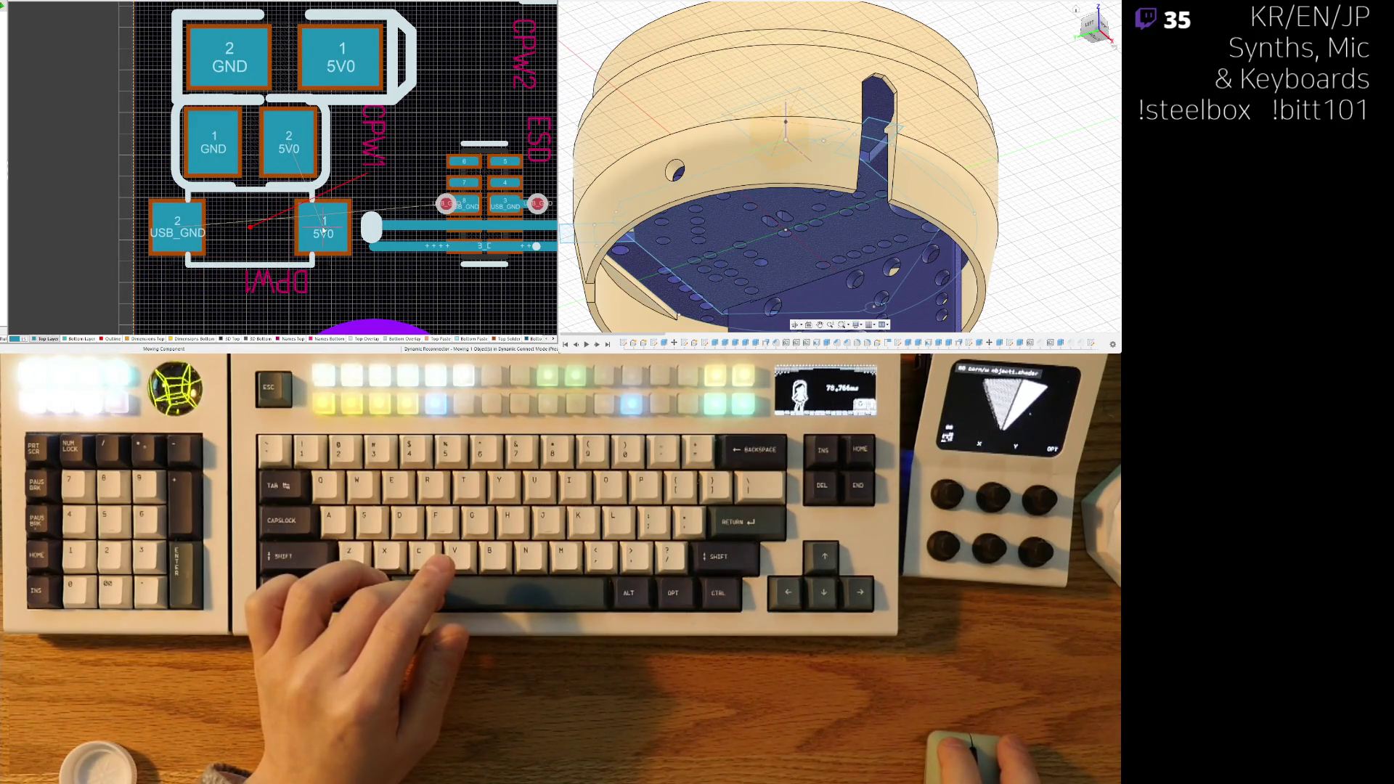
{"action": "scroll", "coordinate": [427, 169], "scroll_direction": "down", "scroll_amount": 3, "text": "ctrl"}
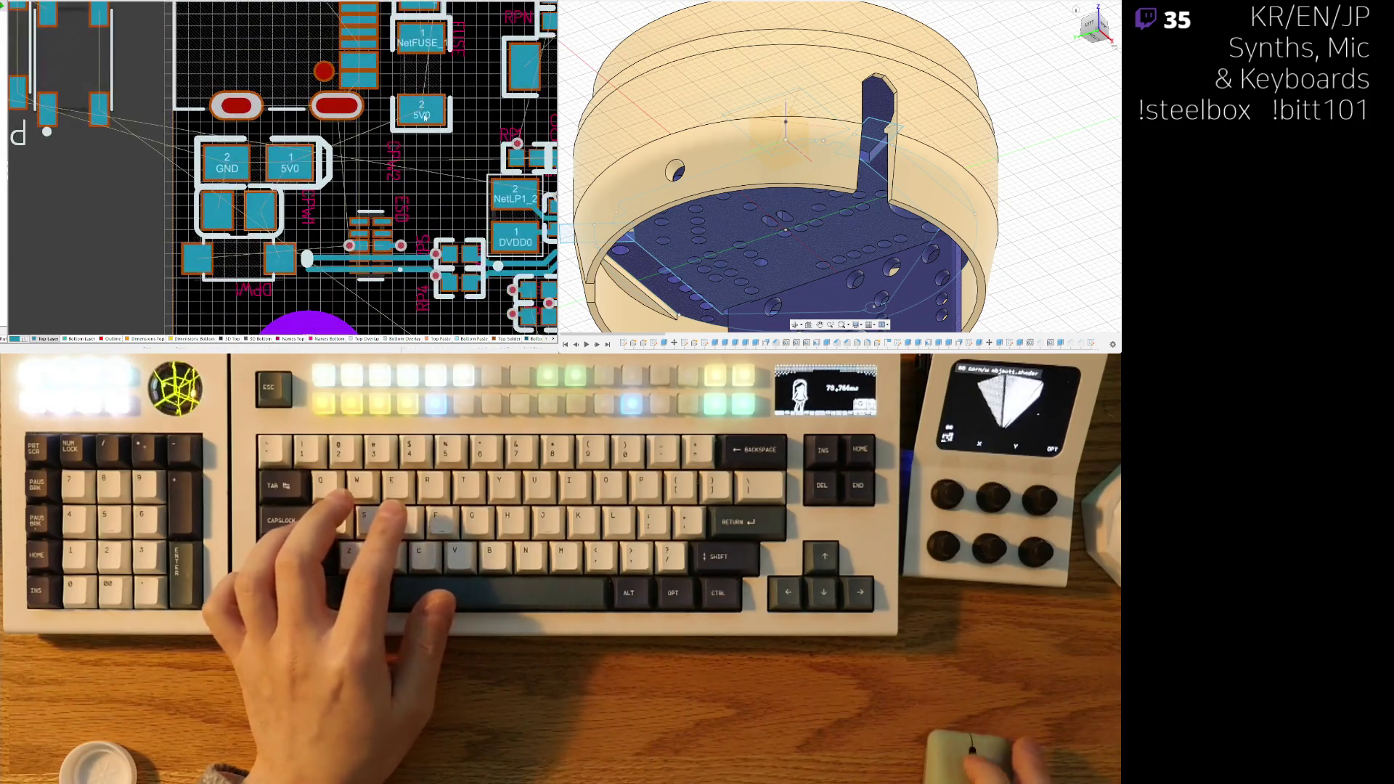
{"action": "scroll", "coordinate": [430, 133], "scroll_direction": "up", "scroll_amount": 1}
{"action": "right_click_drag", "start_coordinate": [430, 133], "coordinate": [352, 191]}
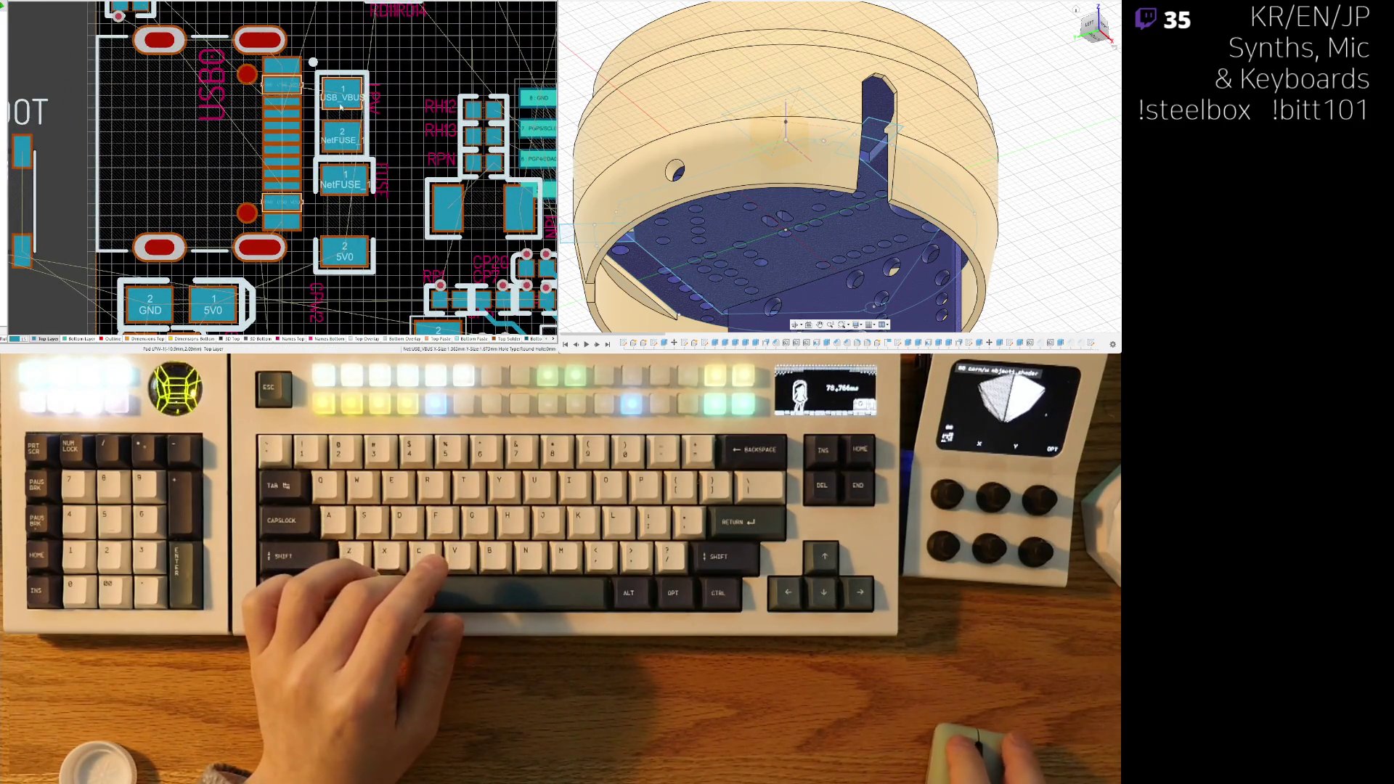
{"action": "scroll", "coordinate": [333, 217], "scroll_direction": "up", "scroll_amount": 2}
- Rotate the NetFUSE_1 fuse horizontal and move it into the lower-left area
{"action": "left_click_drag", "start_coordinate": [333, 212], "coordinate": [361, 170]}
{"action": "key", "text": "space"}
{"action": "mouse_move", "coordinate": [325, 267]}
{"action": "left_mouse_down"}
{"action": "mouse_move", "coordinate": [379, 228]}
{"action": "mouse_move", "coordinate": [396, 185]}
{"action": "mouse_move", "coordinate": [411, 184]}
{"action": "mouse_move", "coordinate": [399, 183]}
{"action": "left_mouse_up"}
{"action": "key", "text": "space"}
{"action": "scroll", "coordinate": [380, 228], "scroll_direction": "up", "scroll_amount": 3}
{"action": "scroll", "coordinate": [368, 217], "scroll_direction": "down", "scroll_amount": 3}
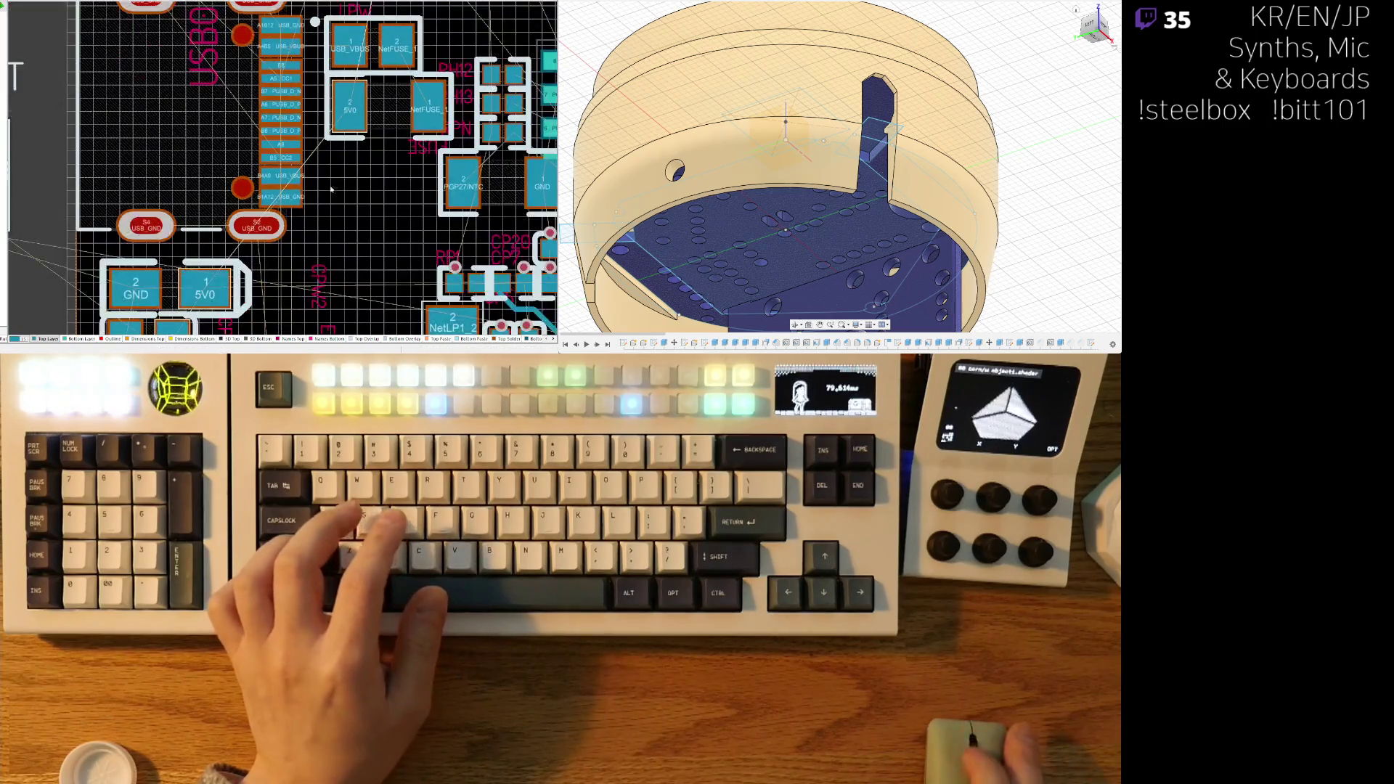
{"action": "scroll", "coordinate": [250, 185], "scroll_direction": "down", "scroll_amount": 2}
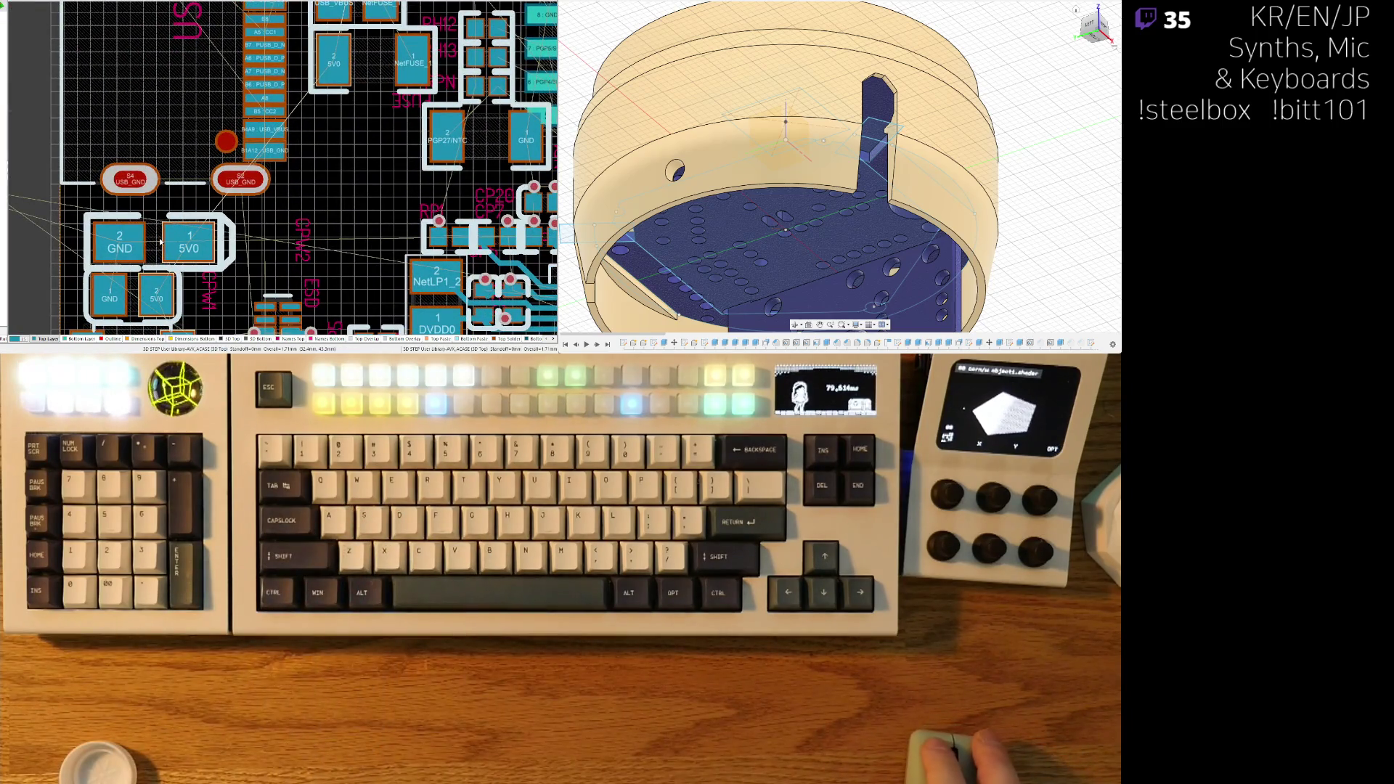
{"action": "mouse_move", "coordinate": [160, 252]}
{"action": "left_mouse_down"}
{"action": "mouse_move", "coordinate": [286, 103]}
{"action": "mouse_move", "coordinate": [145, 217]}
{"action": "mouse_move", "coordinate": [22, 275]}
{"action": "mouse_move", "coordinate": [64, 294]}
{"action": "left_mouse_up"}
{"action": "mouse_move", "coordinate": [436, 65]}
{"action": "left_mouse_down"}
{"action": "mouse_move", "coordinate": [237, 273]}
{"action": "mouse_move", "coordinate": [309, 333]}
{"action": "left_mouse_up"}
- Place the ESD part beside the USB connector and nudge it slightly down
{"action": "mouse_move", "coordinate": [464, 15]}
{"action": "left_mouse_down"}
{"action": "mouse_move", "coordinate": [428, 189]}
{"action": "mouse_move", "coordinate": [430, 147]}
{"action": "left_mouse_up"}
{"action": "scroll", "coordinate": [439, 156], "scroll_direction": "up", "scroll_amount": 2, "text": "ctrl"}
{"action": "right_click_drag", "start_coordinate": [411, 153], "coordinate": [387, 154]}
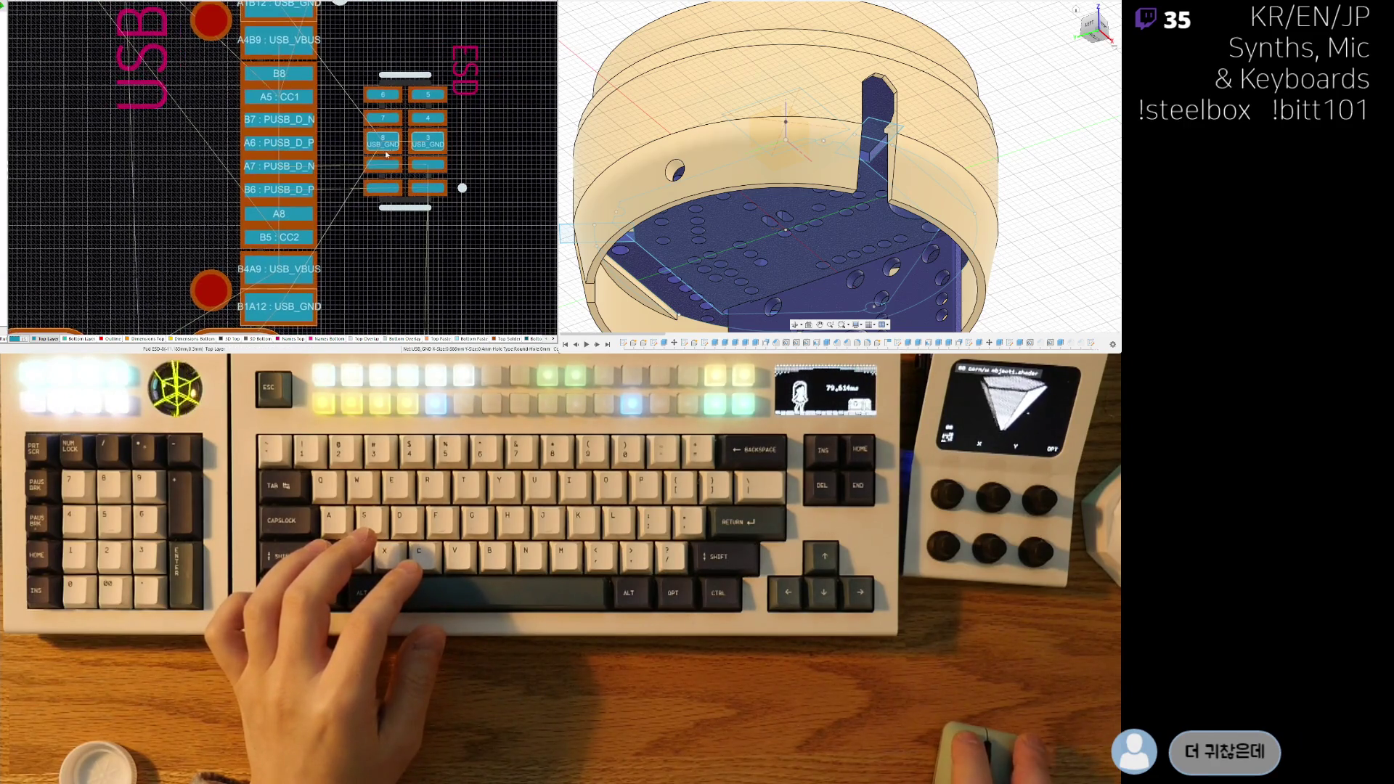
{"action": "left_click", "coordinate": [412, 131]}
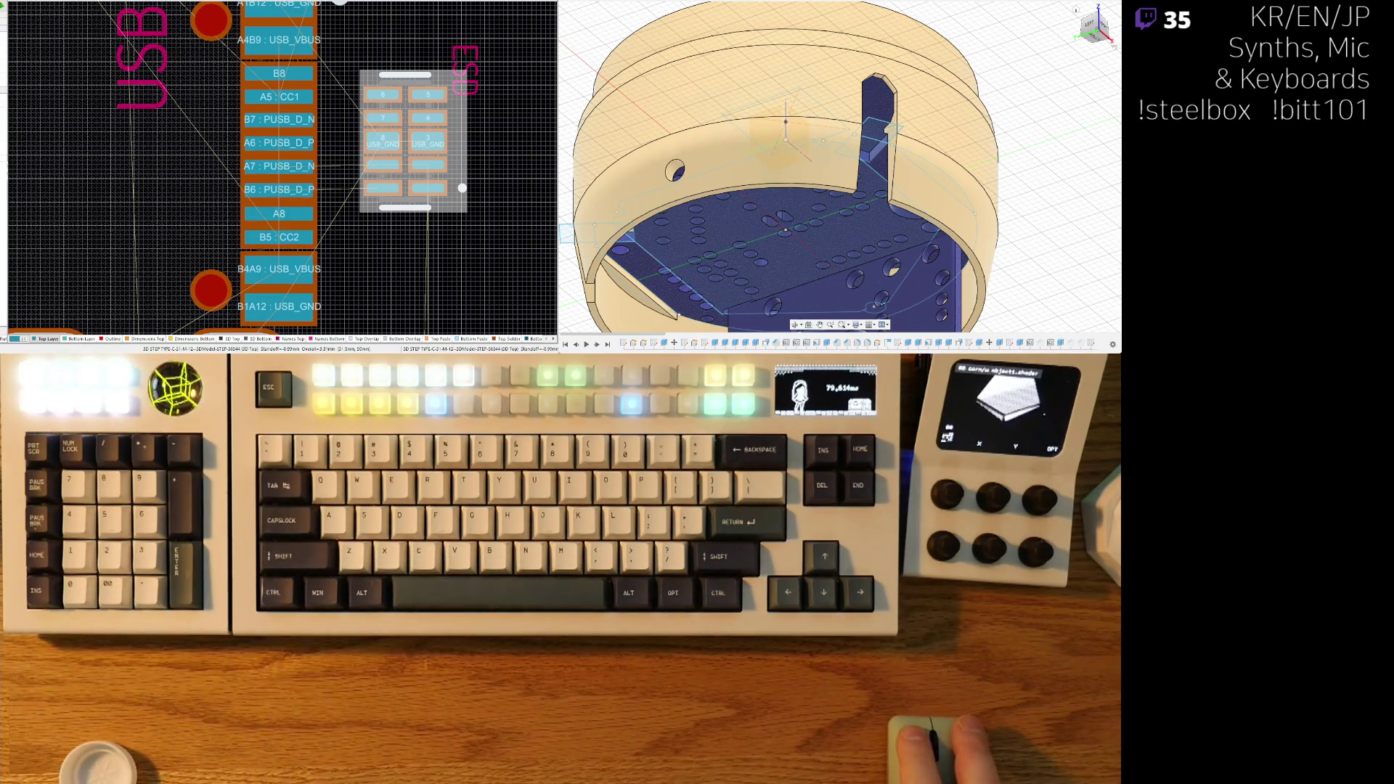
{"action": "key", "text": "ctrl+Down"}
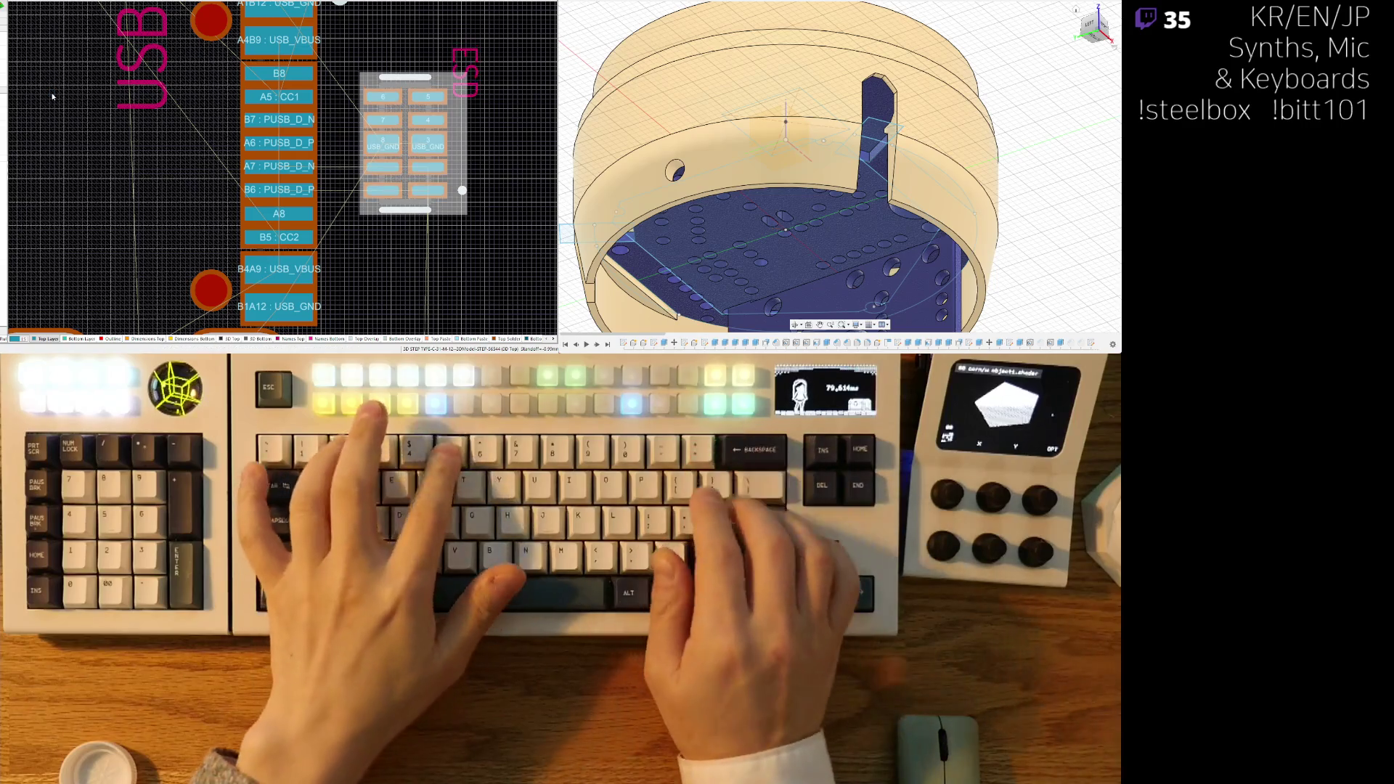
{"action": "right_click_drag", "start_coordinate": [396, 268], "coordinate": [372, 223]}
{"action": "left_click", "coordinate": [376, 218]}
- Delete the stray and leftover track segments near the USB connector
{"action": "scroll", "coordinate": [340, 235], "scroll_direction": "down", "scroll_amount": 4, "text": "ctrl"}
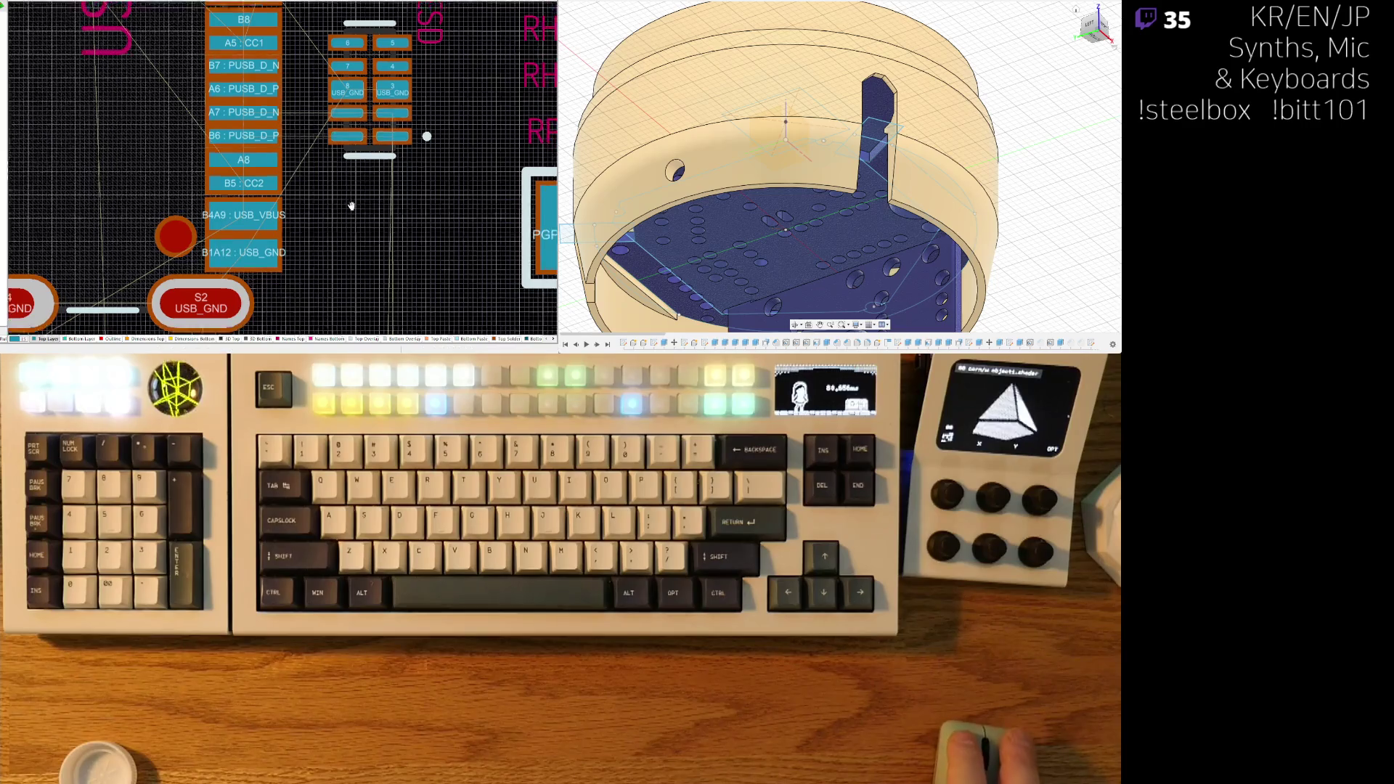
{"action": "right_click_drag", "start_coordinate": [340, 235], "coordinate": [298, 97]}
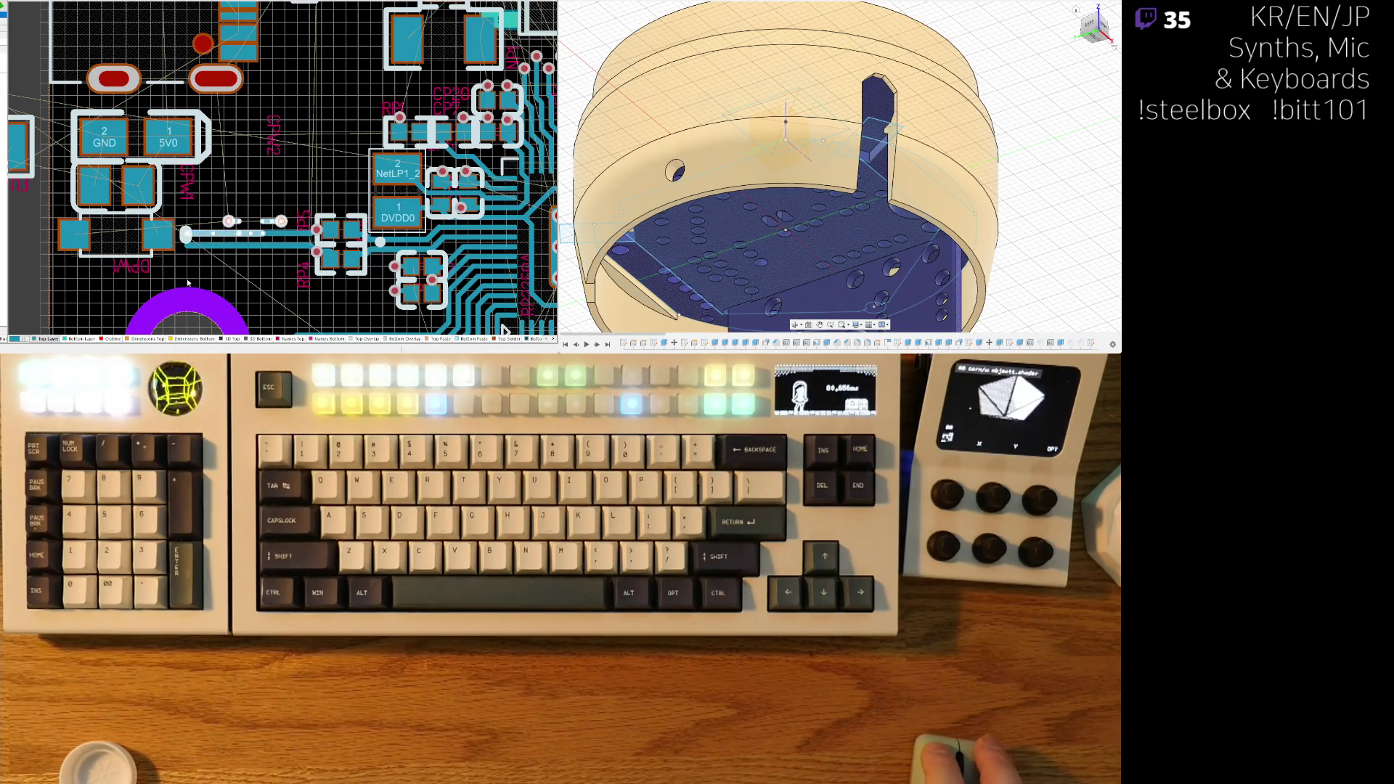
{"action": "key", "text": "Delete"}
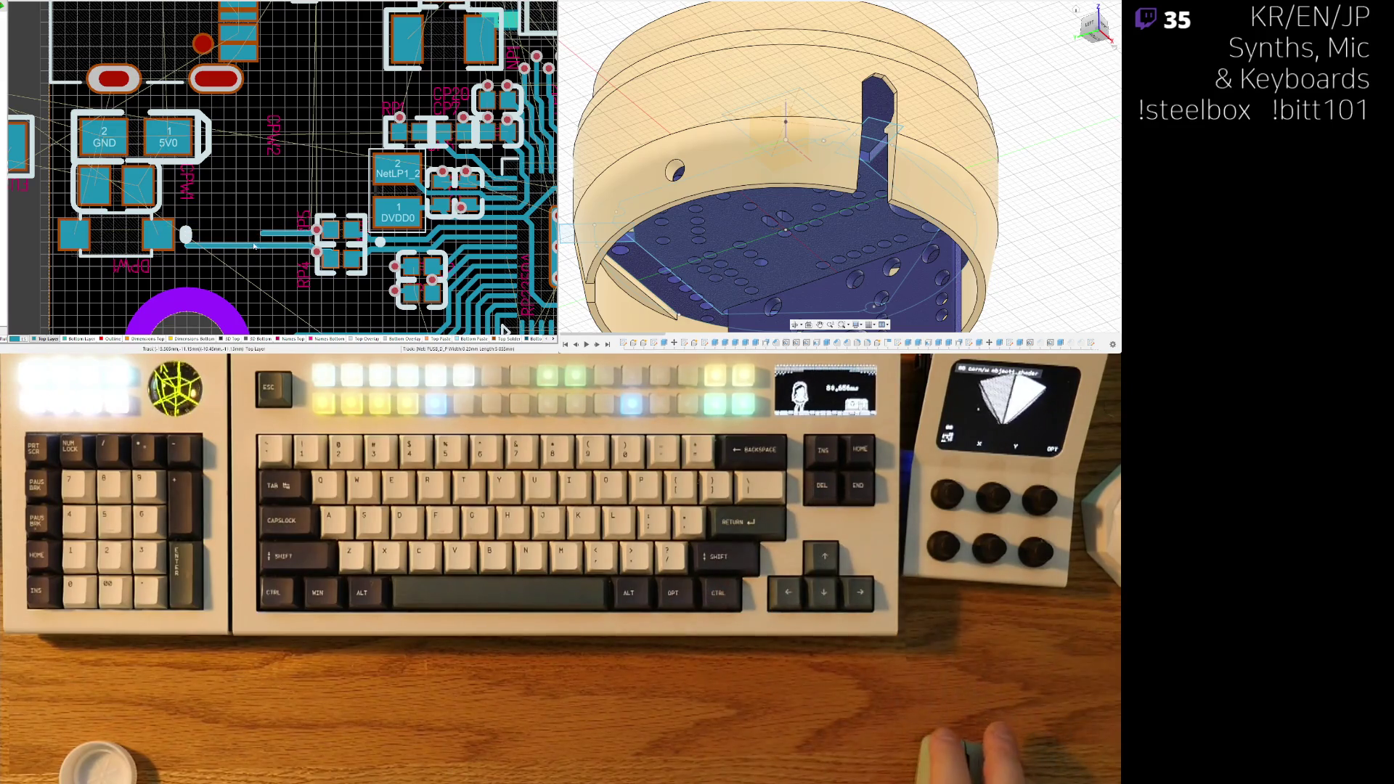
{"action": "left_click_drag", "start_coordinate": [233, 189], "coordinate": [338, 318]}
{"action": "left_click", "coordinate": [338, 318]}
{"action": "key", "text": "Delete"}
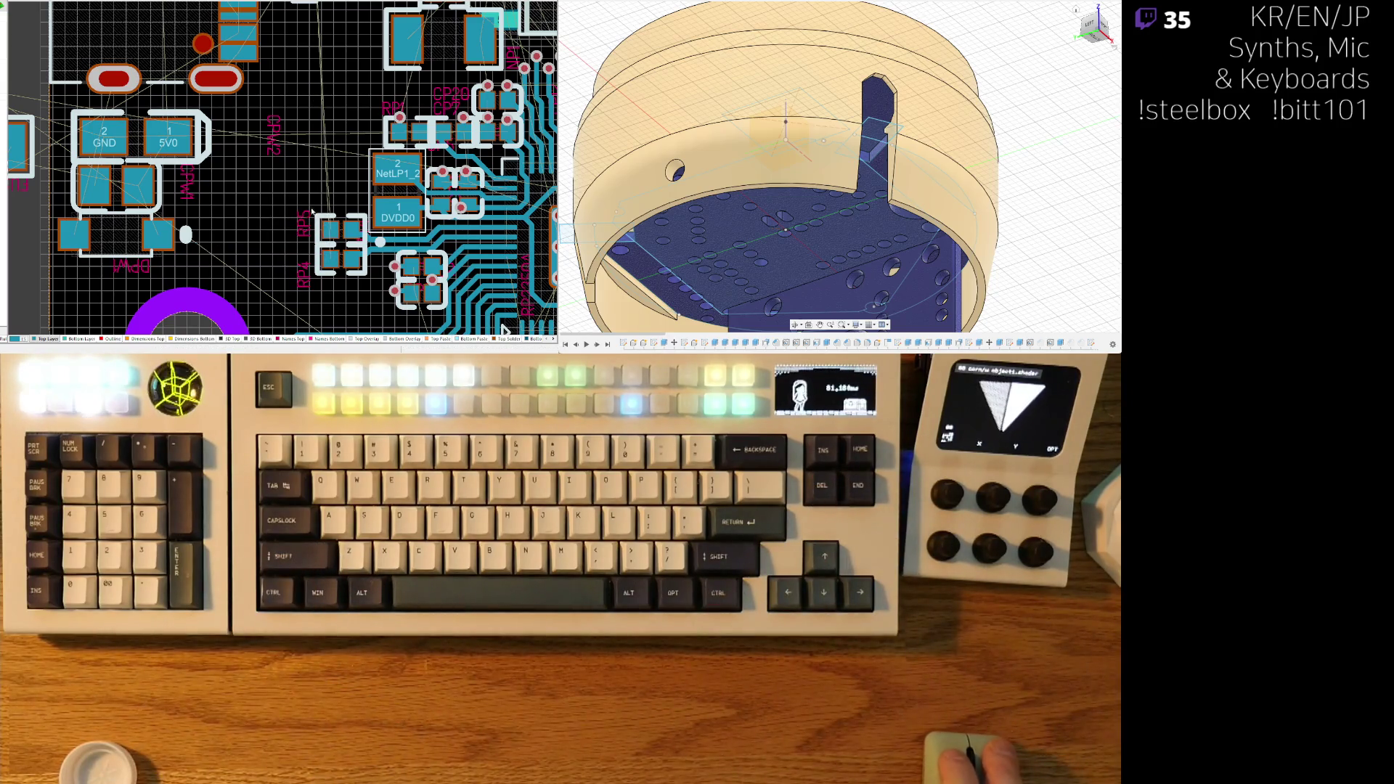
- Rotate the GND/PGP27 part vertical and place it beside the RH pads
{"action": "scroll", "coordinate": [312, 212], "scroll_direction": "down", "scroll_amount": 3}
{"action": "mouse_move", "coordinate": [325, 152]}
{"action": "right_mouse_down"}
{"action": "mouse_move", "coordinate": [269, 328]}
{"action": "mouse_move", "coordinate": [310, 236]}
{"action": "right_mouse_up"}
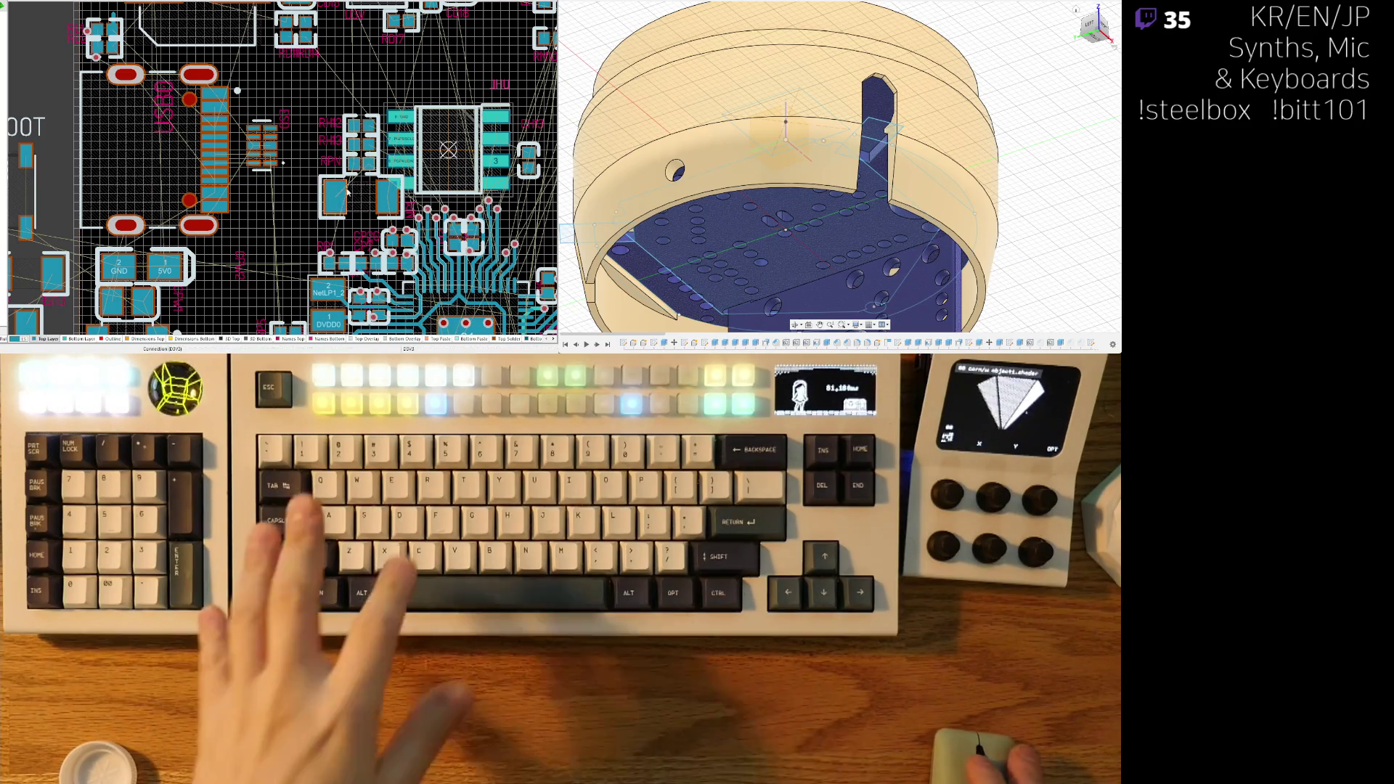
{"action": "scroll", "coordinate": [396, 184], "scroll_direction": "up", "scroll_amount": 3, "text": "ctrl"}
{"action": "left_click_drag", "start_coordinate": [396, 184], "coordinate": [464, 71]}
{"action": "key", "text": "space"}
{"action": "left_click", "coordinate": [464, 70]}
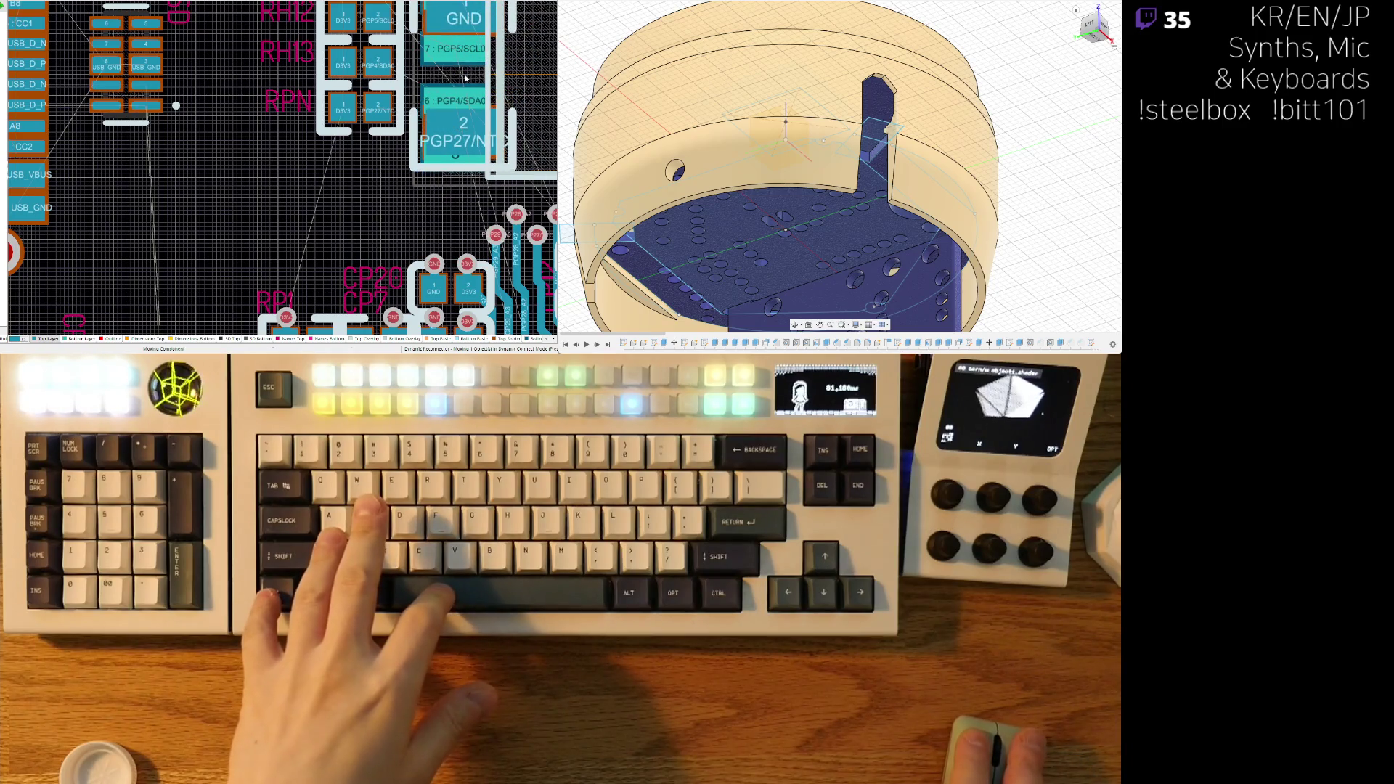
- Move the RH12/RH13/RPN resistor group down and pull the GND component left beside it
{"action": "scroll", "coordinate": [274, 54], "scroll_direction": "up", "scroll_amount": 2}
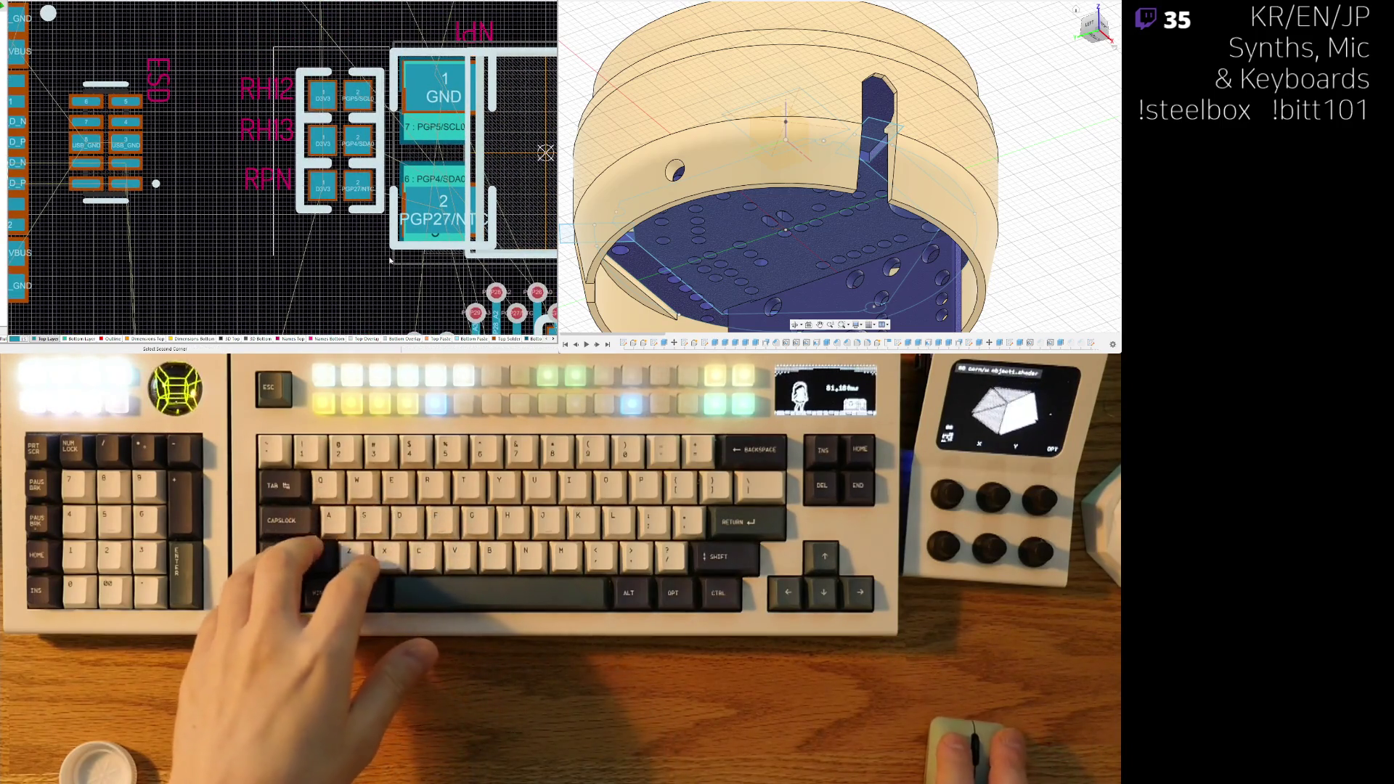
{"action": "left_click_drag", "start_coordinate": [343, 140], "coordinate": [343, 174]}
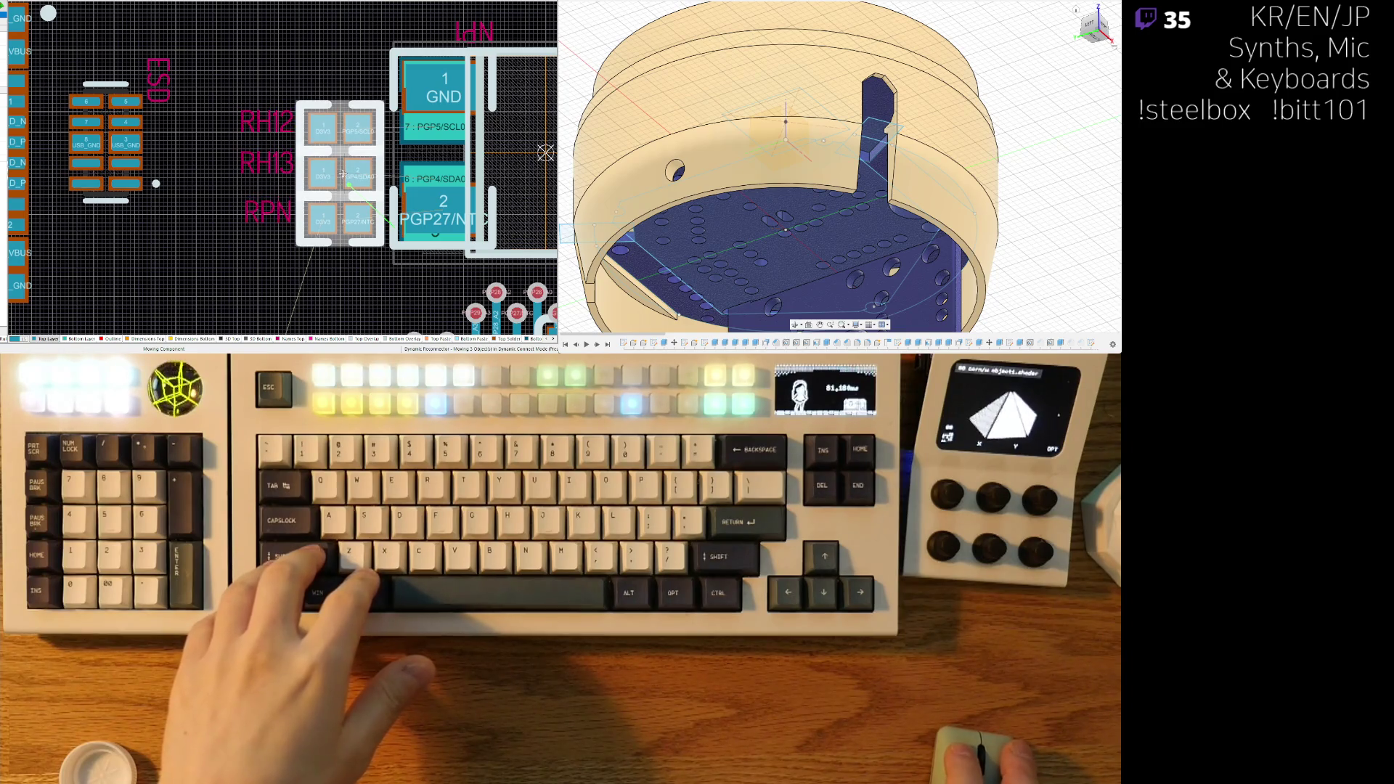
{"action": "left_click", "coordinate": [349, 74]}
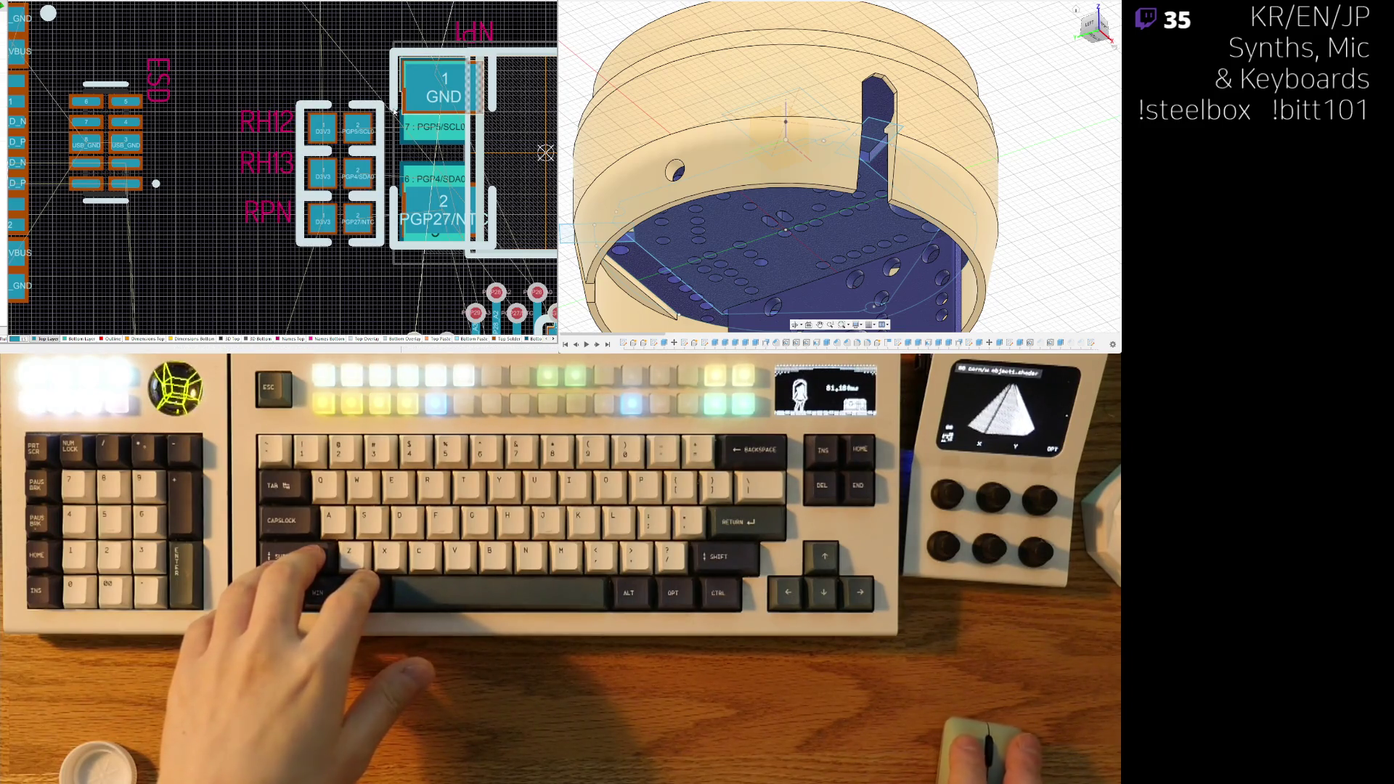
{"action": "mouse_move", "coordinate": [357, 88]}
{"action": "left_mouse_down"}
{"action": "mouse_move", "coordinate": [215, 172]}
{"action": "mouse_move", "coordinate": [431, 172]}
{"action": "left_mouse_up"}
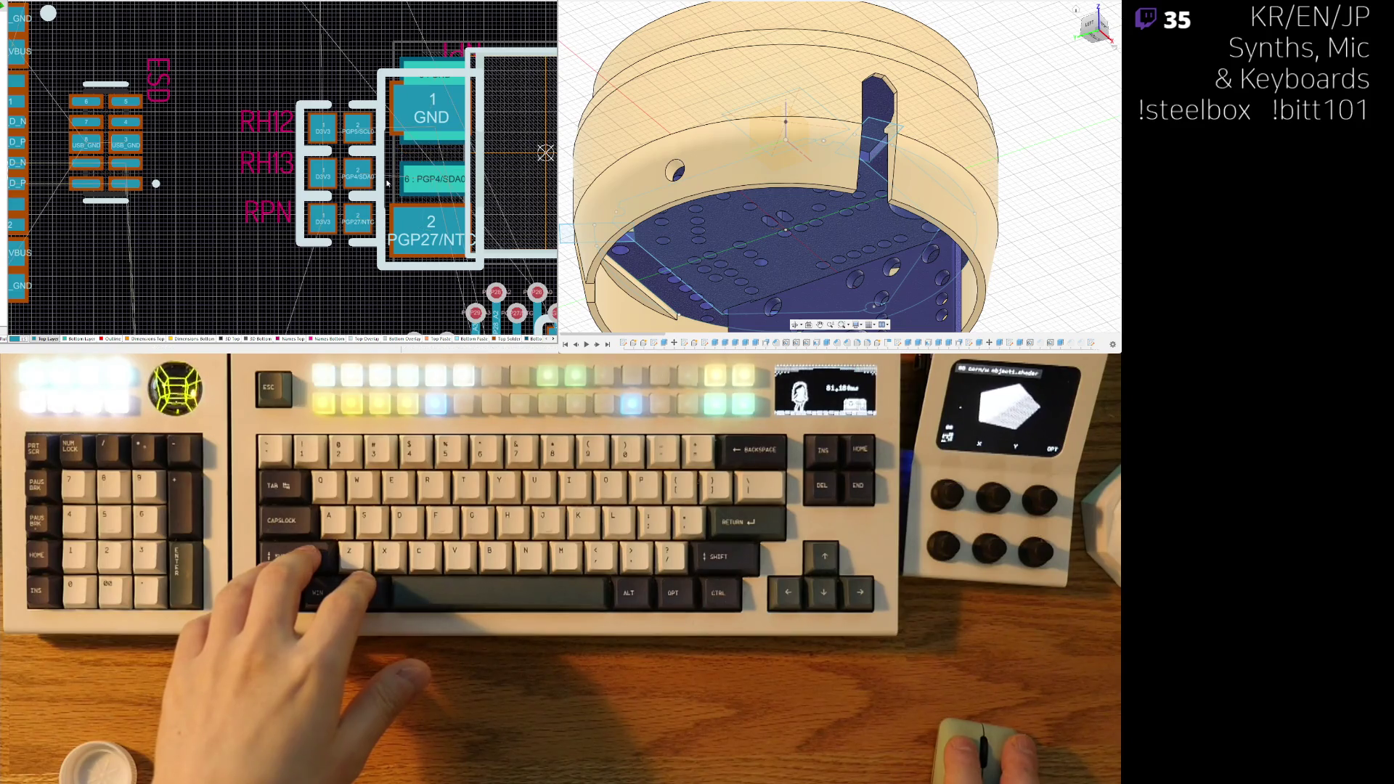
{"action": "scroll", "coordinate": [308, 164], "scroll_direction": "down", "scroll_amount": 3, "text": "ctrl"}
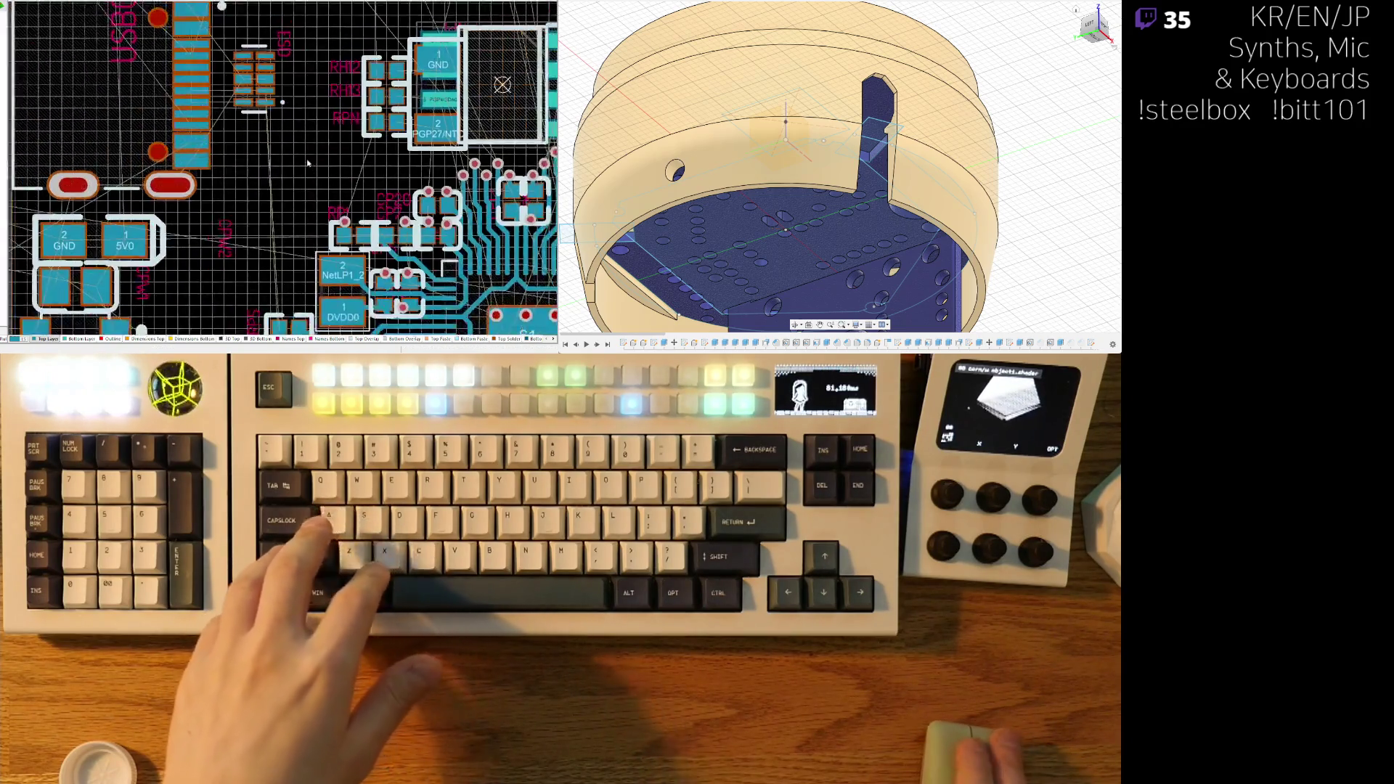
{"action": "scroll", "coordinate": [307, 163], "scroll_direction": "down", "scroll_amount": 2, "text": "ctrl"}
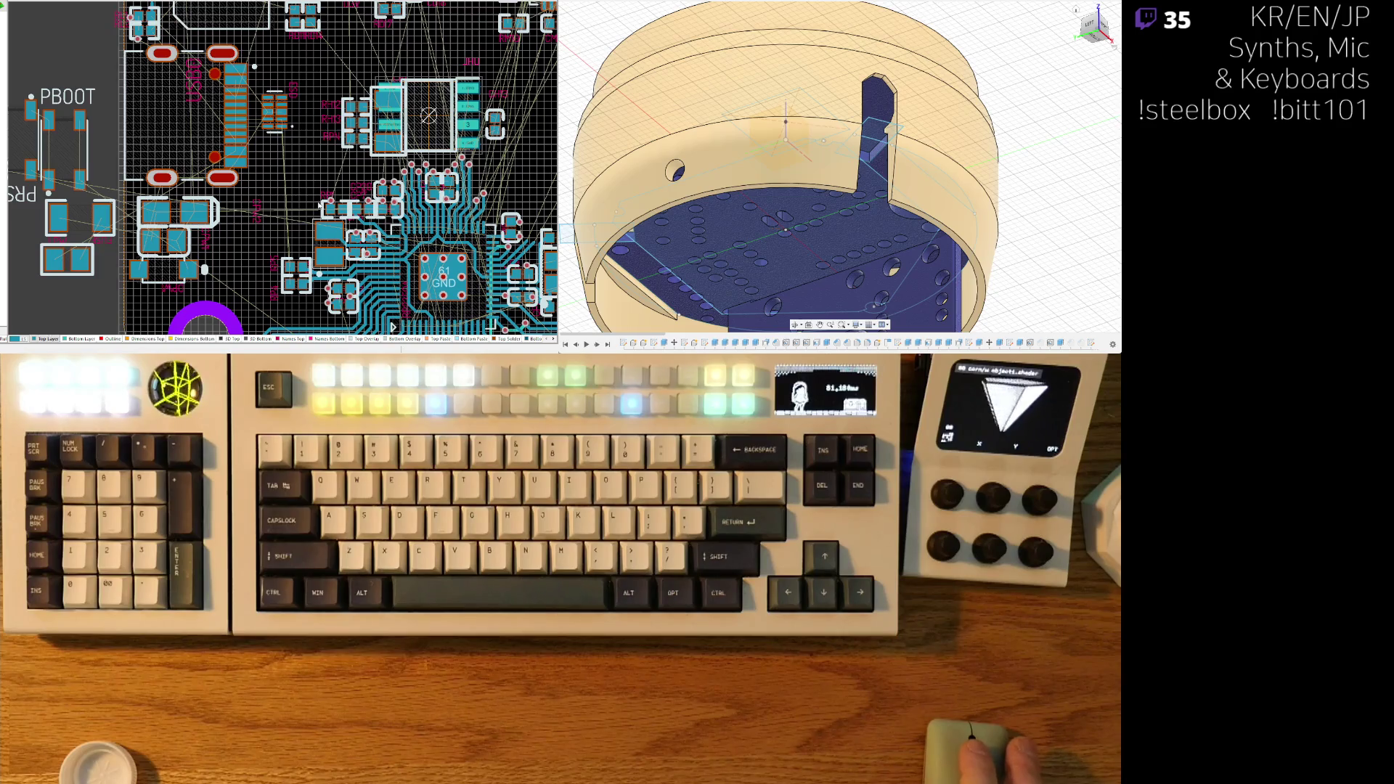
- Rotate the PBOOT button 90° and place it on the board's left edge
{"action": "scroll", "coordinate": [218, 145], "scroll_direction": "left", "scroll_amount": 3, "text": "shift"}
{"action": "scroll", "coordinate": [218, 145], "scroll_direction": "down", "scroll_amount": 2}
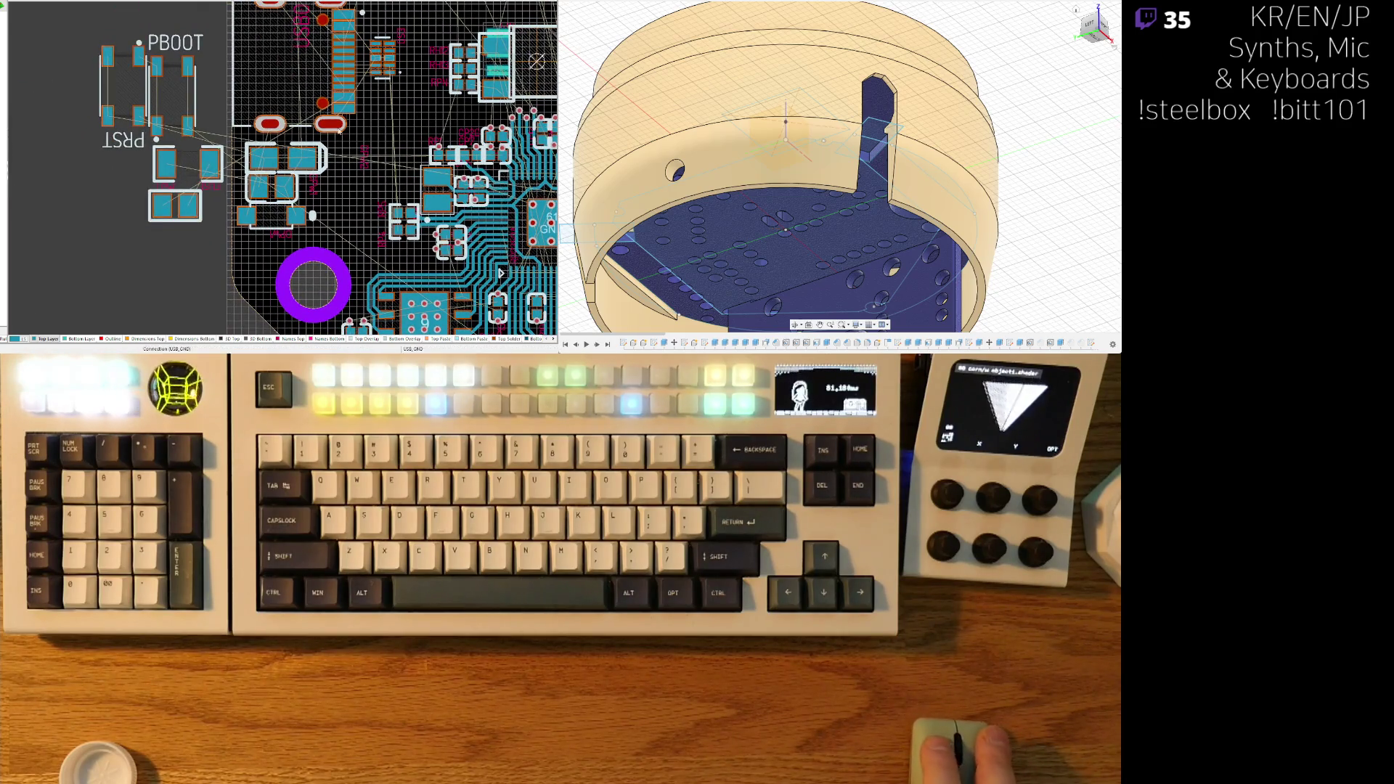
{"action": "scroll", "coordinate": [338, 130], "scroll_direction": "down", "scroll_amount": 2, "text": "ctrl"}
{"action": "scroll", "coordinate": [305, 222], "scroll_direction": "down", "scroll_amount": 1, "text": "ctrl"}
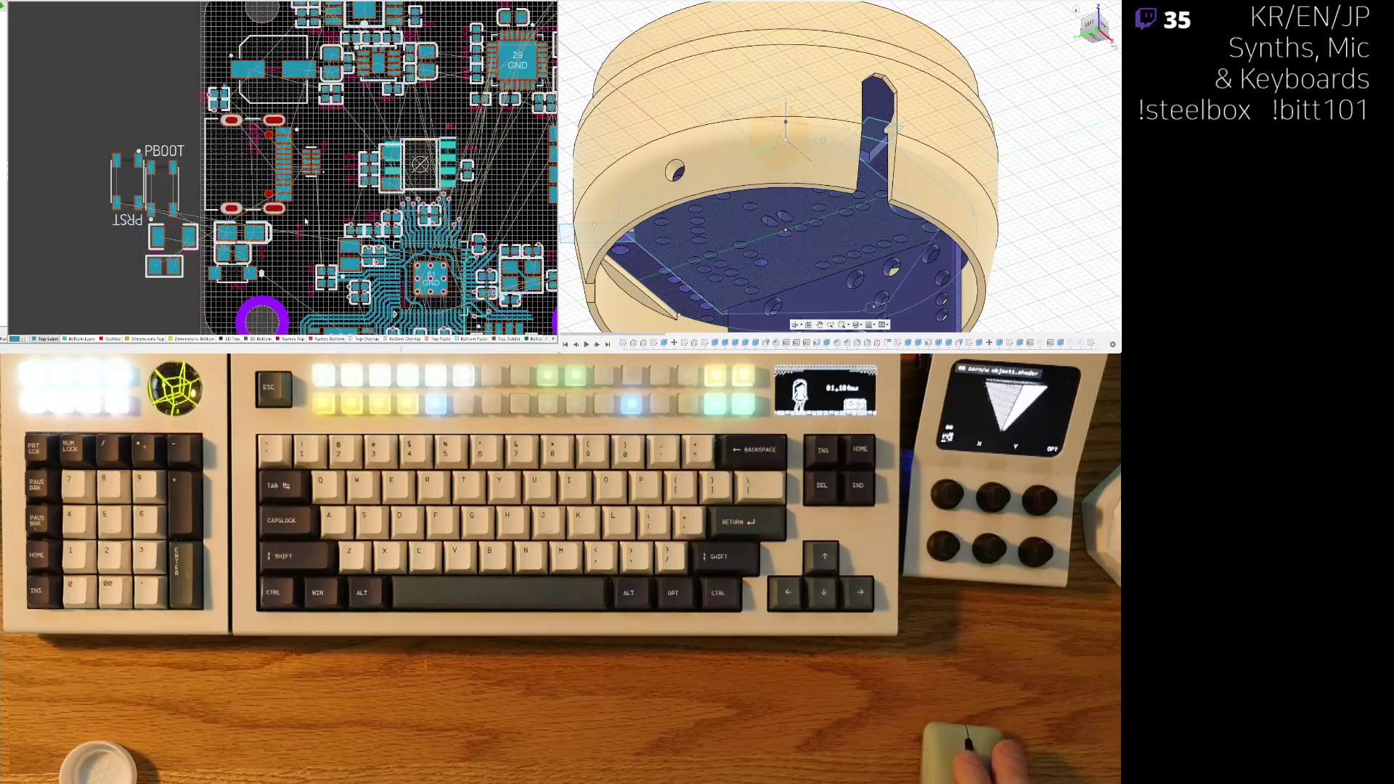
{"action": "scroll", "coordinate": [306, 222], "scroll_direction": "right", "scroll_amount": 2, "text": "shift"}
{"action": "scroll", "coordinate": [306, 221], "scroll_direction": "down", "scroll_amount": 1}
{"action": "scroll", "coordinate": [278, 228], "scroll_direction": "up", "scroll_amount": 2}
{"action": "scroll", "coordinate": [278, 228], "scroll_direction": "up", "scroll_amount": 1}
{"action": "scroll", "coordinate": [278, 228], "scroll_direction": "down", "scroll_amount": 1, "text": "ctrl"}
{"action": "scroll", "coordinate": [254, 181], "scroll_direction": "down", "scroll_amount": 2}
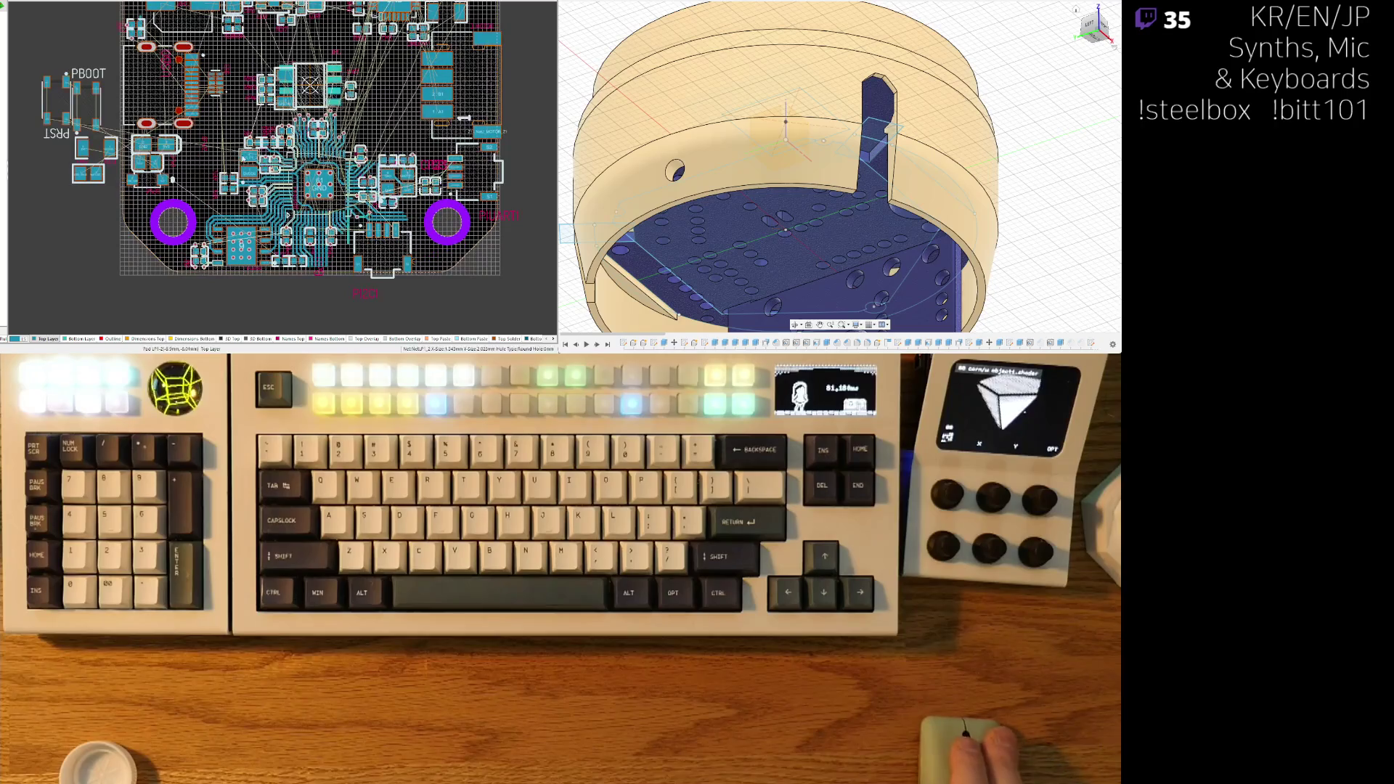
{"action": "scroll", "coordinate": [218, 233], "scroll_direction": "up", "scroll_amount": 3}
{"action": "scroll", "coordinate": [239, 254], "scroll_direction": "left", "scroll_amount": 2, "text": "shift"}
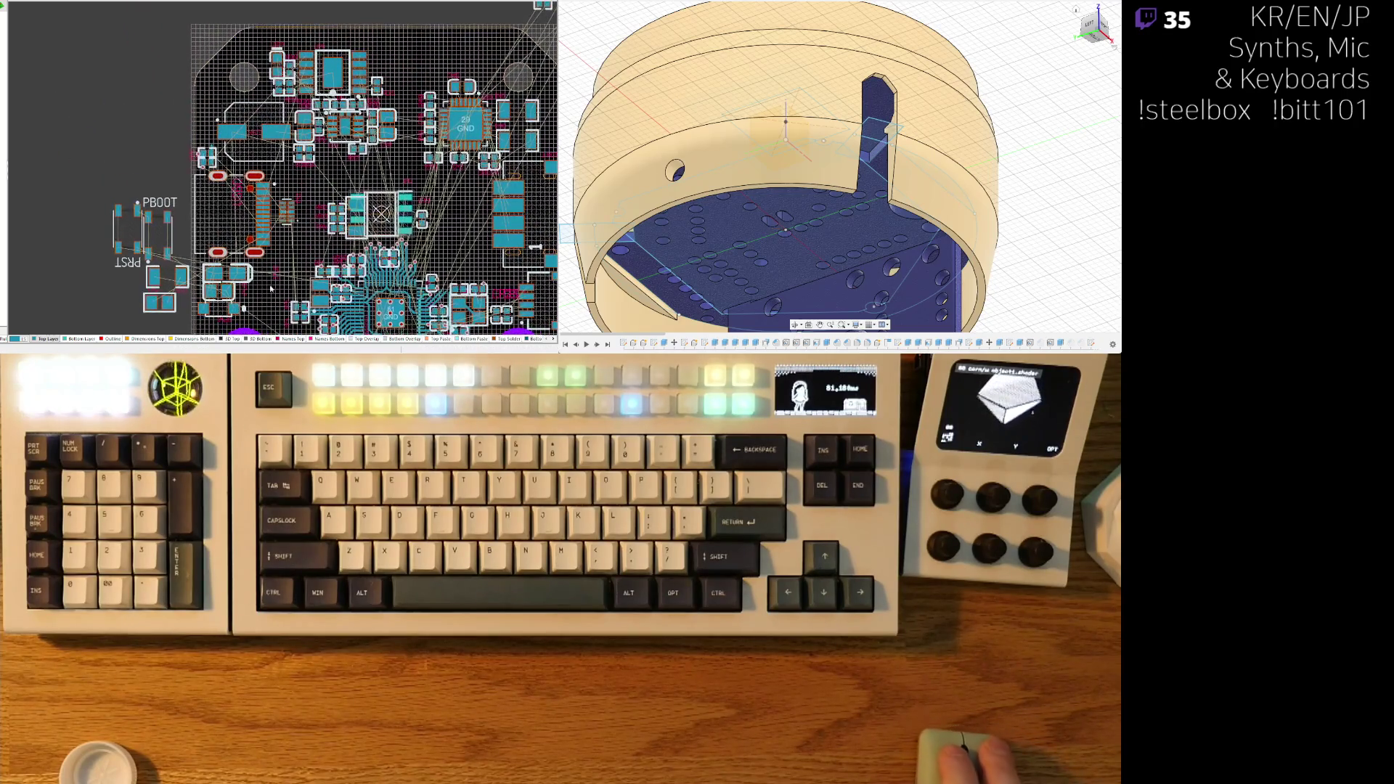
{"action": "scroll", "coordinate": [255, 236], "scroll_direction": "down", "scroll_amount": 3}
{"action": "scroll", "coordinate": [266, 173], "scroll_direction": "up", "scroll_amount": 2, "text": "ctrl"}
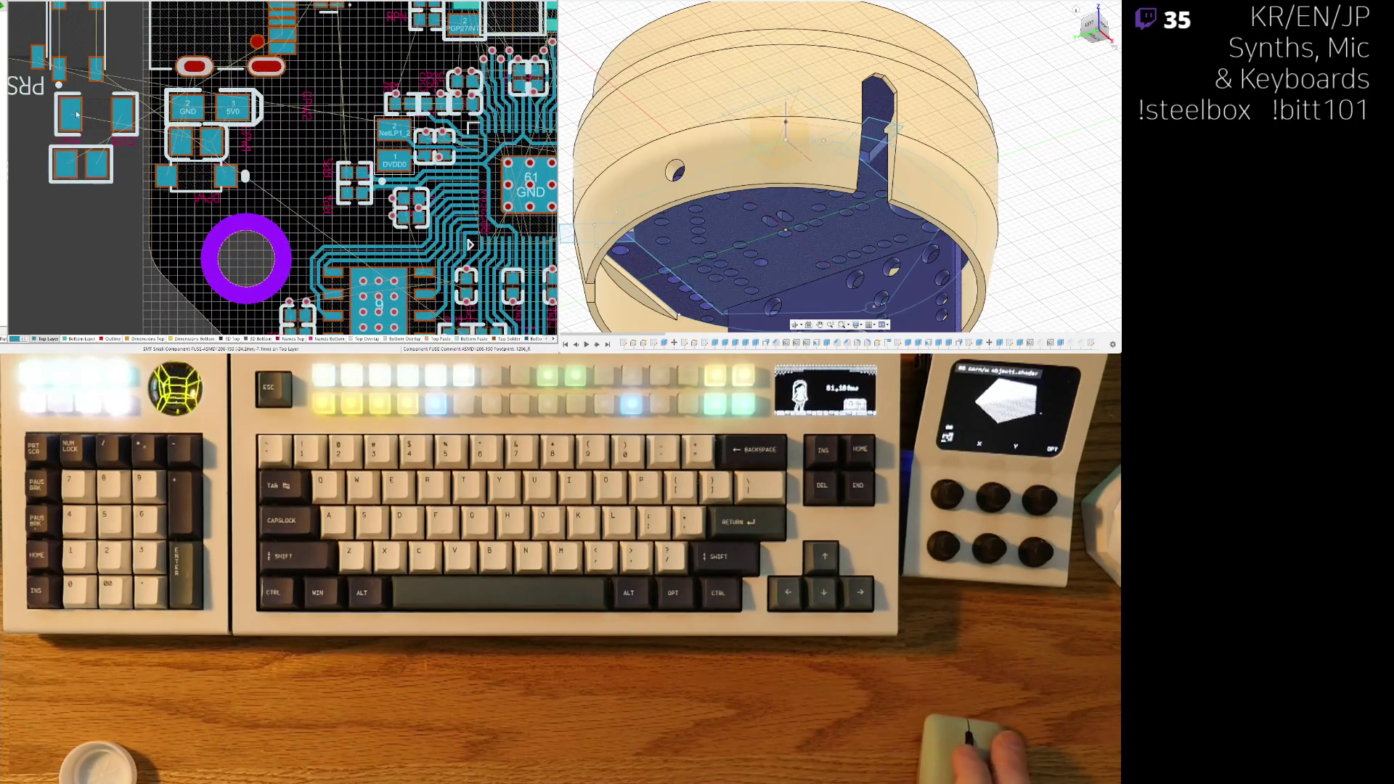
{"action": "left_click_drag", "start_coordinate": [78, 55], "coordinate": [305, 150]}
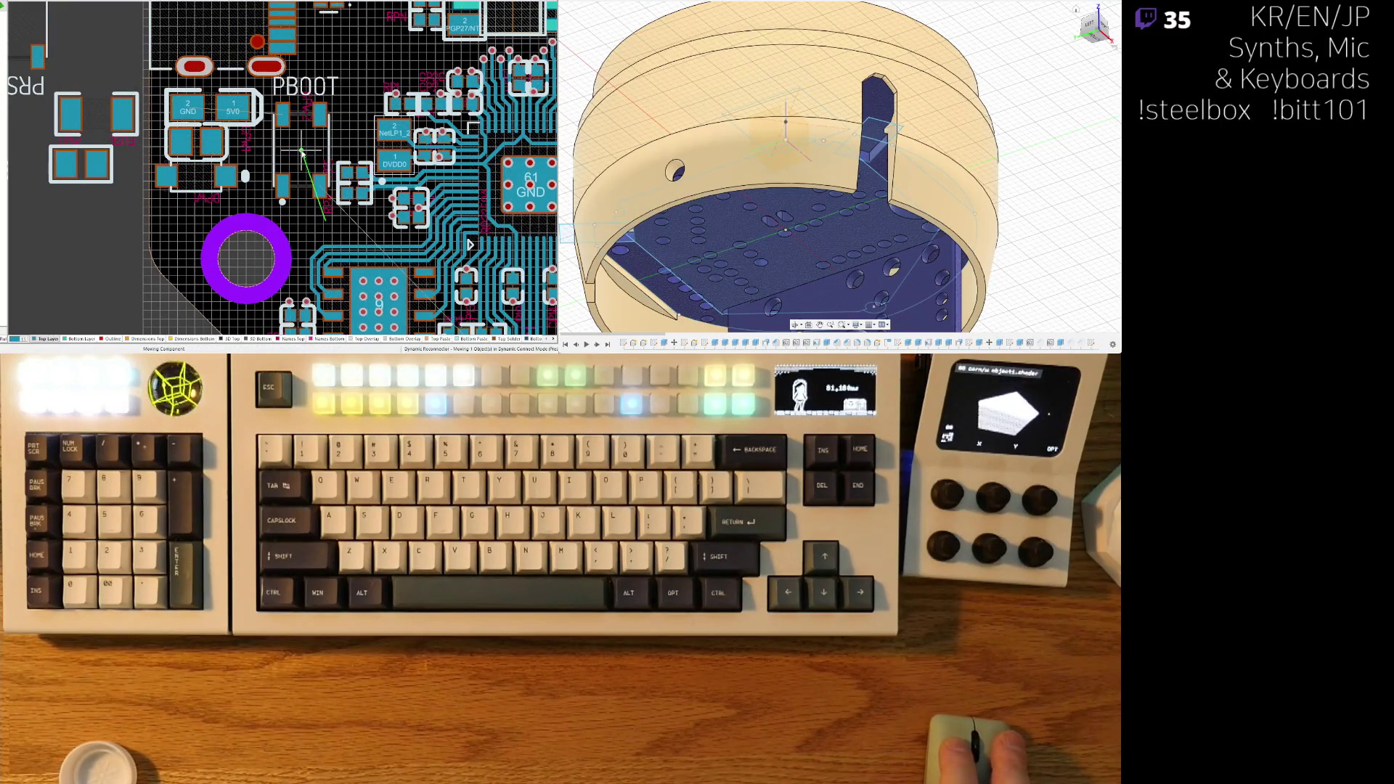
{"action": "key", "text": "space"}
{"action": "left_click_drag", "start_coordinate": [323, 116], "coordinate": [288, 158]}
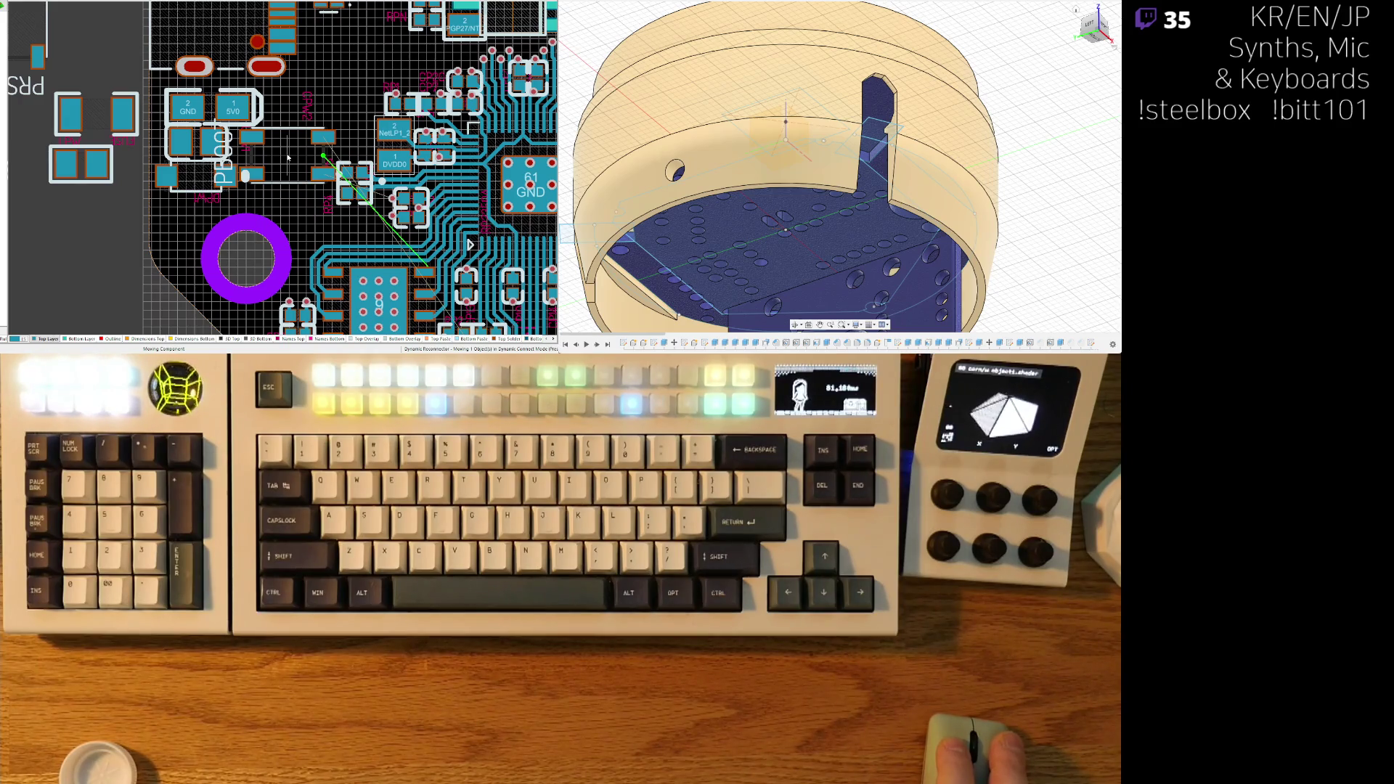
{"action": "left_click_drag", "start_coordinate": [288, 158], "coordinate": [225, 178]}
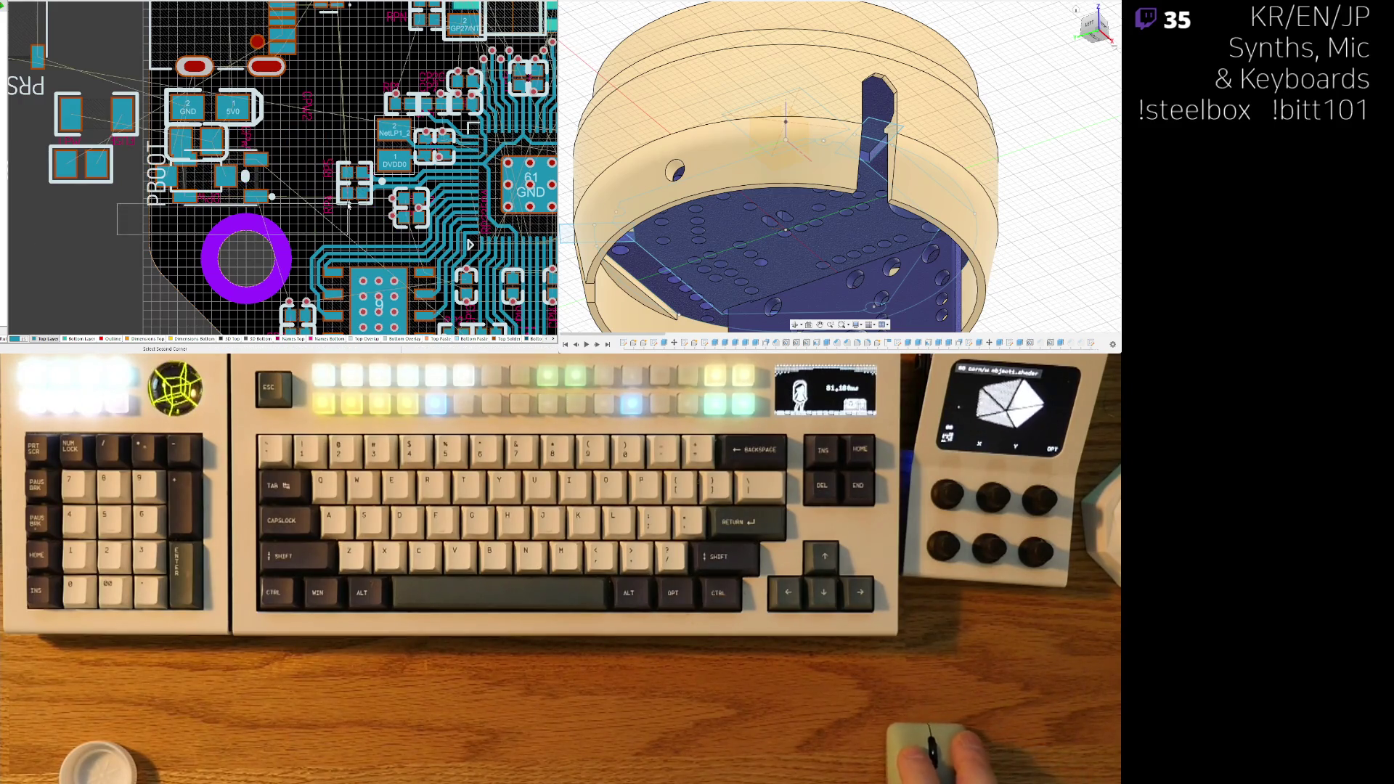
- Undo the last PBOOT placement, leave the GND/5V0 part in place, and pick up PBOOT again
{"action": "right_click_drag", "start_coordinate": [255, 200], "coordinate": [465, 166]}
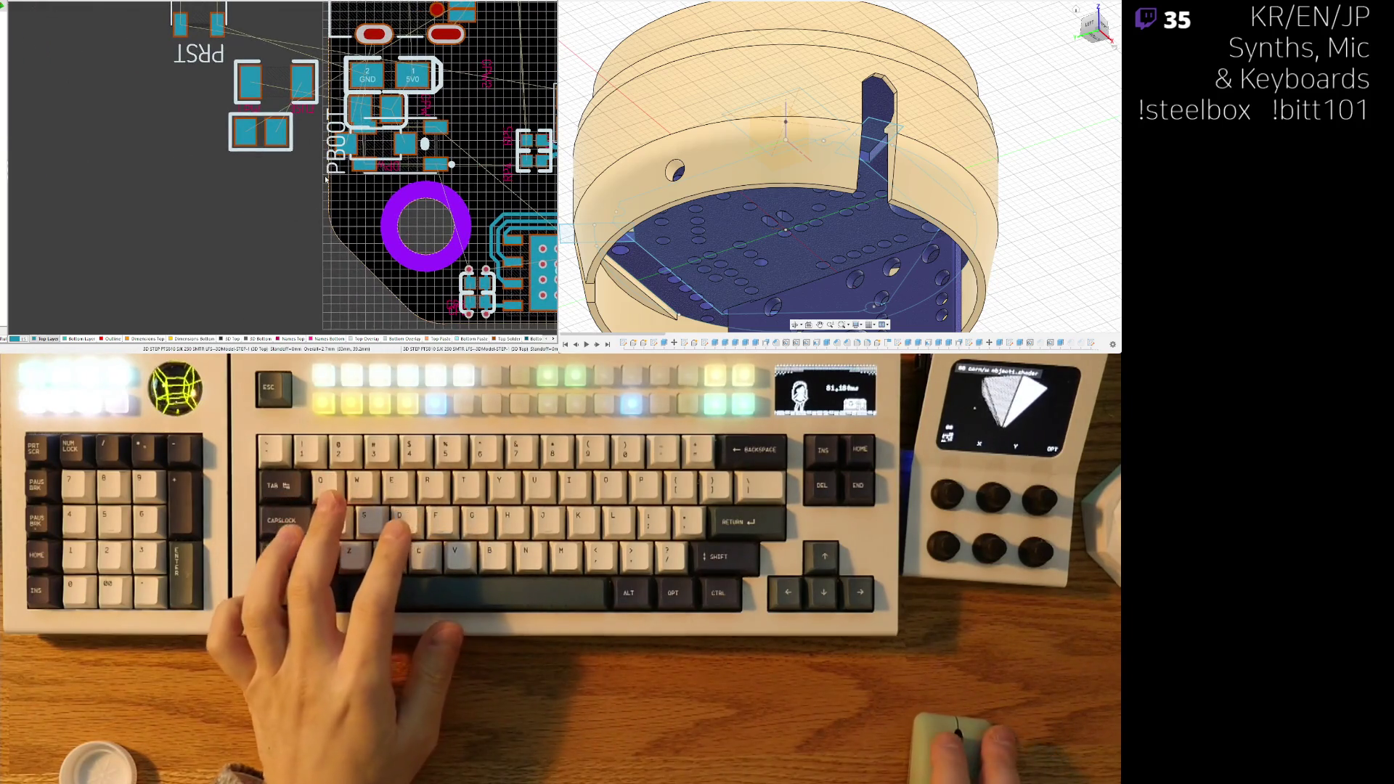
{"action": "key", "text": "ctrl+z"}
{"action": "mouse_move", "coordinate": [379, 109]}
{"action": "left_mouse_down"}
{"action": "mouse_move", "coordinate": [167, 102]}
{"action": "mouse_move", "coordinate": [189, 124]}
{"action": "mouse_move", "coordinate": [168, 148]}
{"action": "left_mouse_up"}
{"action": "mouse_move", "coordinate": [377, 143]}
{"action": "left_mouse_down"}
{"action": "mouse_move", "coordinate": [189, 55]}
{"action": "mouse_move", "coordinate": [98, 42]}
{"action": "left_mouse_up"}
{"action": "right_click_drag", "start_coordinate": [248, 230], "coordinate": [198, 269]}
{"action": "left_click_drag", "start_coordinate": [199, 269], "coordinate": [359, 134]}
- Place PRST just below PBOOT, rotated 90°, and view the board in 3D
{"action": "left_click_drag", "start_coordinate": [142, 31], "coordinate": [361, 191]}
{"action": "key", "text": "space"}
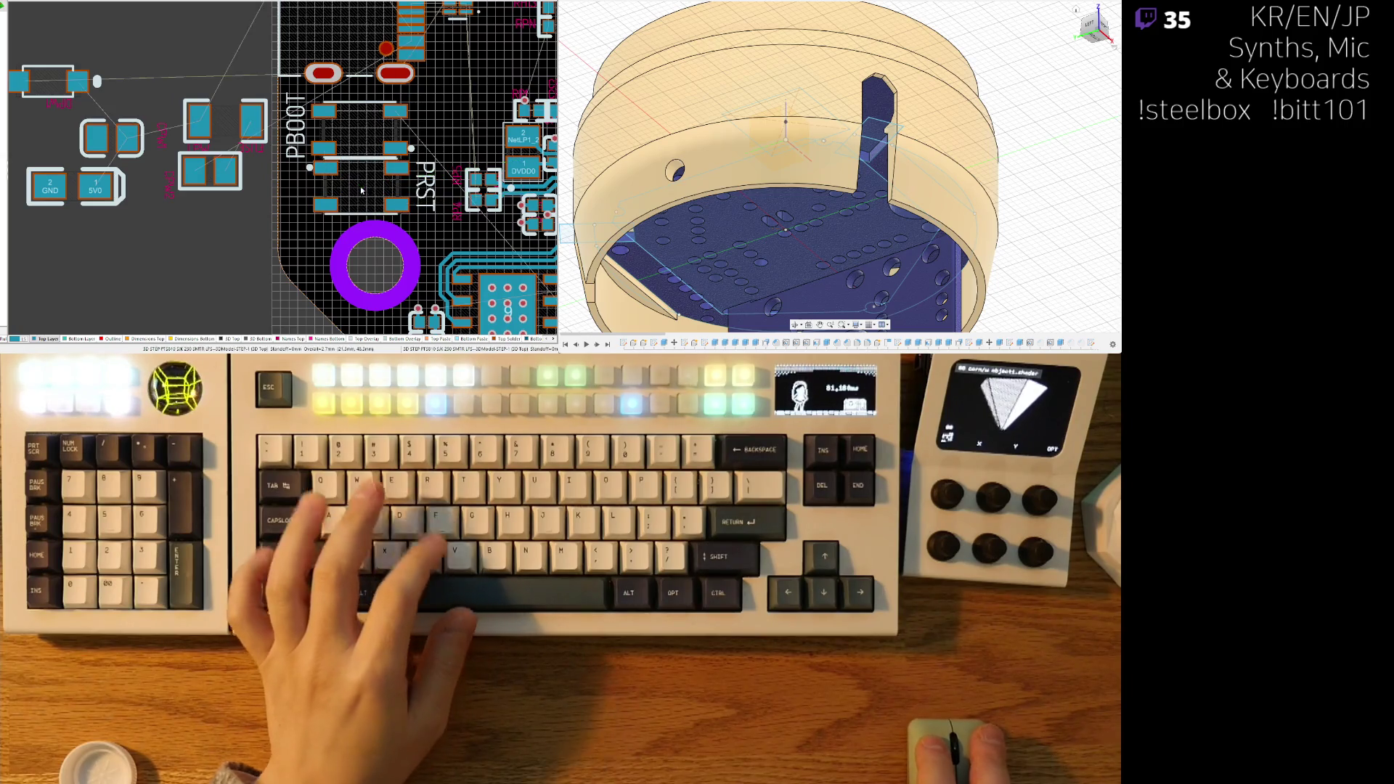
{"action": "key", "text": "3"}
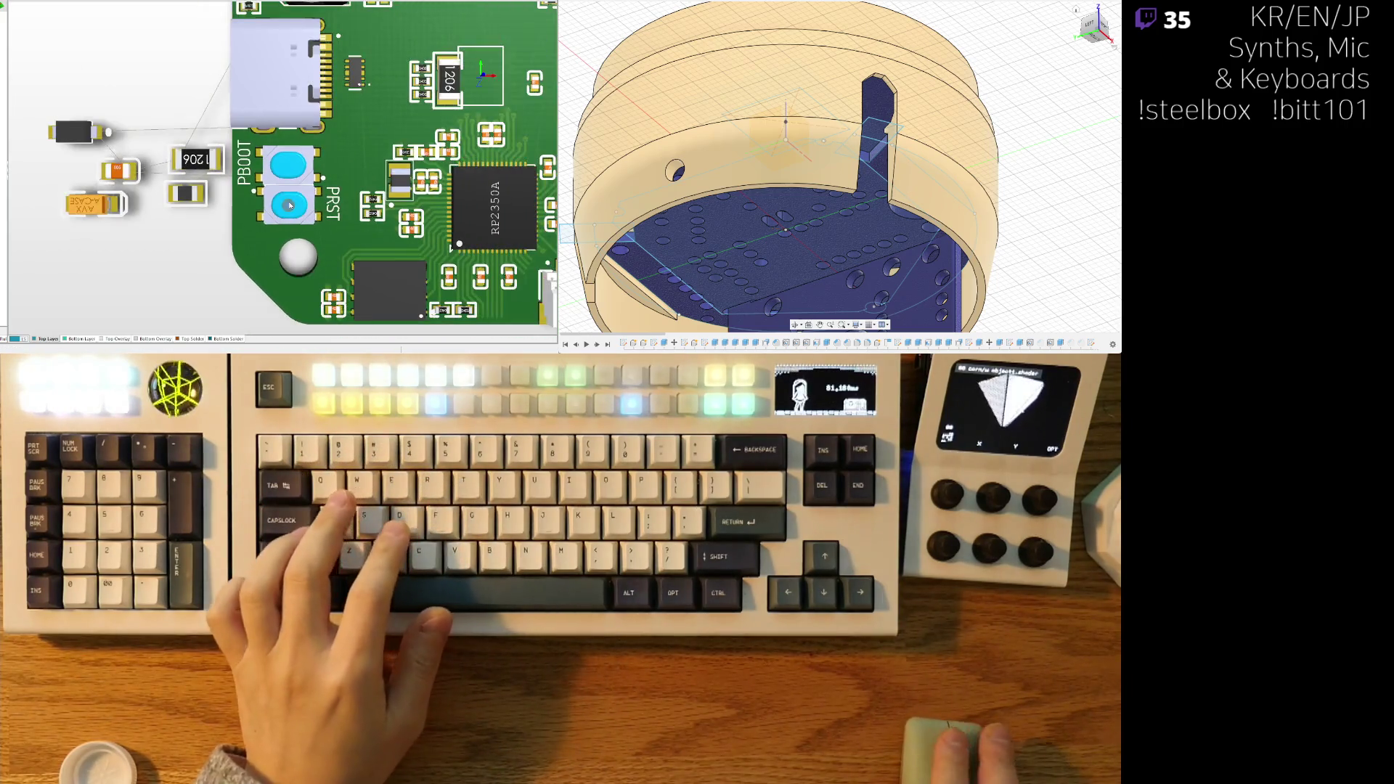
- Turn the PRST button 180° beside PBOOT, check it in 3D, then return to 2D
{"action": "scroll", "coordinate": [287, 196], "scroll_direction": "down", "scroll_amount": 3, "text": "ctrl"}
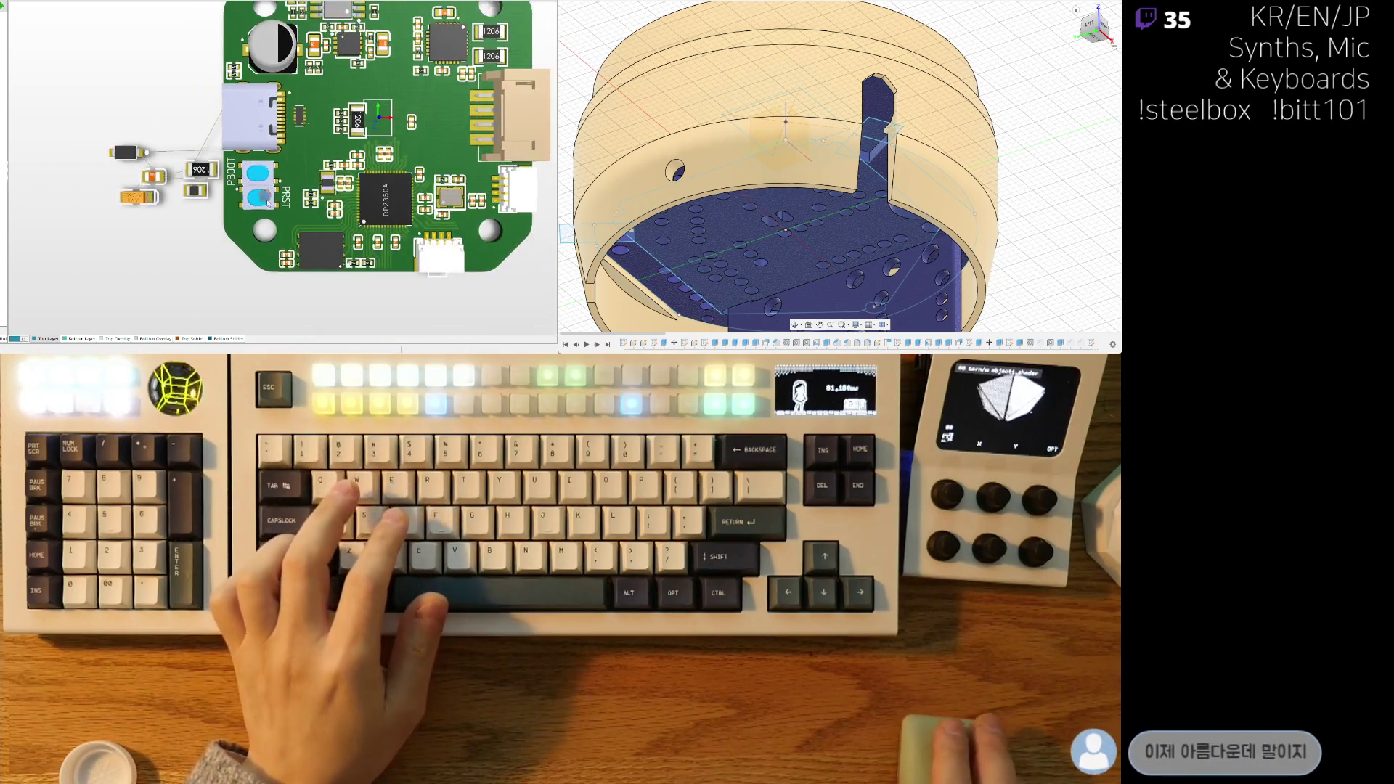
{"action": "key", "text": "2"}
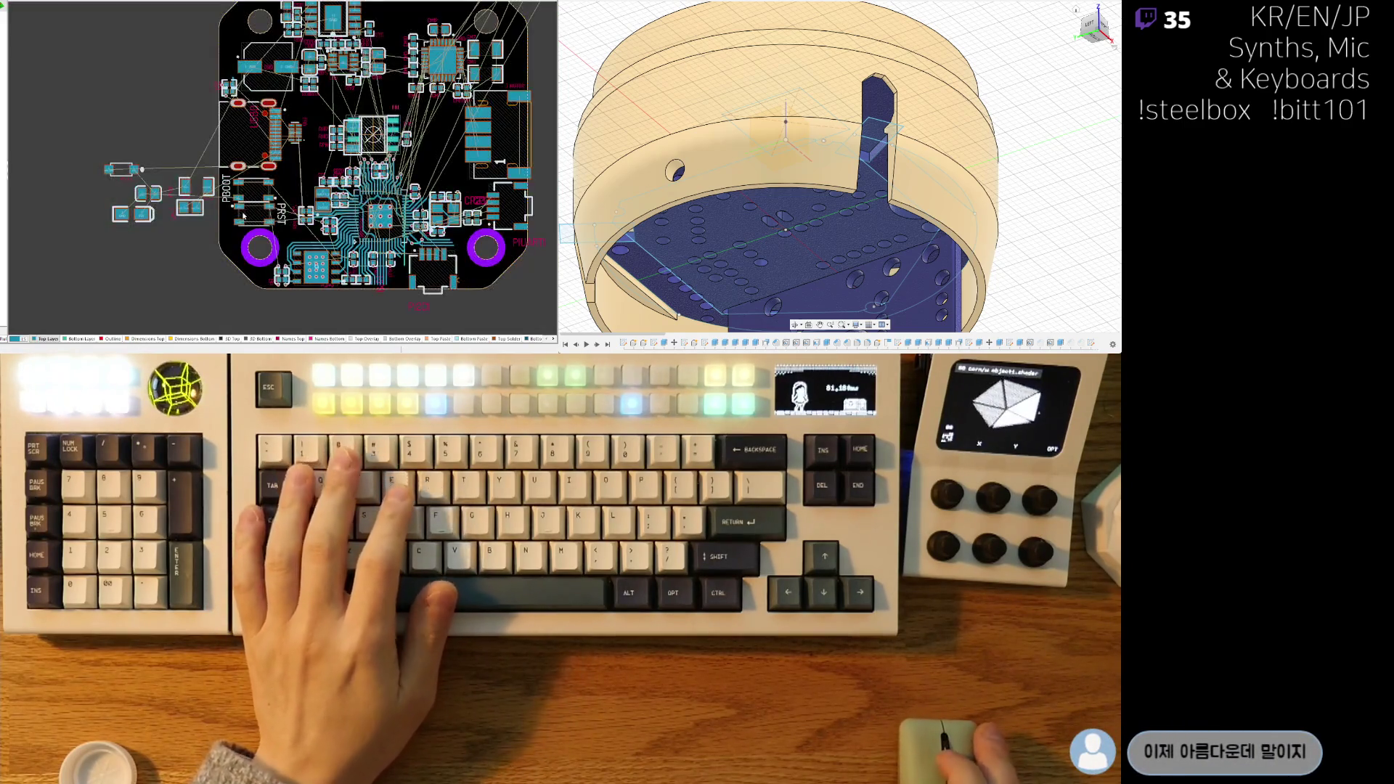
{"action": "scroll", "coordinate": [279, 230], "scroll_direction": "up", "scroll_amount": 5, "text": "ctrl"}
{"action": "scroll", "coordinate": [241, 202], "scroll_direction": "up", "scroll_amount": 1, "text": "ctrl"}
{"action": "mouse_move", "coordinate": [241, 201]}
{"action": "left_mouse_down"}
{"action": "mouse_move", "coordinate": [287, 128]}
{"action": "mouse_move", "coordinate": [287, 241]}
{"action": "left_mouse_up"}
{"action": "key", "text": "space"}
{"action": "key", "text": "space"}
{"action": "key", "text": "3"}
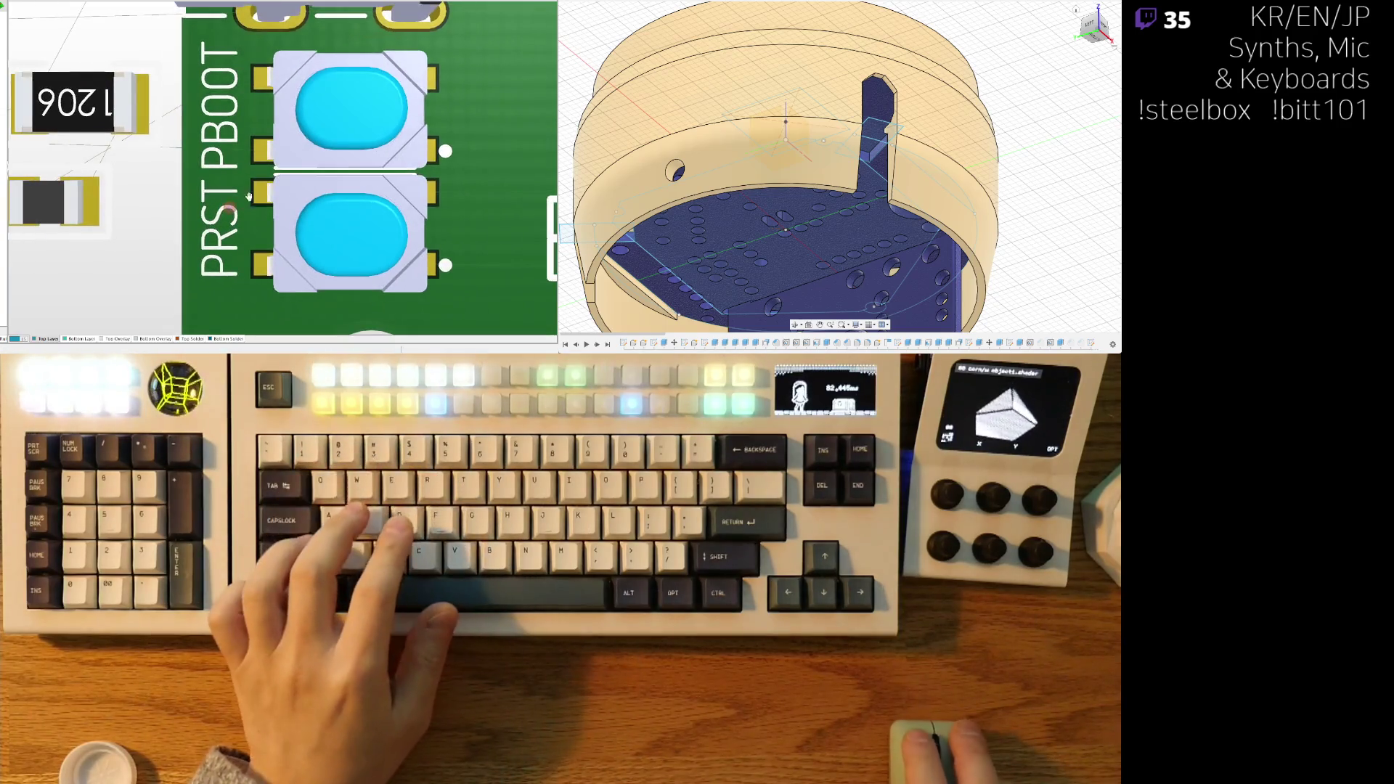
{"action": "scroll", "coordinate": [249, 196], "scroll_direction": "down", "scroll_amount": 8, "text": "ctrl"}
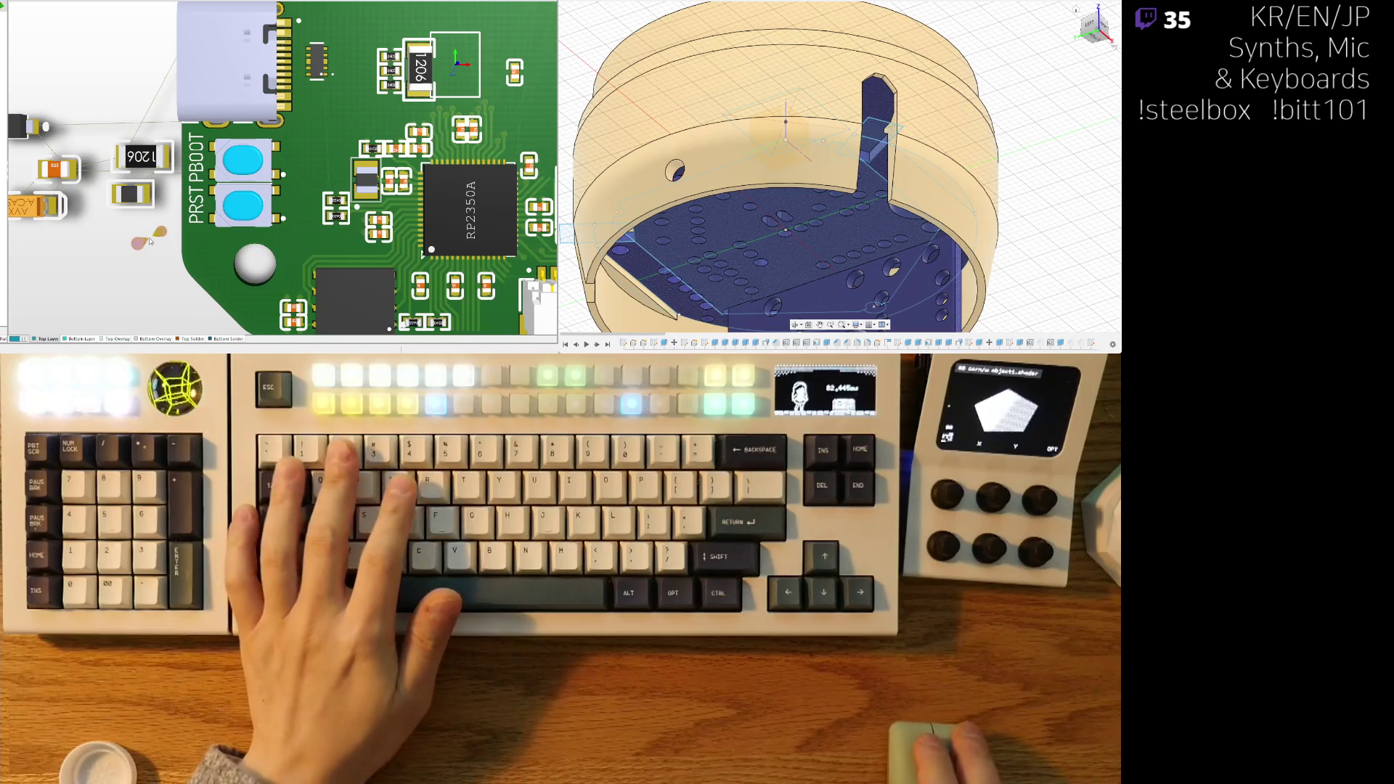
{"action": "key", "text": "2"}
{"action": "scroll", "coordinate": [397, 118], "scroll_direction": "up", "scroll_amount": 6, "text": "ctrl"}
- Align PBOOT and PRST side by side and move their silkscreen labels off the footprints
{"action": "left_click_drag", "start_coordinate": [397, 118], "coordinate": [372, 111]}
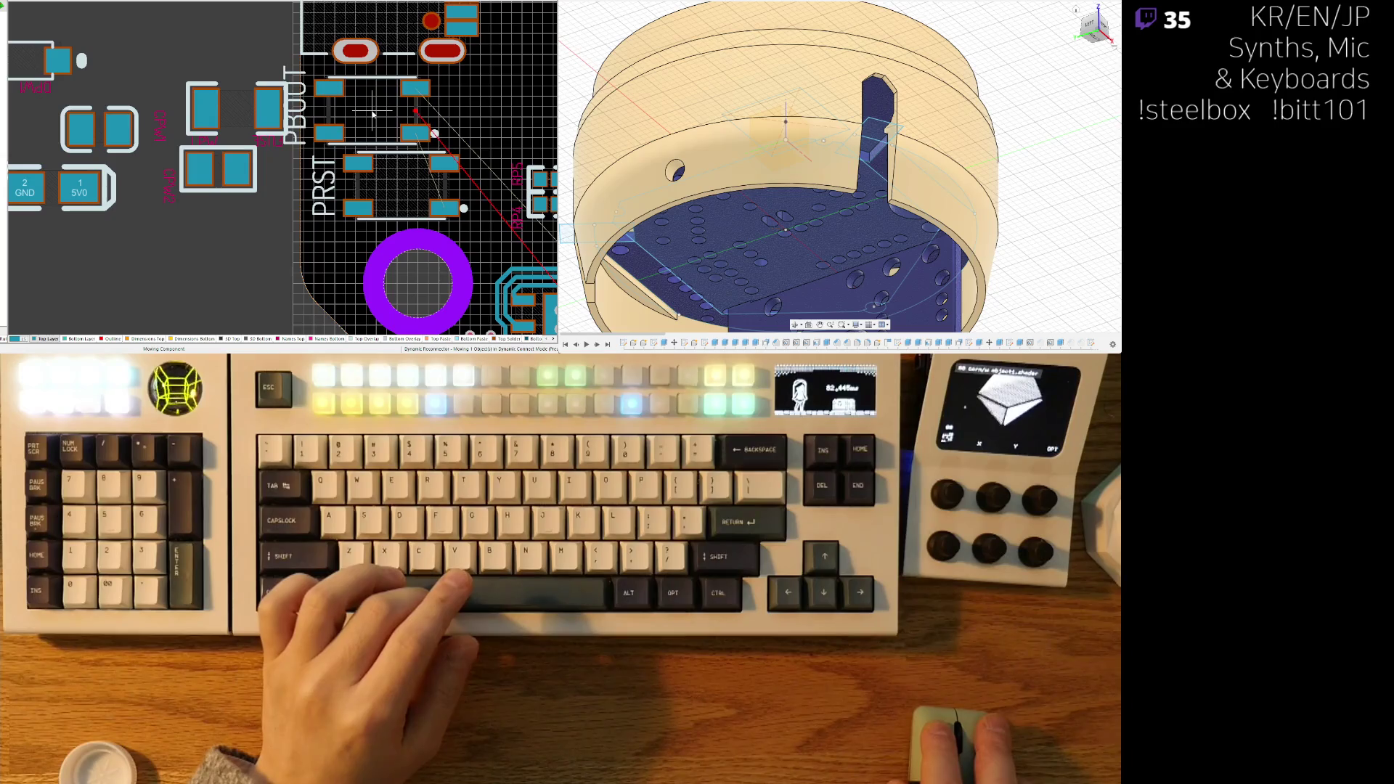
{"action": "left_click_drag", "start_coordinate": [401, 188], "coordinate": [371, 185]}
{"action": "mouse_move", "coordinate": [291, 76]}
{"action": "left_mouse_down"}
{"action": "mouse_move", "coordinate": [408, 127]}
{"action": "mouse_move", "coordinate": [441, 81]}
{"action": "left_mouse_up"}
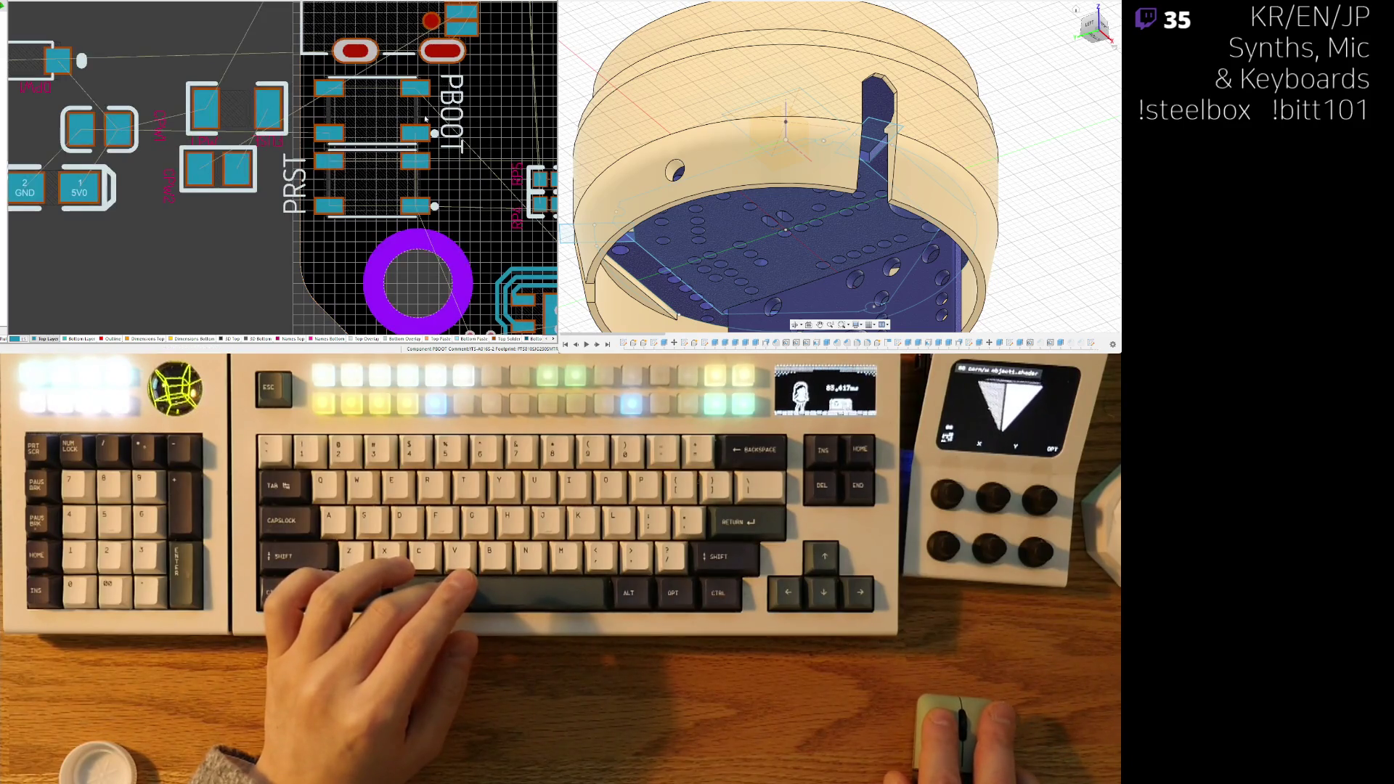
{"action": "left_click_drag", "start_coordinate": [294, 186], "coordinate": [455, 247]}
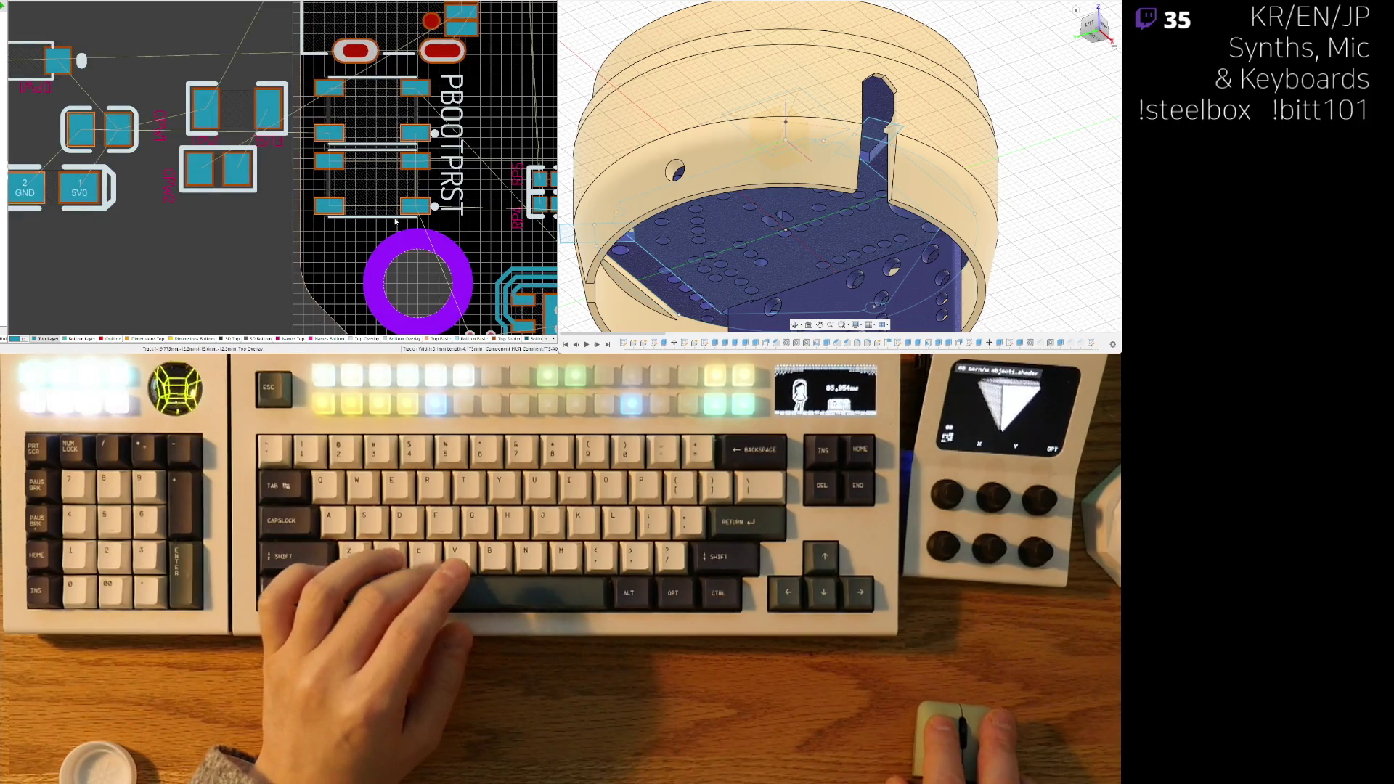
- Move the RP5 and RP4 resistors up toward the USB-C connector
{"action": "scroll", "coordinate": [207, 244], "scroll_direction": "down", "scroll_amount": 3, "text": "ctrl"}
{"action": "scroll", "coordinate": [159, 273], "scroll_direction": "up", "scroll_amount": 1, "text": "ctrl"}
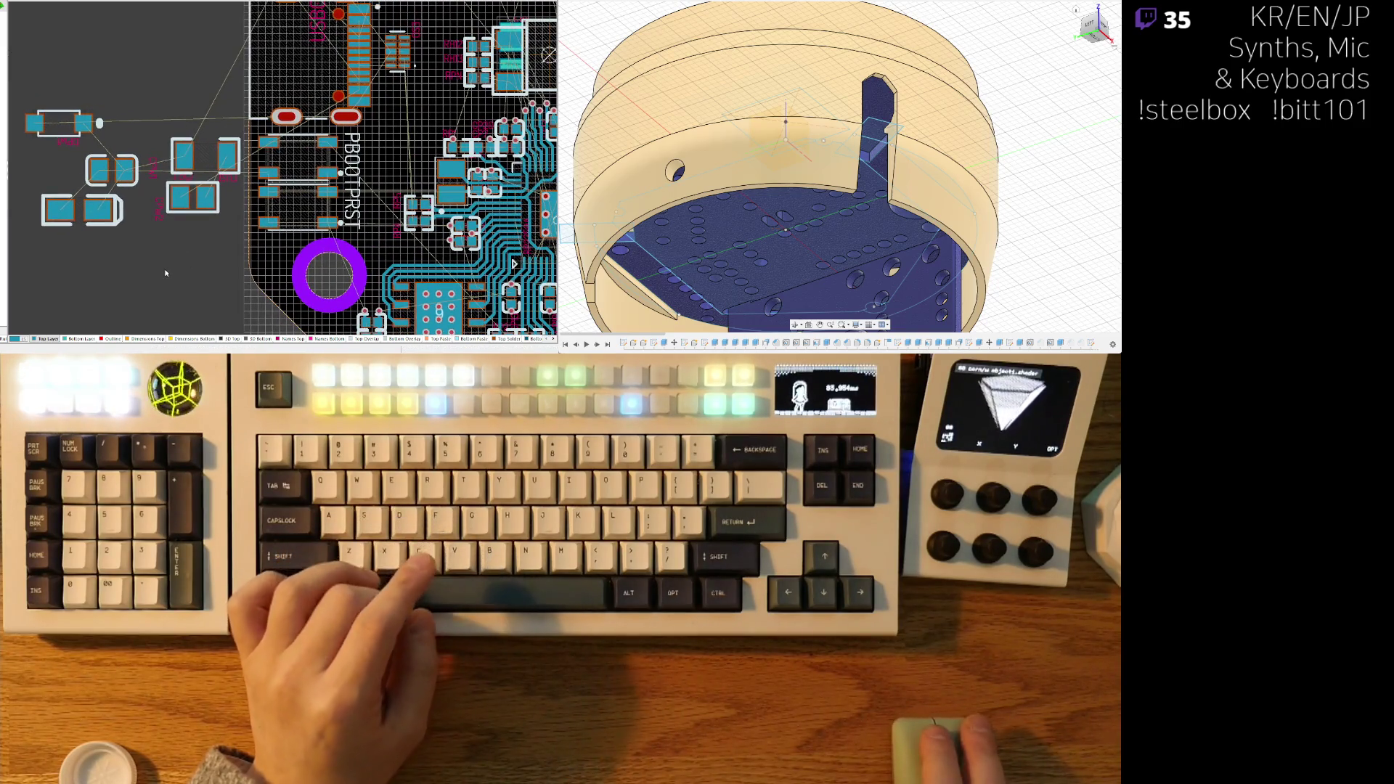
{"action": "scroll", "coordinate": [199, 233], "scroll_direction": "down", "scroll_amount": 3}
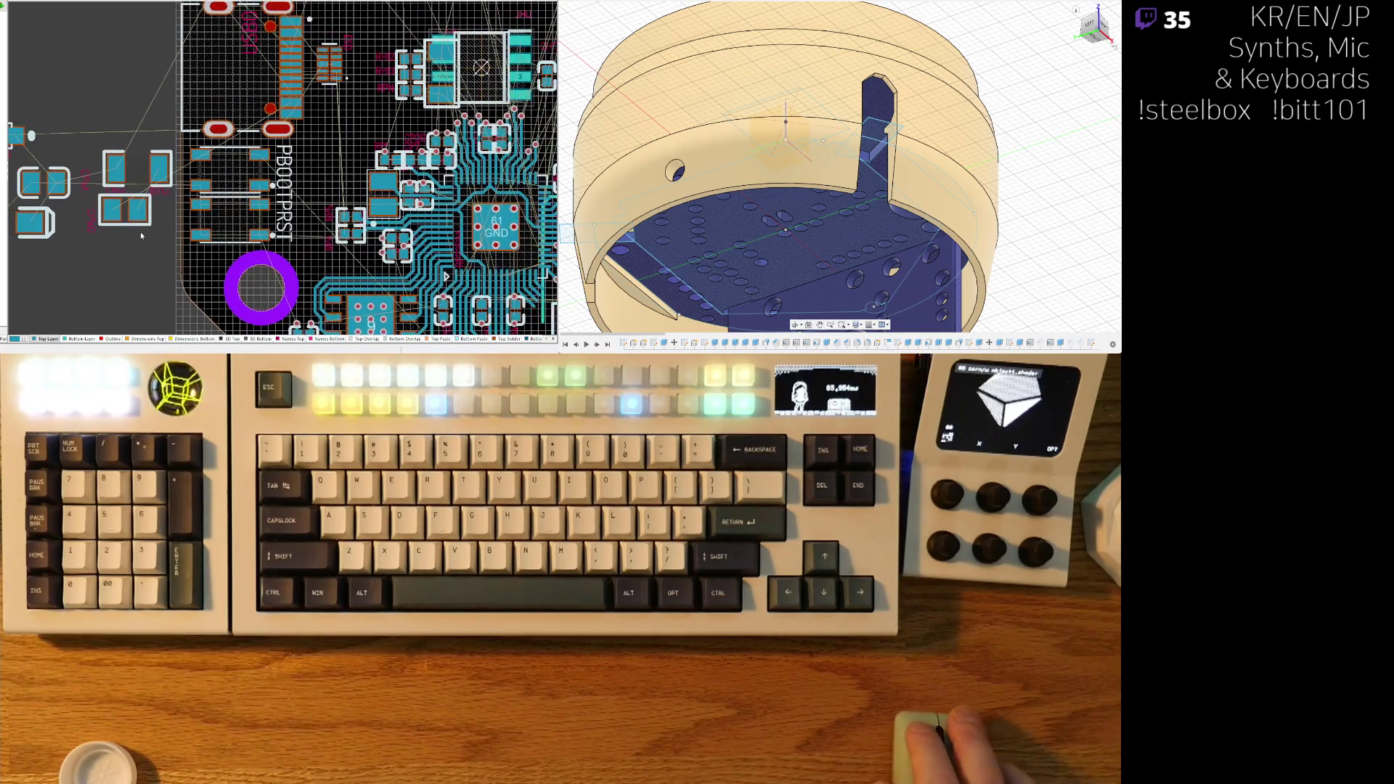
{"action": "scroll", "coordinate": [218, 192], "scroll_direction": "up", "scroll_amount": 3, "text": "ctrl"}
{"action": "scroll", "coordinate": [219, 192], "scroll_direction": "down", "scroll_amount": 2, "text": "ctrl"}
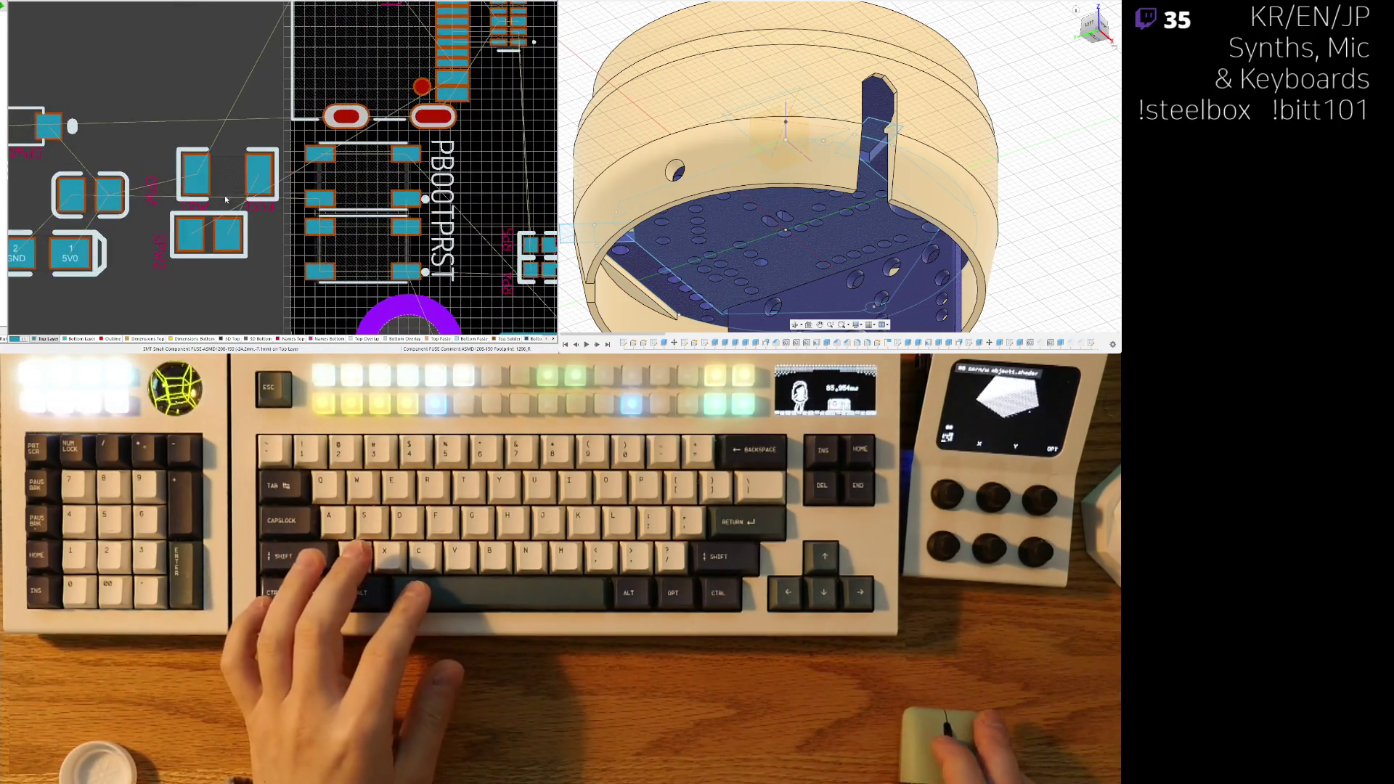
{"action": "scroll", "coordinate": [290, 242], "scroll_direction": "up", "scroll_amount": 3, "text": "ctrl"}
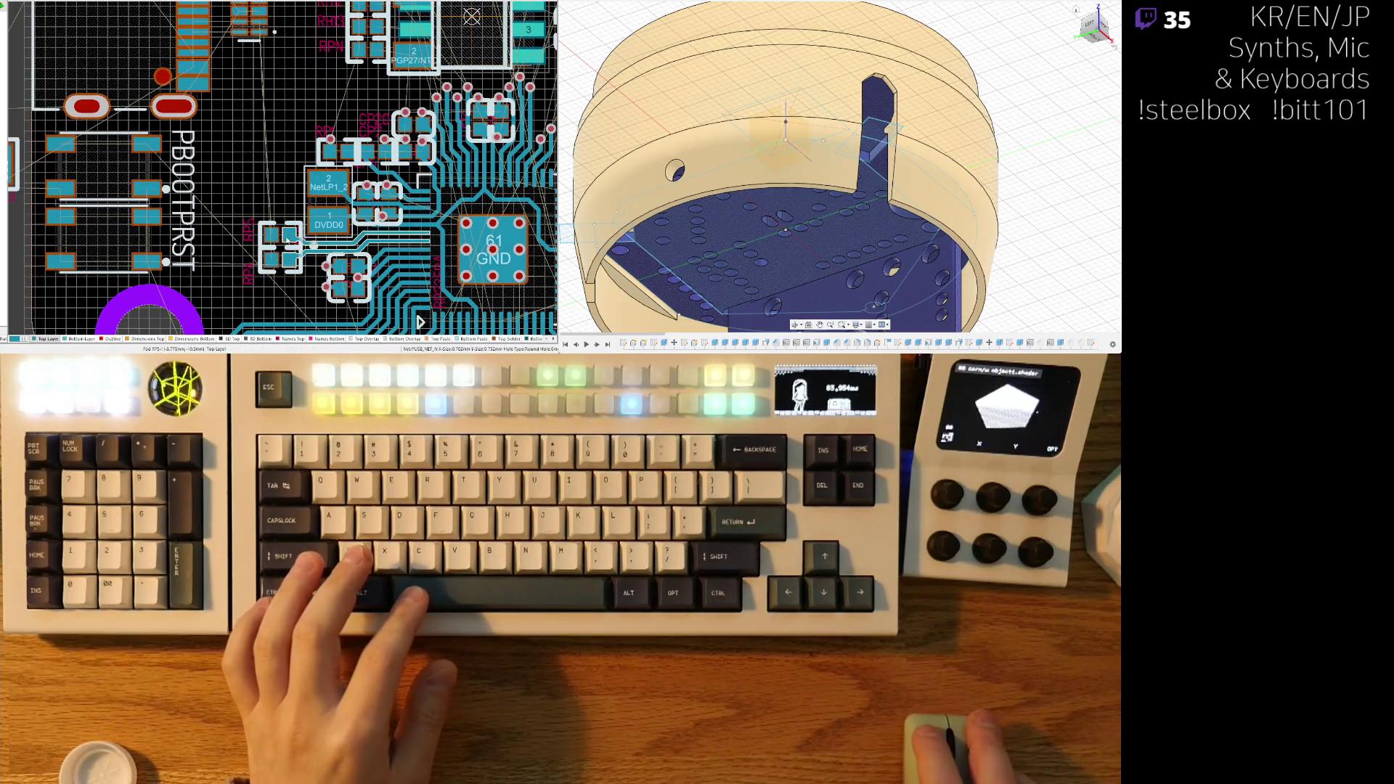
{"action": "scroll", "coordinate": [287, 239], "scroll_direction": "up", "scroll_amount": 1}
{"action": "mouse_move", "coordinate": [288, 240]}
{"action": "left_mouse_down"}
{"action": "mouse_move", "coordinate": [259, 183]}
{"action": "mouse_move", "coordinate": [293, 106]}
{"action": "left_mouse_up"}
{"action": "left_click_drag", "start_coordinate": [279, 272], "coordinate": [270, 107]}
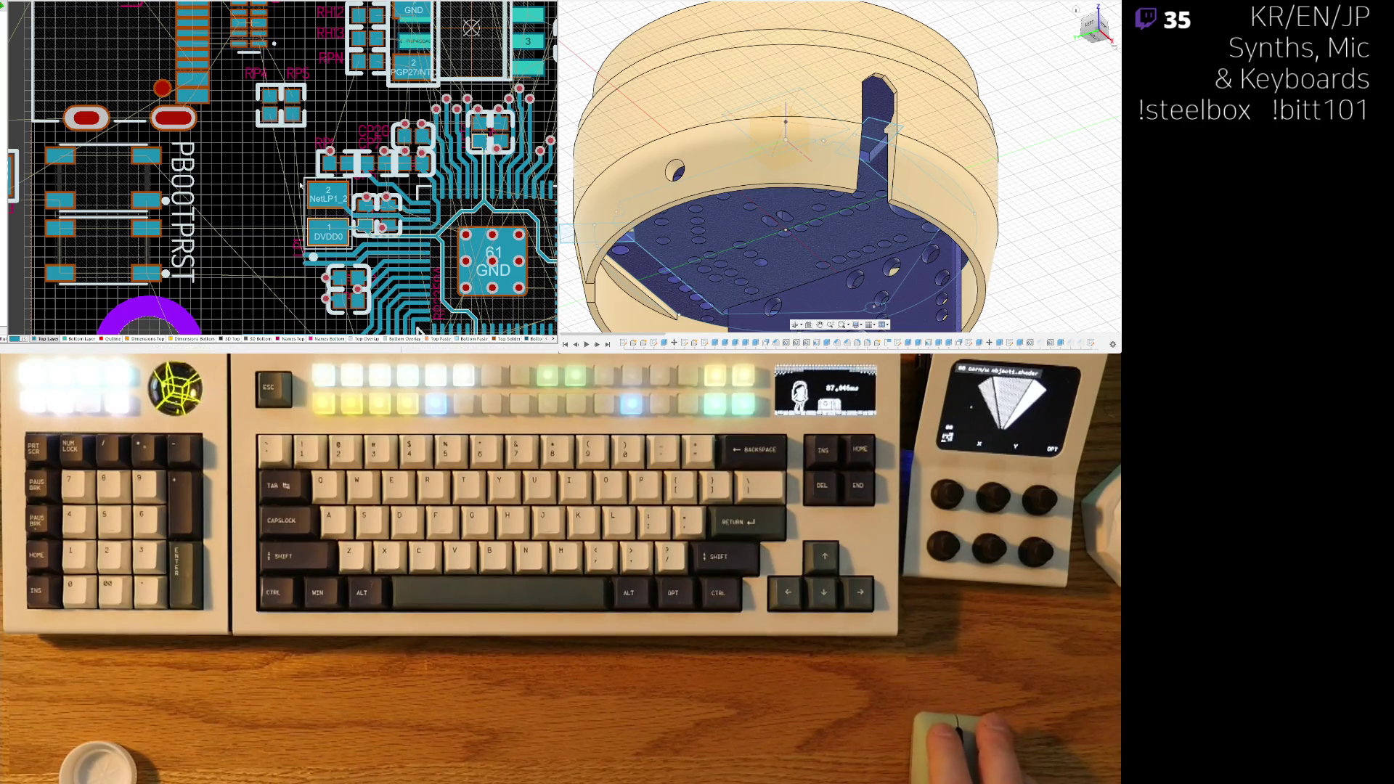
- Nudge the RP4/RP5 resistors and shift the ESD part slightly left beside the USB-C pads
{"action": "scroll", "coordinate": [290, 234], "scroll_direction": "up", "scroll_amount": 2}
{"action": "left_click_drag", "start_coordinate": [282, 173], "coordinate": [277, 171]}
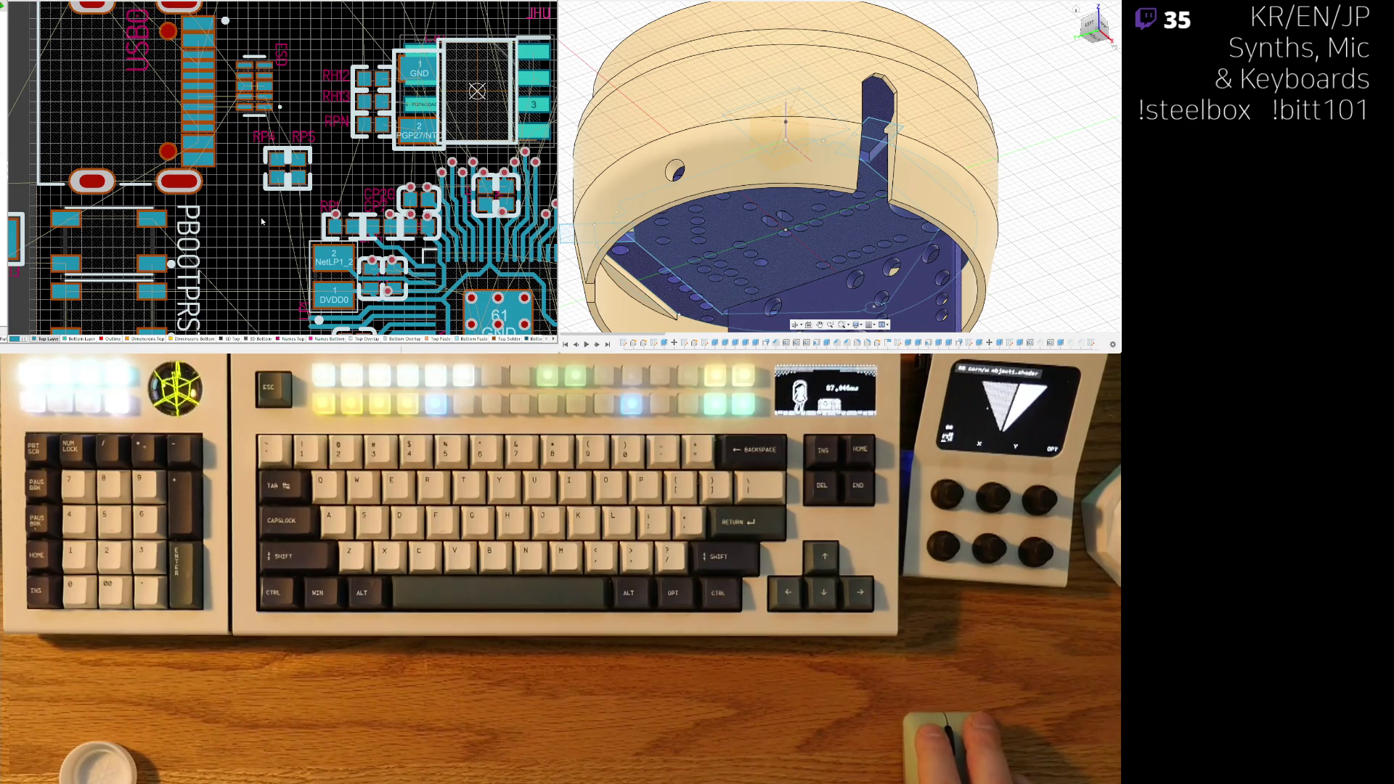
{"action": "scroll", "coordinate": [261, 190], "scroll_direction": "up", "scroll_amount": 1}
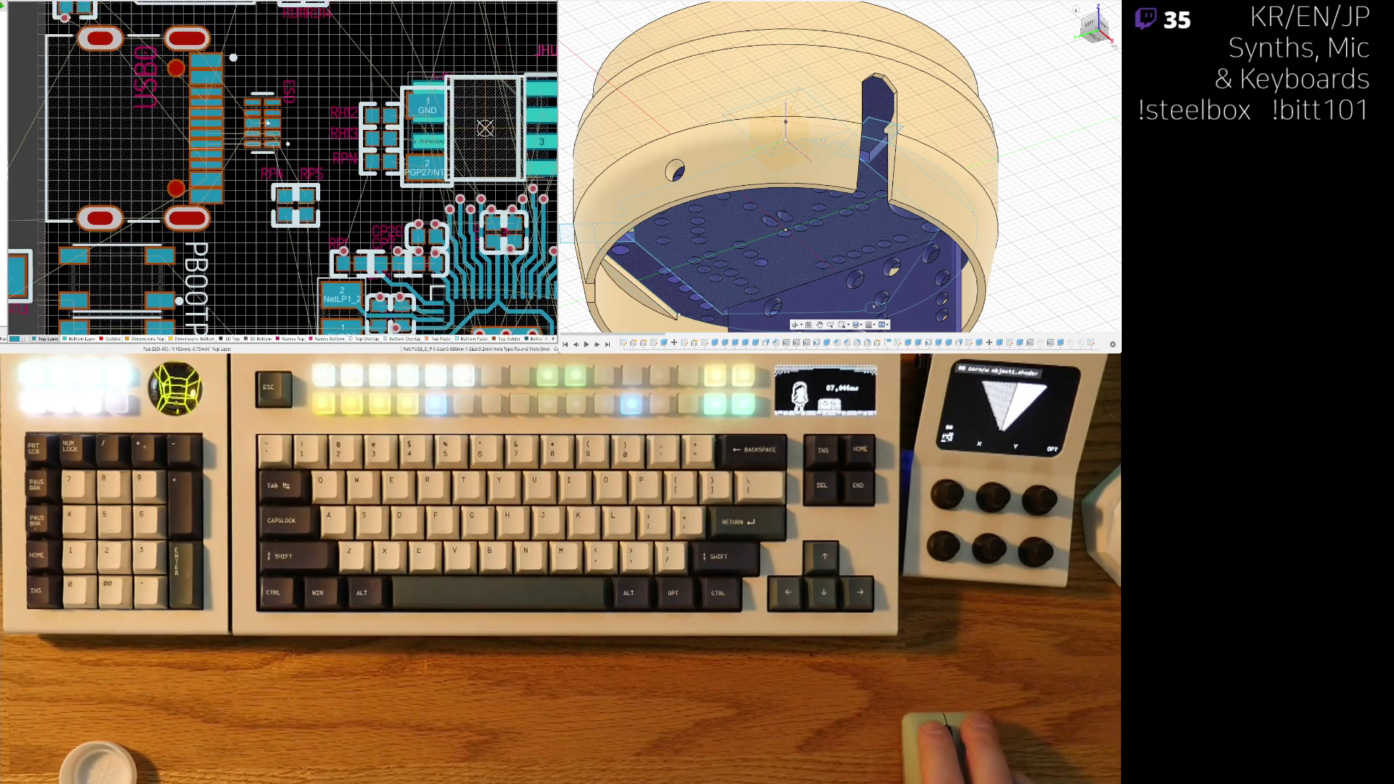
{"action": "scroll", "coordinate": [261, 130], "scroll_direction": "up", "scroll_amount": 2, "text": "ctrl"}
{"action": "mouse_move", "coordinate": [260, 130]}
{"action": "left_mouse_down"}
{"action": "mouse_move", "coordinate": [249, 133]}
{"action": "mouse_move", "coordinate": [263, 125]}
{"action": "left_mouse_up"}
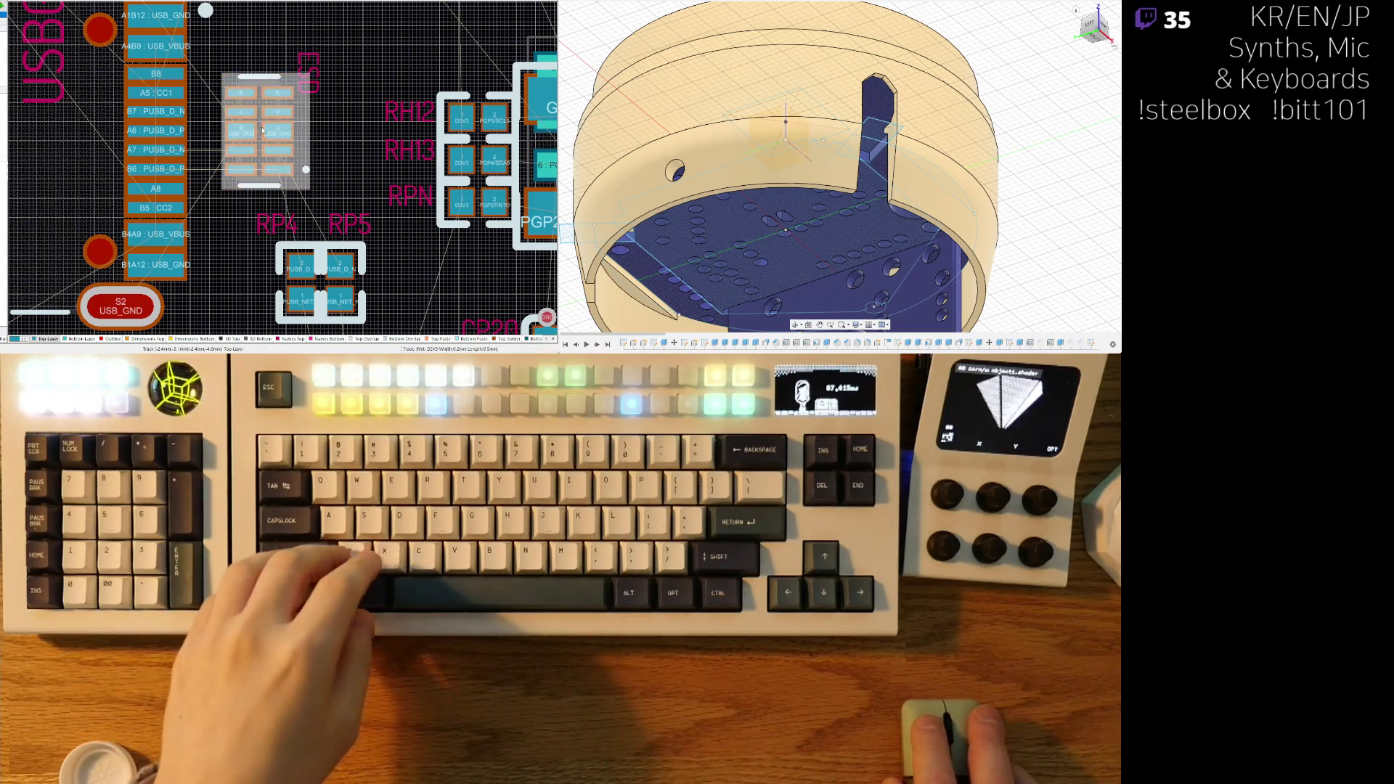
- Nudge the ESD part left, then route A7 and B6 to the ESD pads and on toward RP4
{"action": "key", "text": "Left"}
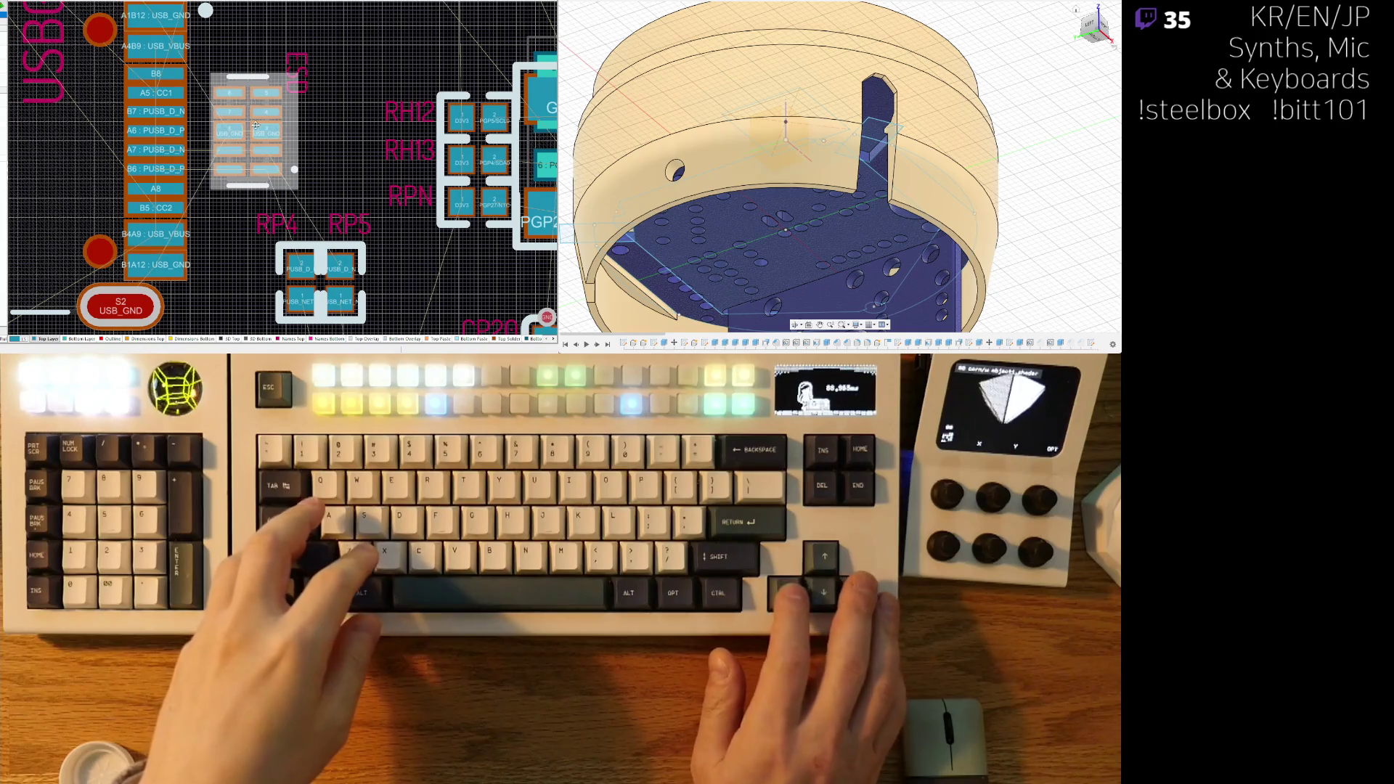
{"action": "scroll", "coordinate": [255, 125], "scroll_direction": "down", "scroll_amount": 3, "text": "ctrl"}
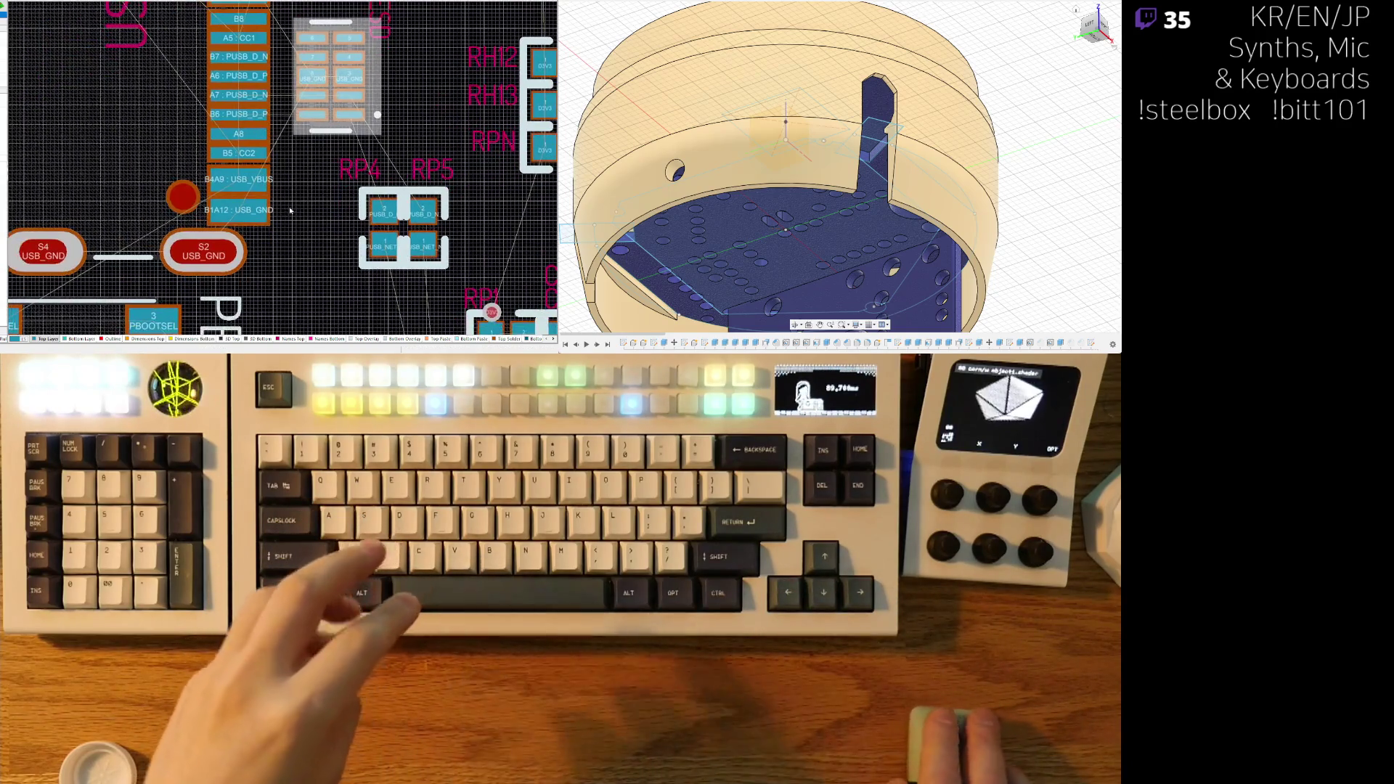
{"action": "scroll", "coordinate": [315, 182], "scroll_direction": "up", "scroll_amount": 2, "text": "ctrl"}
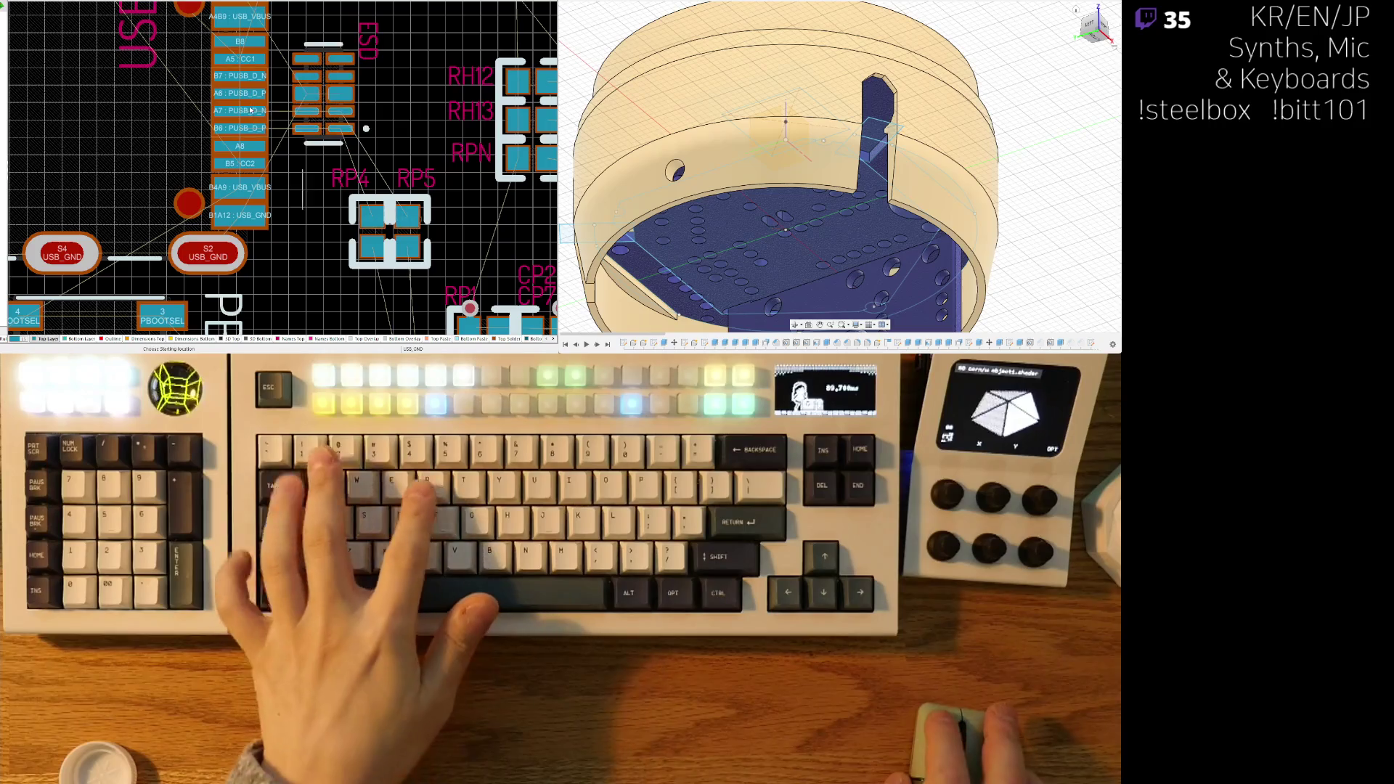
{"action": "key", "text": "ctrl+w"}
{"action": "left_click", "coordinate": [270, 110]}
{"action": "left_click", "coordinate": [347, 111]}
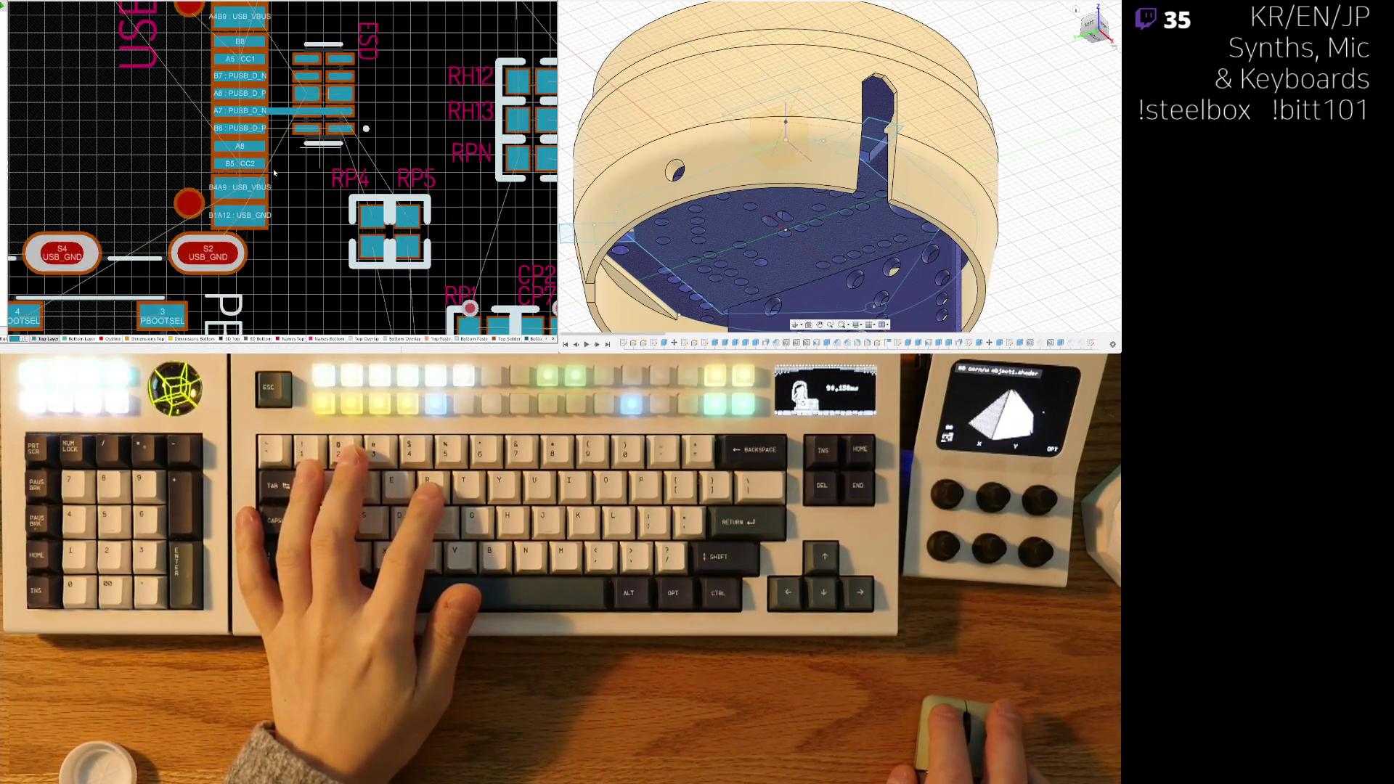
{"action": "scroll", "coordinate": [276, 178], "scroll_direction": "up", "scroll_amount": 2, "text": "ctrl"}
{"action": "left_click", "coordinate": [218, 98]}
{"action": "left_click", "coordinate": [383, 100]}
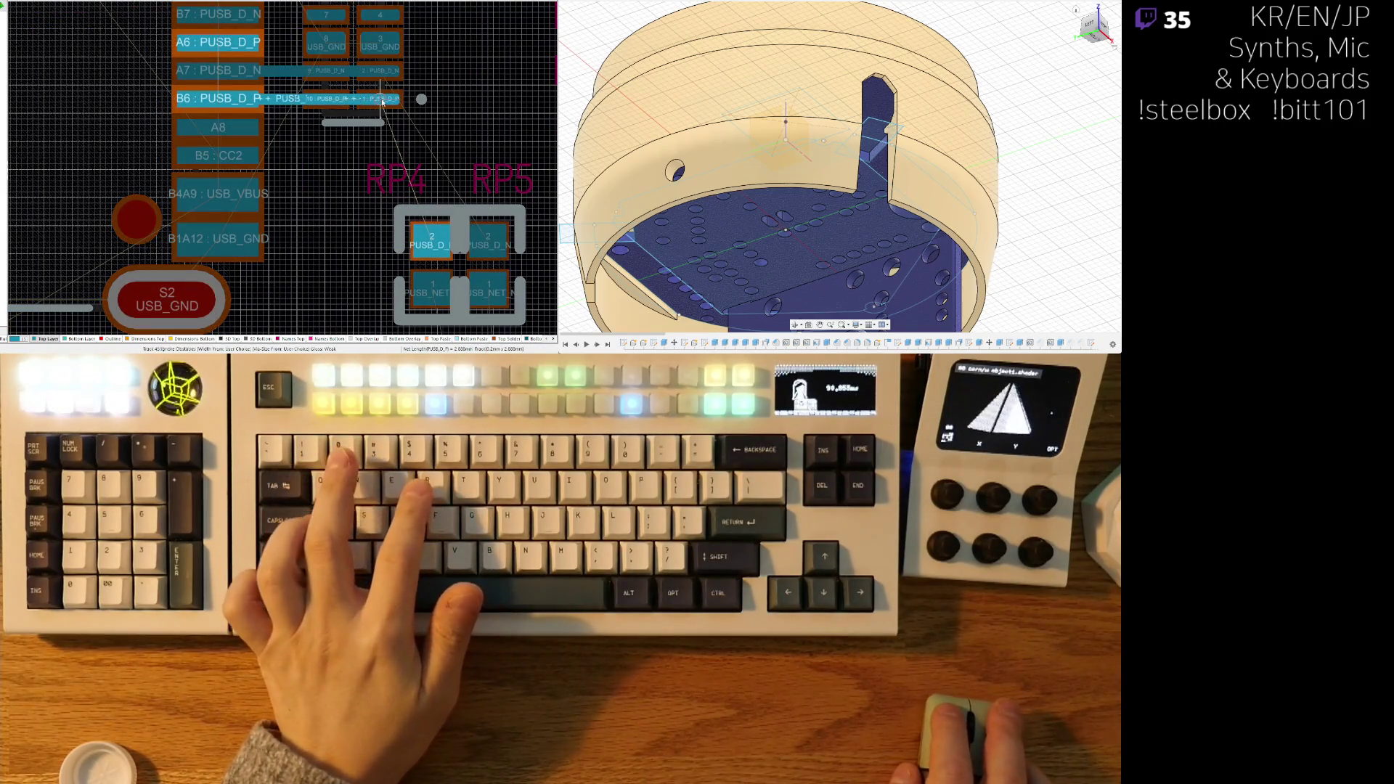
{"action": "right_click_drag", "start_coordinate": [439, 114], "coordinate": [269, 112]}
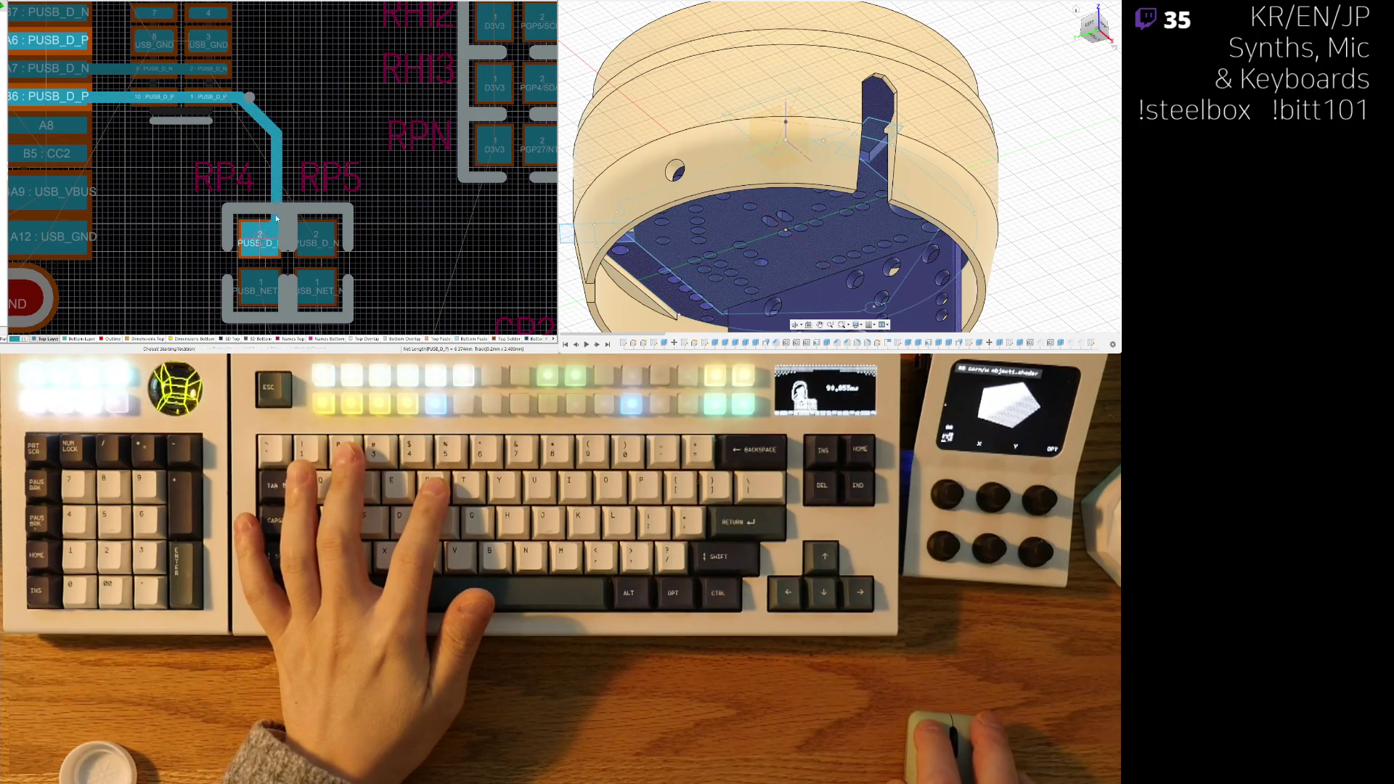
- Route the PUSB_D_N trace to pad RP5, then shift RP5 and its vertical trace run right
{"action": "left_click", "coordinate": [221, 68]}
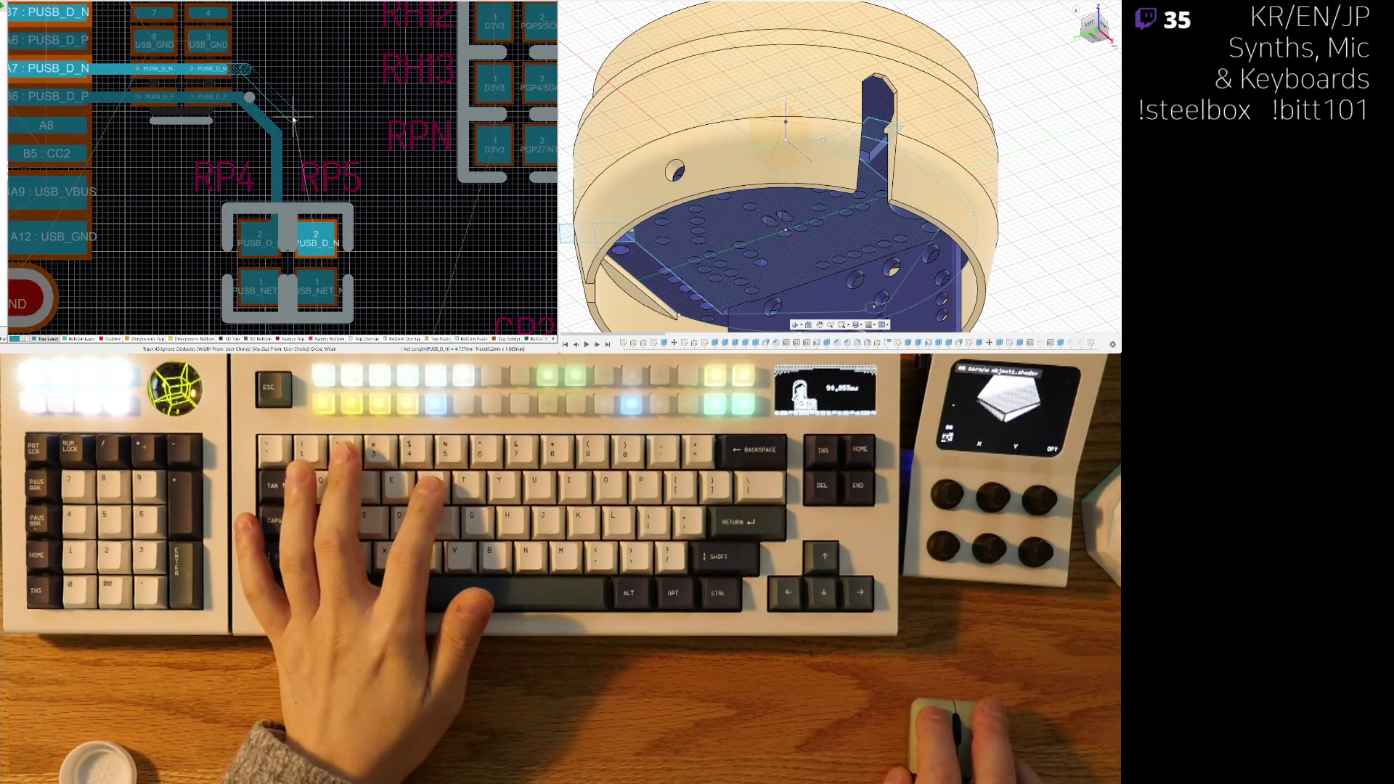
{"action": "left_click", "coordinate": [317, 240]}
{"action": "scroll", "coordinate": [342, 124], "scroll_direction": "down", "scroll_amount": 3, "text": "ctrl"}
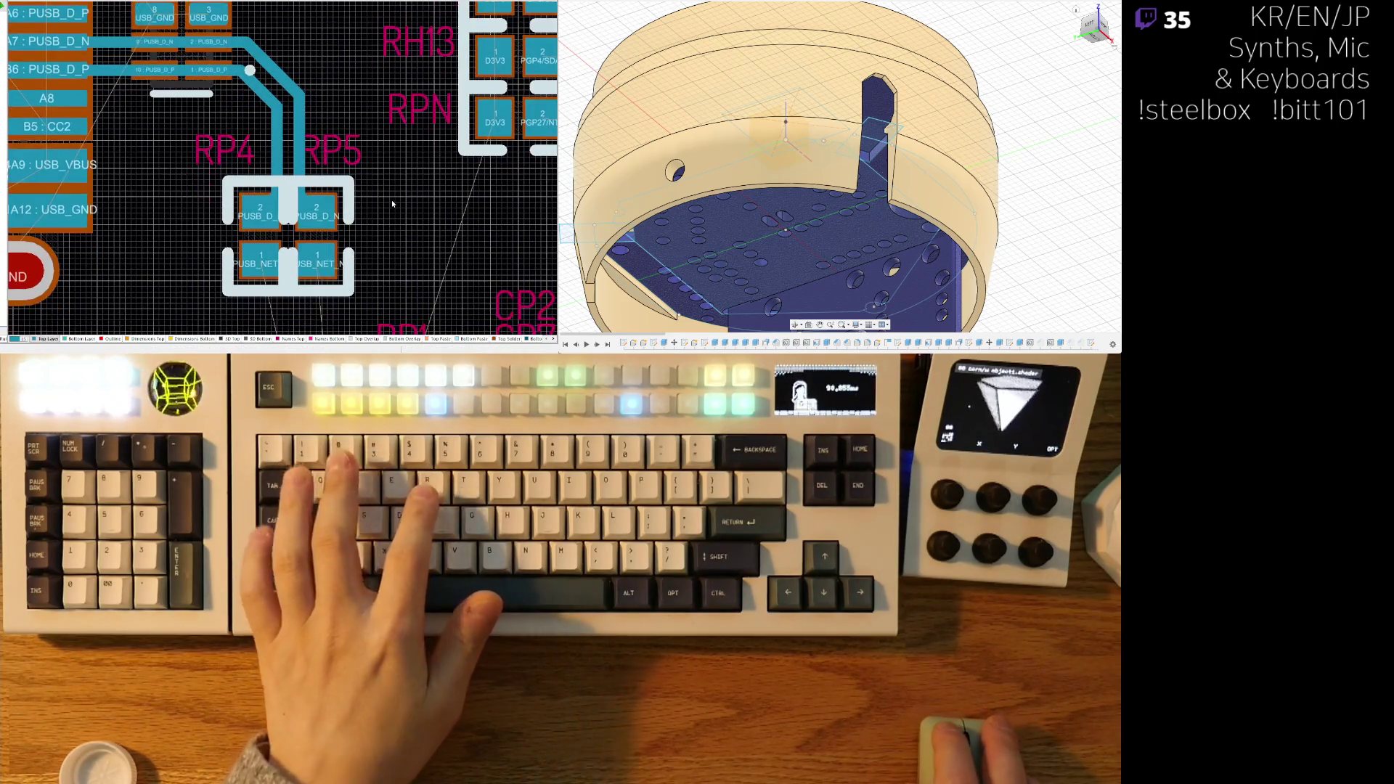
{"action": "scroll", "coordinate": [342, 124], "scroll_direction": "up", "scroll_amount": 3, "text": "ctrl"}
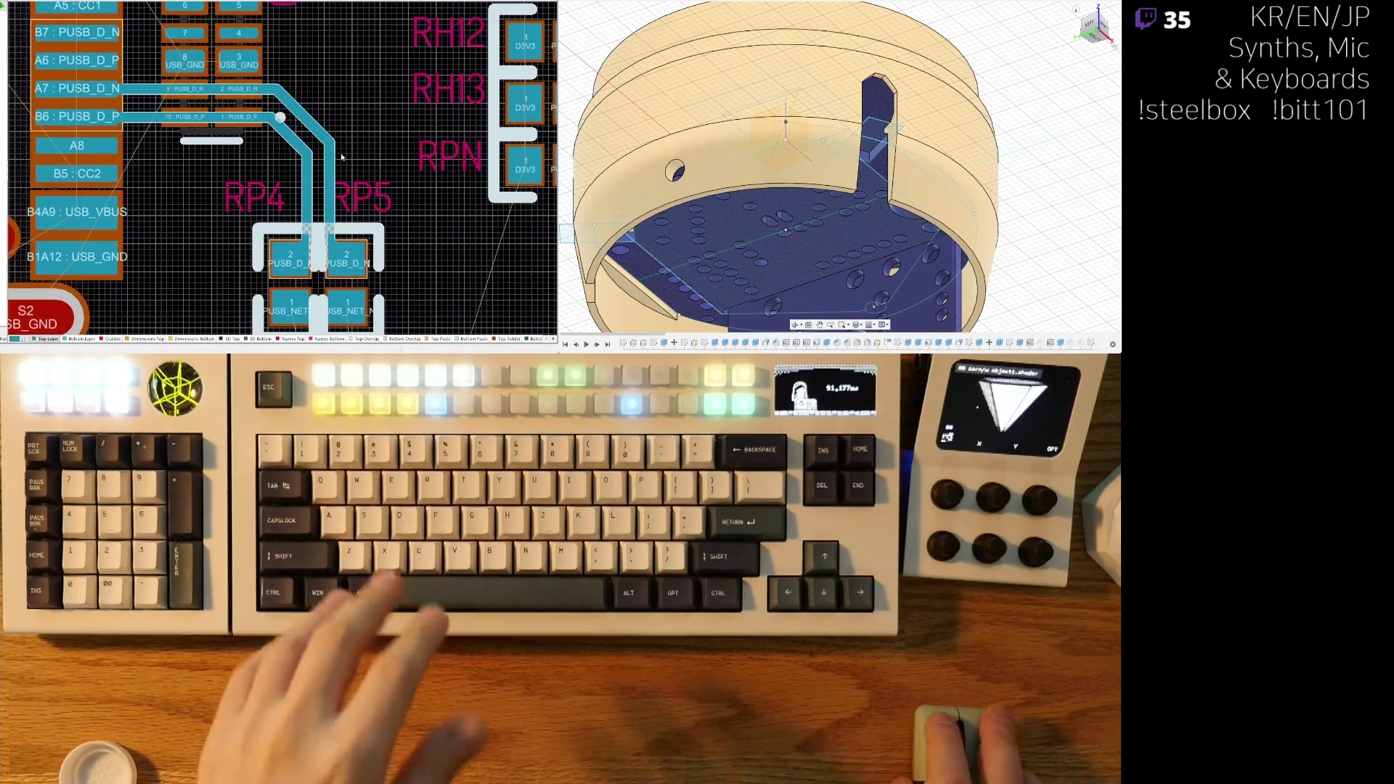
{"action": "scroll", "coordinate": [326, 228], "scroll_direction": "up", "scroll_amount": 1, "text": "ctrl"}
{"action": "left_click_drag", "start_coordinate": [326, 227], "coordinate": [339, 247]}
{"action": "left_click_drag", "start_coordinate": [324, 171], "coordinate": [321, 171]}
- Tidy the diagonal stubs on RP4-2 and RP5-2 and join the trace end to pad RP5-2
{"action": "key", "text": "shift+s"}
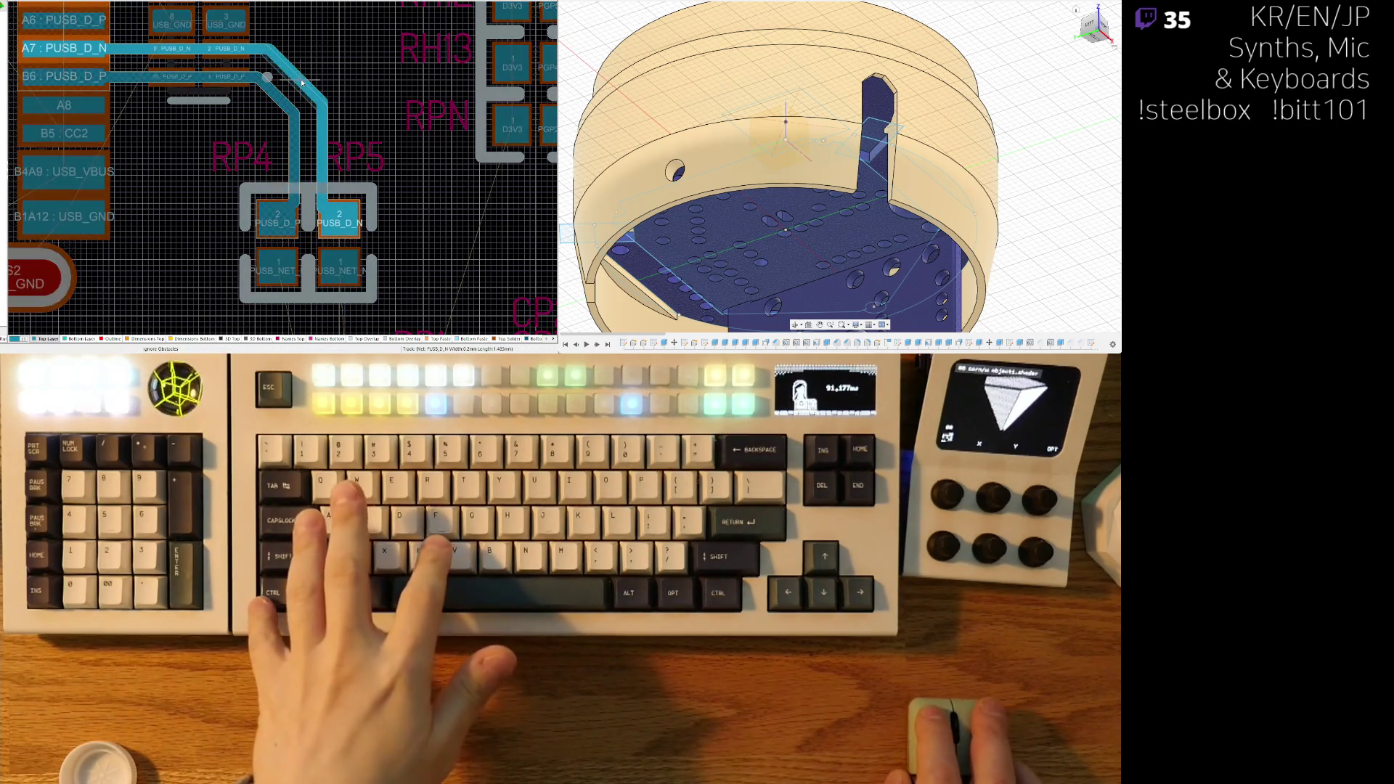
{"action": "key", "text": "shift+s"}
{"action": "key", "text": "ctrl+w"}
{"action": "left_click", "coordinate": [329, 216]}
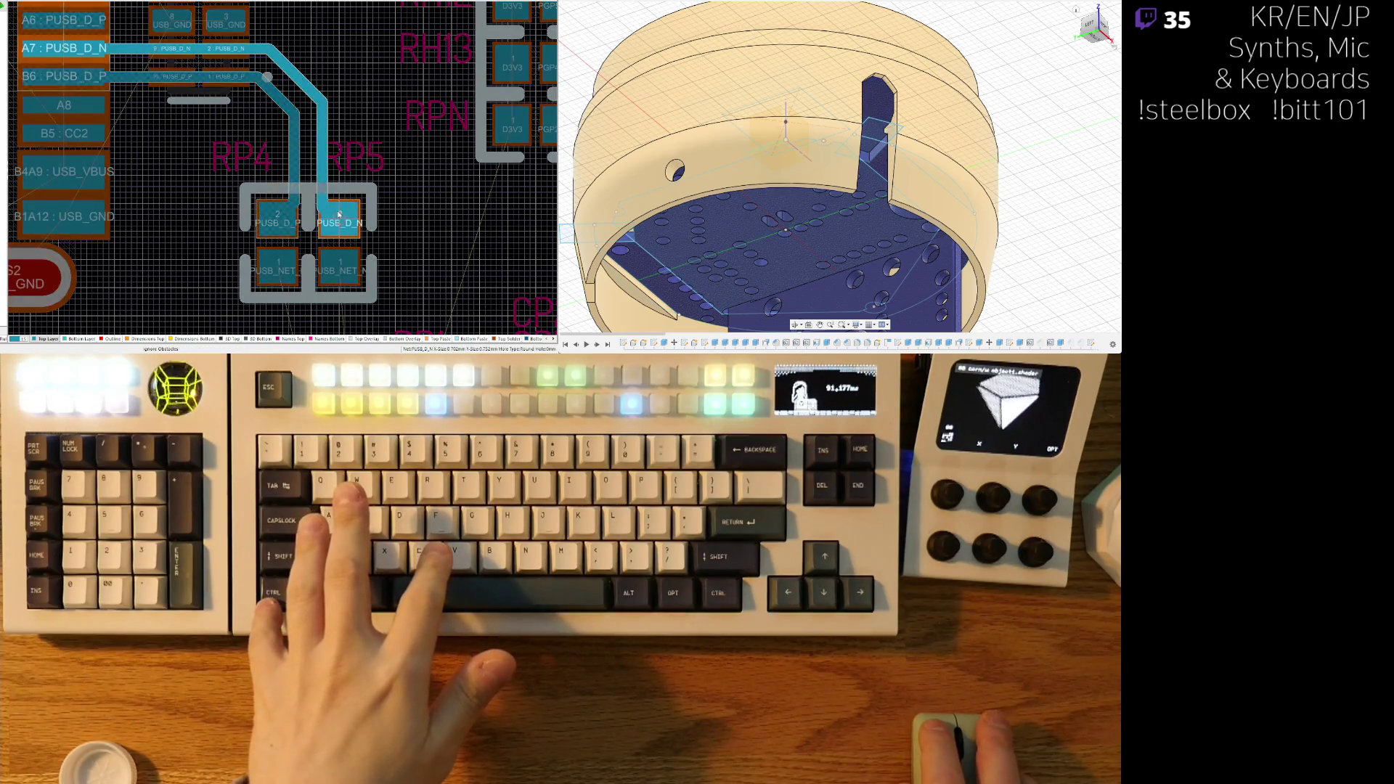
{"action": "key", "text": "Escape"}
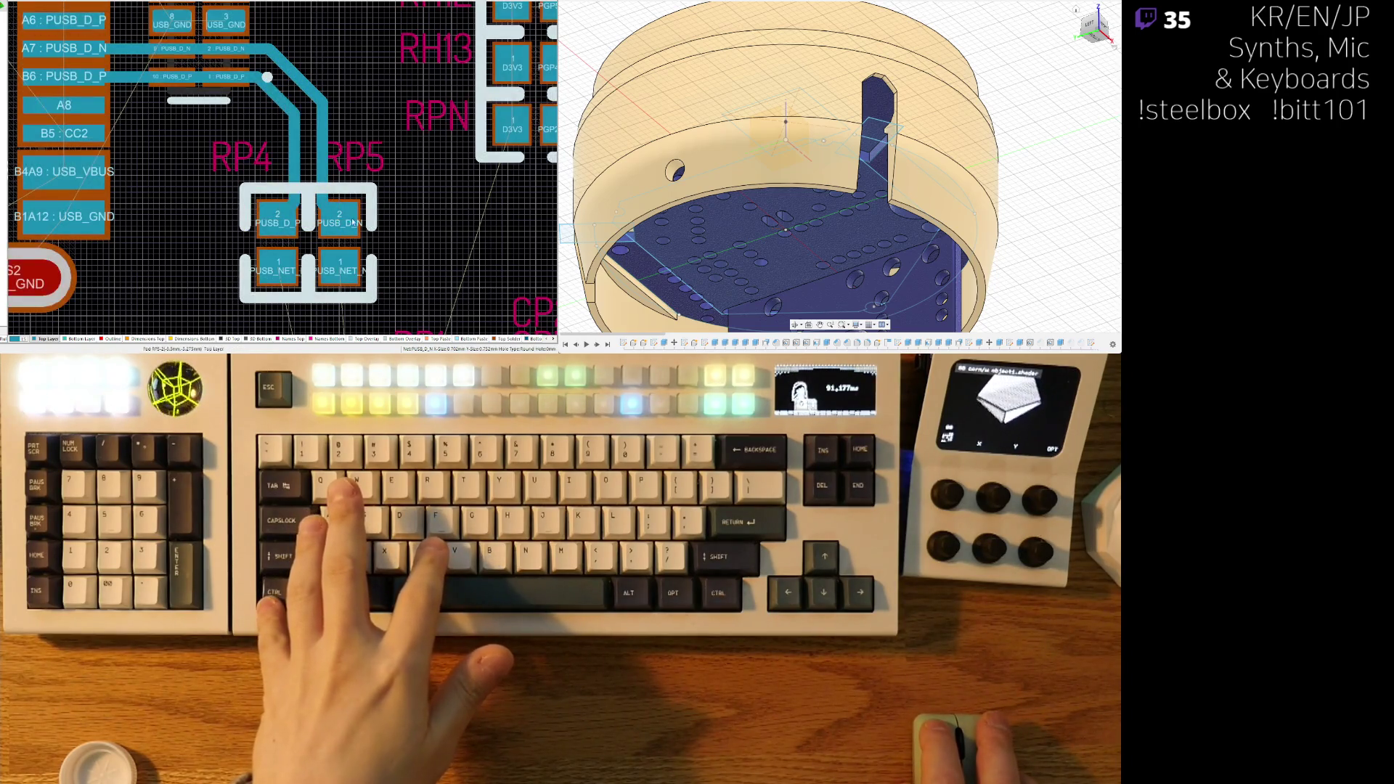
{"action": "key", "text": "ctrl+z"}
{"action": "key", "text": "ctrl+z"}
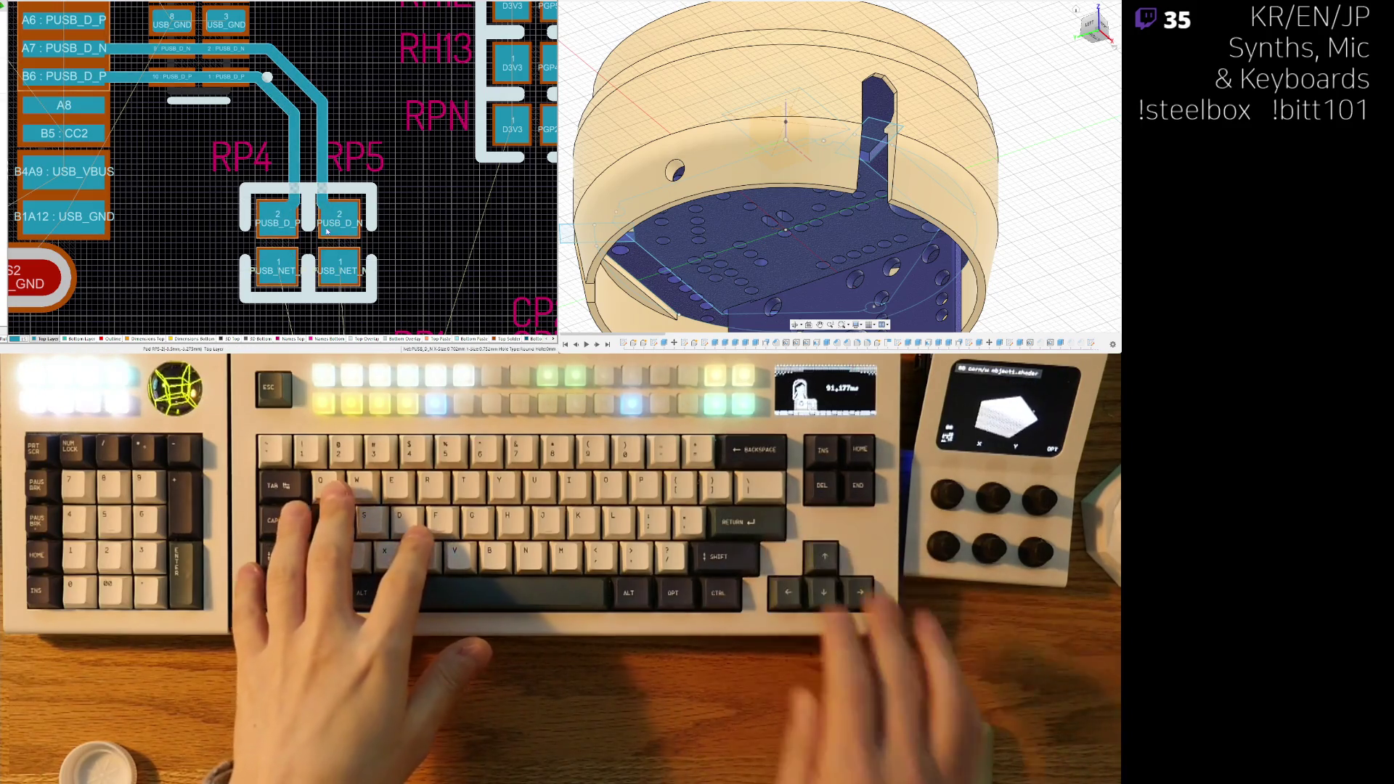
{"action": "key", "text": "ctrl+y"}
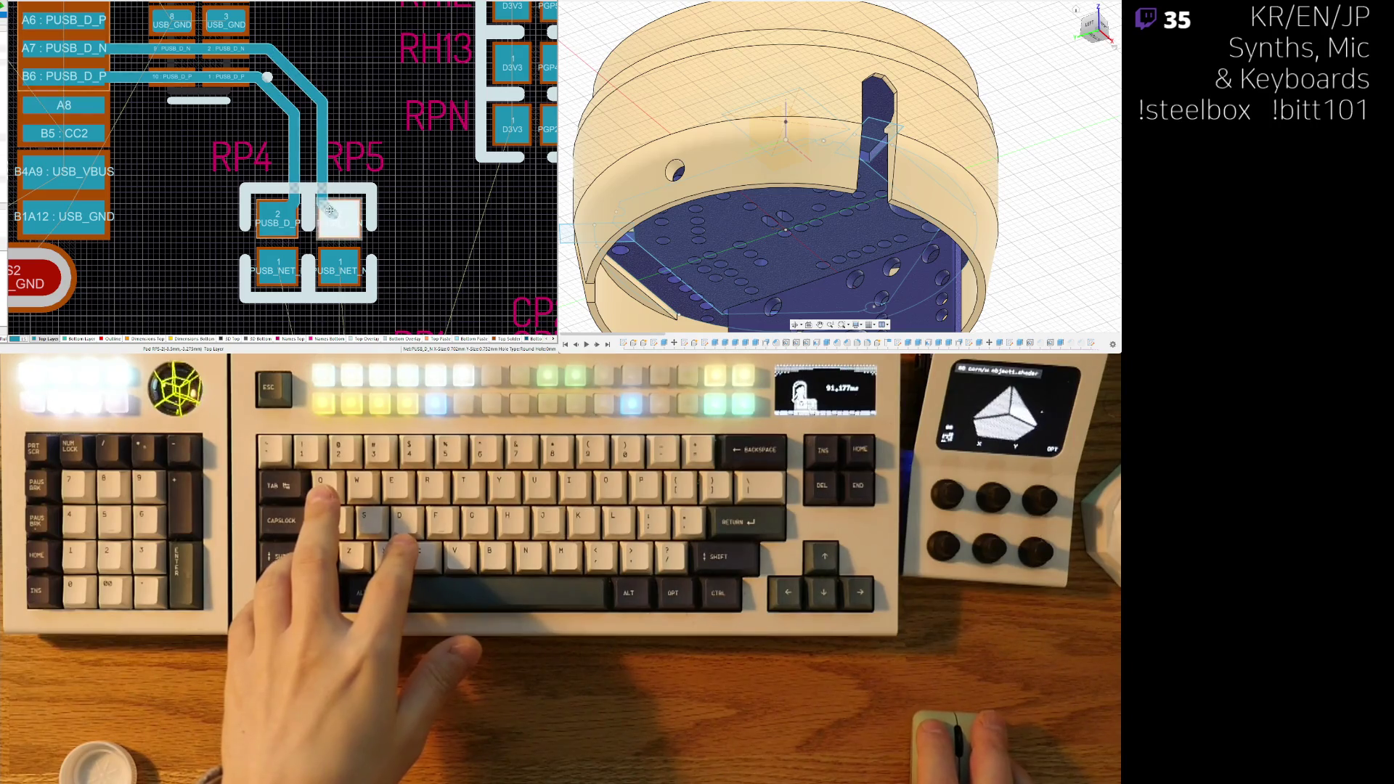
{"action": "left_click", "coordinate": [334, 218]}
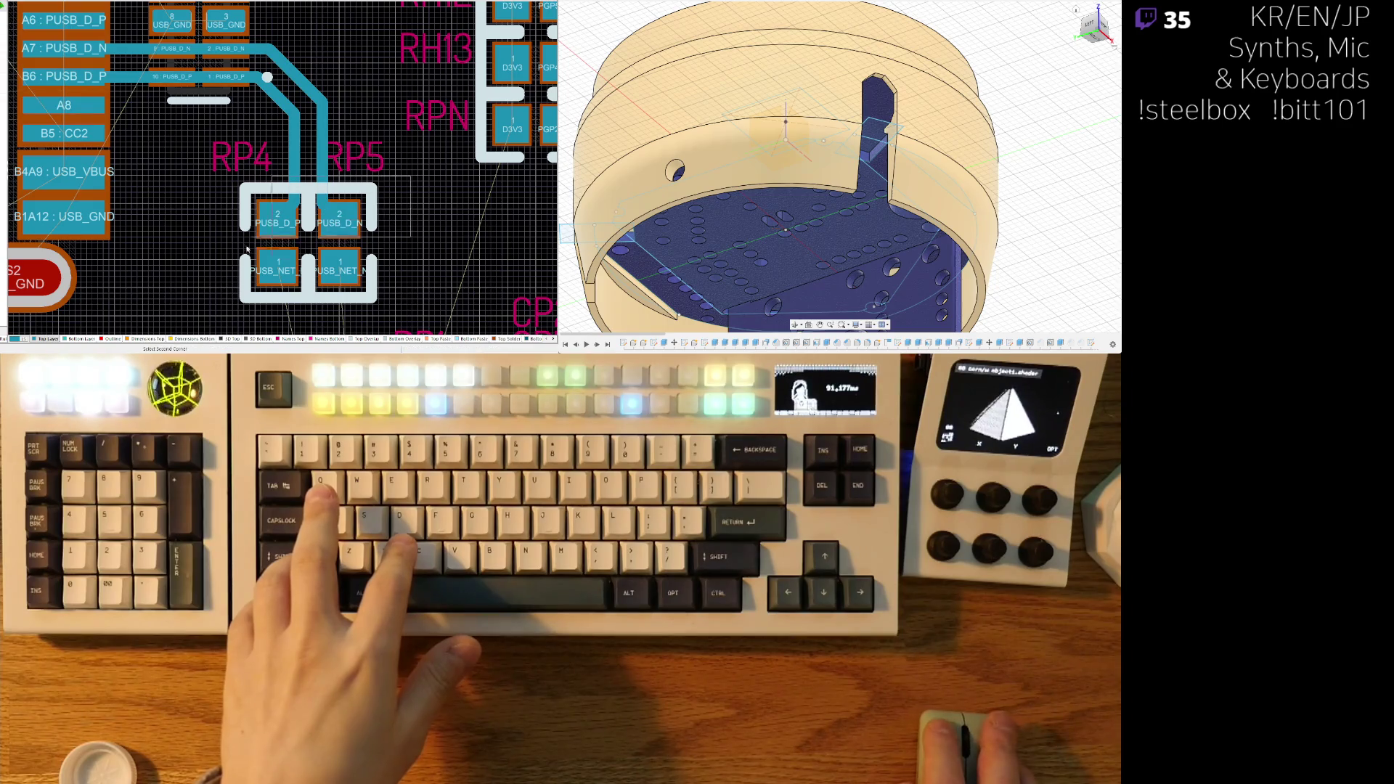
- Route the PUSB_NET_N and PUSB_NET_P traces from their track ends to their pads
{"action": "key", "text": "ctrl+y"}
{"action": "scroll", "coordinate": [208, 267], "scroll_direction": "down", "scroll_amount": 6}
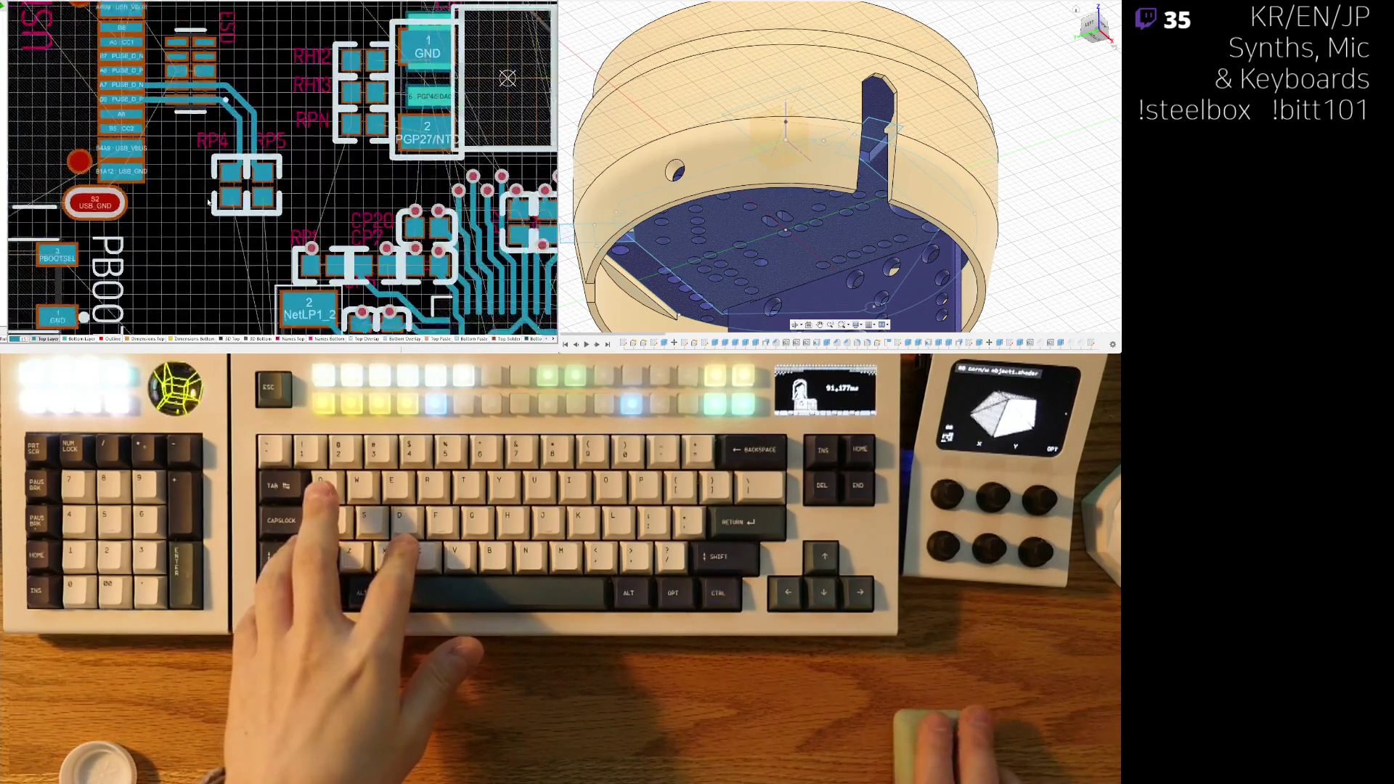
{"action": "scroll", "coordinate": [233, 245], "scroll_direction": "up", "scroll_amount": 5}
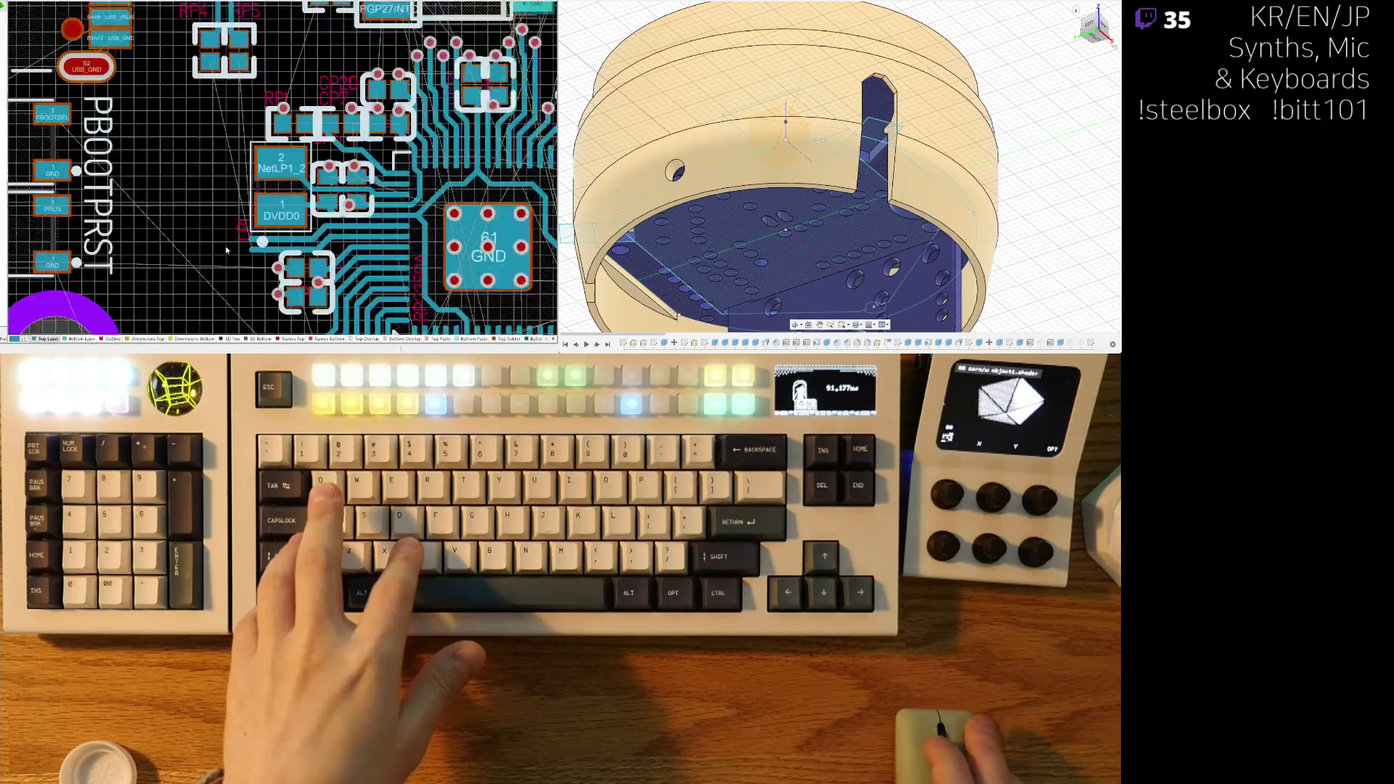
{"action": "key", "text": "ctrl+w"}
{"action": "left_click", "coordinate": [264, 237]}
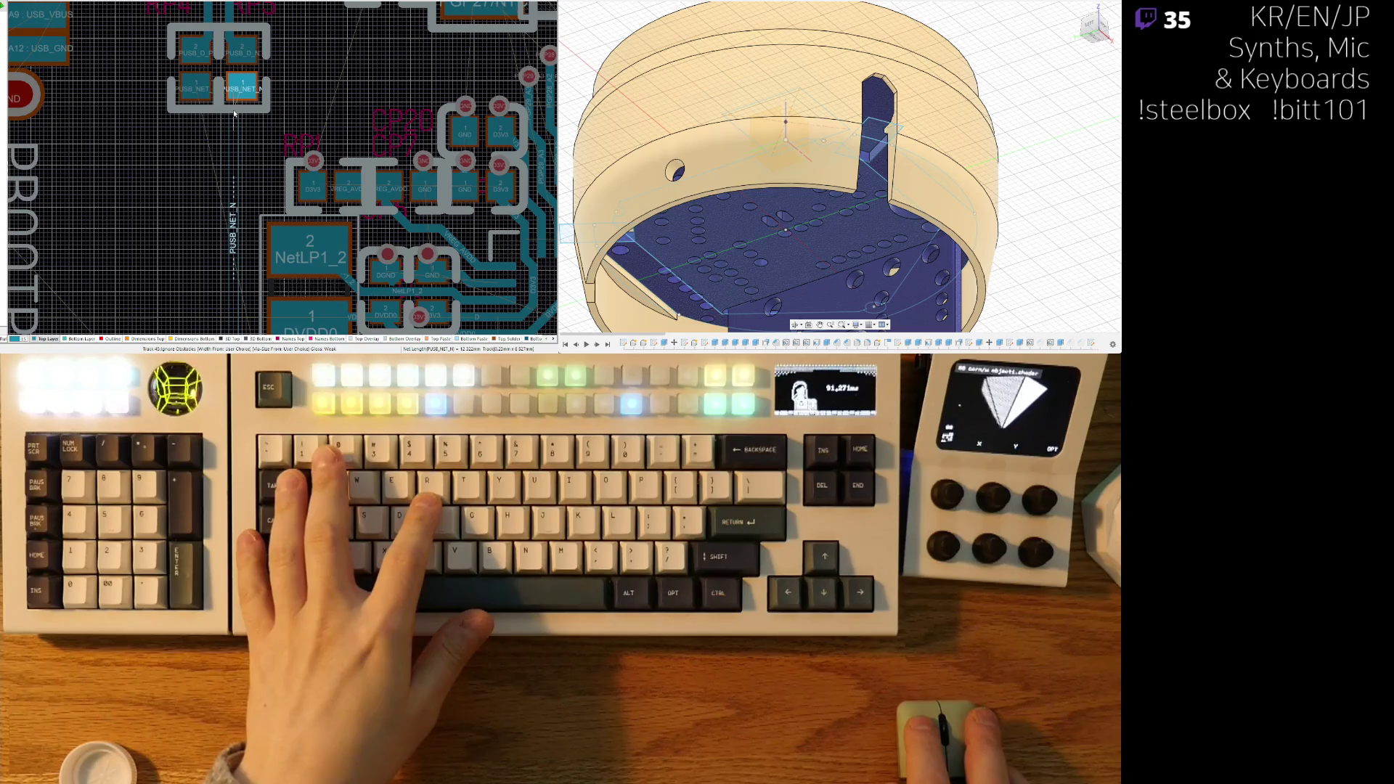
{"action": "left_click", "coordinate": [245, 87]}
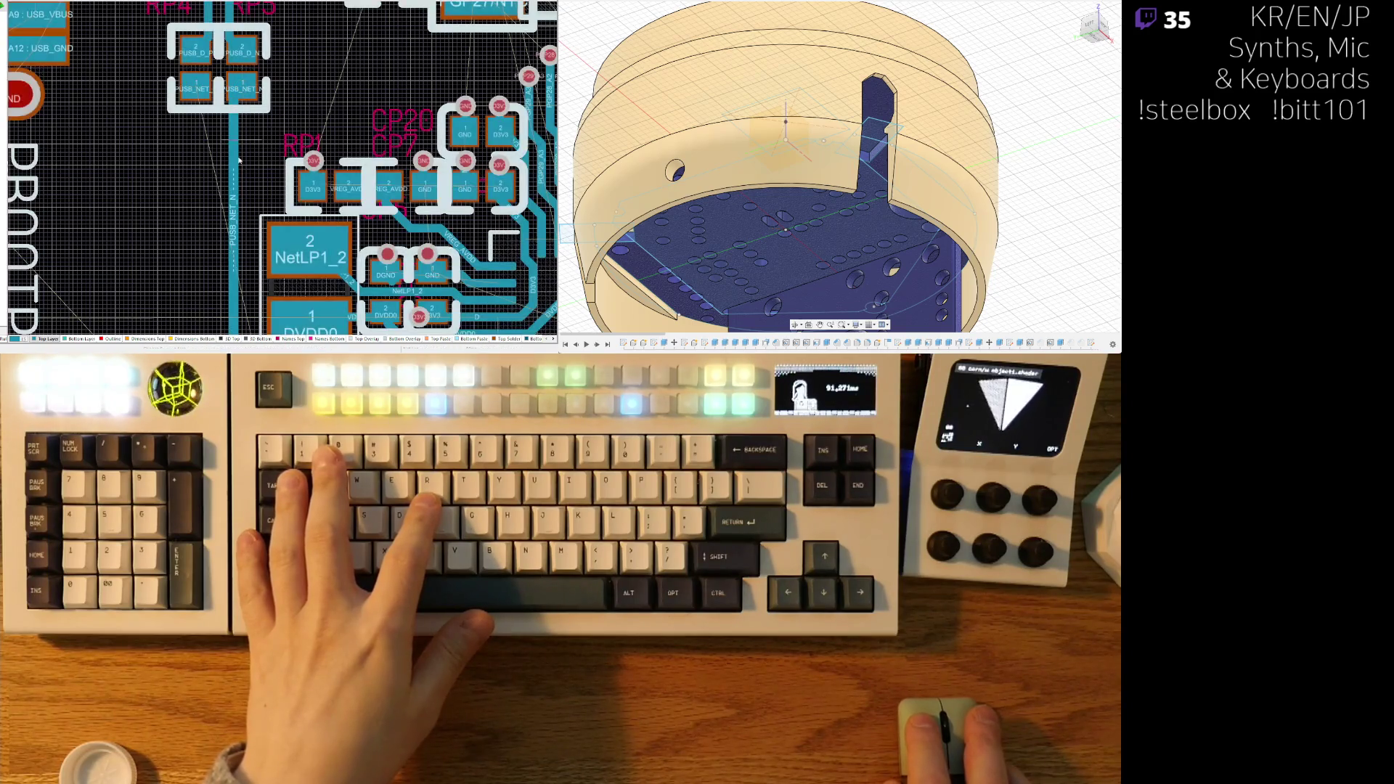
{"action": "scroll", "coordinate": [236, 218], "scroll_direction": "down", "scroll_amount": 3}
{"action": "left_click", "coordinate": [237, 270]}
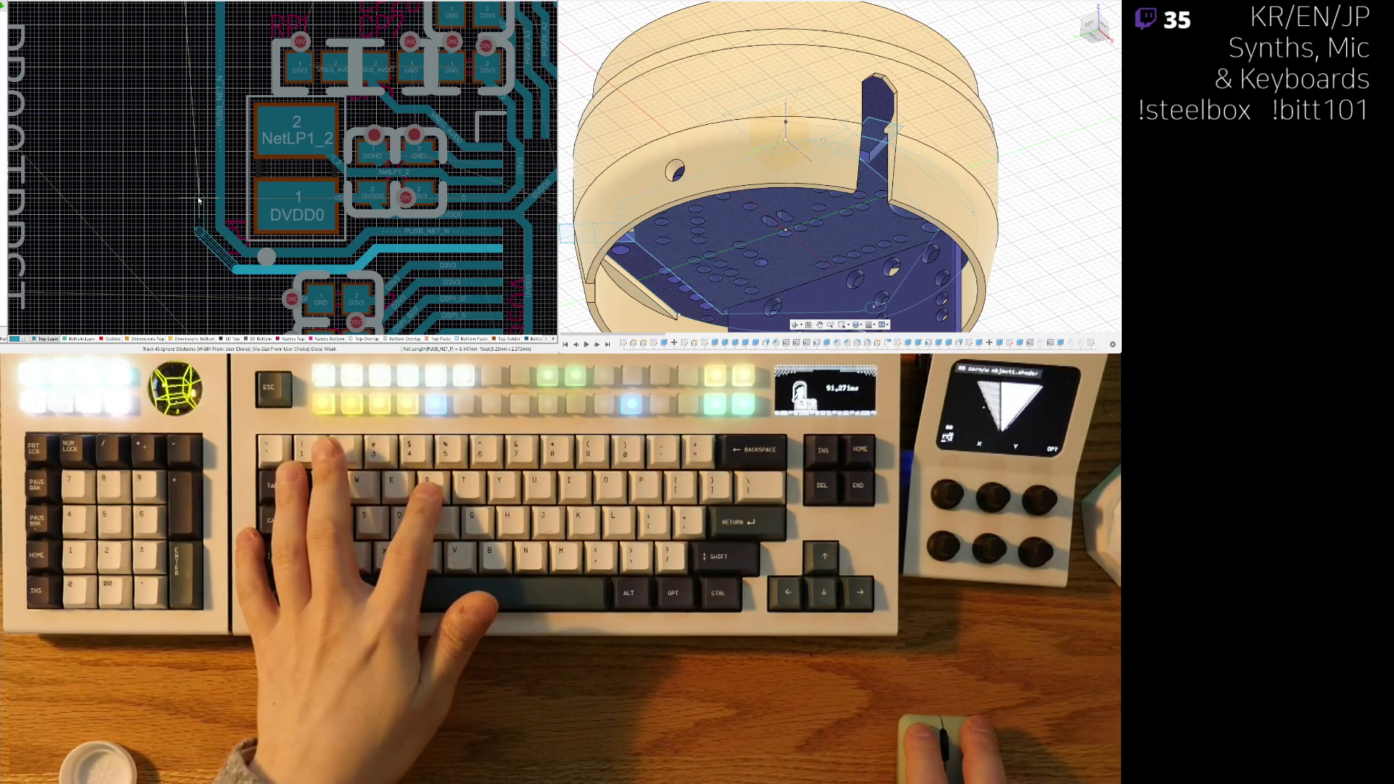
{"action": "scroll", "coordinate": [194, 131], "scroll_direction": "up", "scroll_amount": 3}
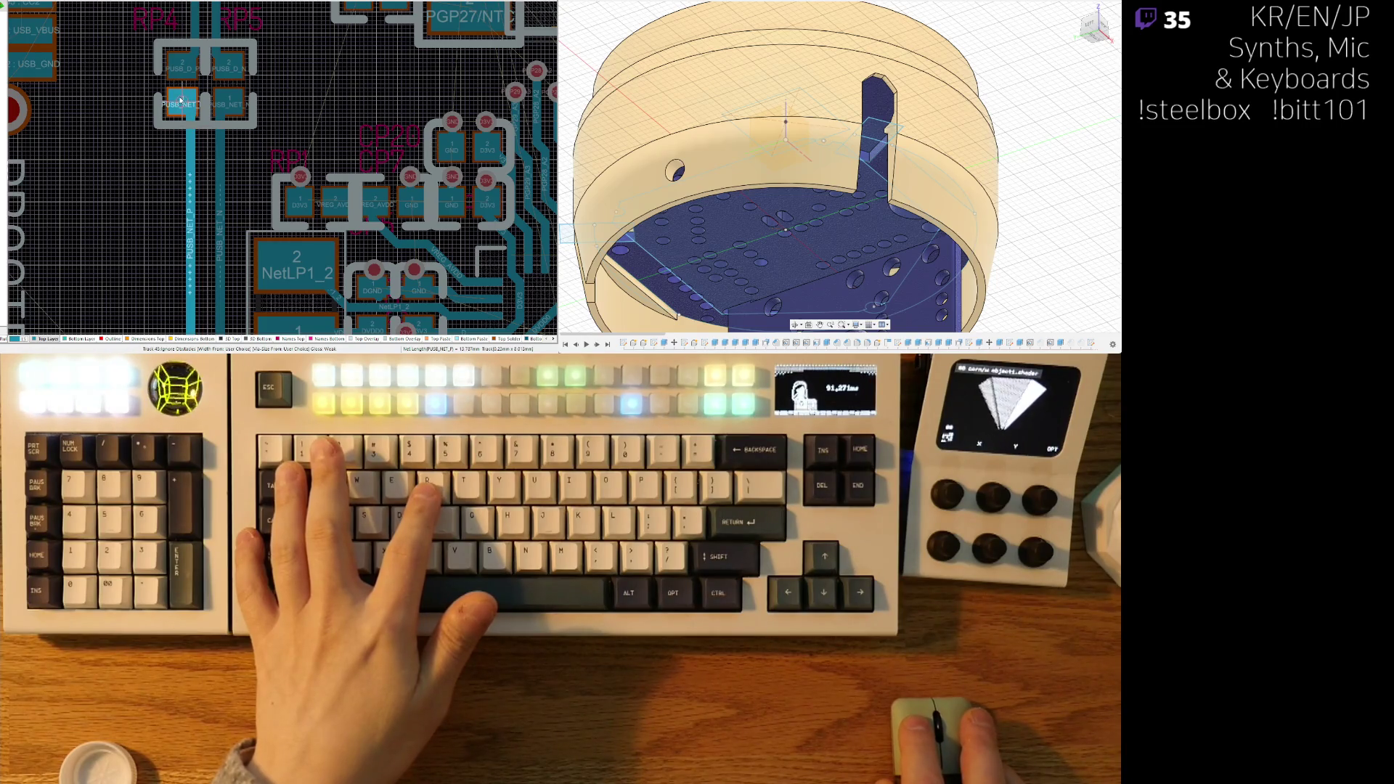
{"action": "left_click", "coordinate": [180, 100]}
- Reshape the PUSB_NET_N track segment slightly upward and bring the upper board into view
{"action": "scroll", "coordinate": [183, 116], "scroll_direction": "down", "scroll_amount": 2}
{"action": "scroll", "coordinate": [185, 127], "scroll_direction": "down", "scroll_amount": 2, "text": "ctrl"}
{"action": "scroll", "coordinate": [188, 135], "scroll_direction": "up", "scroll_amount": 2, "text": "ctrl"}
{"action": "scroll", "coordinate": [190, 146], "scroll_direction": "up", "scroll_amount": 2}
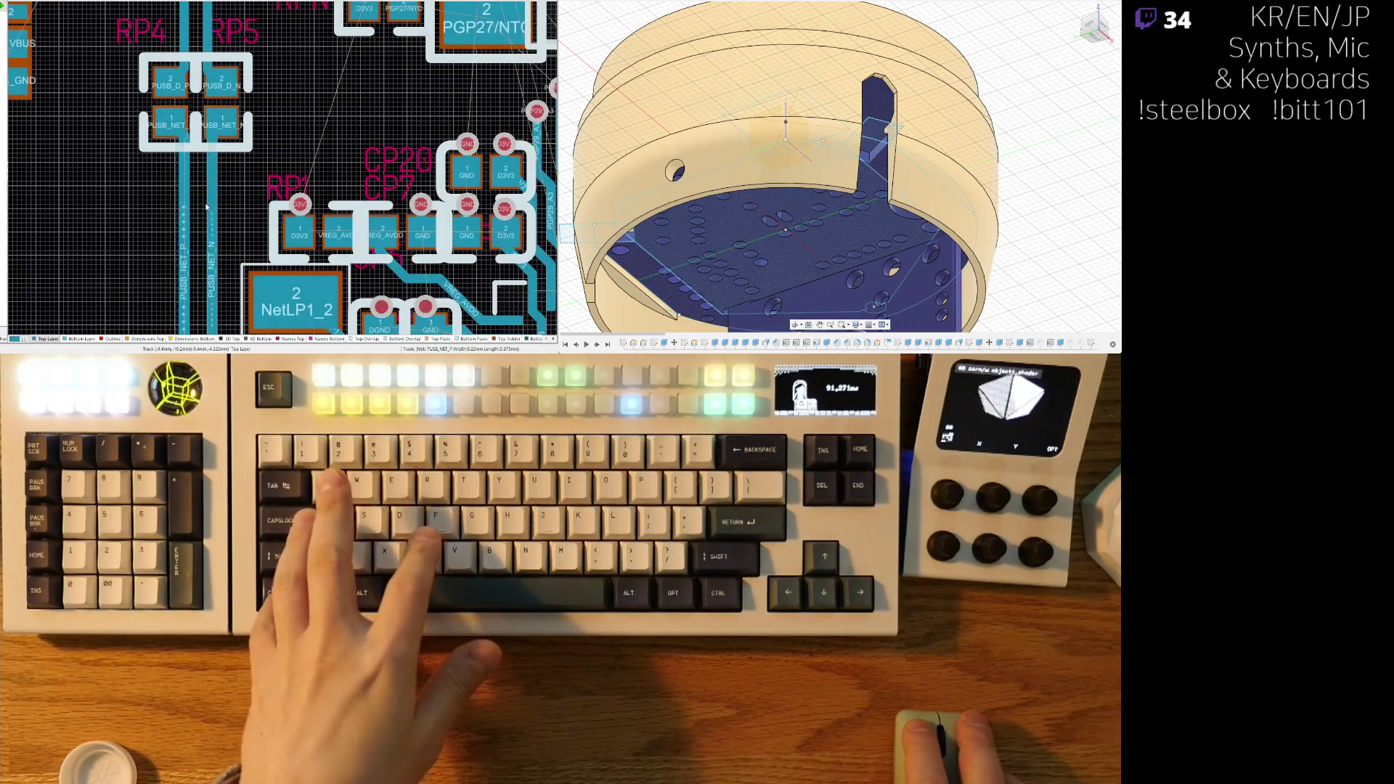
{"action": "scroll", "coordinate": [237, 111], "scroll_direction": "down", "scroll_amount": 3}
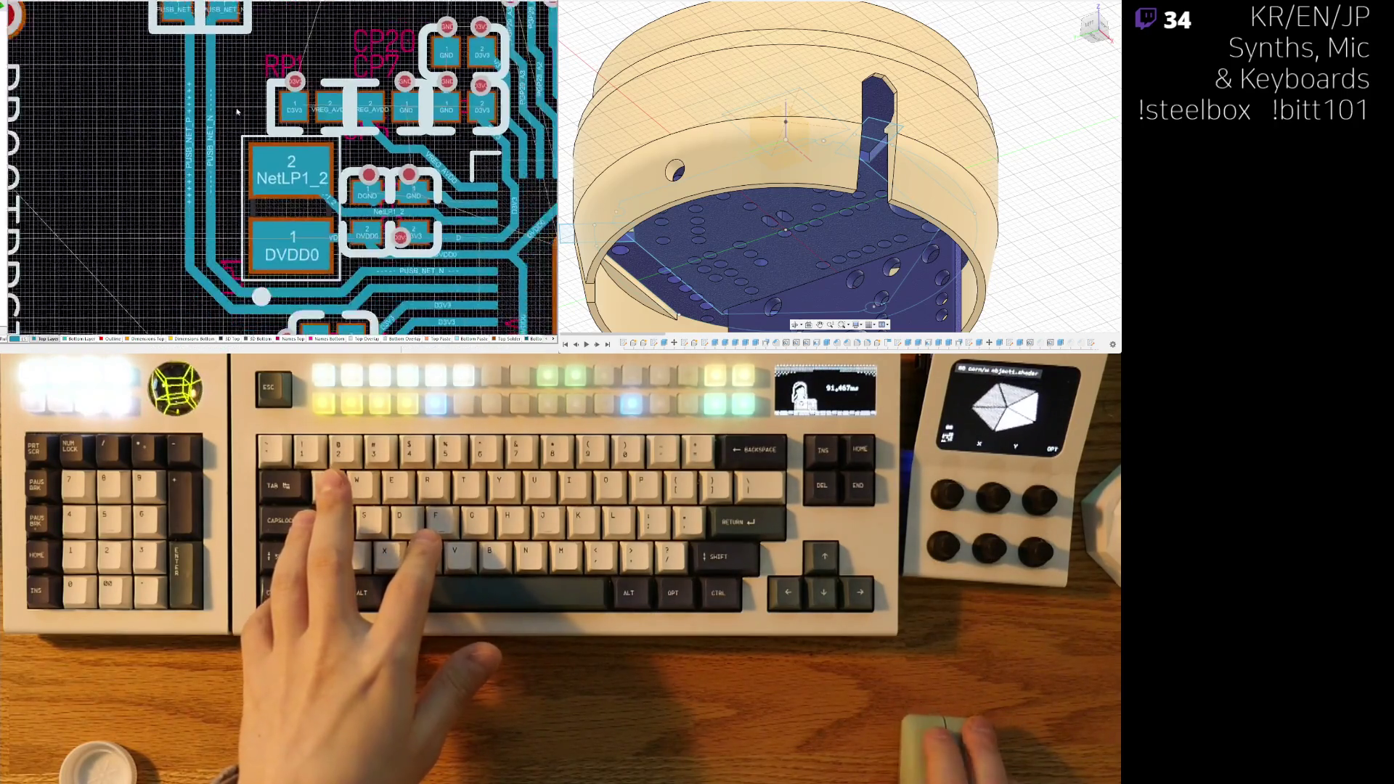
{"action": "scroll", "coordinate": [236, 111], "scroll_direction": "down", "scroll_amount": 3, "text": "ctrl"}
{"action": "scroll", "coordinate": [226, 245], "scroll_direction": "up", "scroll_amount": 4, "text": "ctrl"}
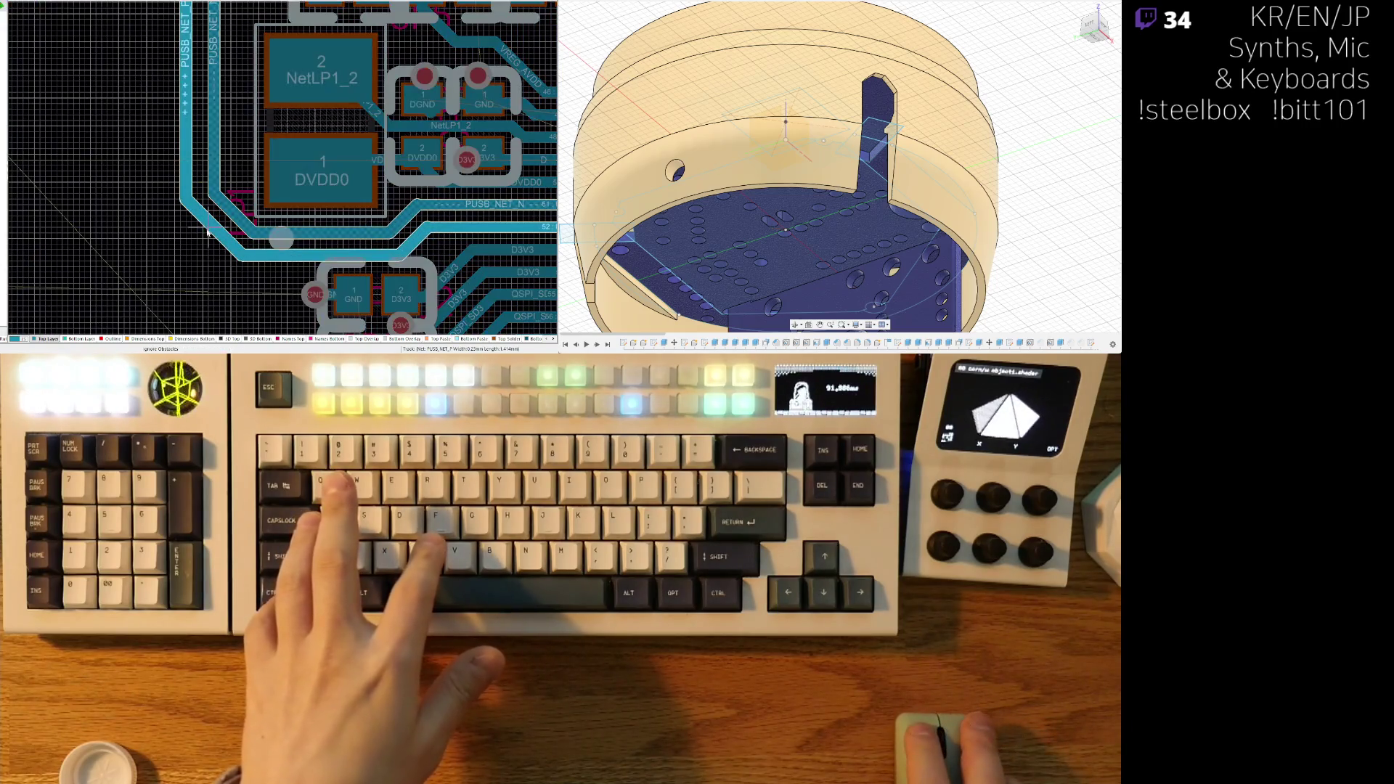
{"action": "scroll", "coordinate": [280, 189], "scroll_direction": "down", "scroll_amount": 2}
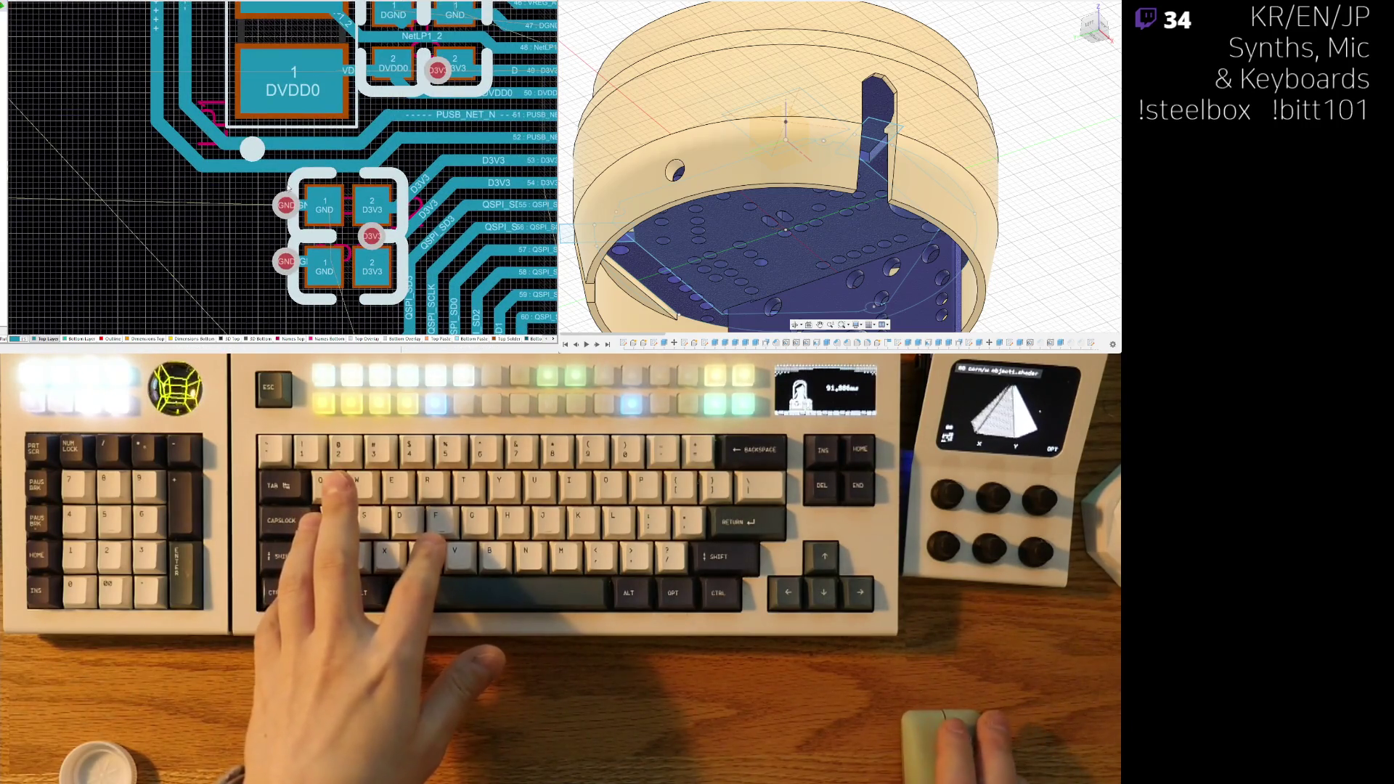
{"action": "left_click_drag", "start_coordinate": [295, 148], "coordinate": [372, 128]}
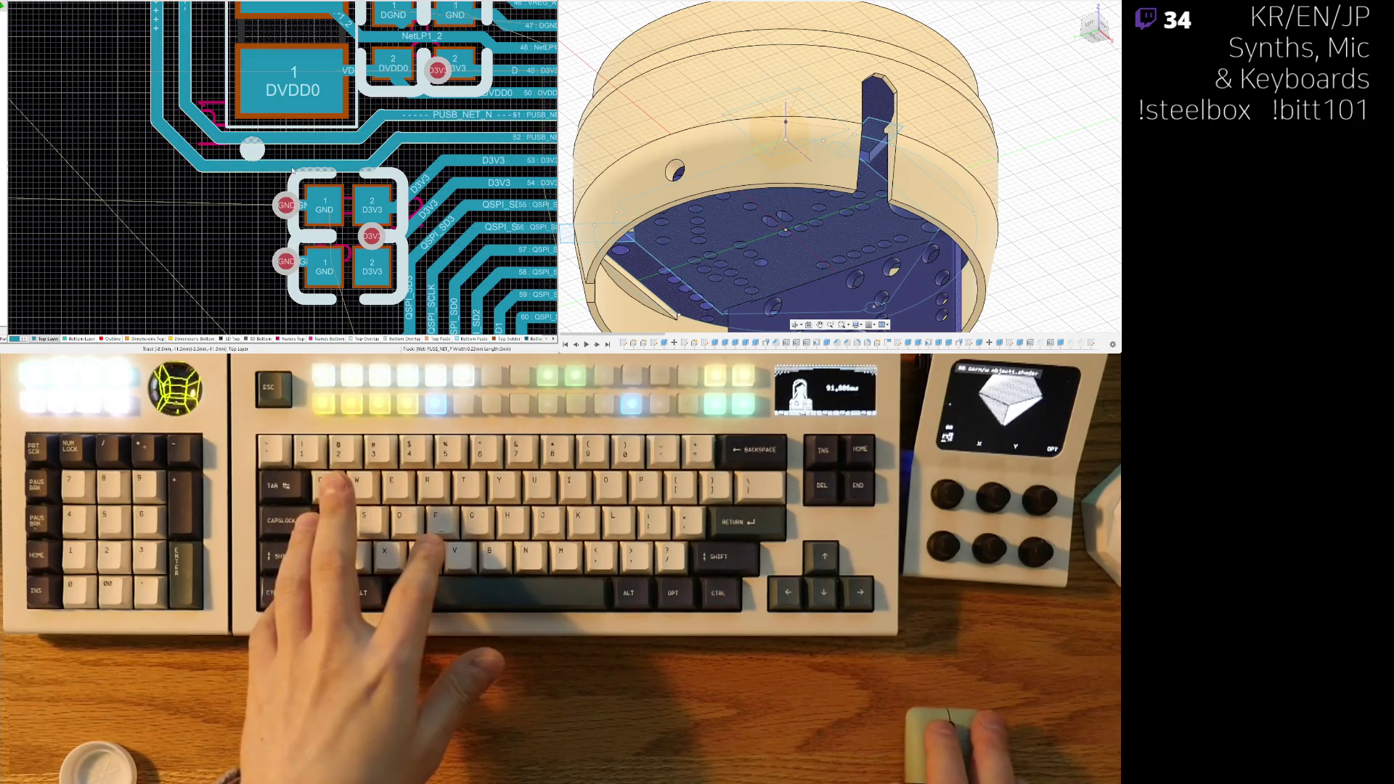
{"action": "scroll", "coordinate": [249, 177], "scroll_direction": "down", "scroll_amount": 3, "text": "ctrl"}
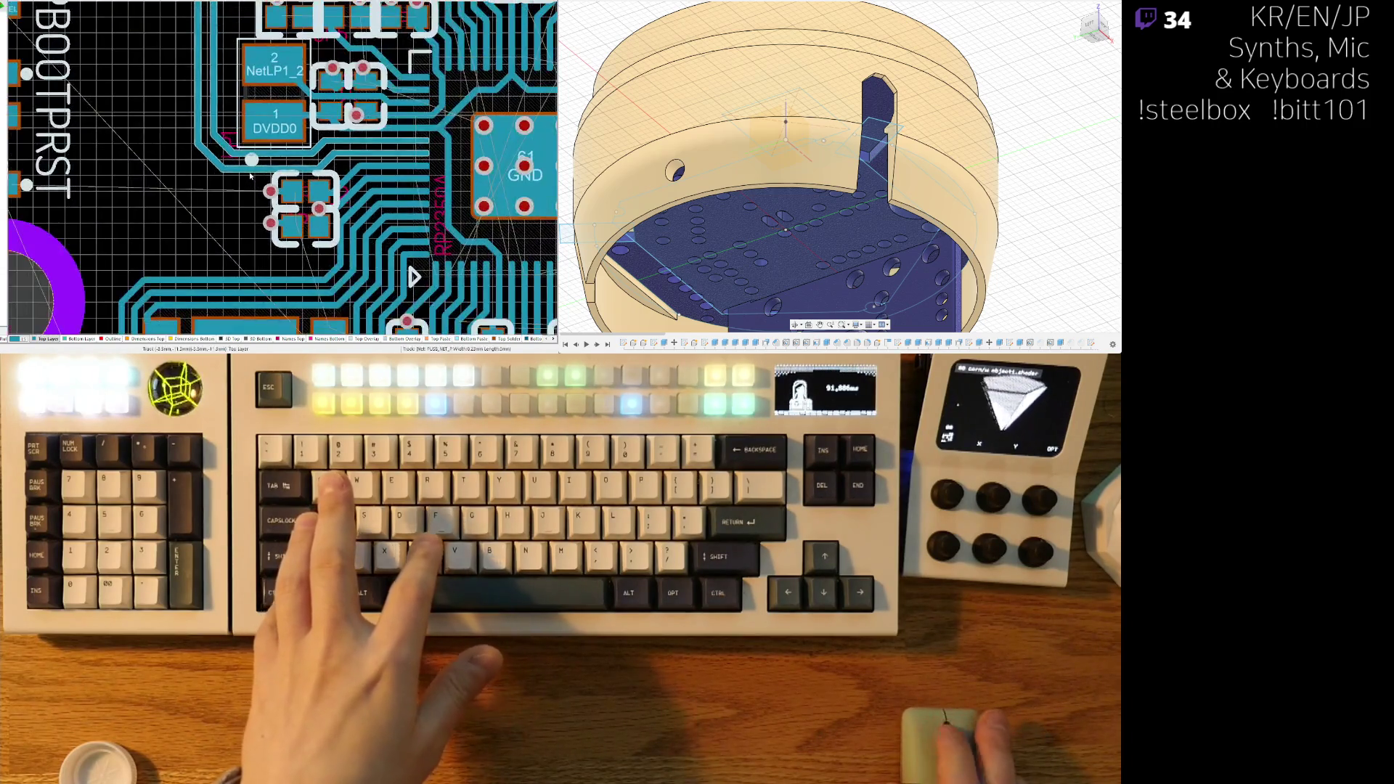
{"action": "right_click_drag", "start_coordinate": [235, 105], "coordinate": [261, 243]}
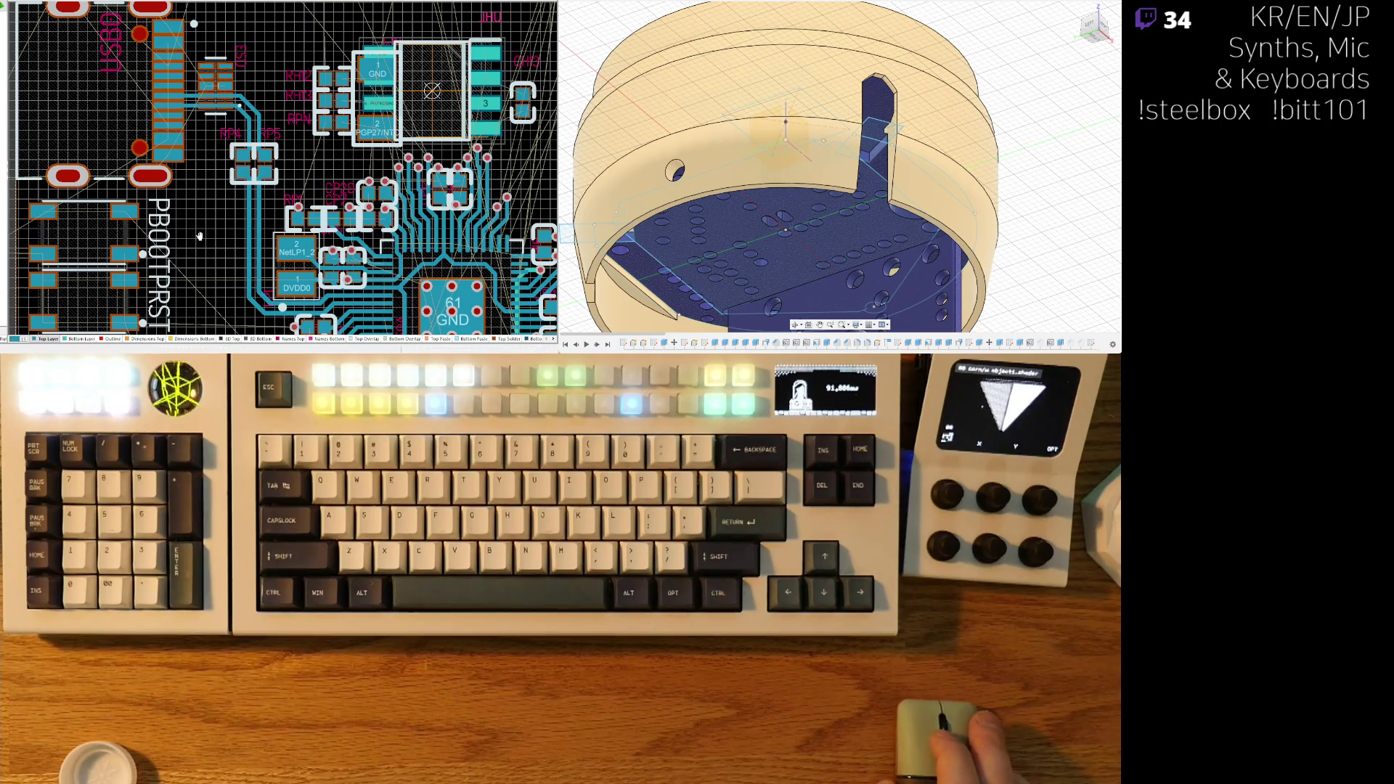
{"action": "scroll", "coordinate": [235, 99], "scroll_direction": "up", "scroll_amount": 3, "text": "ctrl"}
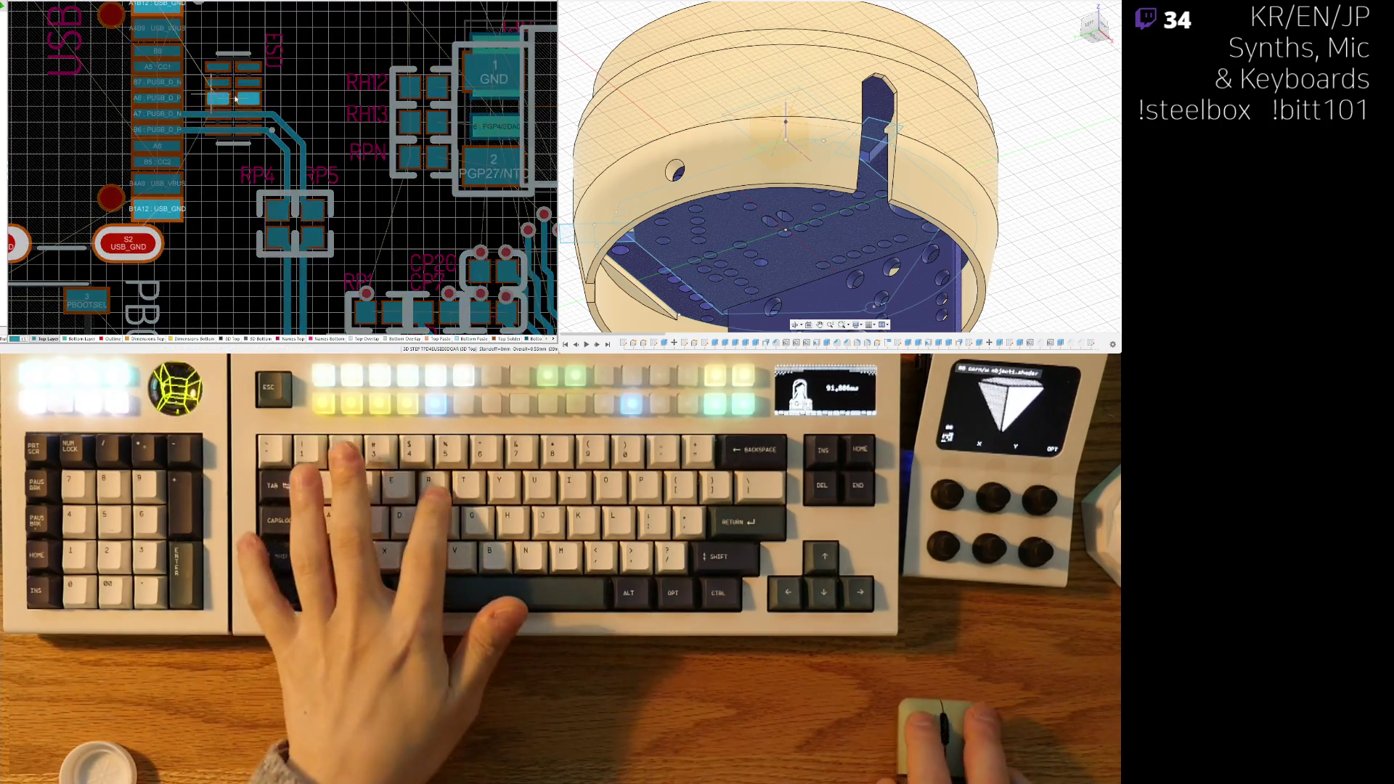
- Start a track at the USB_GND pad and check the boot/reset and RP4/RP5 areas
{"action": "key", "text": "ctrl+w"}
{"action": "left_click", "coordinate": [247, 98]}
{"action": "scroll", "coordinate": [276, 100], "scroll_direction": "up", "scroll_amount": 2, "text": "ctrl"}
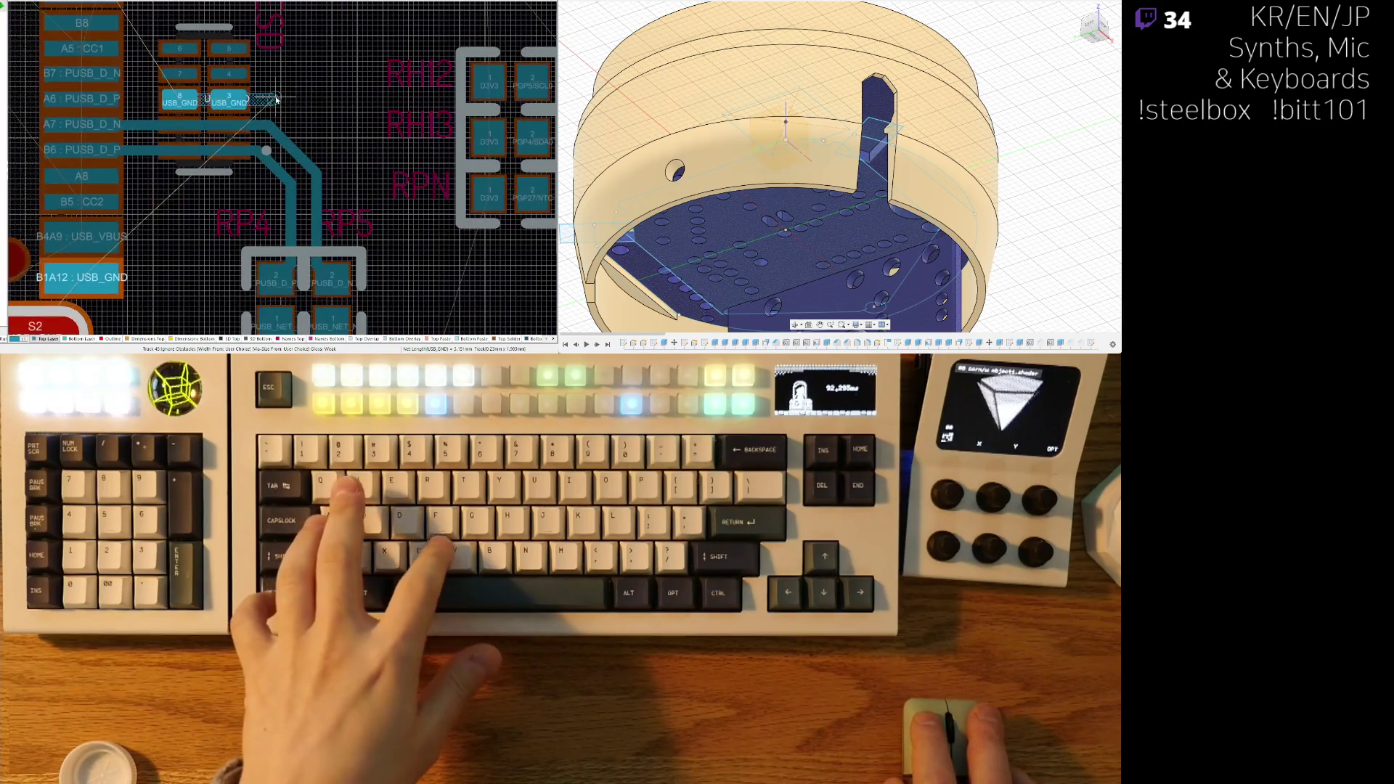
{"action": "scroll", "coordinate": [306, 106], "scroll_direction": "up", "scroll_amount": 2, "text": "ctrl"}
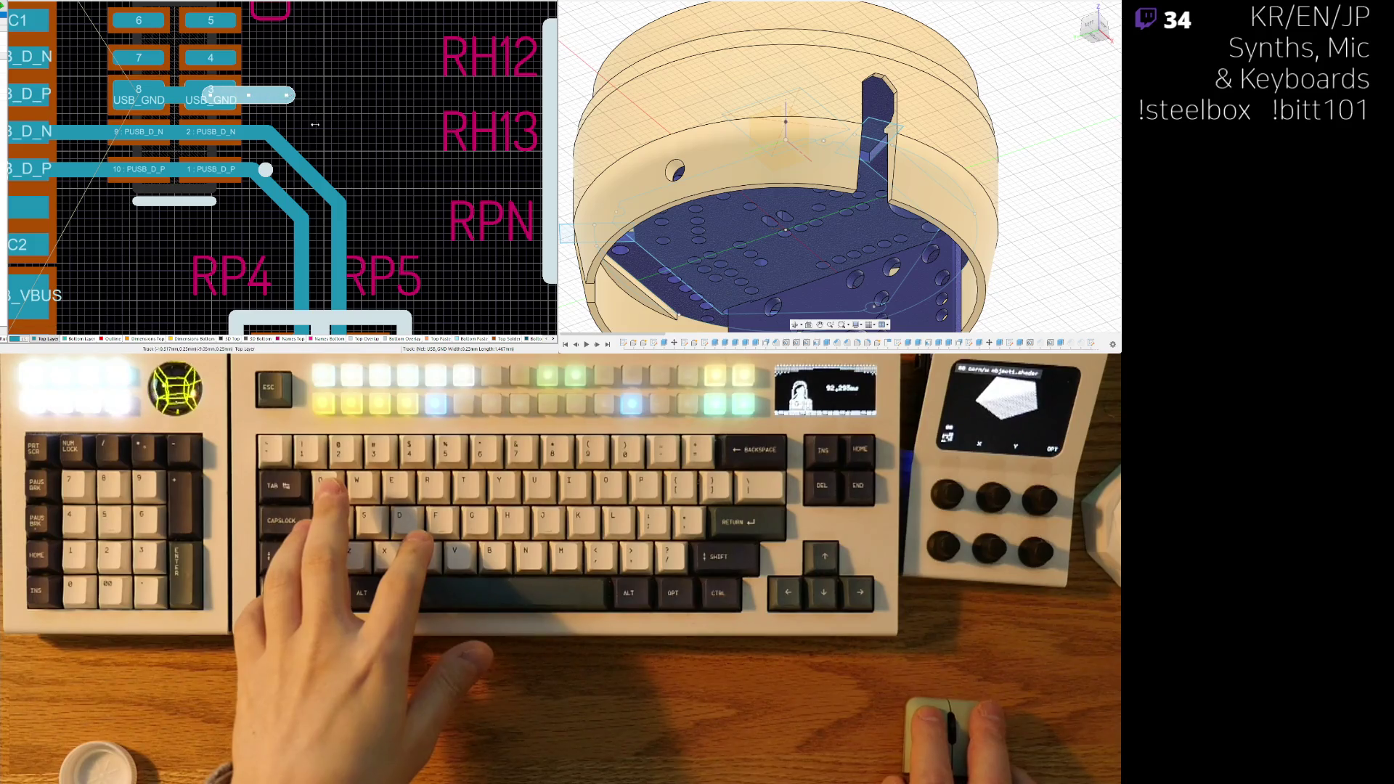
{"action": "scroll", "coordinate": [315, 125], "scroll_direction": "down", "scroll_amount": 2, "text": "ctrl"}
{"action": "scroll", "coordinate": [271, 128], "scroll_direction": "down", "scroll_amount": 2, "text": "ctrl"}
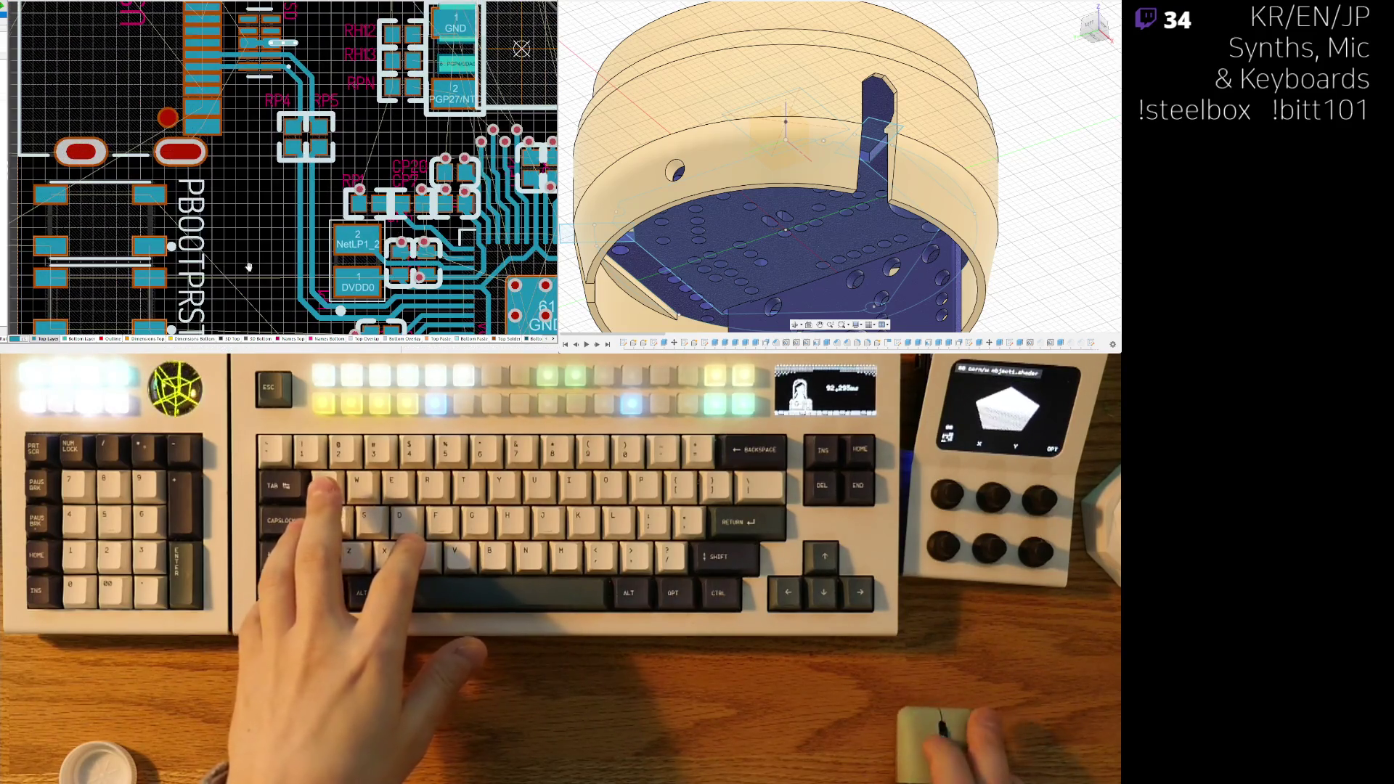
{"action": "right_click_drag", "start_coordinate": [249, 267], "coordinate": [287, 187]}
{"action": "scroll", "coordinate": [416, 126], "scroll_direction": "up", "scroll_amount": 3, "text": "ctrl"}
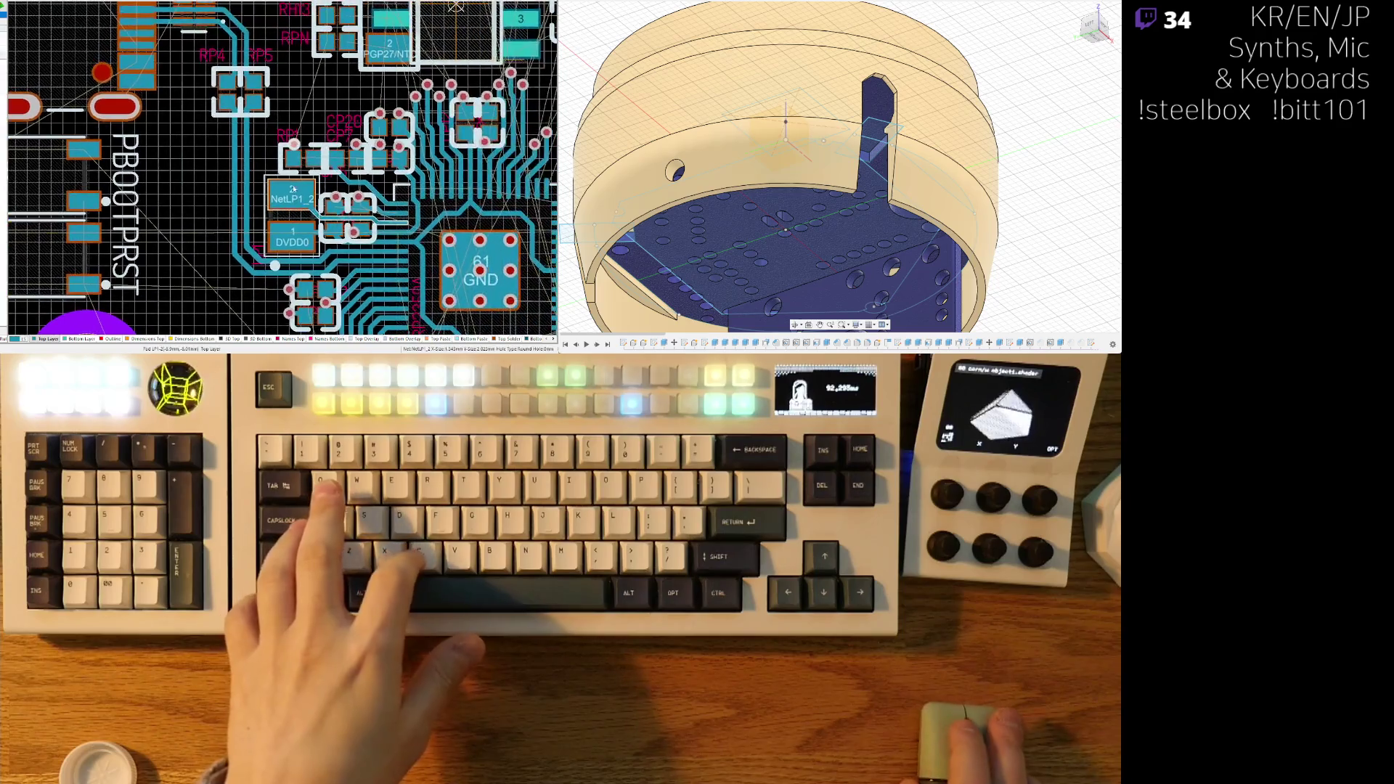
{"action": "right_click_drag", "start_coordinate": [241, 113], "coordinate": [290, 192]}
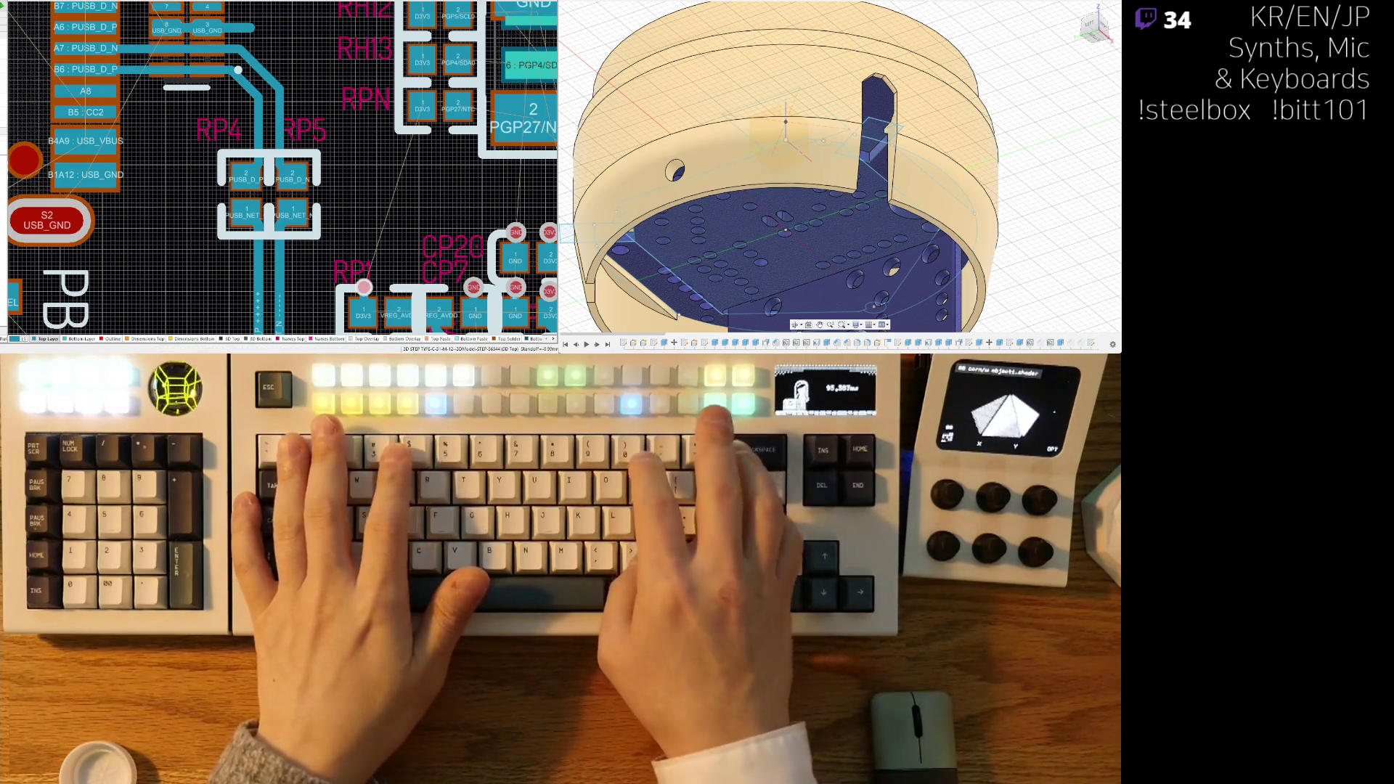
{"action": "scroll", "coordinate": [328, 192], "scroll_direction": "down", "scroll_amount": 3}
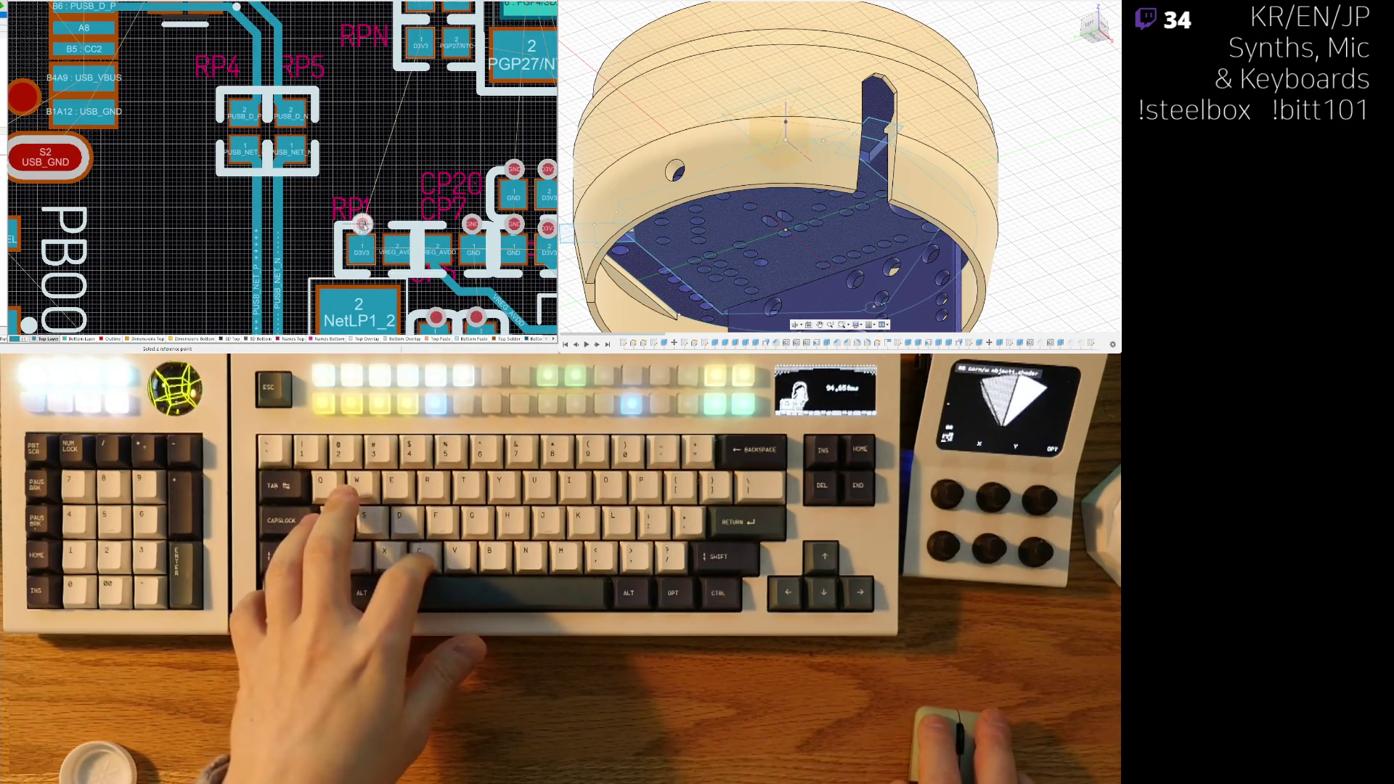
- Select the USB_GND track and drop a ground via beside pad 8
{"action": "scroll", "coordinate": [322, 97], "scroll_direction": "up", "scroll_amount": 2, "text": "ctrl"}
{"action": "scroll", "coordinate": [258, 117], "scroll_direction": "up", "scroll_amount": 1}
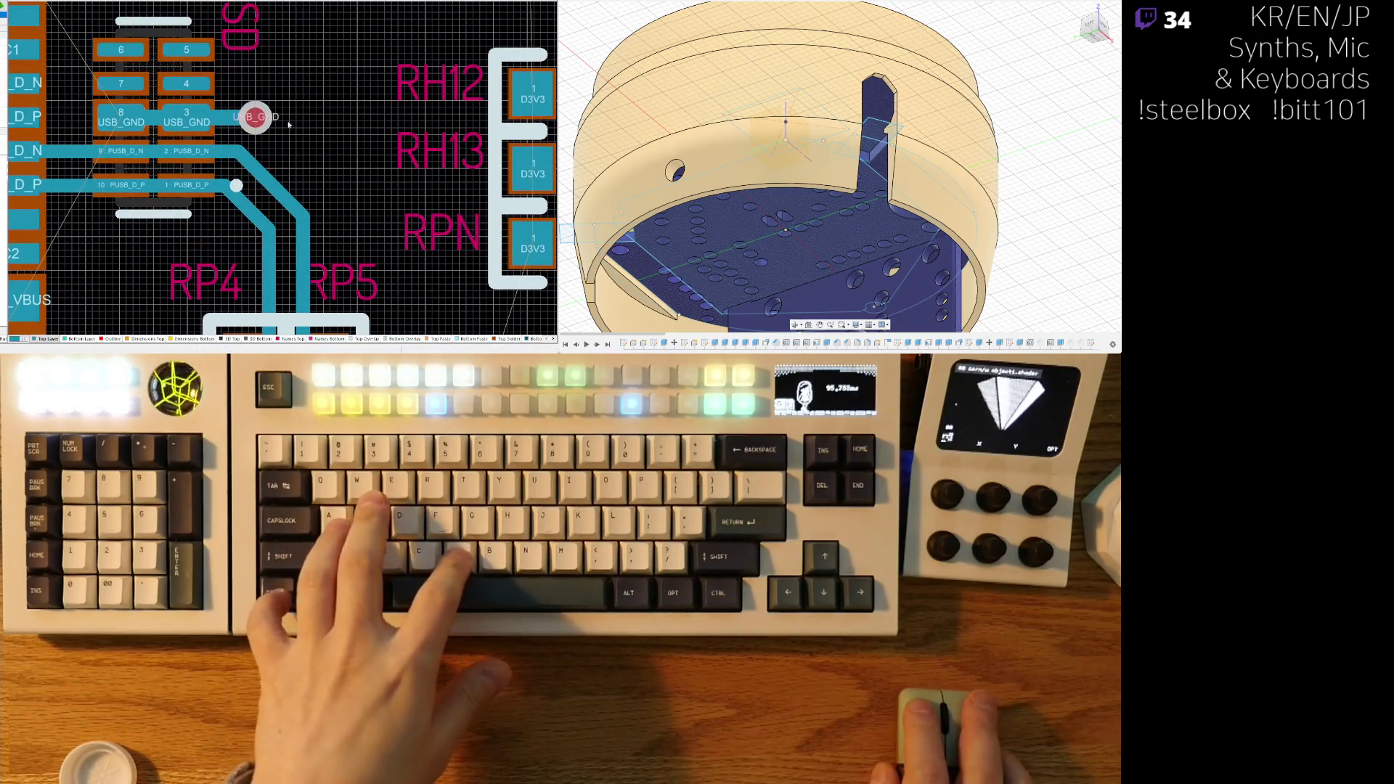
{"action": "scroll", "coordinate": [288, 125], "scroll_direction": "down", "scroll_amount": 1, "text": "ctrl"}
{"action": "scroll", "coordinate": [217, 160], "scroll_direction": "up", "scroll_amount": 1}
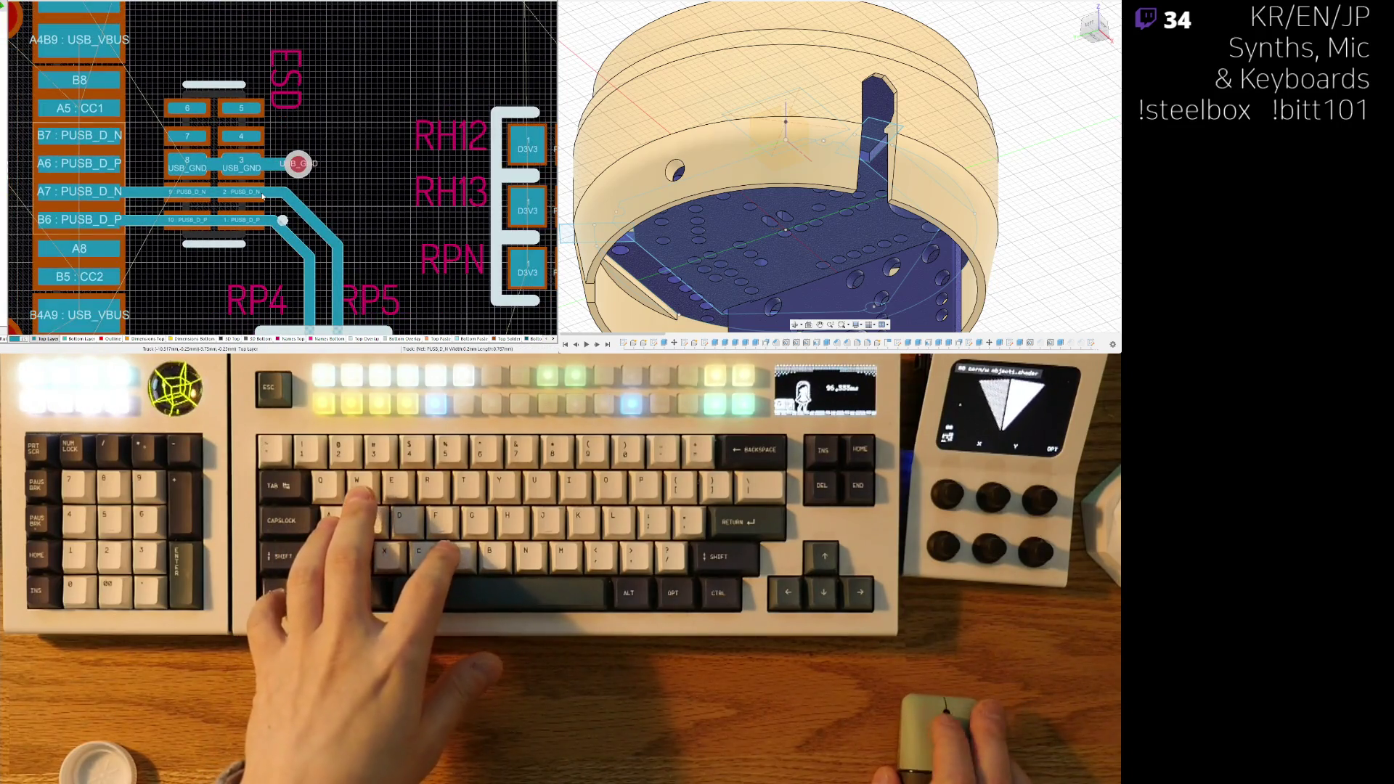
{"action": "left_click", "coordinate": [220, 167]}
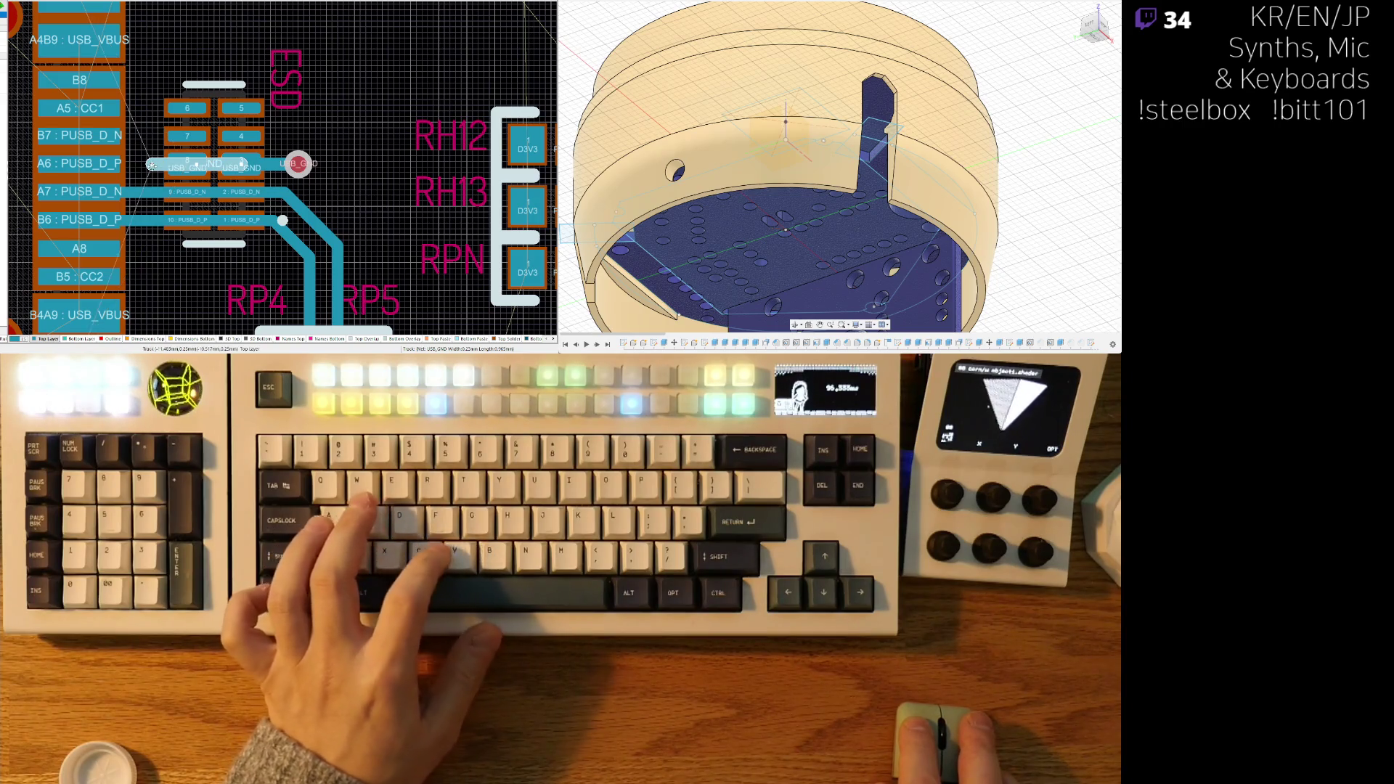
{"action": "left_click", "coordinate": [152, 167]}
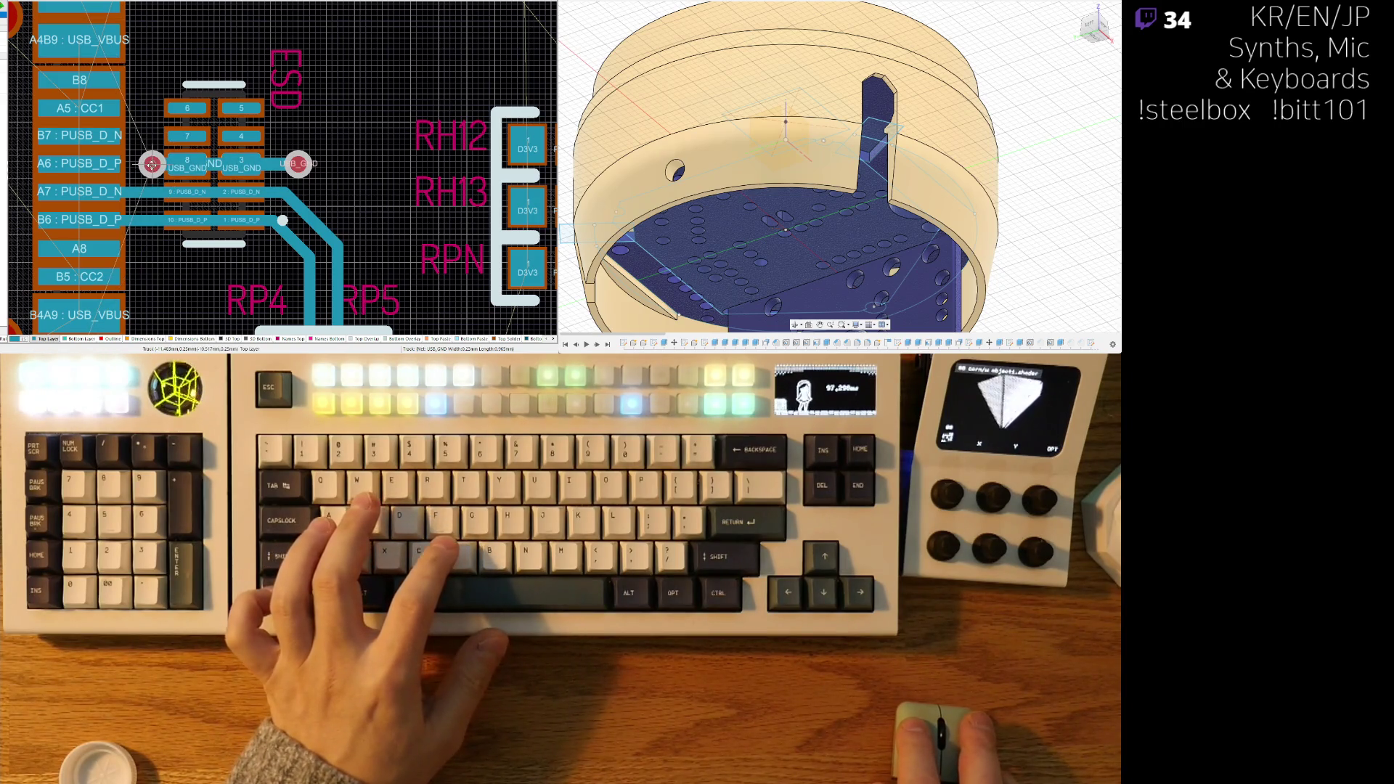
{"action": "scroll", "coordinate": [373, 188], "scroll_direction": "down", "scroll_amount": 2, "text": "ctrl"}
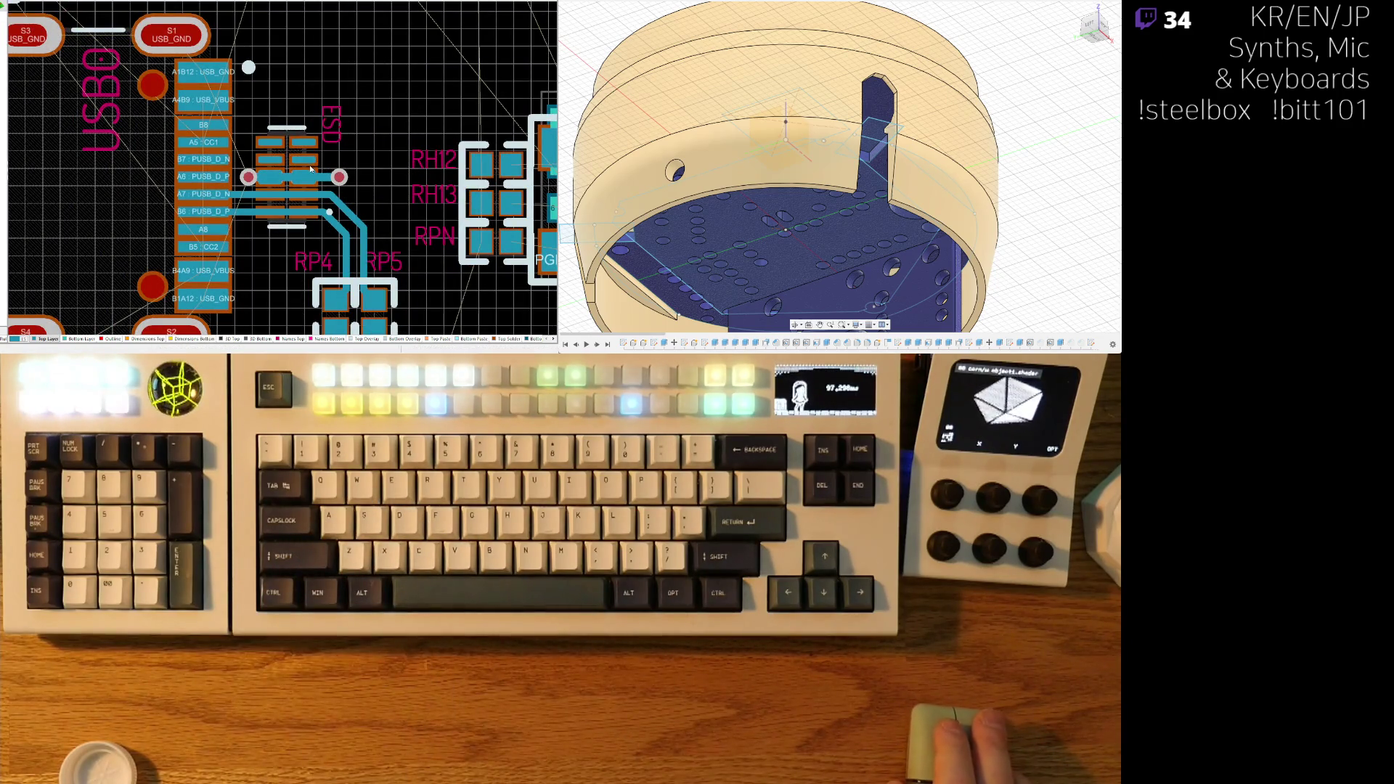
{"action": "scroll", "coordinate": [268, 190], "scroll_direction": "down", "scroll_amount": 4, "text": "ctrl"}
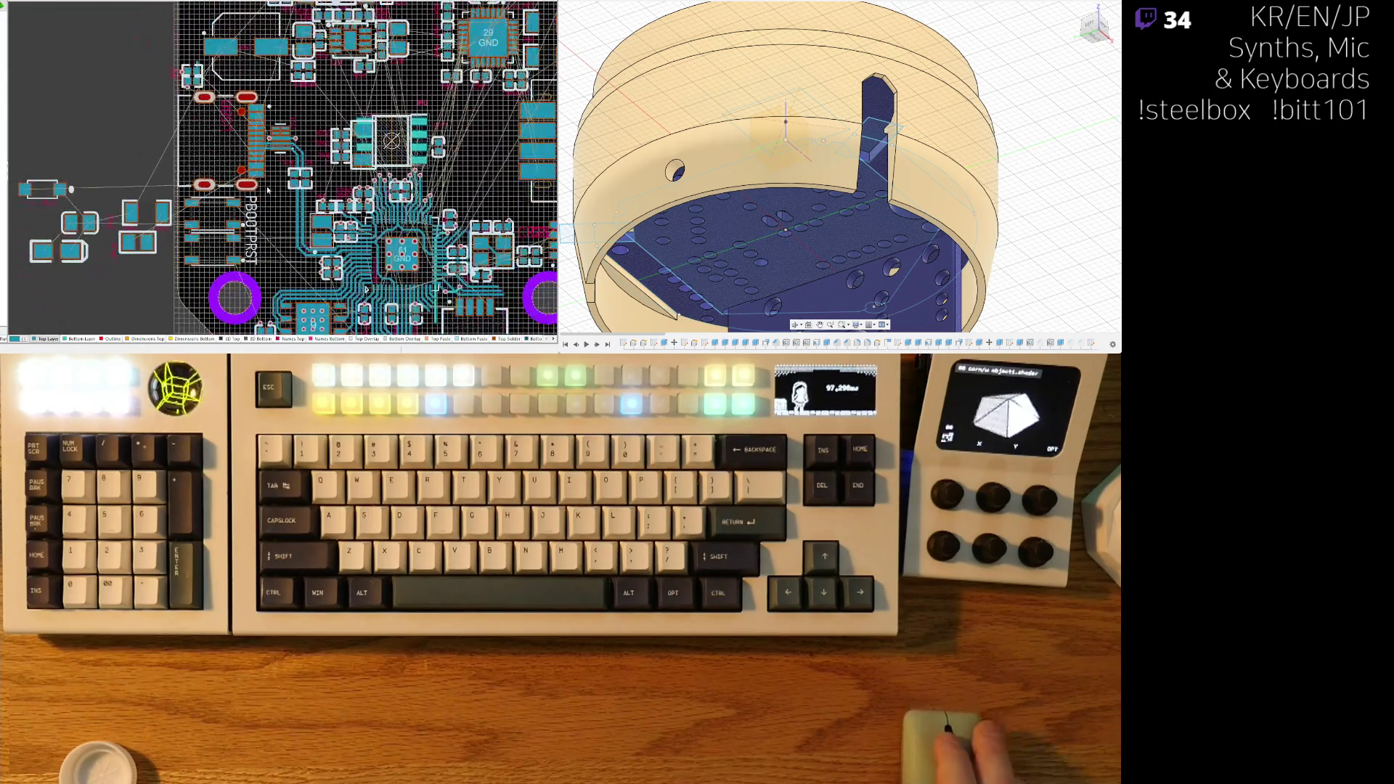
- Place the fuse from the off-board group onto the board, rotated vertical
{"action": "mouse_move", "coordinate": [148, 212]}
{"action": "left_mouse_down"}
{"action": "mouse_move", "coordinate": [218, 182]}
{"action": "mouse_move", "coordinate": [305, 106]}
{"action": "mouse_move", "coordinate": [294, 106]}
{"action": "left_mouse_up"}
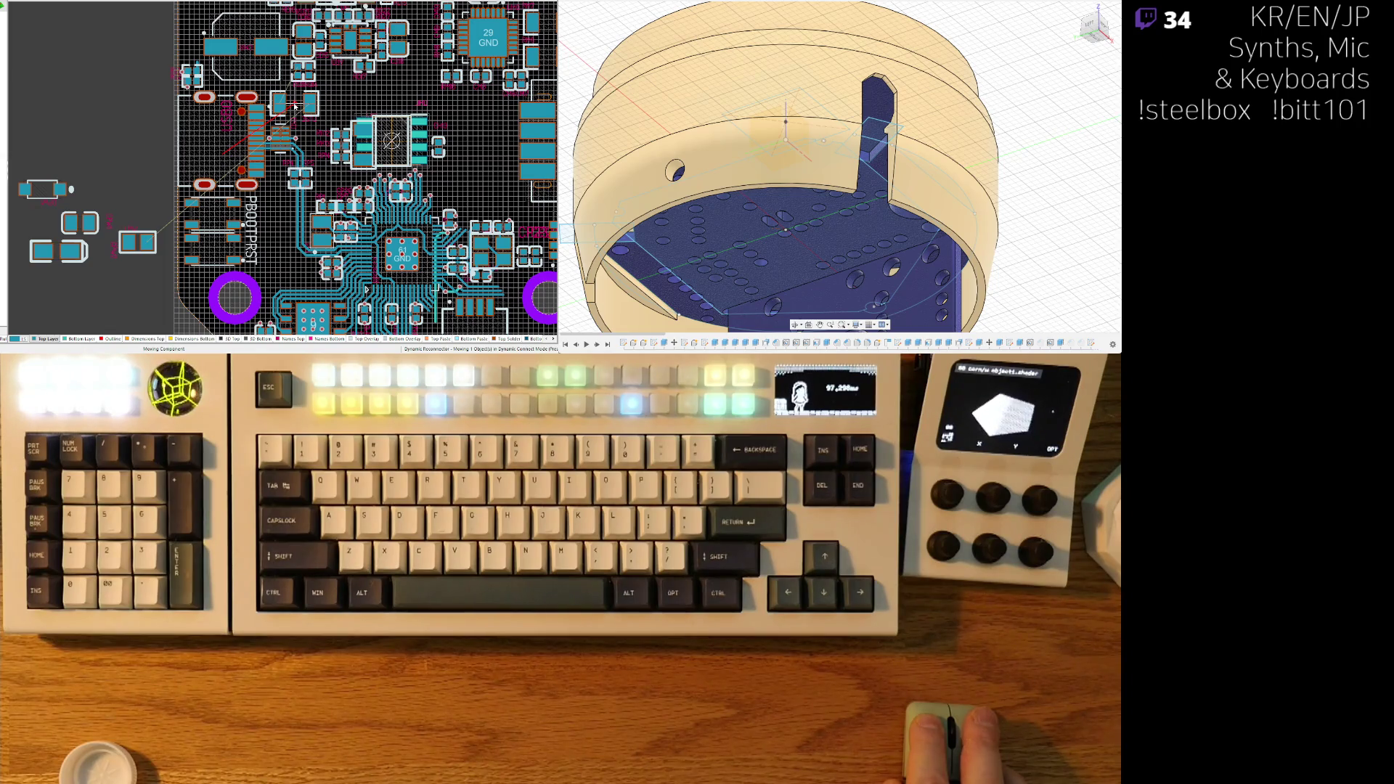
{"action": "left_click_drag", "start_coordinate": [294, 107], "coordinate": [294, 107]}
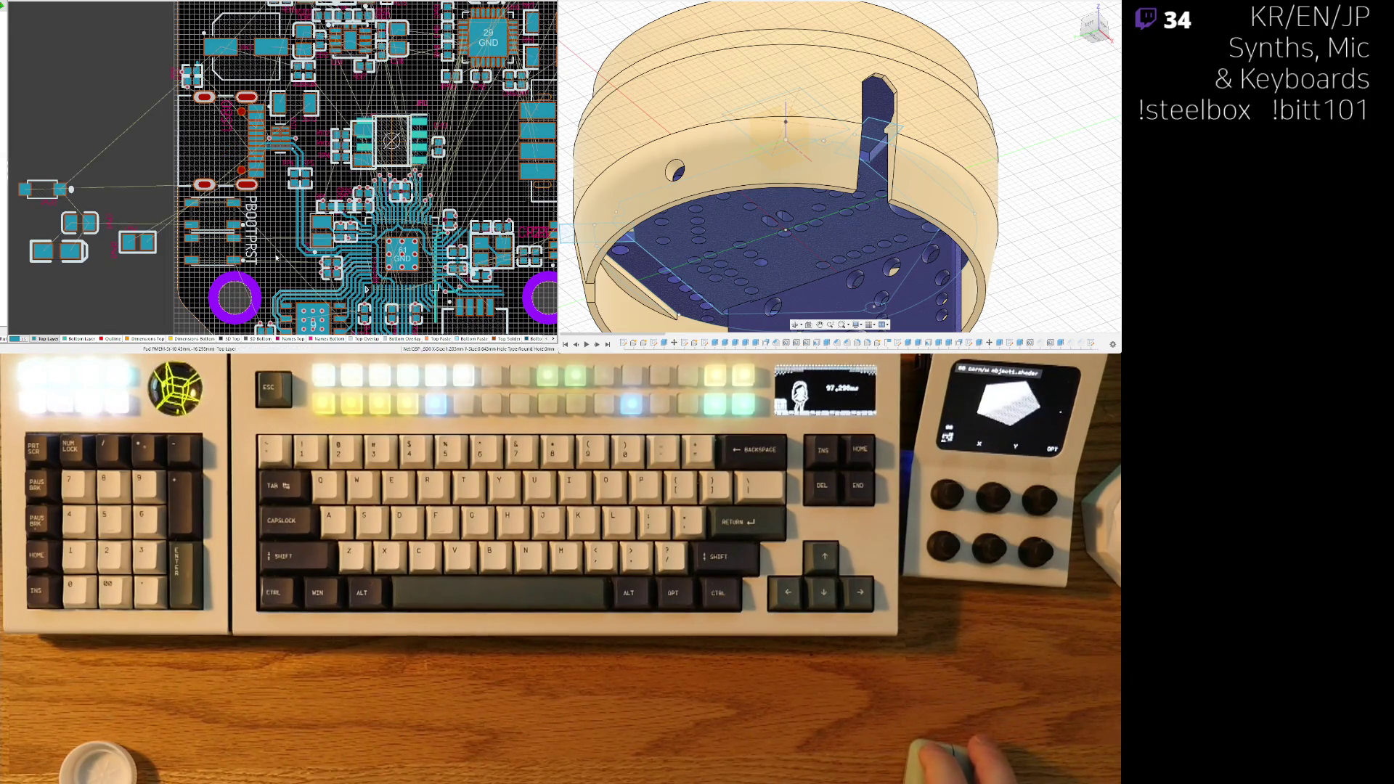
{"action": "scroll", "coordinate": [311, 125], "scroll_direction": "up", "scroll_amount": 5, "text": "ctrl"}
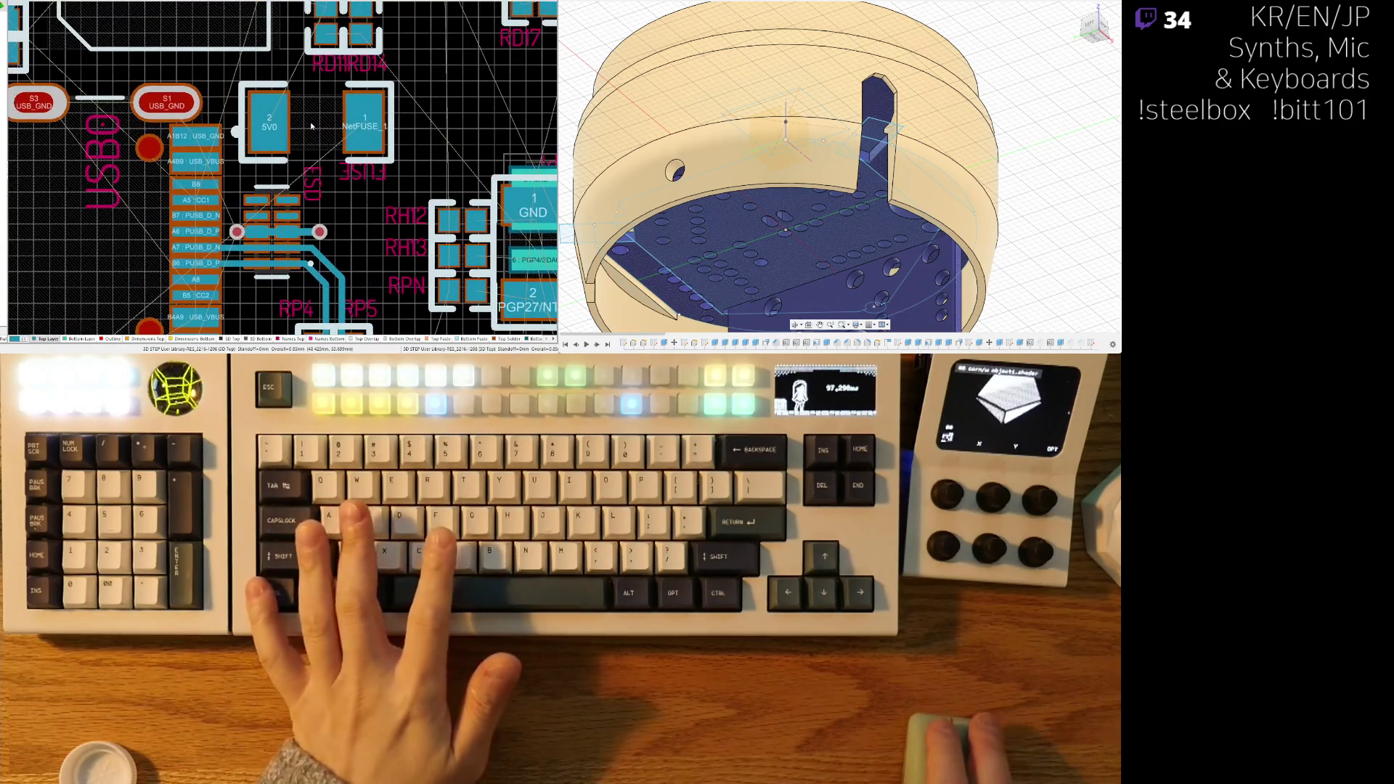
{"action": "mouse_move", "coordinate": [311, 126]}
{"action": "left_mouse_down"}
{"action": "mouse_move", "coordinate": [298, 319]}
{"action": "mouse_move", "coordinate": [283, 319]}
{"action": "mouse_move", "coordinate": [262, 197]}
{"action": "mouse_move", "coordinate": [269, 238]}
{"action": "left_mouse_up"}
{"action": "key", "text": "space"}
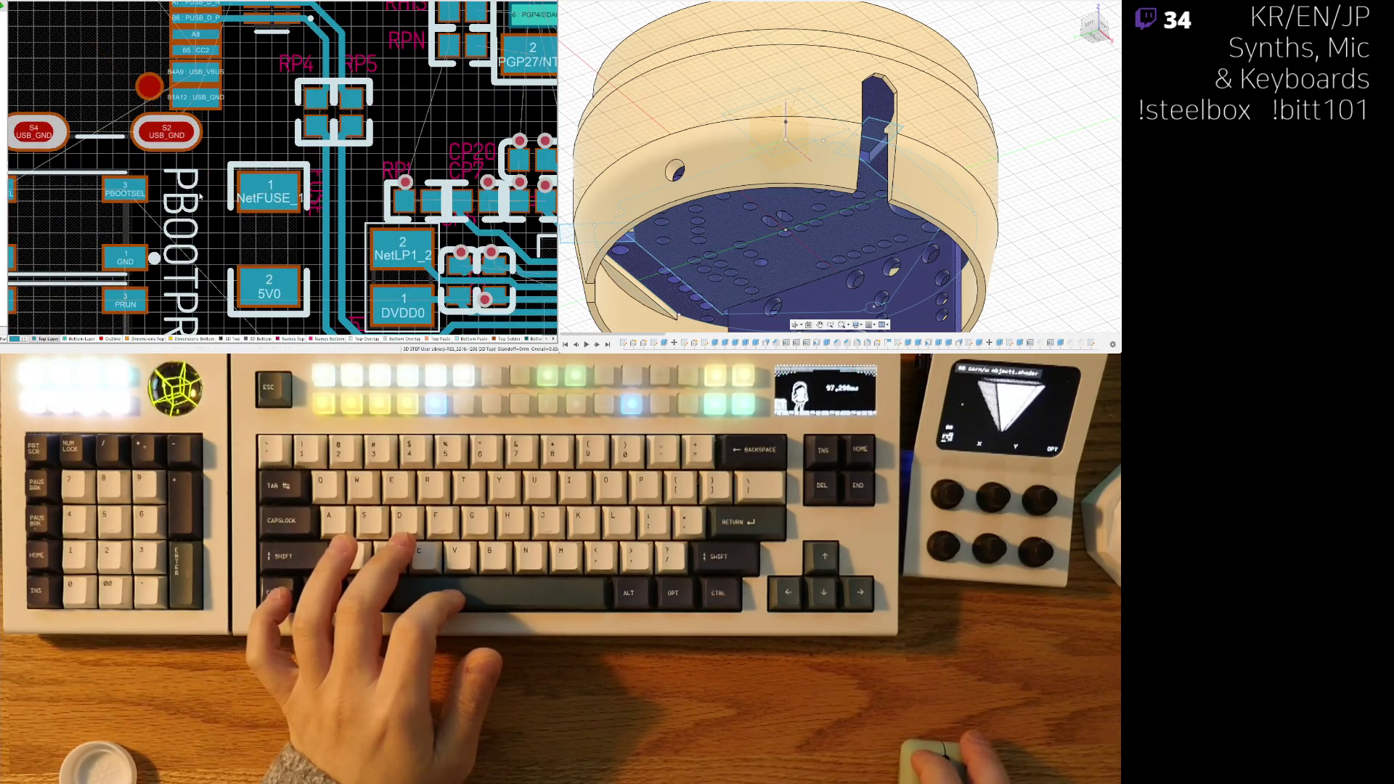
{"action": "scroll", "coordinate": [200, 196], "scroll_direction": "down", "scroll_amount": 3, "text": "ctrl"}
- Stand the USB_VBUS/NetFUSE_2 part upright beside the PBOOTPRST label, nudged up and right
{"action": "mouse_move", "coordinate": [46, 177]}
{"action": "left_mouse_down"}
{"action": "mouse_move", "coordinate": [298, 209]}
{"action": "mouse_move", "coordinate": [287, 130]}
{"action": "left_mouse_up"}
{"action": "scroll", "coordinate": [287, 130], "scroll_direction": "up", "scroll_amount": 2, "text": "ctrl"}
{"action": "key", "text": "space"}
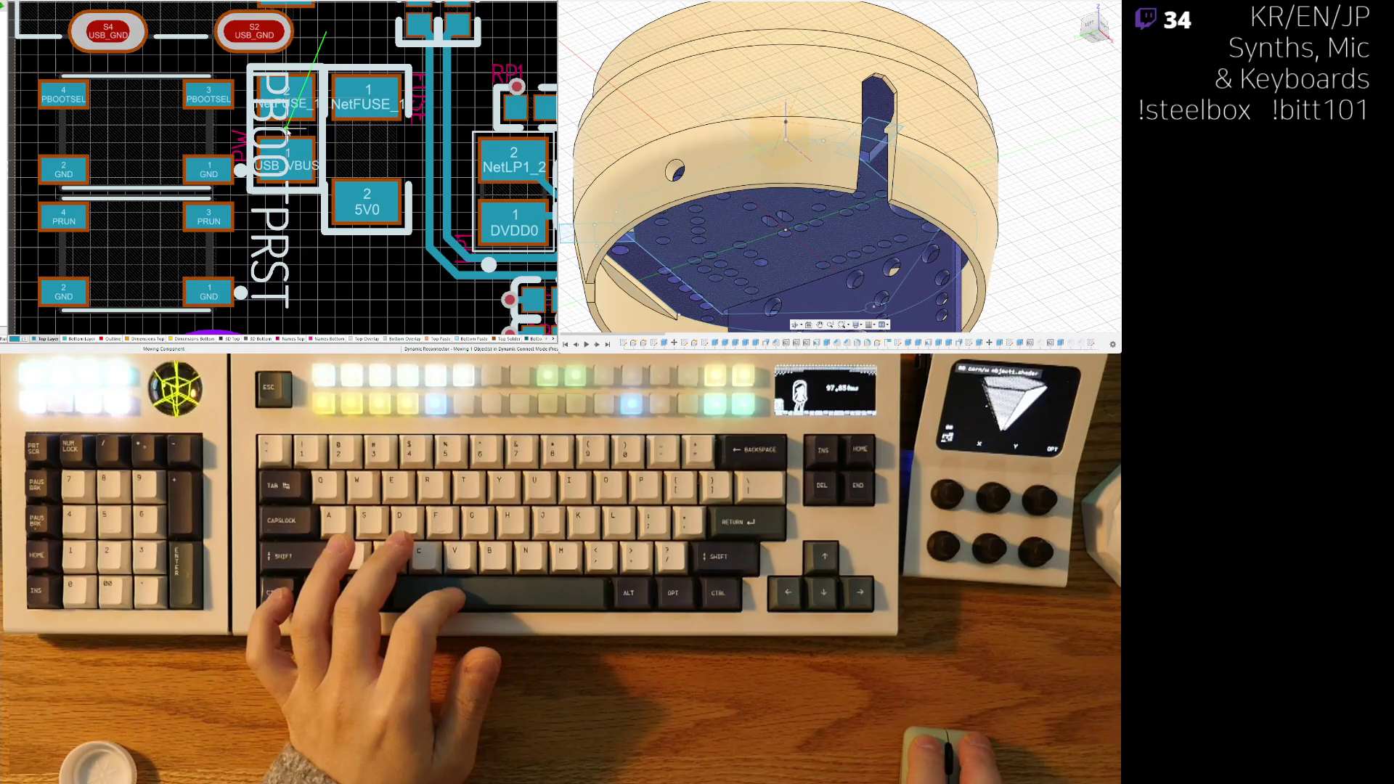
{"action": "left_click_drag", "start_coordinate": [287, 133], "coordinate": [288, 133]}
{"action": "scroll", "coordinate": [329, 148], "scroll_direction": "down", "scroll_amount": 1}
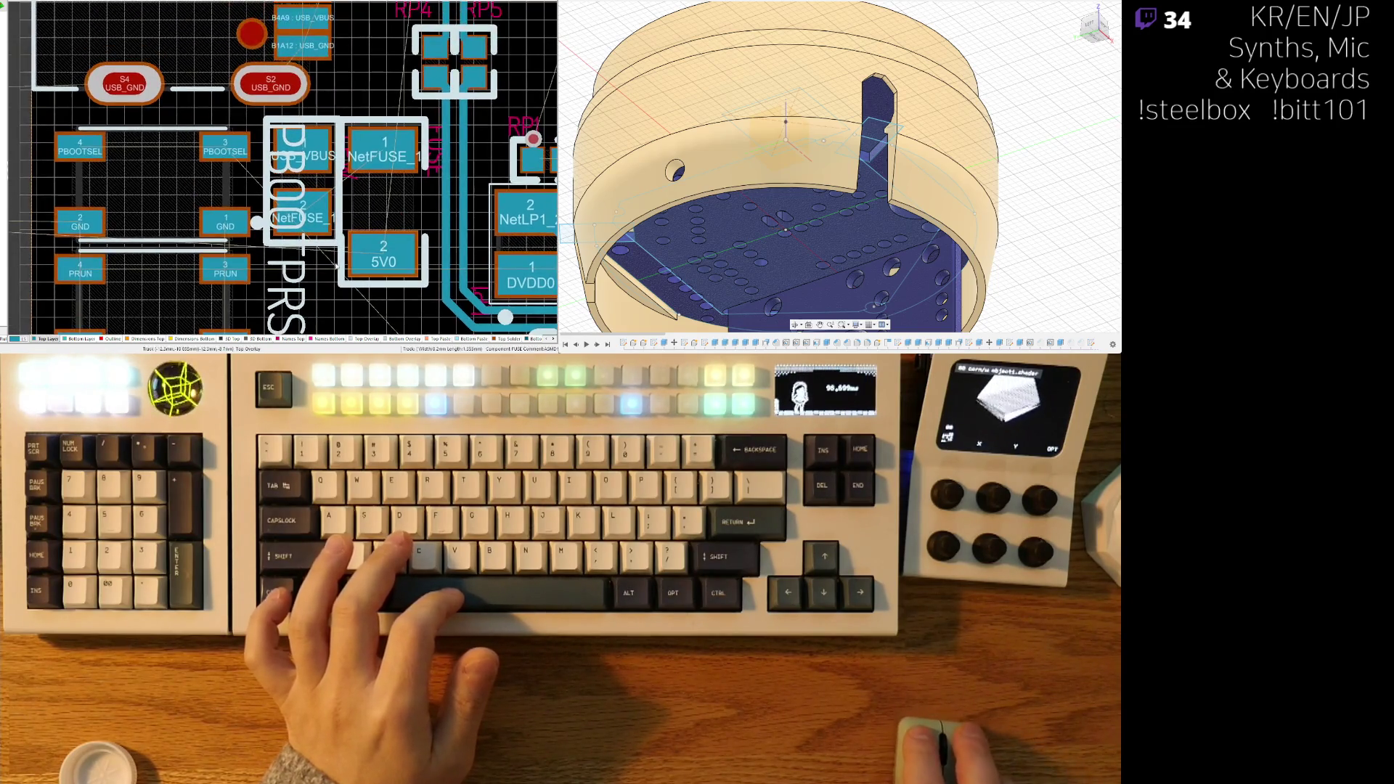
{"action": "scroll", "coordinate": [366, 140], "scroll_direction": "left", "scroll_amount": 1, "text": "shift"}
{"action": "mouse_move", "coordinate": [320, 73]}
{"action": "left_mouse_down"}
{"action": "mouse_move", "coordinate": [341, 131]}
{"action": "mouse_move", "coordinate": [404, 168]}
{"action": "mouse_move", "coordinate": [367, 267]}
{"action": "left_mouse_up"}
{"action": "scroll", "coordinate": [323, 76], "scroll_direction": "up", "scroll_amount": 1}
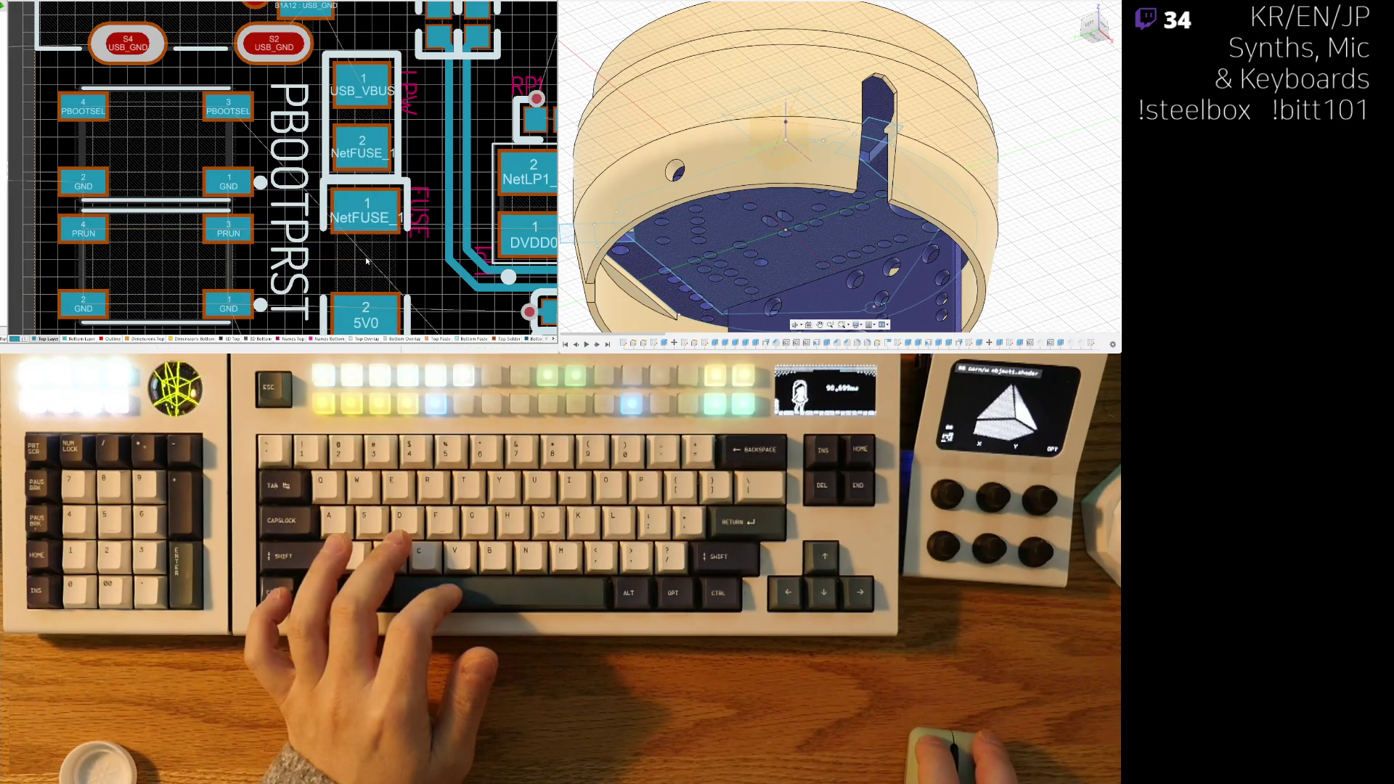
{"action": "scroll", "coordinate": [364, 256], "scroll_direction": "down", "scroll_amount": 4, "text": "ctrl"}
- Check the board in 3D view, then return to the 2D layout
{"action": "key", "text": "3"}
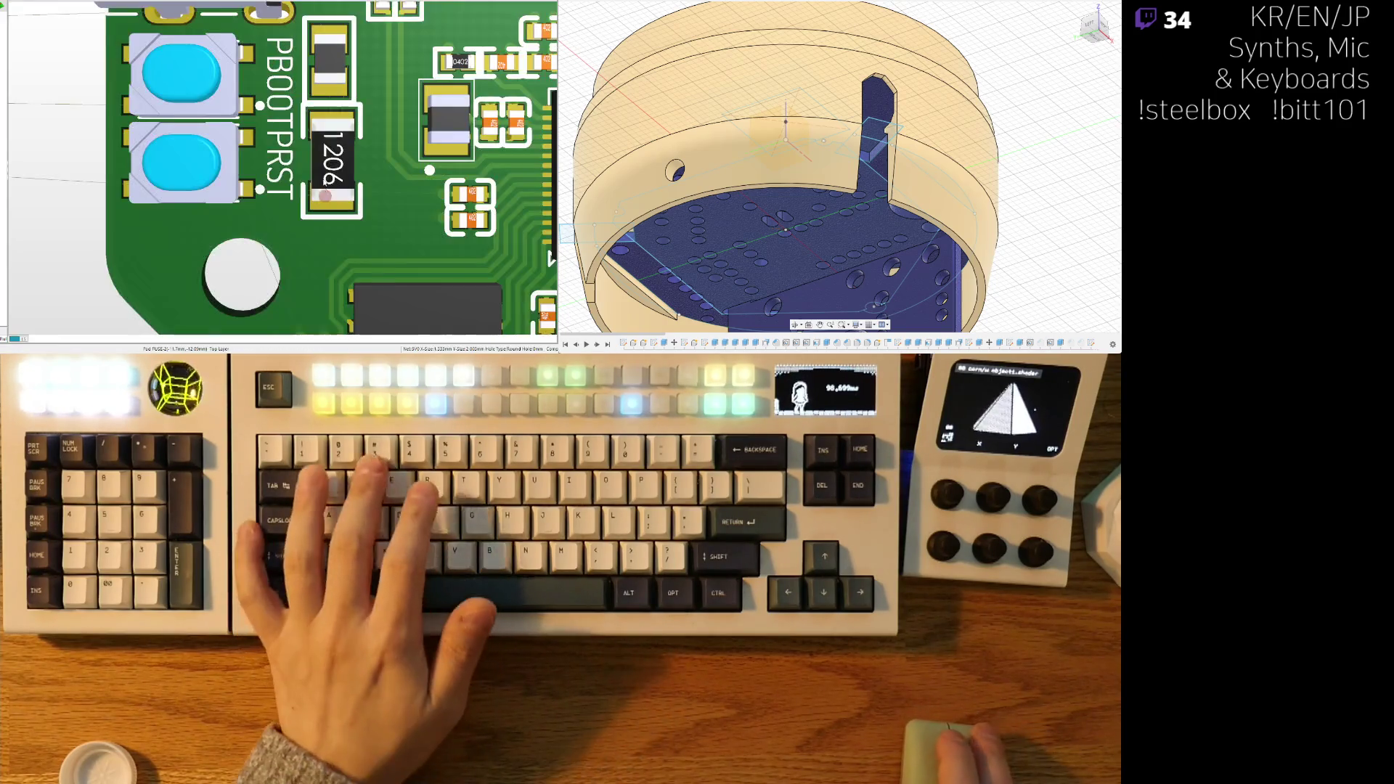
{"action": "scroll", "coordinate": [292, 229], "scroll_direction": "down", "scroll_amount": 3, "text": "ctrl"}
{"action": "scroll", "coordinate": [292, 228], "scroll_direction": "up", "scroll_amount": 2, "text": "ctrl"}
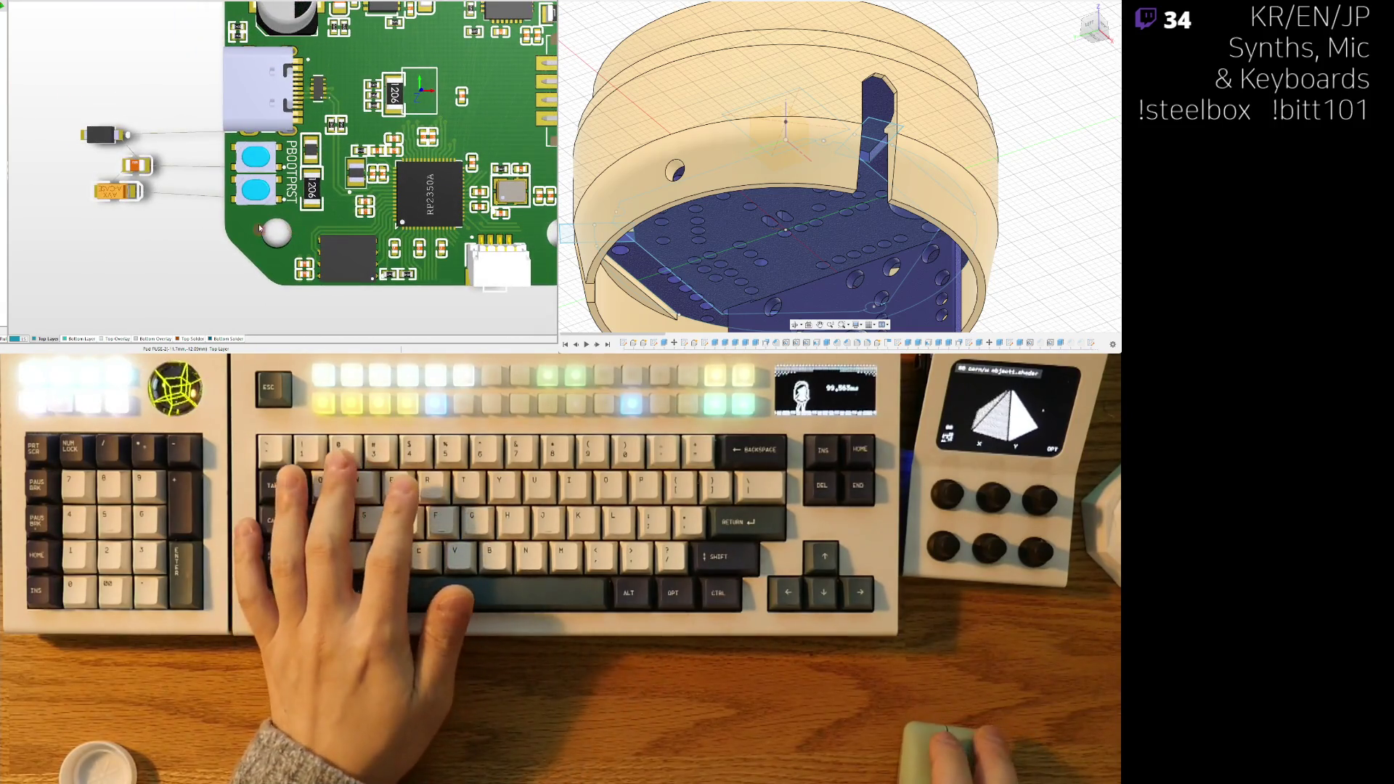
{"action": "key", "text": "2"}
- Pick up a GND/5V0 part from off the board and turn it 180 degrees
{"action": "scroll", "coordinate": [164, 194], "scroll_direction": "up", "scroll_amount": 2, "text": "ctrl"}
{"action": "scroll", "coordinate": [164, 194], "scroll_direction": "up", "scroll_amount": 1, "text": "ctrl"}
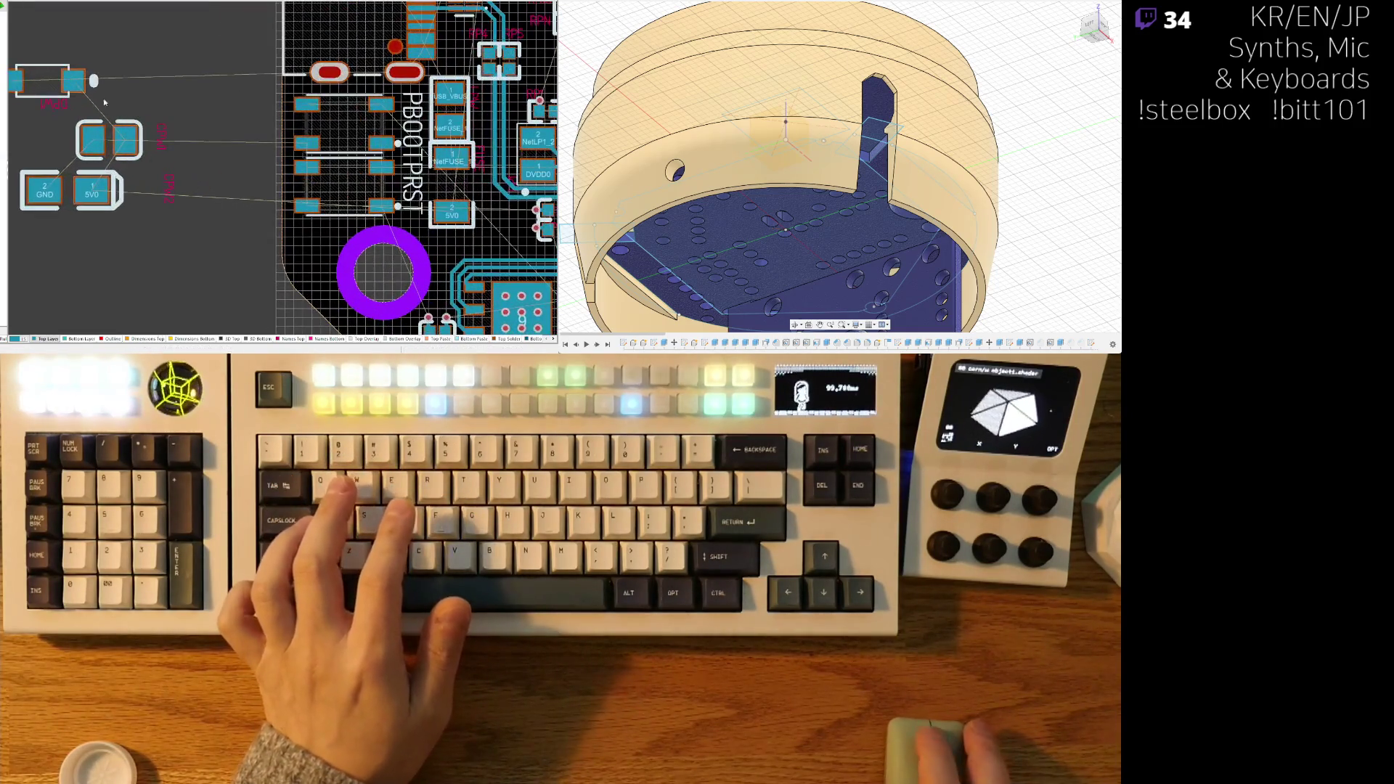
{"action": "mouse_move", "coordinate": [45, 81]}
{"action": "left_mouse_down"}
{"action": "mouse_move", "coordinate": [441, 166]}
{"action": "mouse_move", "coordinate": [459, 155]}
{"action": "mouse_move", "coordinate": [401, 222]}
{"action": "mouse_move", "coordinate": [271, 242]}
{"action": "left_mouse_up"}
{"action": "scroll", "coordinate": [441, 166], "scroll_direction": "up", "scroll_amount": 4, "text": "ctrl"}
{"action": "key", "text": "space"}
{"action": "key", "text": "space"}
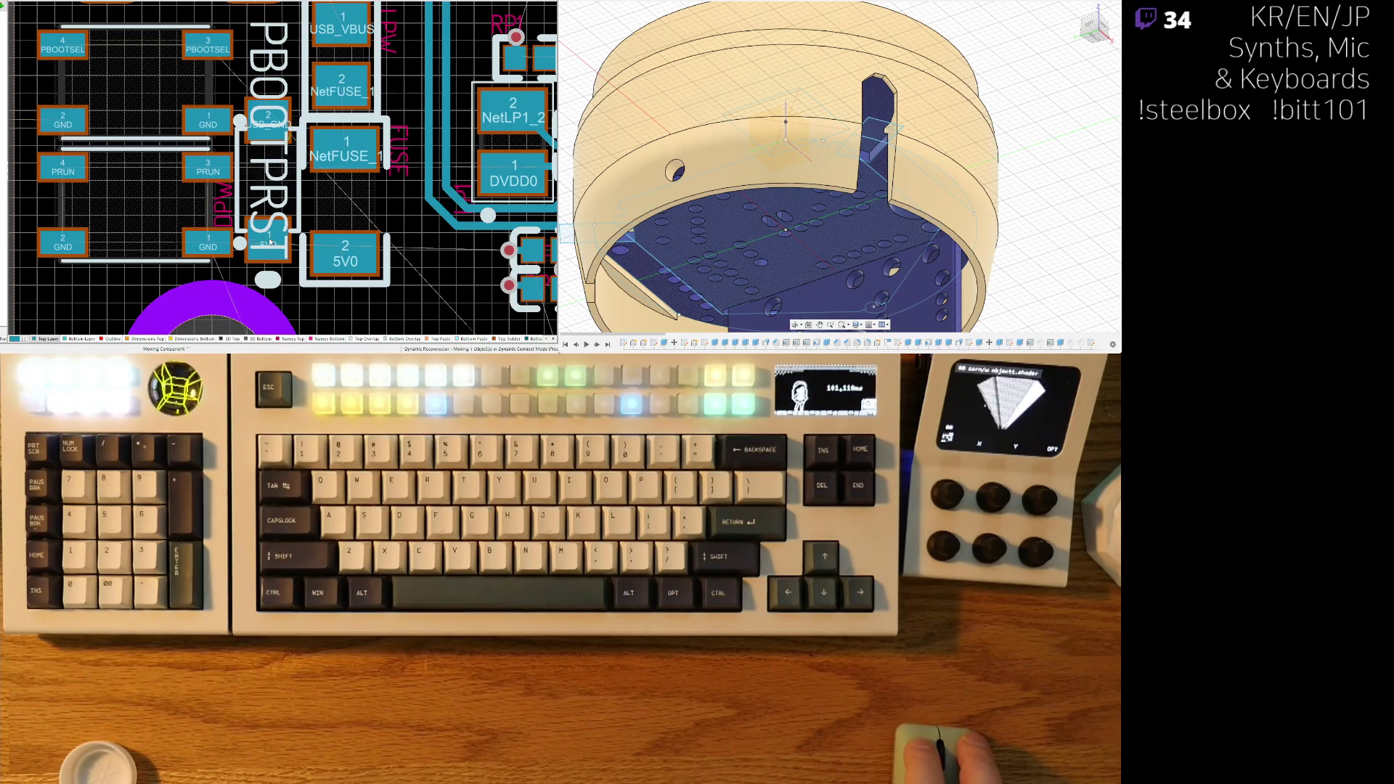
- Place the GND/5V0 part vertically beside the fuse's 5V0 pad
{"action": "scroll", "coordinate": [278, 234], "scroll_direction": "down", "scroll_amount": 2}
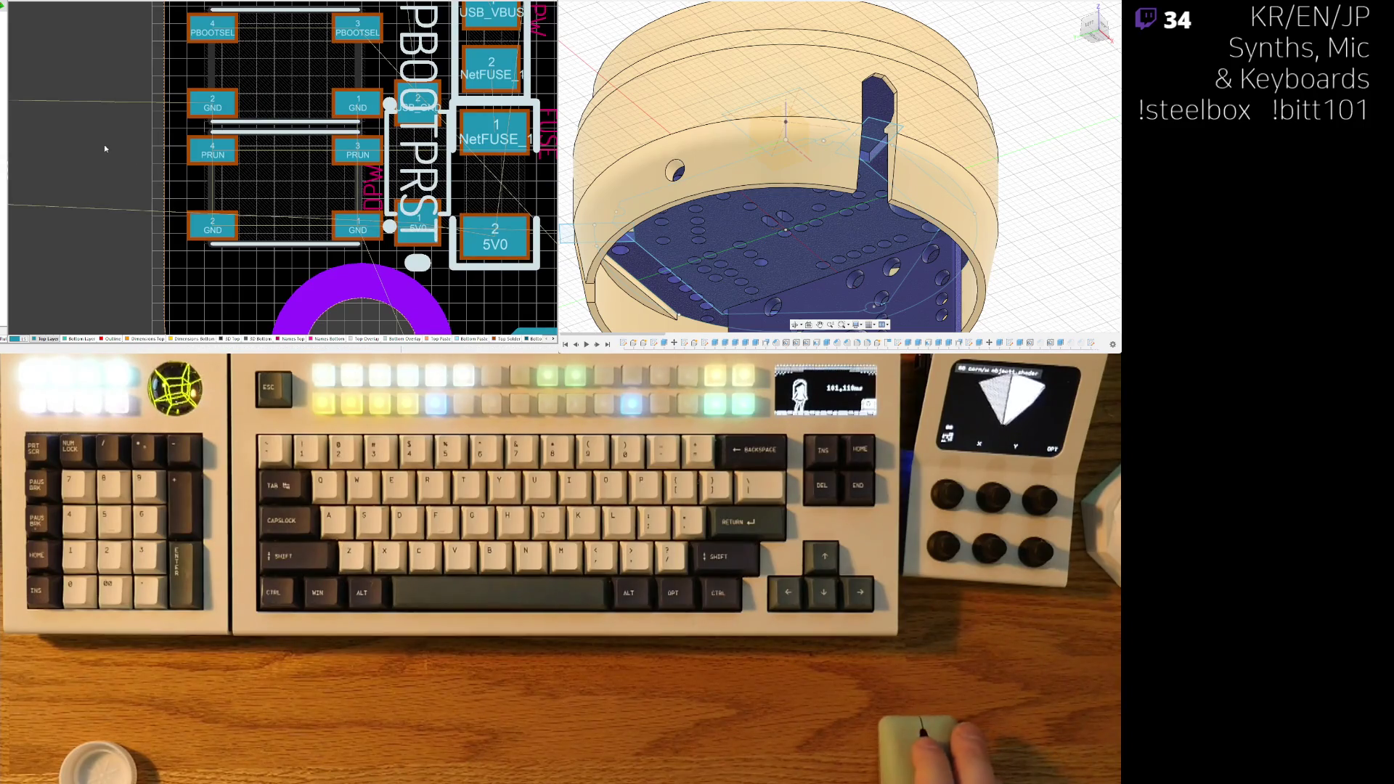
{"action": "scroll", "coordinate": [107, 166], "scroll_direction": "down", "scroll_amount": 2}
{"action": "scroll", "coordinate": [106, 166], "scroll_direction": "left", "scroll_amount": 3, "text": "shift"}
{"action": "left_click_drag", "start_coordinate": [156, 150], "coordinate": [500, 156]}
{"action": "scroll", "coordinate": [499, 156], "scroll_direction": "up", "scroll_amount": 3, "text": "ctrl"}
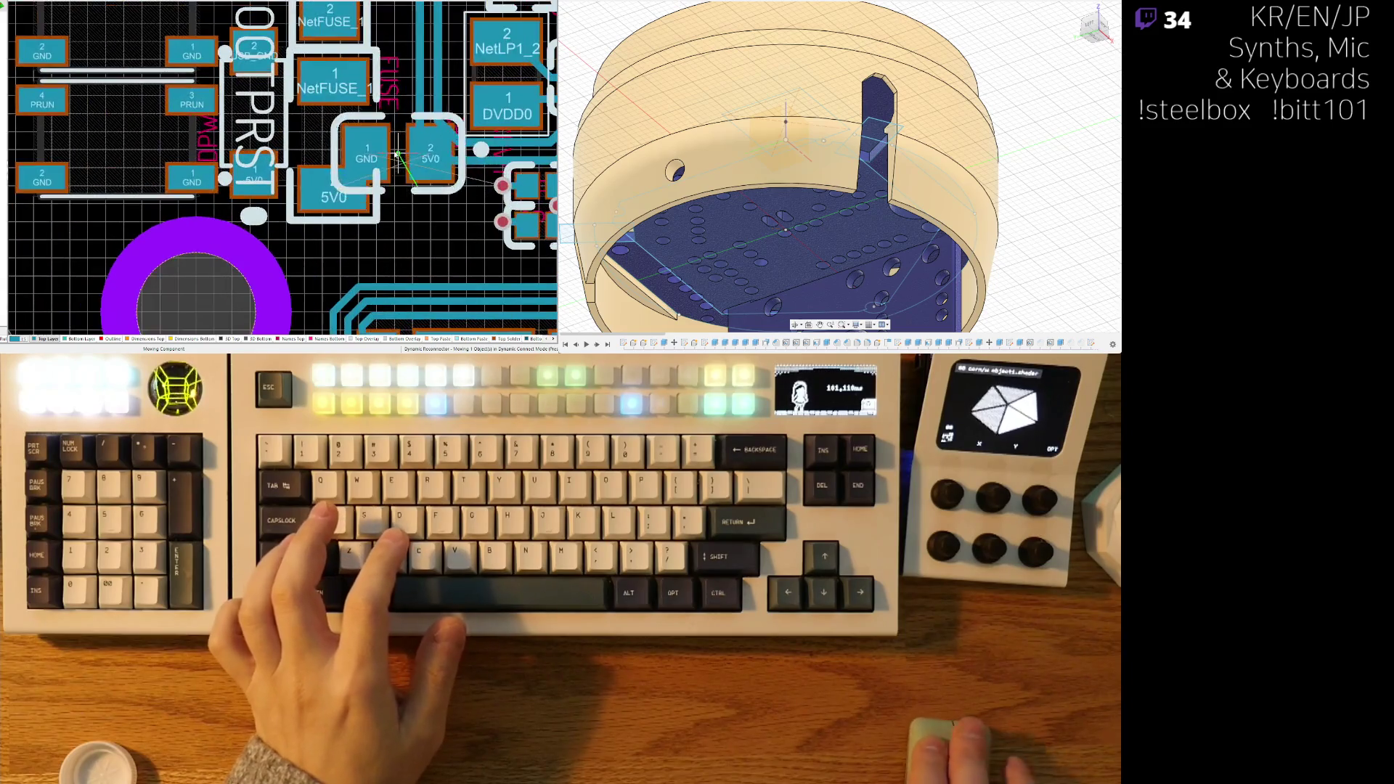
{"action": "scroll", "coordinate": [396, 210], "scroll_direction": "down", "scroll_amount": 1}
{"action": "key", "text": "space"}
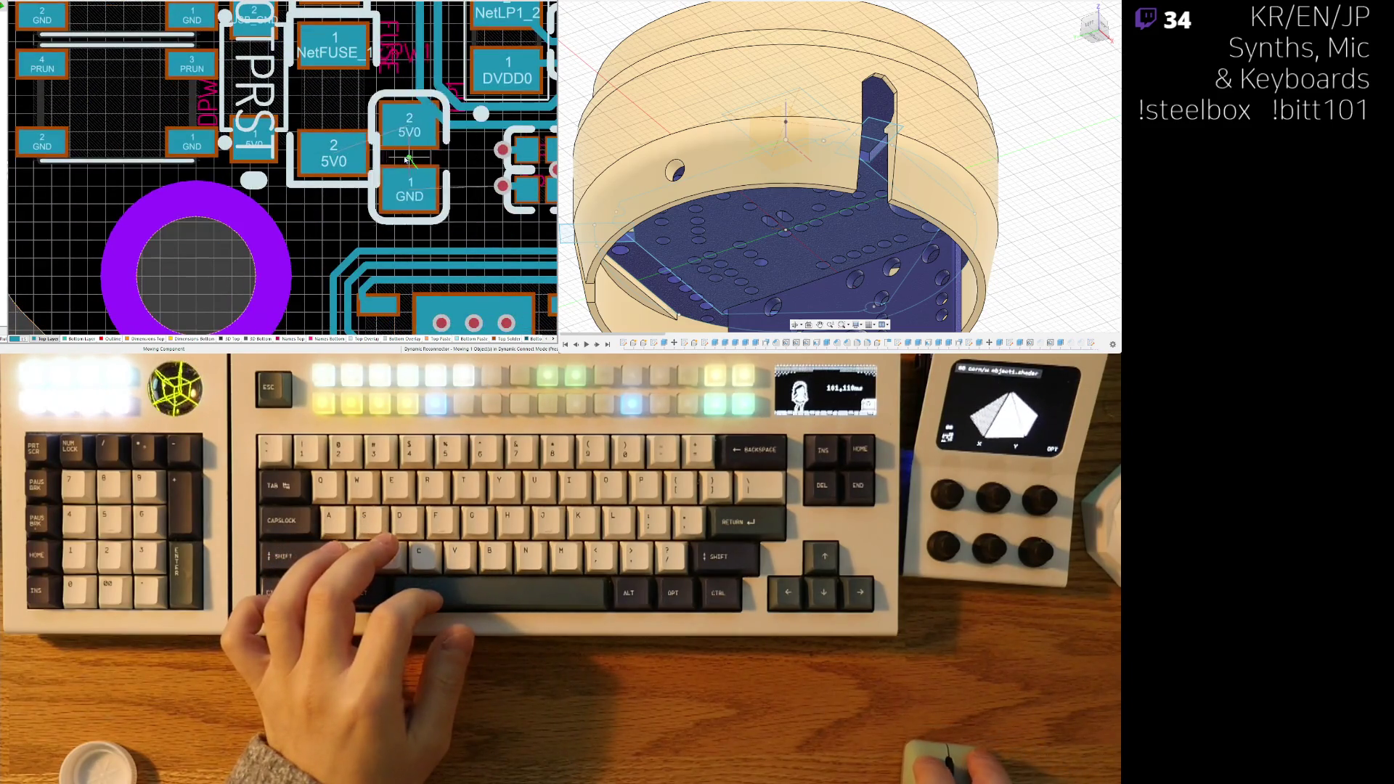
{"action": "left_click_drag", "start_coordinate": [407, 182], "coordinate": [414, 188]}
{"action": "left_click", "coordinate": [414, 188]}
{"action": "scroll", "coordinate": [407, 175], "scroll_direction": "down", "scroll_amount": 4, "text": "ctrl"}
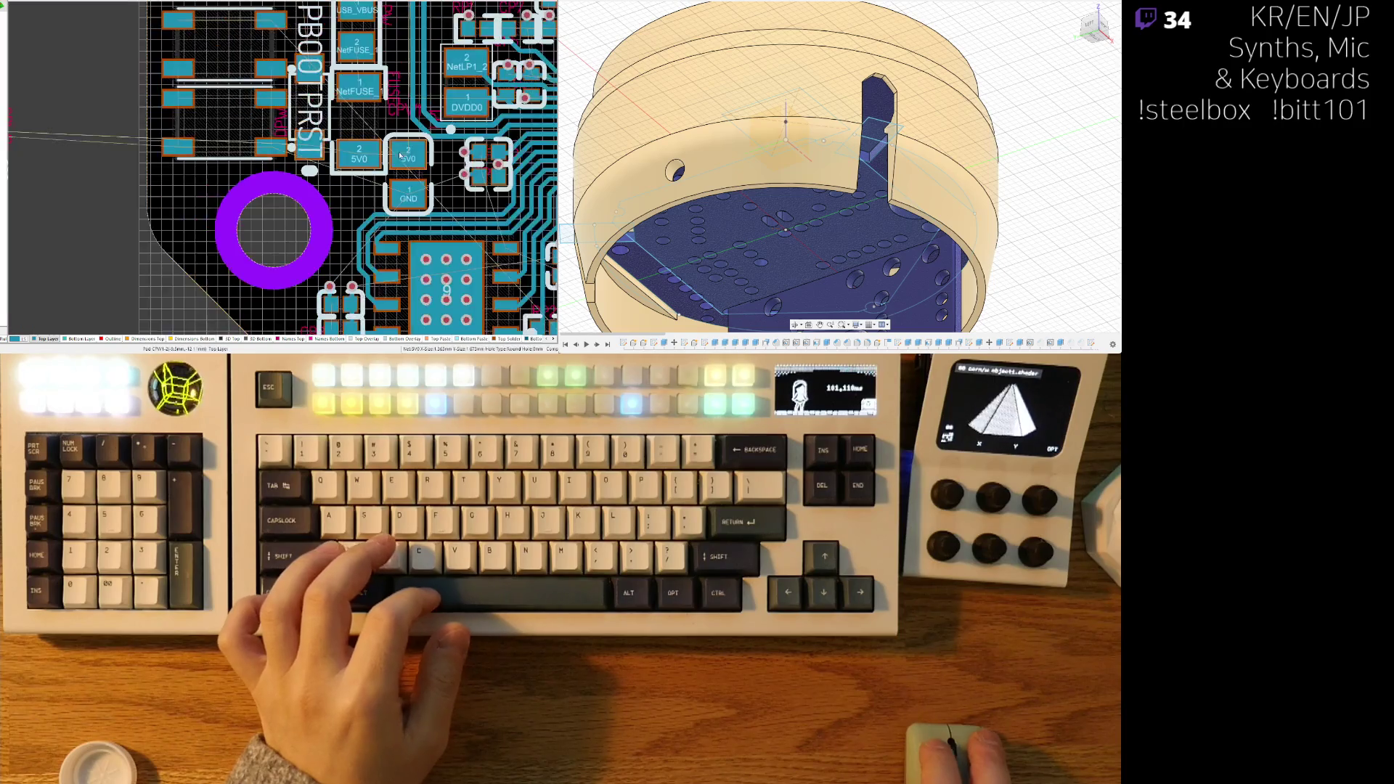
{"action": "scroll", "coordinate": [373, 154], "scroll_direction": "up", "scroll_amount": 5, "text": "ctrl"}
- Move a GND/5V0 part out to the board's left, then switch to the schematic sheet
{"action": "mouse_move", "coordinate": [344, 118]}
{"action": "left_mouse_down"}
{"action": "mouse_move", "coordinate": [339, 250]}
{"action": "mouse_move", "coordinate": [358, 209]}
{"action": "mouse_move", "coordinate": [365, 238]}
{"action": "left_mouse_up"}
{"action": "scroll", "coordinate": [347, 234], "scroll_direction": "down", "scroll_amount": 2}
{"action": "mouse_move", "coordinate": [254, 191]}
{"action": "left_mouse_down"}
{"action": "mouse_move", "coordinate": [120, 134]}
{"action": "mouse_move", "coordinate": [429, 146]}
{"action": "mouse_move", "coordinate": [407, 210]}
{"action": "mouse_move", "coordinate": [312, 90]}
{"action": "mouse_move", "coordinate": [68, 155]}
{"action": "mouse_move", "coordinate": [82, 166]}
{"action": "left_mouse_up"}
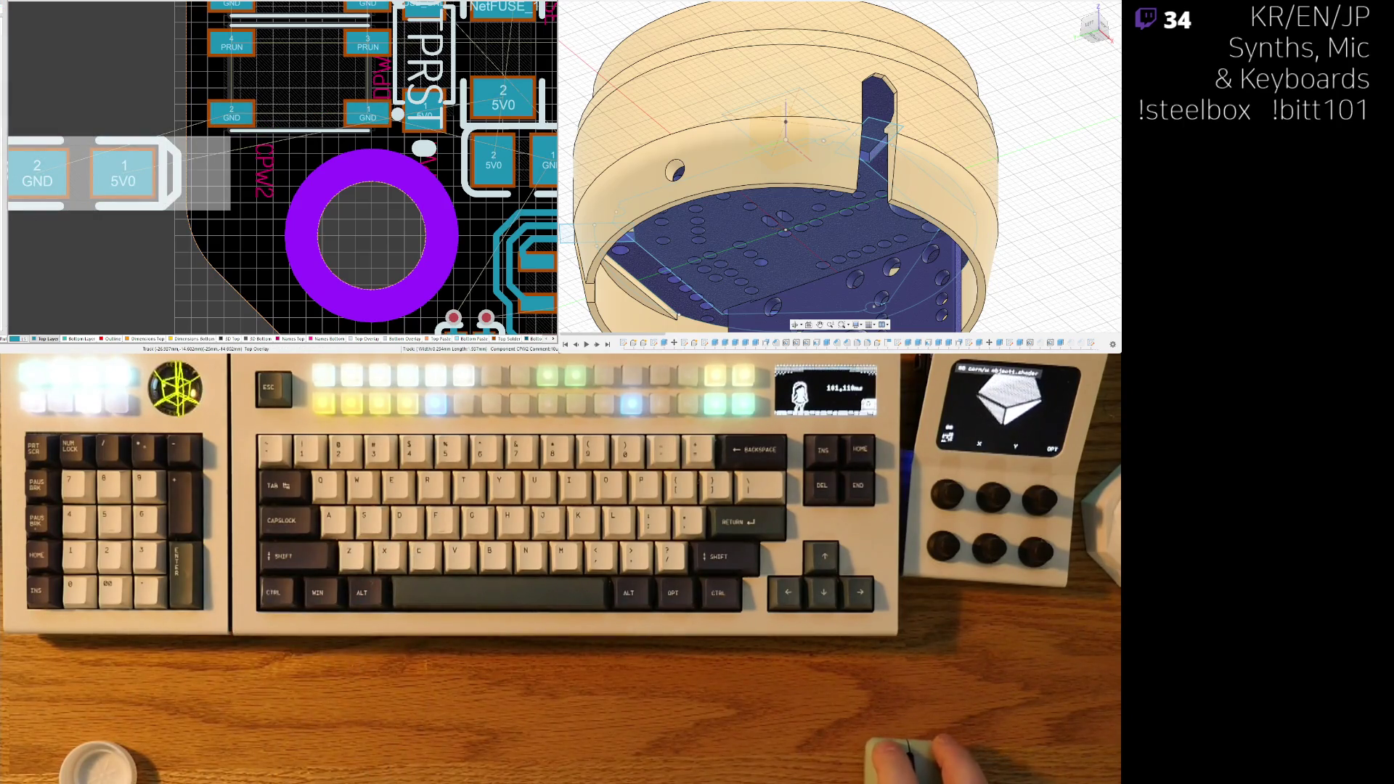
{"action": "key", "text": "ctrl+Tab"}
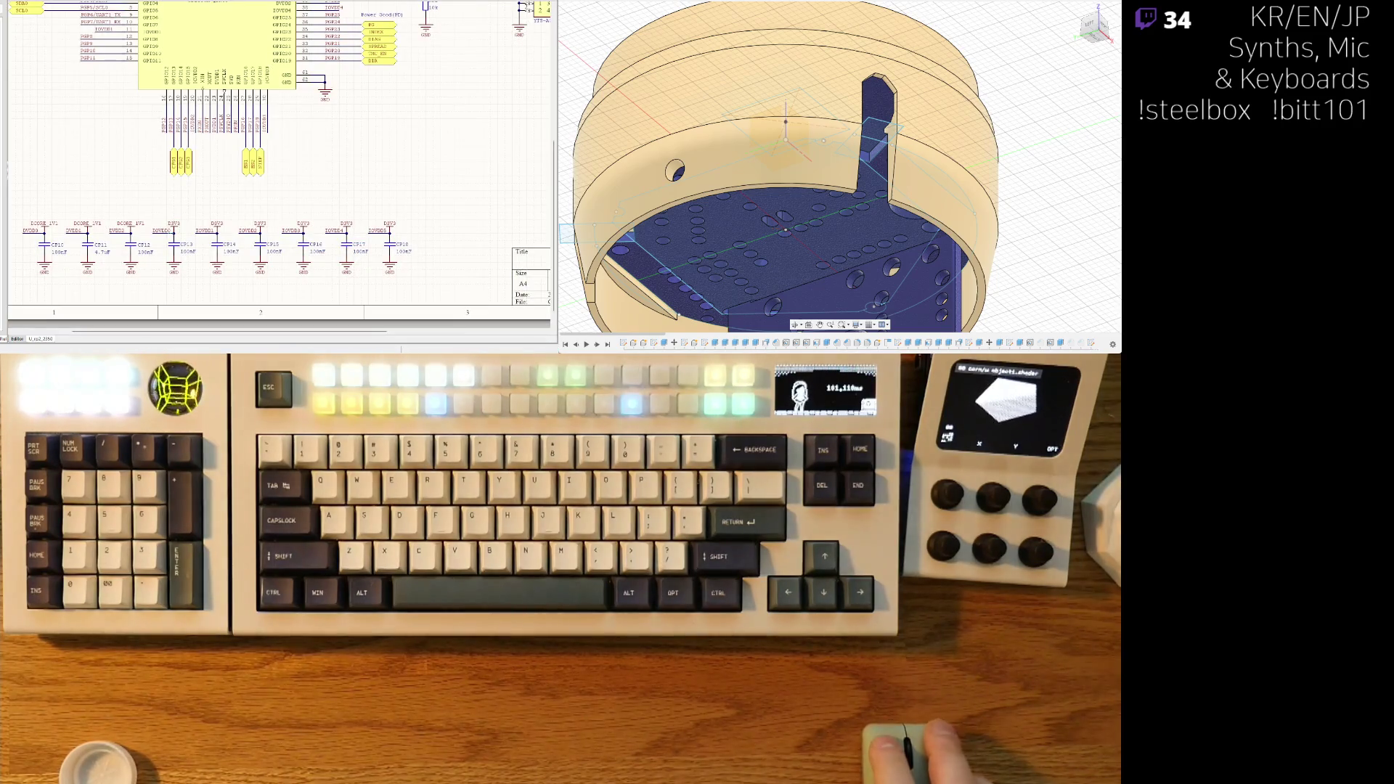
- Look over the U_usb_pd schematic sheet, then return to the PCB layout
{"action": "key", "text": "ctrl+Tab"}
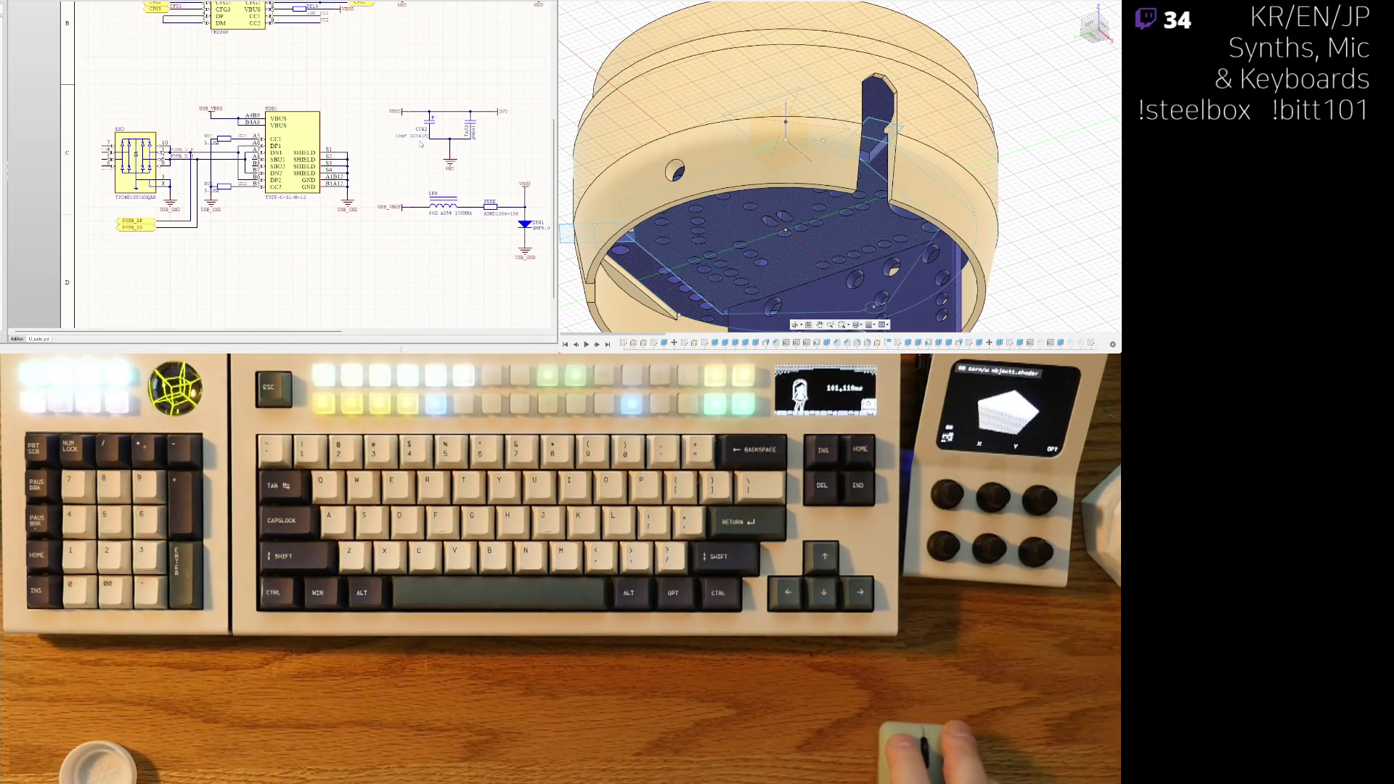
{"action": "scroll", "coordinate": [291, 155], "scroll_direction": "right", "scroll_amount": 3}
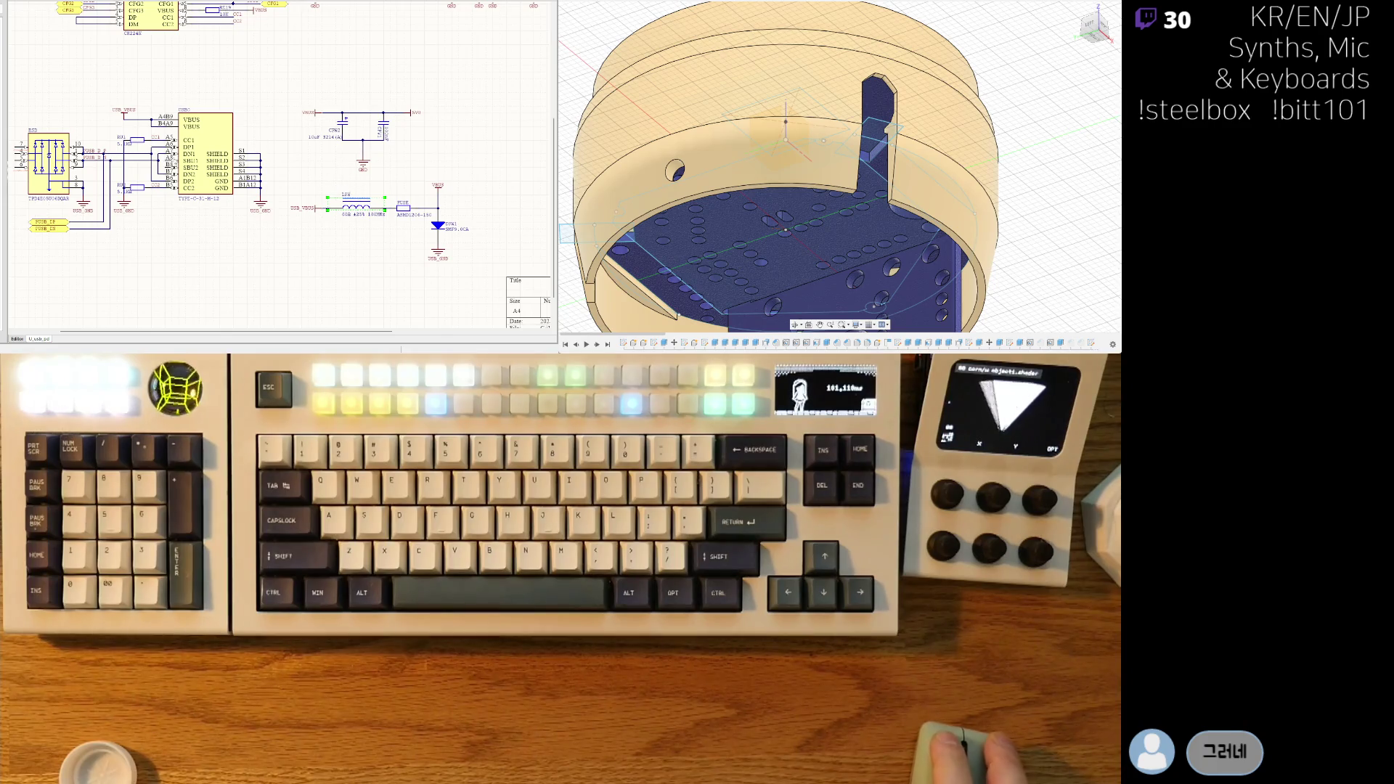
{"action": "key", "text": "ctrl+Tab"}
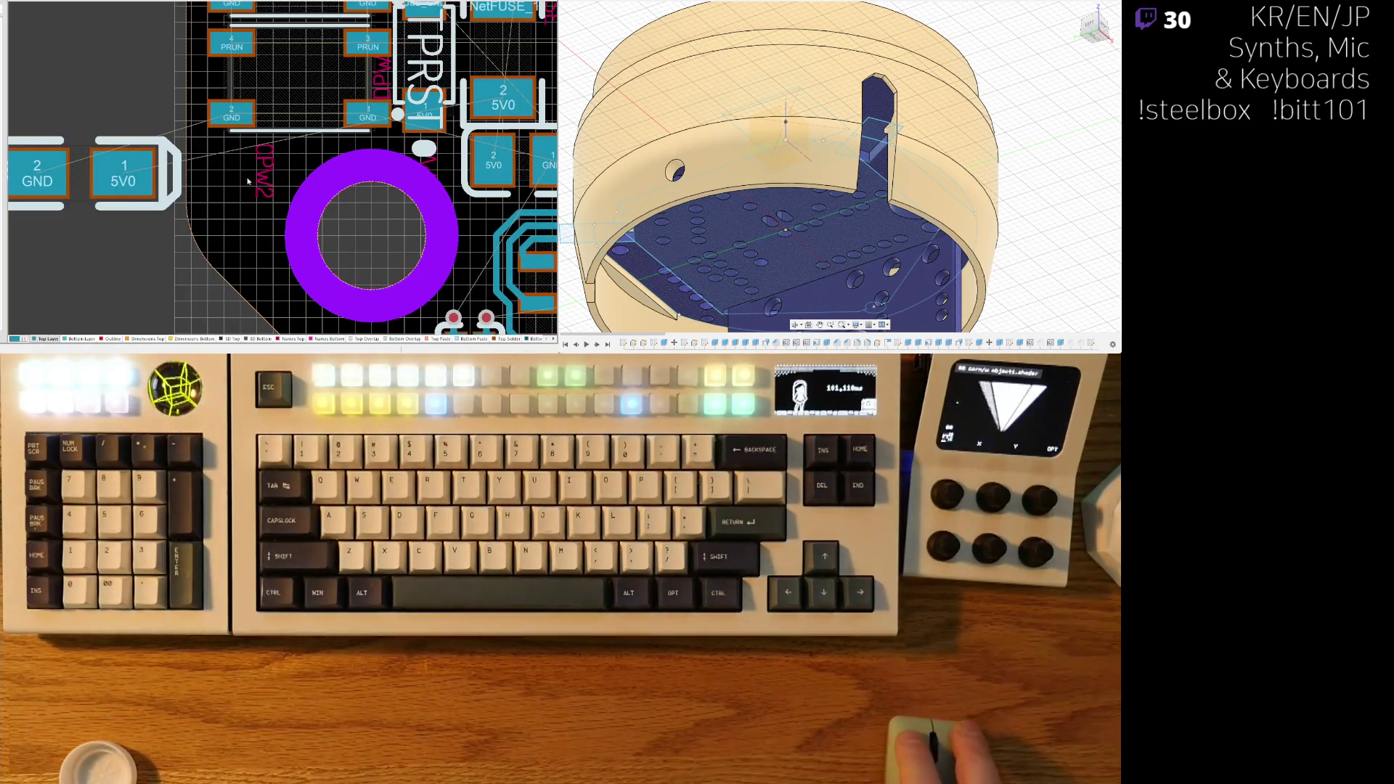
- Undo a stray PBOOT move and shift the PRST label left beside PBOOT
{"action": "scroll", "coordinate": [277, 158], "scroll_direction": "down", "scroll_amount": 3, "text": "ctrl"}
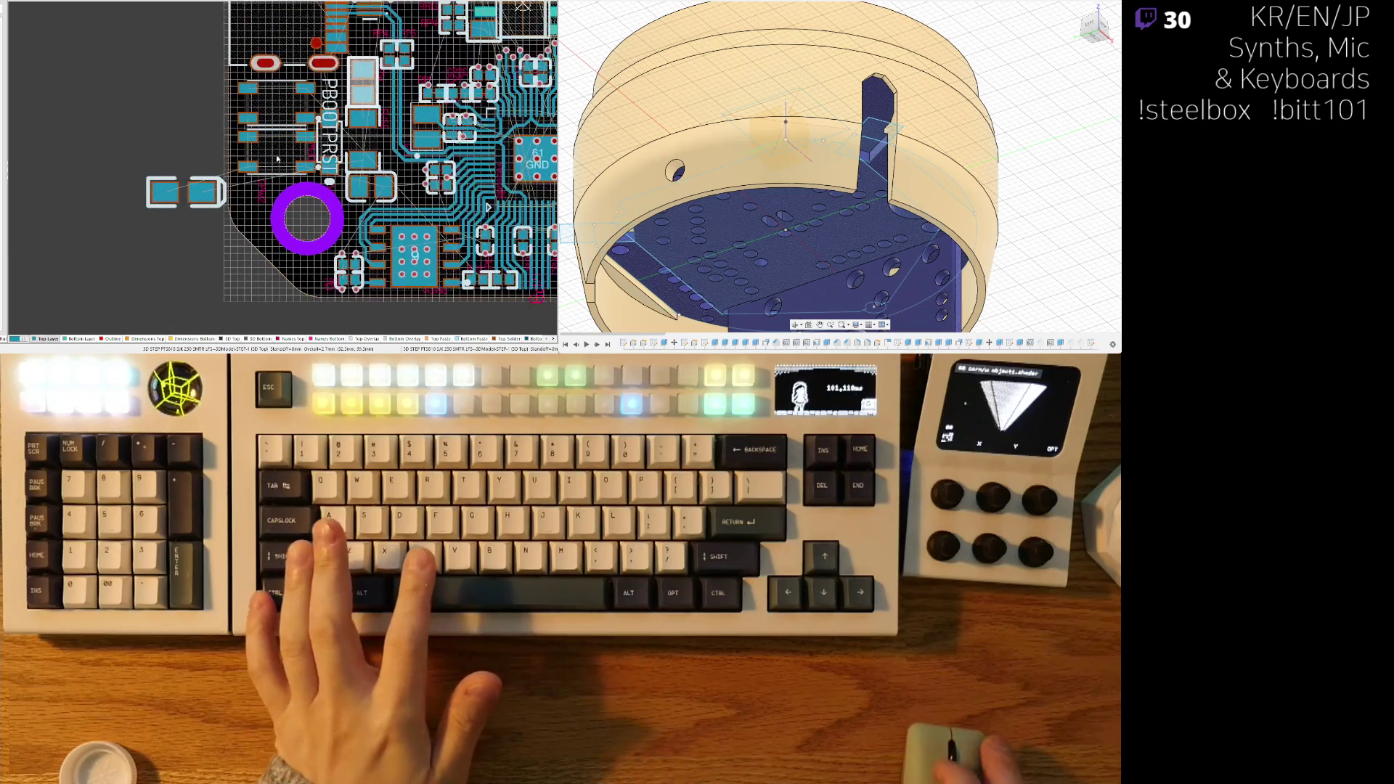
{"action": "scroll", "coordinate": [275, 137], "scroll_direction": "down", "scroll_amount": 3, "text": "ctrl"}
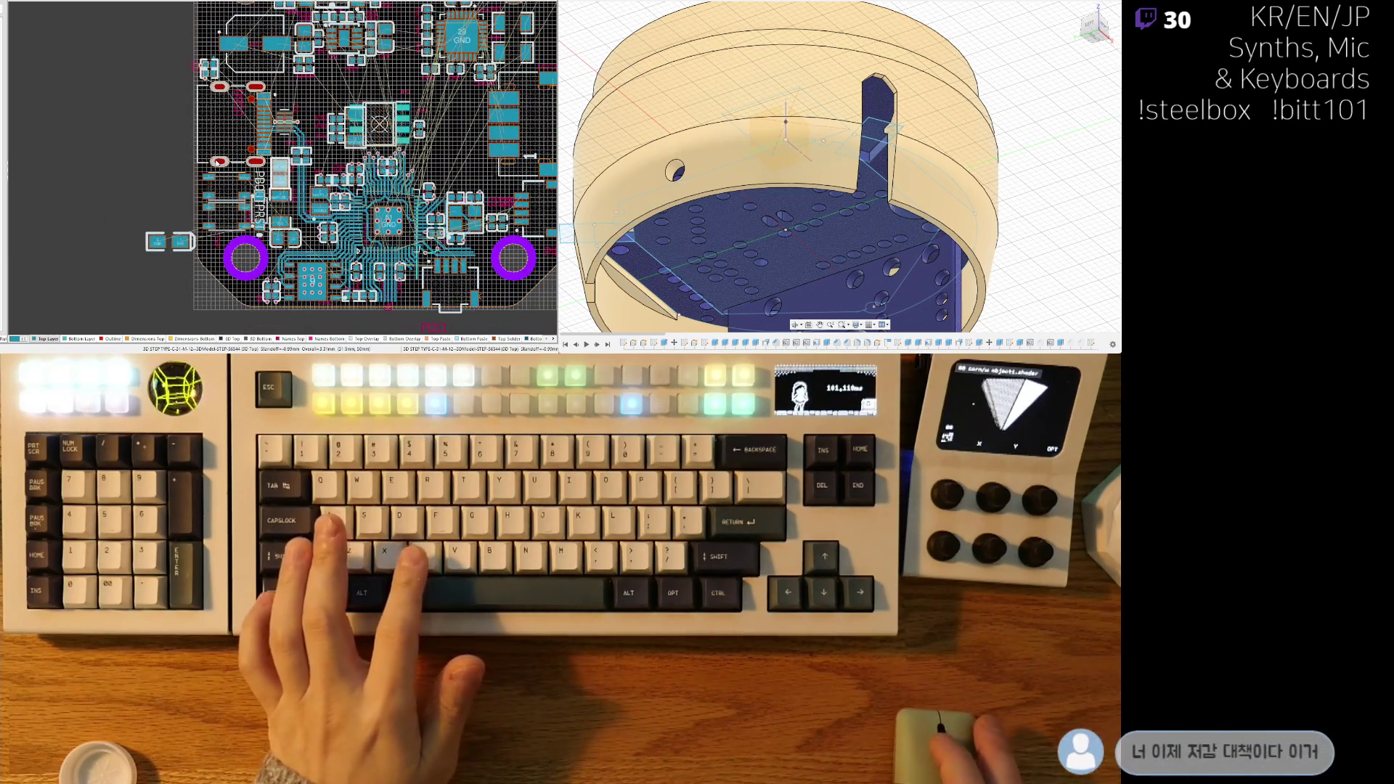
{"action": "scroll", "coordinate": [247, 150], "scroll_direction": "up", "scroll_amount": 2}
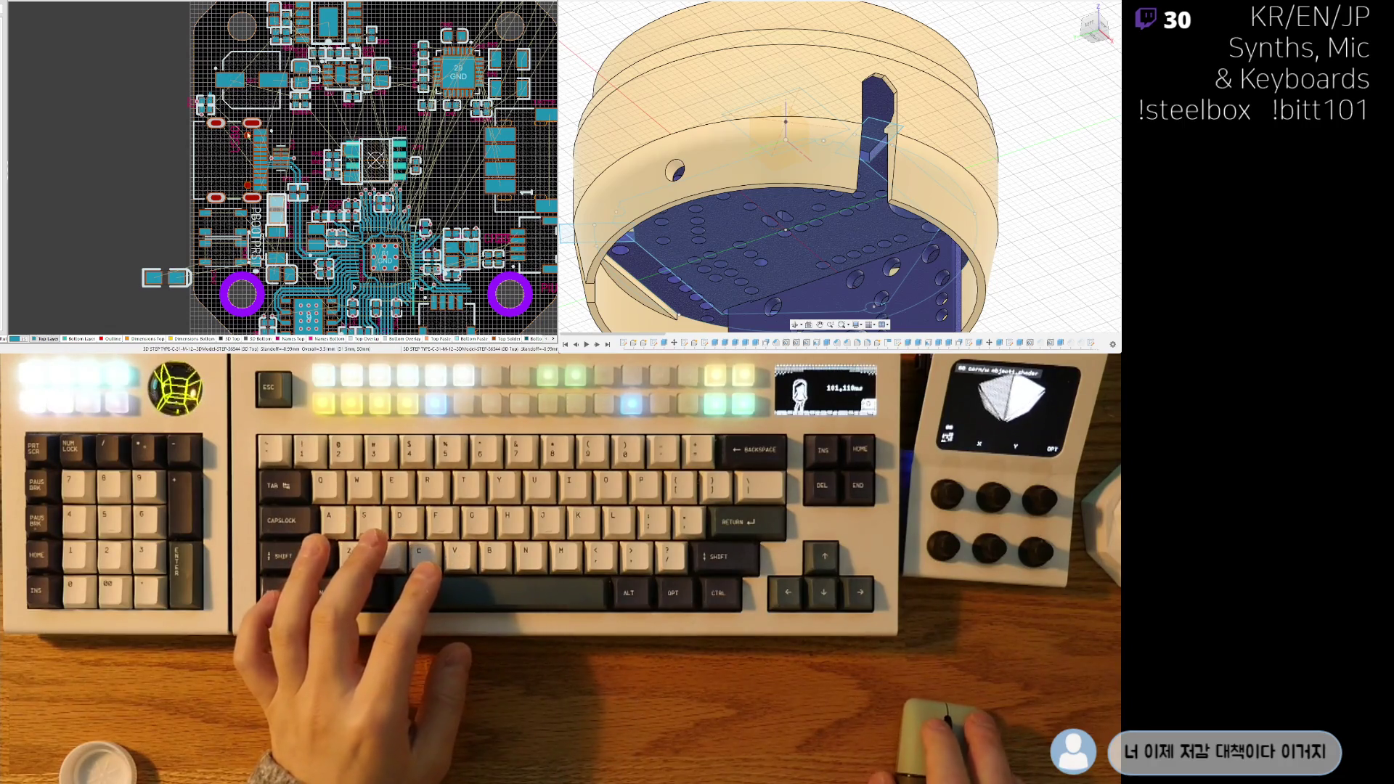
{"action": "scroll", "coordinate": [188, 217], "scroll_direction": "up", "scroll_amount": 1, "text": "ctrl"}
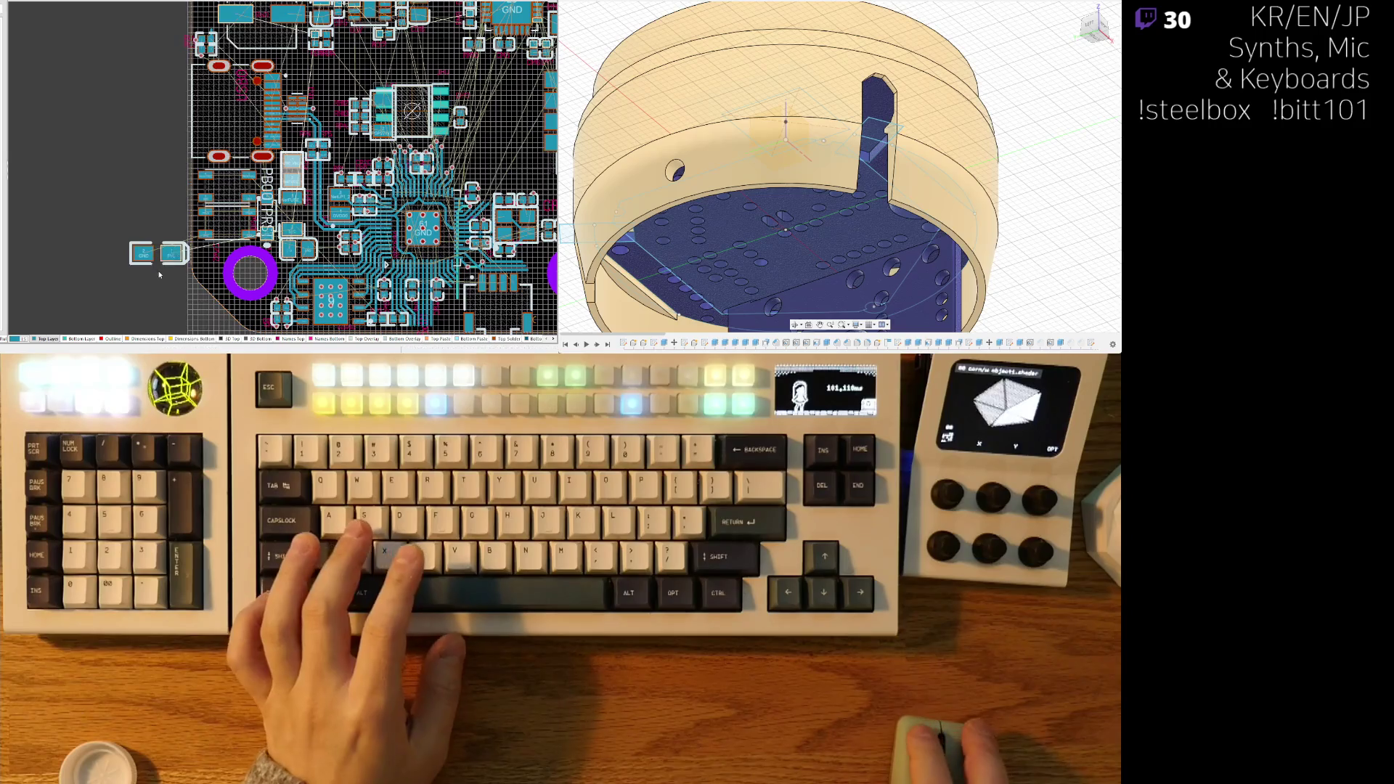
{"action": "scroll", "coordinate": [159, 274], "scroll_direction": "up", "scroll_amount": 2, "text": "ctrl"}
{"action": "left_click_drag", "start_coordinate": [343, 124], "coordinate": [152, 135]}
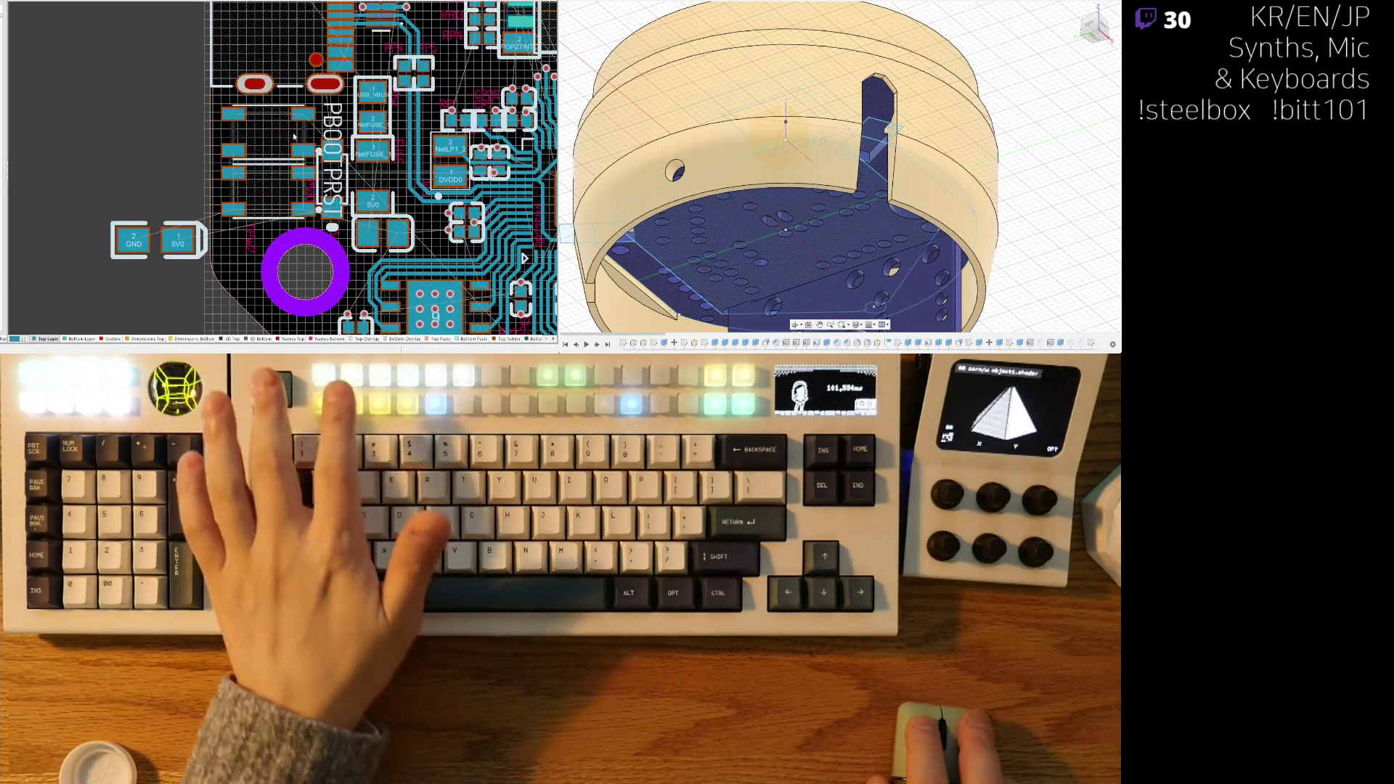
{"action": "key", "text": "ctrl+z"}
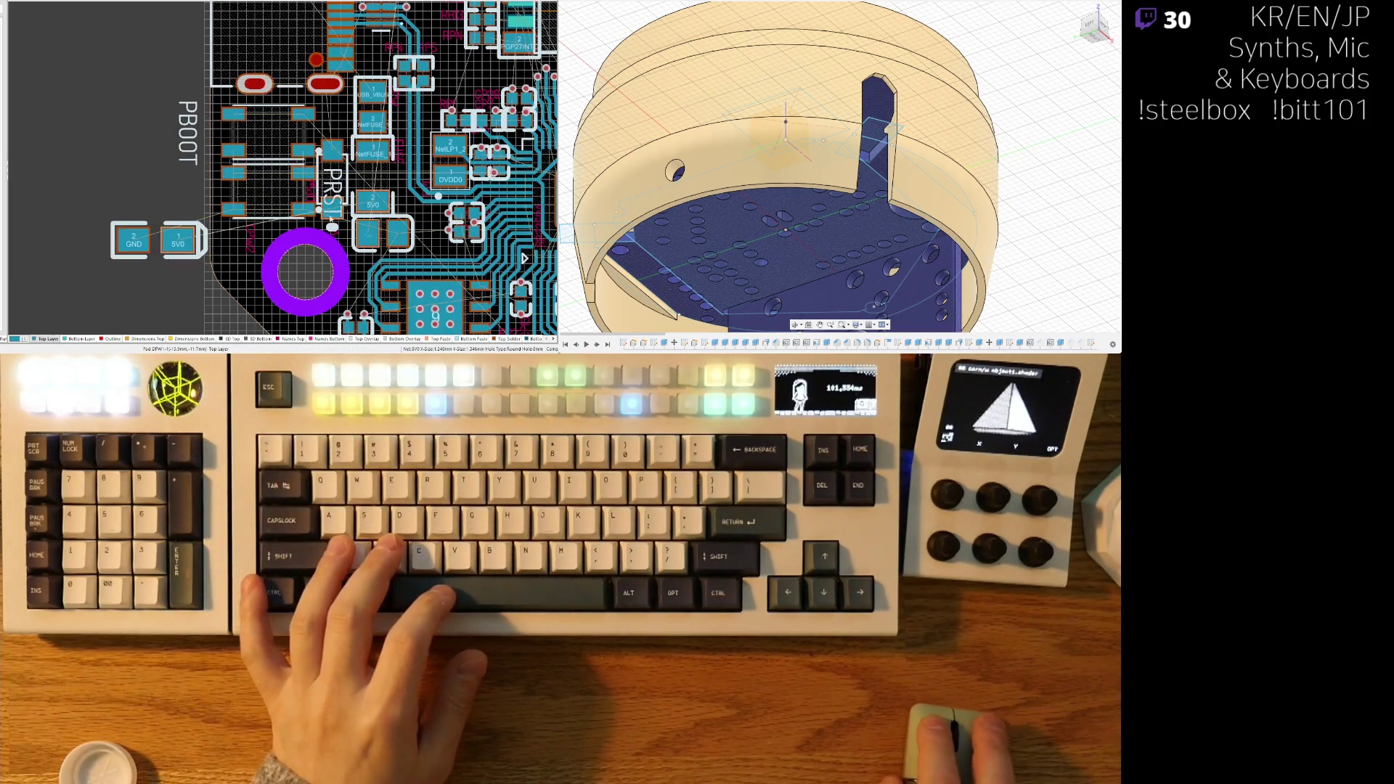
{"action": "left_click_drag", "start_coordinate": [305, 187], "coordinate": [190, 177]}
- Check the label placement in 3D view, then return to 2D
{"action": "key", "text": "3"}
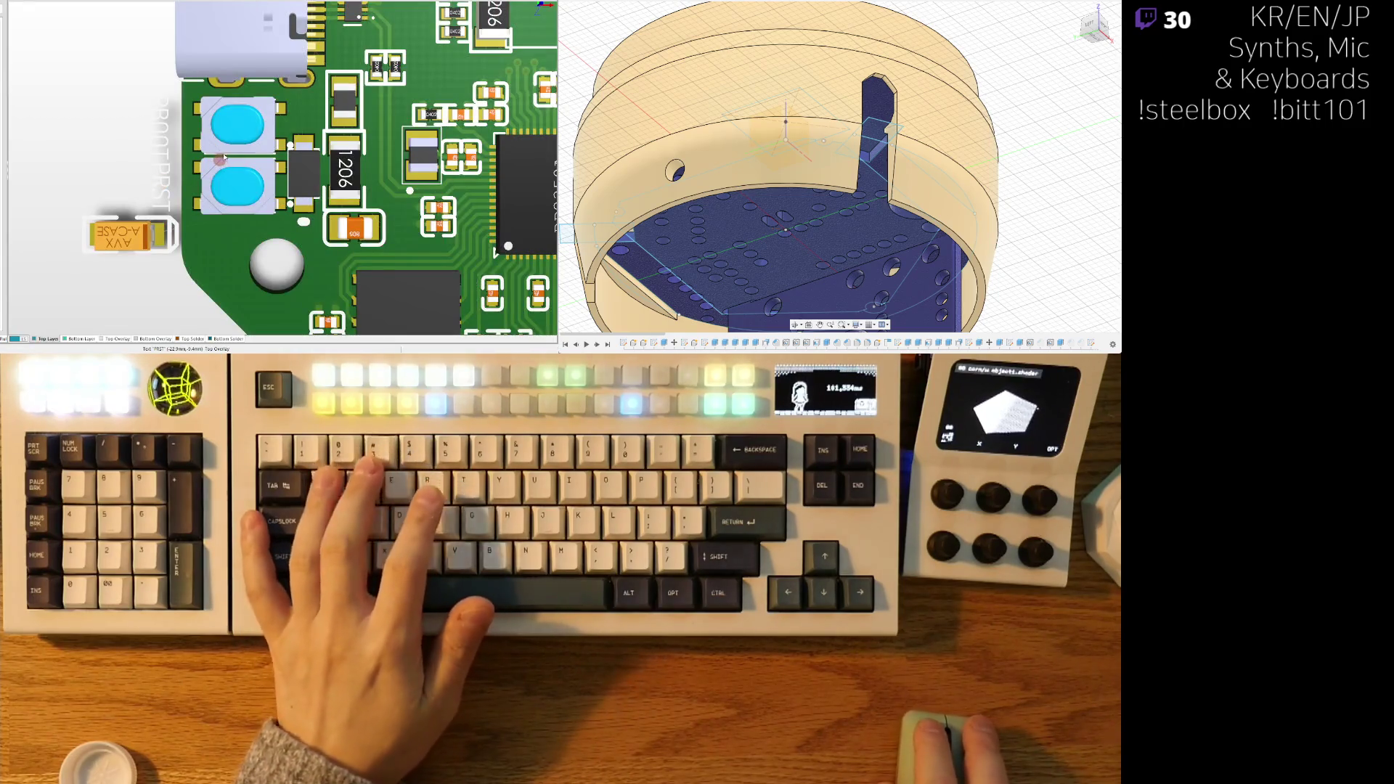
{"action": "scroll", "coordinate": [258, 218], "scroll_direction": "down", "scroll_amount": 5, "text": "ctrl"}
{"action": "scroll", "coordinate": [257, 217], "scroll_direction": "up", "scroll_amount": 3, "text": "ctrl"}
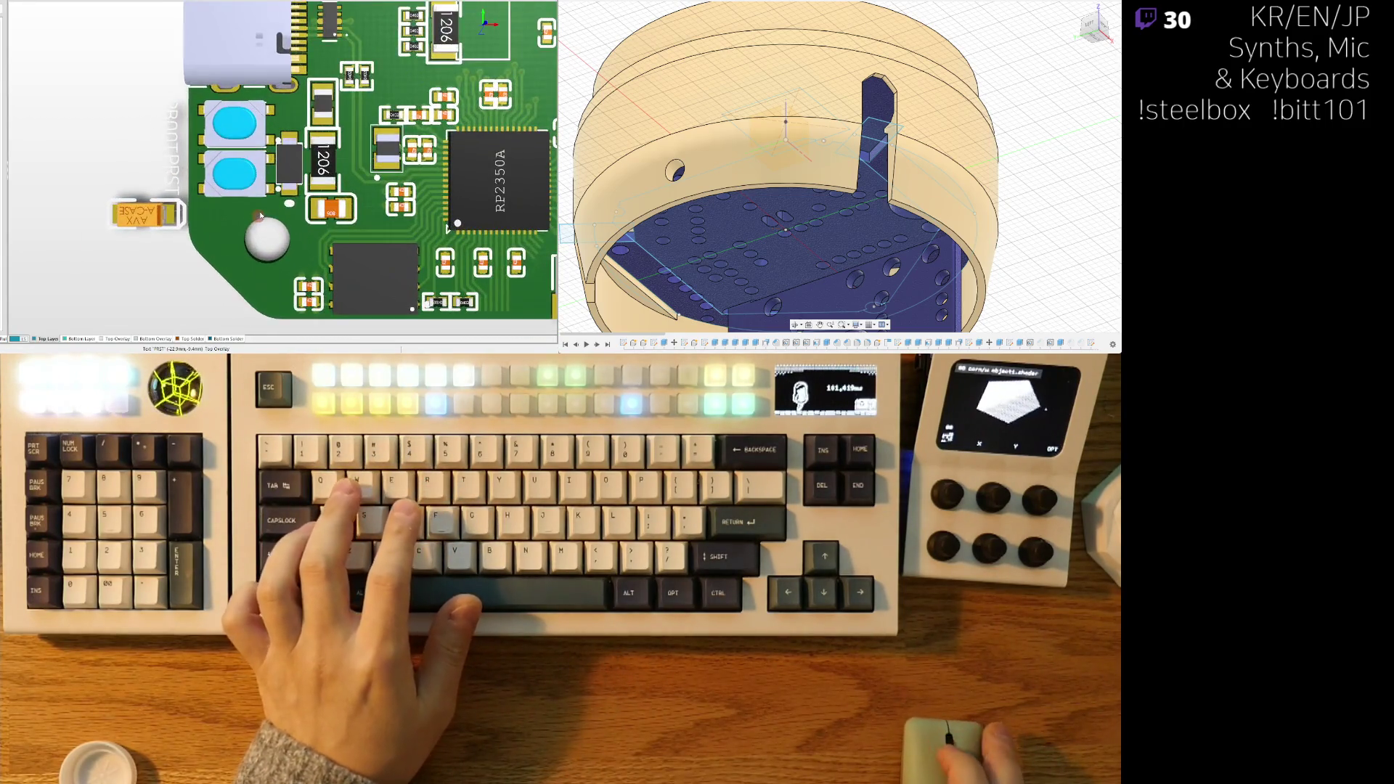
{"action": "key", "text": "2"}
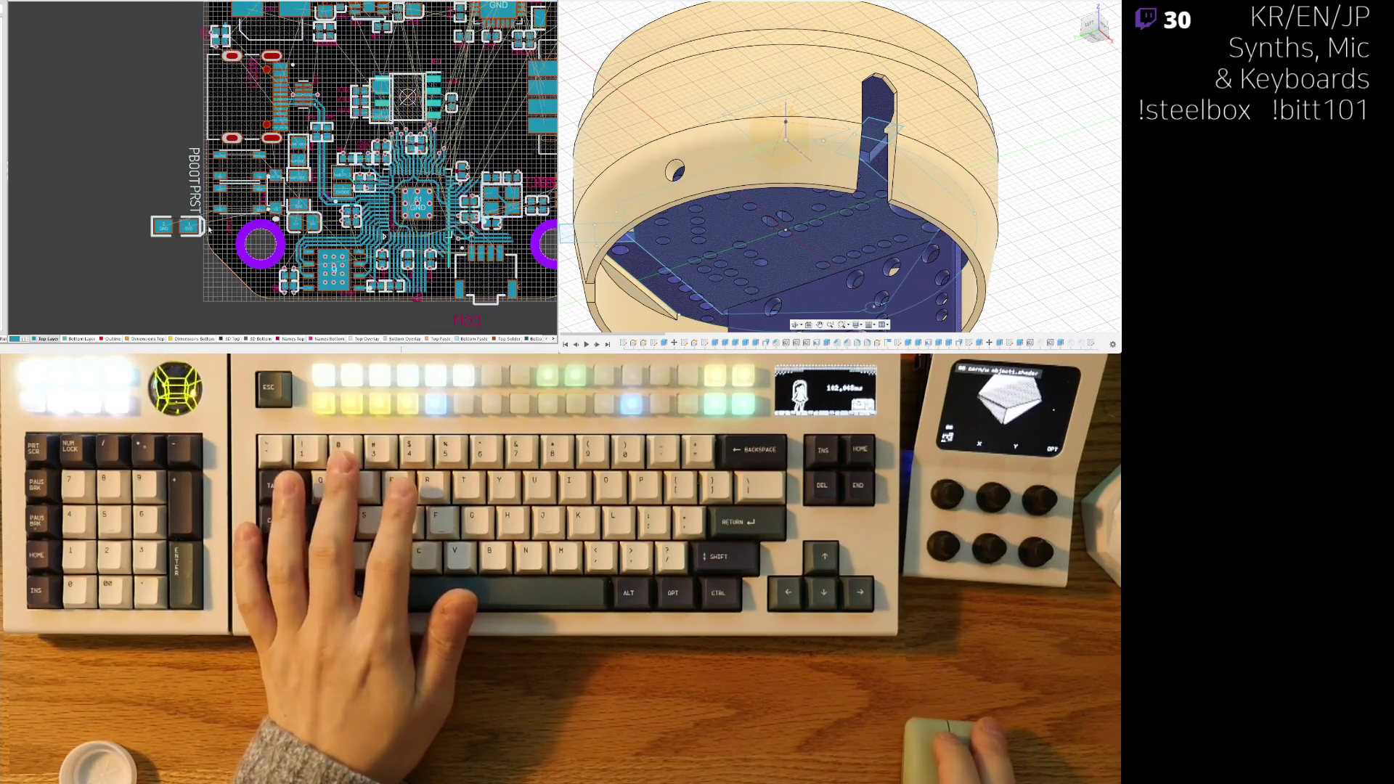
{"action": "scroll", "coordinate": [266, 219], "scroll_direction": "up", "scroll_amount": 5, "text": "ctrl"}
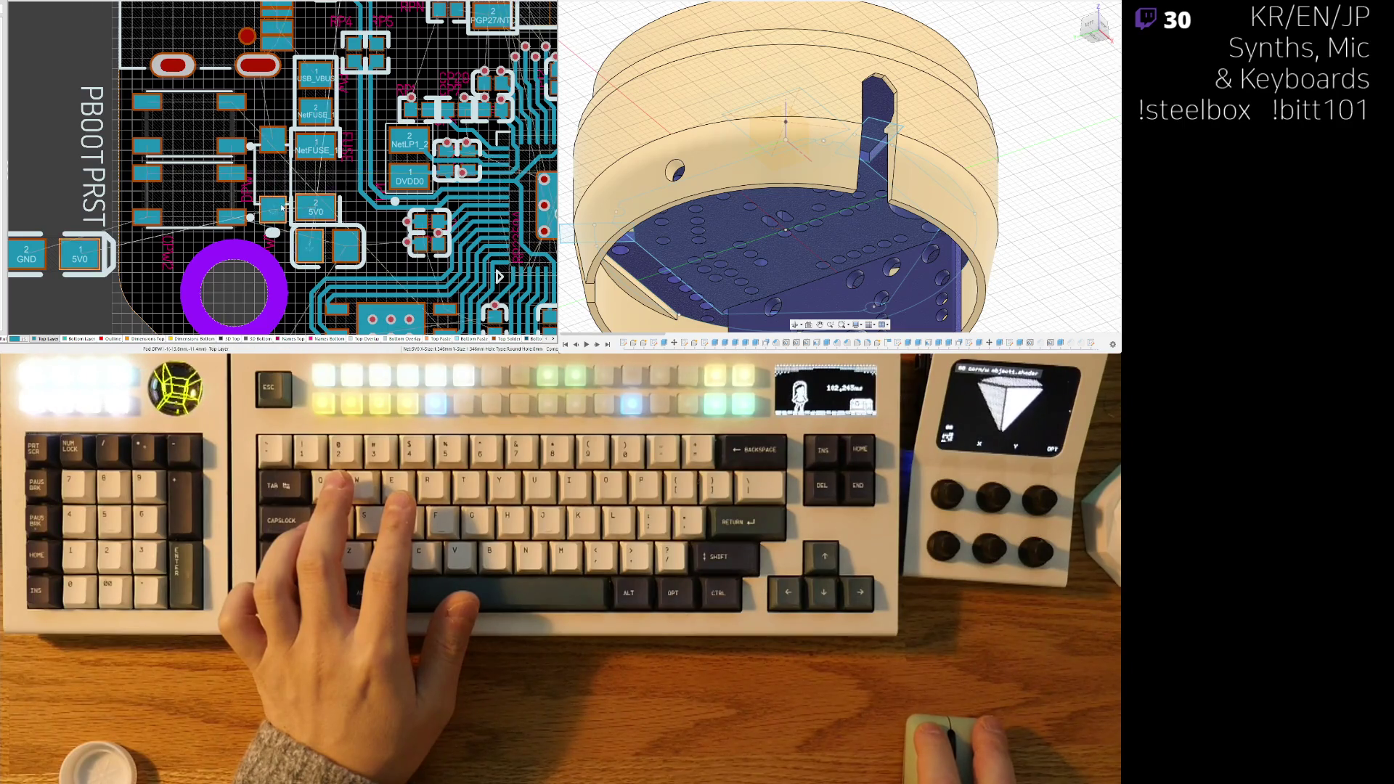
- Carry the loose 5V0/GND capacitor toward the board, rotated 180°
{"action": "scroll", "coordinate": [275, 213], "scroll_direction": "up", "scroll_amount": 1, "text": "ctrl"}
{"action": "mouse_move", "coordinate": [271, 211]}
{"action": "left_mouse_down"}
{"action": "mouse_move", "coordinate": [130, 195]}
{"action": "mouse_move", "coordinate": [395, 183]}
{"action": "mouse_move", "coordinate": [158, 187]}
{"action": "left_mouse_up"}
{"action": "scroll", "coordinate": [134, 194], "scroll_direction": "down", "scroll_amount": 2, "text": "ctrl"}
{"action": "key", "text": "space"}
{"action": "key", "text": "space"}
- Shift the USB_VBUS/NetFUSE fuse parts upward to clear space near the mounting hole
{"action": "right_click_drag", "start_coordinate": [122, 230], "coordinate": [192, 229]}
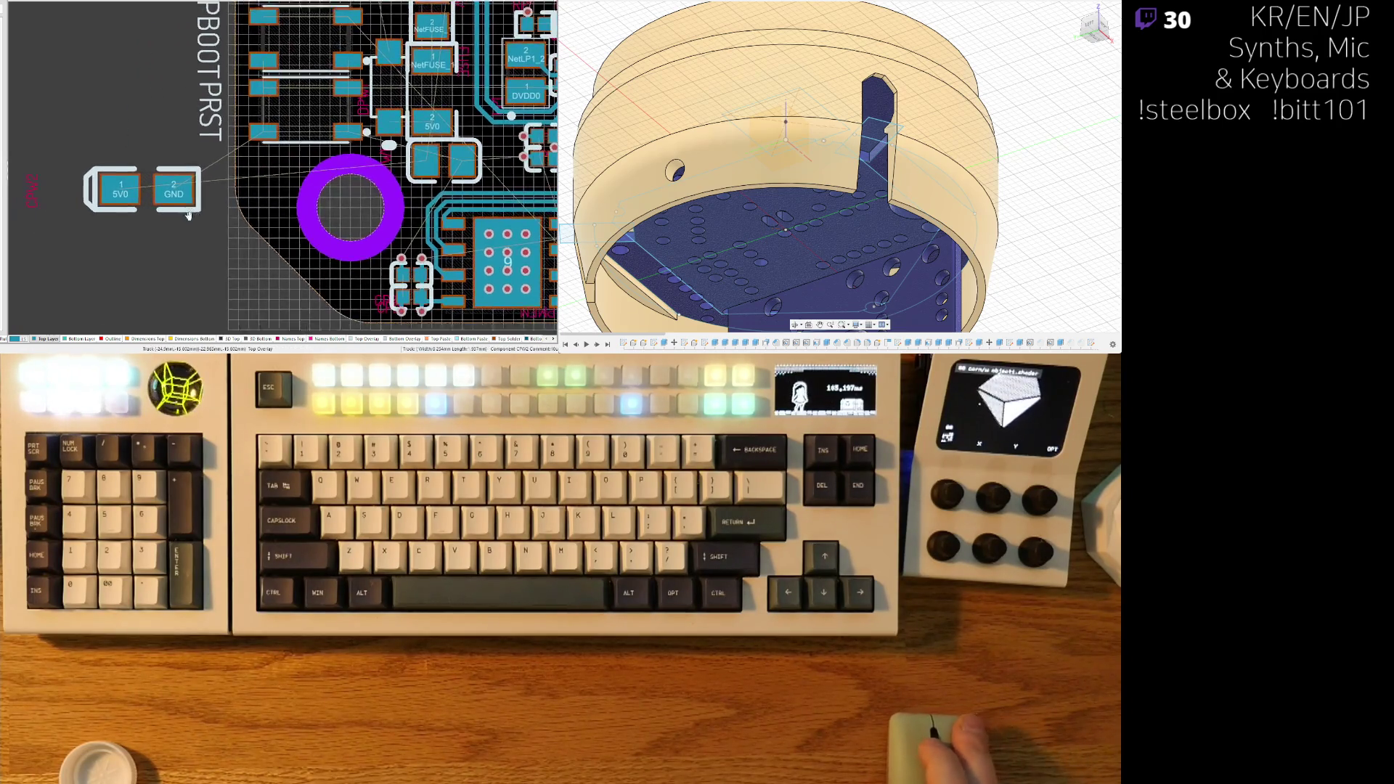
{"action": "scroll", "coordinate": [429, 188], "scroll_direction": "up", "scroll_amount": 2, "text": "ctrl"}
{"action": "scroll", "coordinate": [444, 155], "scroll_direction": "up", "scroll_amount": 1, "text": "ctrl"}
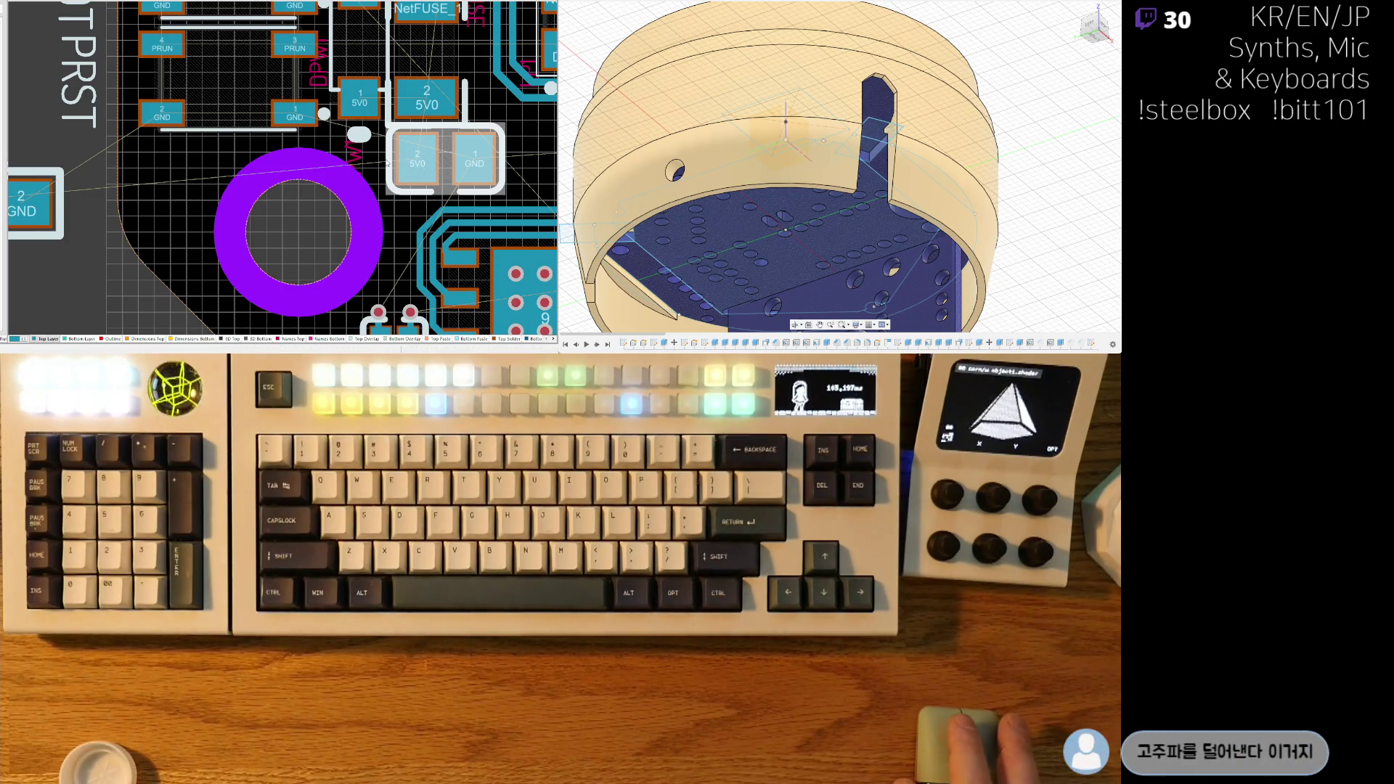
{"action": "scroll", "coordinate": [380, 163], "scroll_direction": "down", "scroll_amount": 3, "text": "ctrl"}
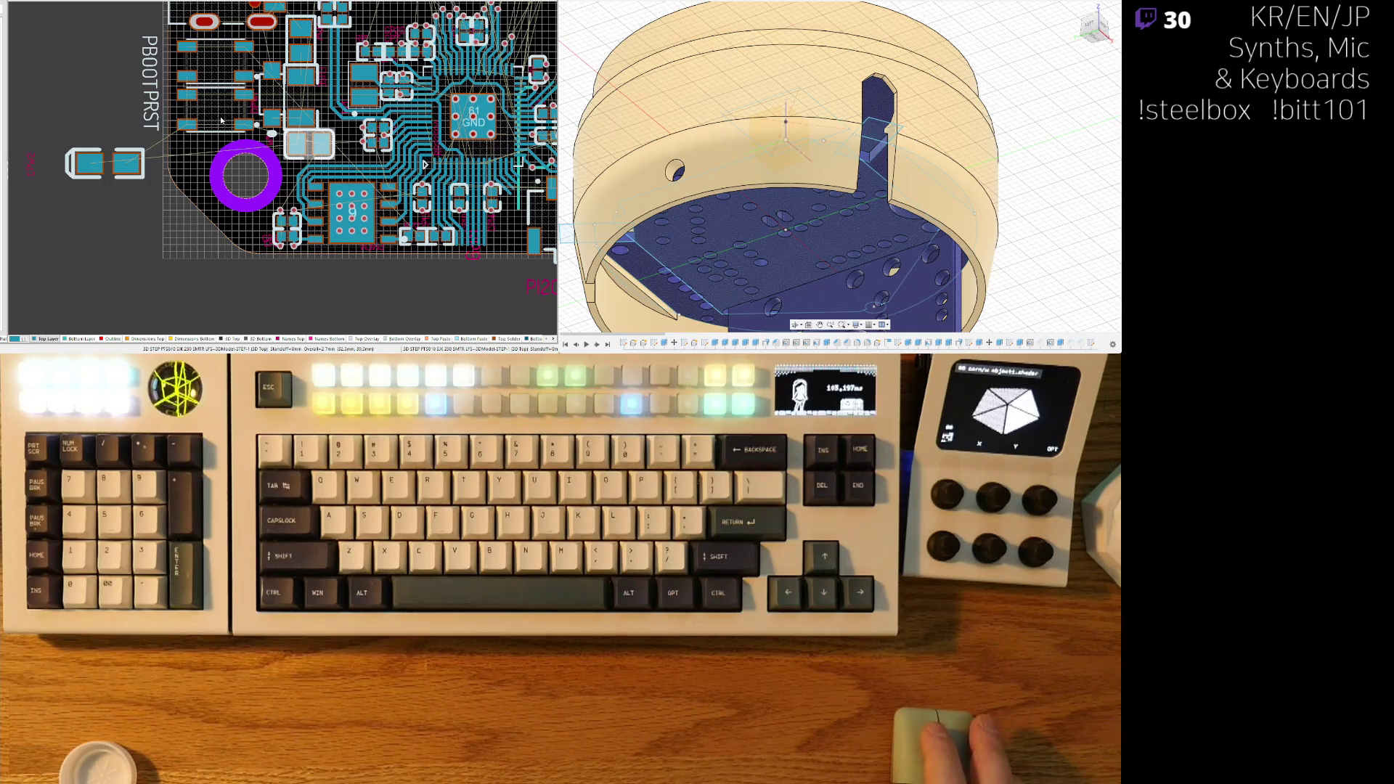
{"action": "scroll", "coordinate": [110, 178], "scroll_direction": "up", "scroll_amount": 2, "text": "ctrl"}
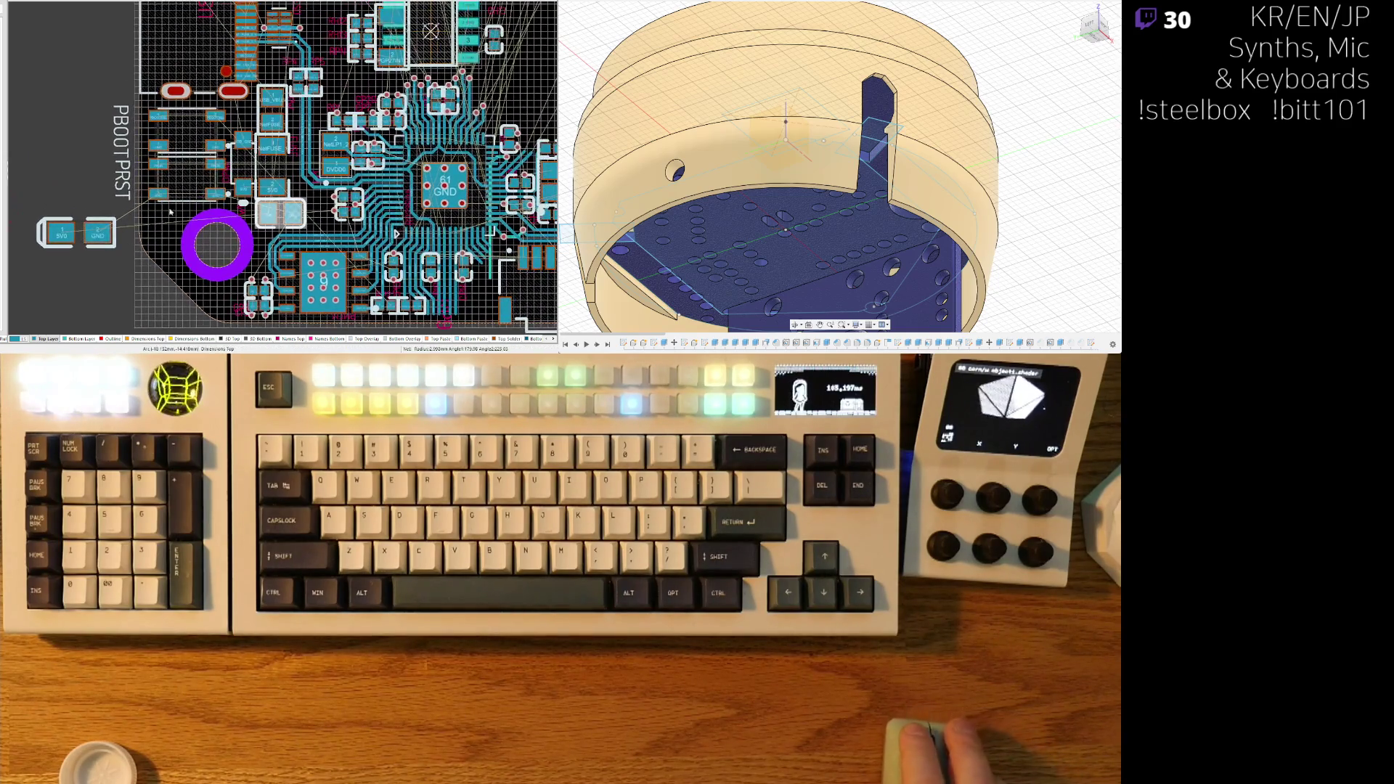
{"action": "scroll", "coordinate": [457, 328], "scroll_direction": "up", "scroll_amount": 2, "text": "ctrl"}
{"action": "scroll", "coordinate": [251, 239], "scroll_direction": "up", "scroll_amount": 3, "text": "ctrl"}
{"action": "left_click_drag", "start_coordinate": [250, 290], "coordinate": [254, 120]}
{"action": "scroll", "coordinate": [266, 204], "scroll_direction": "down", "scroll_amount": 3}
{"action": "left_click_drag", "start_coordinate": [267, 235], "coordinate": [263, 174]}
{"action": "left_click_drag", "start_coordinate": [180, 289], "coordinate": [190, 230]}
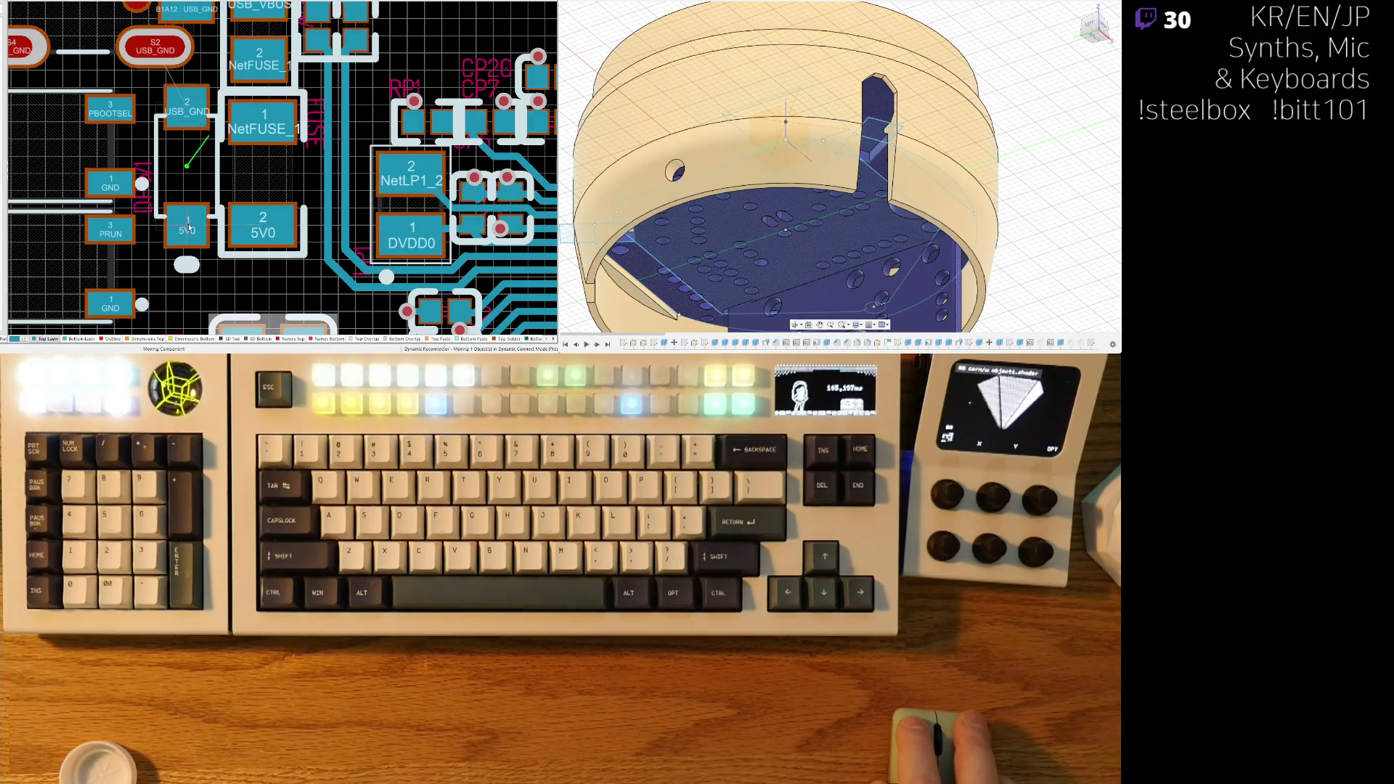
- Place the 5V0/GND capacitor beside the fuse near the mounting hole, then preview in 3D
{"action": "right_click_drag", "start_coordinate": [229, 283], "coordinate": [249, 121]}
{"action": "left_click_drag", "start_coordinate": [291, 165], "coordinate": [273, 138]}
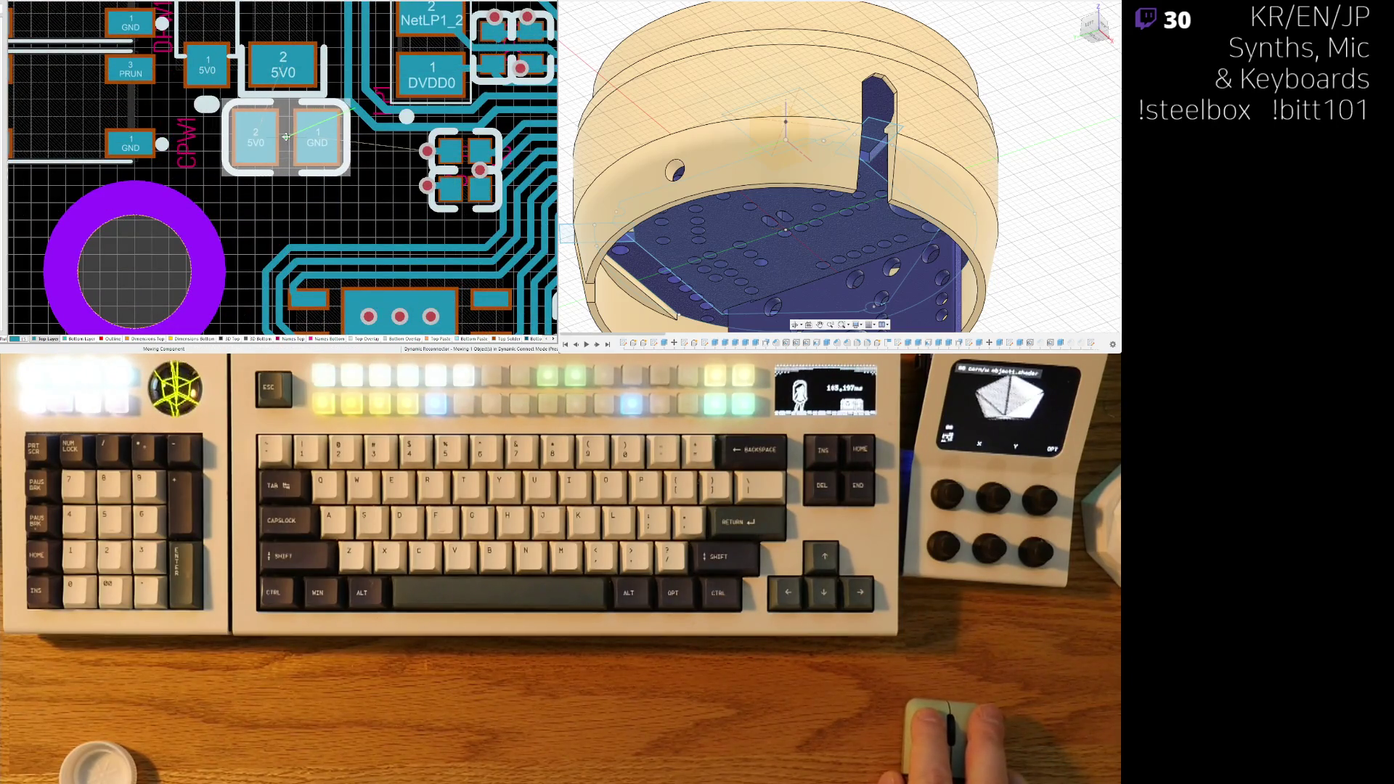
{"action": "left_click", "coordinate": [263, 135]}
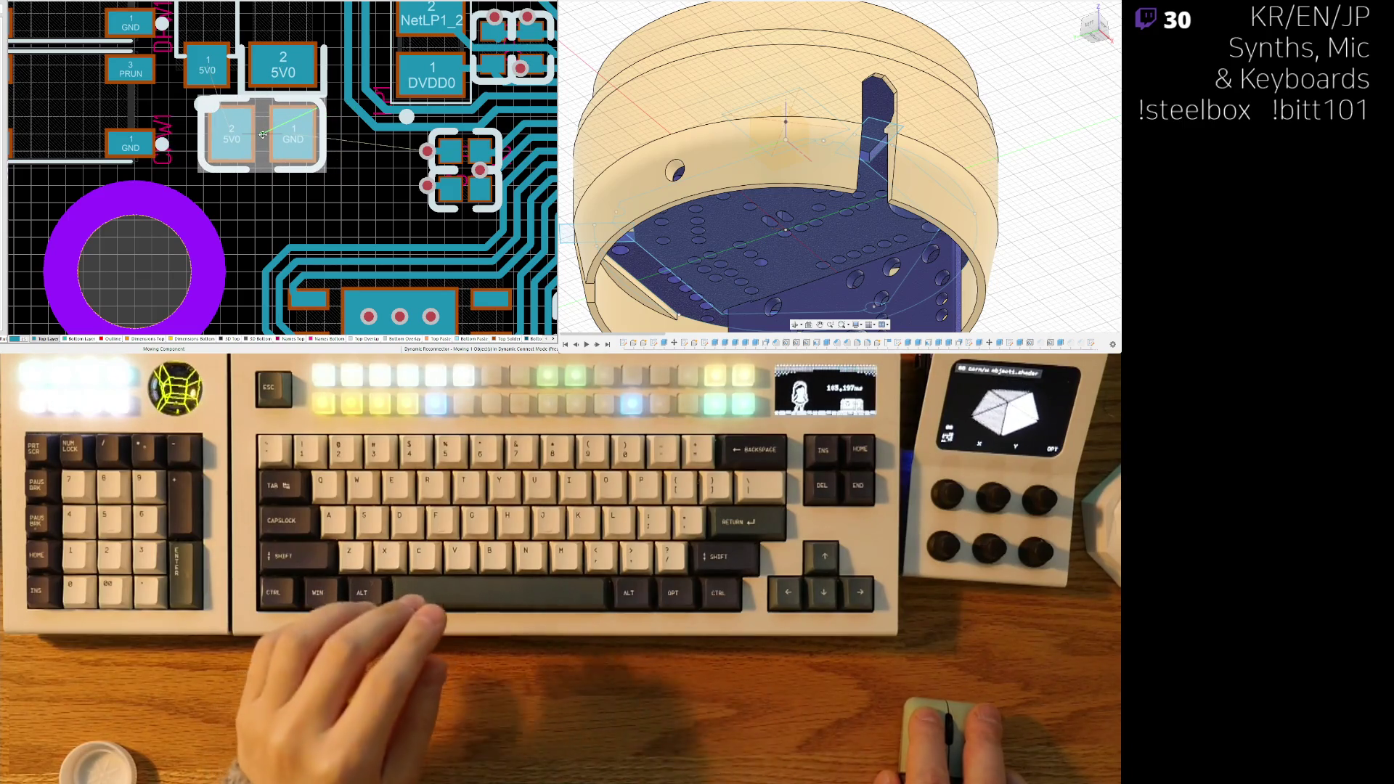
{"action": "scroll", "coordinate": [113, 165], "scroll_direction": "left", "scroll_amount": 5, "text": "shift"}
{"action": "scroll", "coordinate": [112, 166], "scroll_direction": "down", "scroll_amount": 3, "text": "ctrl"}
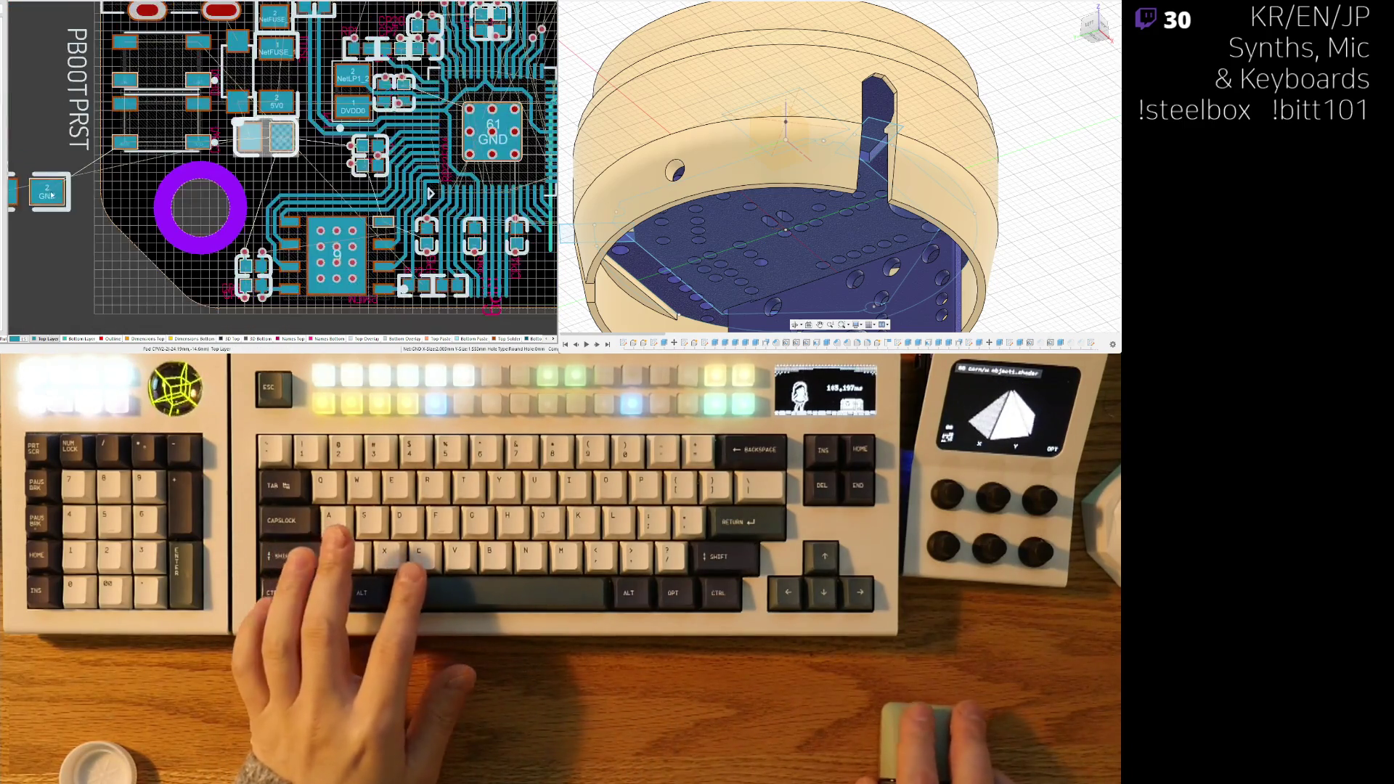
{"action": "left_click_drag", "start_coordinate": [290, 149], "coordinate": [292, 173]}
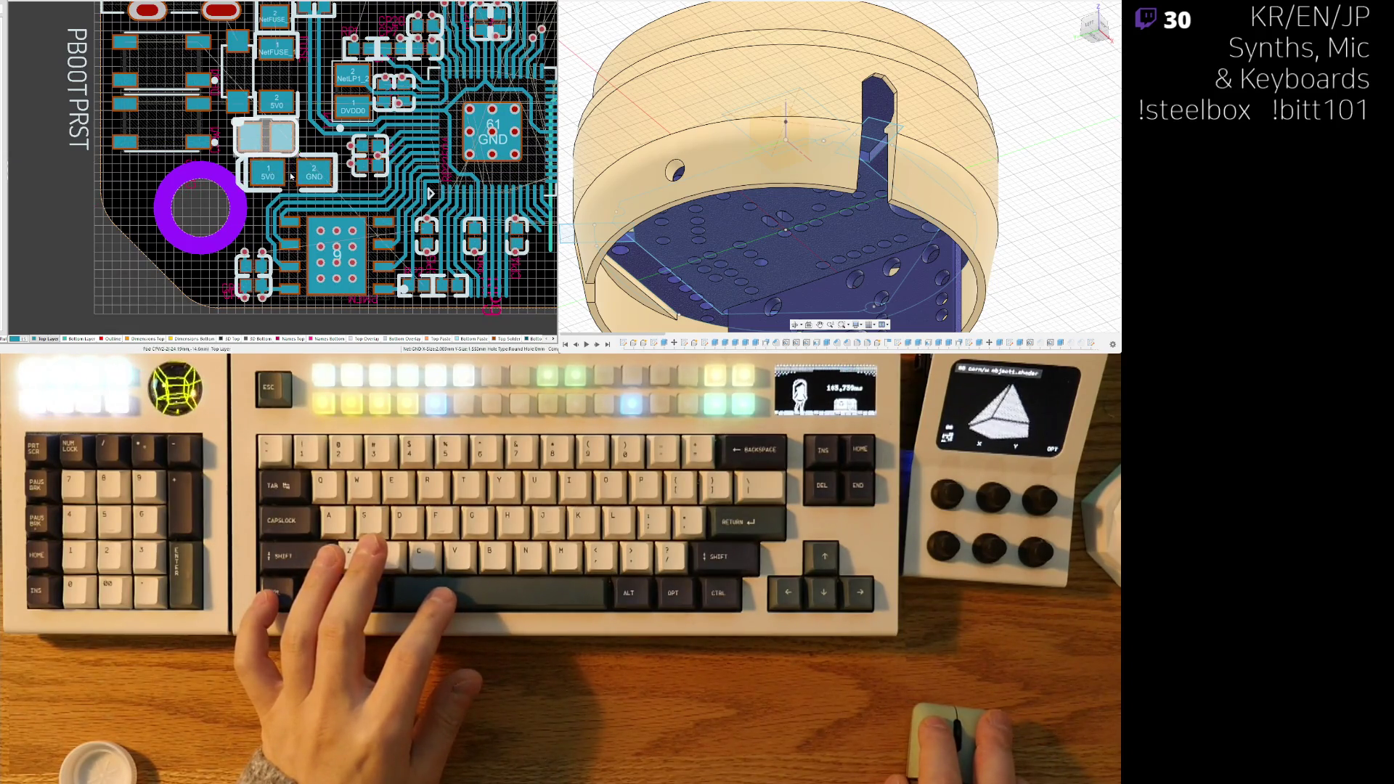
{"action": "scroll", "coordinate": [290, 177], "scroll_direction": "up", "scroll_amount": 3, "text": "ctrl"}
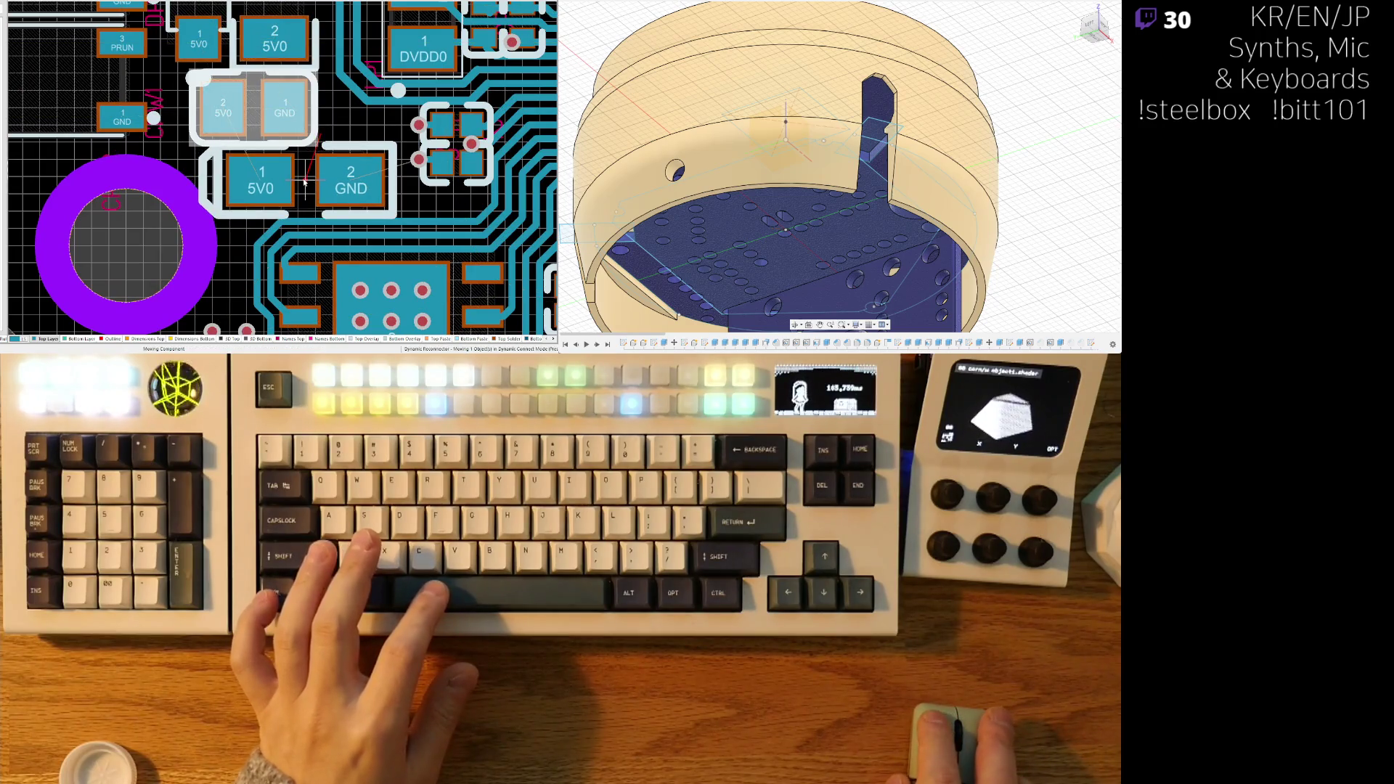
{"action": "left_click_drag", "start_coordinate": [305, 181], "coordinate": [305, 184]}
{"action": "scroll", "coordinate": [390, 216], "scroll_direction": "down", "scroll_amount": 4, "text": "ctrl"}
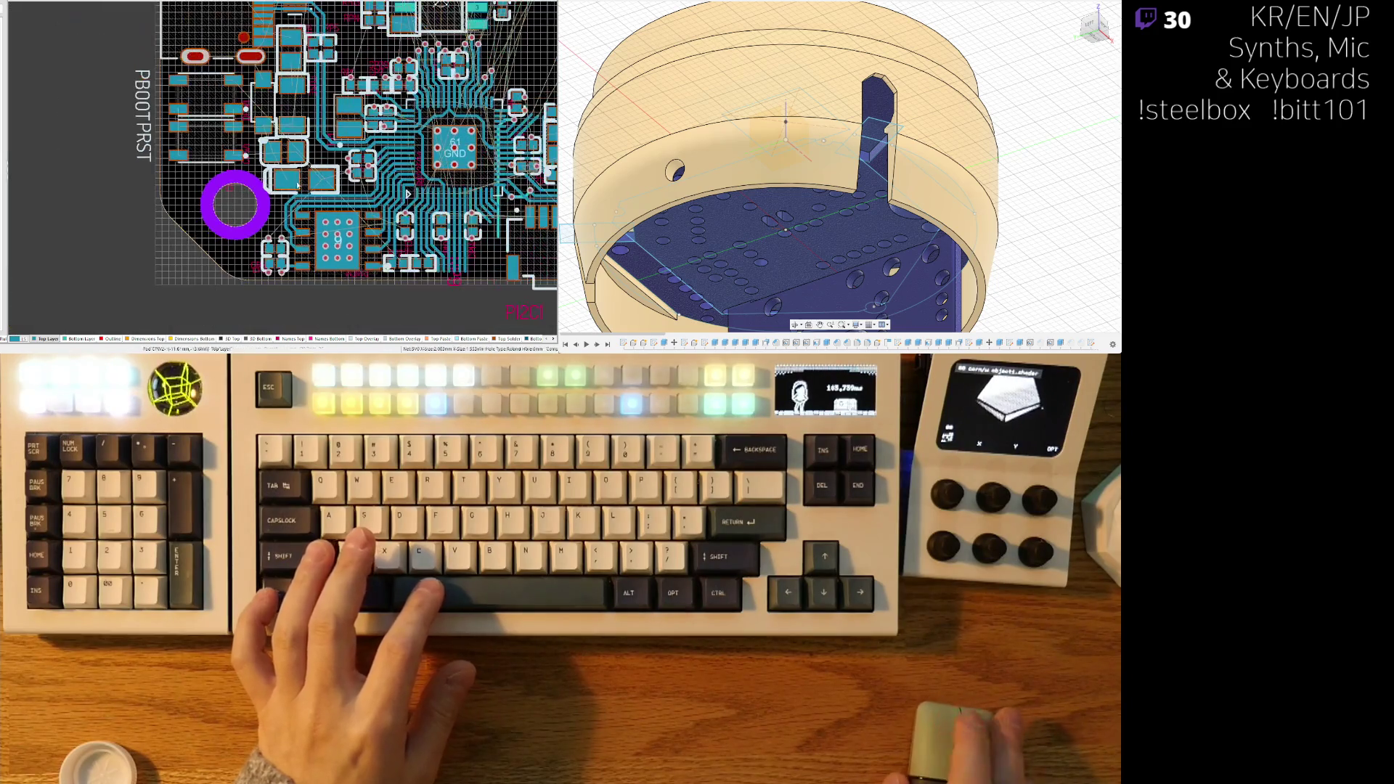
{"action": "key", "text": "3"}
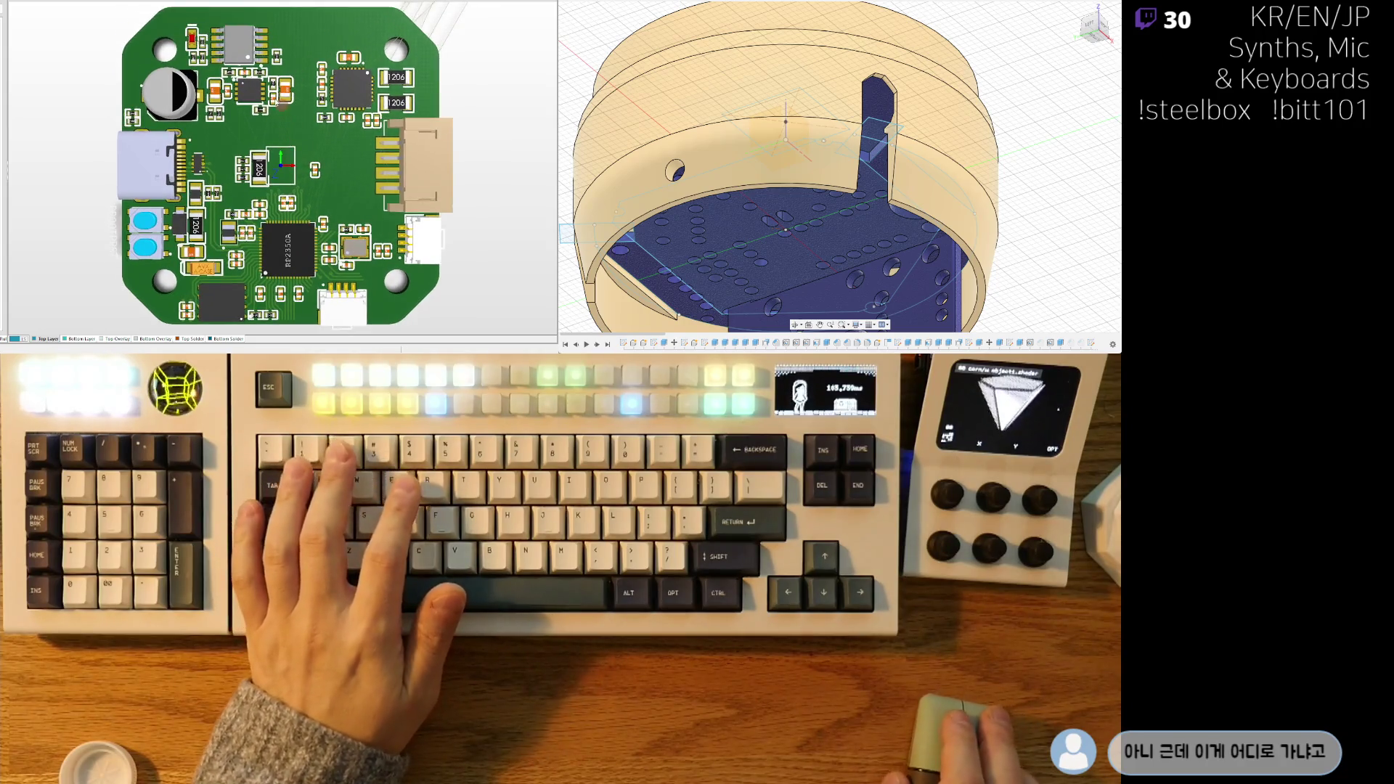
- Back in 2D, carry the small 5V0/USB_GND part up beside the large 5V0 and GND pads
{"action": "key", "text": "2"}
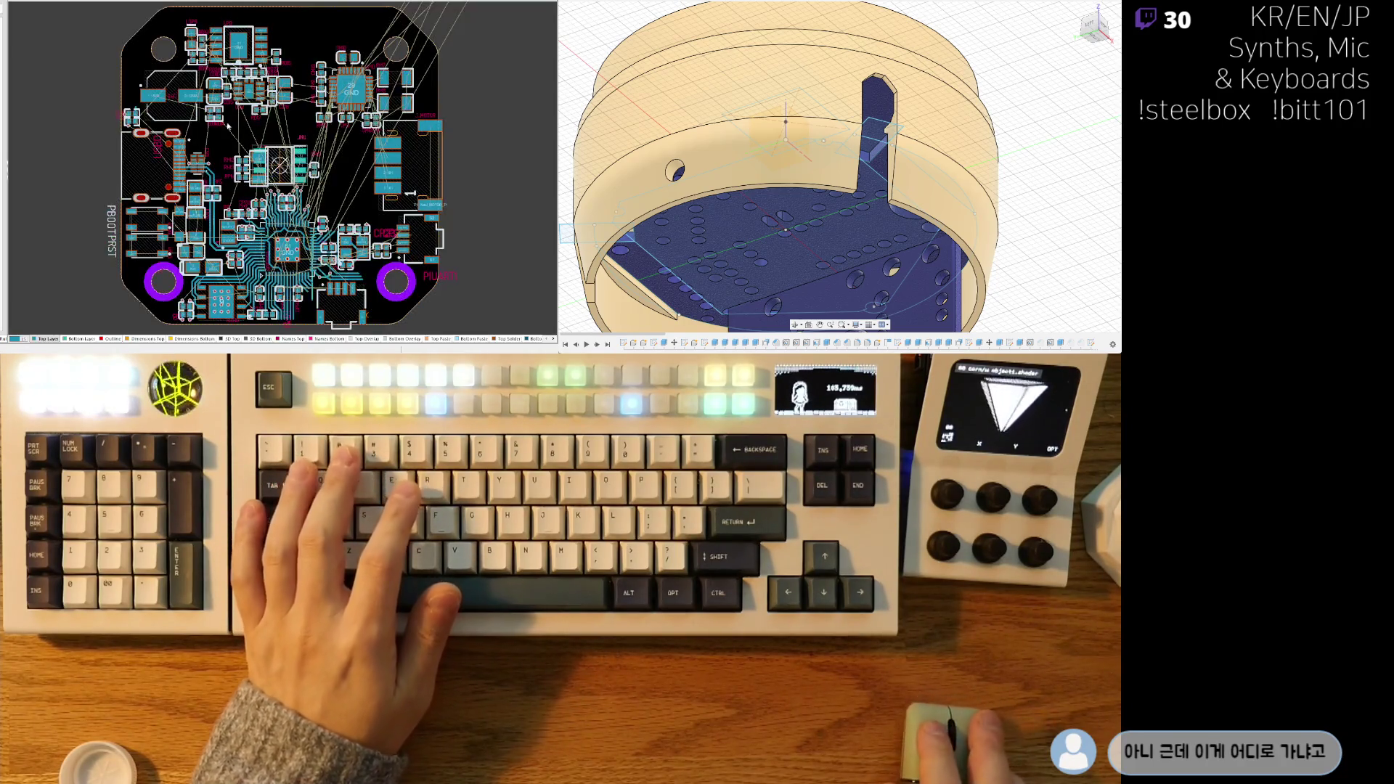
{"action": "scroll", "coordinate": [241, 99], "scroll_direction": "up", "scroll_amount": 6, "text": "ctrl"}
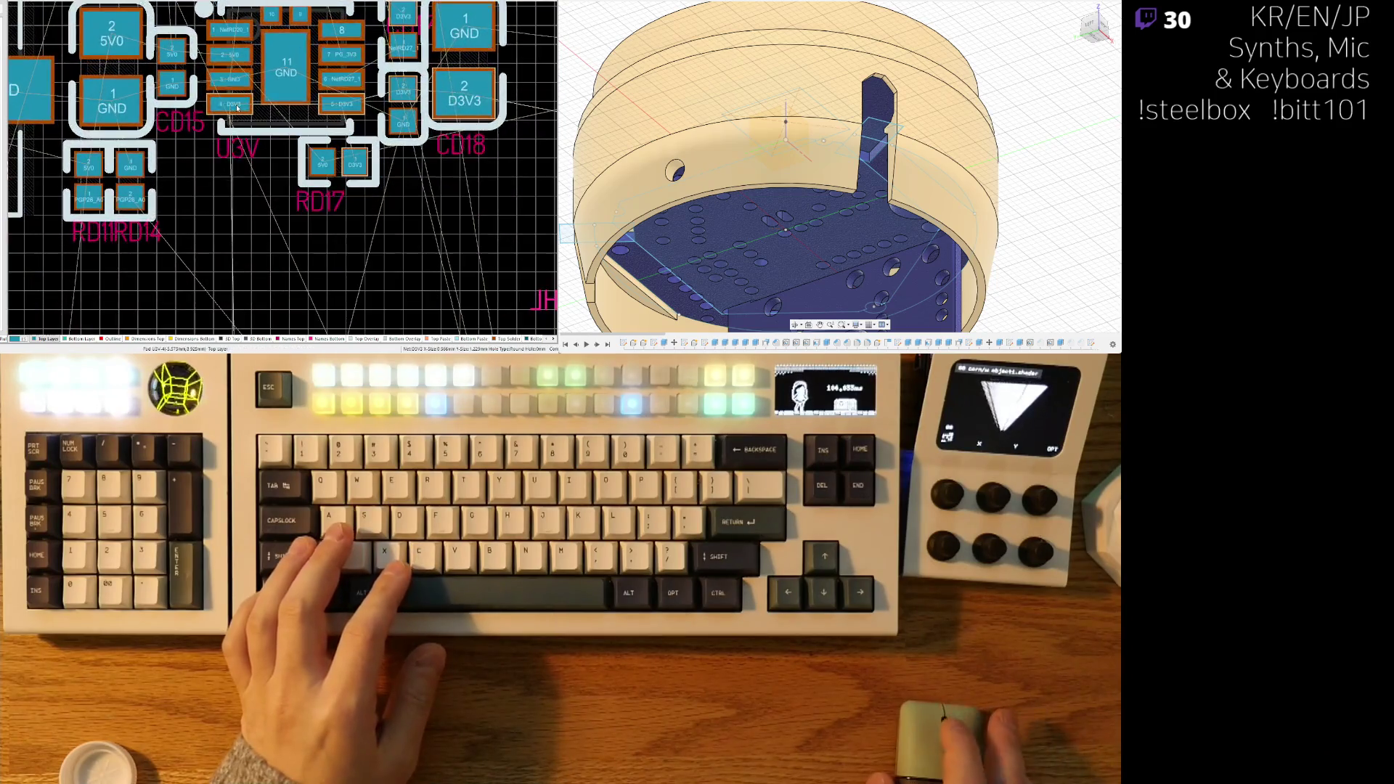
{"action": "scroll", "coordinate": [171, 82], "scroll_direction": "down", "scroll_amount": 2, "text": "ctrl"}
{"action": "mouse_move", "coordinate": [266, 220]}
{"action": "right_mouse_down"}
{"action": "mouse_move", "coordinate": [356, 159]}
{"action": "mouse_move", "coordinate": [300, 71]}
{"action": "right_mouse_up"}
{"action": "scroll", "coordinate": [356, 159], "scroll_direction": "down", "scroll_amount": 2, "text": "ctrl"}
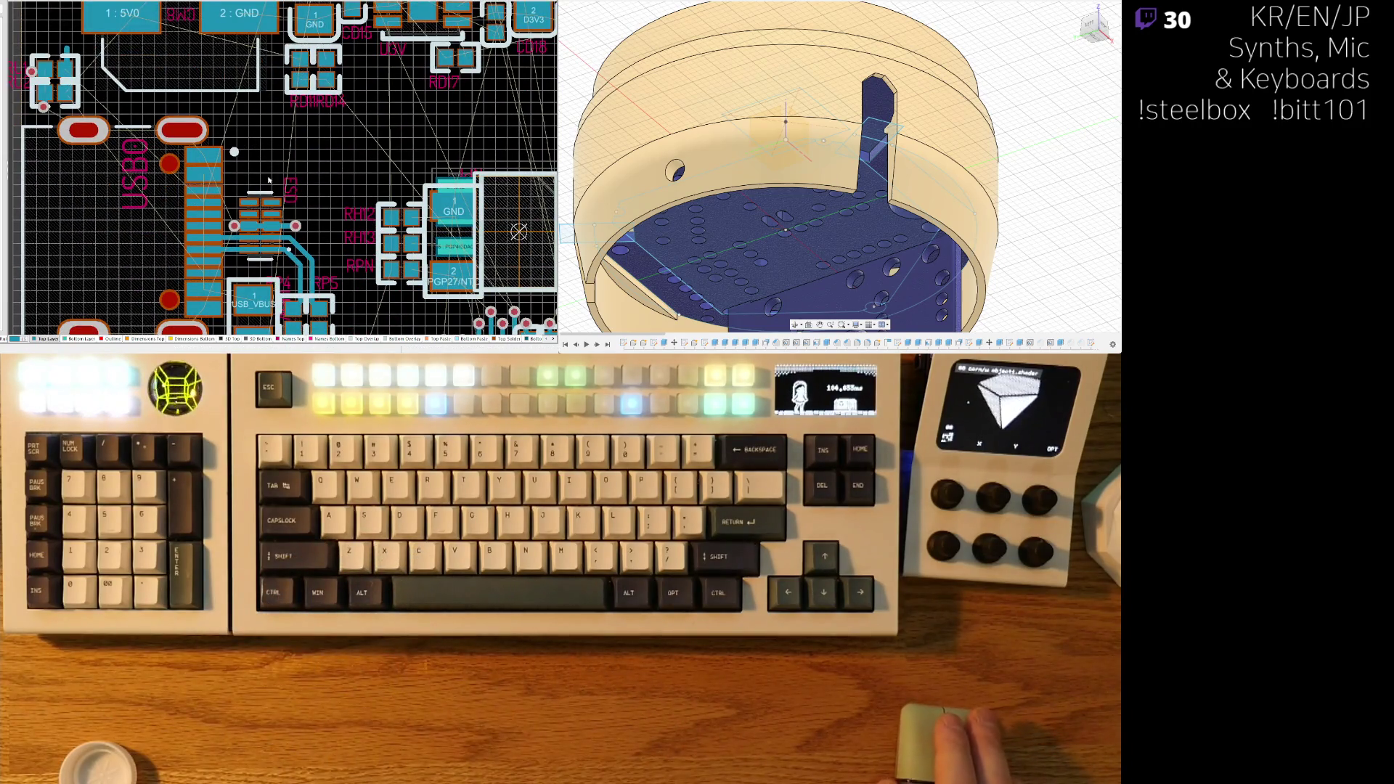
{"action": "scroll", "coordinate": [268, 180], "scroll_direction": "down", "scroll_amount": 5}
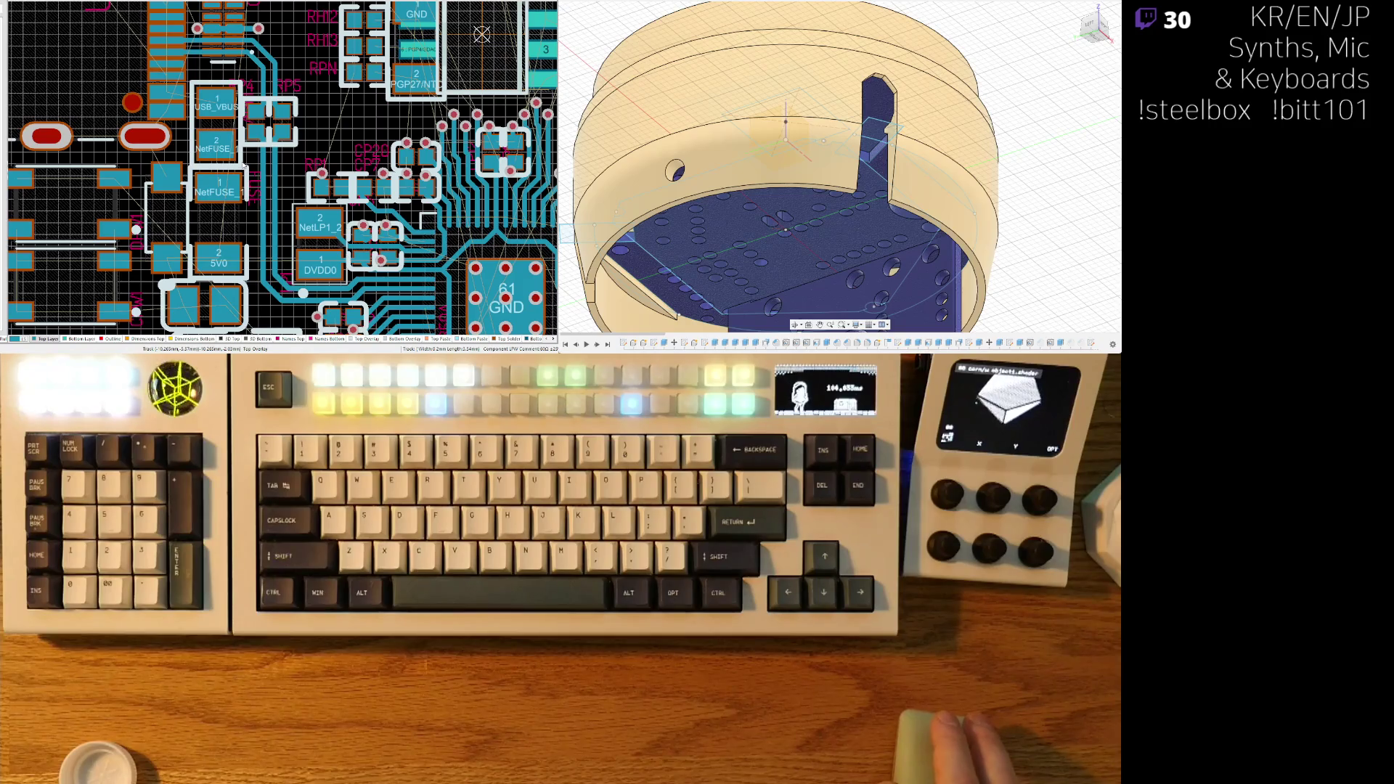
{"action": "scroll", "coordinate": [207, 210], "scroll_direction": "down", "scroll_amount": 2}
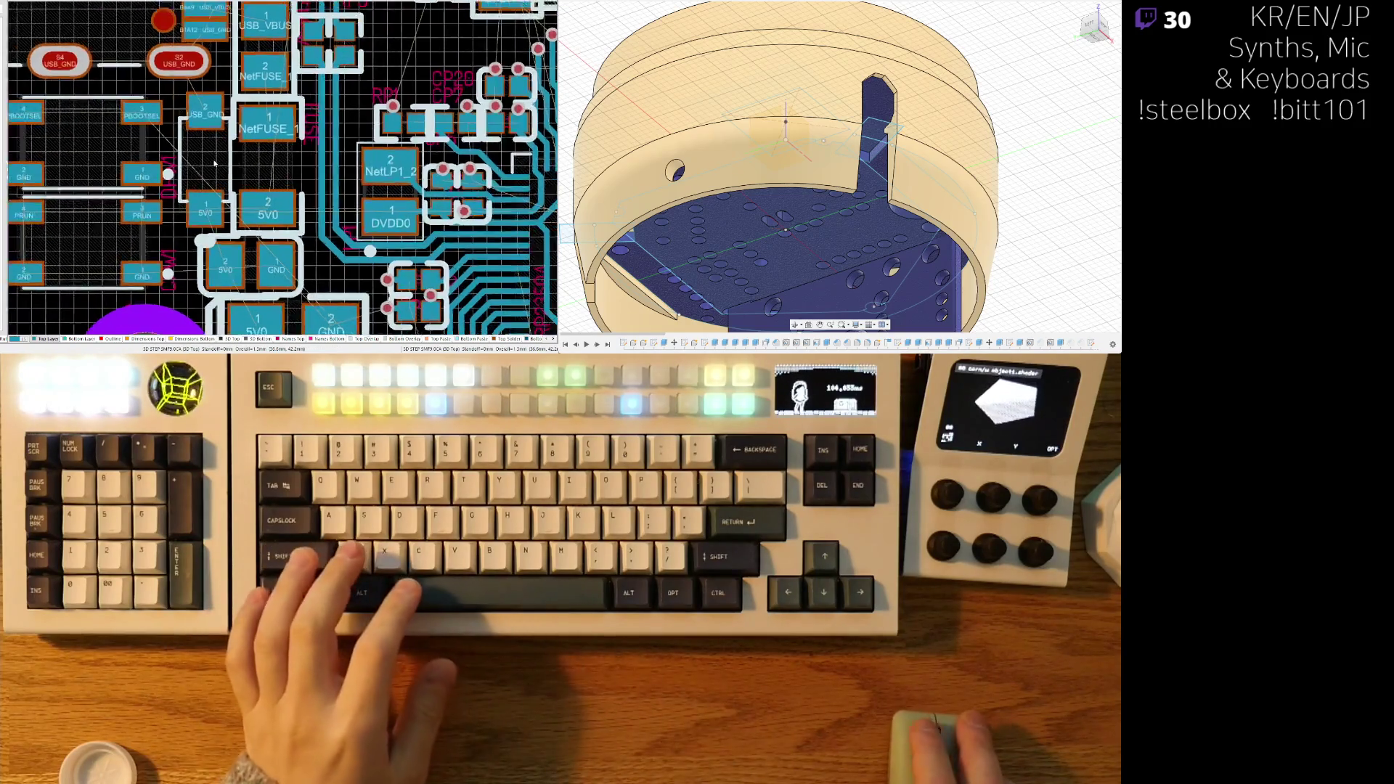
{"action": "scroll", "coordinate": [214, 160], "scroll_direction": "up", "scroll_amount": 2, "text": "ctrl"}
{"action": "mouse_move", "coordinate": [215, 155]}
{"action": "left_mouse_down"}
{"action": "mouse_move", "coordinate": [206, 30]}
{"action": "mouse_move", "coordinate": [212, 138]}
{"action": "mouse_move", "coordinate": [240, 116]}
{"action": "mouse_move", "coordinate": [372, 125]}
{"action": "left_mouse_up"}
{"action": "scroll", "coordinate": [212, 138], "scroll_direction": "up", "scroll_amount": 2, "text": "ctrl"}
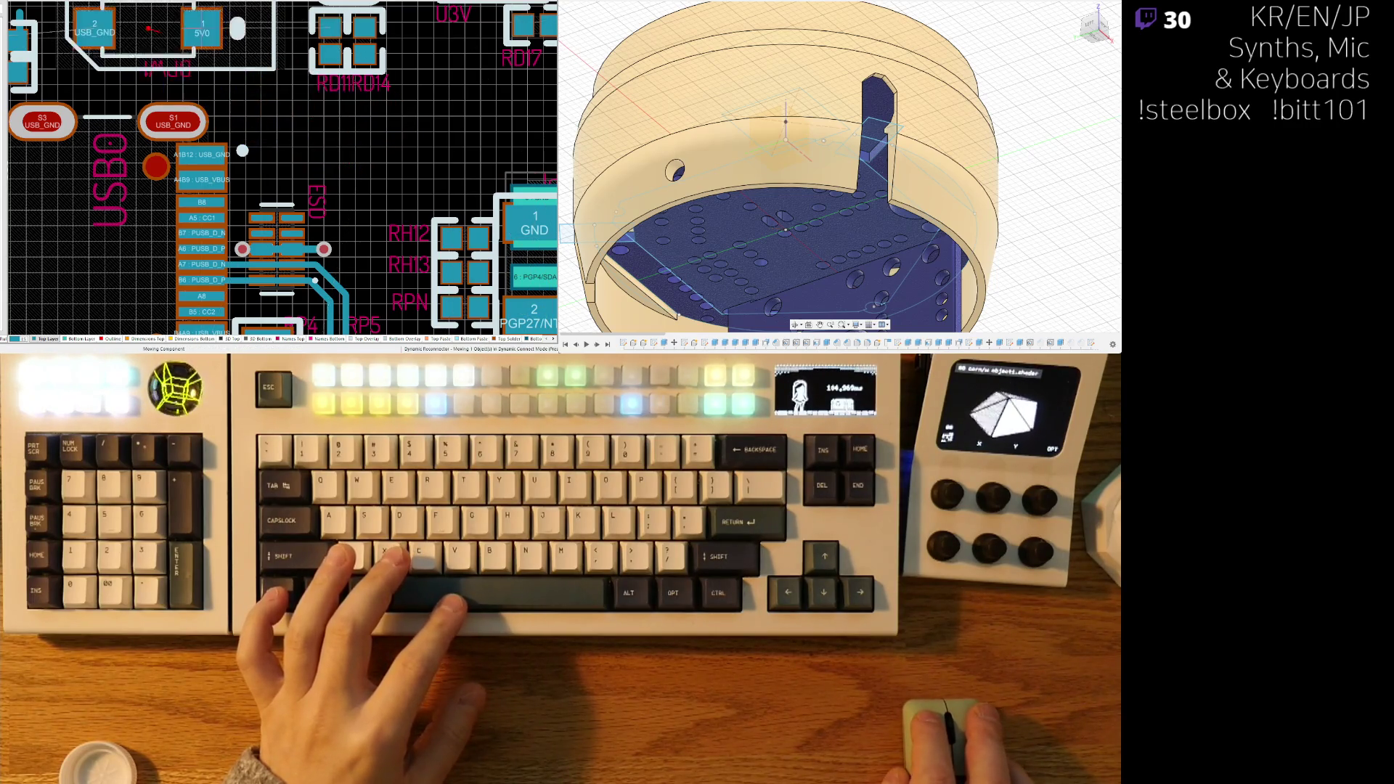
{"action": "scroll", "coordinate": [374, 125], "scroll_direction": "up", "scroll_amount": 2}
{"action": "scroll", "coordinate": [374, 125], "scroll_direction": "up", "scroll_amount": 4, "text": "ctrl"}
{"action": "scroll", "coordinate": [87, 109], "scroll_direction": "down", "scroll_amount": 1}
{"action": "mouse_move", "coordinate": [87, 109]}
{"action": "left_mouse_down"}
{"action": "mouse_move", "coordinate": [109, 138]}
{"action": "mouse_move", "coordinate": [53, 50]}
{"action": "left_mouse_up"}
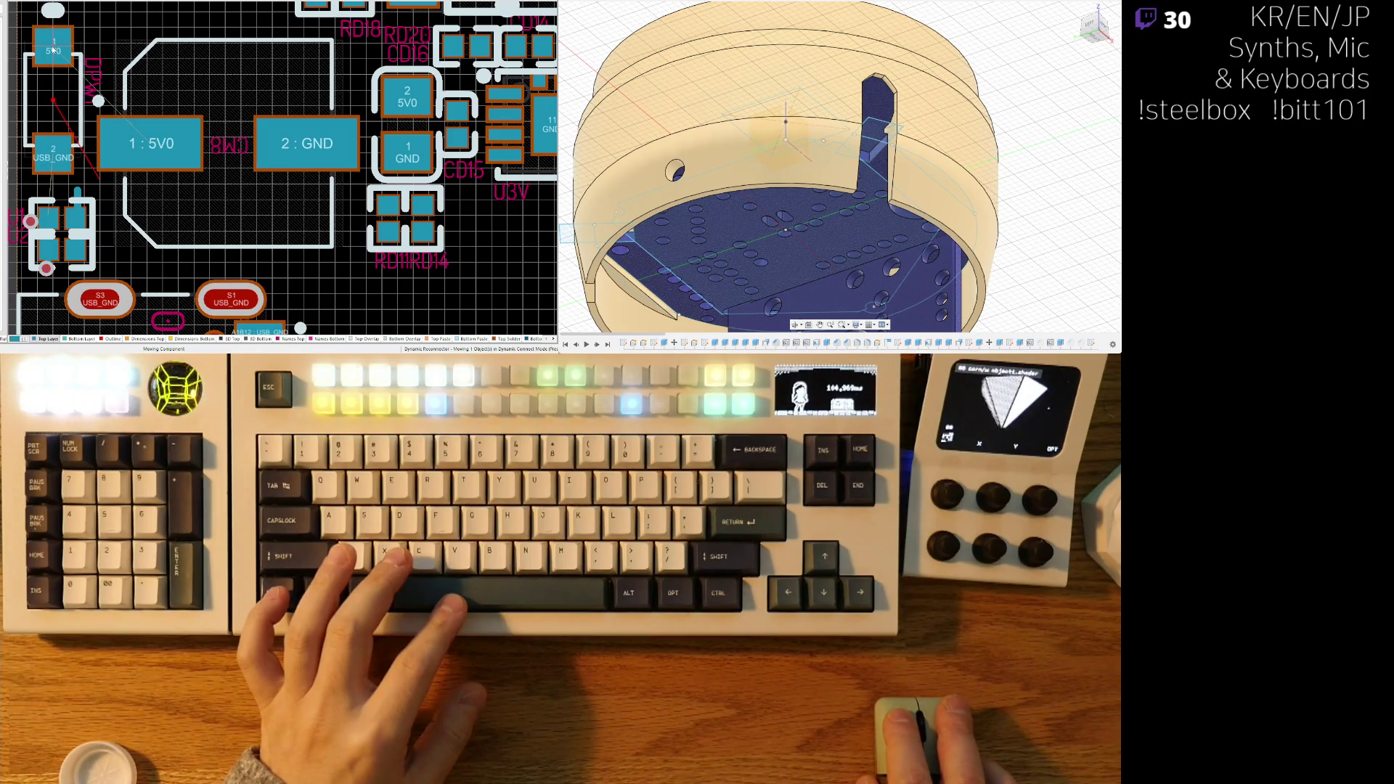
- Stand the capacitor upright beside the 5V0 pad
{"action": "scroll", "coordinate": [285, 194], "scroll_direction": "down", "scroll_amount": 8, "text": "ctrl"}
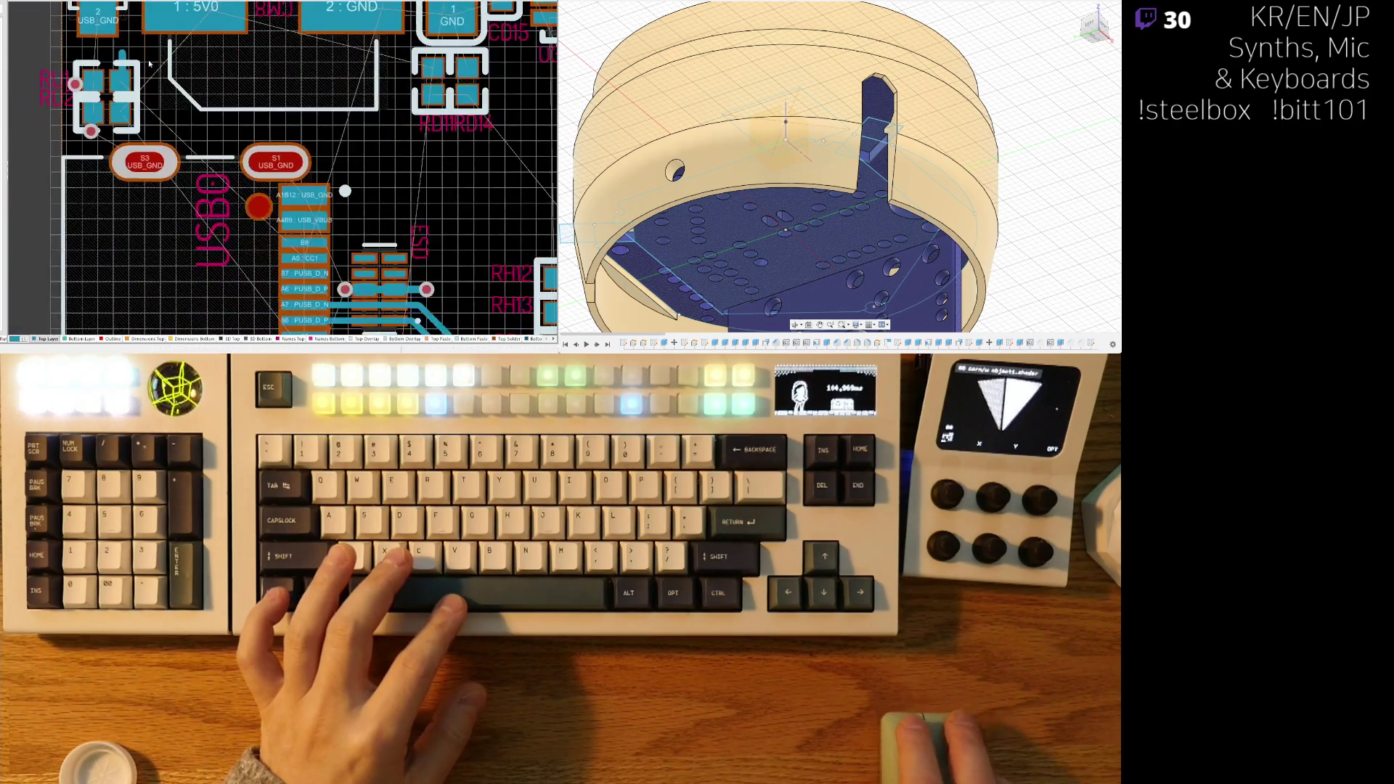
{"action": "scroll", "coordinate": [285, 194], "scroll_direction": "up", "scroll_amount": 3, "text": "ctrl"}
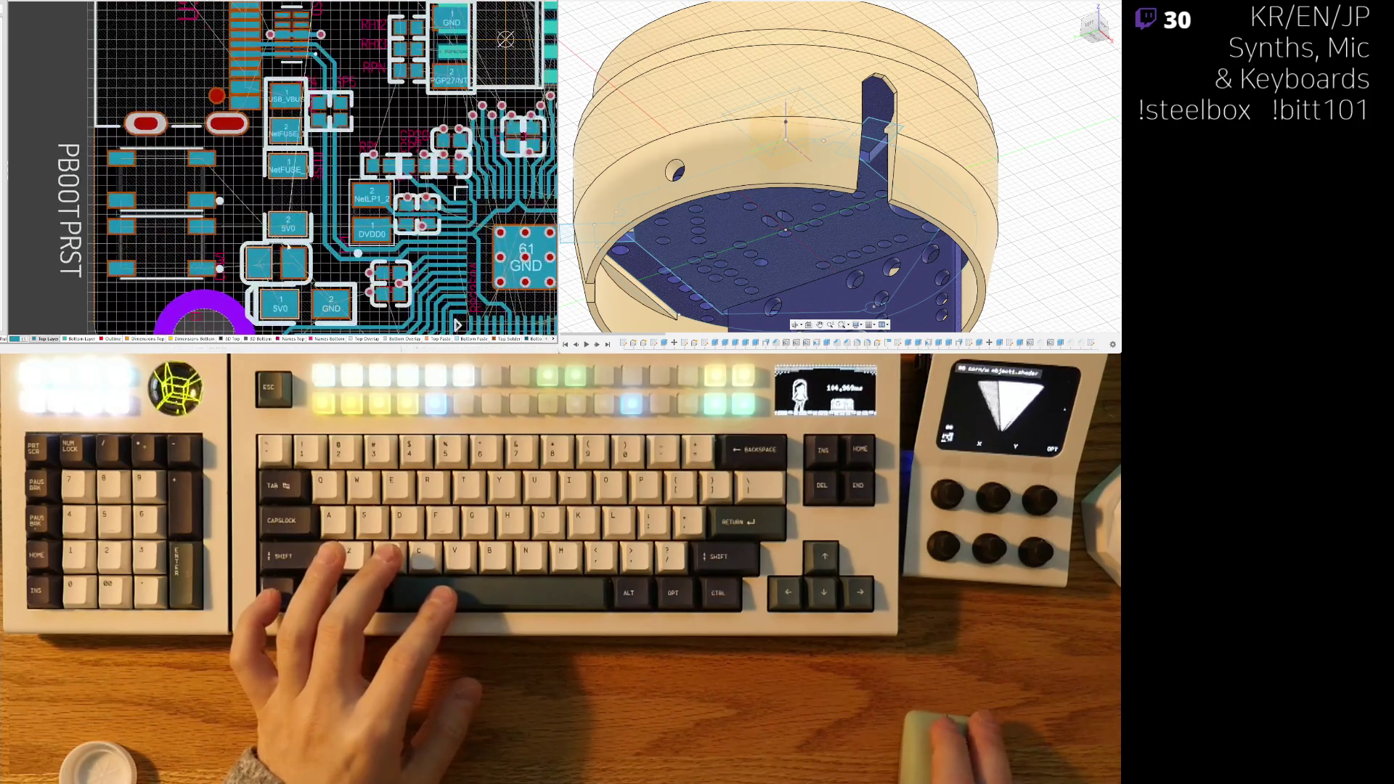
{"action": "mouse_move", "coordinate": [280, 271]}
{"action": "left_mouse_down"}
{"action": "mouse_move", "coordinate": [273, 32]}
{"action": "mouse_move", "coordinate": [246, 18]}
{"action": "mouse_move", "coordinate": [226, 123]}
{"action": "left_mouse_up"}
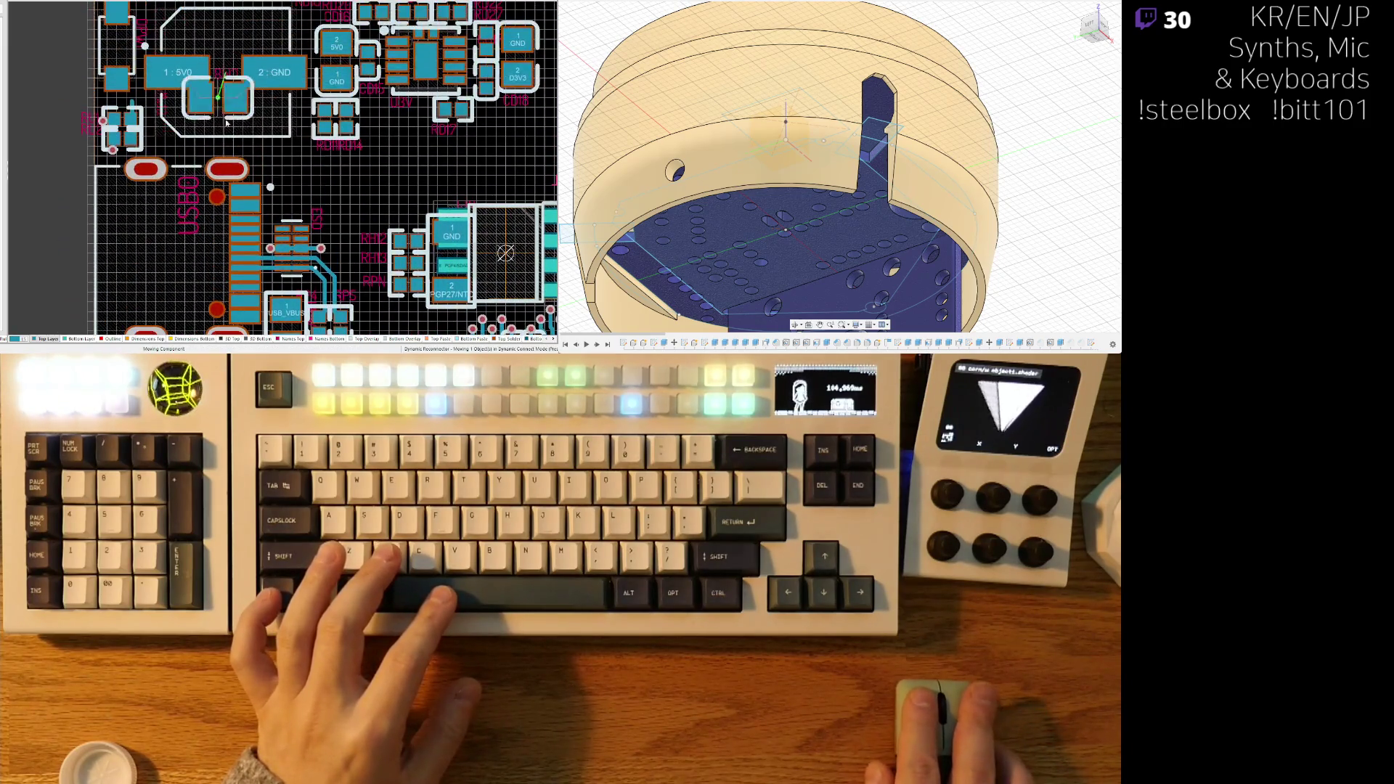
{"action": "mouse_move", "coordinate": [304, 172]}
{"action": "left_mouse_down"}
{"action": "mouse_move", "coordinate": [280, 159]}
{"action": "mouse_move", "coordinate": [123, 218]}
{"action": "mouse_move", "coordinate": [73, 116]}
{"action": "mouse_move", "coordinate": [99, 178]}
{"action": "mouse_move", "coordinate": [169, 165]}
{"action": "left_mouse_up"}
{"action": "key", "text": "space"}
{"action": "scroll", "coordinate": [168, 166], "scroll_direction": "down", "scroll_amount": 5, "text": "ctrl"}
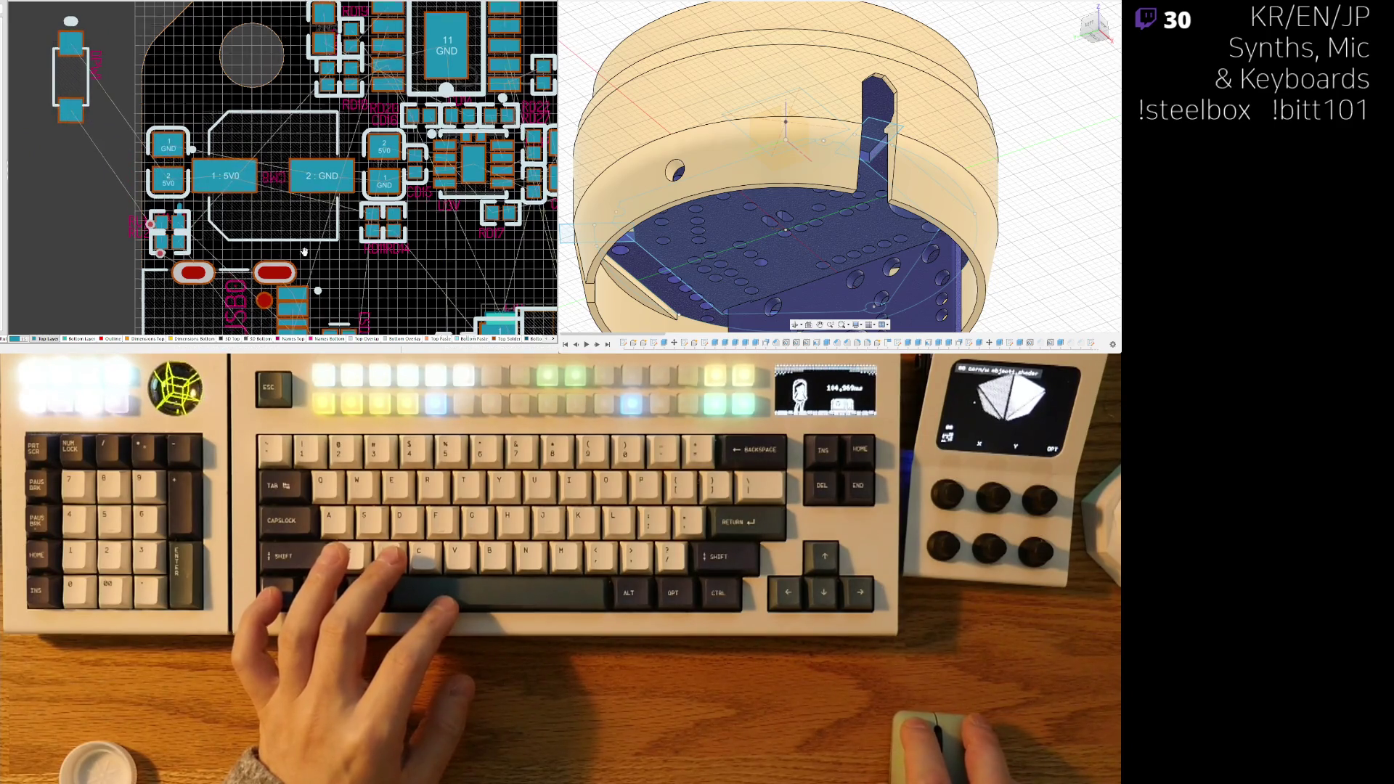
- Flip the DPW1 part 180° and set it down beside the USB pads
{"action": "mouse_move", "coordinate": [378, 321]}
{"action": "left_mouse_down"}
{"action": "mouse_move", "coordinate": [210, 59]}
{"action": "mouse_move", "coordinate": [202, 94]}
{"action": "mouse_move", "coordinate": [218, 98]}
{"action": "mouse_move", "coordinate": [145, 203]}
{"action": "mouse_move", "coordinate": [161, 204]}
{"action": "left_mouse_up"}
{"action": "scroll", "coordinate": [203, 95], "scroll_direction": "up", "scroll_amount": 4, "text": "ctrl"}
{"action": "scroll", "coordinate": [174, 101], "scroll_direction": "down", "scroll_amount": 3, "text": "ctrl"}
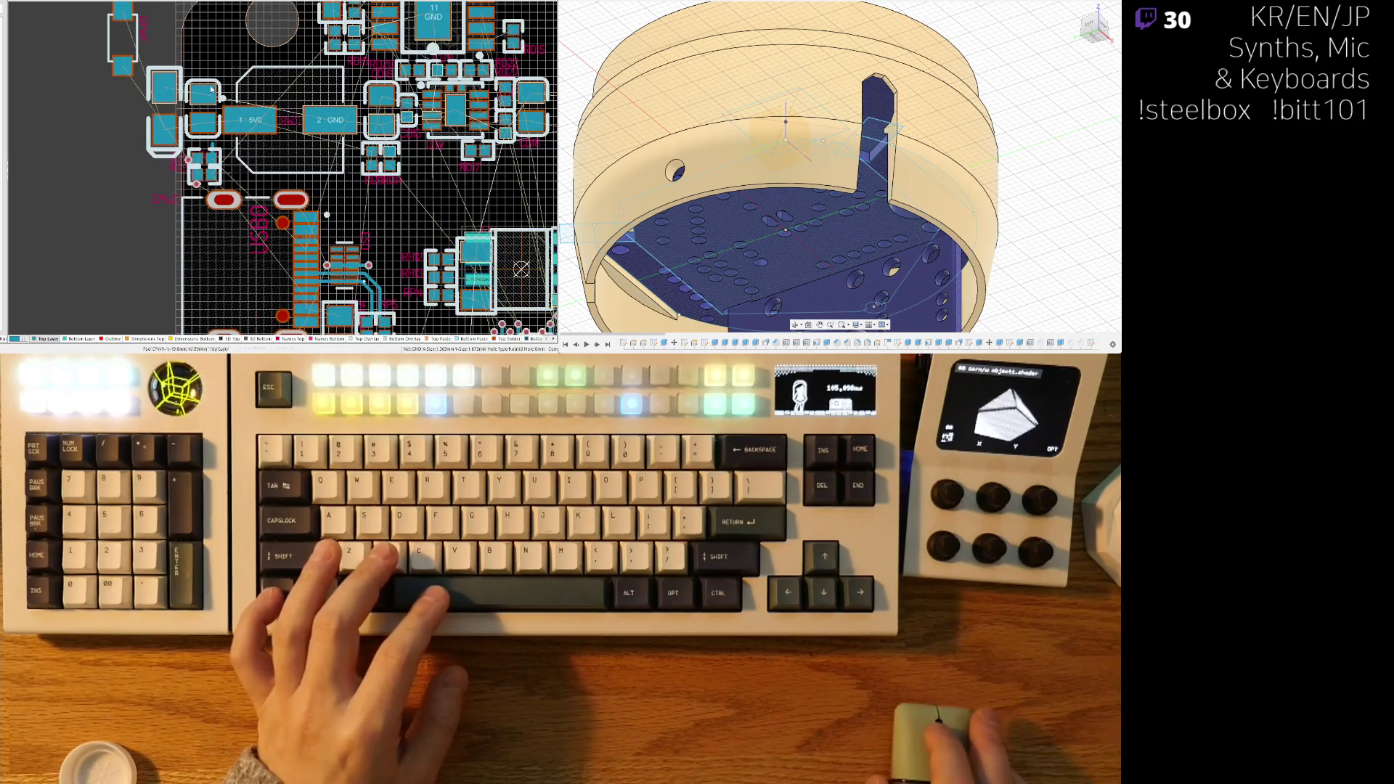
{"action": "right_click_drag", "start_coordinate": [211, 89], "coordinate": [178, 172]}
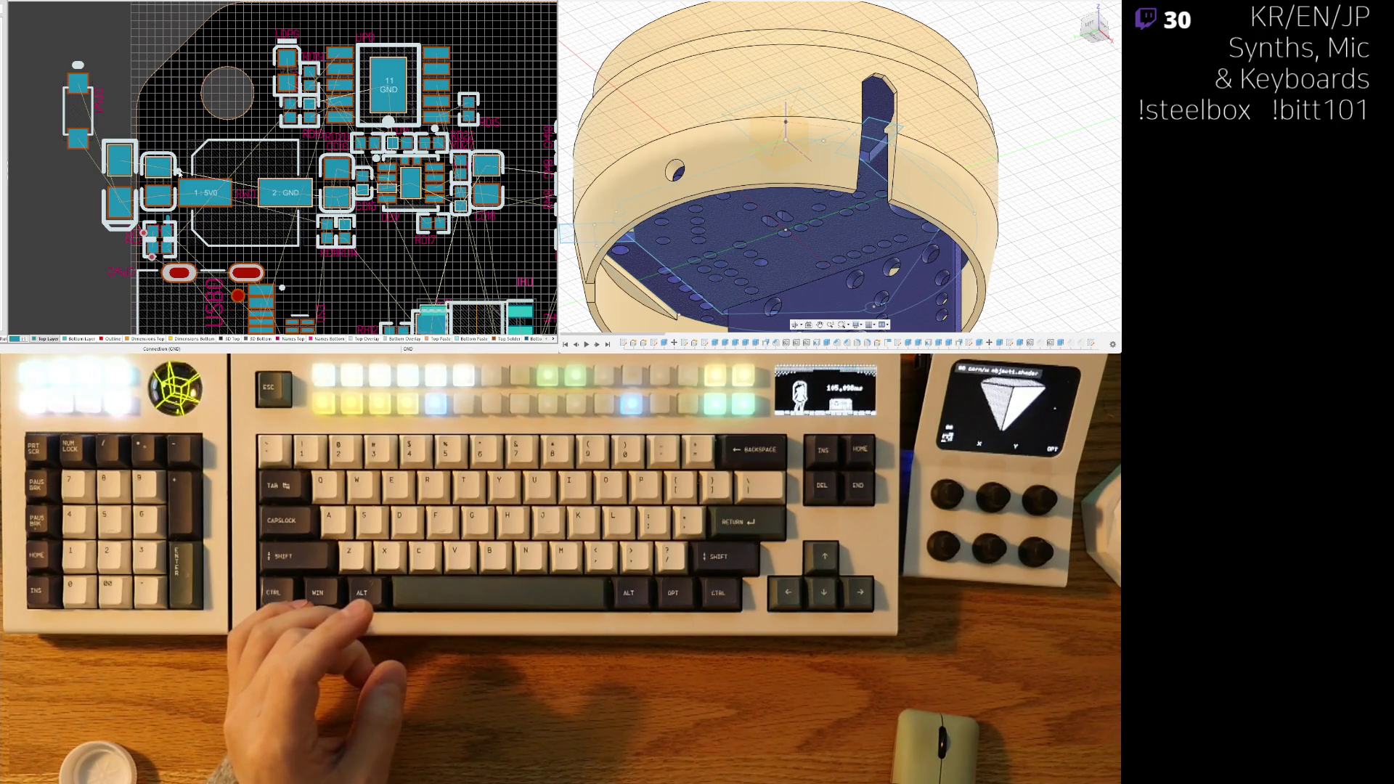
{"action": "scroll", "coordinate": [67, 112], "scroll_direction": "up", "scroll_amount": 3, "text": "ctrl"}
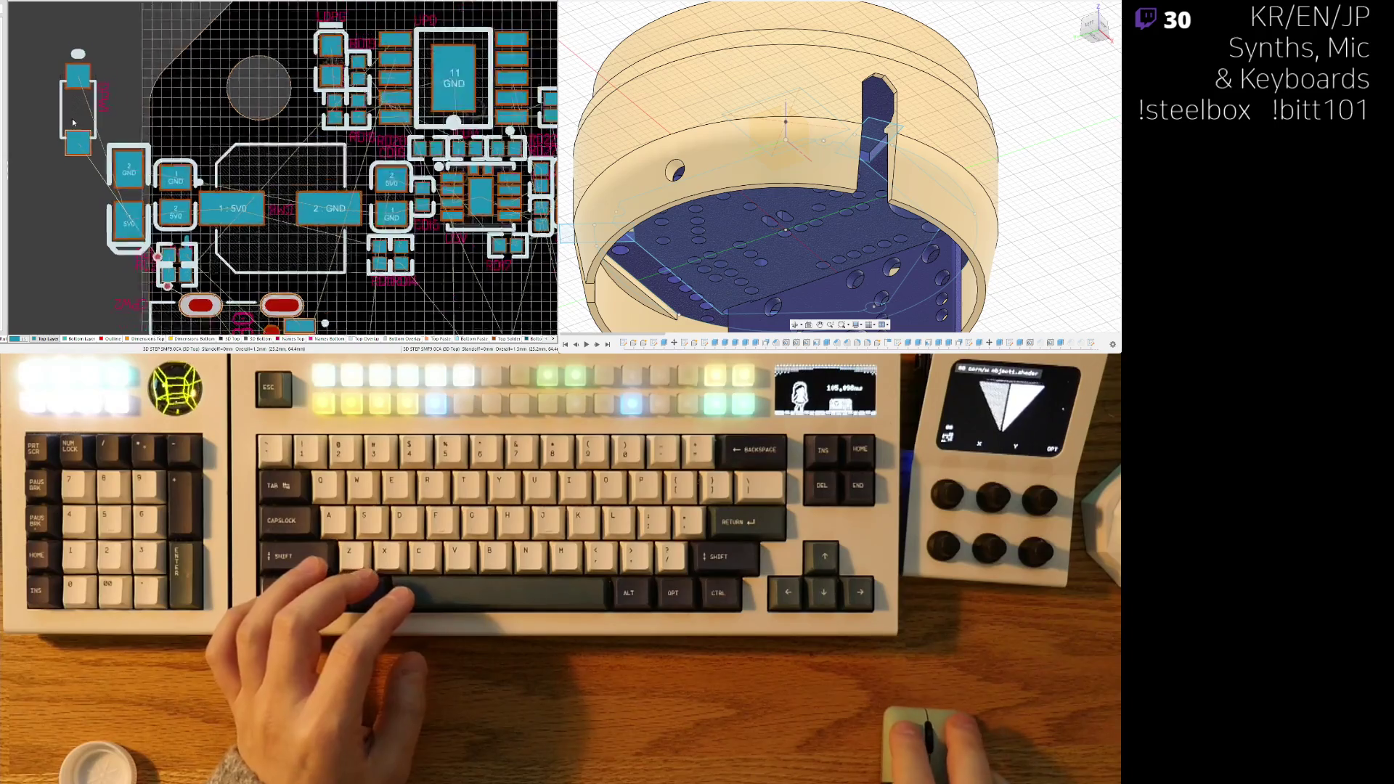
{"action": "mouse_move", "coordinate": [65, 112]}
{"action": "left_mouse_down"}
{"action": "mouse_move", "coordinate": [145, 312]}
{"action": "mouse_move", "coordinate": [211, 247]}
{"action": "mouse_move", "coordinate": [352, 244]}
{"action": "mouse_move", "coordinate": [356, 298]}
{"action": "mouse_move", "coordinate": [472, 312]}
{"action": "mouse_move", "coordinate": [436, 290]}
{"action": "mouse_move", "coordinate": [441, 211]}
{"action": "mouse_move", "coordinate": [376, 204]}
{"action": "mouse_move", "coordinate": [476, 208]}
{"action": "mouse_move", "coordinate": [362, 206]}
{"action": "left_mouse_up"}
{"action": "key", "text": "space"}
{"action": "key", "text": "space"}
{"action": "key", "text": "space"}
{"action": "key", "text": "space"}
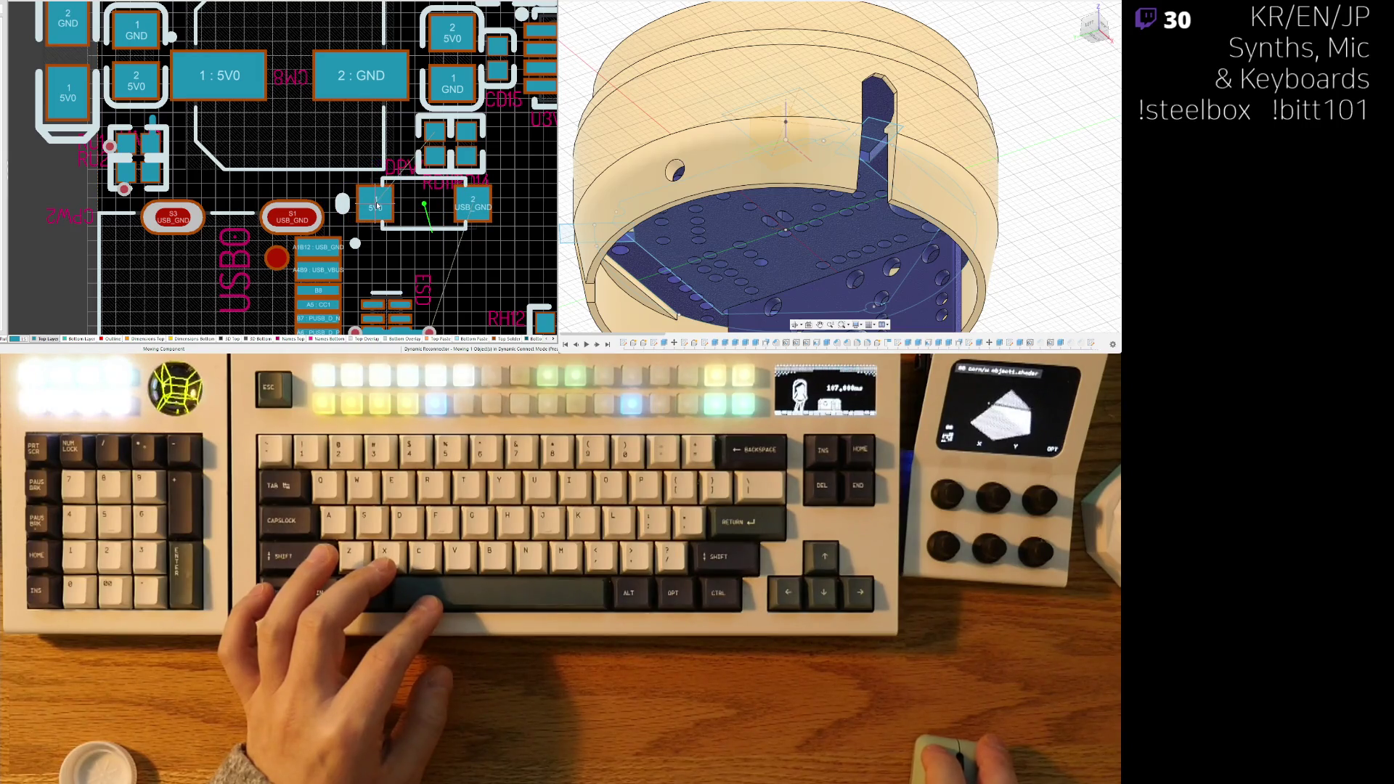
{"action": "left_click_drag", "start_coordinate": [368, 206], "coordinate": [368, 205]}
{"action": "right_click_drag", "start_coordinate": [76, 56], "coordinate": [126, 112]}
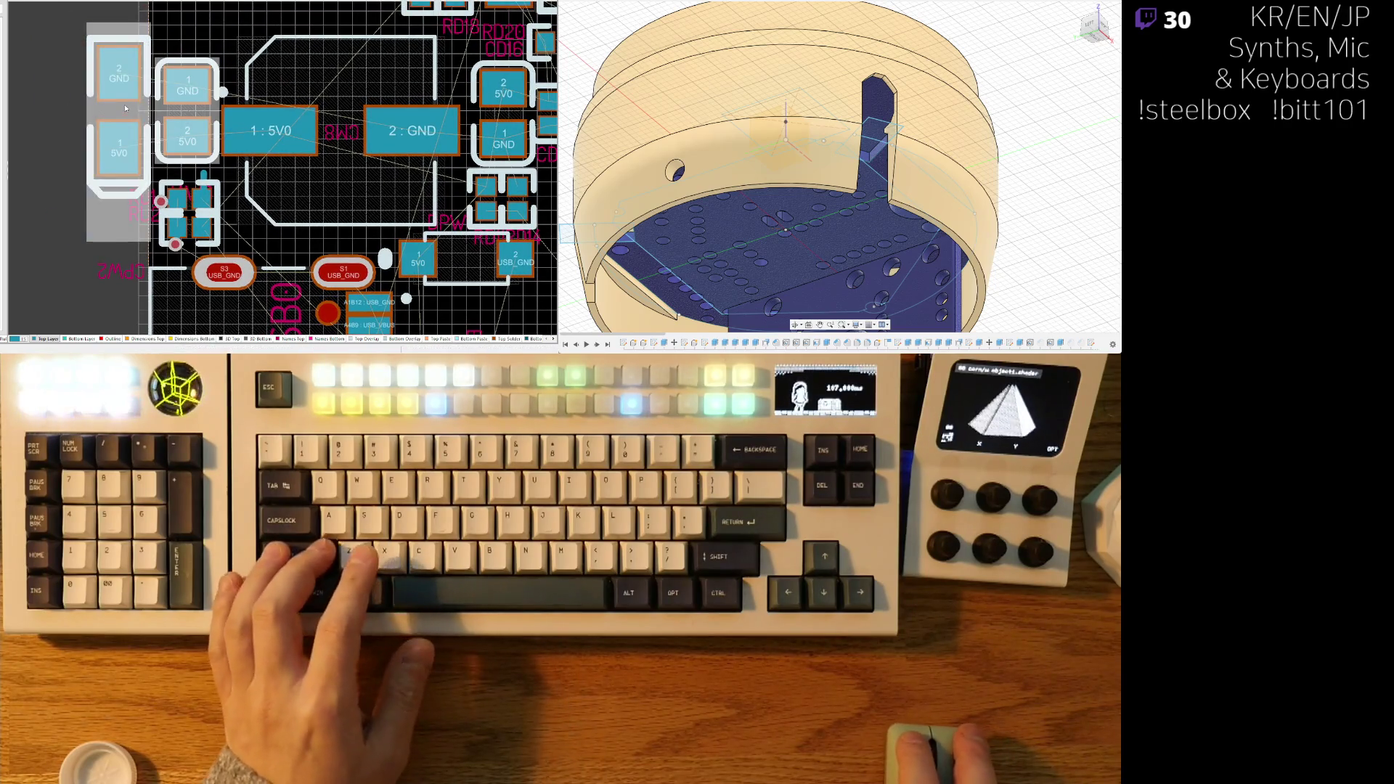
{"action": "scroll", "coordinate": [199, 207], "scroll_direction": "down", "scroll_amount": 2, "text": "ctrl"}
{"action": "scroll", "coordinate": [199, 206], "scroll_direction": "down", "scroll_amount": 1, "text": "ctrl"}
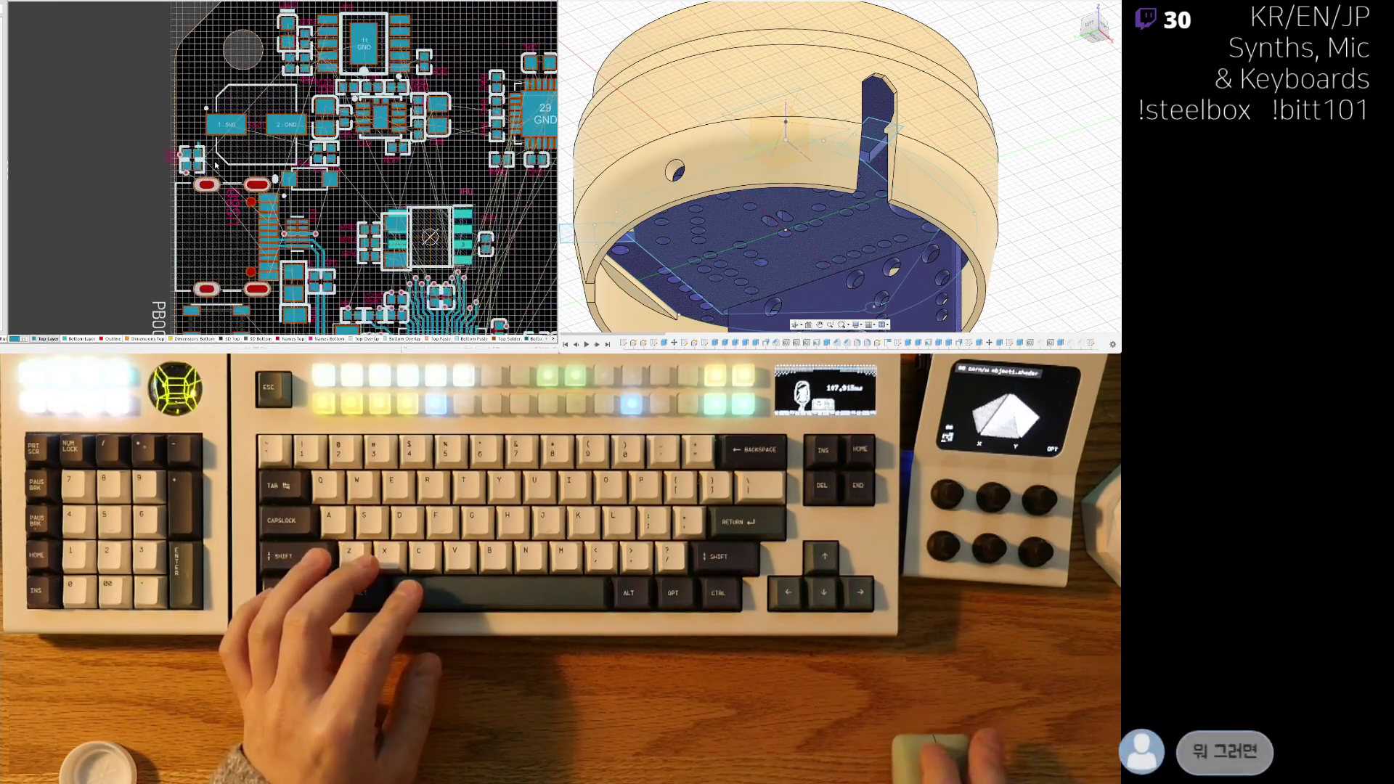
{"action": "scroll", "coordinate": [232, 192], "scroll_direction": "down", "scroll_amount": 3}
{"action": "scroll", "coordinate": [244, 189], "scroll_direction": "up", "scroll_amount": 1, "text": "ctrl"}
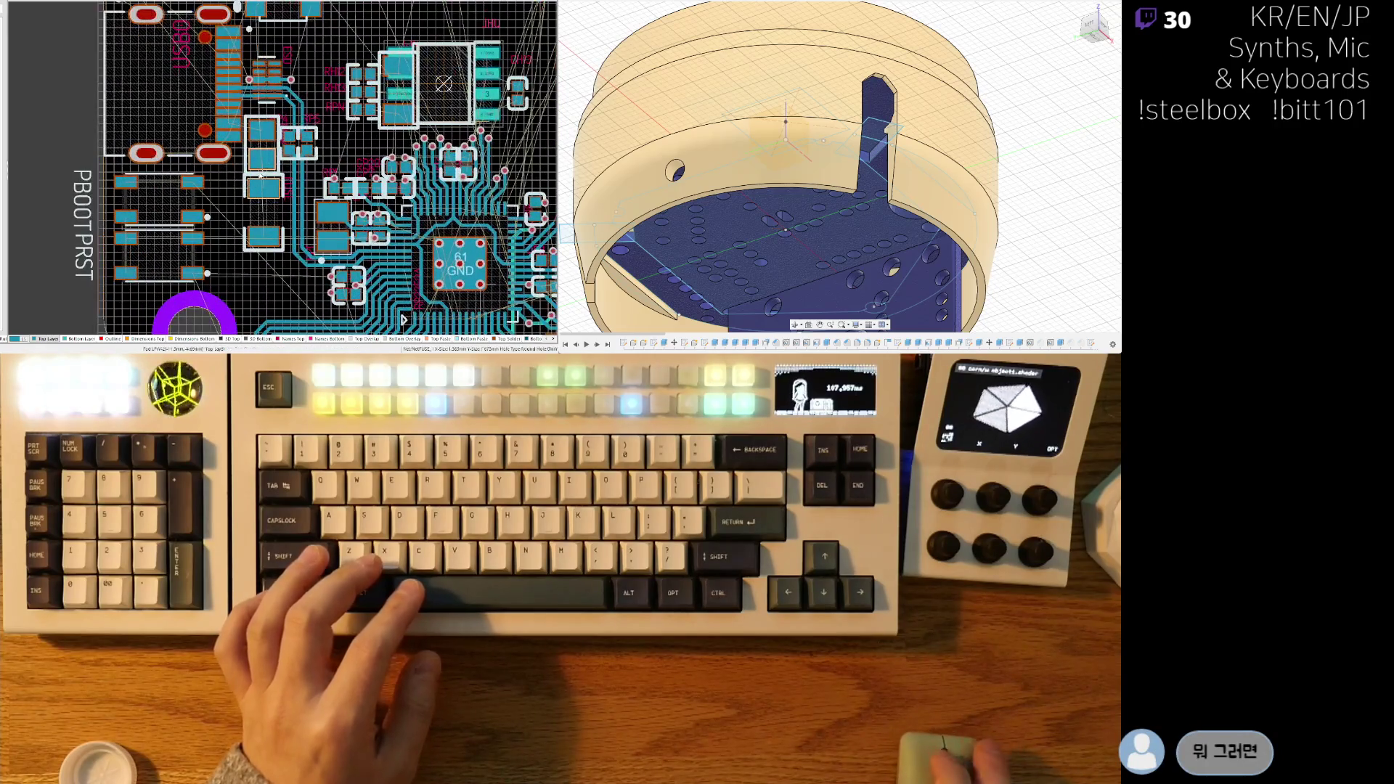
{"action": "scroll", "coordinate": [278, 161], "scroll_direction": "up", "scroll_amount": 2, "text": "ctrl"}
{"action": "scroll", "coordinate": [279, 164], "scroll_direction": "up", "scroll_amount": 2, "text": "ctrl"}
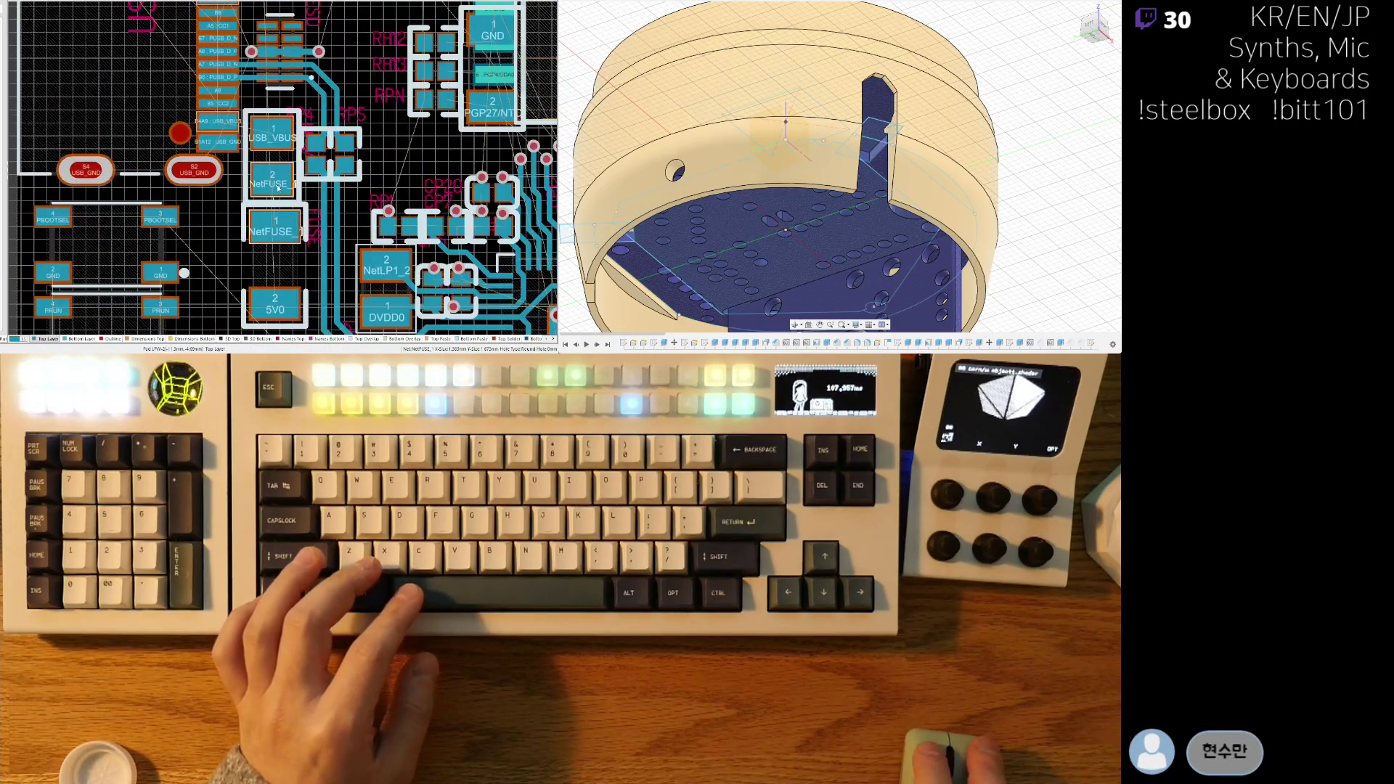
{"action": "scroll", "coordinate": [279, 270], "scroll_direction": "down", "scroll_amount": 3, "text": "ctrl"}
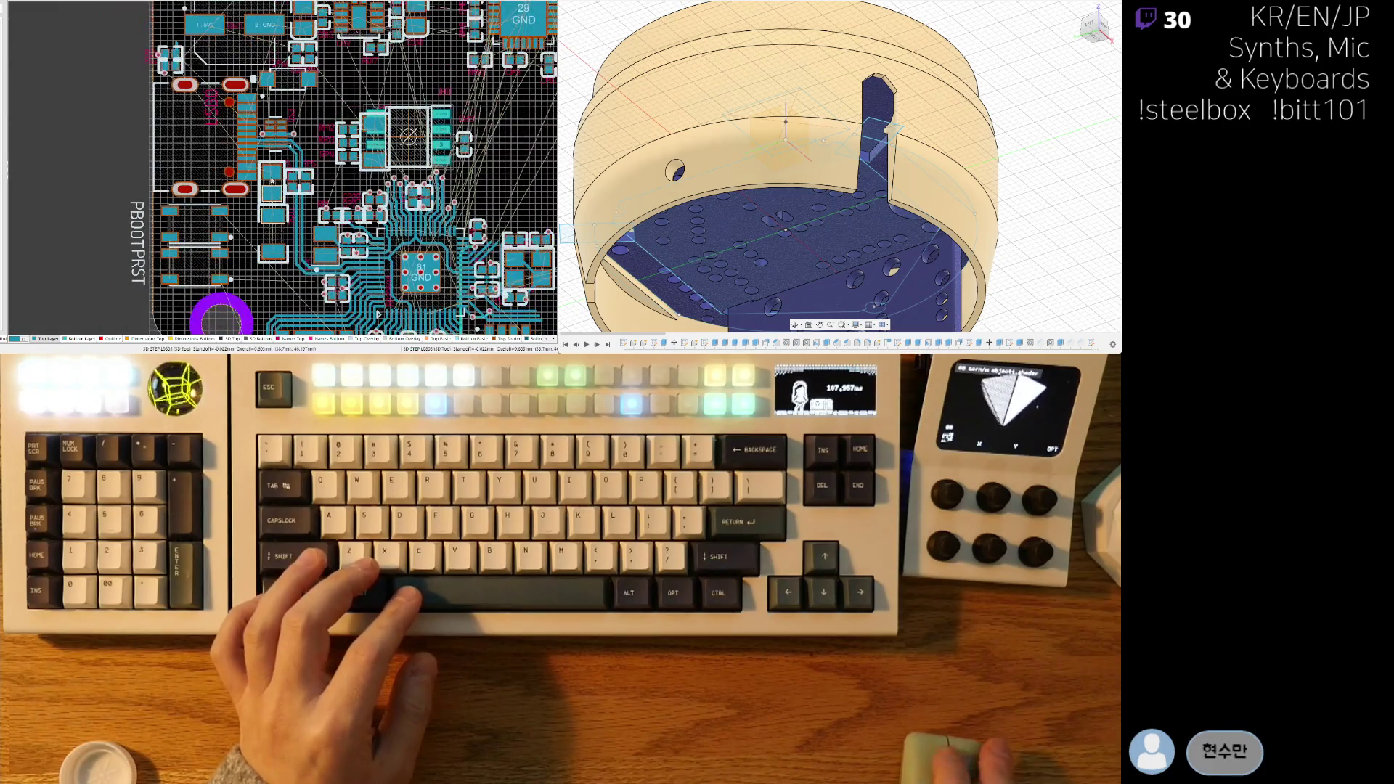
{"action": "right_click_drag", "start_coordinate": [175, 59], "coordinate": [269, 157]}
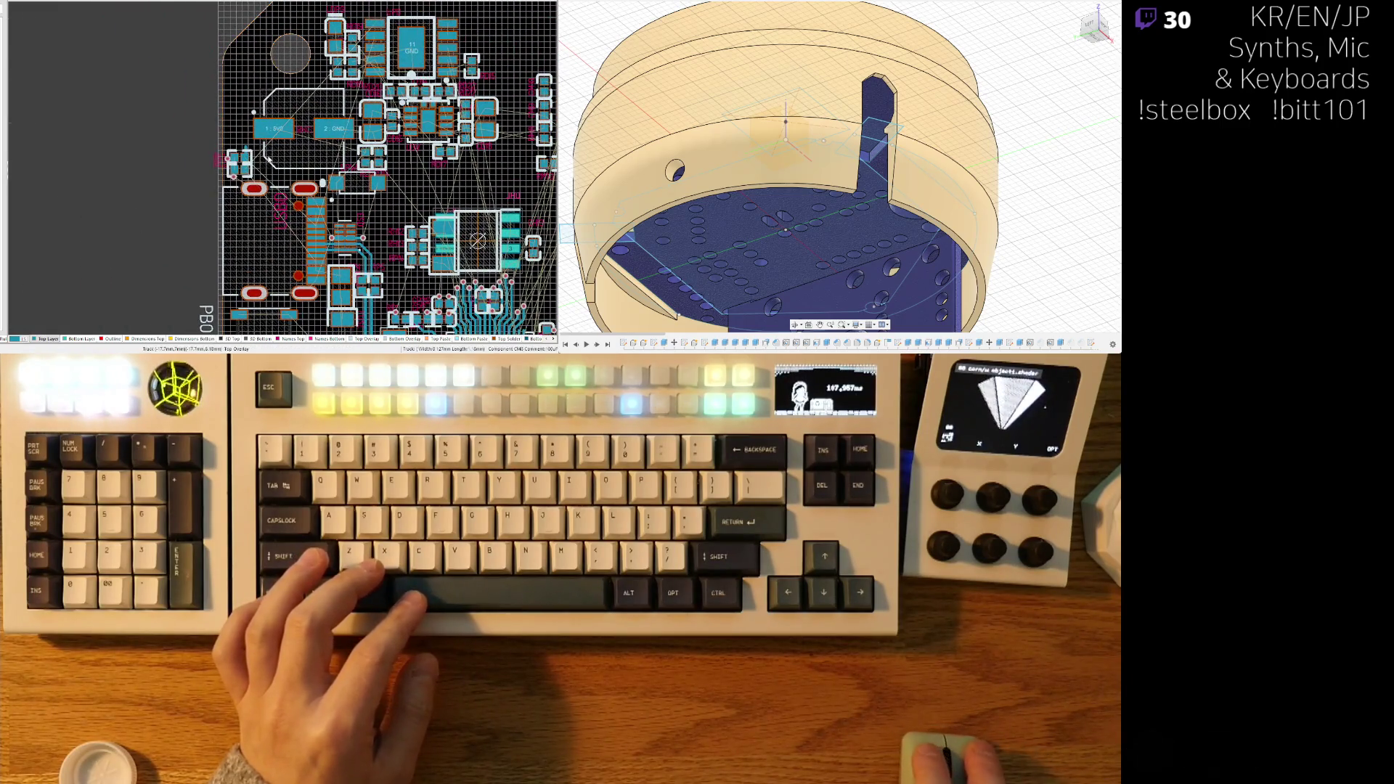
- Park the small two-pad component off the board's left edge
{"action": "mouse_move", "coordinate": [258, 146]}
{"action": "left_mouse_down"}
{"action": "mouse_move", "coordinate": [263, 163]}
{"action": "mouse_move", "coordinate": [302, 132]}
{"action": "left_mouse_up"}
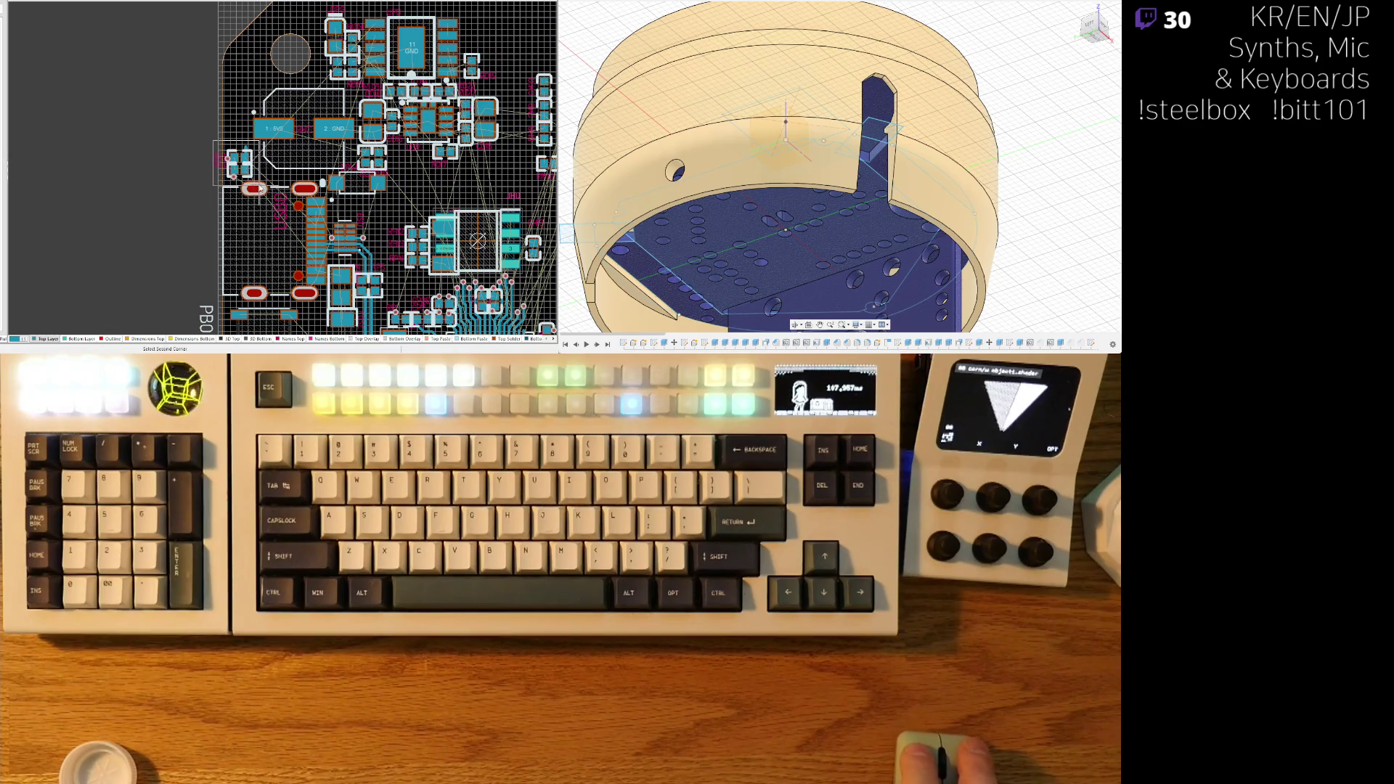
{"action": "left_click_drag", "start_coordinate": [241, 159], "coordinate": [176, 209]}
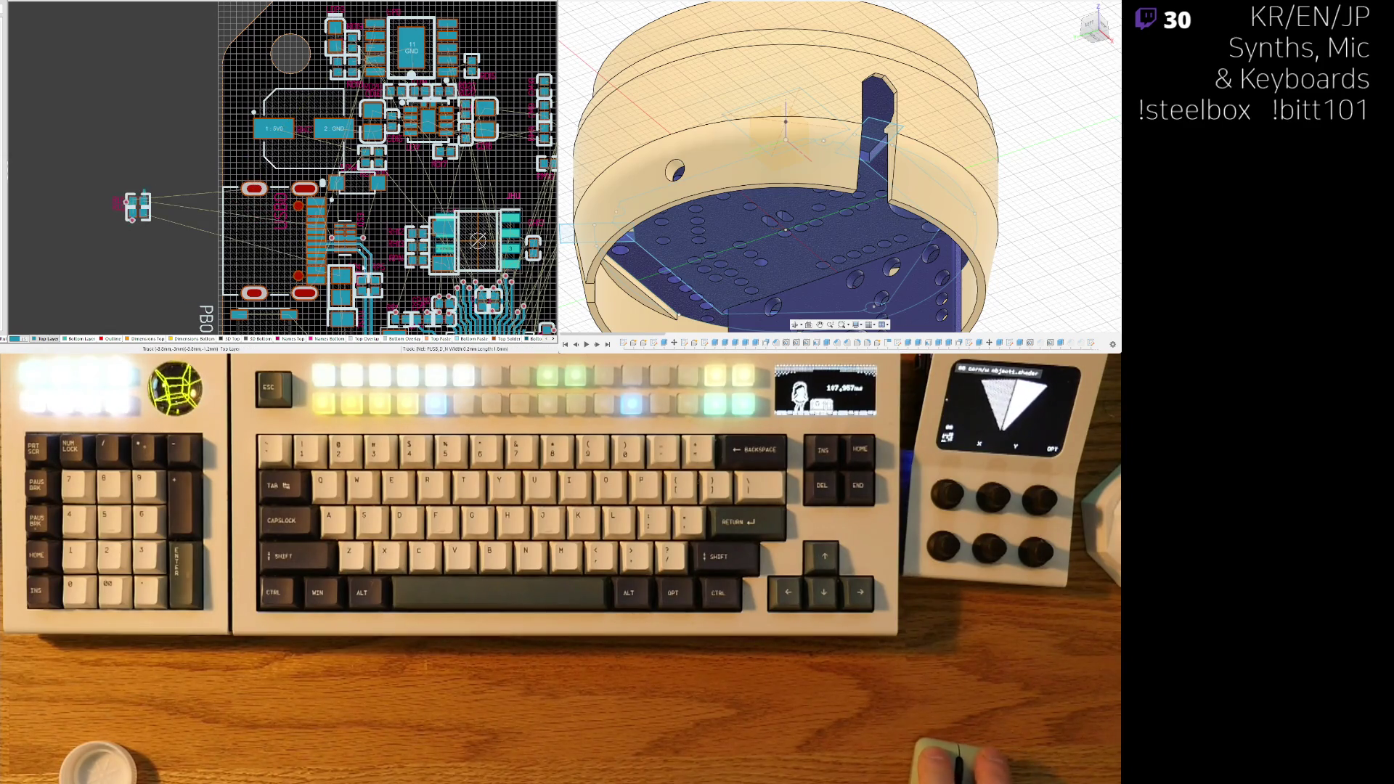
{"action": "mouse_move", "coordinate": [341, 288]}
{"action": "left_mouse_down"}
{"action": "mouse_move", "coordinate": [237, 160]}
{"action": "mouse_move", "coordinate": [255, 142]}
{"action": "left_mouse_up"}
{"action": "scroll", "coordinate": [238, 160], "scroll_direction": "up", "scroll_amount": 3, "text": "ctrl"}
{"action": "scroll", "coordinate": [264, 161], "scroll_direction": "up", "scroll_amount": 1, "text": "ctrl"}
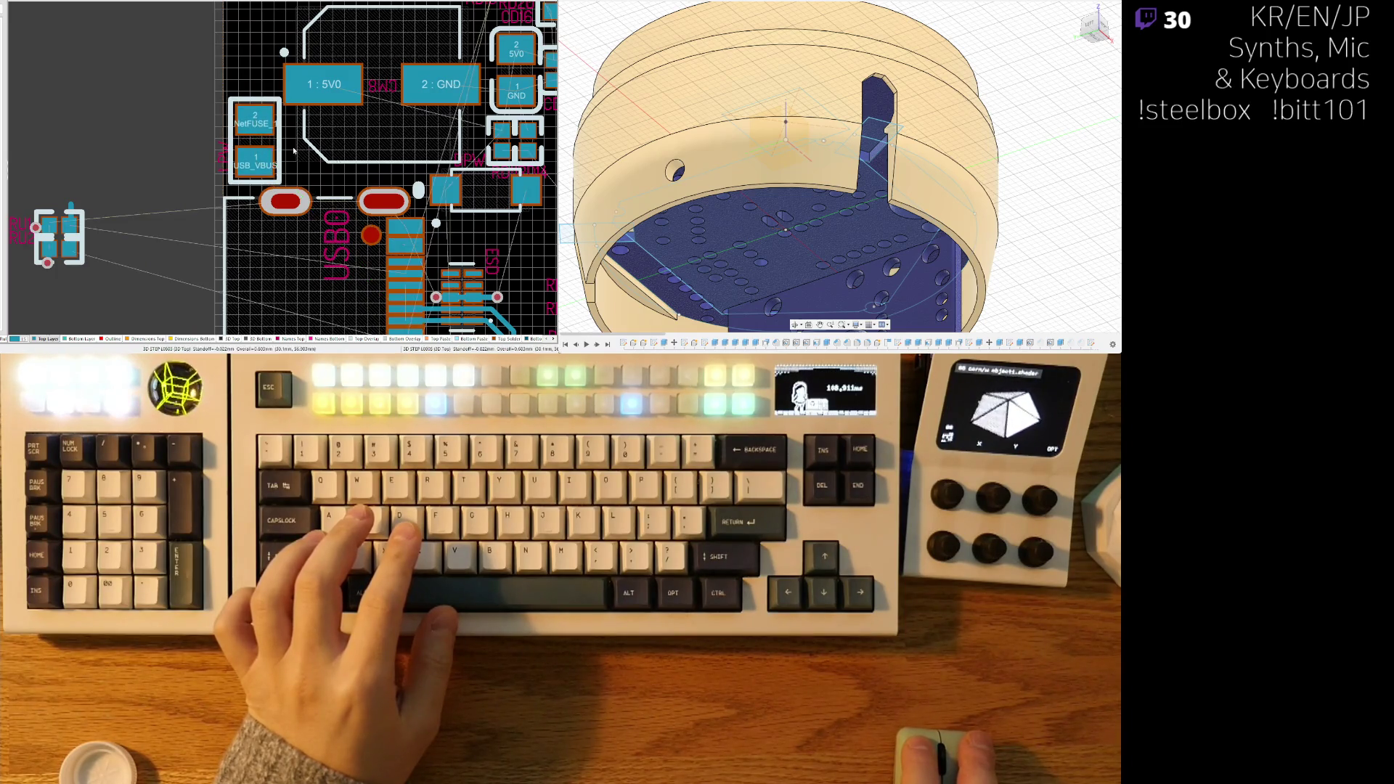
{"action": "scroll", "coordinate": [327, 218], "scroll_direction": "down", "scroll_amount": 1, "text": "ctrl"}
- Bring the 5V0/NetFUSE fuse beside the 5V0 pad, turned so 5V0 is on top
{"action": "left_click_drag", "start_coordinate": [386, 288], "coordinate": [548, 294]}
{"action": "mouse_move", "coordinate": [177, 3]}
{"action": "left_mouse_down"}
{"action": "mouse_move", "coordinate": [158, 155]}
{"action": "mouse_move", "coordinate": [92, 127]}
{"action": "left_mouse_up"}
{"action": "left_click_drag", "start_coordinate": [165, 170], "coordinate": [70, 236]}
{"action": "left_click_drag", "start_coordinate": [94, 128], "coordinate": [163, 158]}
{"action": "key", "text": "space"}
{"action": "key", "text": "space"}
{"action": "left_click_drag", "start_coordinate": [255, 94], "coordinate": [275, 123]}
{"action": "left_click_drag", "start_coordinate": [163, 157], "coordinate": [167, 153]}
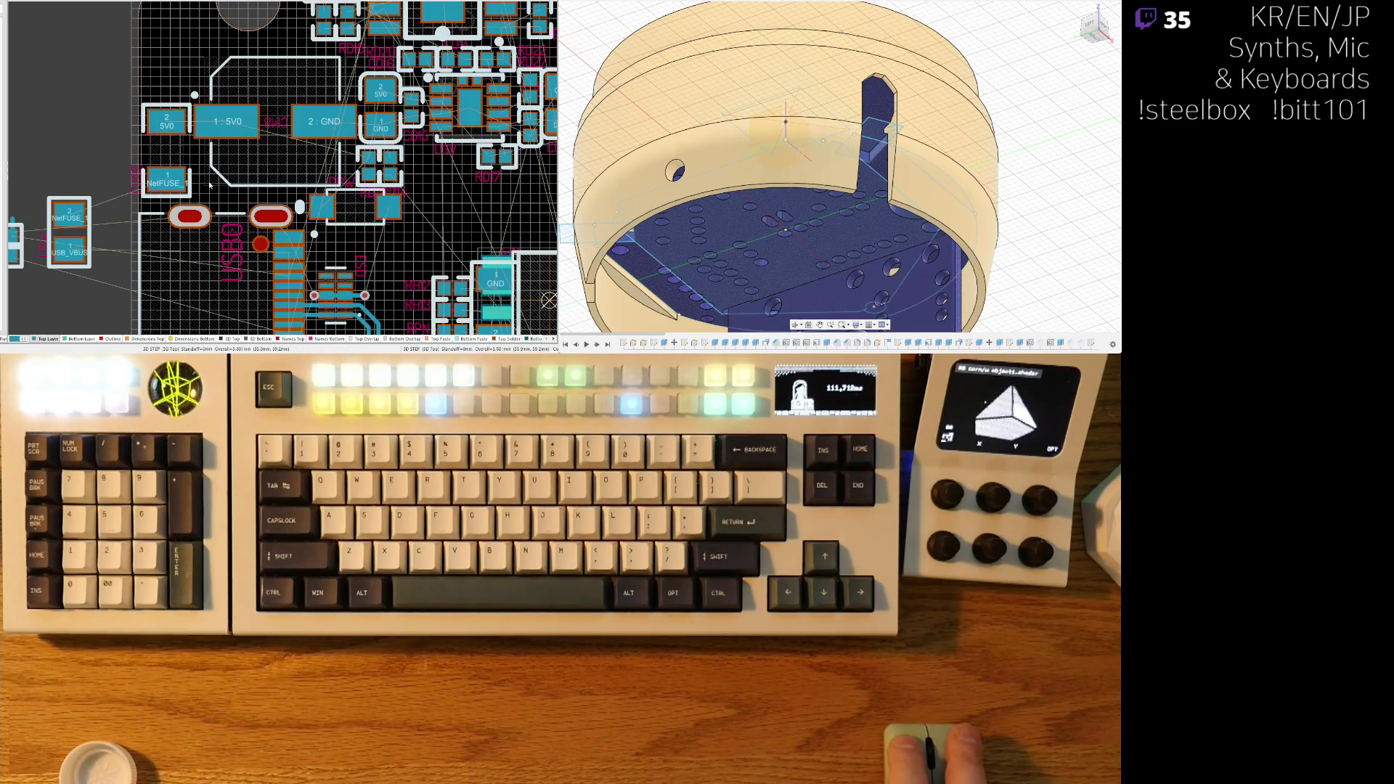
- Stack the NetFUSE/USB_VBUS part under the fuse and align both
{"action": "right_click_drag", "start_coordinate": [210, 186], "coordinate": [184, 214]}
{"action": "scroll", "coordinate": [184, 215], "scroll_direction": "up", "scroll_amount": 3}
{"action": "left_click_drag", "start_coordinate": [178, 194], "coordinate": [177, 116]}
{"action": "left_click_drag", "start_coordinate": [79, 279], "coordinate": [175, 203]}
{"action": "left_click_drag", "start_coordinate": [177, 114], "coordinate": [177, 120]}
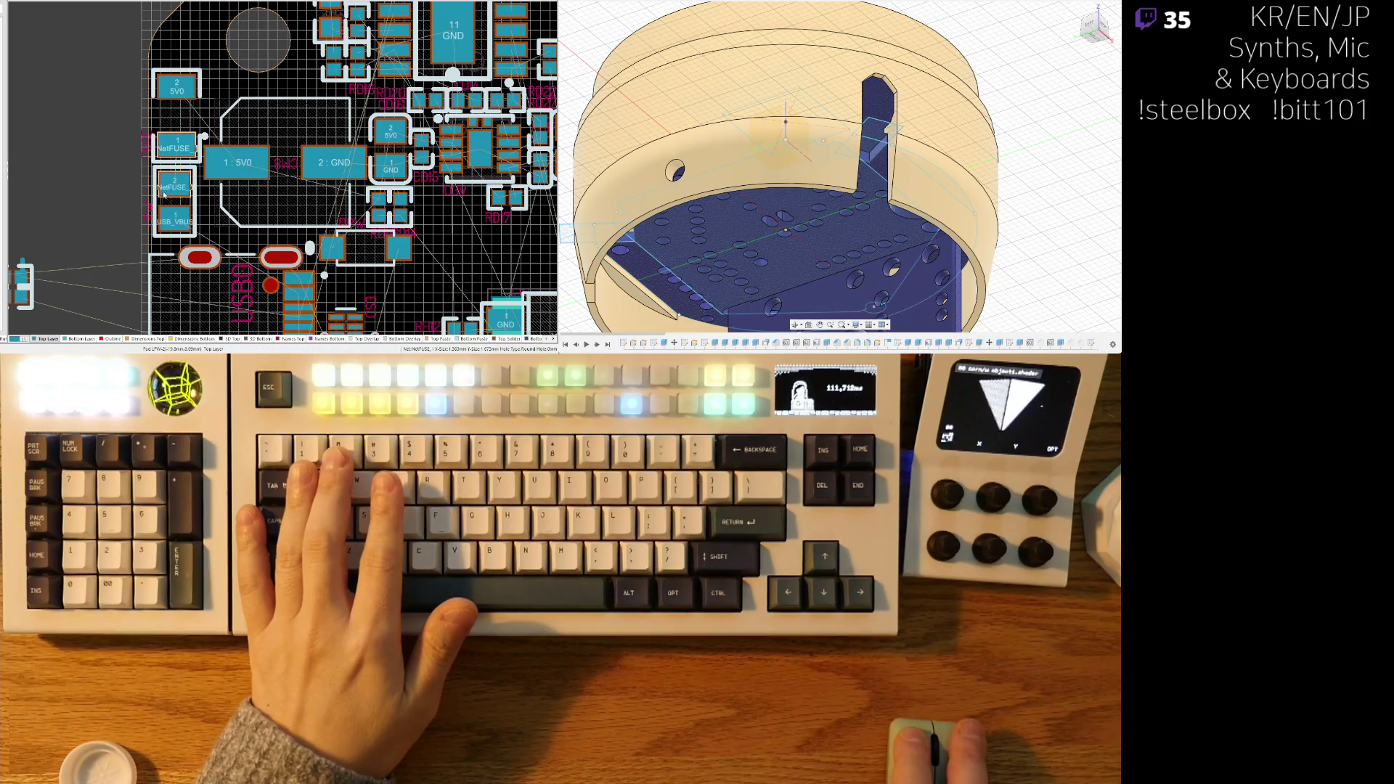
{"action": "right_click_drag", "start_coordinate": [171, 205], "coordinate": [271, 210]}
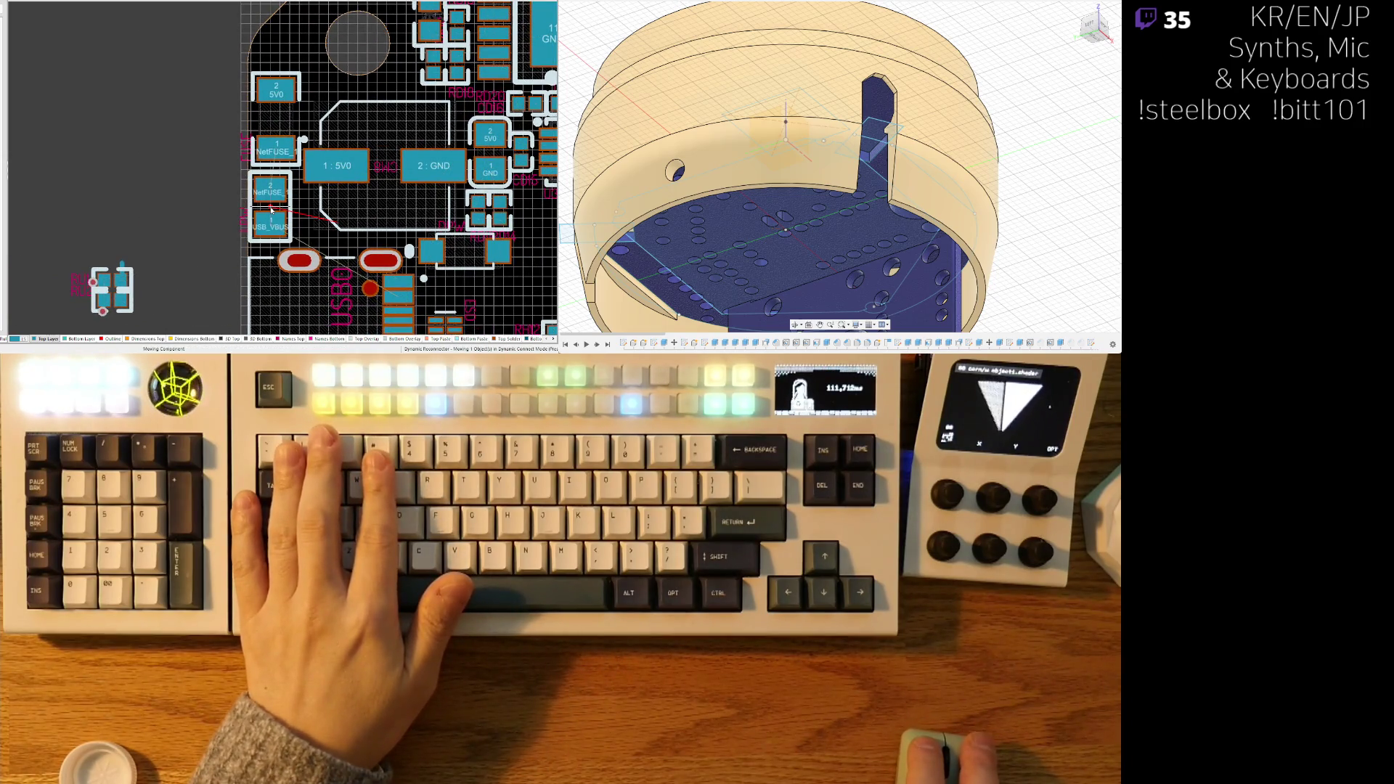
- Preview the board in 3D, then nudge the 5V0/USB_GND part slightly down in 2D
{"action": "key", "text": "3"}
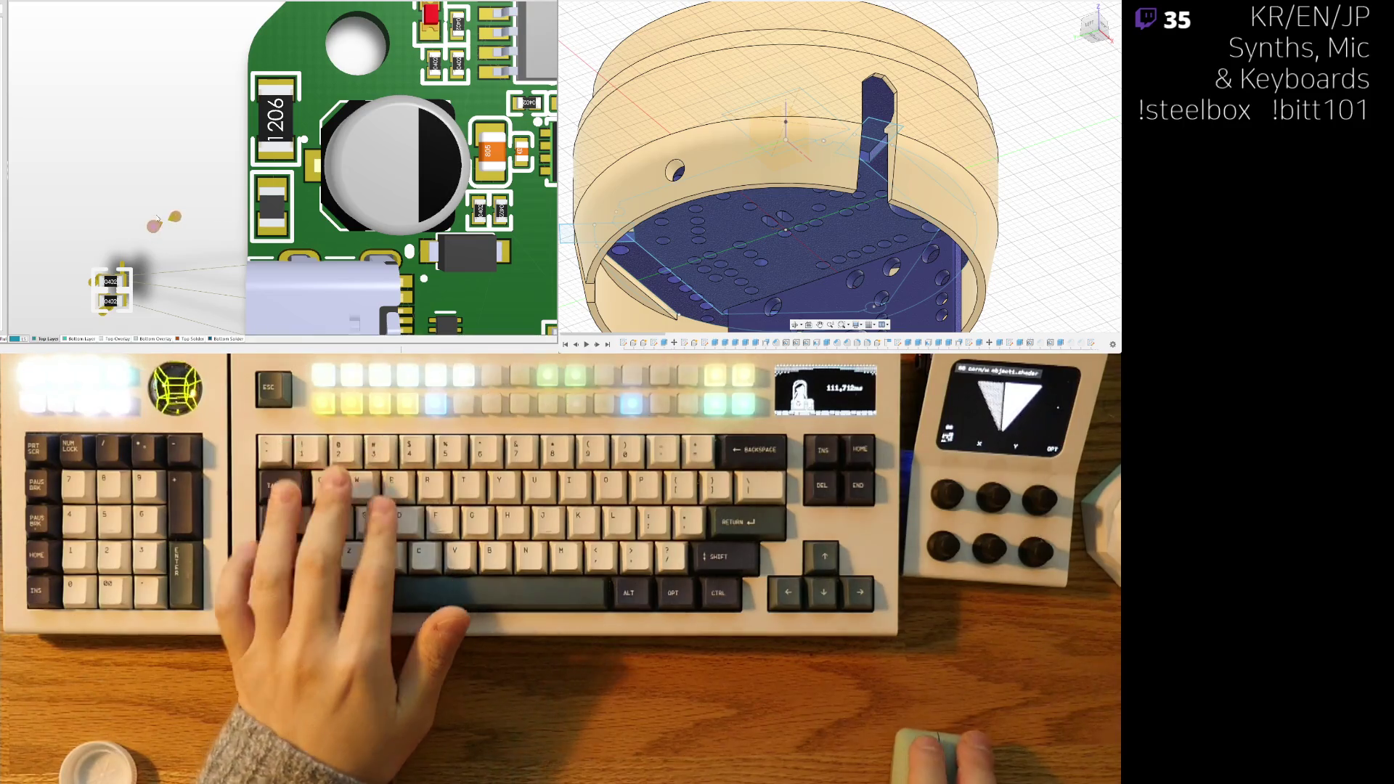
{"action": "scroll", "coordinate": [147, 187], "scroll_direction": "down", "scroll_amount": 5, "text": "ctrl"}
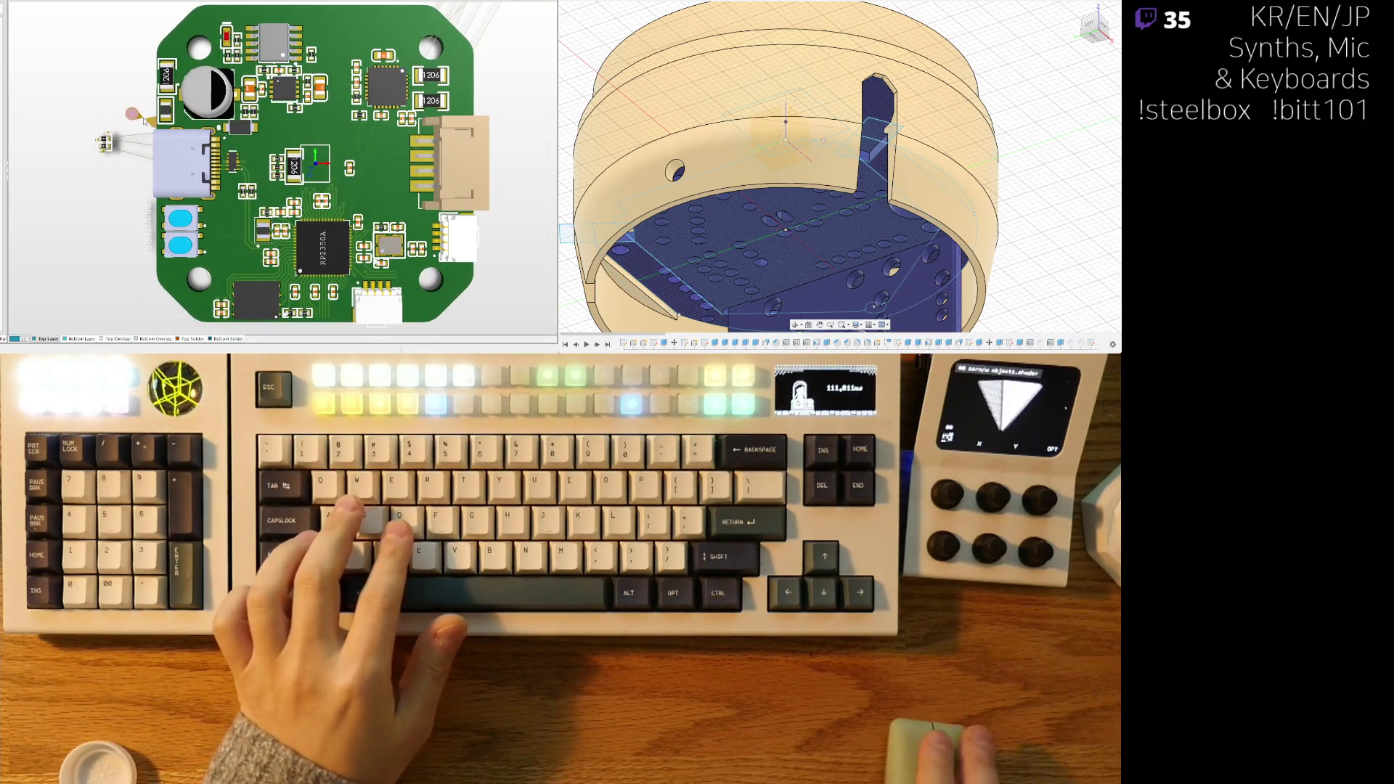
{"action": "scroll", "coordinate": [185, 209], "scroll_direction": "up", "scroll_amount": 5, "text": "ctrl"}
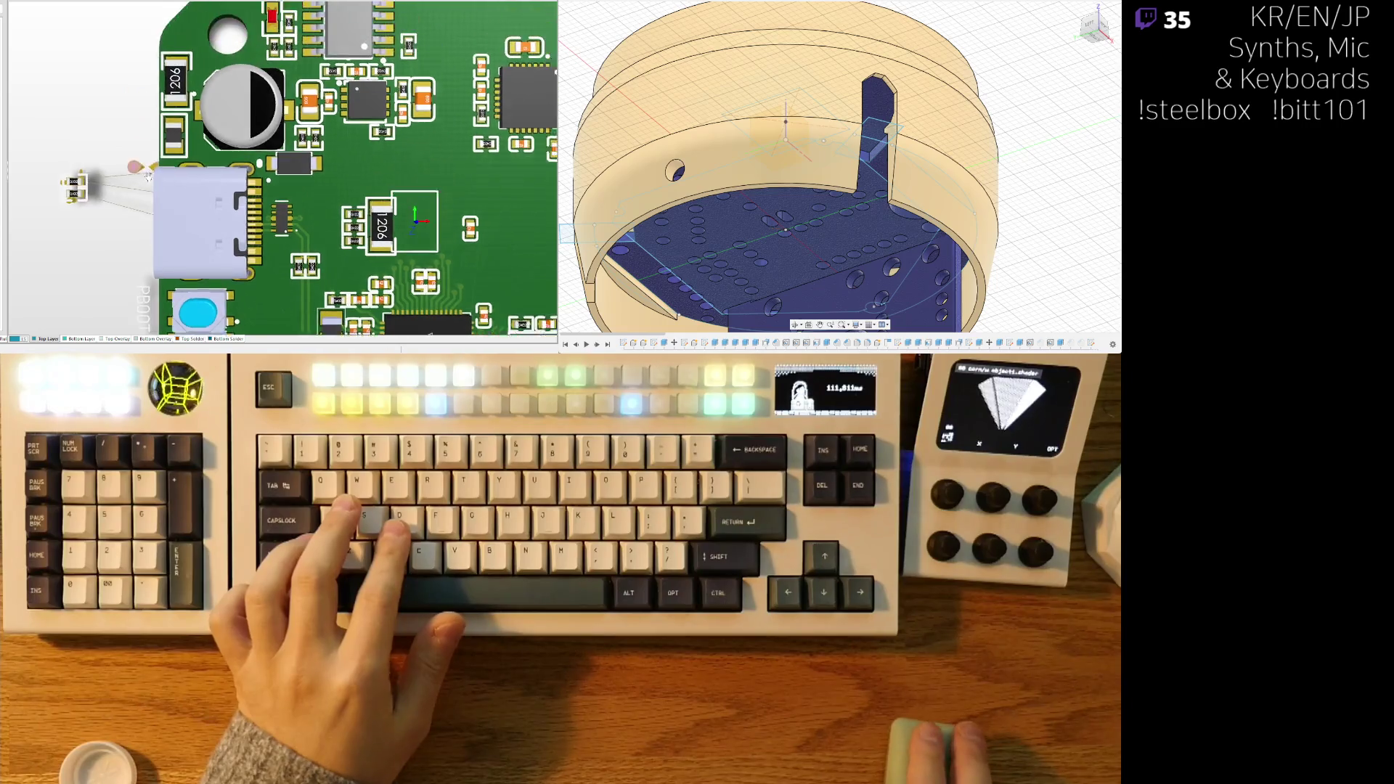
{"action": "key", "text": "2"}
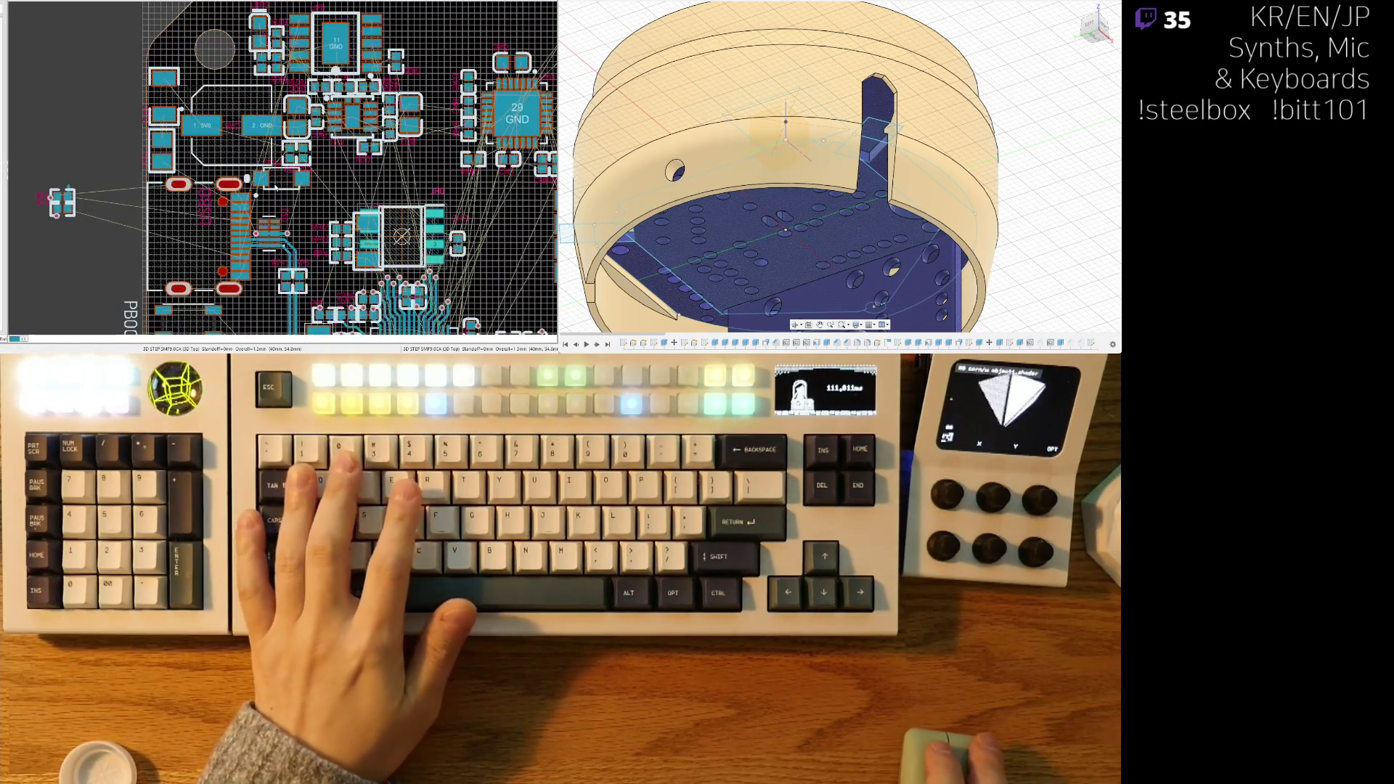
{"action": "scroll", "coordinate": [283, 188], "scroll_direction": "up", "scroll_amount": 5, "text": "ctrl"}
{"action": "mouse_move", "coordinate": [262, 171]}
{"action": "left_mouse_down"}
{"action": "mouse_move", "coordinate": [229, 183]}
{"action": "mouse_move", "coordinate": [15, 145]}
{"action": "mouse_move", "coordinate": [53, 131]}
{"action": "mouse_move", "coordinate": [106, 146]}
{"action": "mouse_move", "coordinate": [475, 151]}
{"action": "mouse_move", "coordinate": [435, 225]}
{"action": "mouse_move", "coordinate": [412, 233]}
{"action": "left_mouse_up"}
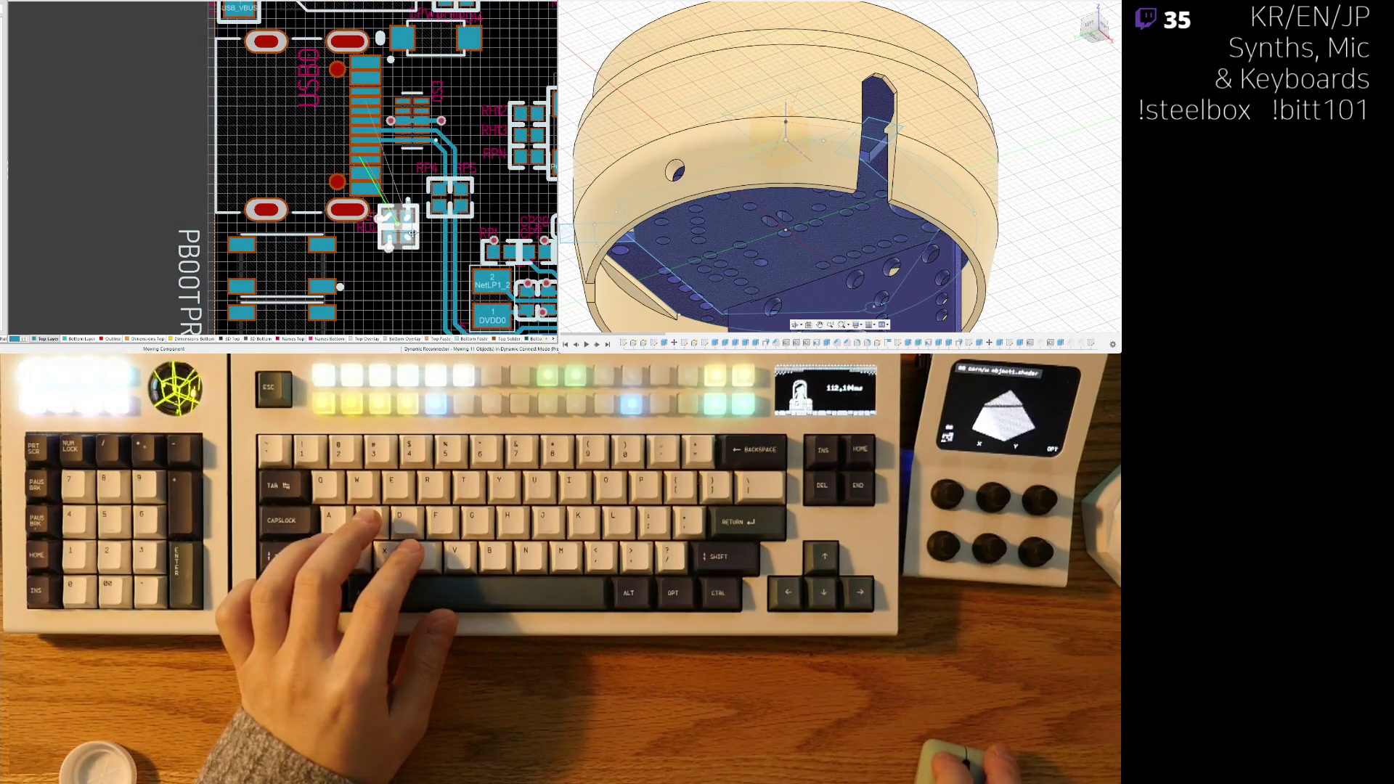
- Re-check the top-left corner with the USB-C connector and buttons in 3D
{"action": "scroll", "coordinate": [410, 198], "scroll_direction": "down", "scroll_amount": 5}
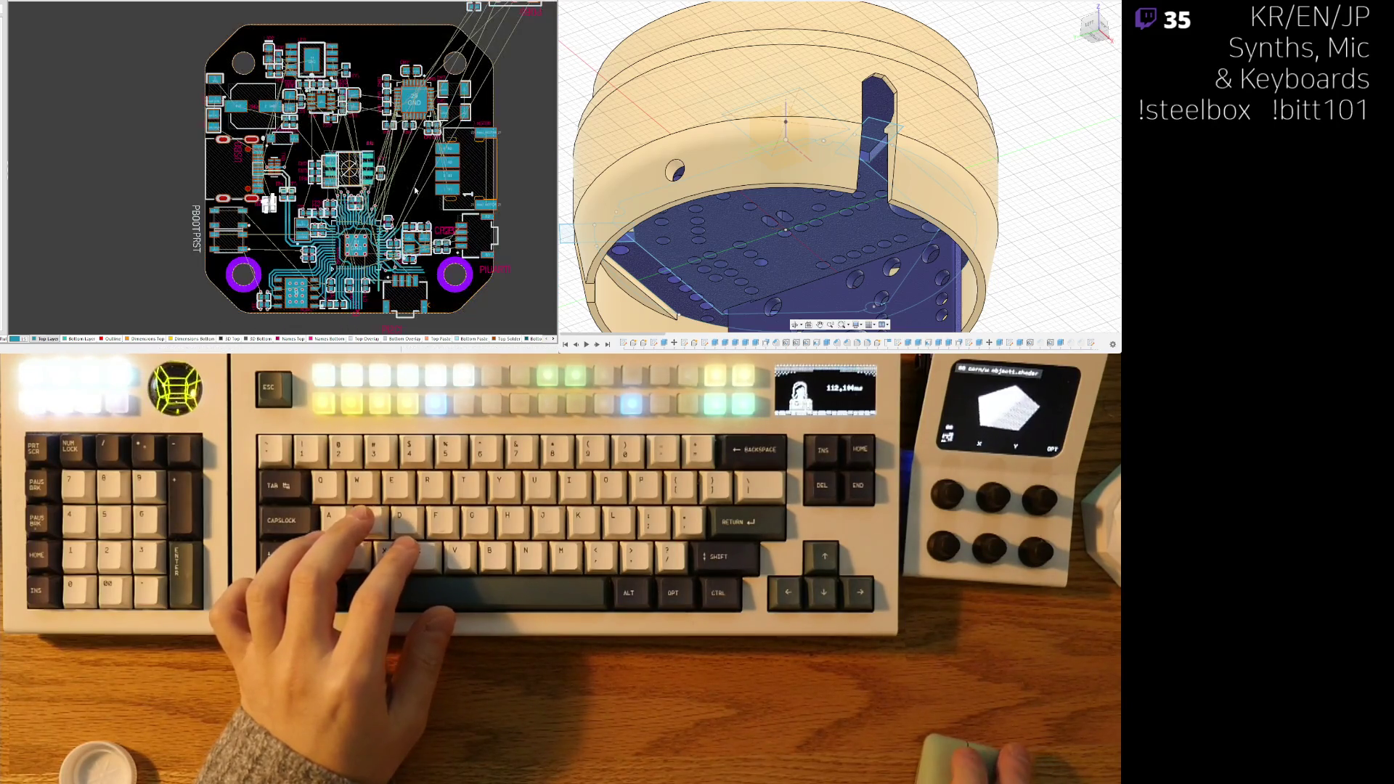
{"action": "key", "text": "3"}
{"action": "scroll", "coordinate": [212, 206], "scroll_direction": "up", "scroll_amount": 5}
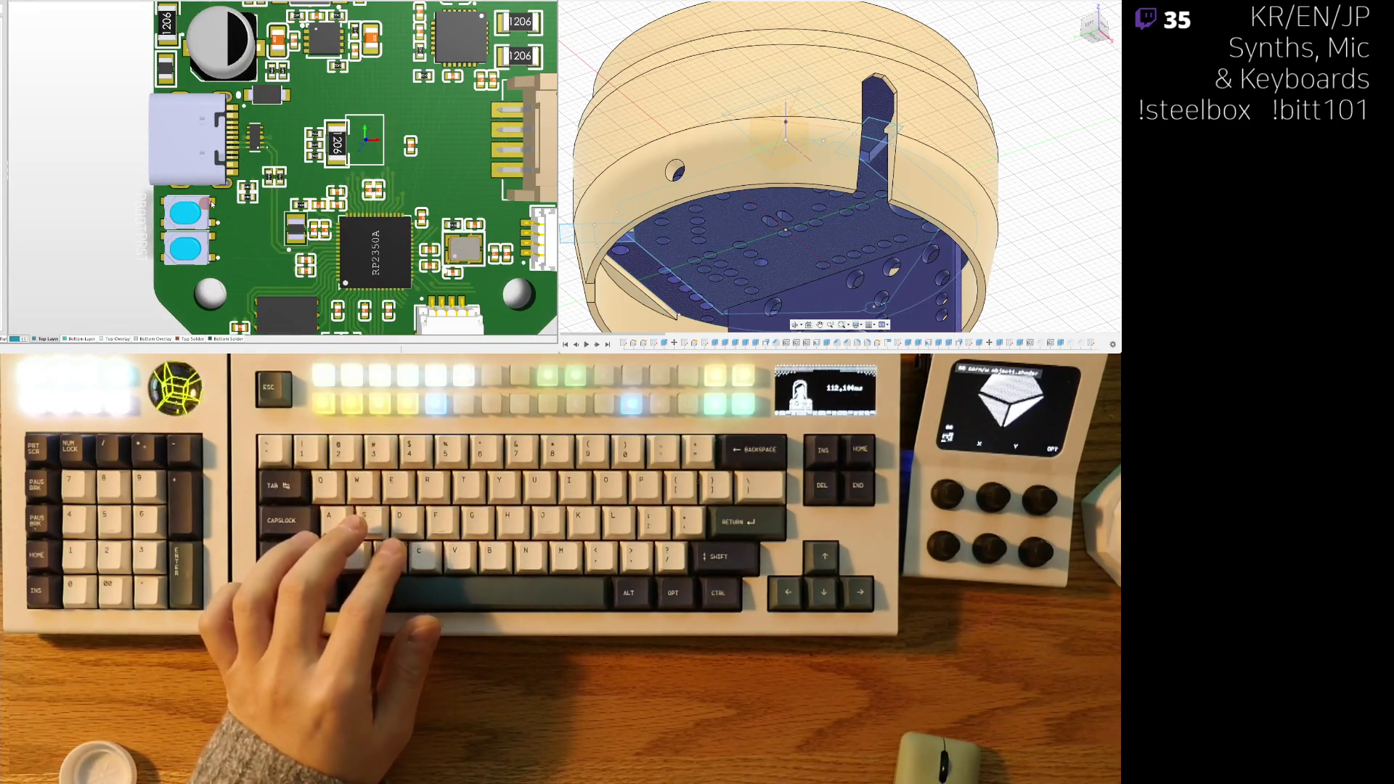
{"action": "right_click_drag", "start_coordinate": [237, 92], "coordinate": [272, 166]}
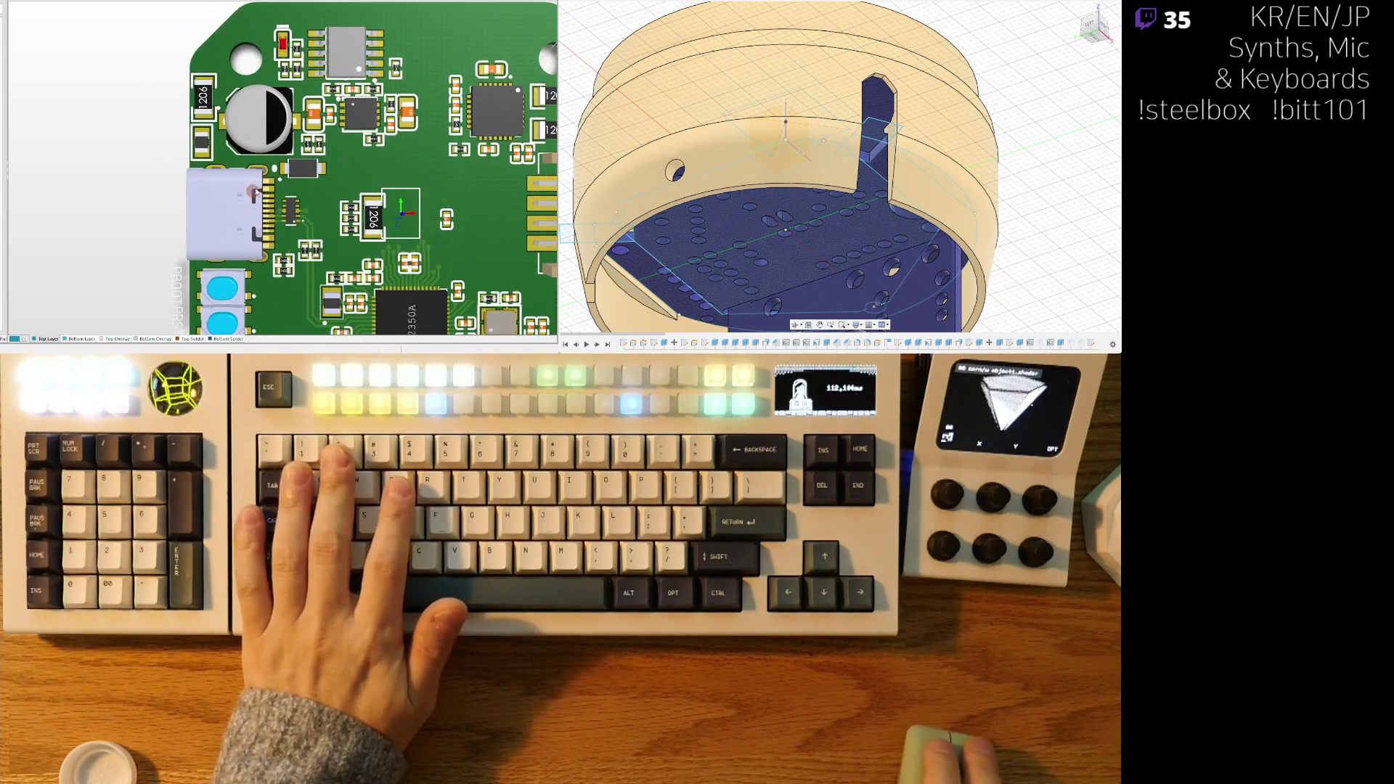
- Back in 2D, flip DPW1 and drop it to the right beside the USB connector
{"action": "key", "text": "2"}
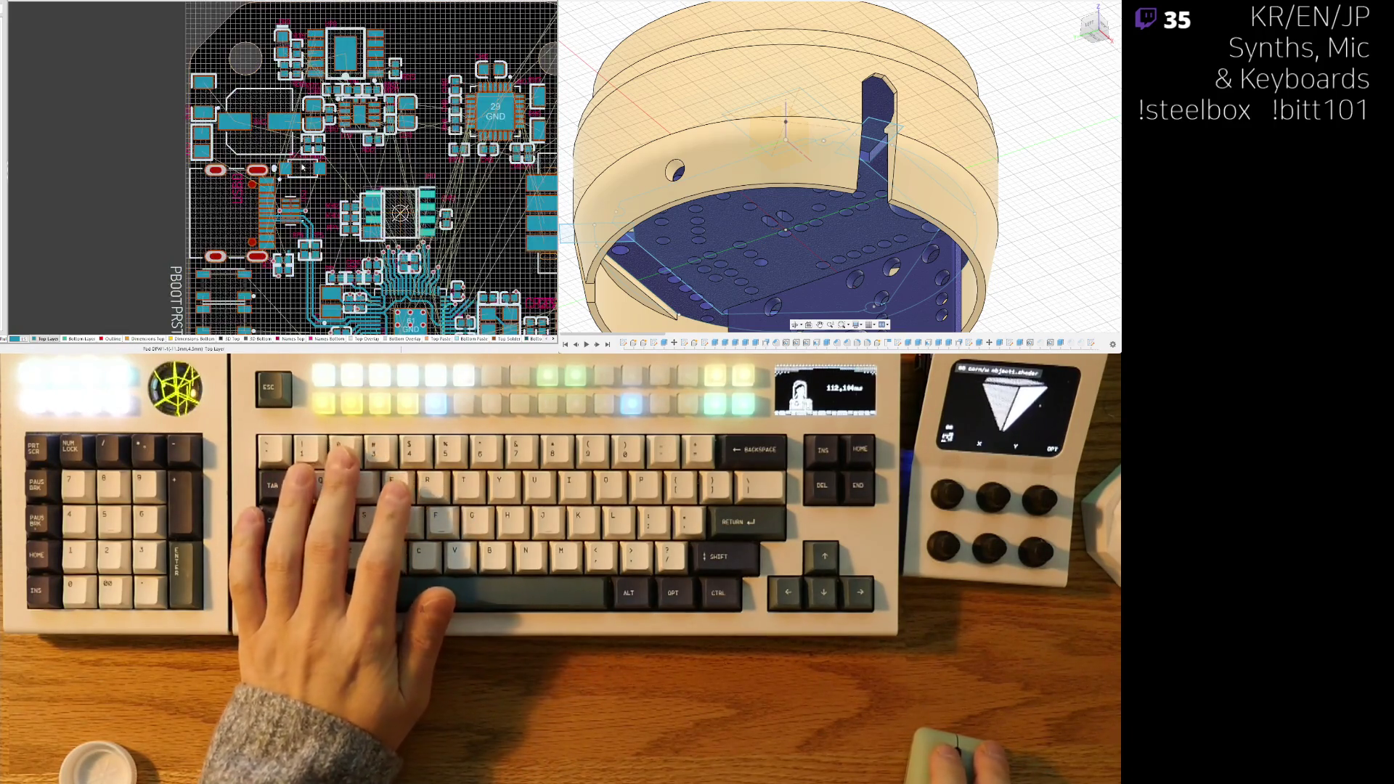
{"action": "scroll", "coordinate": [289, 191], "scroll_direction": "up", "scroll_amount": 5}
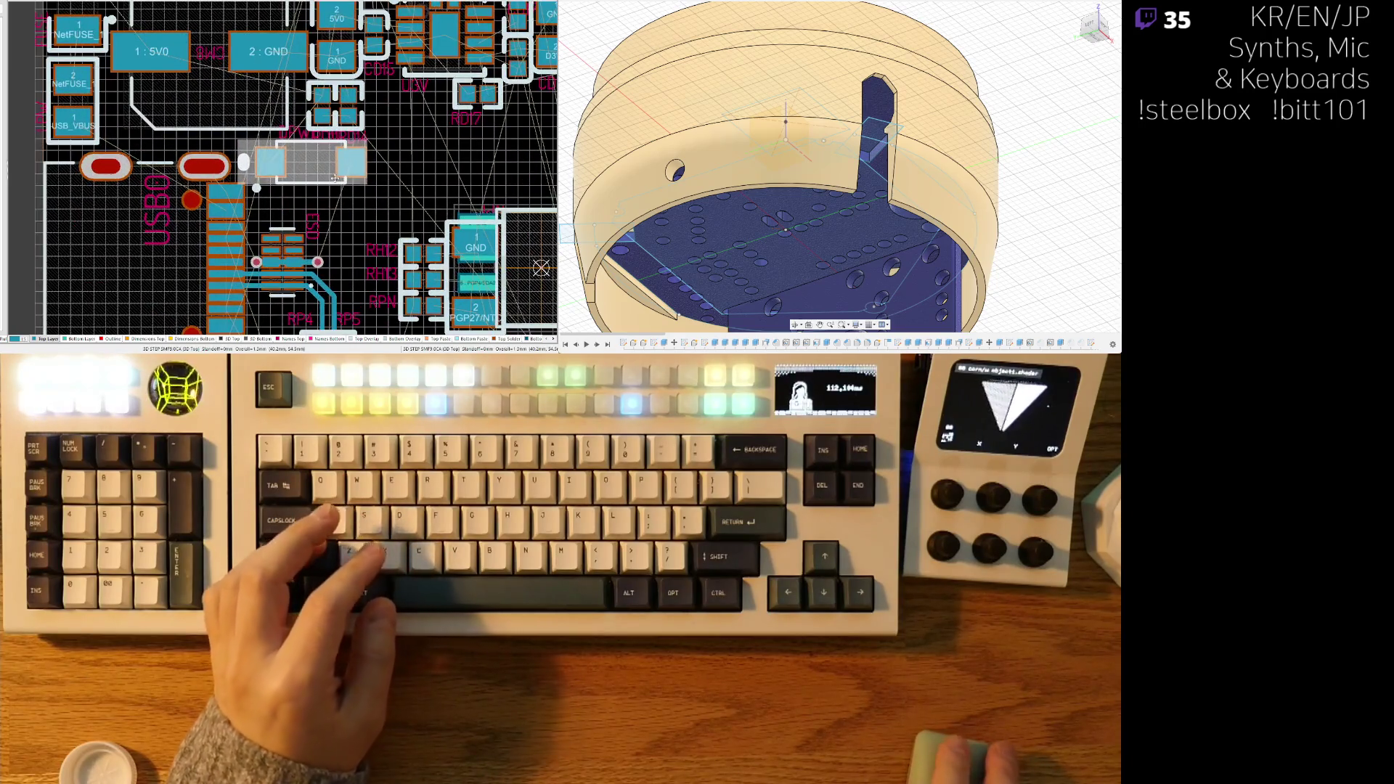
{"action": "key", "text": "x"}
{"action": "left_click_drag", "start_coordinate": [312, 164], "coordinate": [370, 171]}
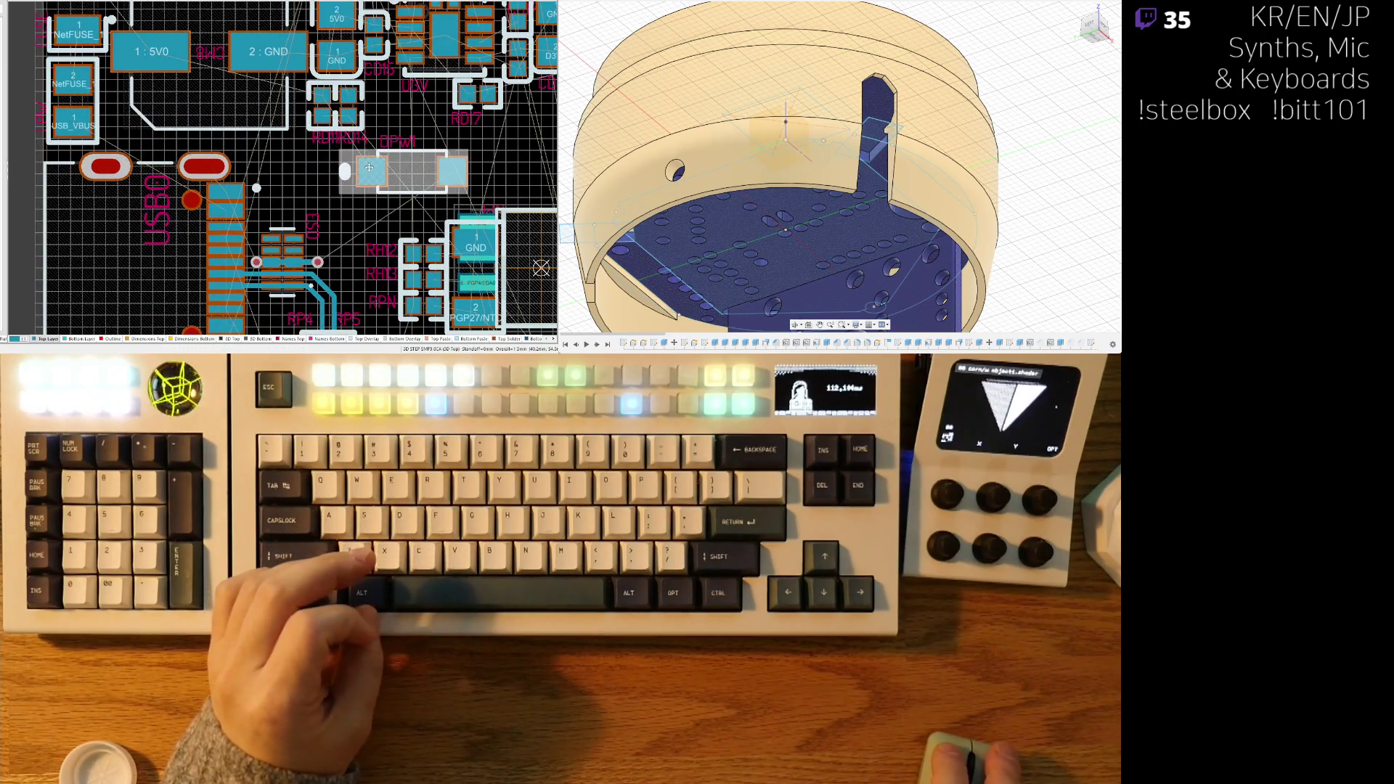
{"action": "left_click", "coordinate": [370, 170]}
- Move the nearby small two-pad part to a new spot by the connector
{"action": "scroll", "coordinate": [279, 163], "scroll_direction": "down", "scroll_amount": 3}
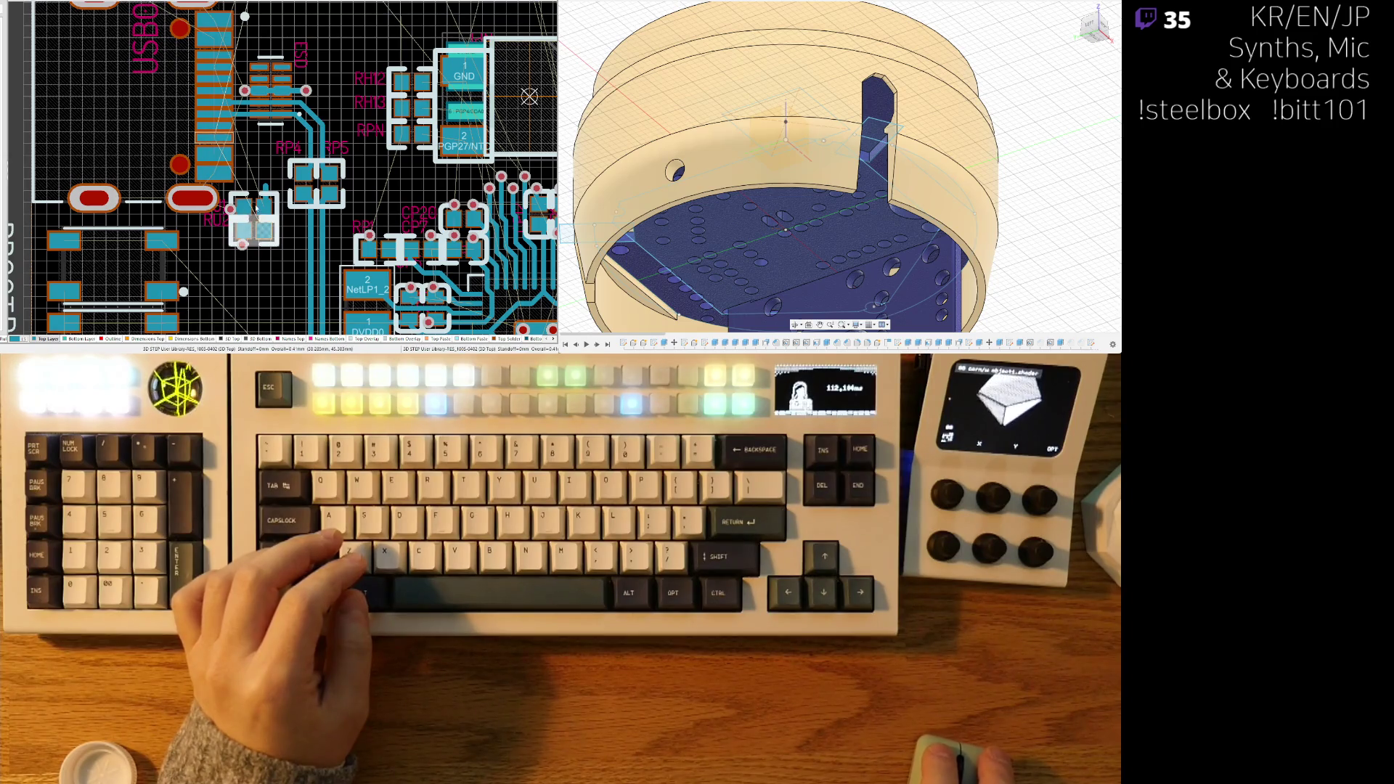
{"action": "scroll", "coordinate": [255, 206], "scroll_direction": "up", "scroll_amount": 3}
{"action": "mouse_move", "coordinate": [255, 206]}
{"action": "left_mouse_down"}
{"action": "mouse_move", "coordinate": [275, 128]}
{"action": "mouse_move", "coordinate": [351, 167]}
{"action": "left_mouse_up"}
{"action": "scroll", "coordinate": [277, 133], "scroll_direction": "down", "scroll_amount": 4, "text": "ctrl"}
{"action": "scroll", "coordinate": [291, 149], "scroll_direction": "up", "scroll_amount": 3}
{"action": "scroll", "coordinate": [298, 183], "scroll_direction": "right", "scroll_amount": 2}
{"action": "left_click_drag", "start_coordinate": [278, 139], "coordinate": [277, 139]}
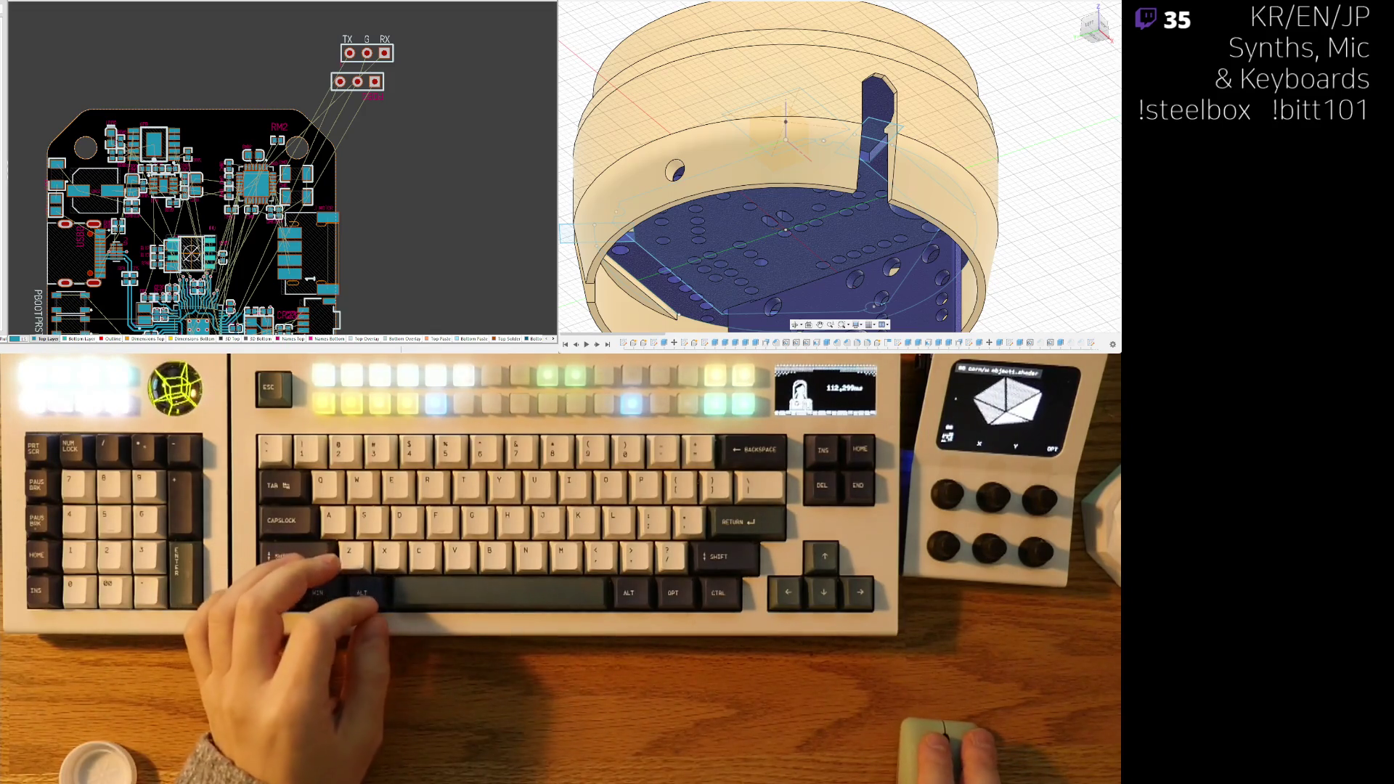
- Group capacitors CM12 and CM10 side by side above the 29 GND chip, CM10 horizontal
{"action": "right_click_drag", "start_coordinate": [246, 129], "coordinate": [246, 128]}
{"action": "scroll", "coordinate": [254, 153], "scroll_direction": "up", "scroll_amount": 3, "text": "ctrl"}
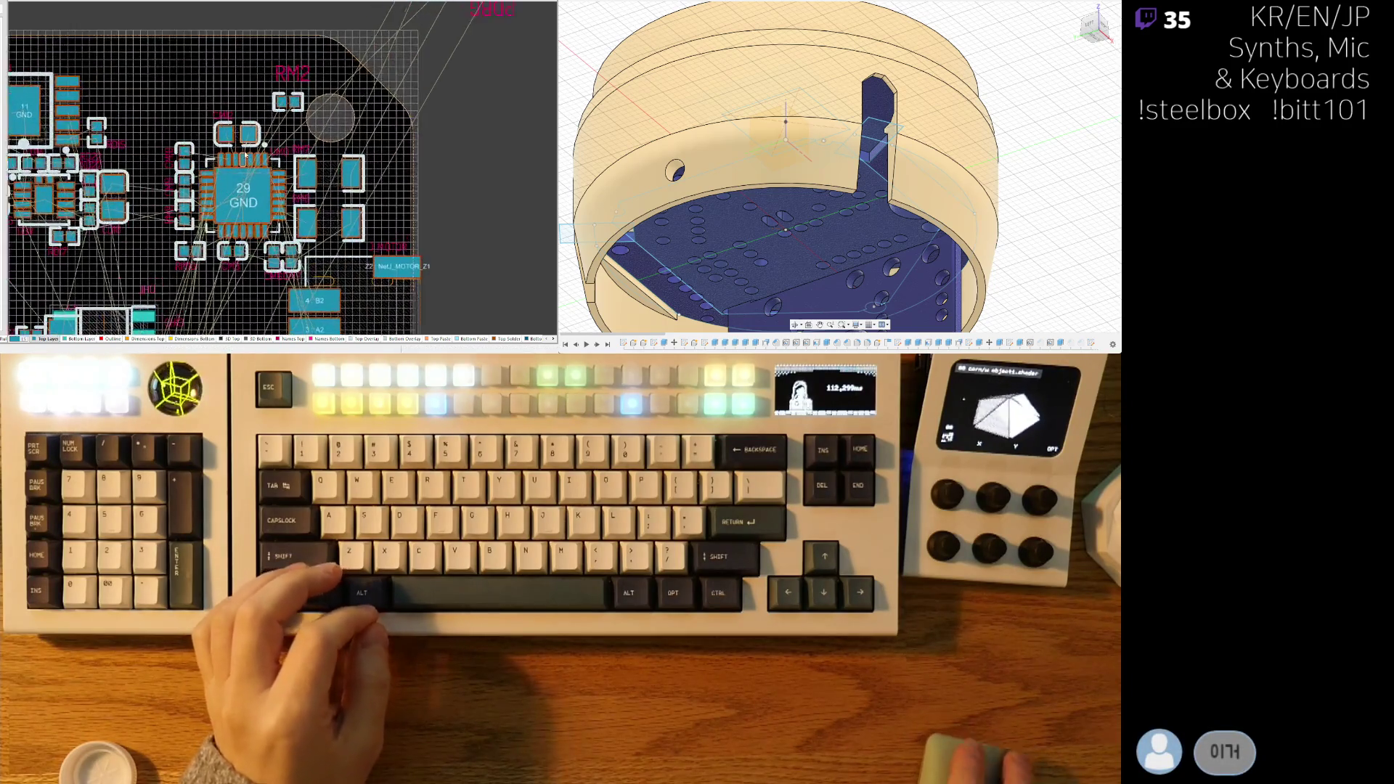
{"action": "mouse_move", "coordinate": [233, 126]}
{"action": "right_mouse_down"}
{"action": "mouse_move", "coordinate": [221, 40]}
{"action": "mouse_move", "coordinate": [254, 102]}
{"action": "right_mouse_up"}
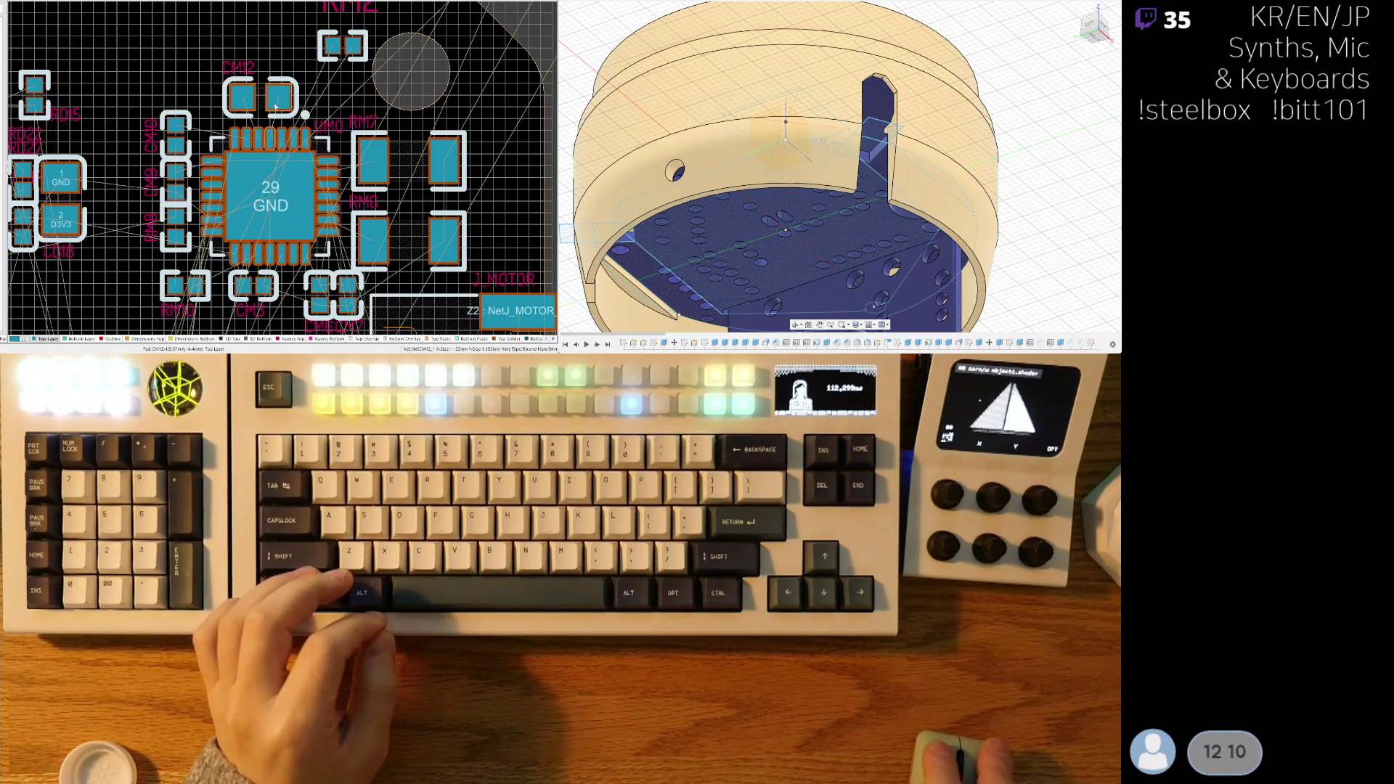
{"action": "scroll", "coordinate": [251, 116], "scroll_direction": "up", "scroll_amount": 2, "text": "ctrl"}
{"action": "mouse_move", "coordinate": [232, 122]}
{"action": "left_mouse_down"}
{"action": "mouse_move", "coordinate": [205, 124]}
{"action": "mouse_move", "coordinate": [249, 39]}
{"action": "left_mouse_up"}
{"action": "key", "text": "space"}
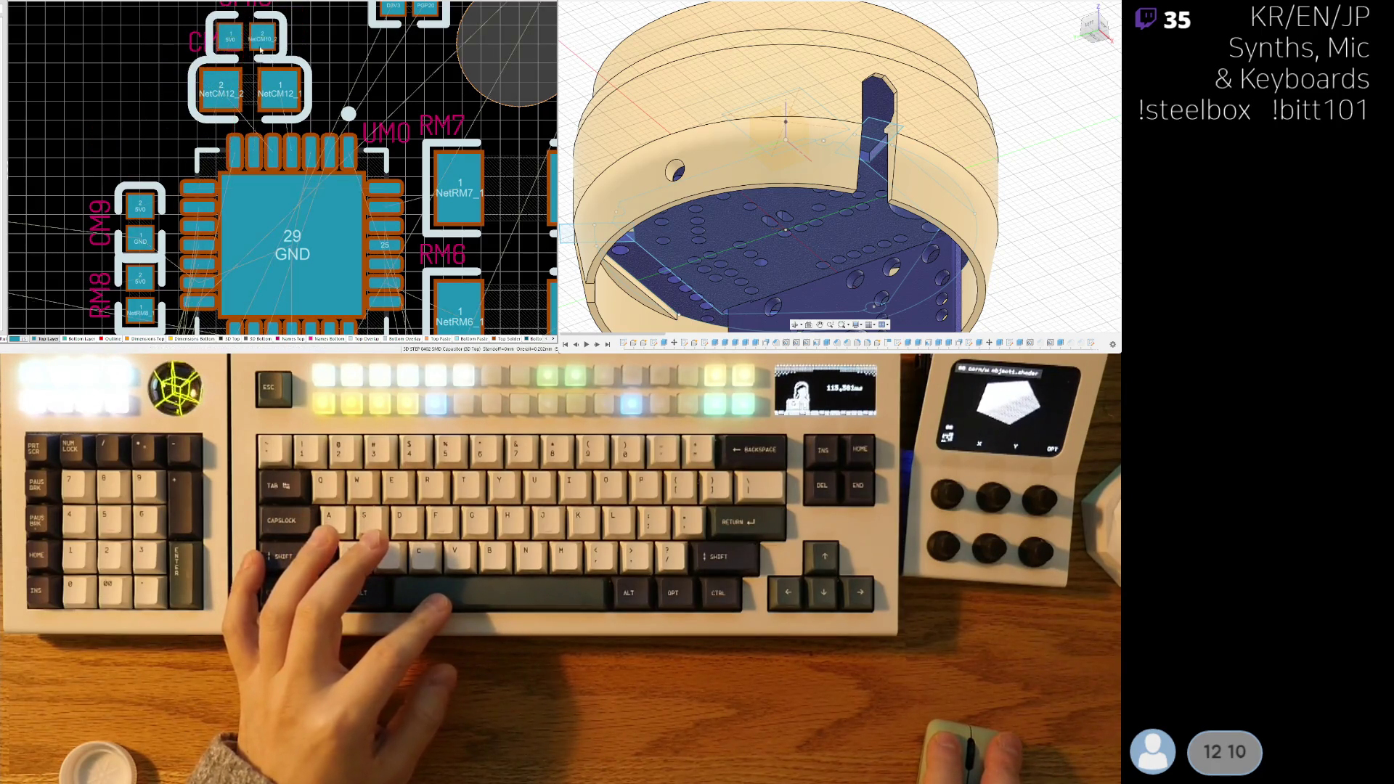
{"action": "scroll", "coordinate": [275, 87], "scroll_direction": "up", "scroll_amount": 1, "text": "ctrl"}
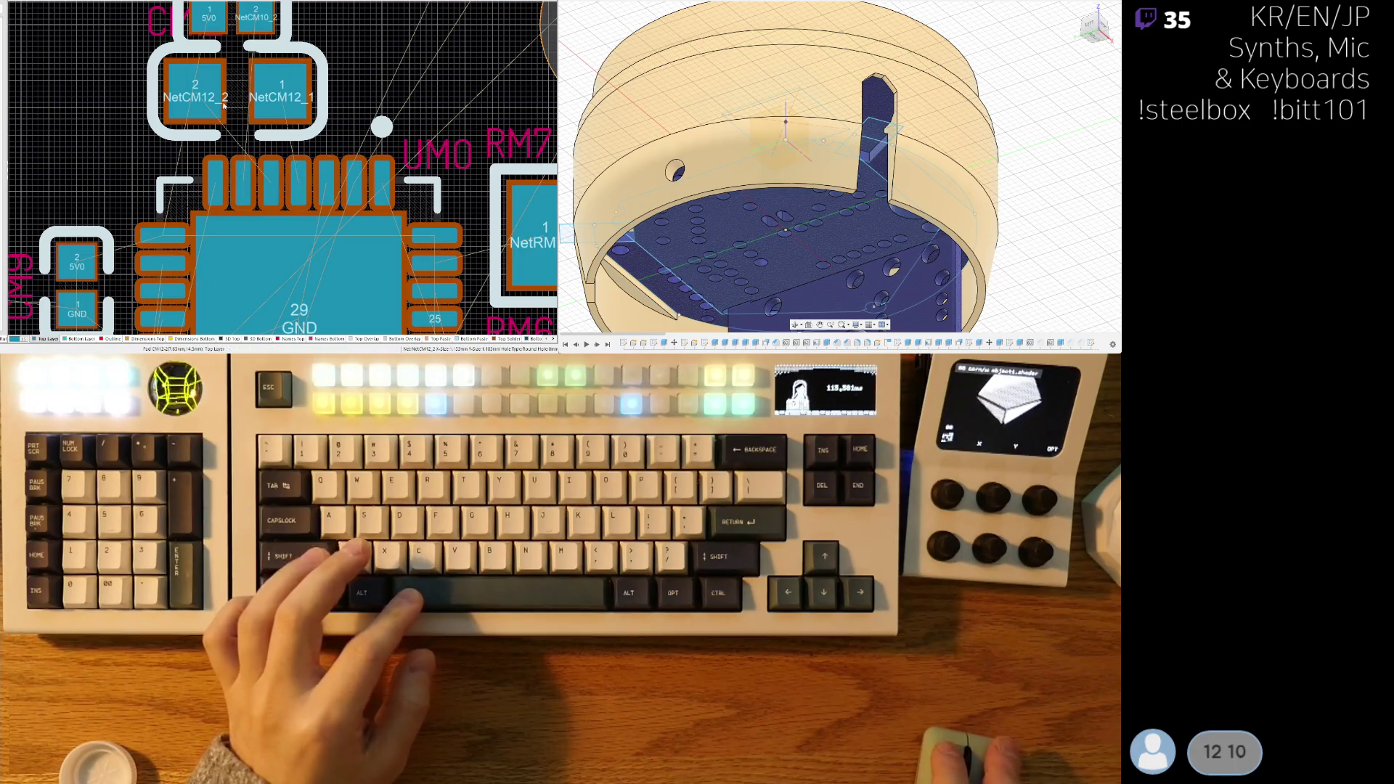
{"action": "left_click_drag", "start_coordinate": [248, 104], "coordinate": [315, 103]}
{"action": "mouse_move", "coordinate": [232, 18]}
{"action": "left_mouse_down"}
{"action": "mouse_move", "coordinate": [174, 66]}
{"action": "mouse_move", "coordinate": [167, 98]}
{"action": "left_mouse_up"}
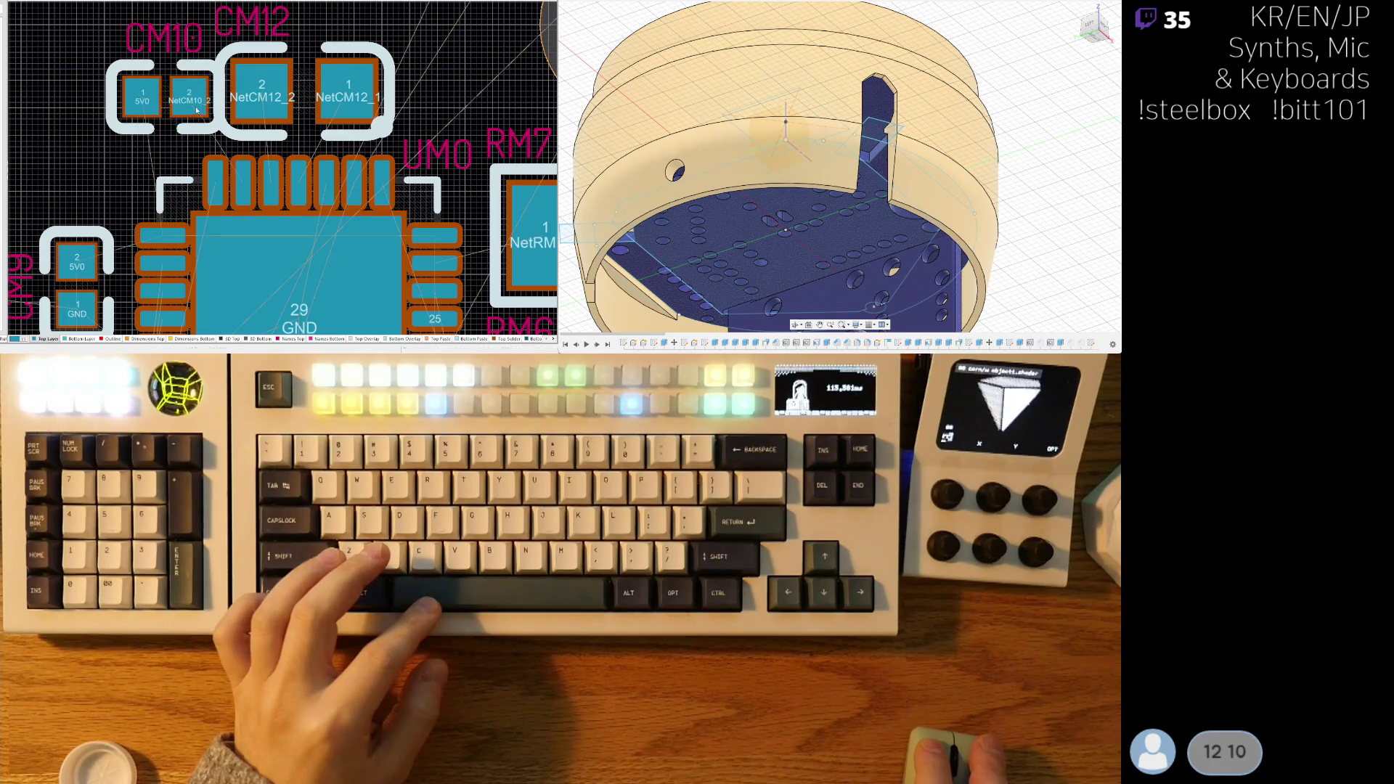
{"action": "scroll", "coordinate": [221, 127], "scroll_direction": "up", "scroll_amount": 1, "text": "ctrl"}
{"action": "scroll", "coordinate": [201, 127], "scroll_direction": "down", "scroll_amount": 1, "text": "ctrl"}
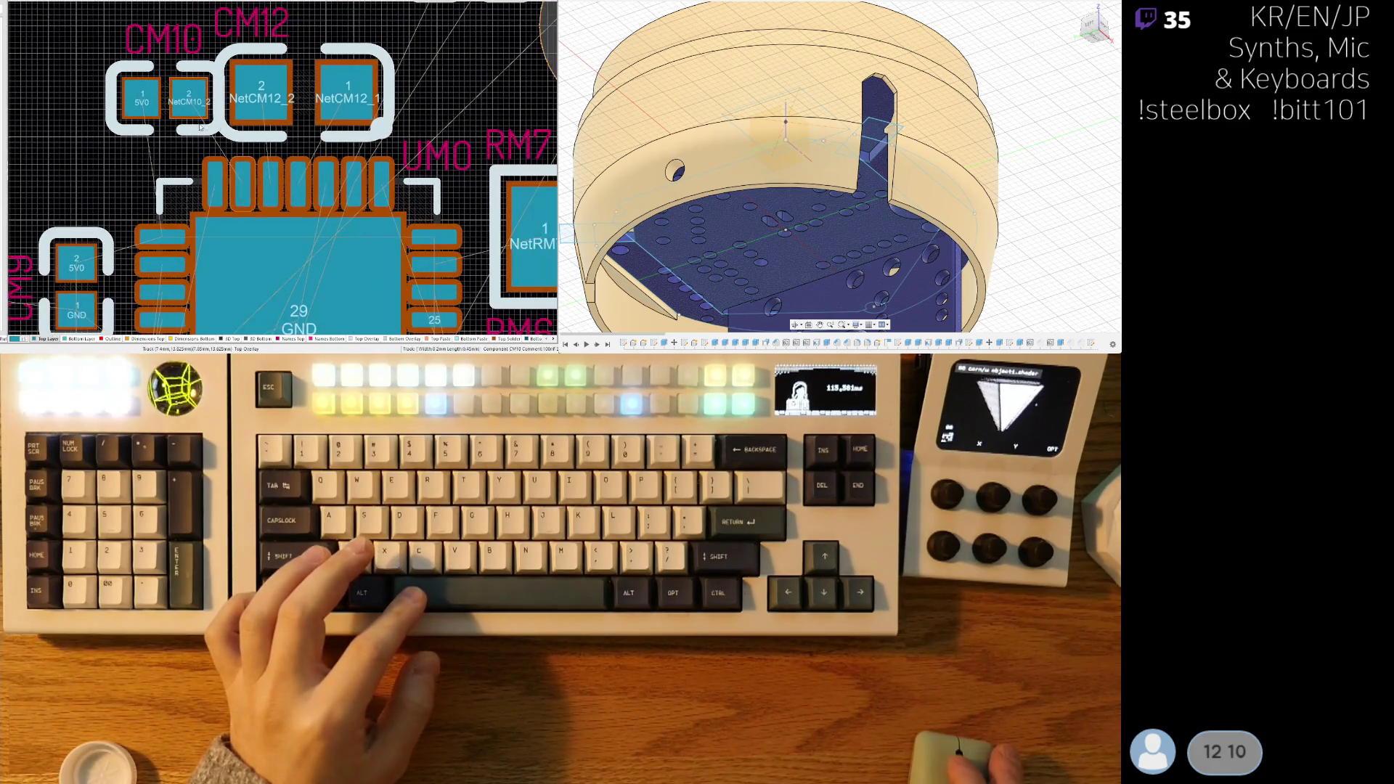
{"action": "left_click_drag", "start_coordinate": [172, 120], "coordinate": [167, 95]}
{"action": "scroll", "coordinate": [33, 153], "scroll_direction": "down", "scroll_amount": 2, "text": "ctrl"}
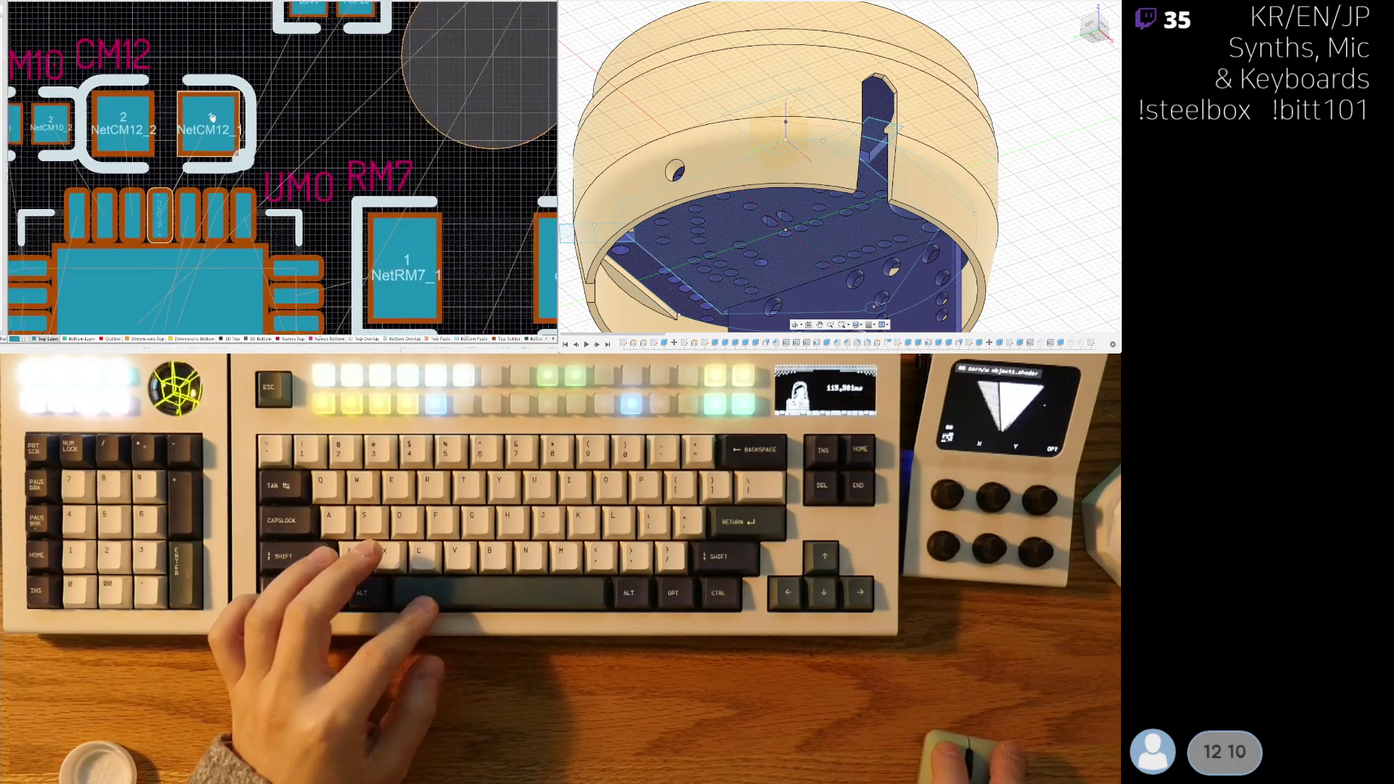
- Shift the PGP20/D3V3 part and place a smaller RM2 label above CM12
{"action": "mouse_move", "coordinate": [258, 109]}
{"action": "left_mouse_down"}
{"action": "mouse_move", "coordinate": [276, 124]}
{"action": "mouse_move", "coordinate": [279, 100]}
{"action": "mouse_move", "coordinate": [270, 107]}
{"action": "left_mouse_up"}
{"action": "scroll", "coordinate": [265, 147], "scroll_direction": "up", "scroll_amount": 2, "text": "ctrl"}
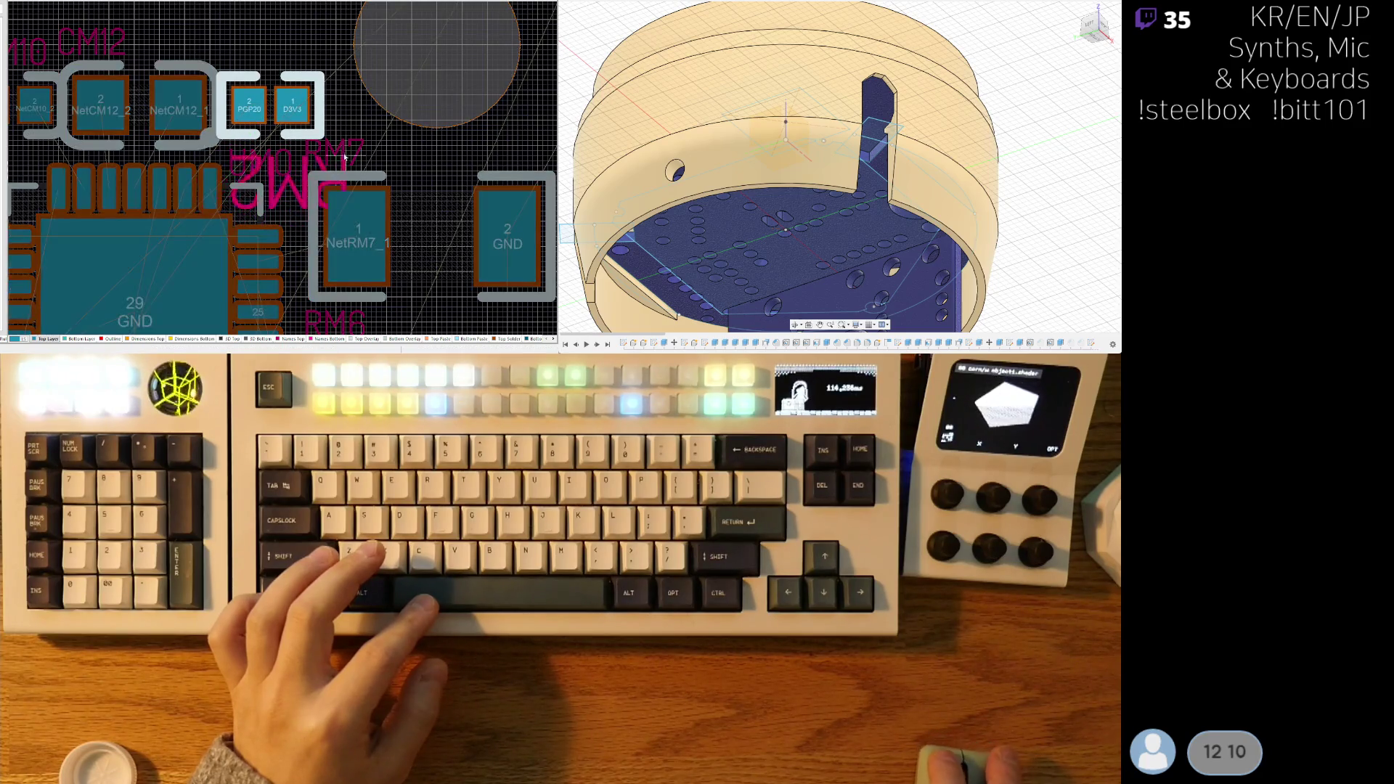
{"action": "left_click_drag", "start_coordinate": [235, 58], "coordinate": [219, 70]}
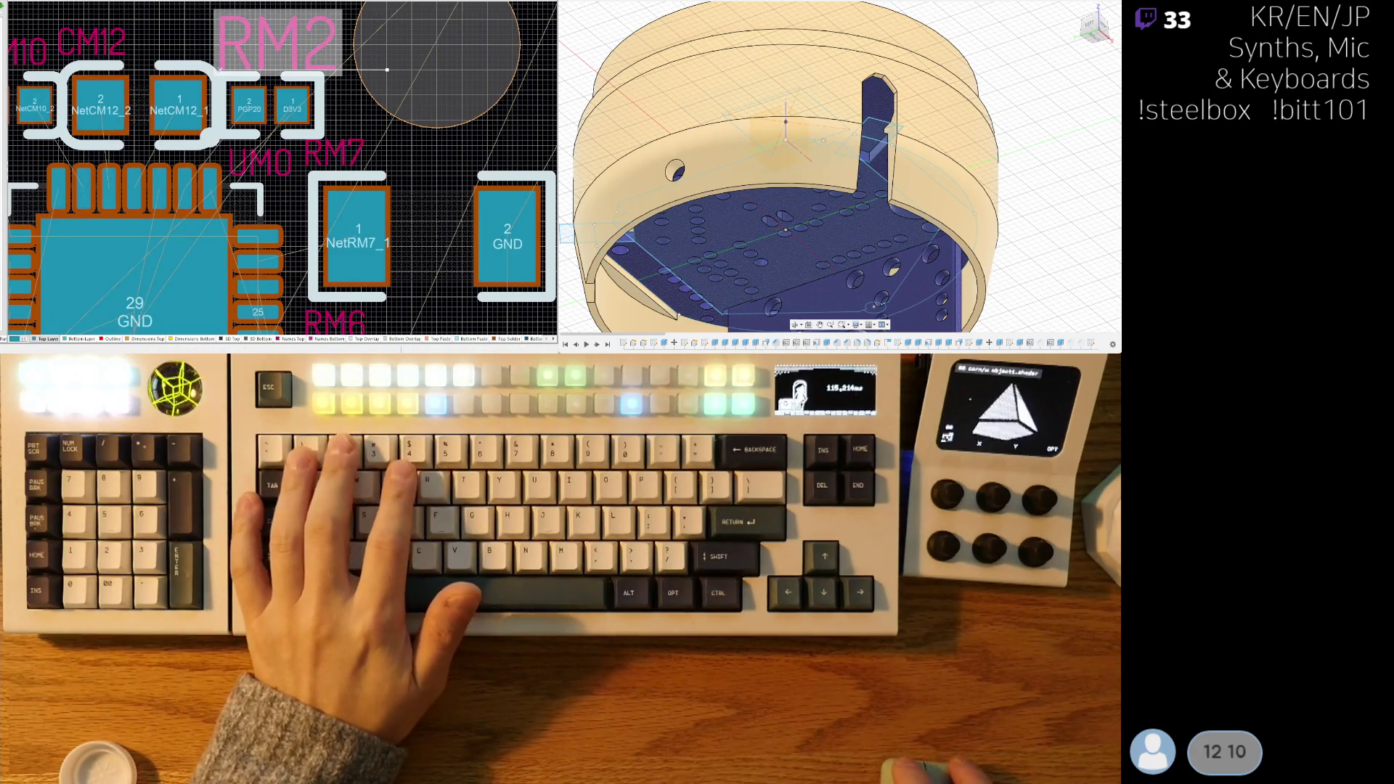
{"action": "key", "text": "Tab"}
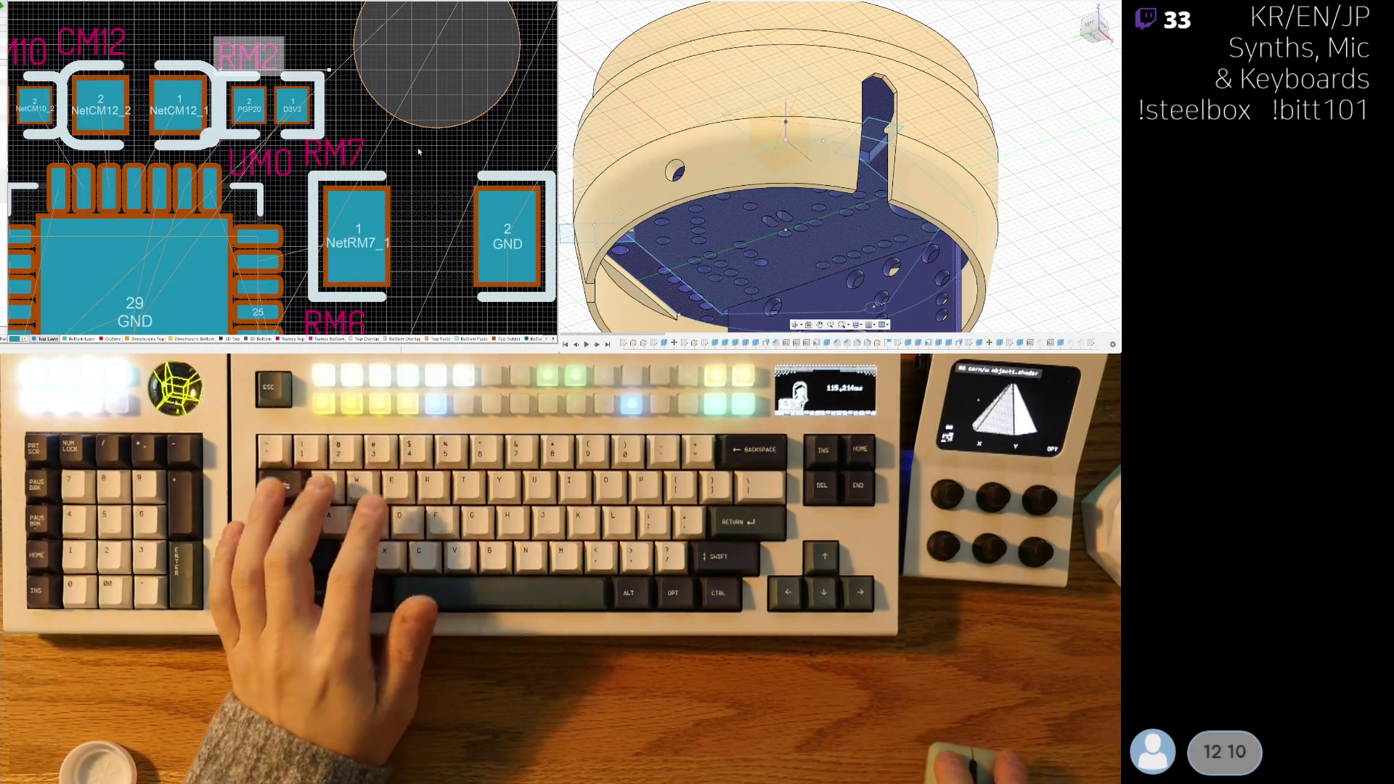
{"action": "scroll", "coordinate": [334, 123], "scroll_direction": "down", "scroll_amount": 5, "text": "ctrl"}
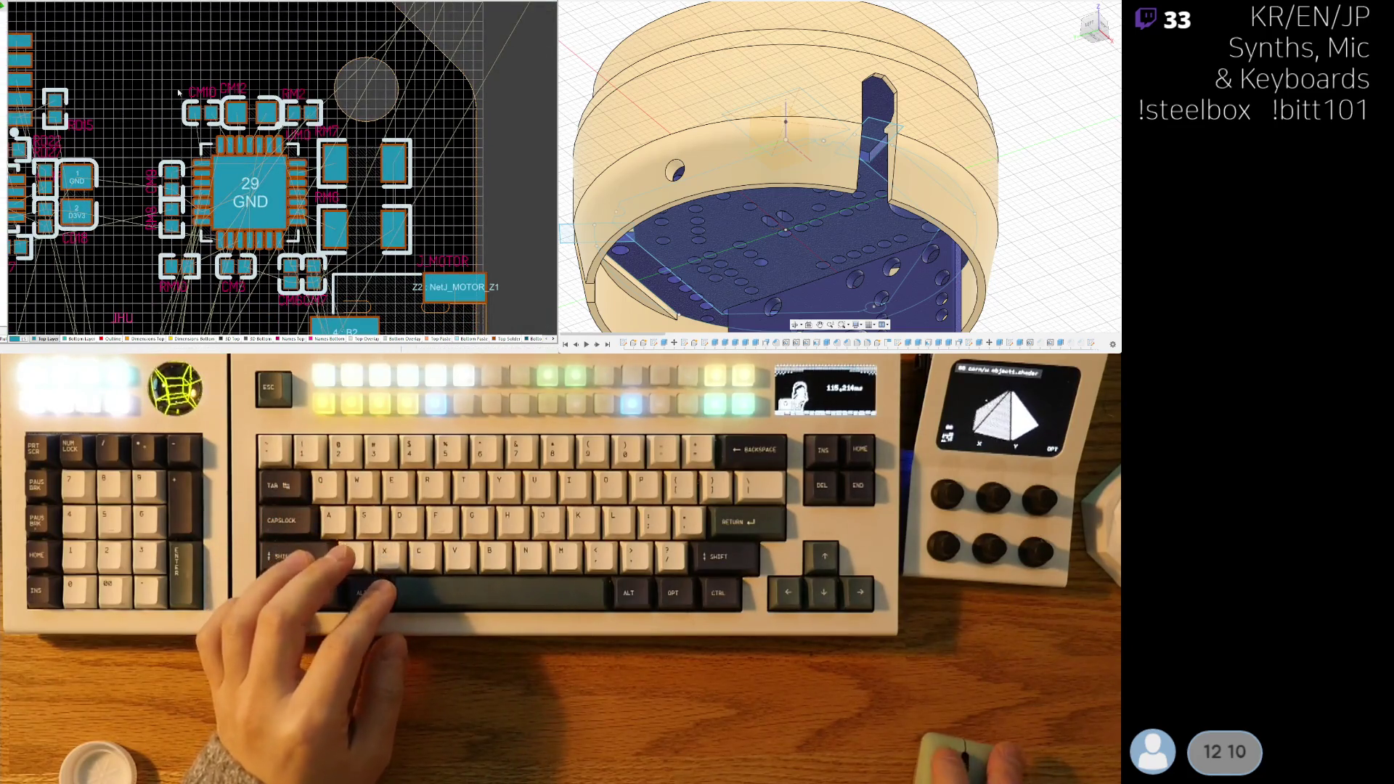
- Preview the board in 3D, then return to the full 2D layout
{"action": "key", "text": "3"}
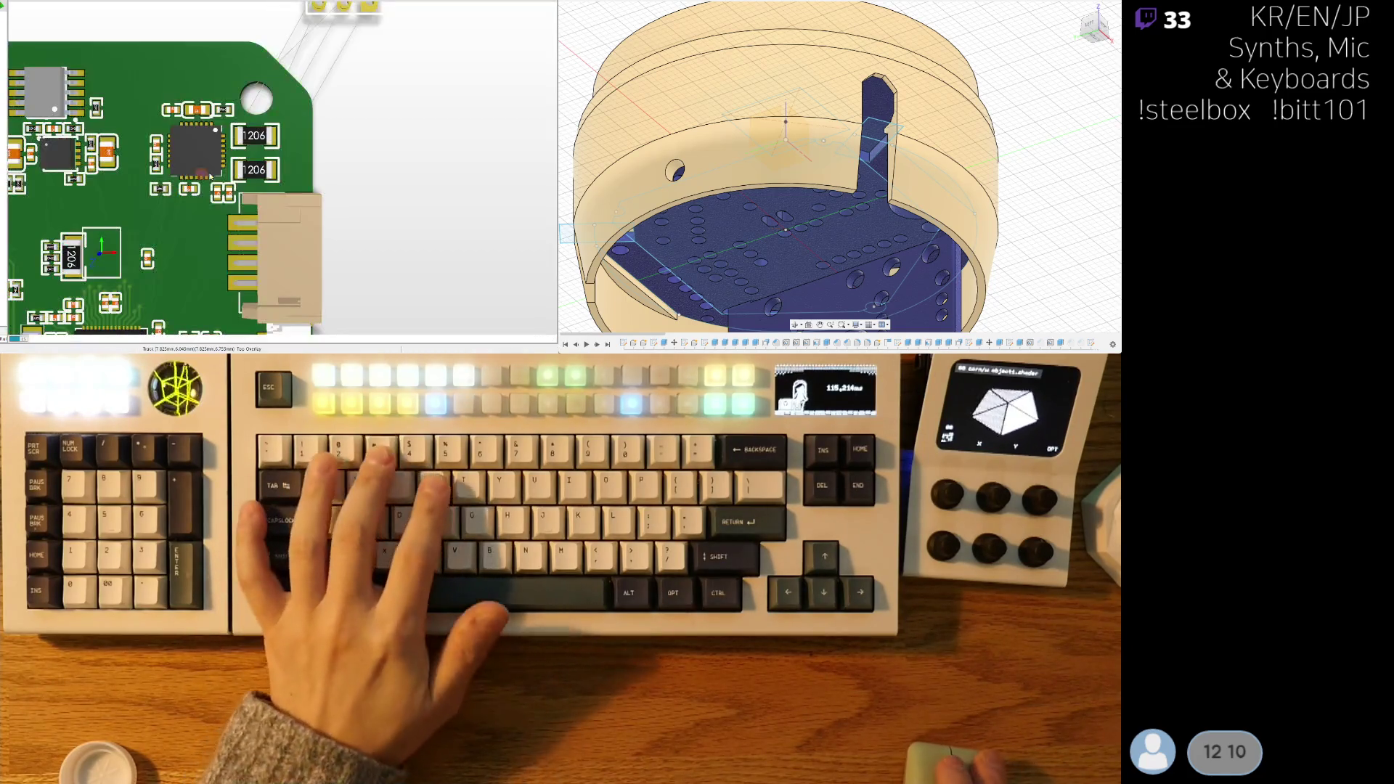
{"action": "key", "text": "2"}
{"action": "key", "text": "v"}
{"action": "key", "text": "f"}
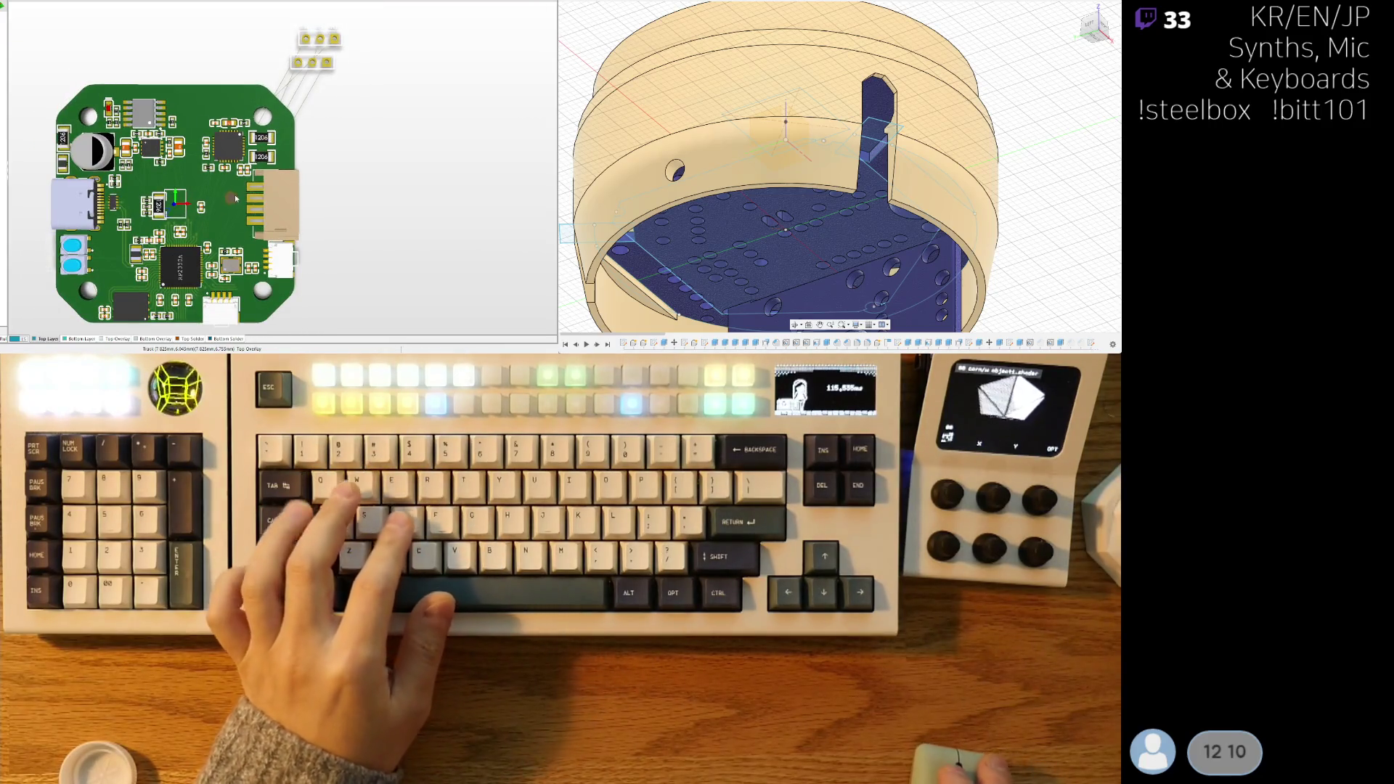
{"action": "key", "text": "2"}
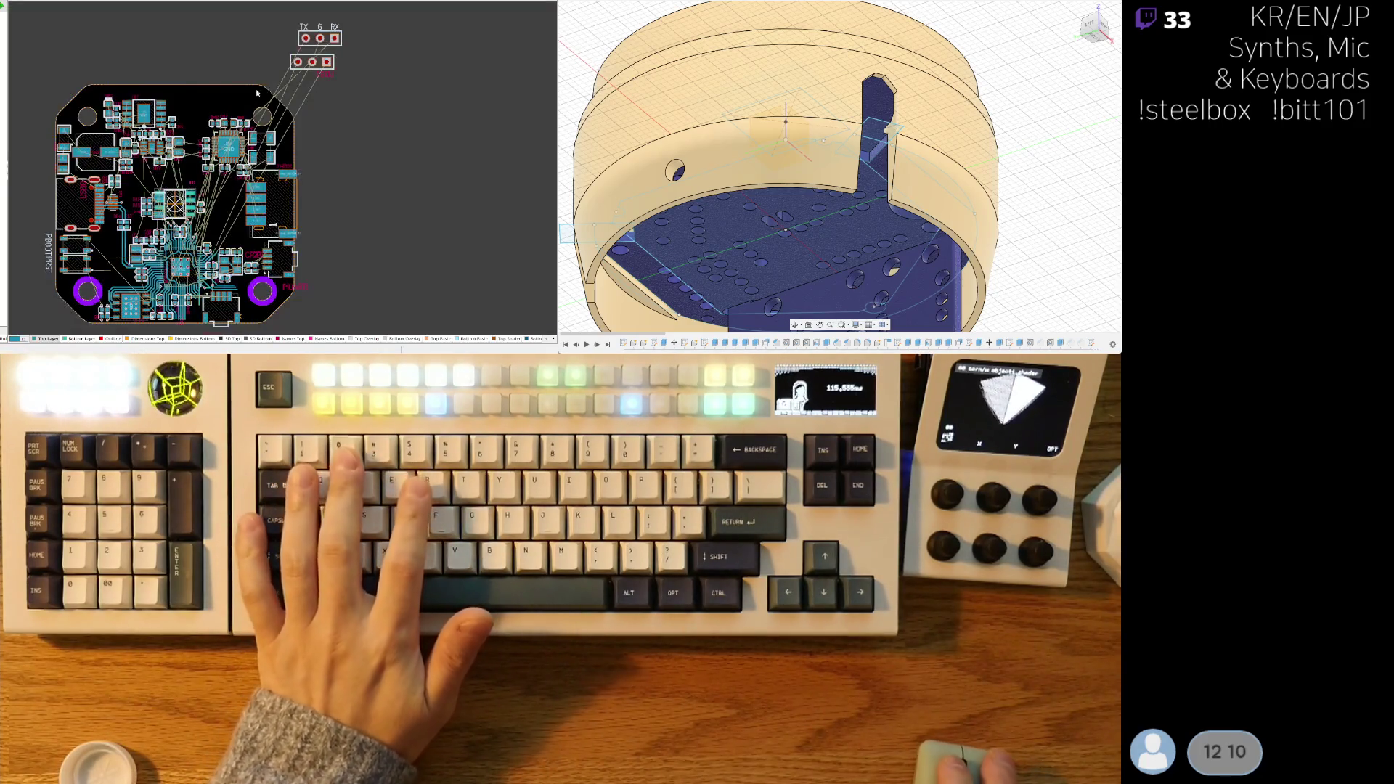
{"action": "scroll", "coordinate": [258, 93], "scroll_direction": "up", "scroll_amount": 3, "text": "ctrl"}
- Line up both 3-pin headers side by side along the board's top edge
{"action": "mouse_move", "coordinate": [404, 112]}
{"action": "left_mouse_down"}
{"action": "mouse_move", "coordinate": [265, 181]}
{"action": "mouse_move", "coordinate": [283, 191]}
{"action": "left_mouse_up"}
{"action": "mouse_move", "coordinate": [455, 70]}
{"action": "left_mouse_down"}
{"action": "mouse_move", "coordinate": [290, 138]}
{"action": "mouse_move", "coordinate": [280, 168]}
{"action": "left_mouse_up"}
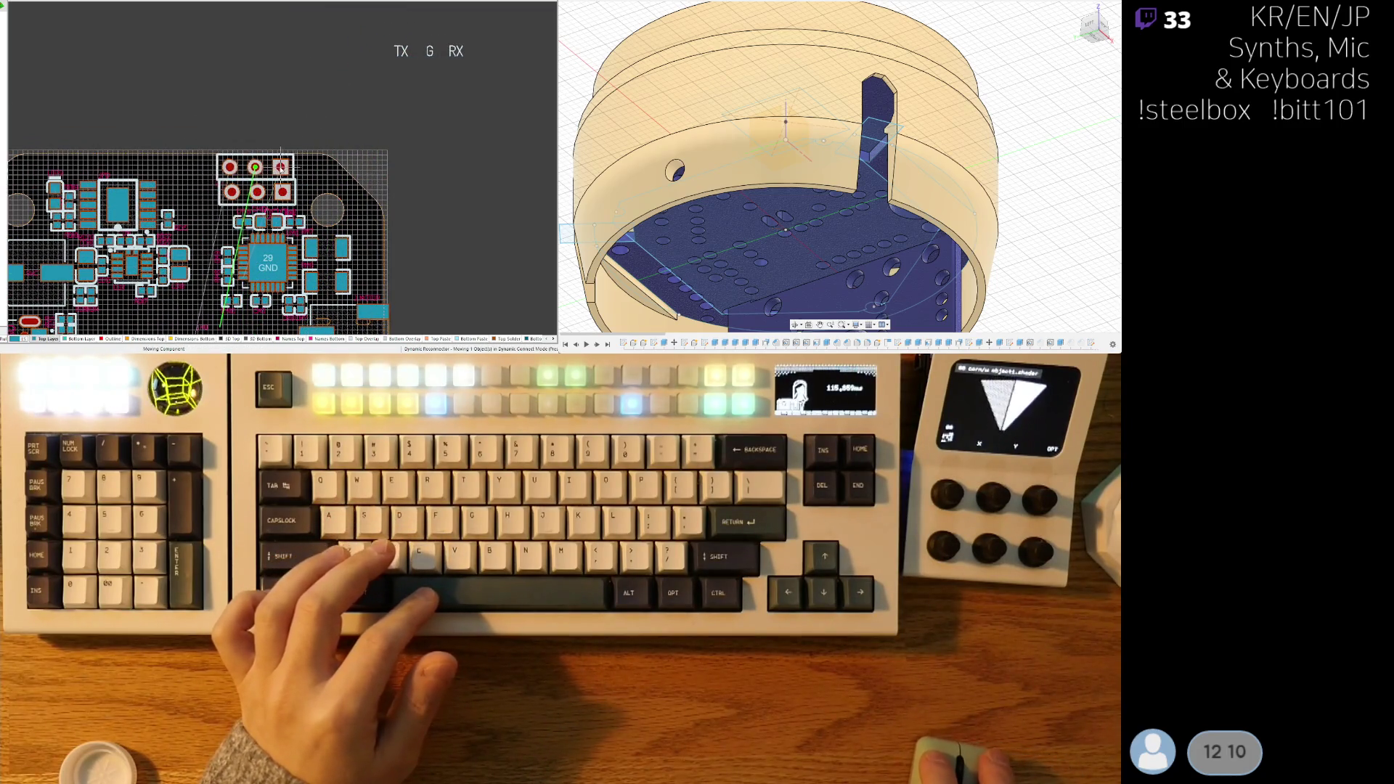
{"action": "scroll", "coordinate": [280, 168], "scroll_direction": "up", "scroll_amount": 3, "text": "ctrl"}
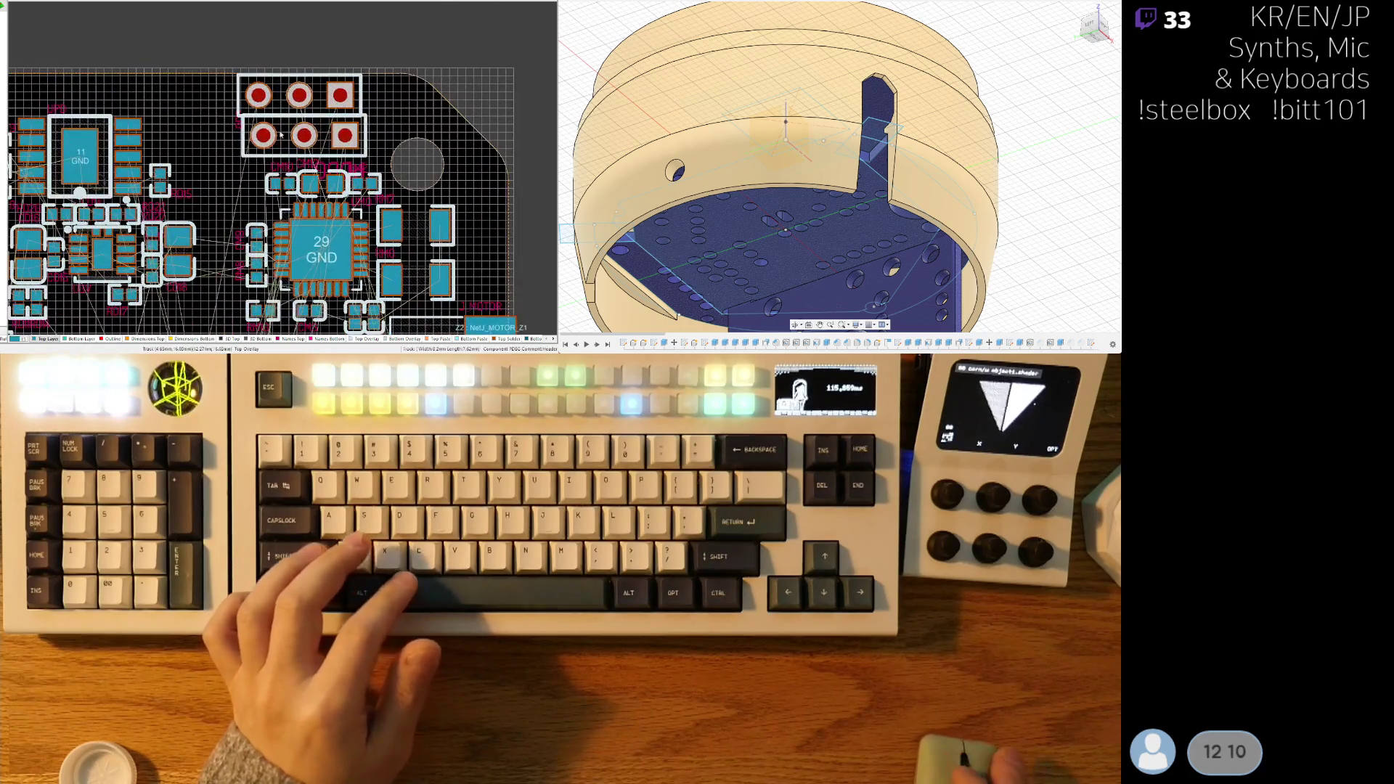
{"action": "mouse_move", "coordinate": [347, 143]}
{"action": "left_mouse_down"}
{"action": "mouse_move", "coordinate": [299, 102]}
{"action": "mouse_move", "coordinate": [350, 96]}
{"action": "mouse_move", "coordinate": [262, 104]}
{"action": "mouse_move", "coordinate": [390, 107]}
{"action": "left_mouse_up"}
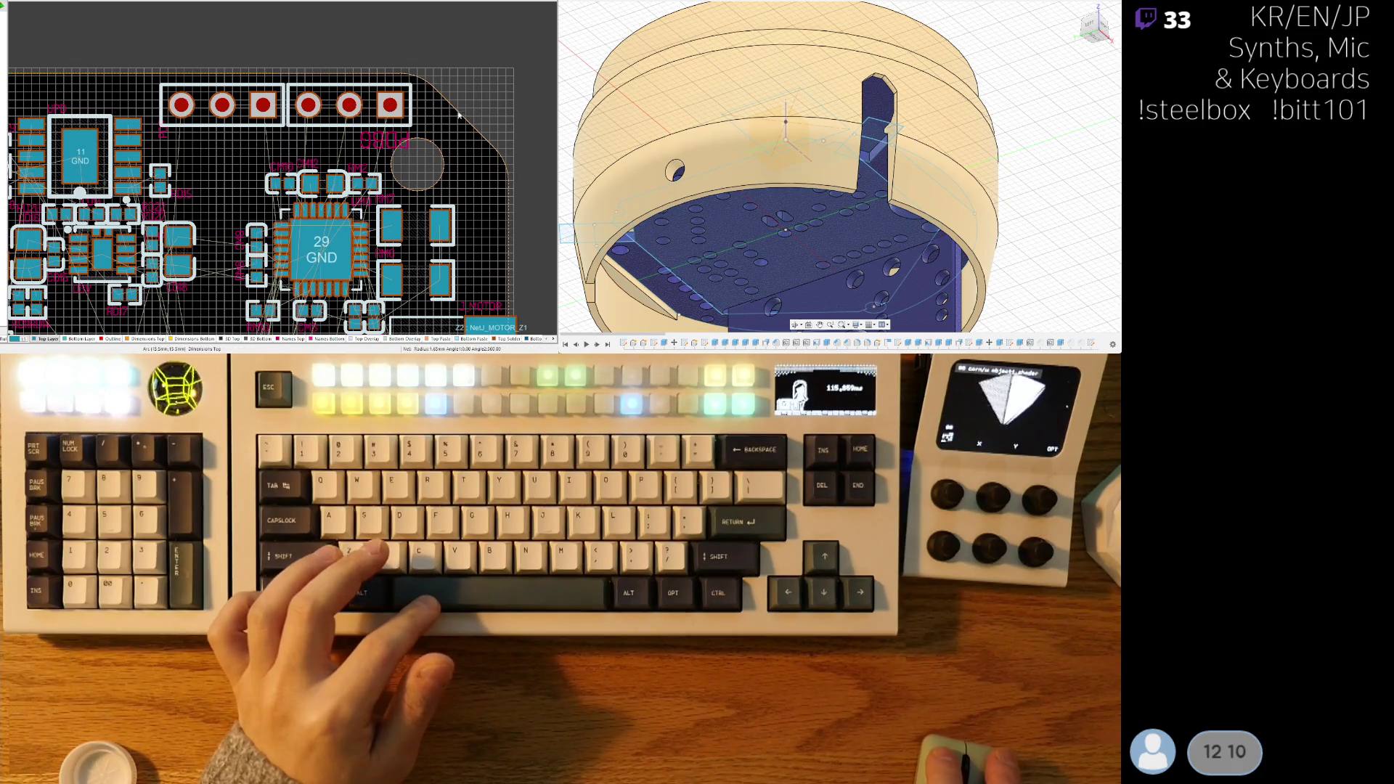
{"action": "scroll", "coordinate": [458, 115], "scroll_direction": "down", "scroll_amount": 4}
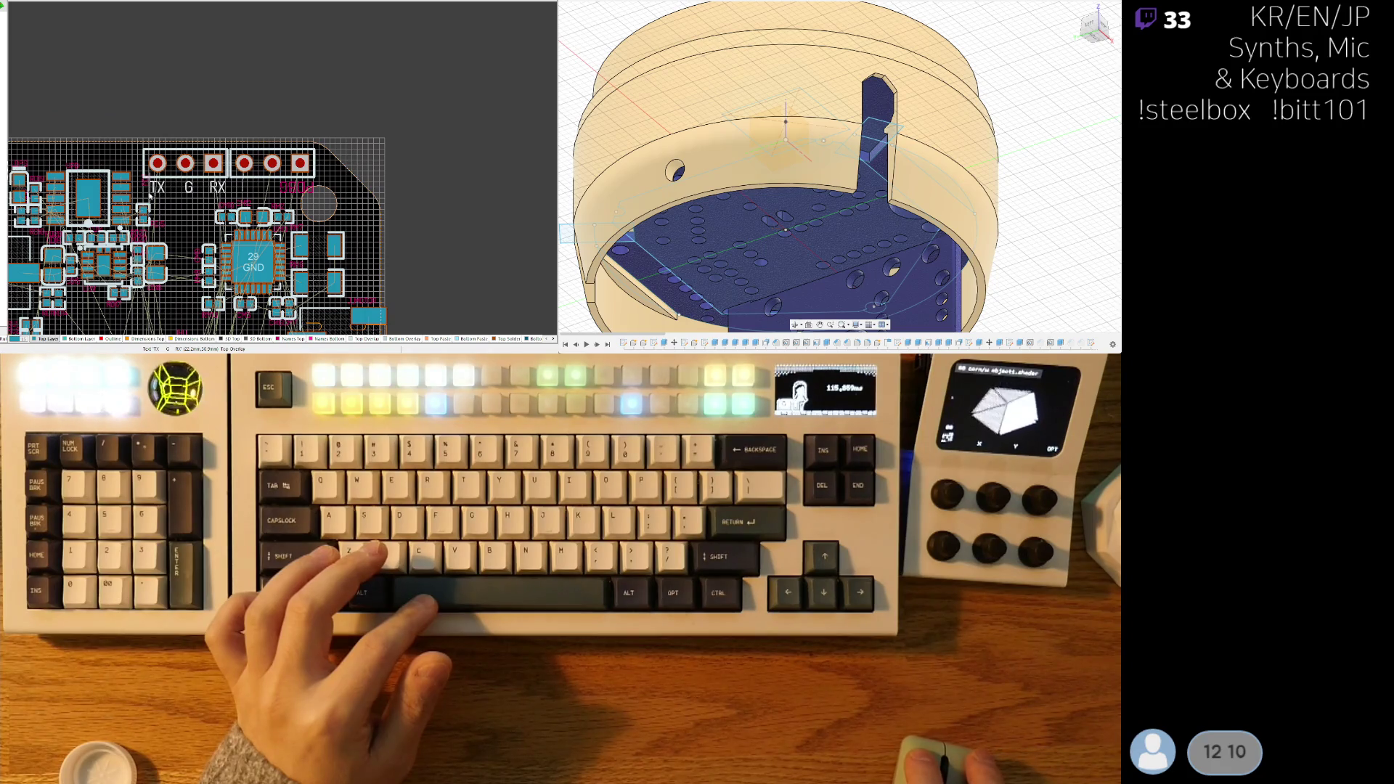
{"action": "scroll", "coordinate": [146, 198], "scroll_direction": "up", "scroll_amount": 4}
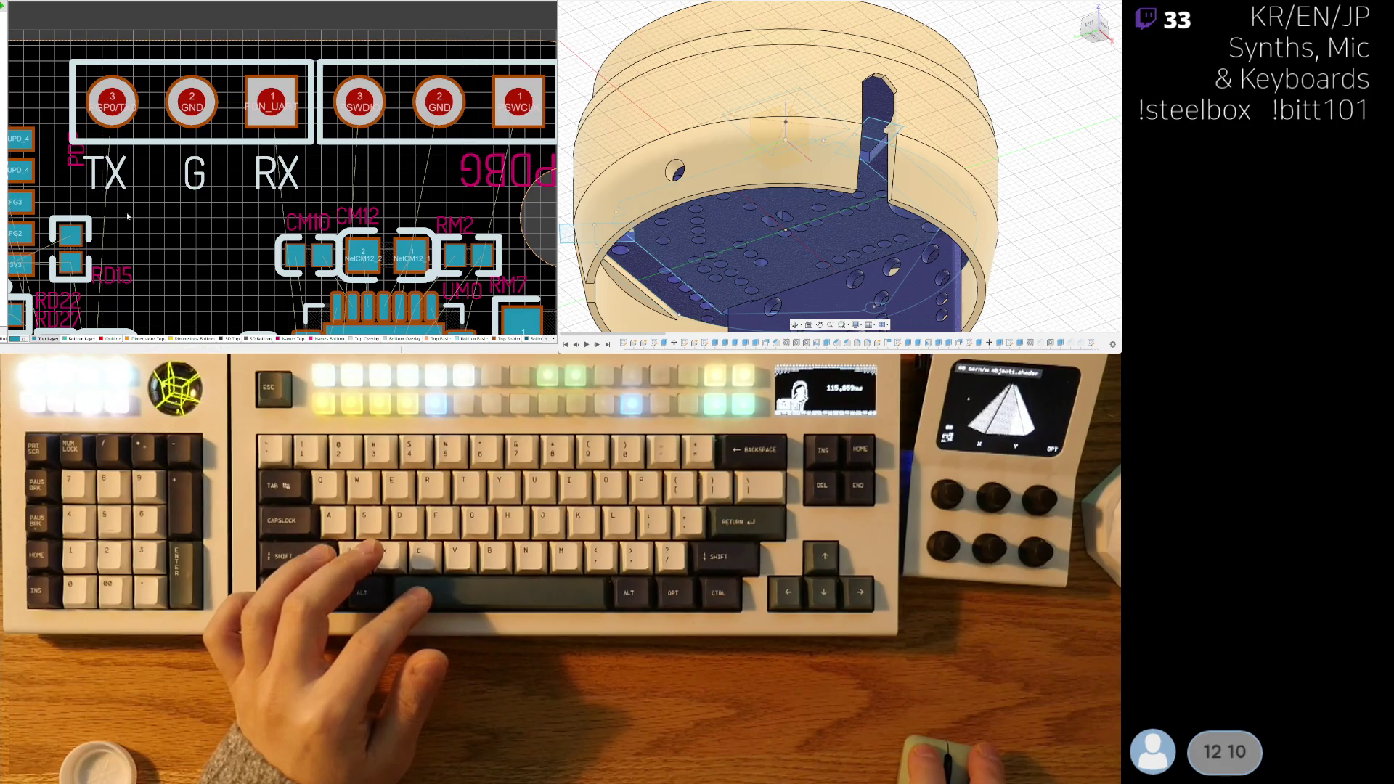
- Place the PDP designator near TX and the PDBG label by the SWCLK pad
{"action": "right_click_drag", "start_coordinate": [127, 216], "coordinate": [174, 191]}
{"action": "mouse_move", "coordinate": [160, 145]}
{"action": "left_mouse_down"}
{"action": "mouse_move", "coordinate": [170, 153]}
{"action": "mouse_move", "coordinate": [114, 64]}
{"action": "left_mouse_up"}
{"action": "right_click_drag", "start_coordinate": [291, 167], "coordinate": [125, 179]}
{"action": "mouse_move", "coordinate": [392, 43]}
{"action": "left_mouse_down"}
{"action": "mouse_move", "coordinate": [340, 188]}
{"action": "mouse_move", "coordinate": [246, 187]}
{"action": "left_mouse_up"}
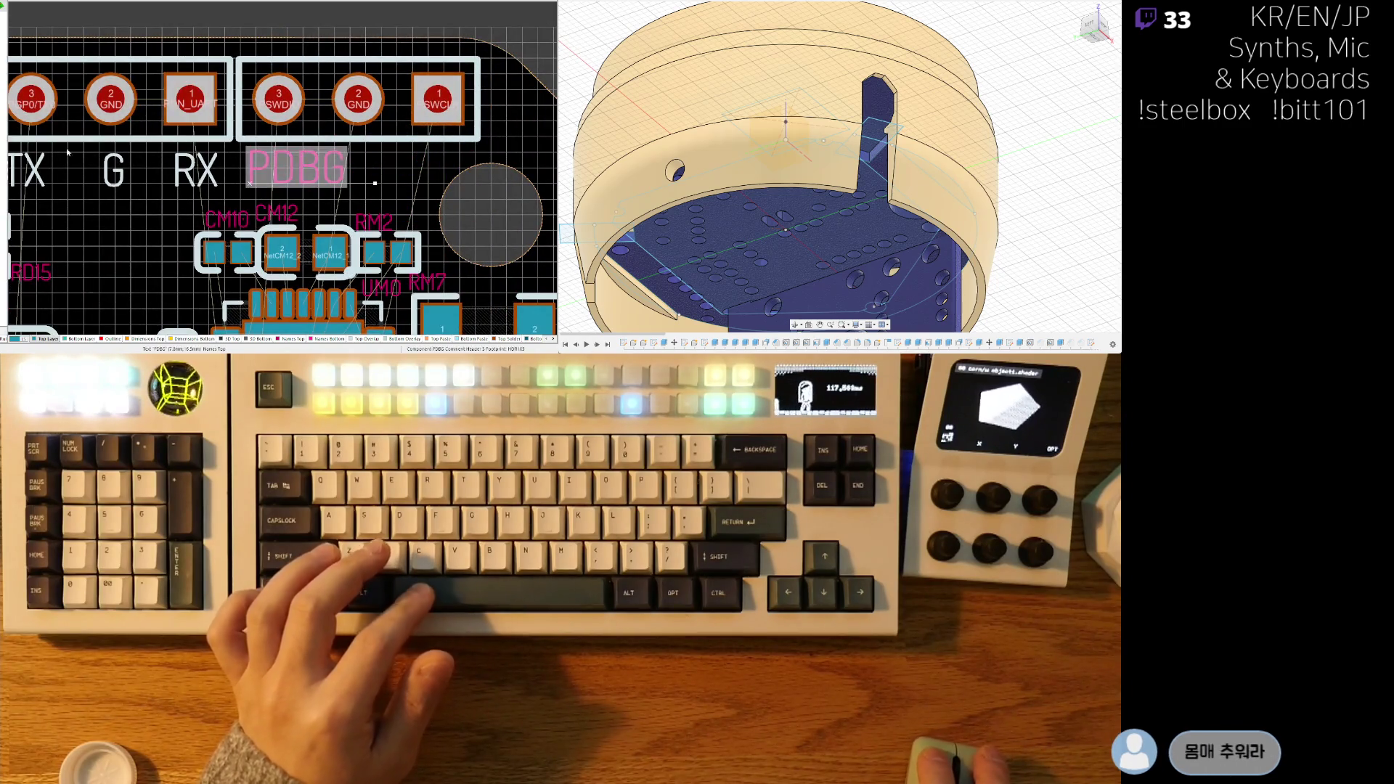
{"action": "left_click_drag", "start_coordinate": [297, 169], "coordinate": [483, 136]}
{"action": "scroll", "coordinate": [281, 200], "scroll_direction": "down", "scroll_amount": 3, "text": "ctrl"}
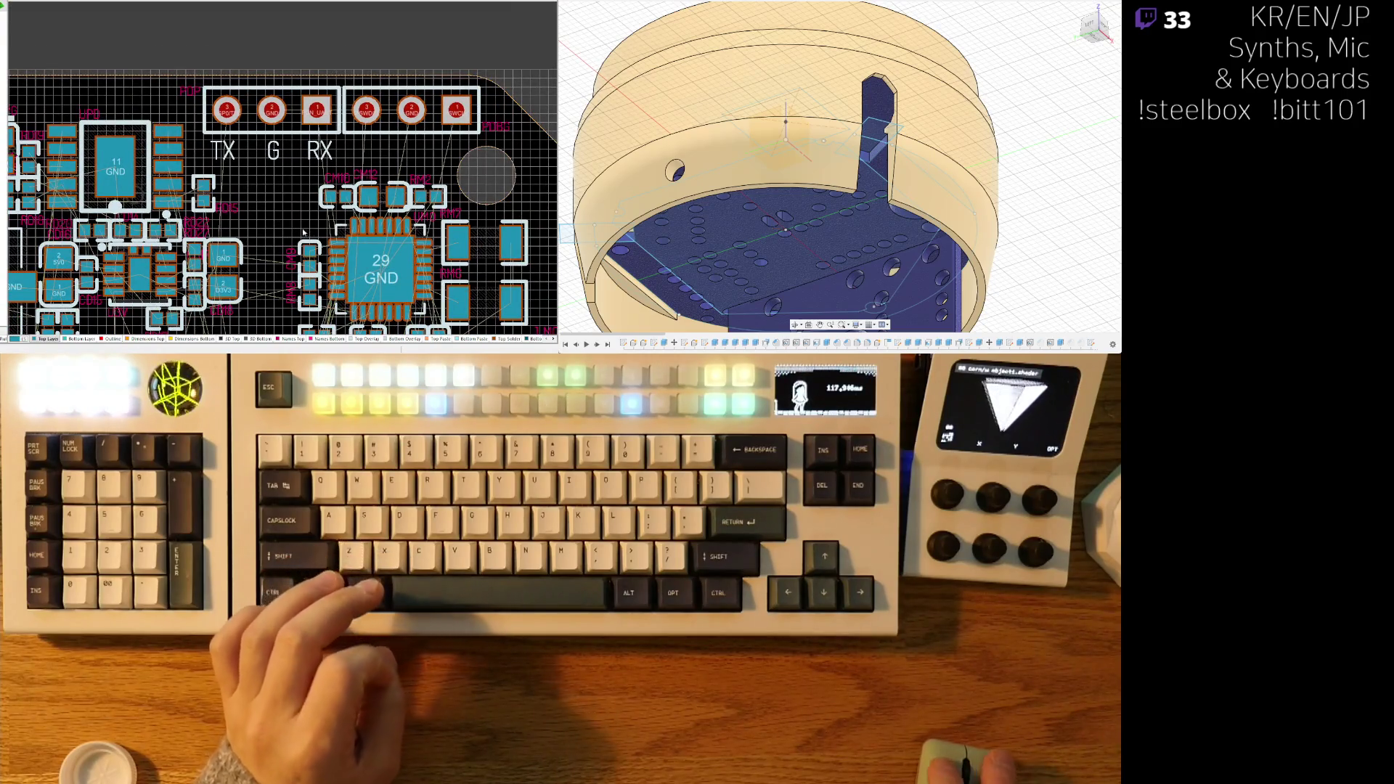
{"action": "right_click_drag", "start_coordinate": [283, 262], "coordinate": [222, 161]}
{"action": "scroll", "coordinate": [234, 123], "scroll_direction": "down", "scroll_amount": 5, "text": "ctrl"}
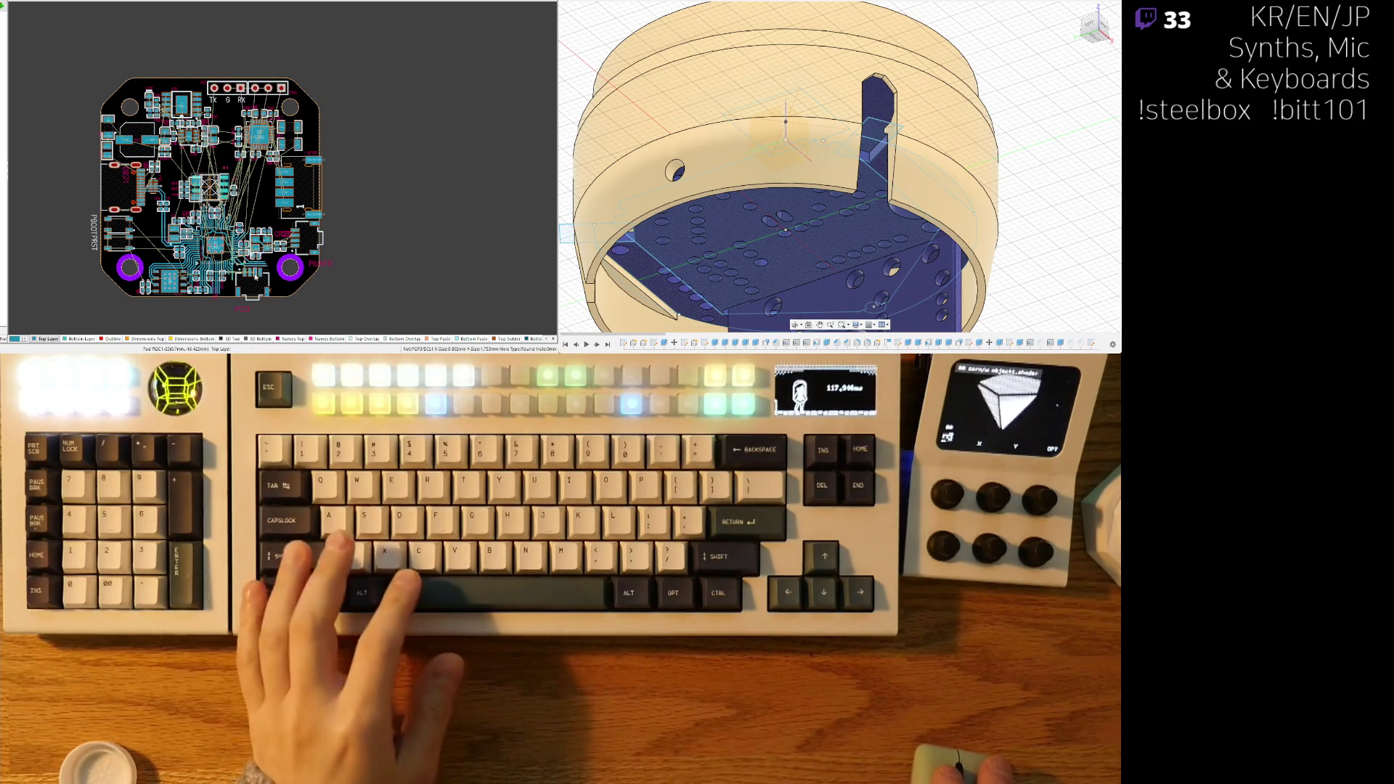
- Move the 6-pin header to the board's bottom edge and another header beside the mounting hole
{"action": "scroll", "coordinate": [265, 285], "scroll_direction": "up", "scroll_amount": 2, "text": "ctrl"}
{"action": "left_click_drag", "start_coordinate": [260, 286], "coordinate": [432, 229]}
{"action": "right_click_drag", "start_coordinate": [253, 10], "coordinate": [262, 25]}
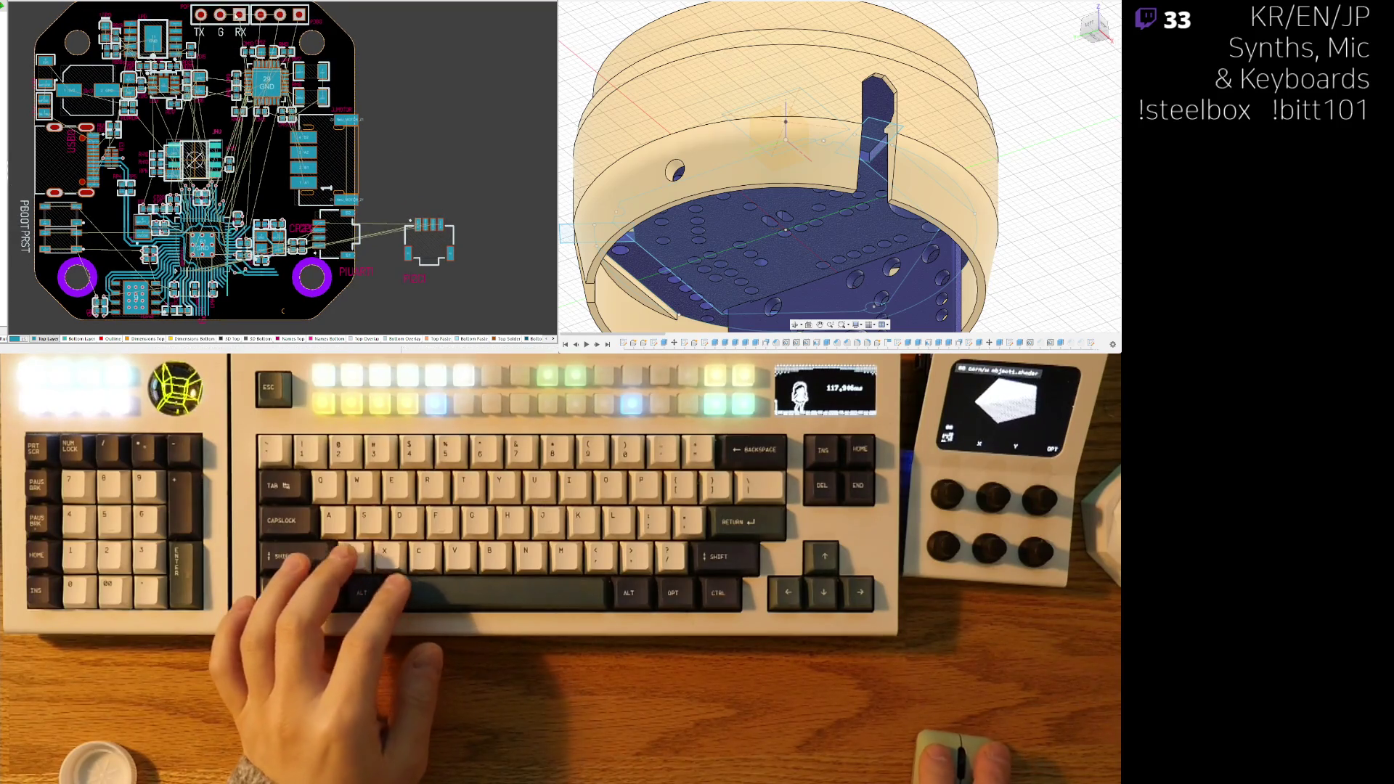
{"action": "left_click_drag", "start_coordinate": [253, 22], "coordinate": [341, 320]}
{"action": "scroll", "coordinate": [279, 274], "scroll_direction": "up", "scroll_amount": 5, "text": "ctrl"}
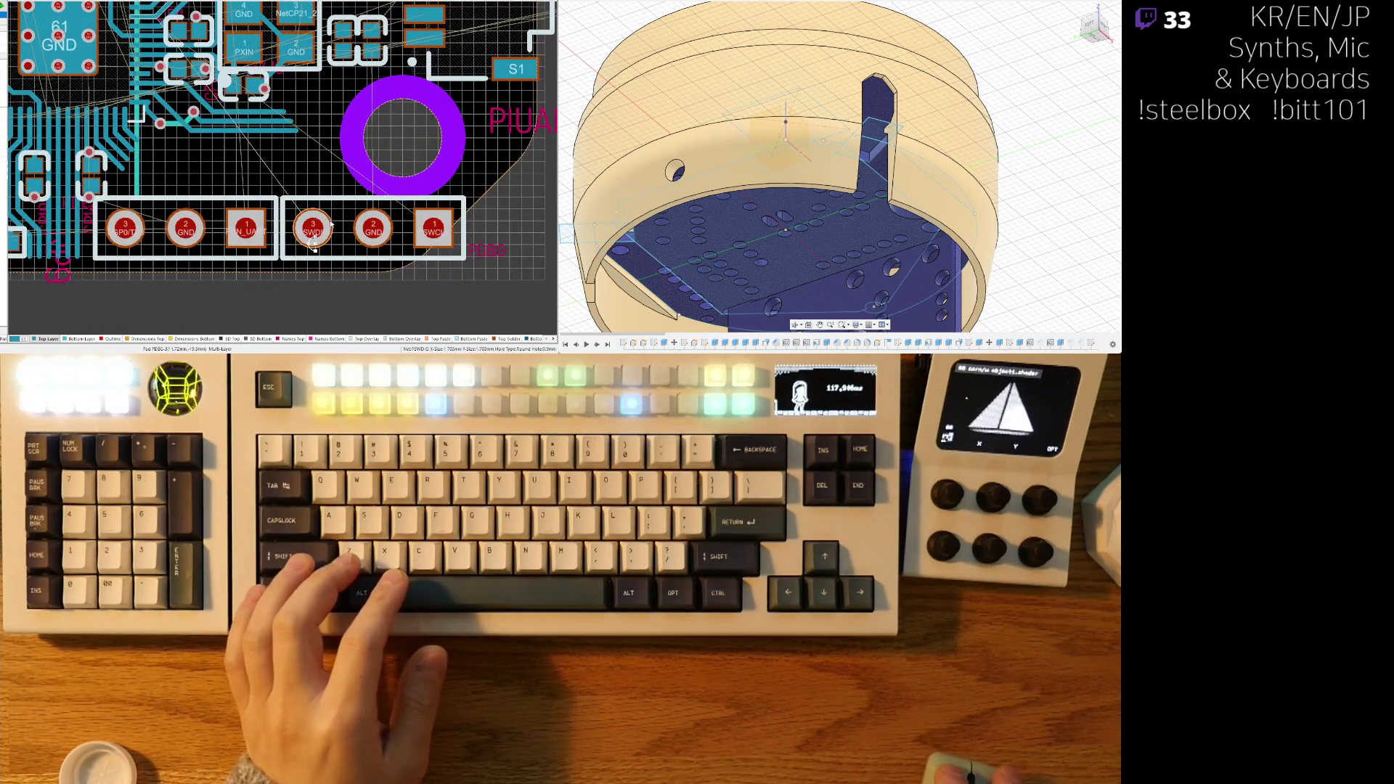
{"action": "scroll", "coordinate": [330, 224], "scroll_direction": "down", "scroll_amount": 2, "text": "ctrl"}
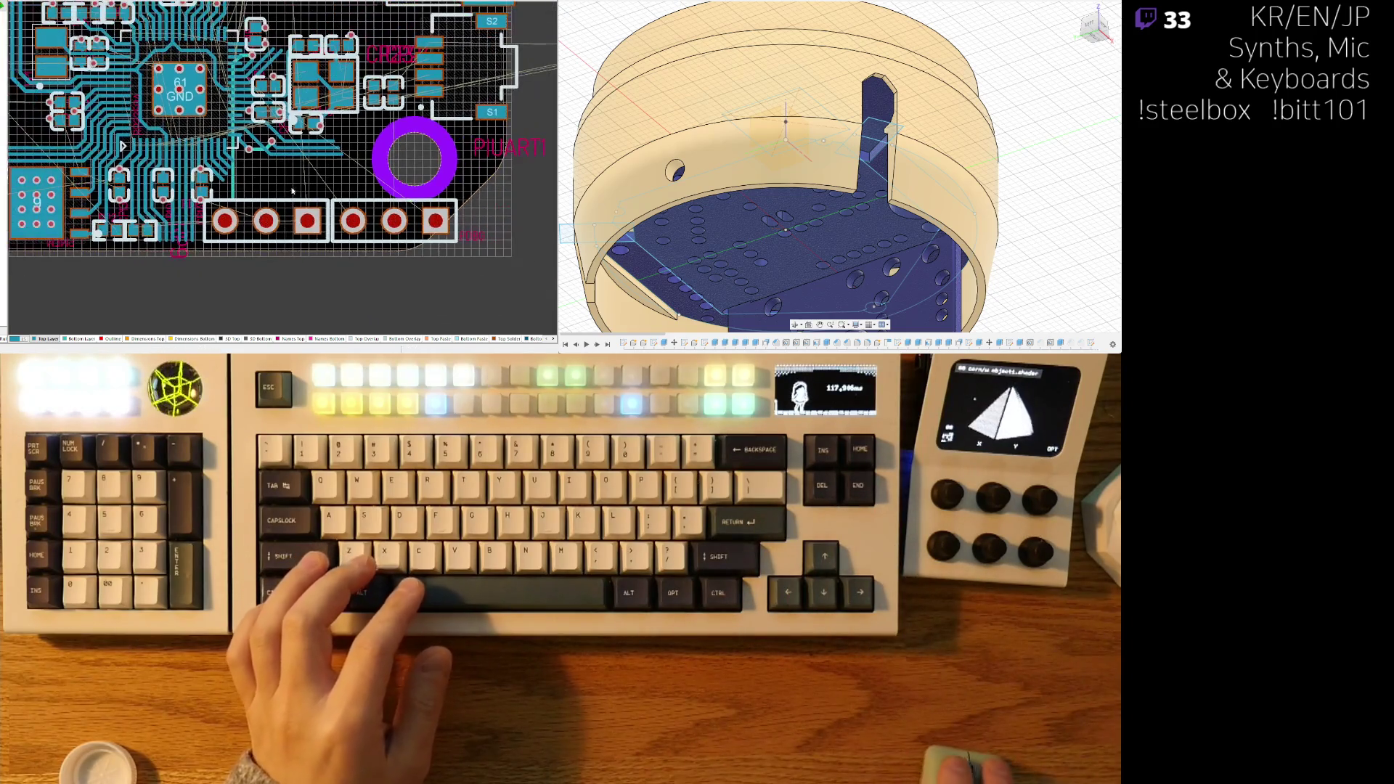
{"action": "scroll", "coordinate": [273, 217], "scroll_direction": "up", "scroll_amount": 3, "text": "ctrl"}
{"action": "mouse_move", "coordinate": [322, 221]}
{"action": "left_mouse_down"}
{"action": "mouse_move", "coordinate": [435, 152]}
{"action": "mouse_move", "coordinate": [139, 185]}
{"action": "mouse_move", "coordinate": [193, 94]}
{"action": "mouse_move", "coordinate": [174, 167]}
{"action": "mouse_move", "coordinate": [244, 155]}
{"action": "mouse_move", "coordinate": [248, 179]}
{"action": "left_mouse_up"}
{"action": "left_click", "coordinate": [248, 179]}
- Rotate one 3-pin header to vertical and carry it down the board, then move the horizontal 3-pin header
{"action": "right_click_drag", "start_coordinate": [50, 138], "coordinate": [155, 177]}
{"action": "scroll", "coordinate": [155, 177], "scroll_direction": "up", "scroll_amount": 1, "text": "ctrl"}
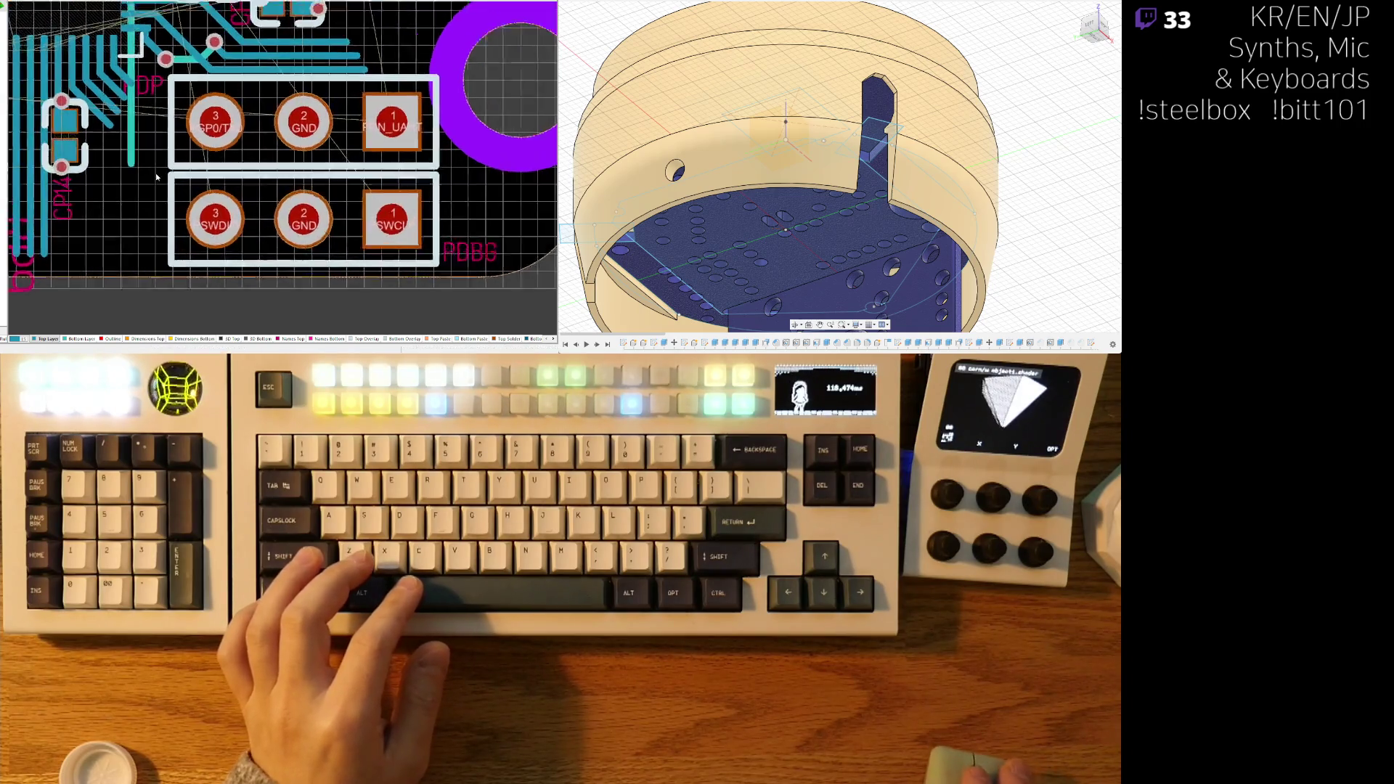
{"action": "scroll", "coordinate": [155, 176], "scroll_direction": "up", "scroll_amount": 1, "text": "ctrl"}
{"action": "mouse_move", "coordinate": [15, 144]}
{"action": "right_mouse_down"}
{"action": "mouse_move", "coordinate": [220, 166]}
{"action": "mouse_move", "coordinate": [286, 271]}
{"action": "right_mouse_up"}
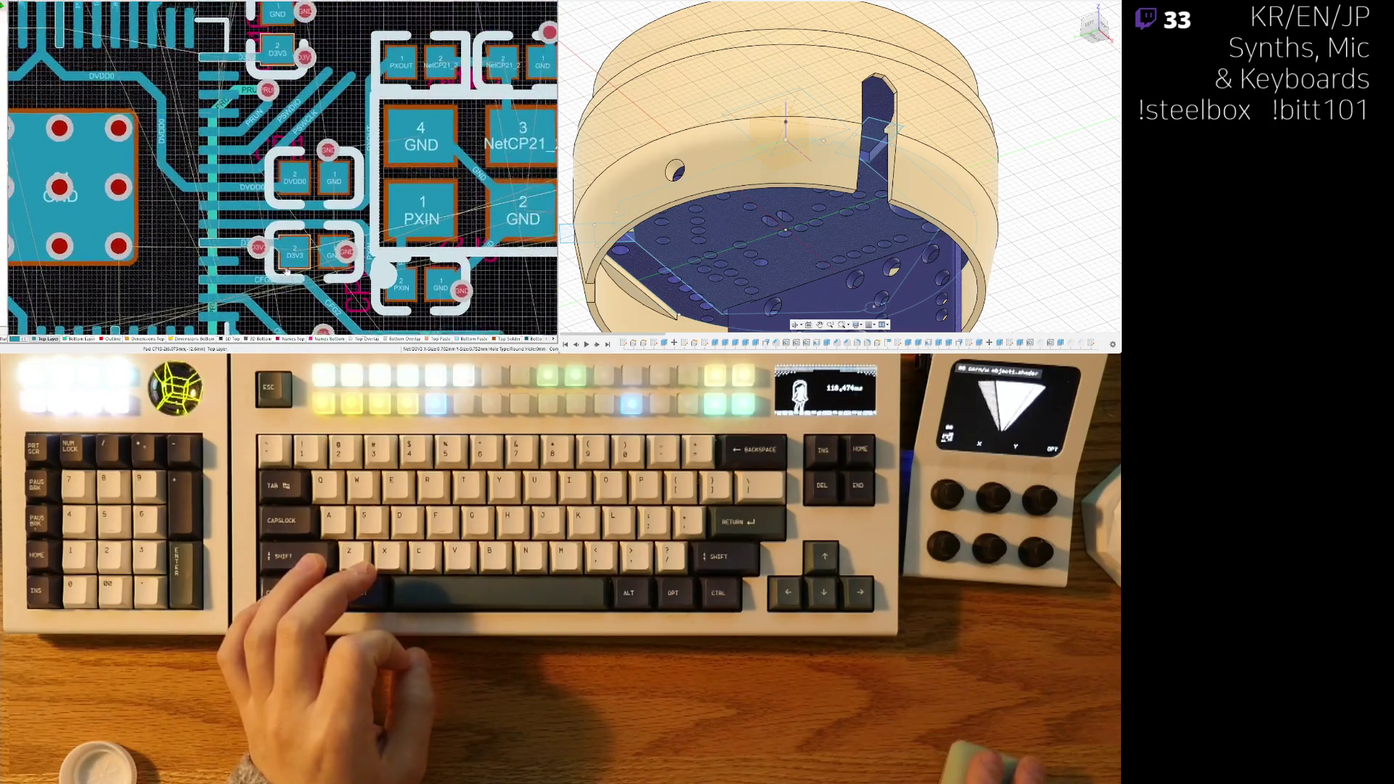
{"action": "scroll", "coordinate": [286, 270], "scroll_direction": "down", "scroll_amount": 4, "text": "ctrl"}
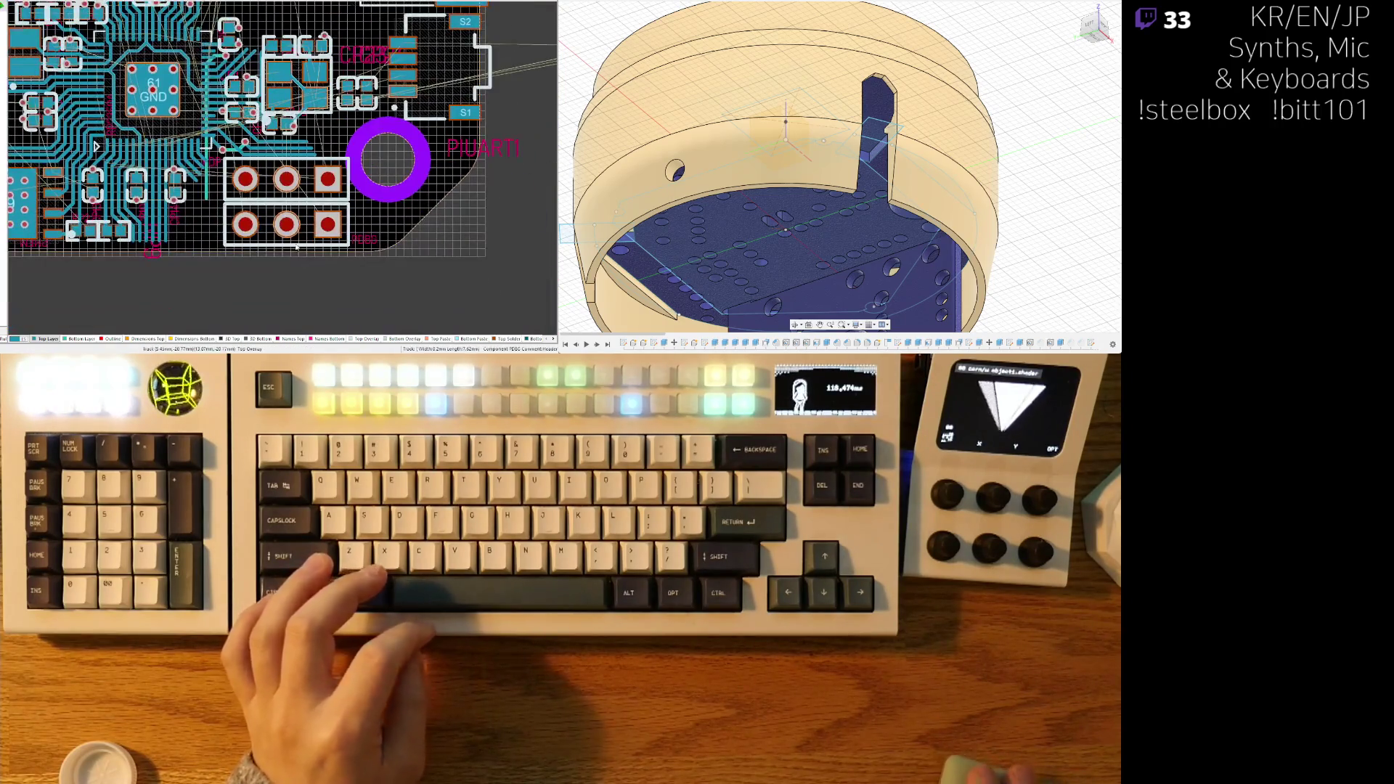
{"action": "key", "text": "space"}
{"action": "mouse_move", "coordinate": [296, 247]}
{"action": "left_mouse_down"}
{"action": "mouse_move", "coordinate": [316, 43]}
{"action": "mouse_move", "coordinate": [321, 84]}
{"action": "left_mouse_up"}
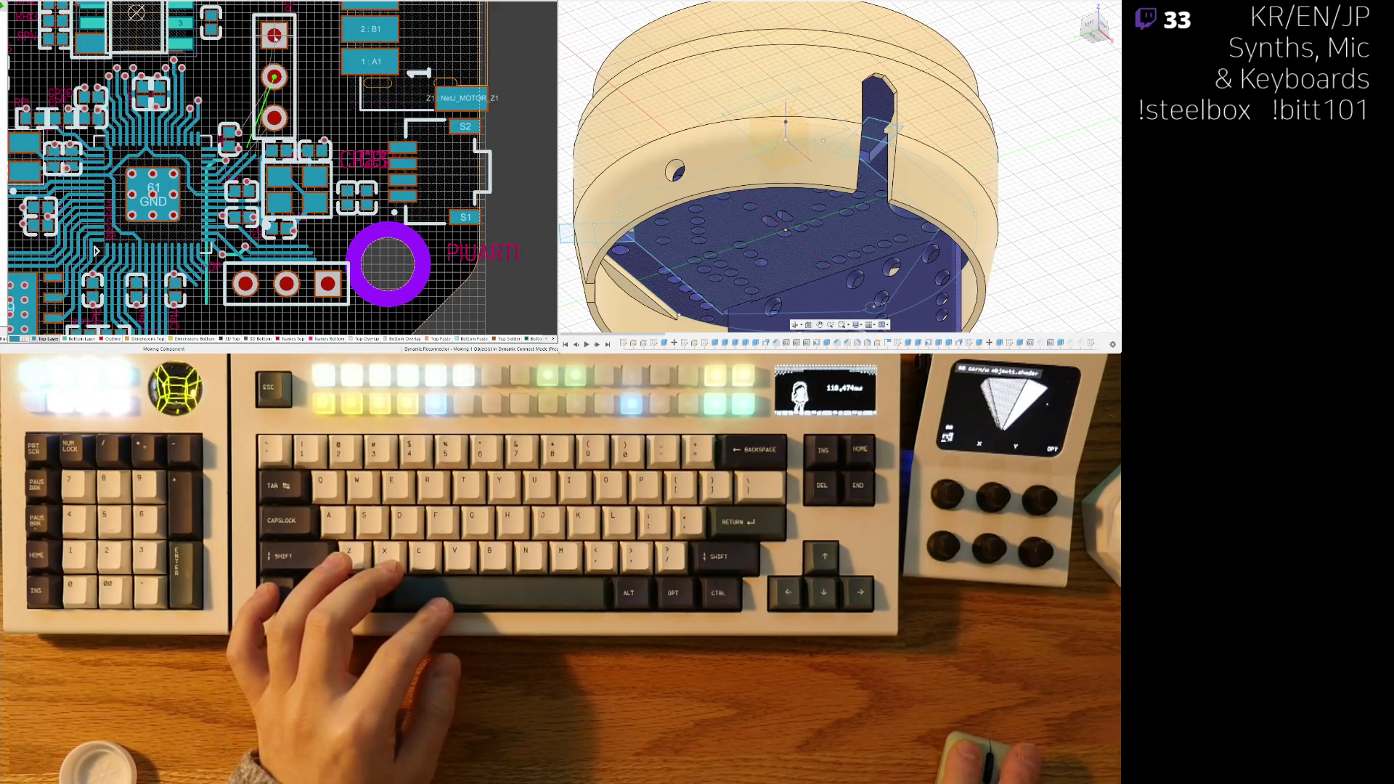
{"action": "left_click", "coordinate": [284, 32]}
{"action": "left_click_drag", "start_coordinate": [328, 283], "coordinate": [322, 234]}
{"action": "scroll", "coordinate": [322, 234], "scroll_direction": "down", "scroll_amount": 5, "text": "ctrl"}
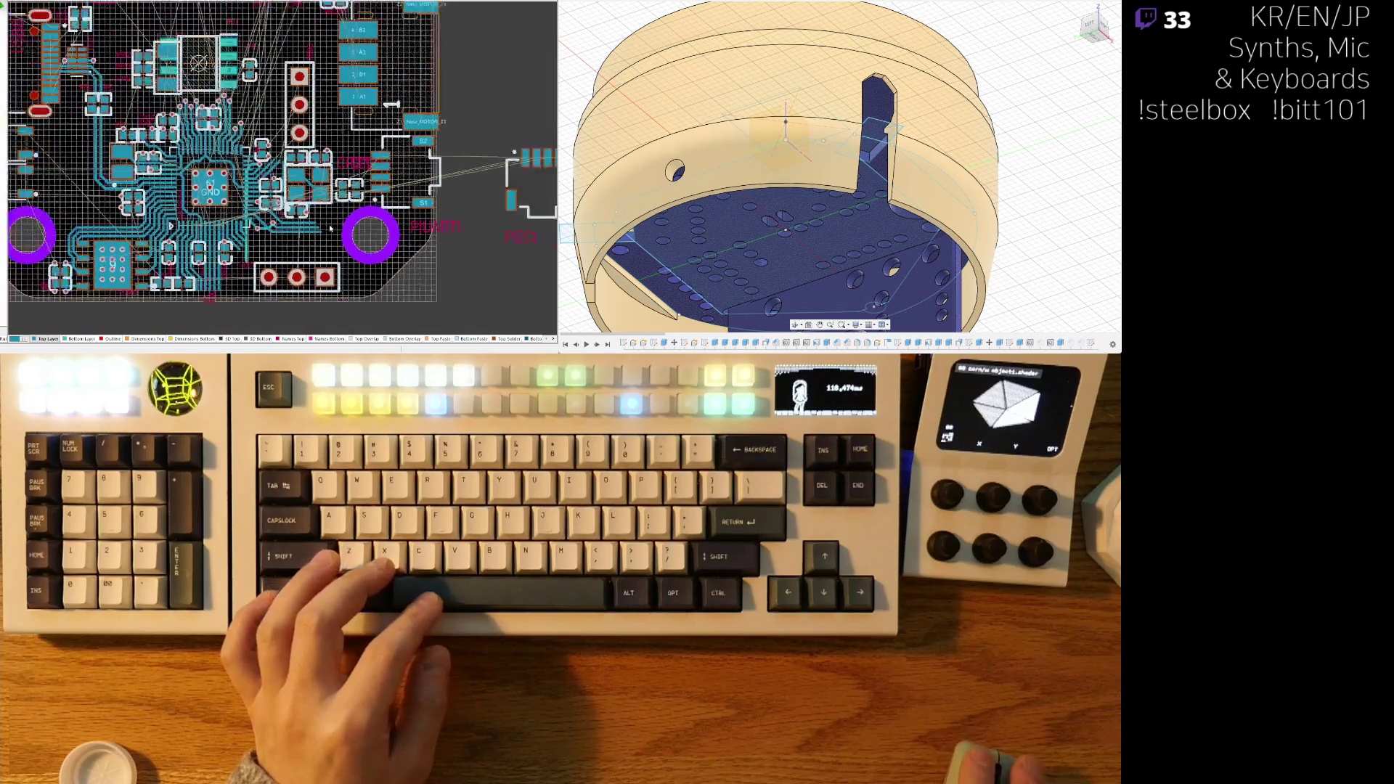
{"action": "scroll", "coordinate": [404, 212], "scroll_direction": "up", "scroll_amount": 1}
{"action": "scroll", "coordinate": [404, 213], "scroll_direction": "up", "scroll_amount": 2}
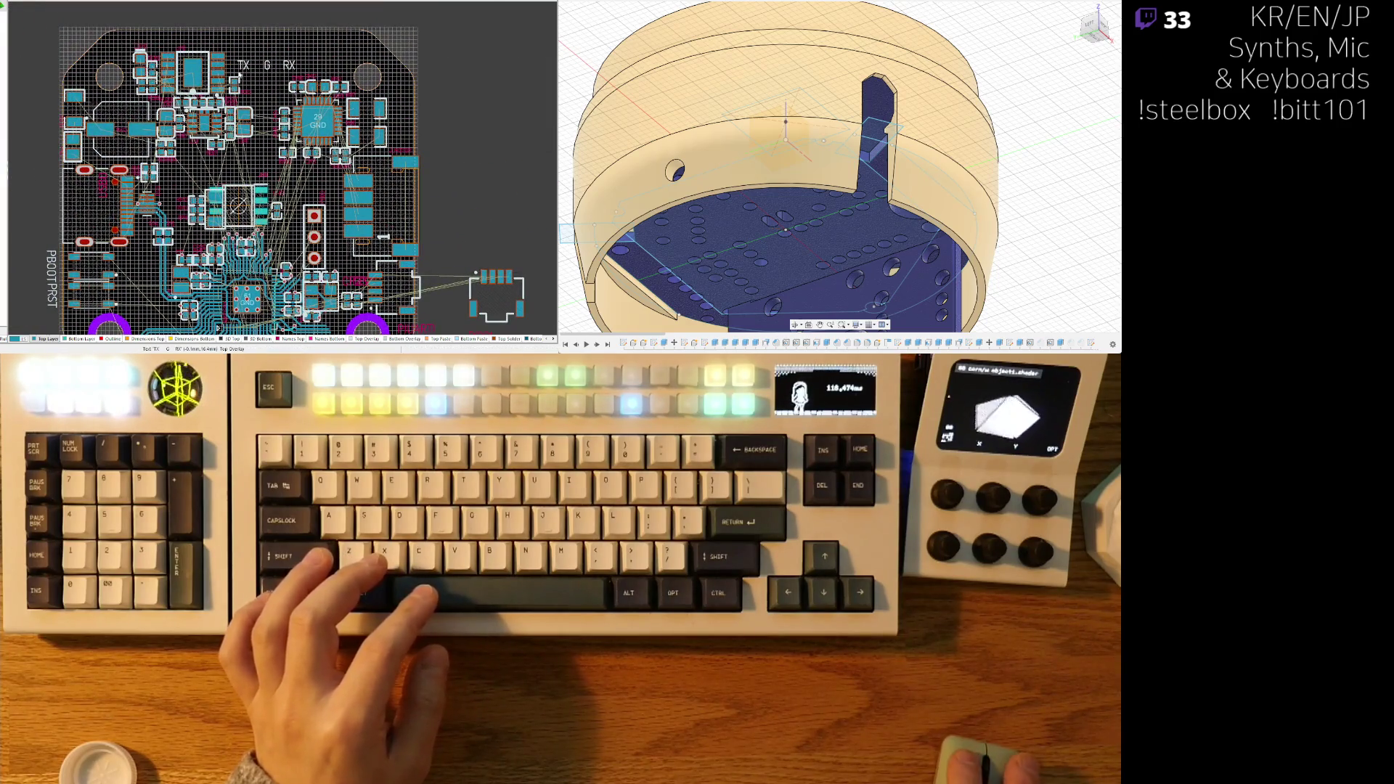
{"action": "scroll", "coordinate": [363, 167], "scroll_direction": "down", "scroll_amount": 3}
{"action": "scroll", "coordinate": [363, 167], "scroll_direction": "up", "scroll_amount": 3, "text": "ctrl"}
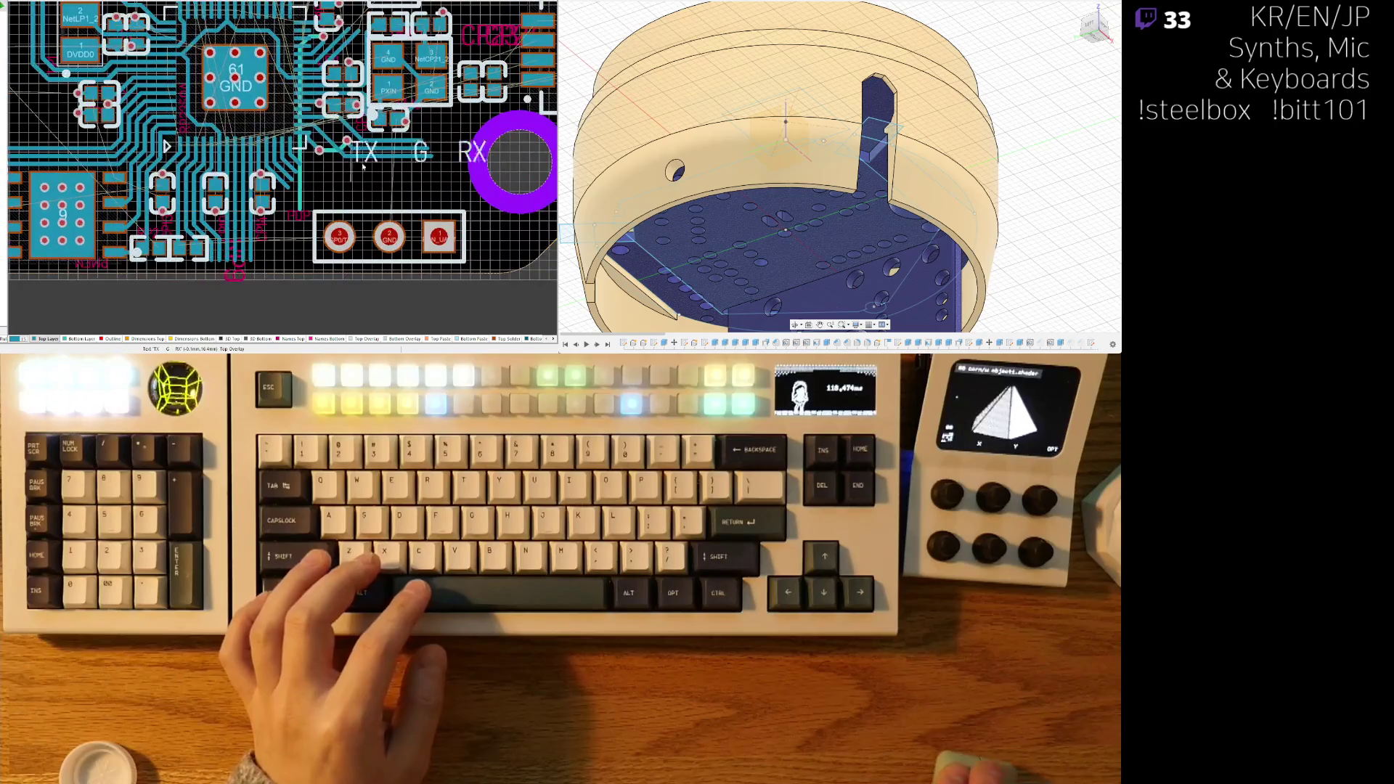
- Bring the TX/G/RX labels to their header and shift the header down and left, checking in 3D
{"action": "left_click_drag", "start_coordinate": [363, 166], "coordinate": [331, 197]}
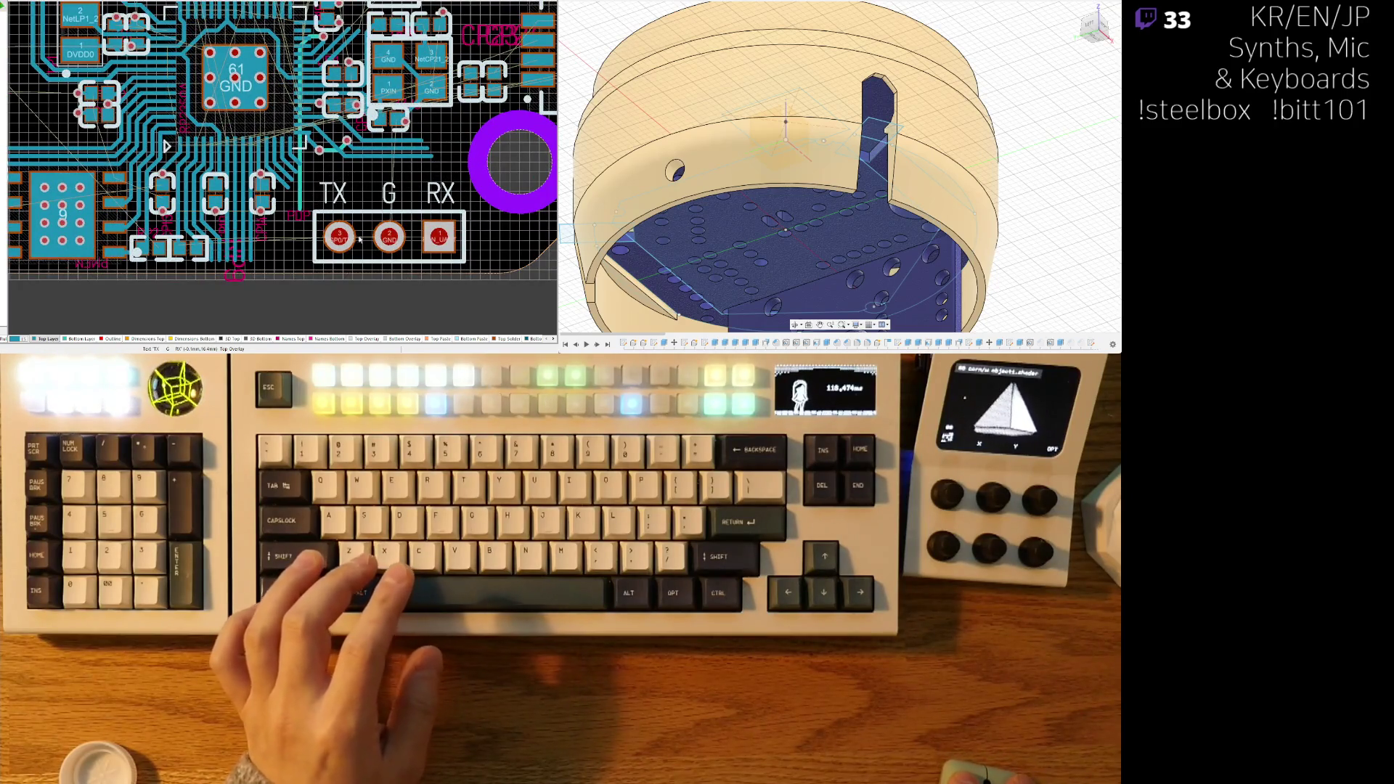
{"action": "scroll", "coordinate": [359, 240], "scroll_direction": "down", "scroll_amount": 4, "text": "ctrl"}
{"action": "key", "text": "3"}
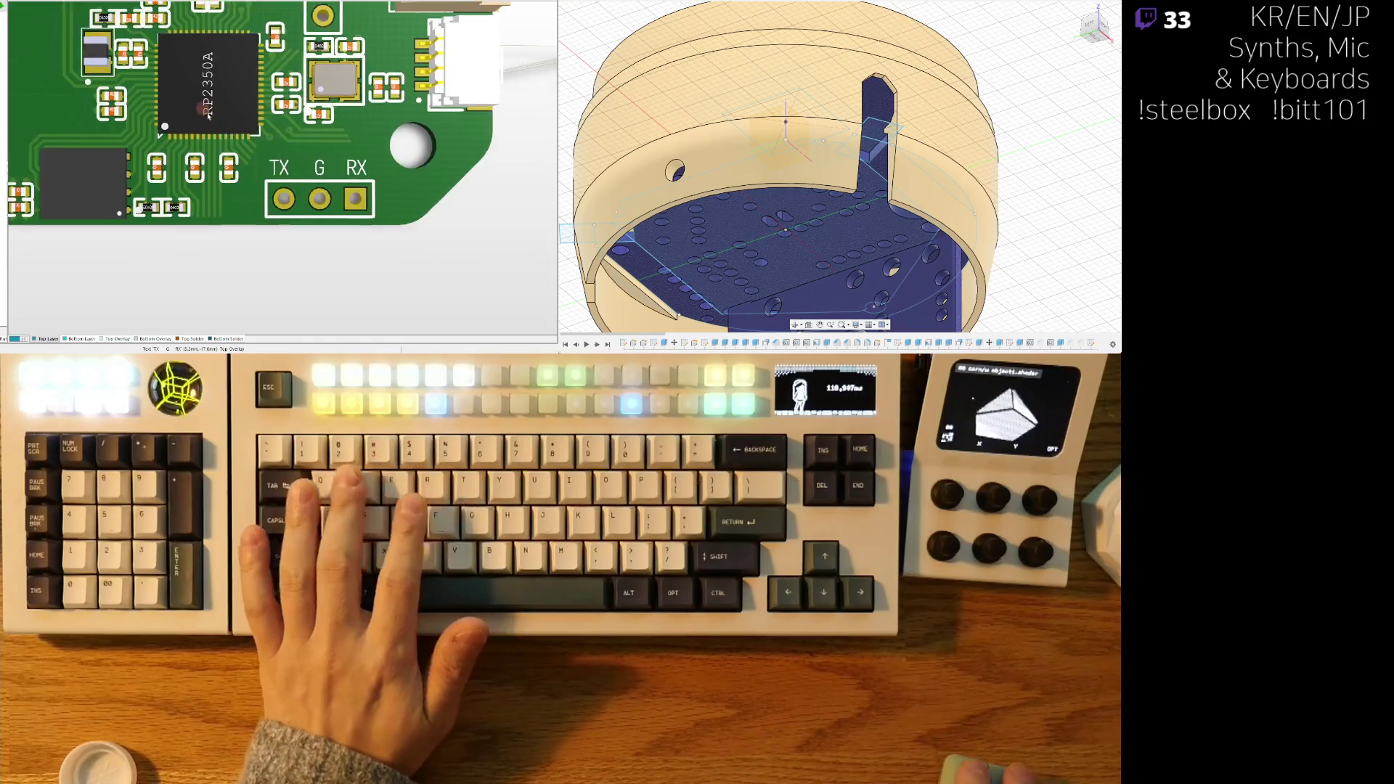
{"action": "scroll", "coordinate": [209, 115], "scroll_direction": "down", "scroll_amount": 5, "text": "ctrl"}
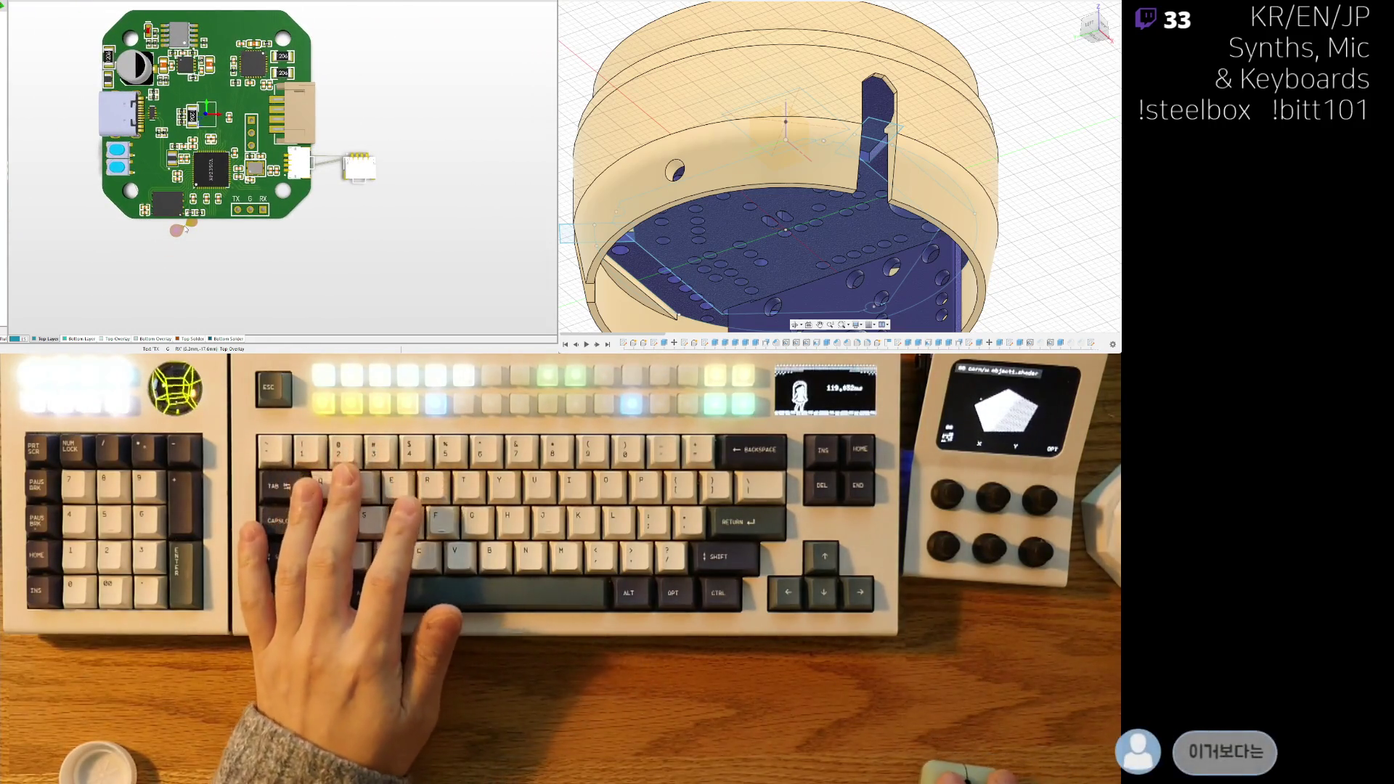
{"action": "key", "text": "2"}
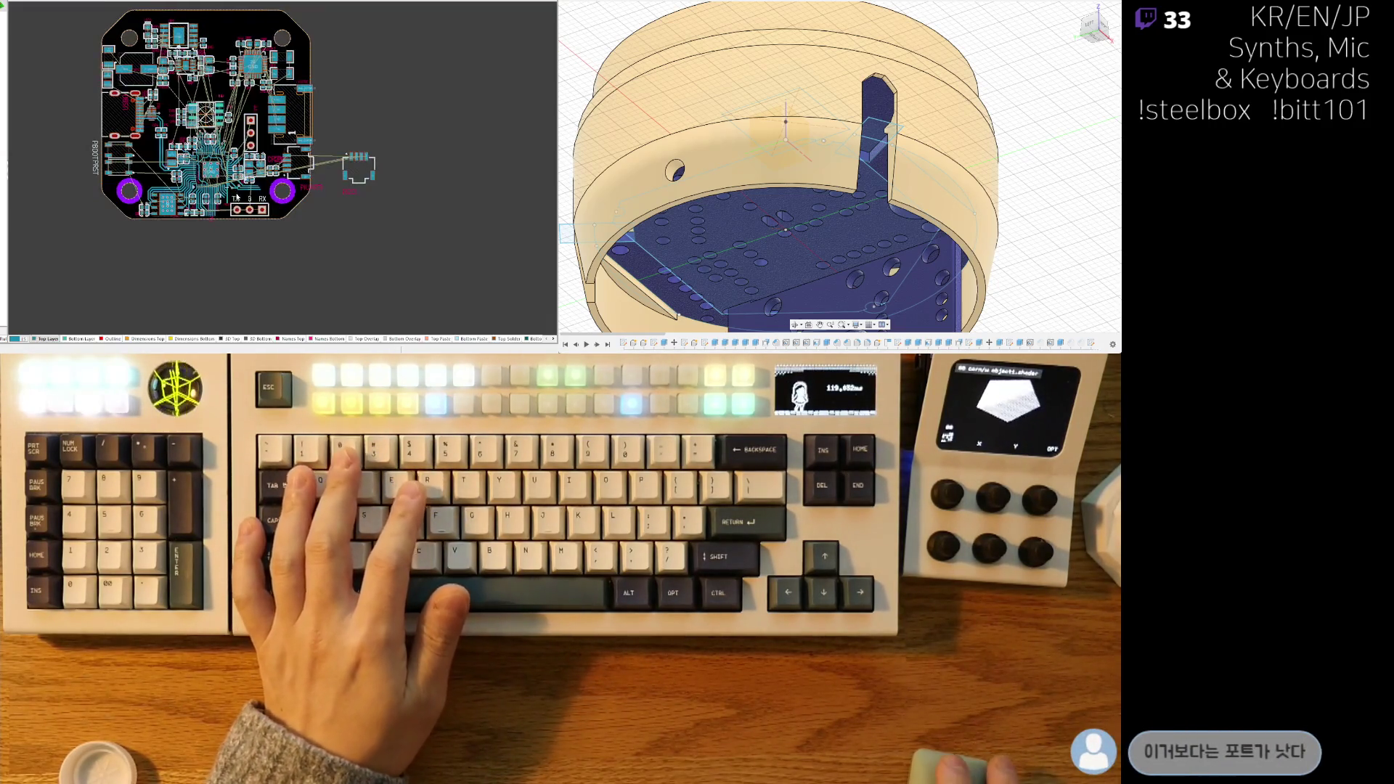
{"action": "scroll", "coordinate": [250, 191], "scroll_direction": "up", "scroll_amount": 5, "text": "ctrl"}
{"action": "left_click_drag", "start_coordinate": [250, 191], "coordinate": [171, 291]}
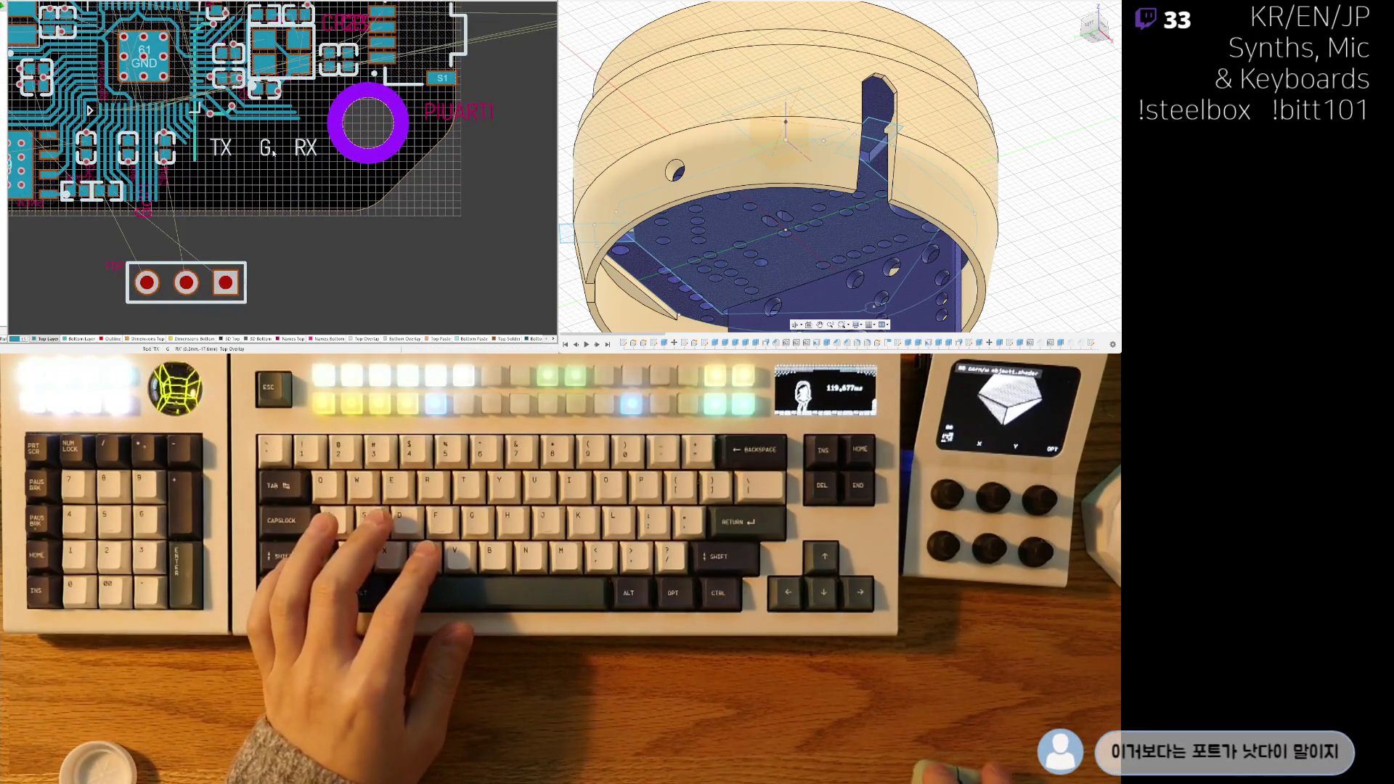
{"action": "scroll", "coordinate": [143, 269], "scroll_direction": "down", "scroll_amount": 3, "text": "ctrl"}
- Reposition the connector footprint and verify its placement in the 3D view
{"action": "left_click_drag", "start_coordinate": [450, 112], "coordinate": [247, 165]}
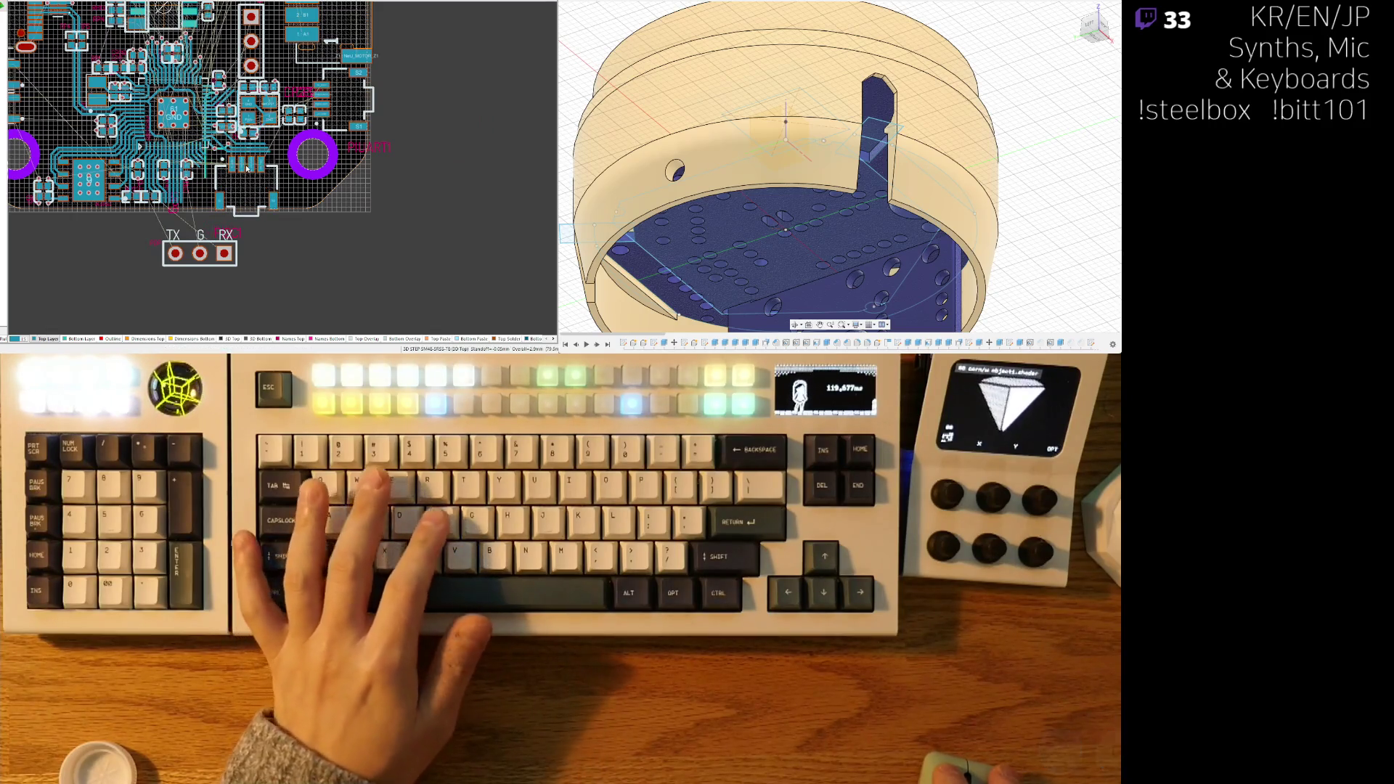
{"action": "key", "text": "3"}
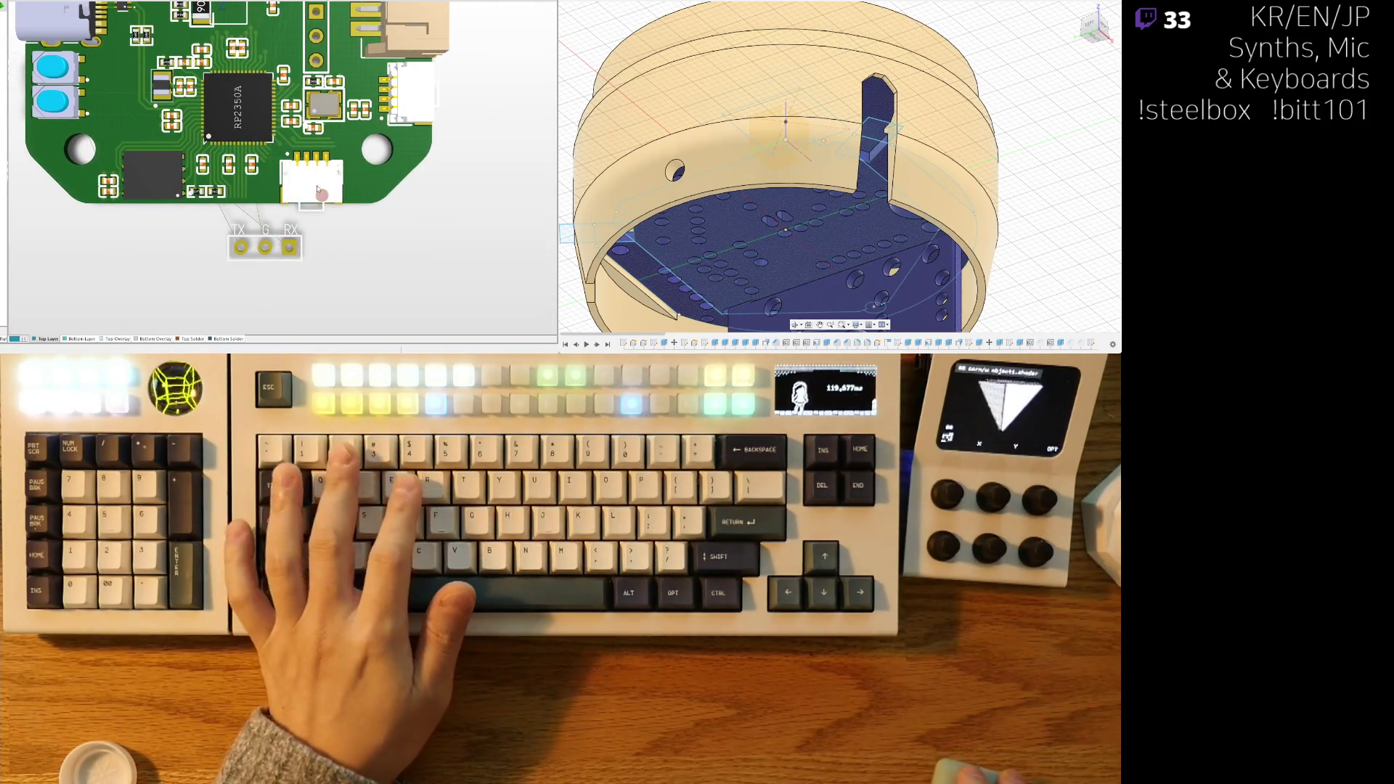
{"action": "key", "text": "2"}
{"action": "scroll", "coordinate": [295, 176], "scroll_direction": "up", "scroll_amount": 5, "text": "ctrl"}
{"action": "left_click_drag", "start_coordinate": [334, 127], "coordinate": [338, 127]}
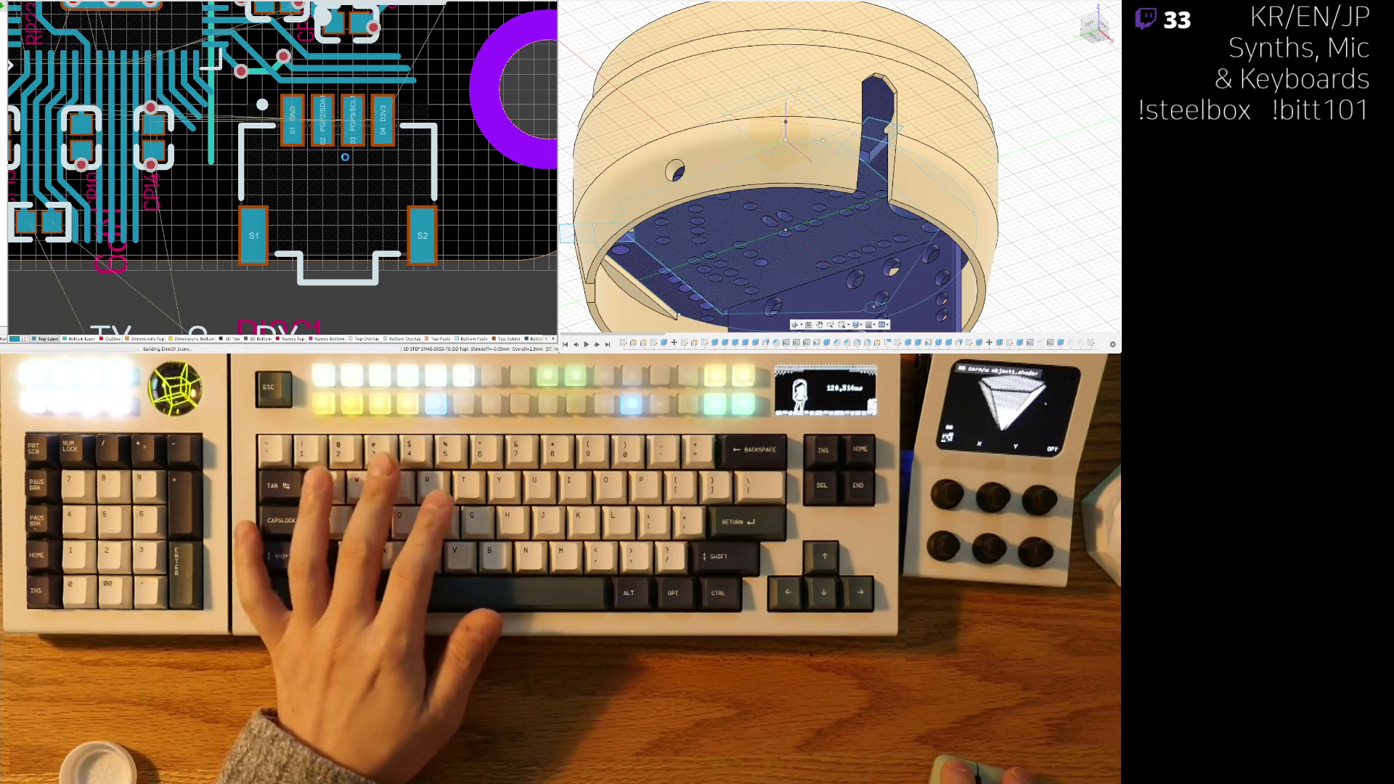
{"action": "key", "text": "3"}
{"action": "scroll", "coordinate": [398, 190], "scroll_direction": "down", "scroll_amount": 5, "text": "ctrl"}
{"action": "scroll", "coordinate": [398, 190], "scroll_direction": "up", "scroll_amount": 3, "text": "ctrl"}
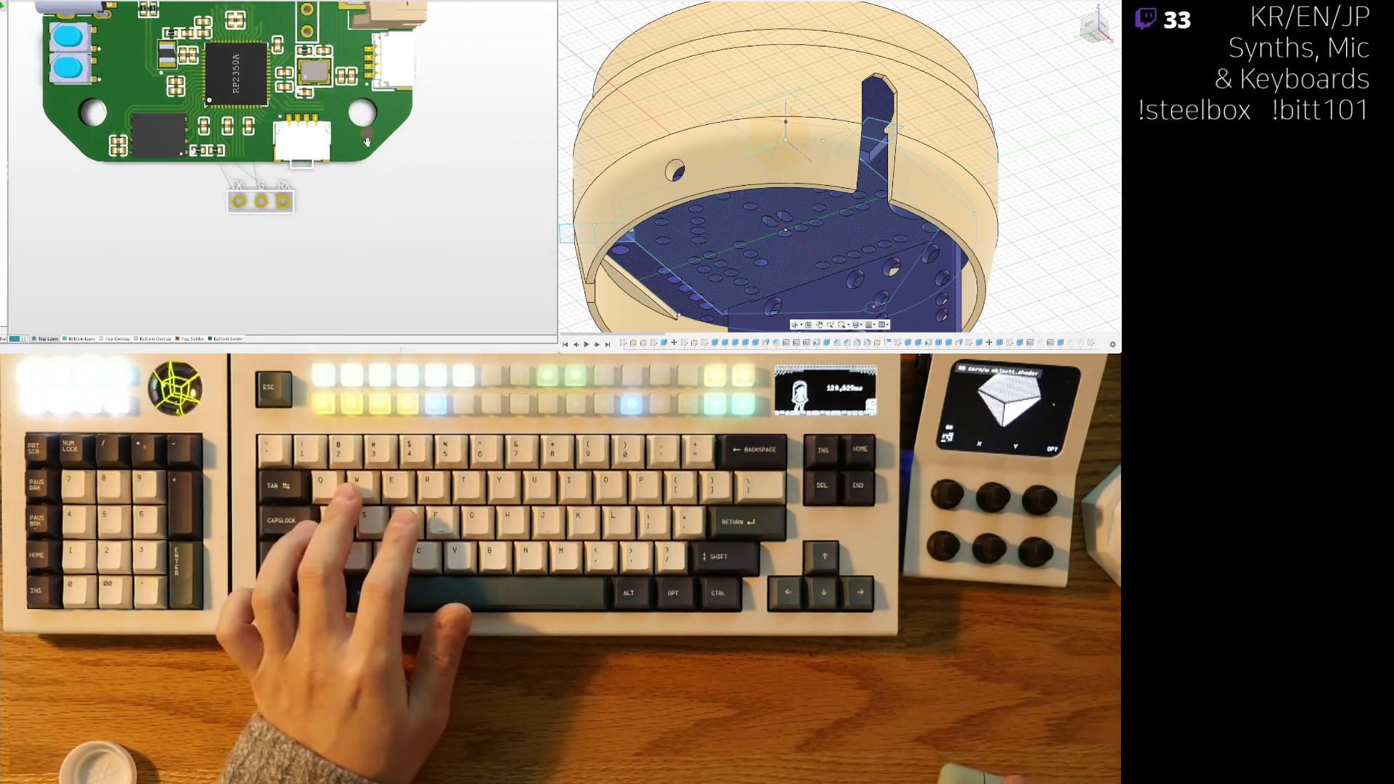
{"action": "right_click_drag", "start_coordinate": [446, 171], "coordinate": [331, 171]}
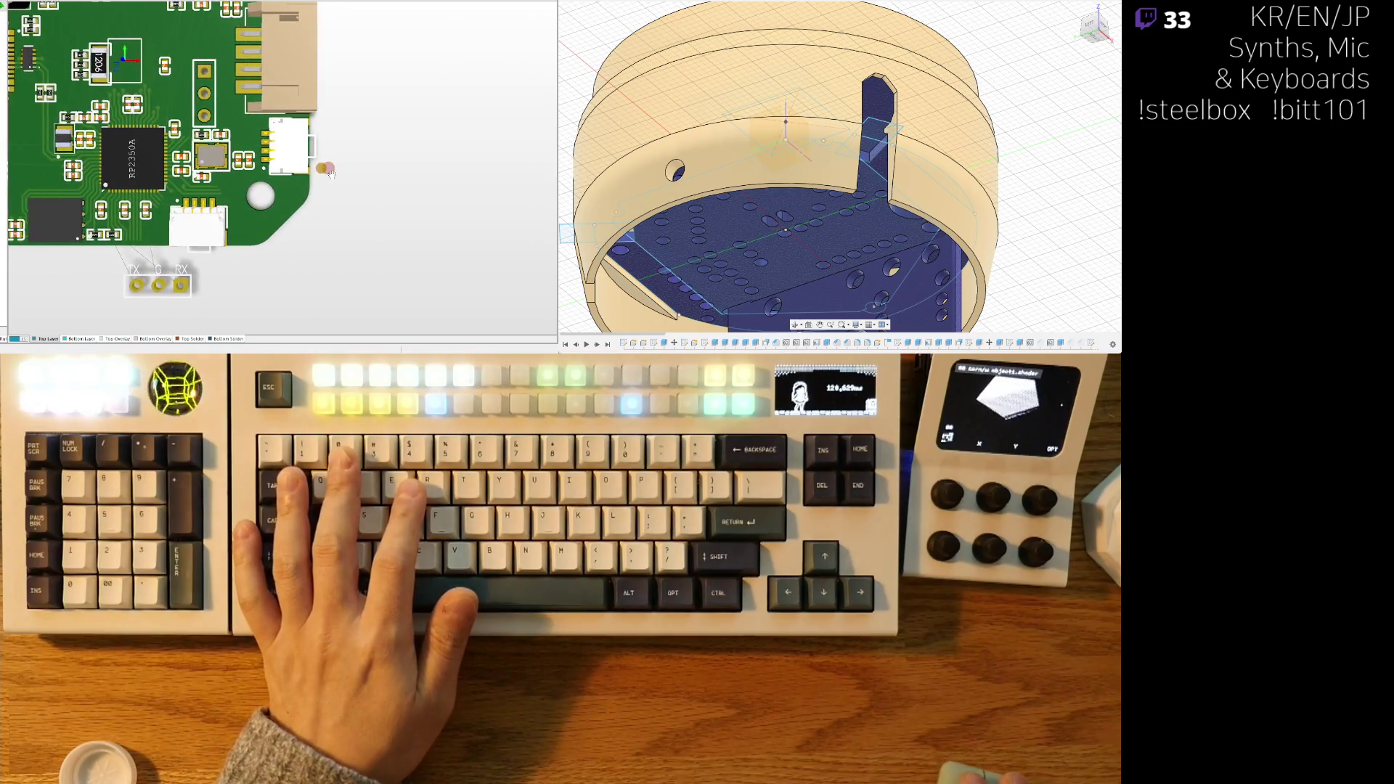
{"action": "key", "text": "2"}
{"action": "scroll", "coordinate": [326, 169], "scroll_direction": "up", "scroll_amount": 3, "text": "ctrl"}
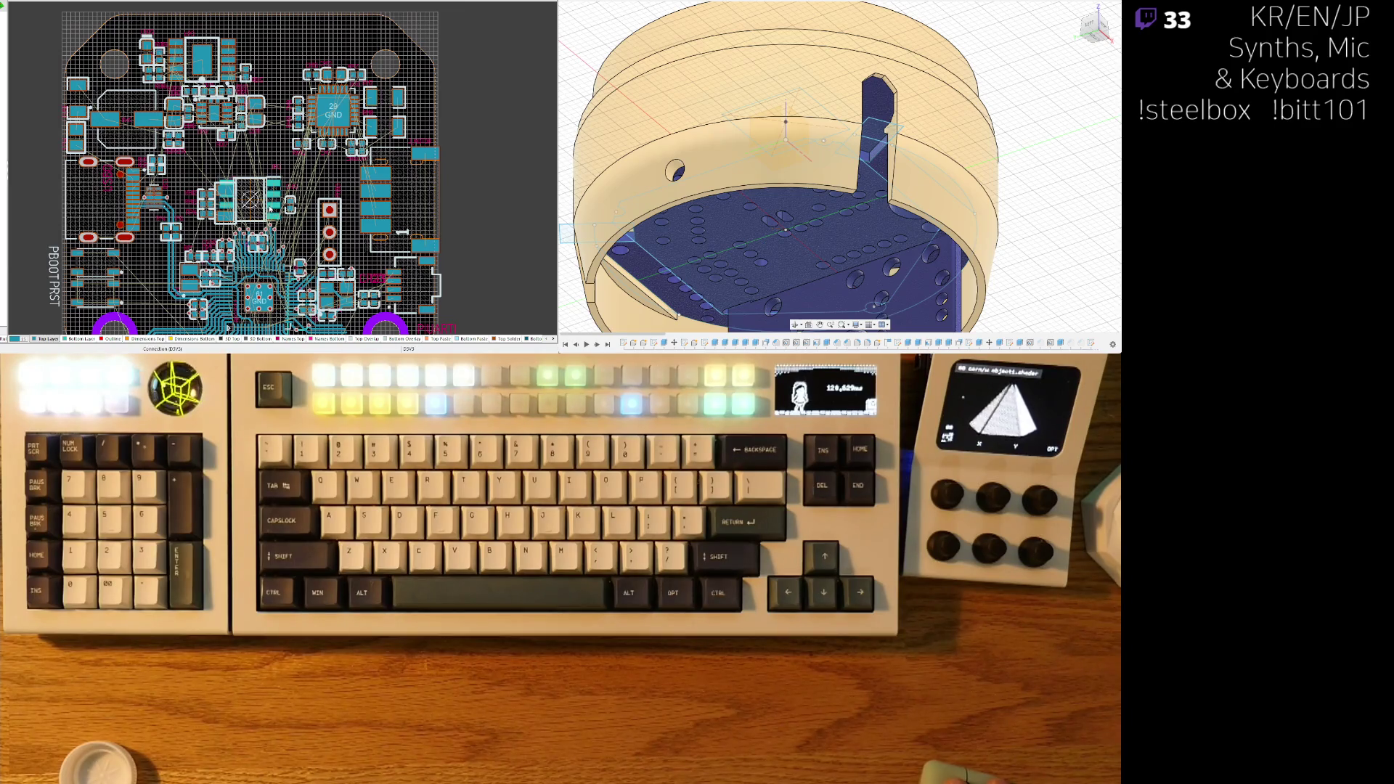
- Place the PBOOT and PRST labels side by side beside the button pads and check them in 3D
{"action": "right_click_drag", "start_coordinate": [270, 209], "coordinate": [333, 114]}
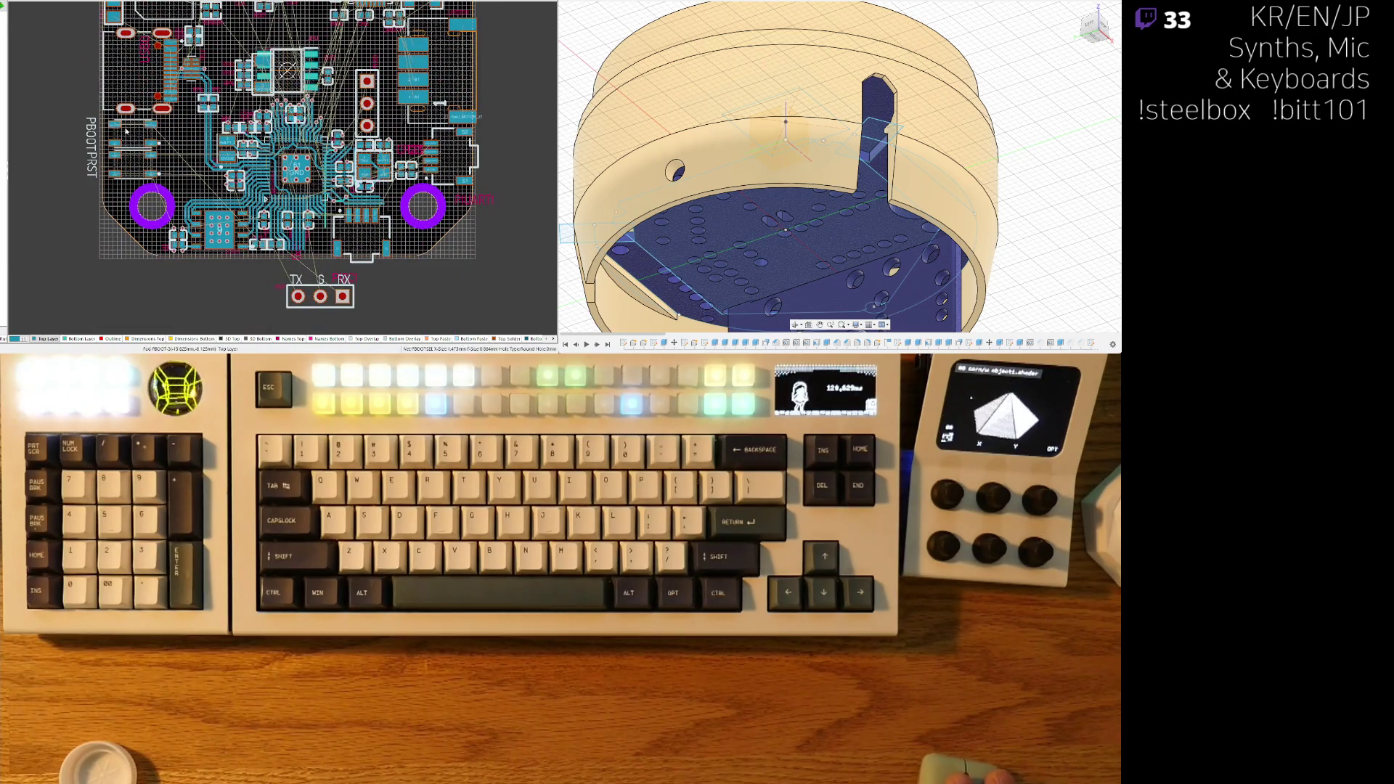
{"action": "scroll", "coordinate": [125, 131], "scroll_direction": "up", "scroll_amount": 6, "text": "ctrl"}
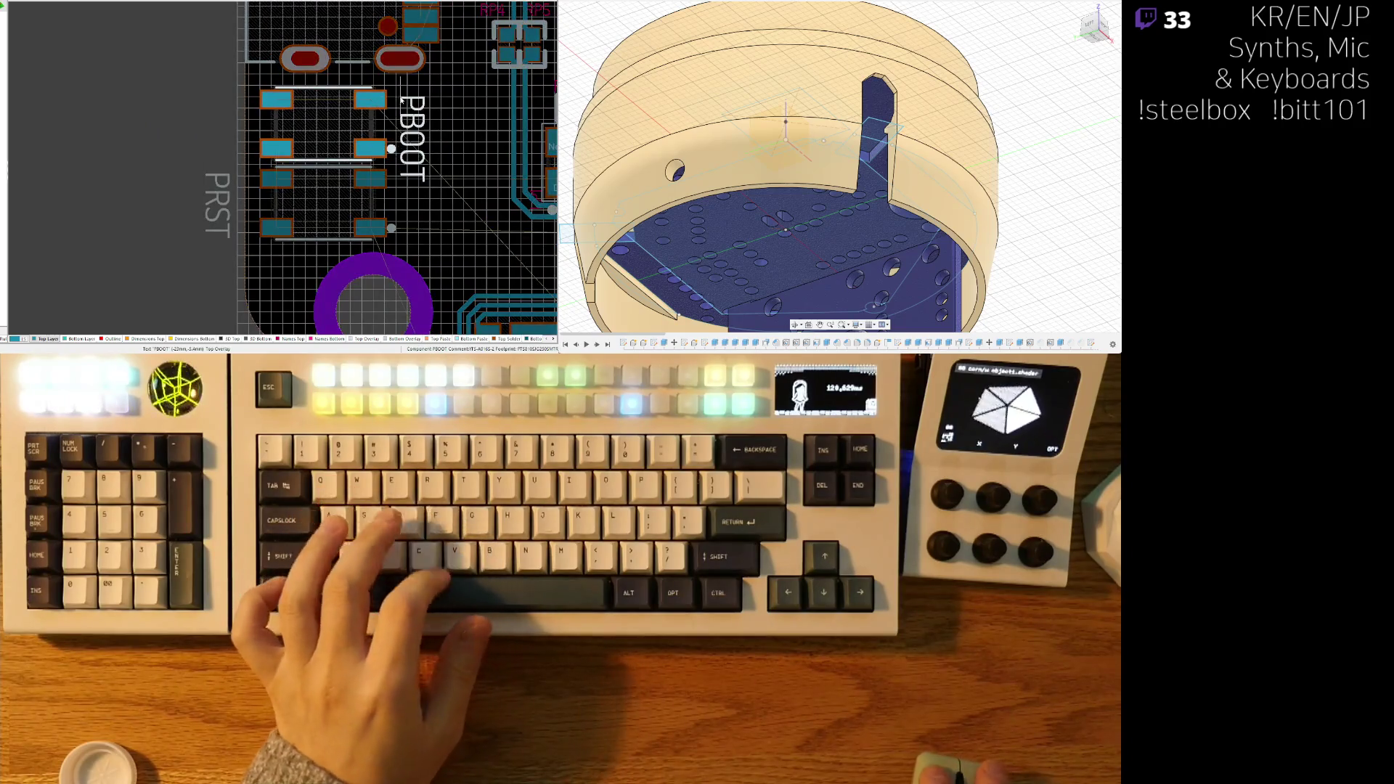
{"action": "left_click_drag", "start_coordinate": [401, 100], "coordinate": [400, 88]}
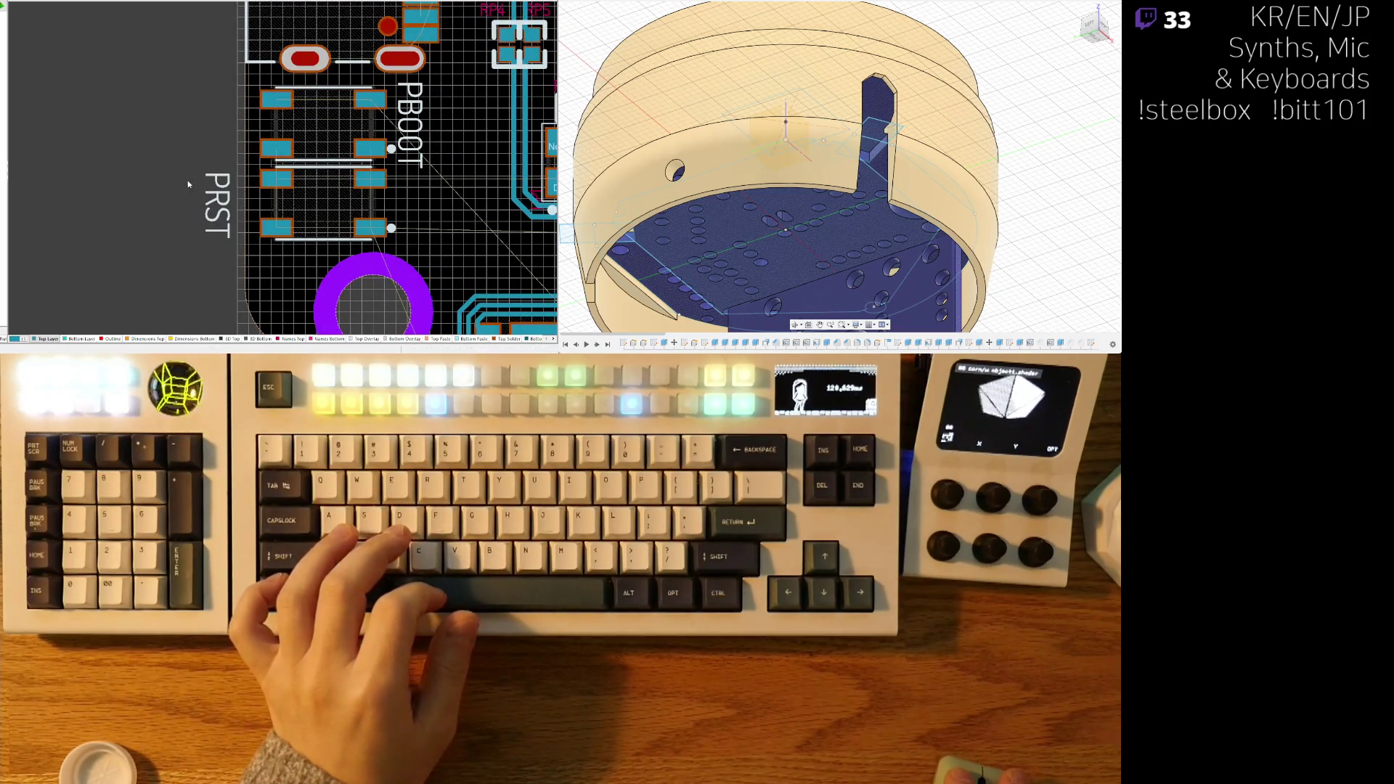
{"action": "left_click_drag", "start_coordinate": [222, 179], "coordinate": [321, 196]}
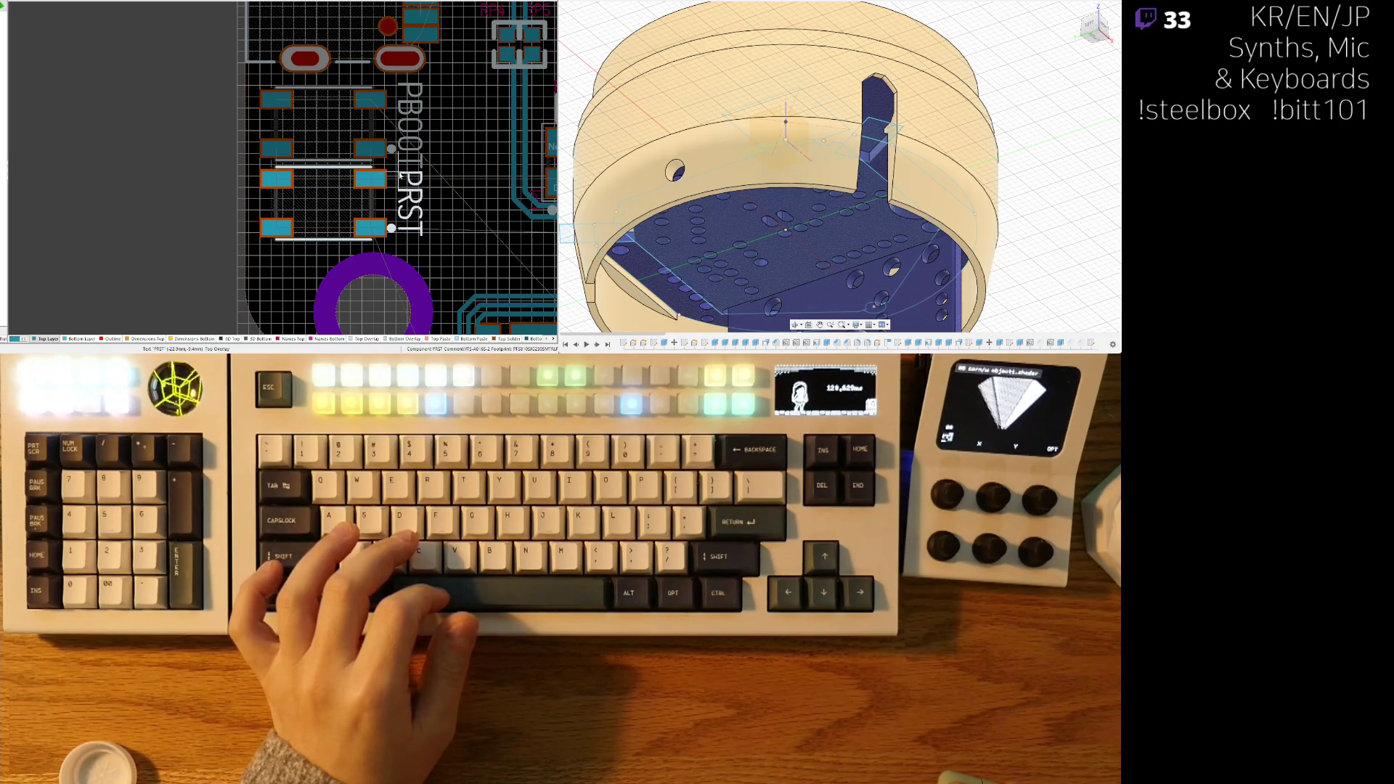
{"action": "scroll", "coordinate": [400, 175], "scroll_direction": "down", "scroll_amount": 5, "text": "ctrl"}
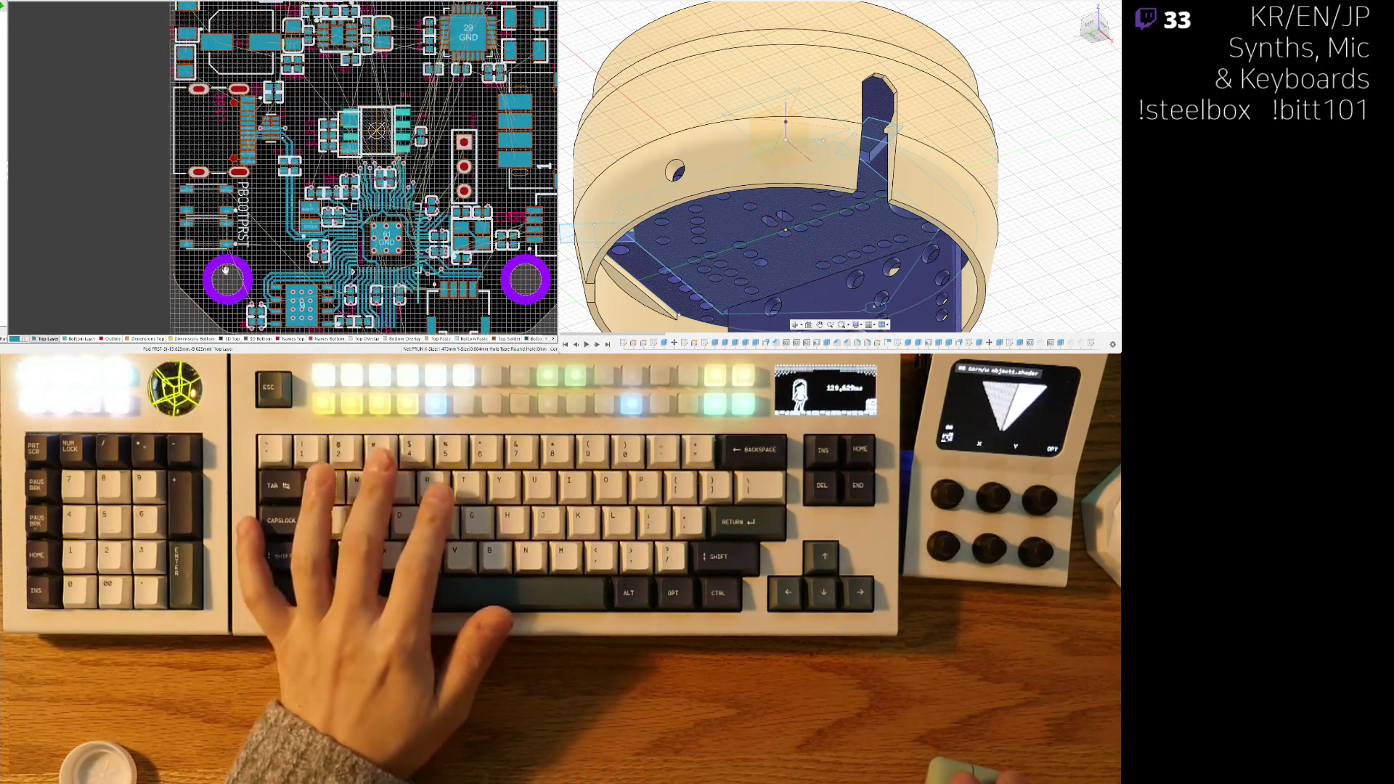
{"action": "scroll", "coordinate": [285, 85], "scroll_direction": "up", "scroll_amount": 4, "text": "ctrl"}
{"action": "scroll", "coordinate": [237, 227], "scroll_direction": "up", "scroll_amount": 1, "text": "ctrl"}
{"action": "key", "text": "3"}
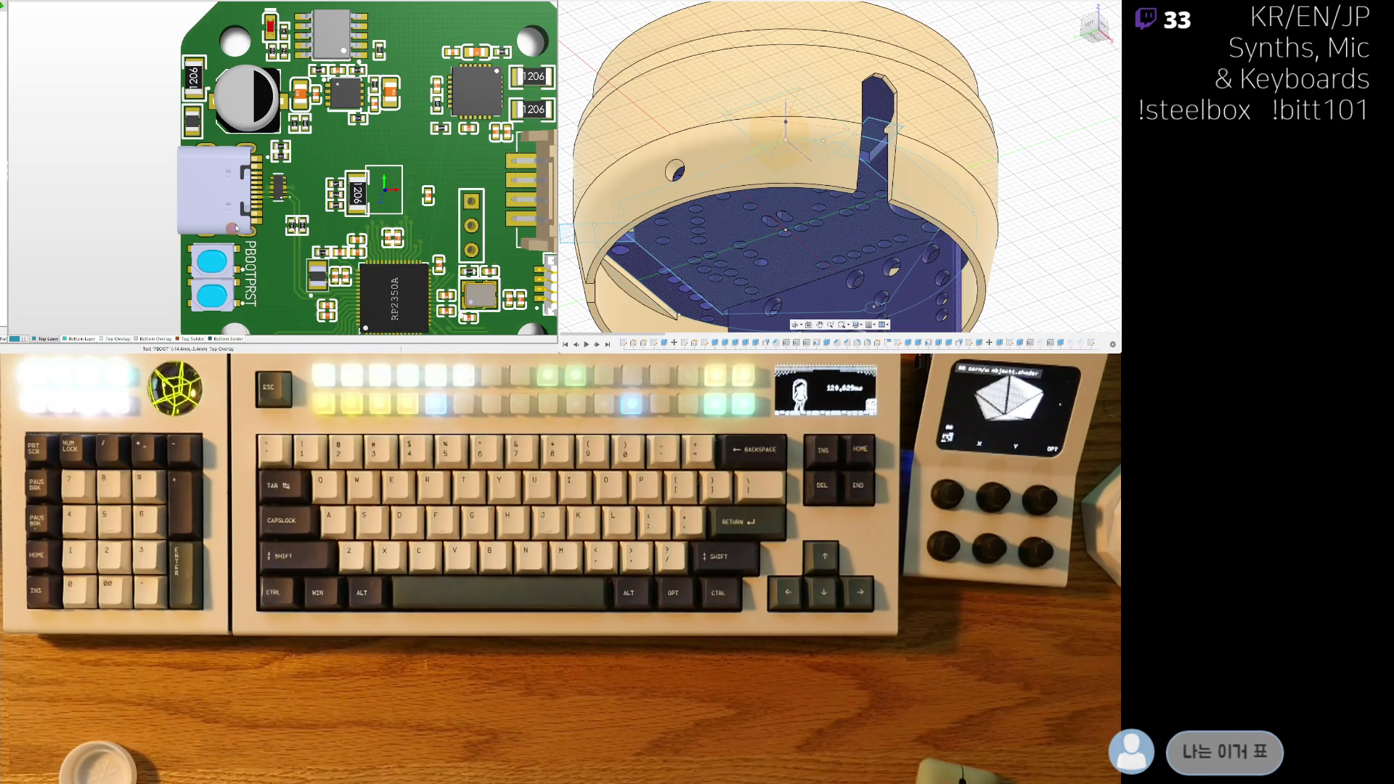
{"action": "key", "text": "2"}
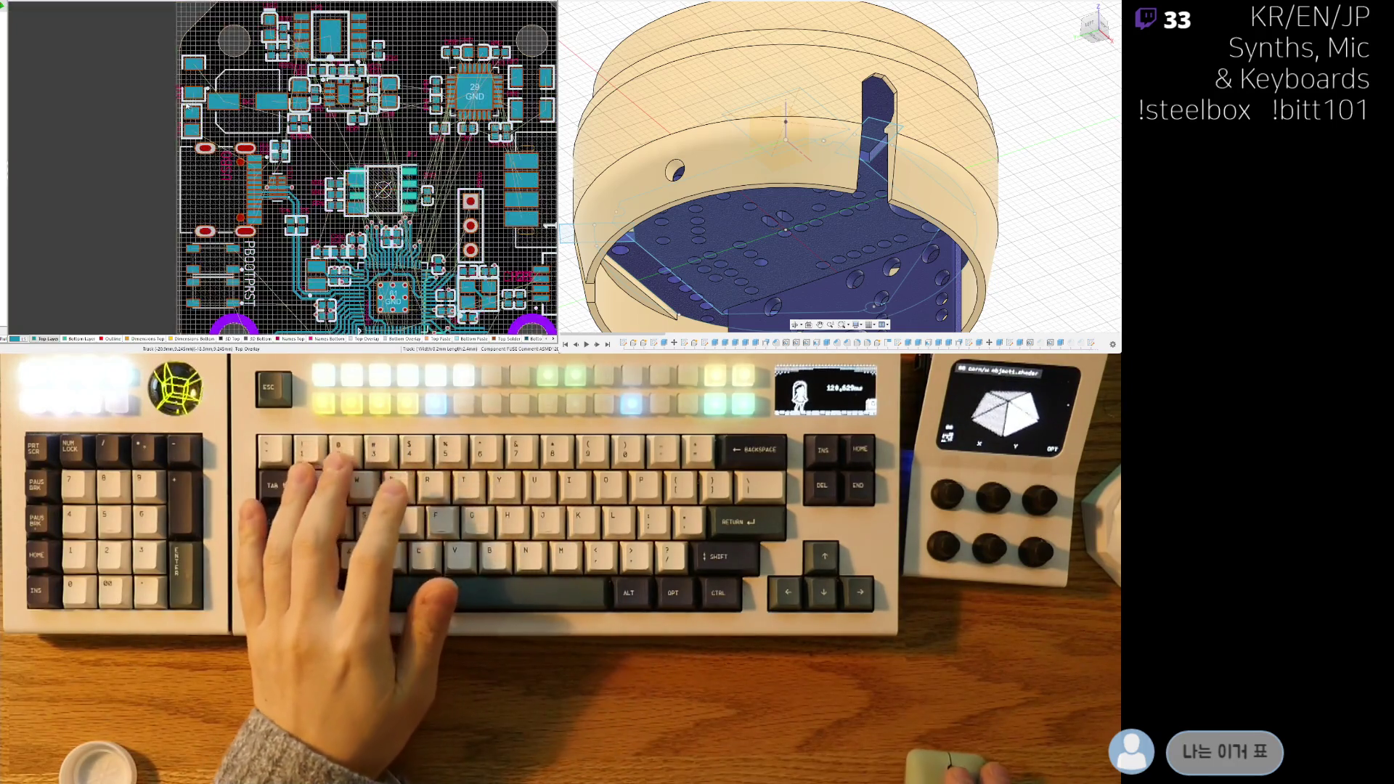
- Shift the NetFUSE component right in two nudges, checking its placement in 3D each time
{"action": "scroll", "coordinate": [171, 129], "scroll_direction": "up", "scroll_amount": 5, "text": "ctrl"}
{"action": "left_click_drag", "start_coordinate": [236, 145], "coordinate": [255, 109]}
{"action": "key", "text": "3"}
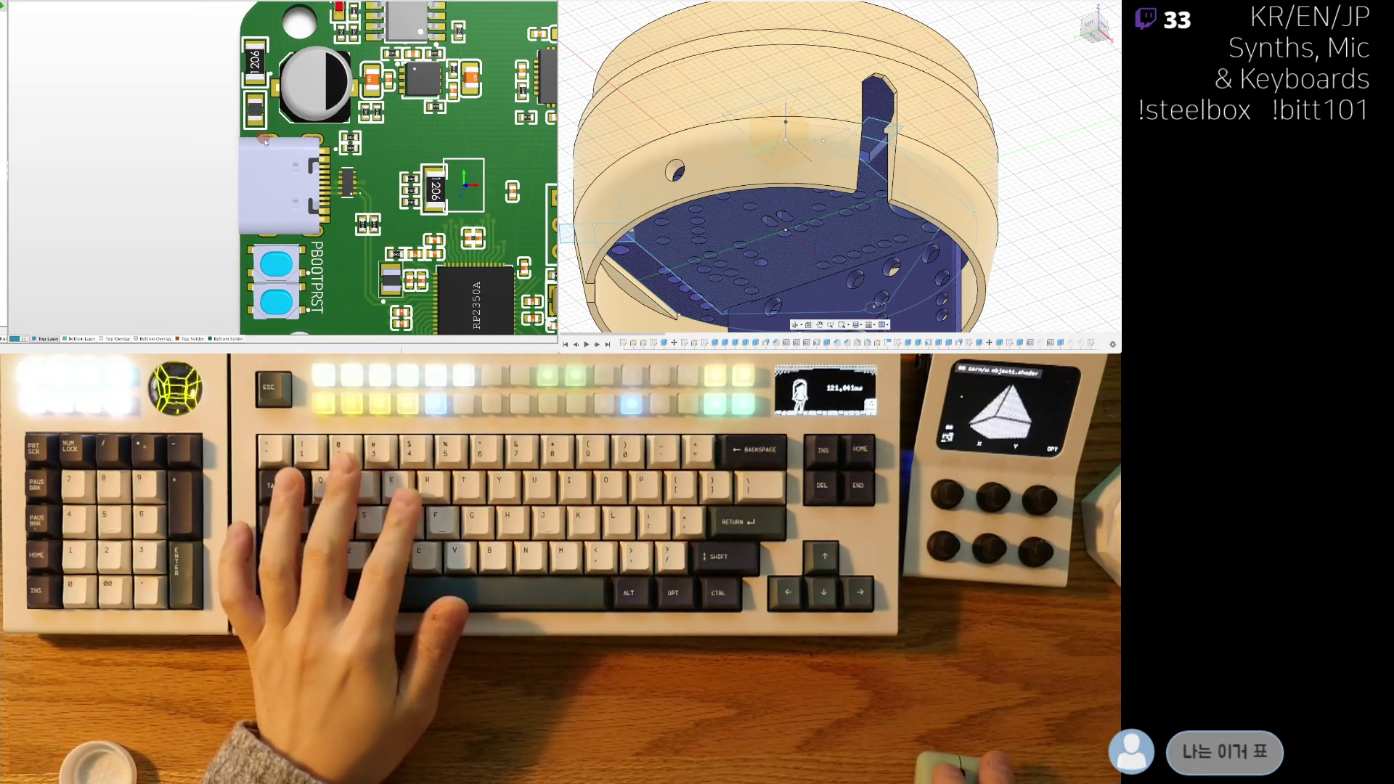
{"action": "key", "text": "2"}
{"action": "scroll", "coordinate": [258, 59], "scroll_direction": "up", "scroll_amount": 3, "text": "ctrl"}
{"action": "left_click_drag", "start_coordinate": [258, 60], "coordinate": [243, 45]}
{"action": "key", "text": "3"}
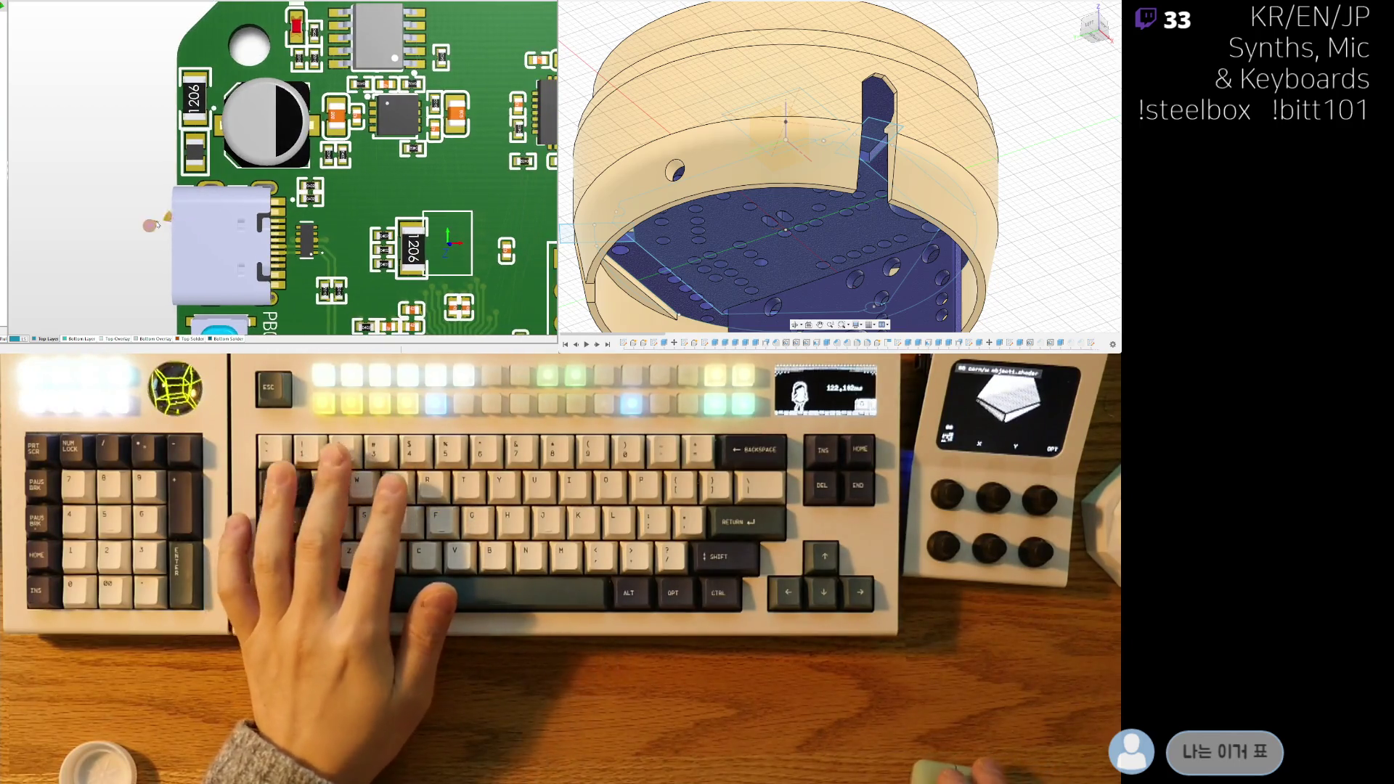
- Back in 2D, locate and select the J_MOTOR four-pad connector footprint
{"action": "key", "text": "2"}
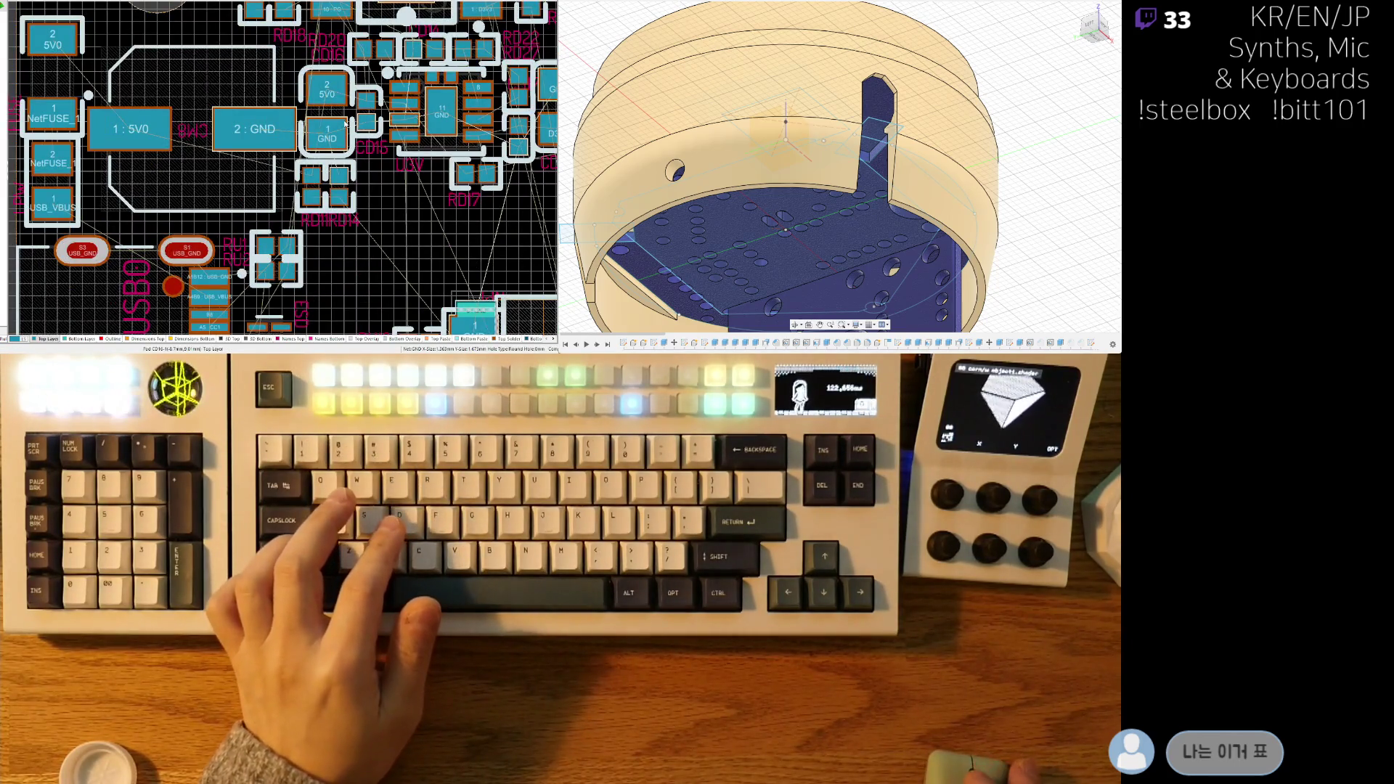
{"action": "scroll", "coordinate": [346, 124], "scroll_direction": "down", "scroll_amount": 3, "text": "ctrl"}
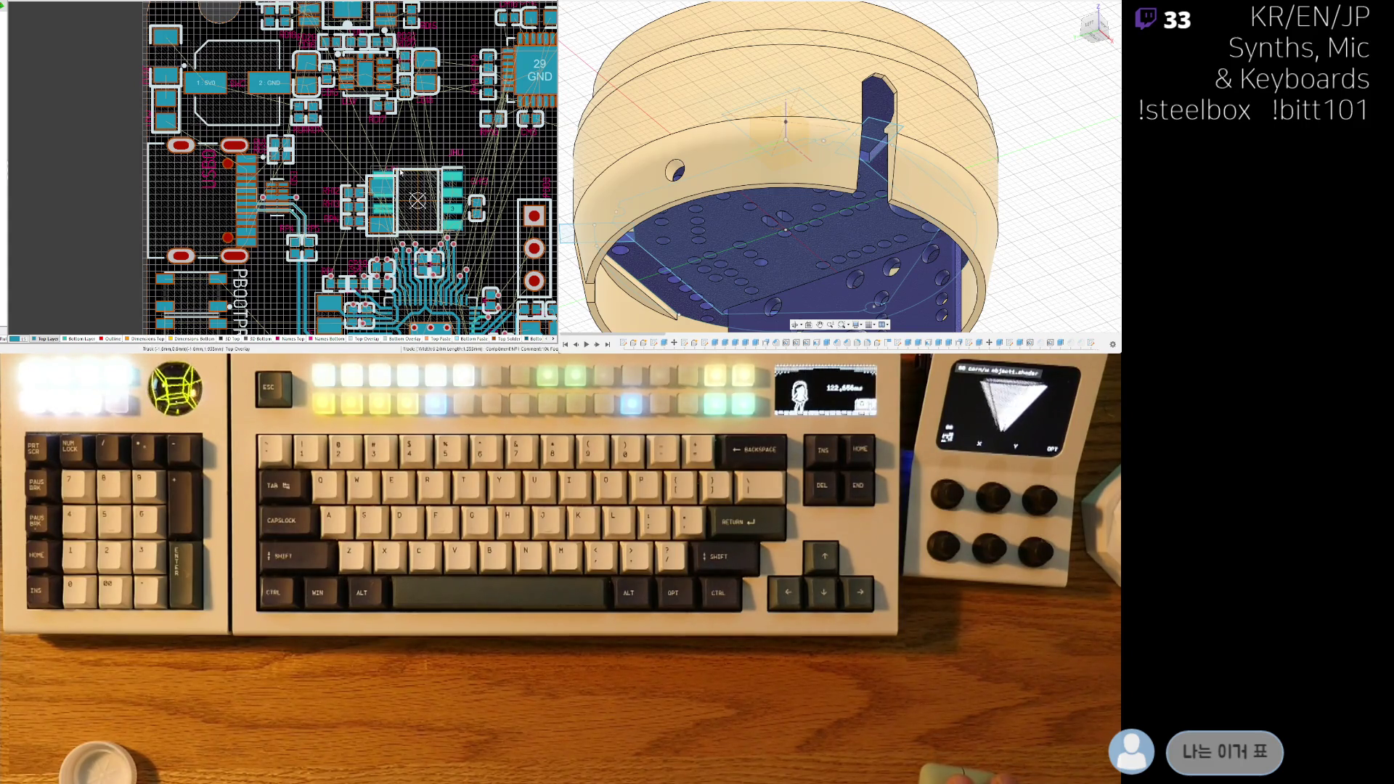
{"action": "scroll", "coordinate": [300, 237], "scroll_direction": "up", "scroll_amount": 4}
{"action": "scroll", "coordinate": [294, 236], "scroll_direction": "right", "scroll_amount": 5, "text": "shift"}
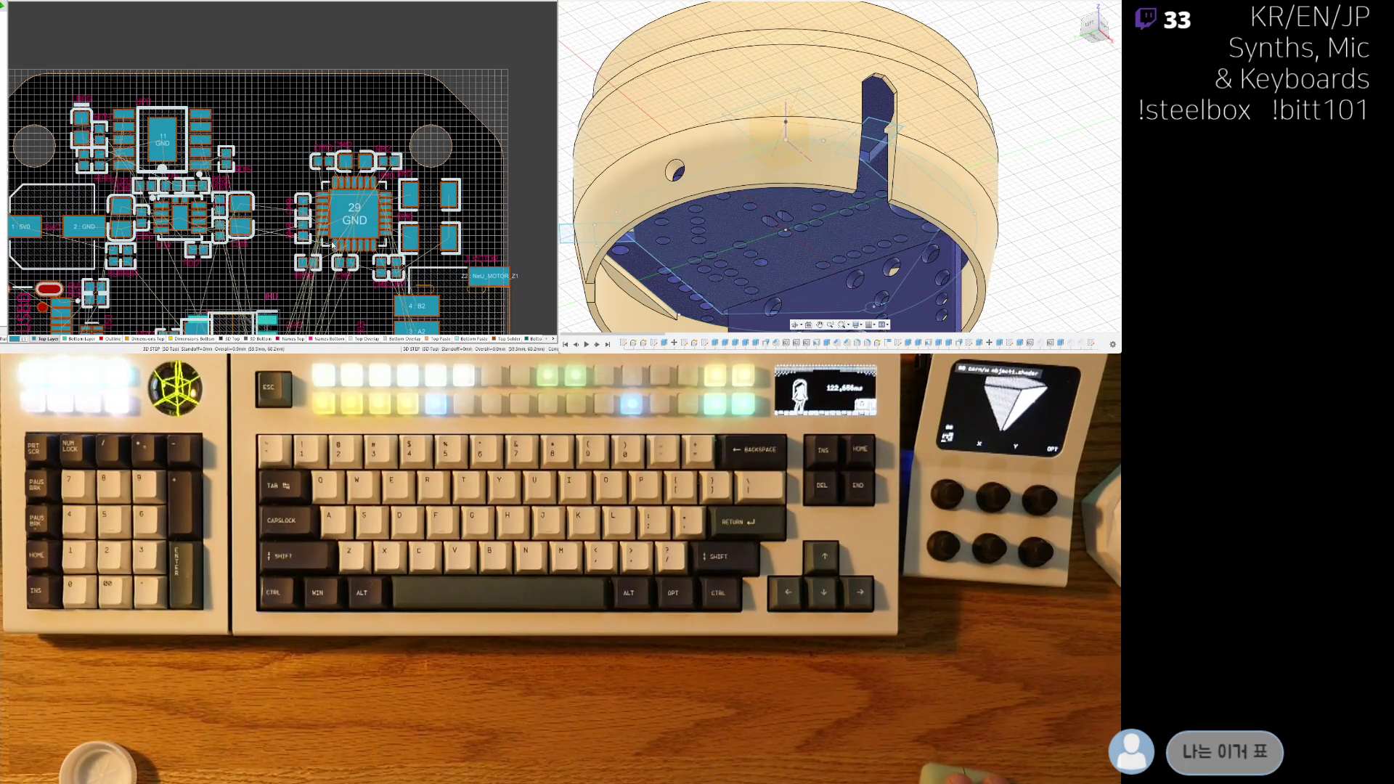
{"action": "scroll", "coordinate": [289, 240], "scroll_direction": "down", "scroll_amount": 3}
{"action": "scroll", "coordinate": [347, 211], "scroll_direction": "right", "scroll_amount": 2, "text": "shift"}
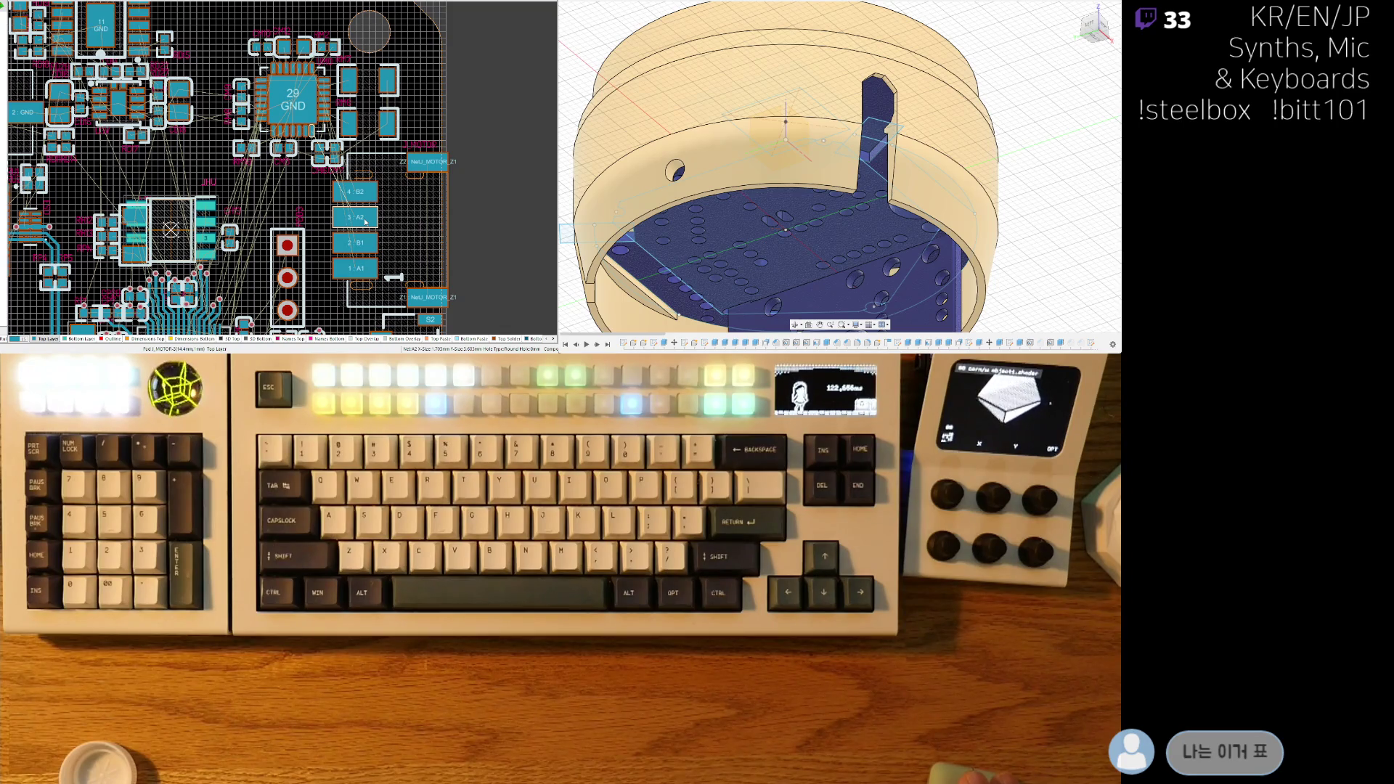
{"action": "left_click", "coordinate": [398, 224]}
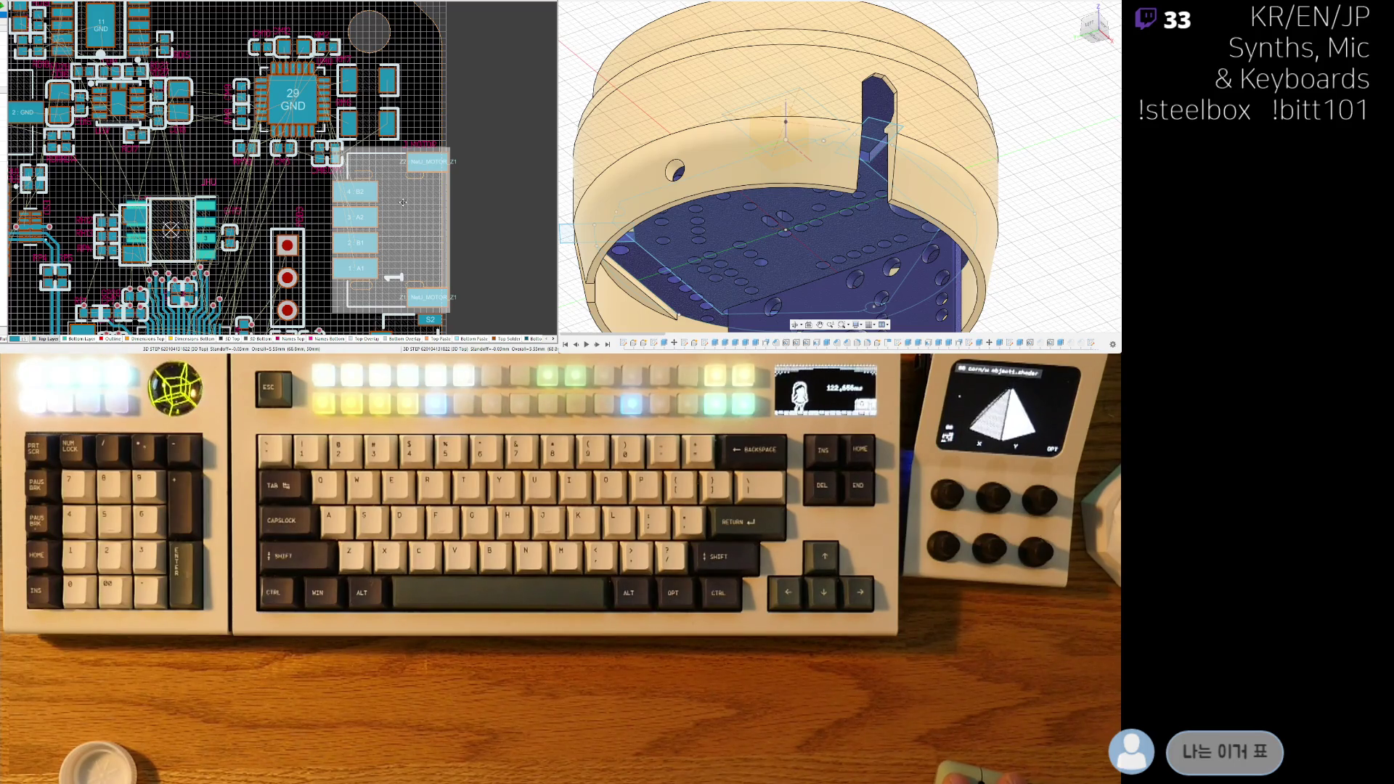
- Move the J_MOTOR connector slightly right so its A1, B1, A2, B2 pads sit beside PDBG
{"action": "scroll", "coordinate": [360, 145], "scroll_direction": "up", "scroll_amount": 2, "text": "ctrl"}
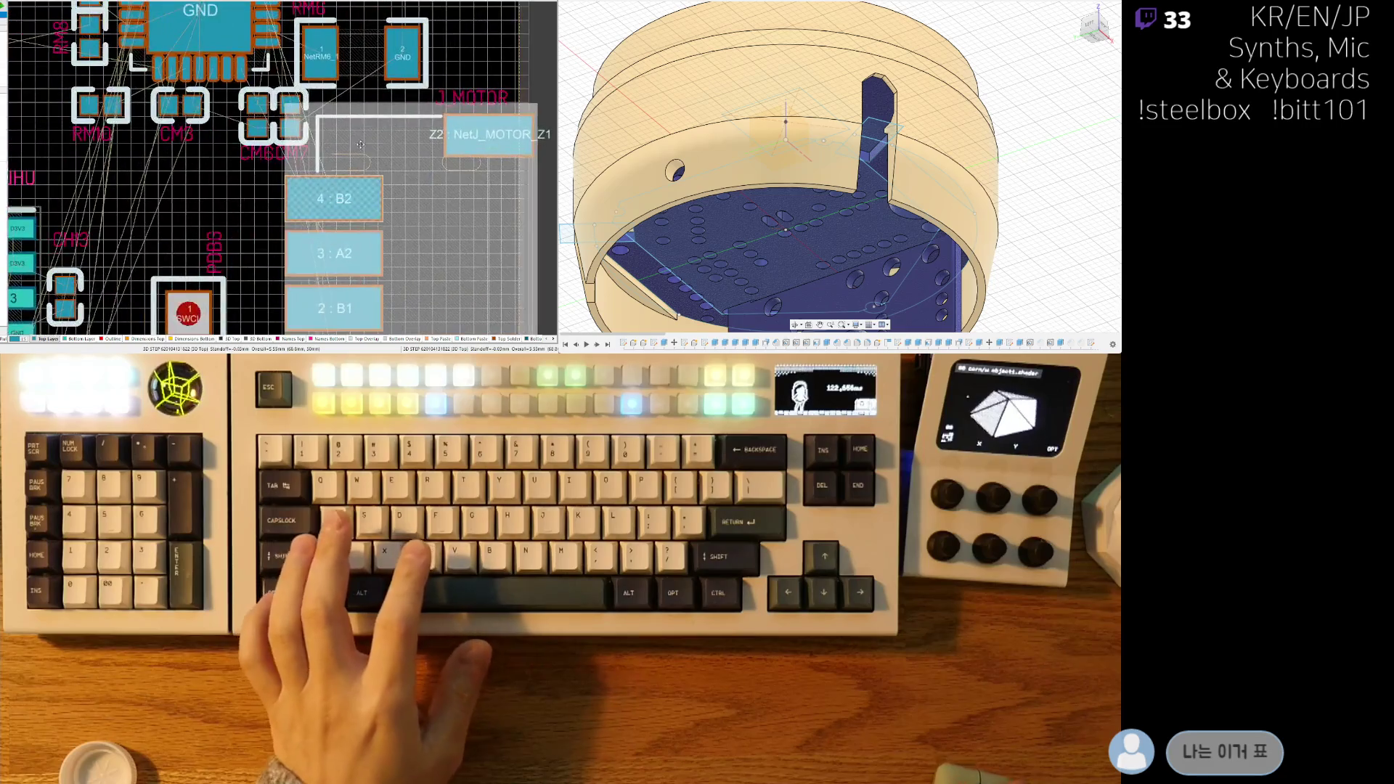
{"action": "scroll", "coordinate": [360, 145], "scroll_direction": "up", "scroll_amount": 1, "text": "ctrl"}
{"action": "key", "text": "s"}
{"action": "key", "text": "i"}
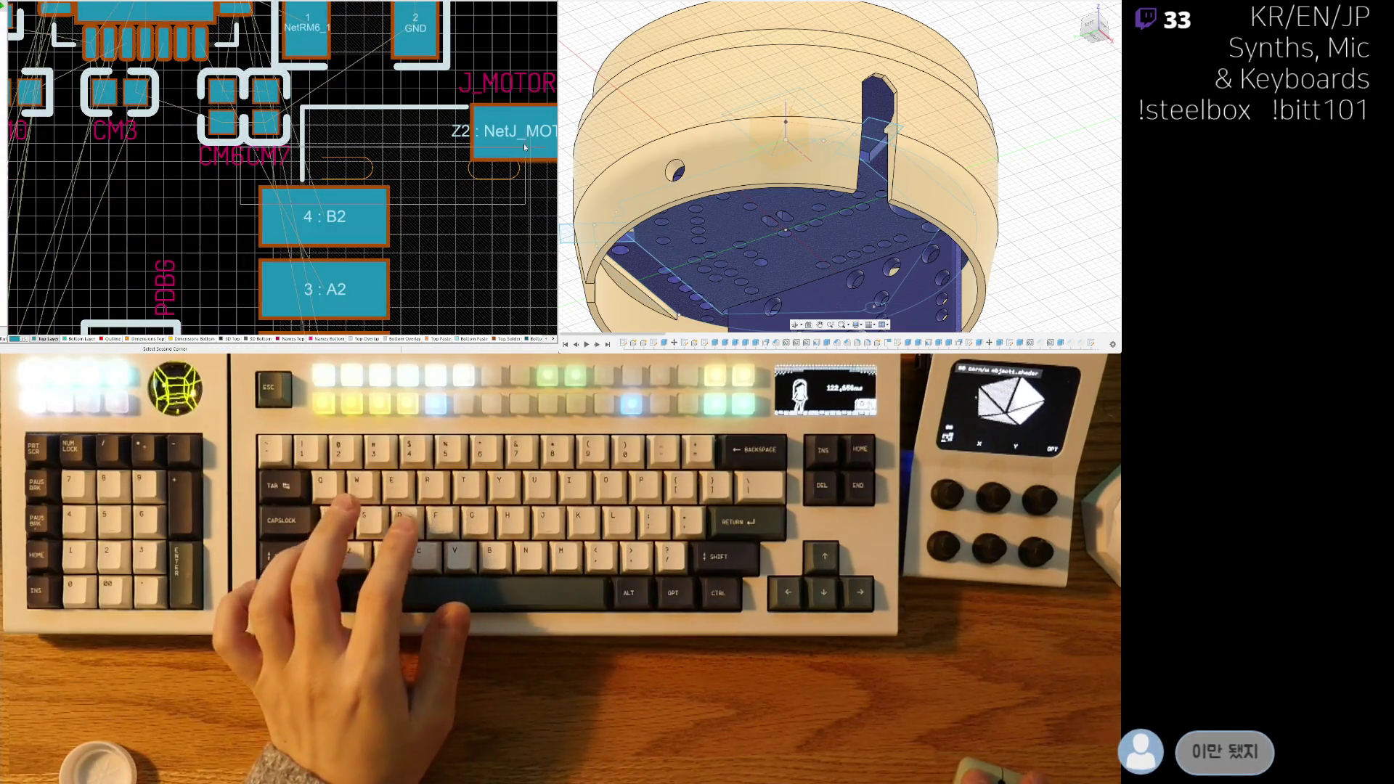
{"action": "right_click_drag", "start_coordinate": [444, 216], "coordinate": [356, 88]}
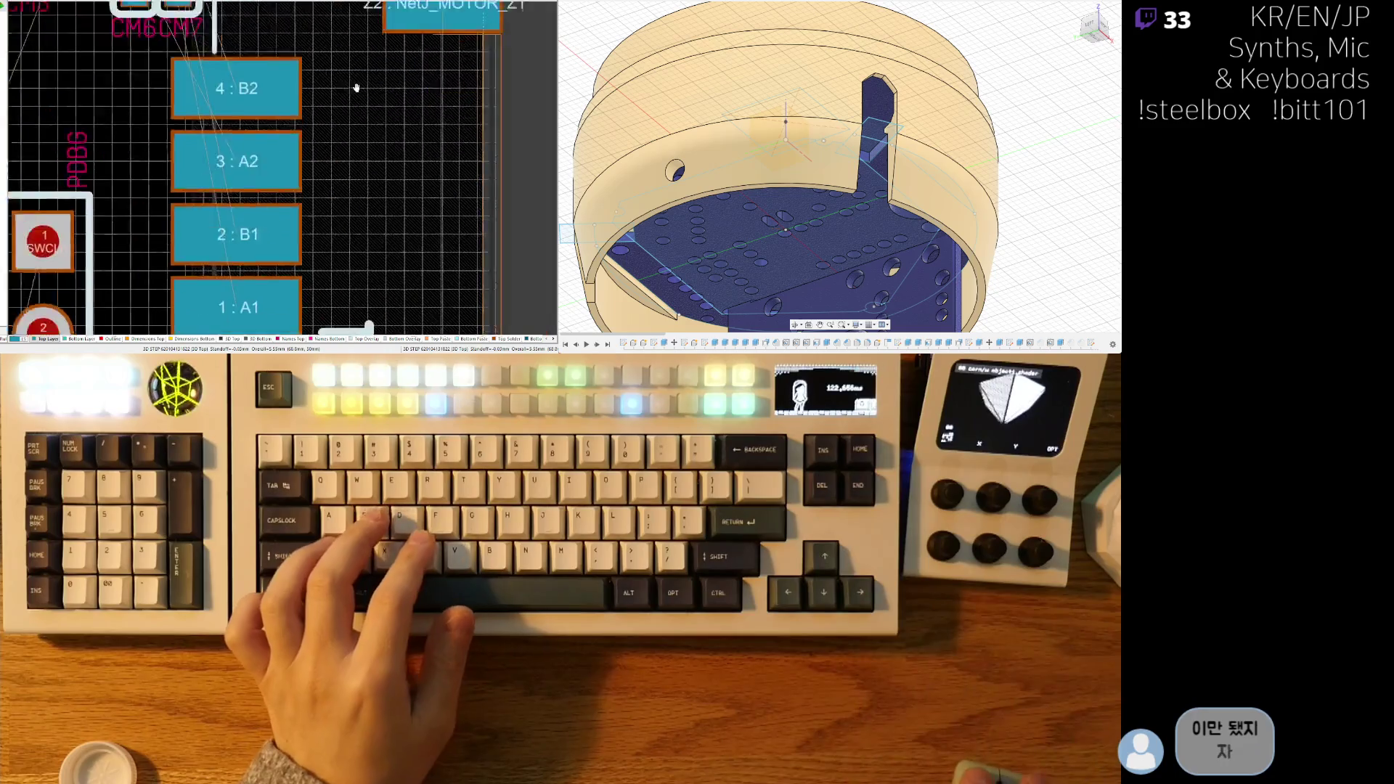
{"action": "mouse_move", "coordinate": [203, 211]}
{"action": "left_mouse_down"}
{"action": "mouse_move", "coordinate": [265, 3]}
{"action": "mouse_move", "coordinate": [457, 114]}
{"action": "mouse_move", "coordinate": [503, 107]}
{"action": "mouse_move", "coordinate": [285, 168]}
{"action": "left_mouse_up"}
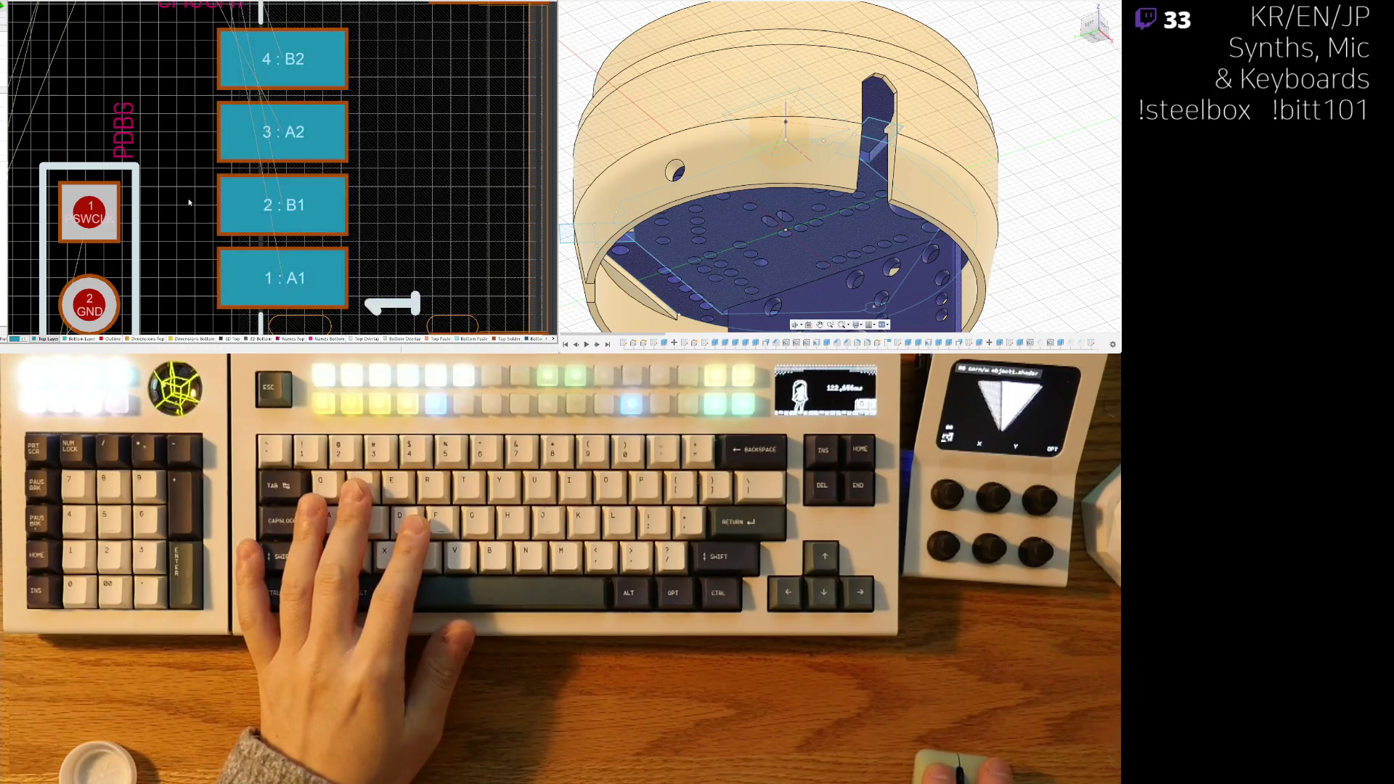
{"action": "scroll", "coordinate": [519, 130], "scroll_direction": "down", "scroll_amount": 3}
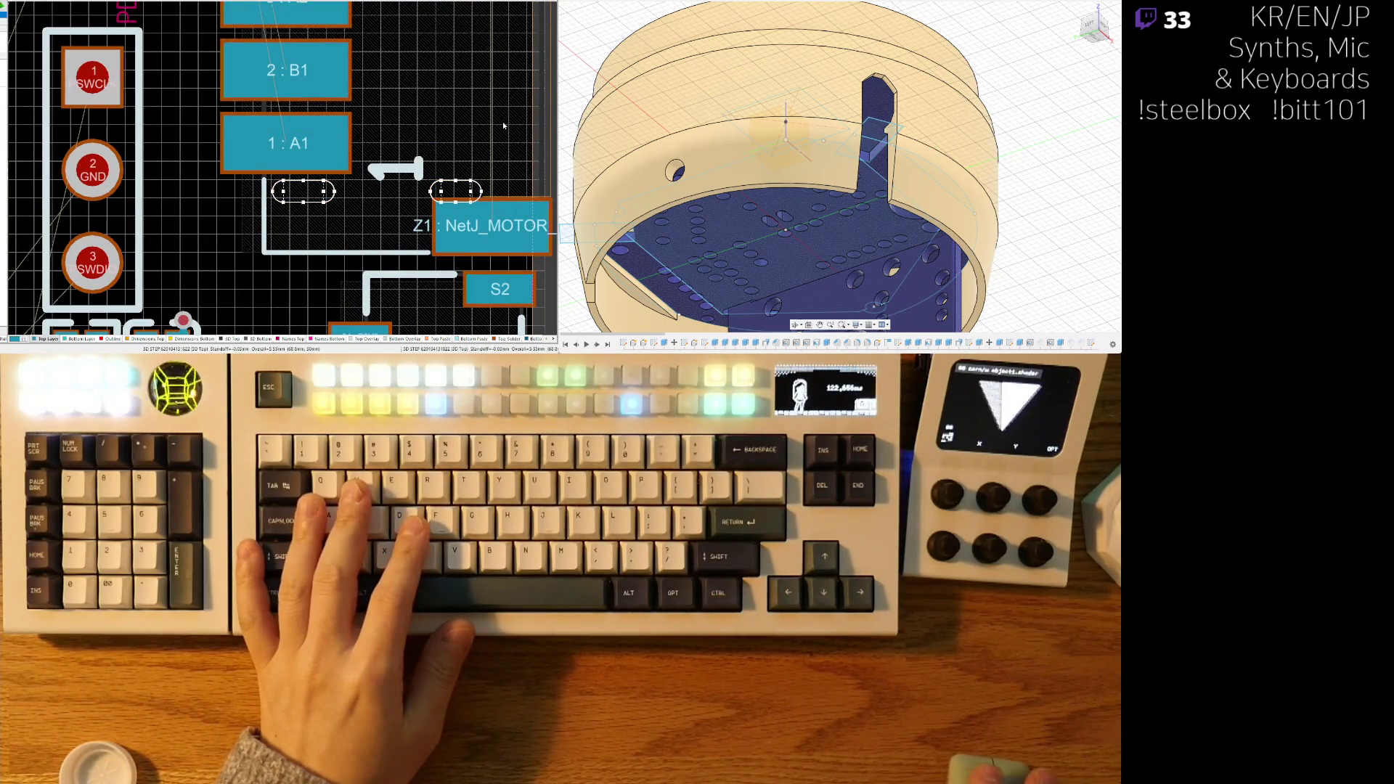
{"action": "scroll", "coordinate": [319, 165], "scroll_direction": "down", "scroll_amount": 3, "text": "ctrl"}
{"action": "scroll", "coordinate": [260, 193], "scroll_direction": "up", "scroll_amount": 6, "text": "ctrl"}
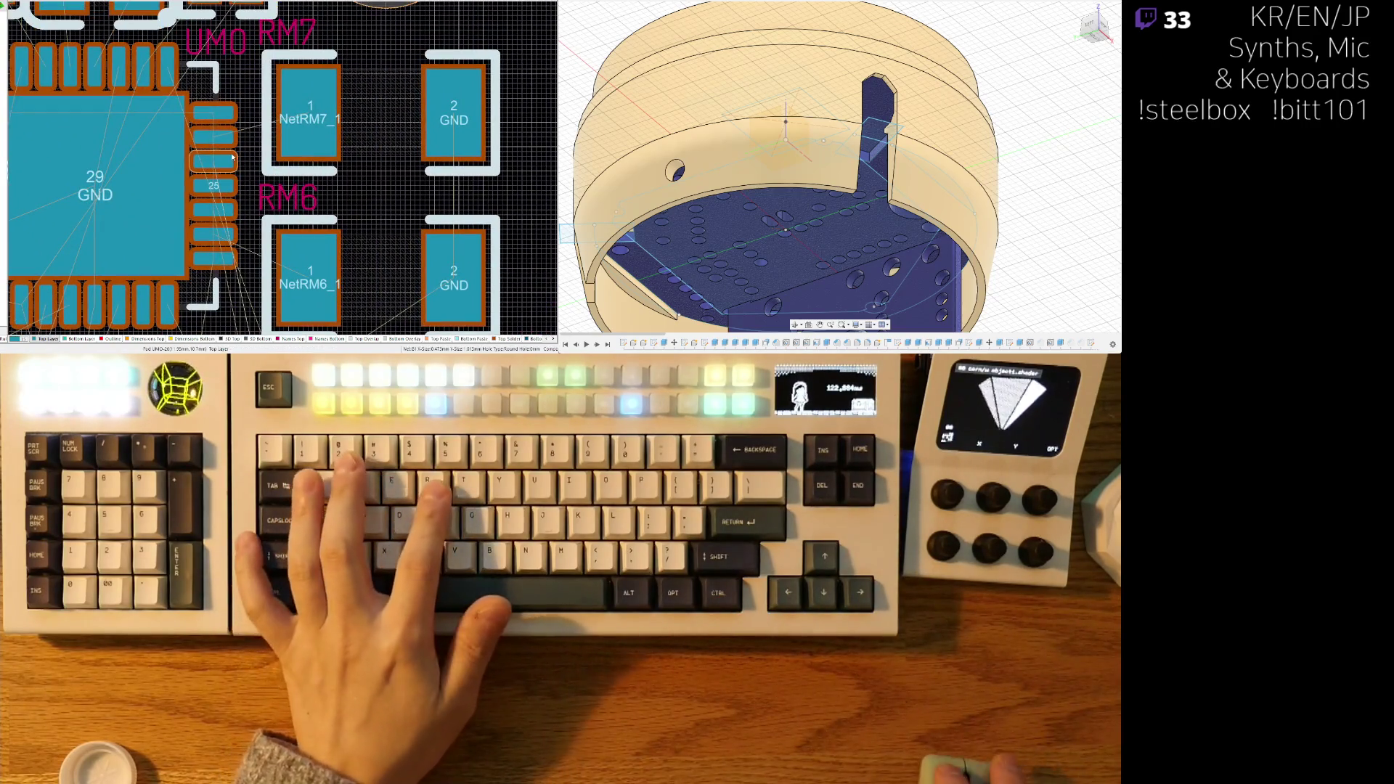
- Route a track from MCU pin 27 to RM7 pad 1
{"action": "left_click", "coordinate": [223, 140]}
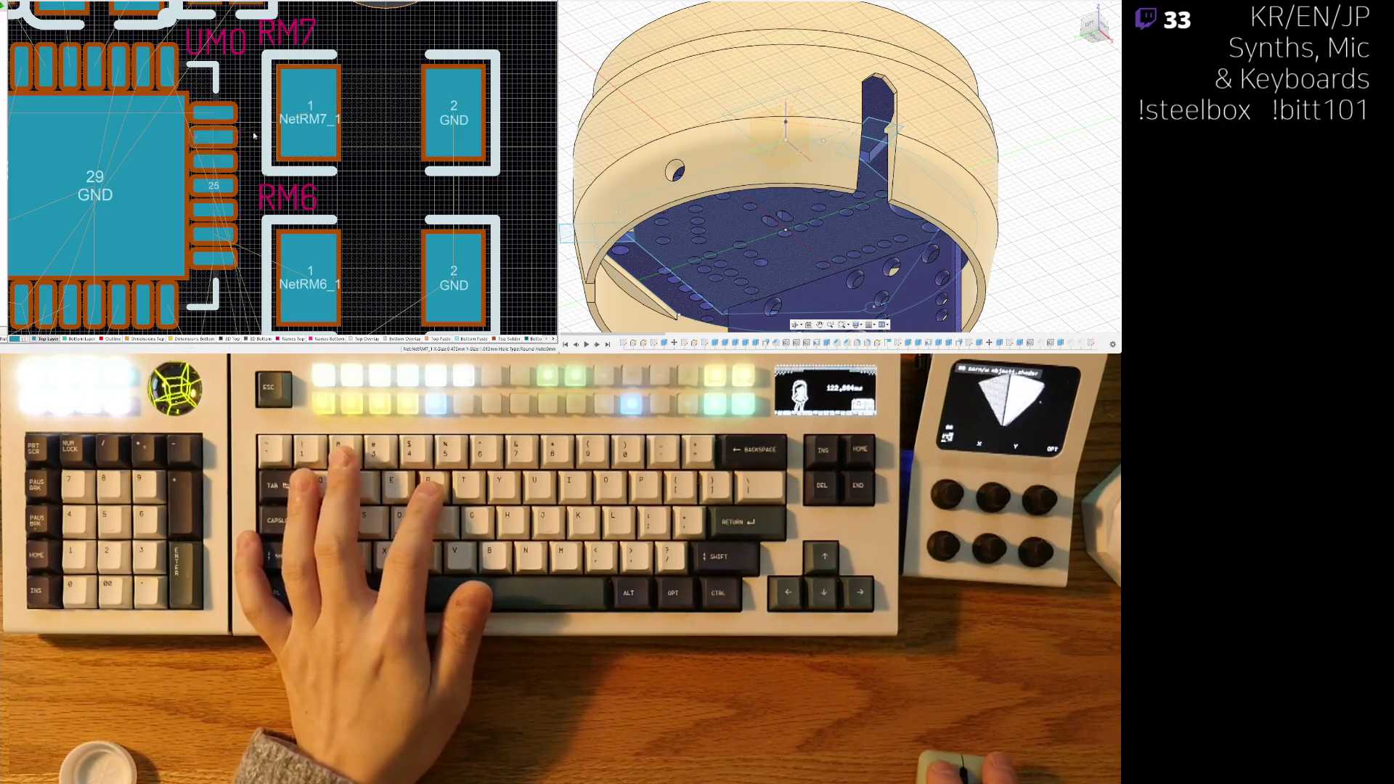
{"action": "left_click", "coordinate": [320, 127]}
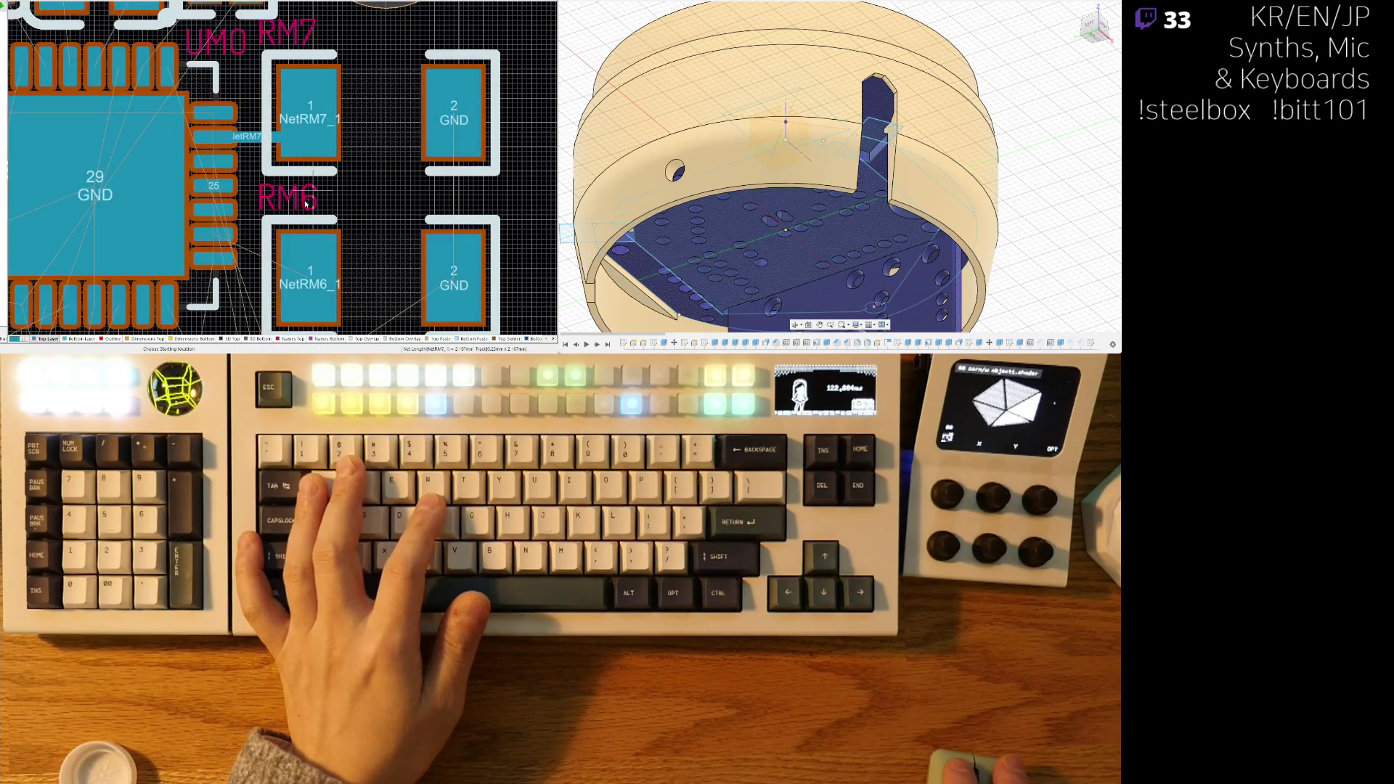
{"action": "left_click", "coordinate": [212, 233]}
{"action": "key", "text": "Escape"}
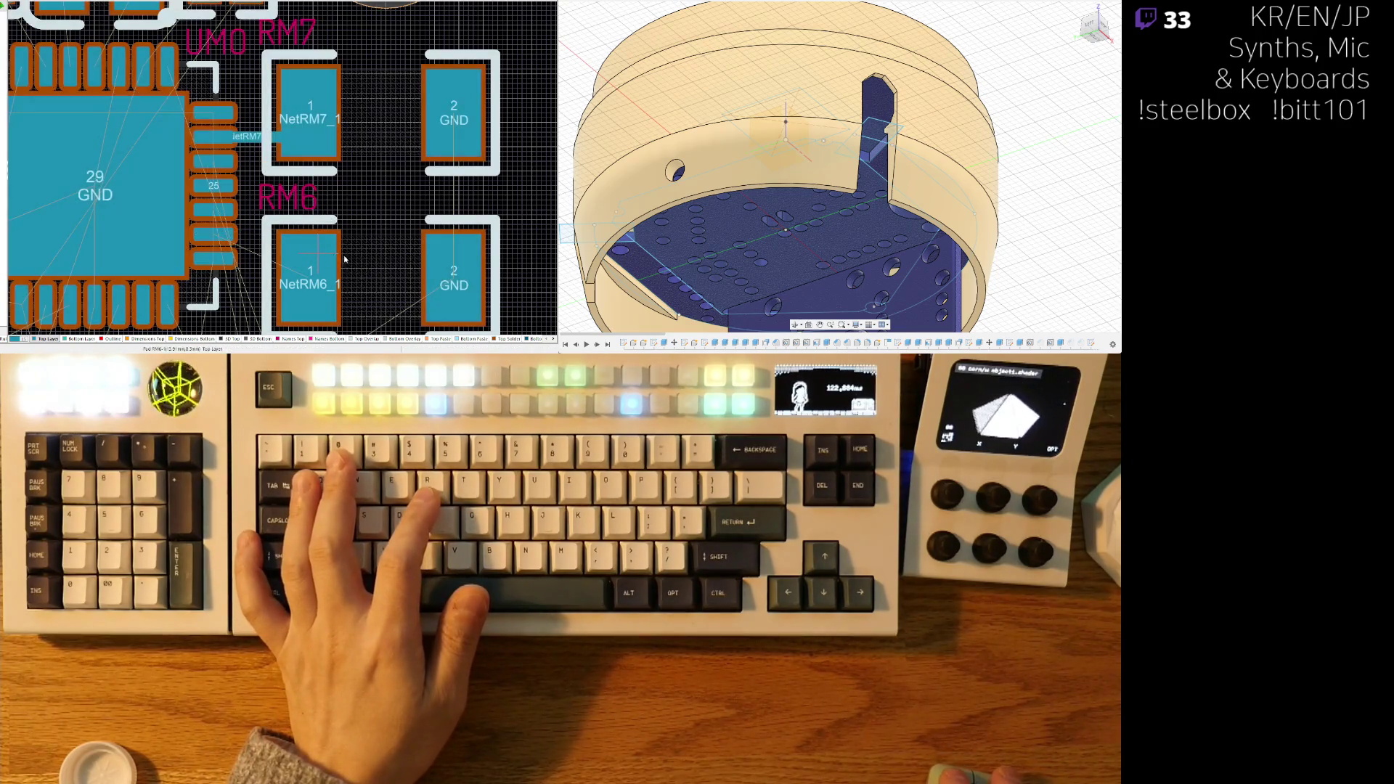
- Select the MCU chip and nearby parts and nudge them down slightly
{"action": "left_click_drag", "start_coordinate": [317, 254], "coordinate": [381, 274]}
{"action": "scroll", "coordinate": [335, 163], "scroll_direction": "down", "scroll_amount": 3, "text": "ctrl"}
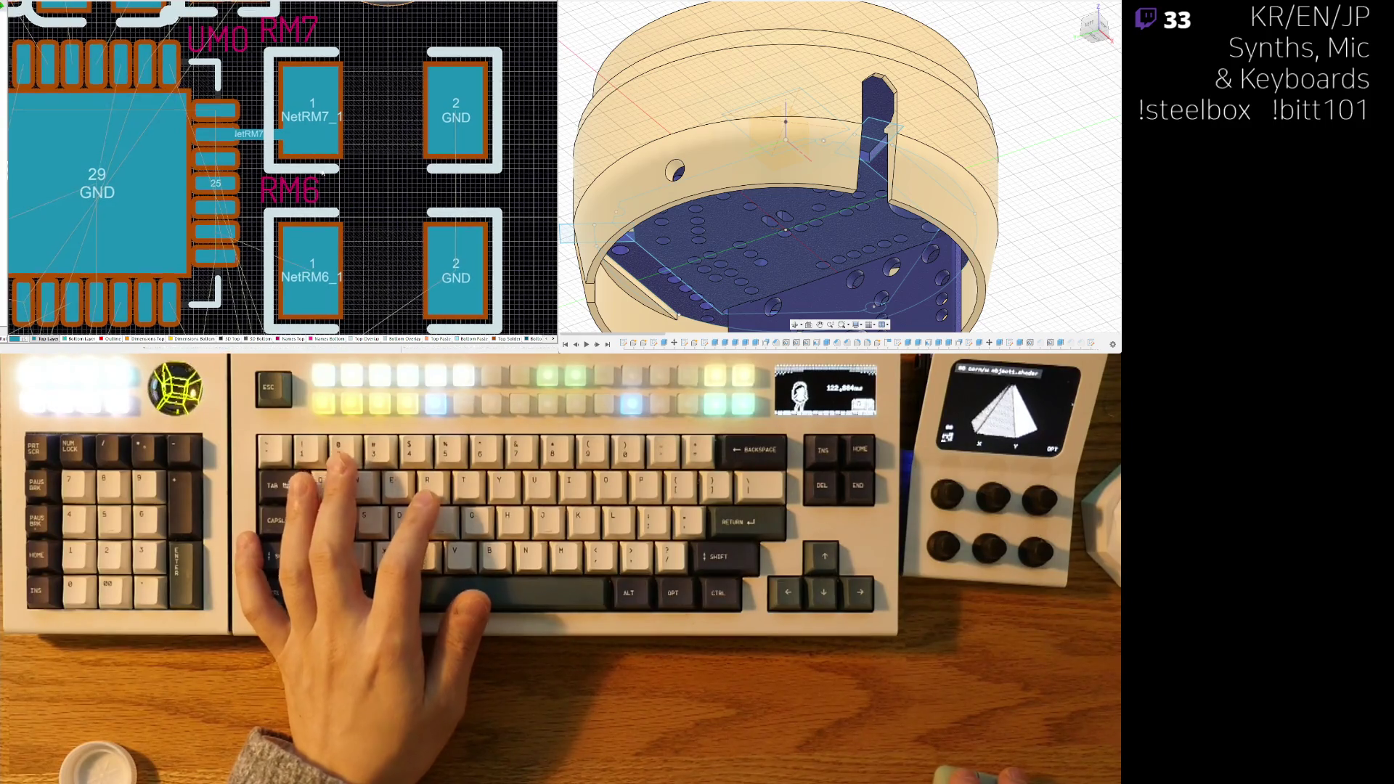
{"action": "mouse_move", "coordinate": [168, 42]}
{"action": "left_mouse_down"}
{"action": "mouse_move", "coordinate": [333, 296]}
{"action": "mouse_move", "coordinate": [396, 310]}
{"action": "left_mouse_up"}
{"action": "scroll", "coordinate": [367, 198], "scroll_direction": "up", "scroll_amount": 3, "text": "ctrl"}
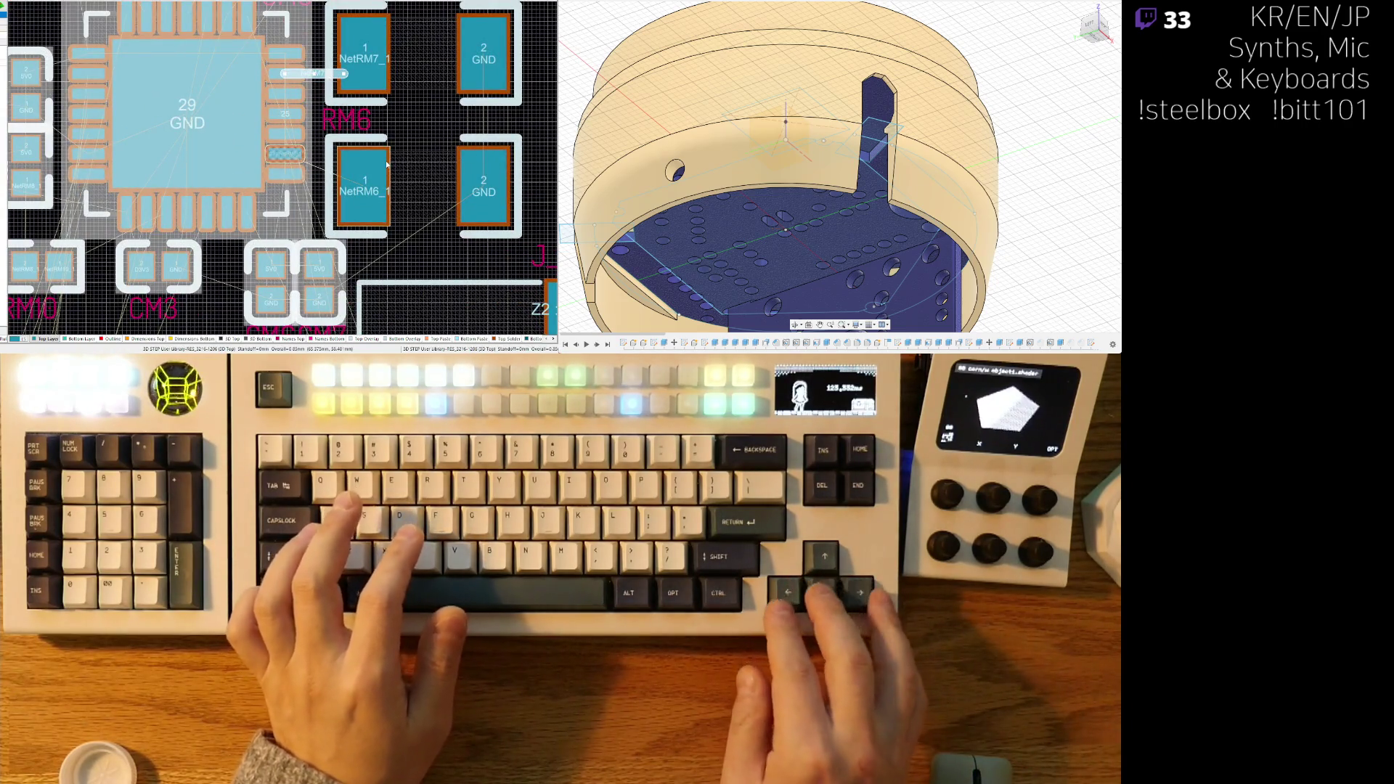
{"action": "key", "text": "Down"}
{"action": "key", "text": "Down"}
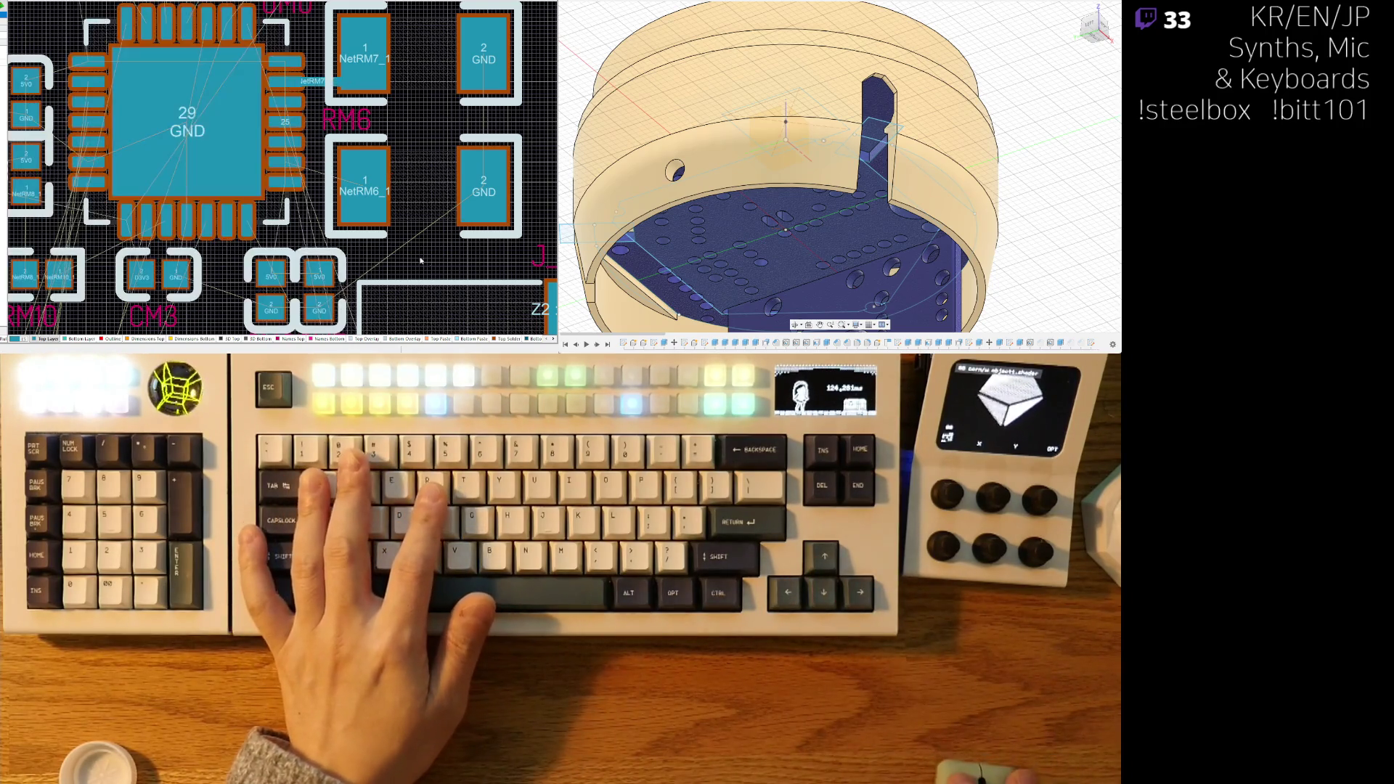
- Route a track from MCU pin 23 to RM6 pad 1
{"action": "key", "text": "ctrl+w"}
{"action": "scroll", "coordinate": [301, 167], "scroll_direction": "up", "scroll_amount": 2, "text": "ctrl"}
{"action": "left_click", "coordinate": [290, 163]}
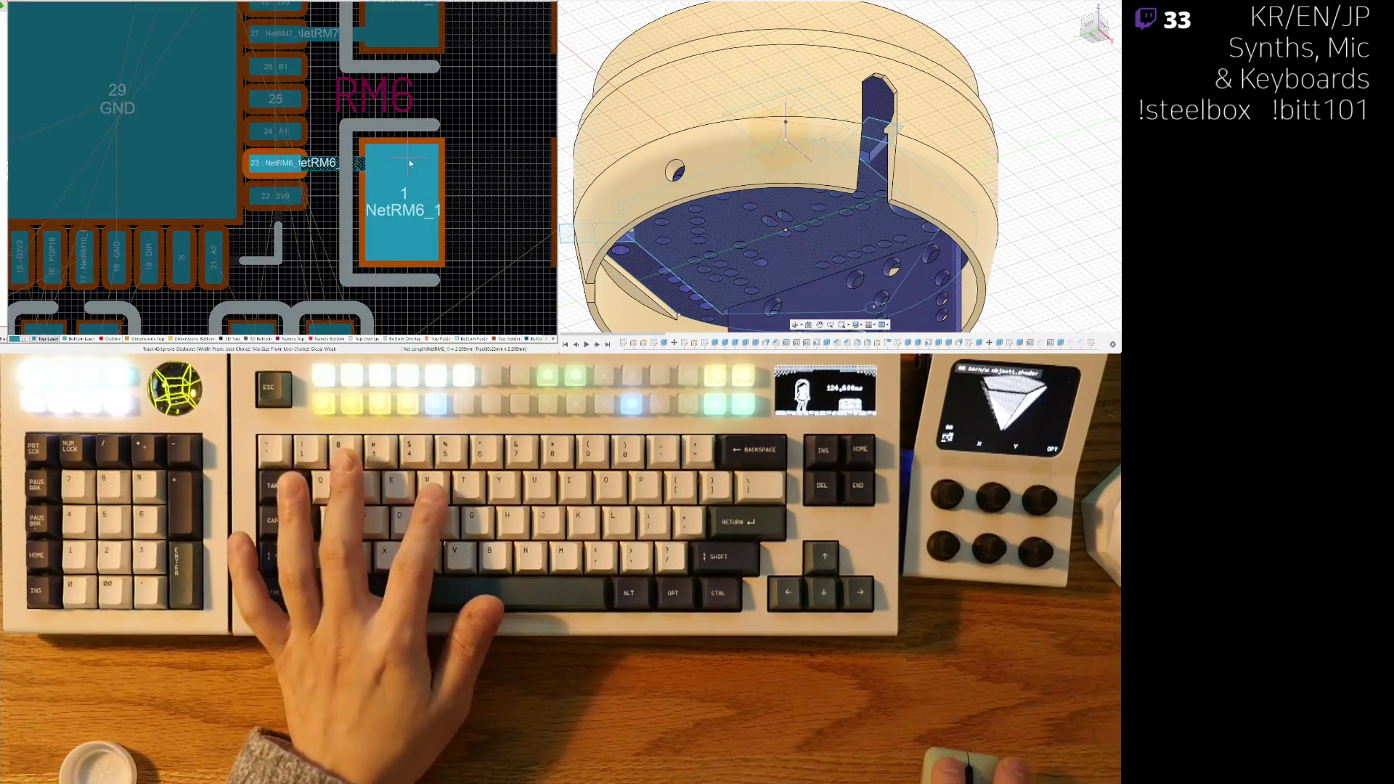
{"action": "left_click", "coordinate": [409, 159]}
{"action": "scroll", "coordinate": [396, 158], "scroll_direction": "down", "scroll_amount": 3, "text": "ctrl"}
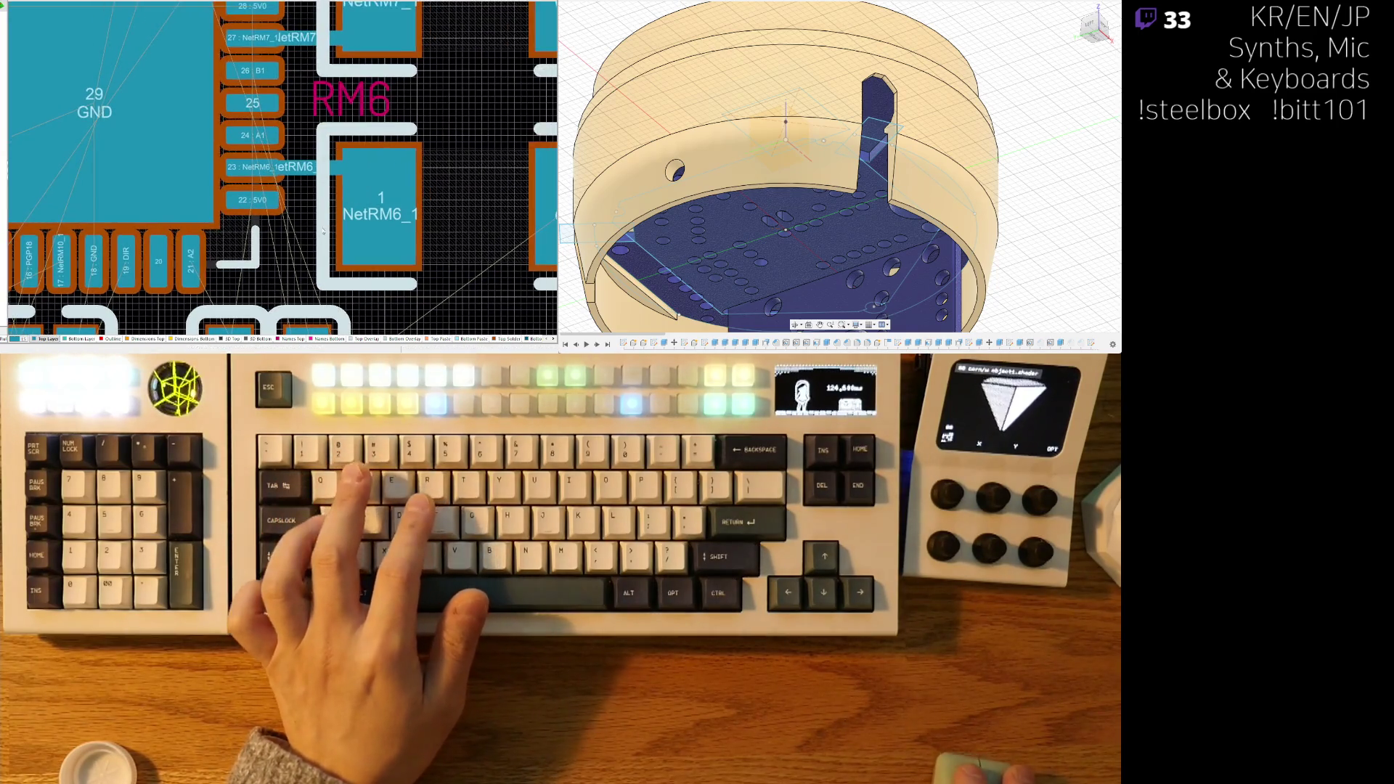
- Move RM6 down slightly and stretch the NetRM7 track end onto RM7 pad 1
{"action": "left_click_drag", "start_coordinate": [406, 187], "coordinate": [426, 221]}
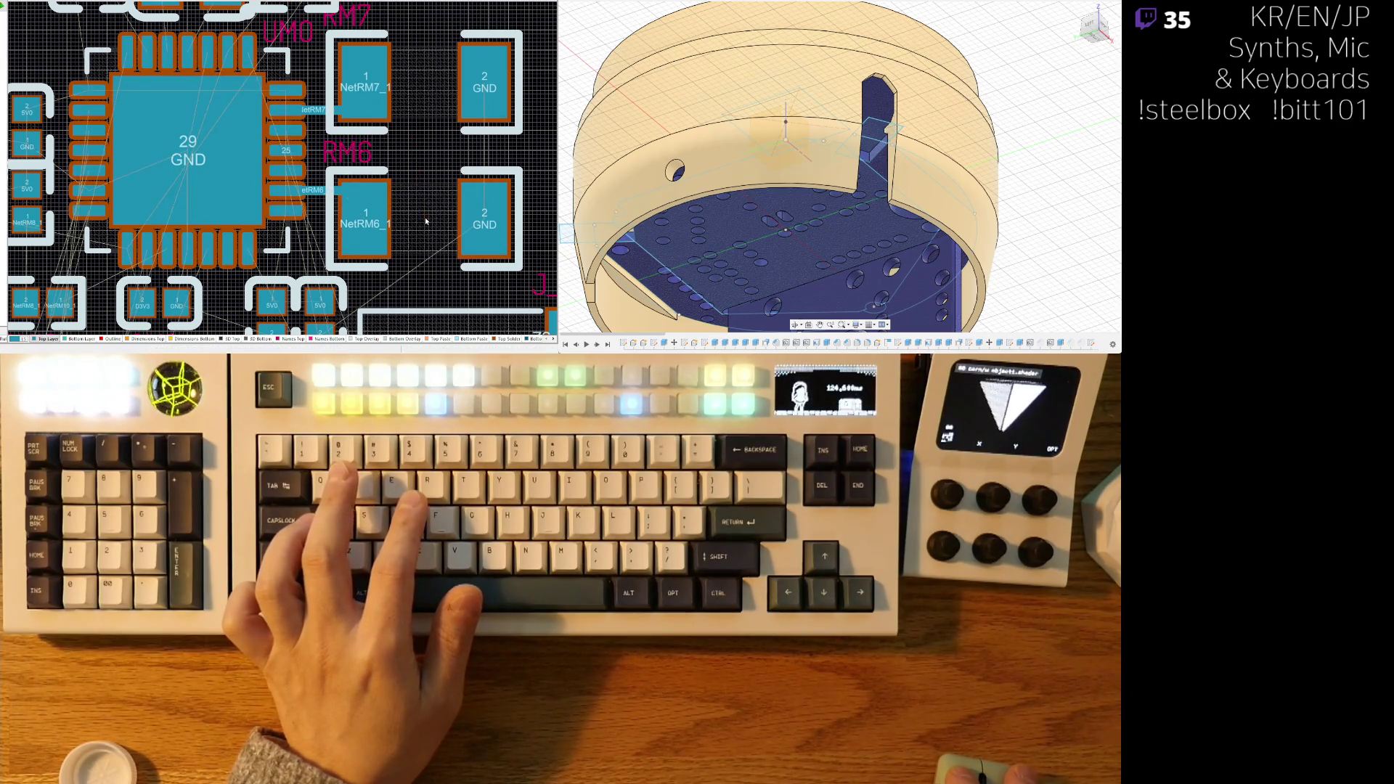
{"action": "left_click", "coordinate": [425, 216]}
{"action": "scroll", "coordinate": [385, 214], "scroll_direction": "up", "scroll_amount": 1, "text": "ctrl"}
{"action": "left_click_drag", "start_coordinate": [339, 183], "coordinate": [371, 219]}
{"action": "key", "text": "ctrl+z"}
{"action": "left_click_drag", "start_coordinate": [344, 90], "coordinate": [367, 45]}
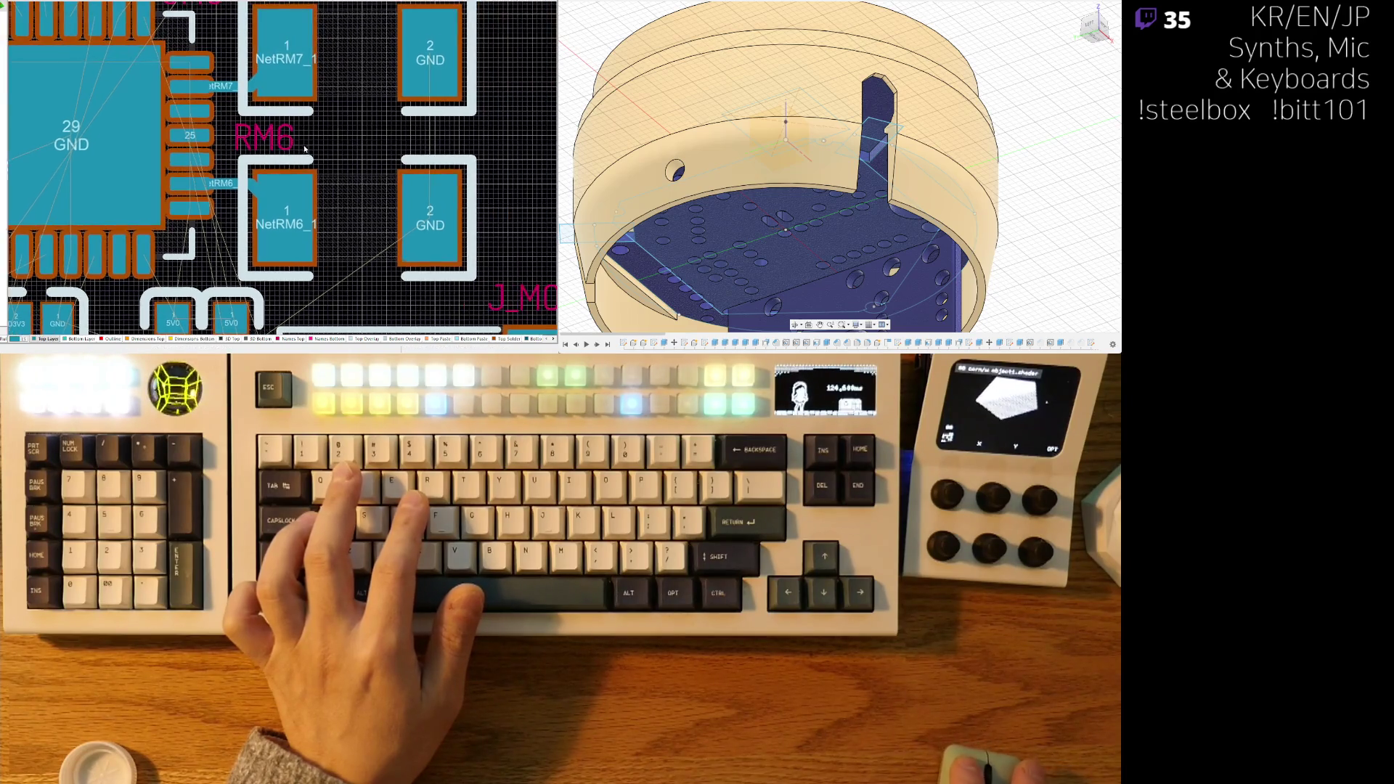
{"action": "scroll", "coordinate": [440, 142], "scroll_direction": "down", "scroll_amount": 2, "text": "ctrl"}
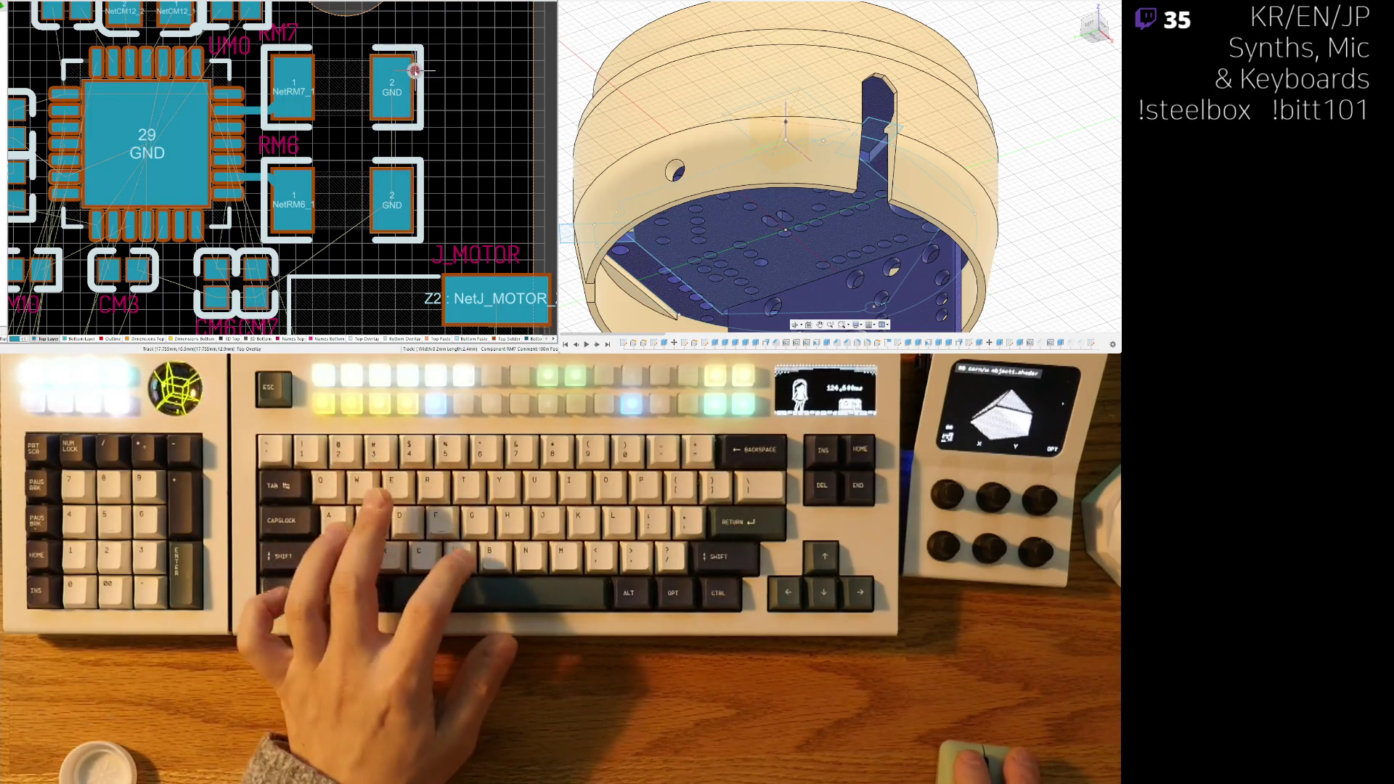
{"action": "key", "text": "ctrl+w"}
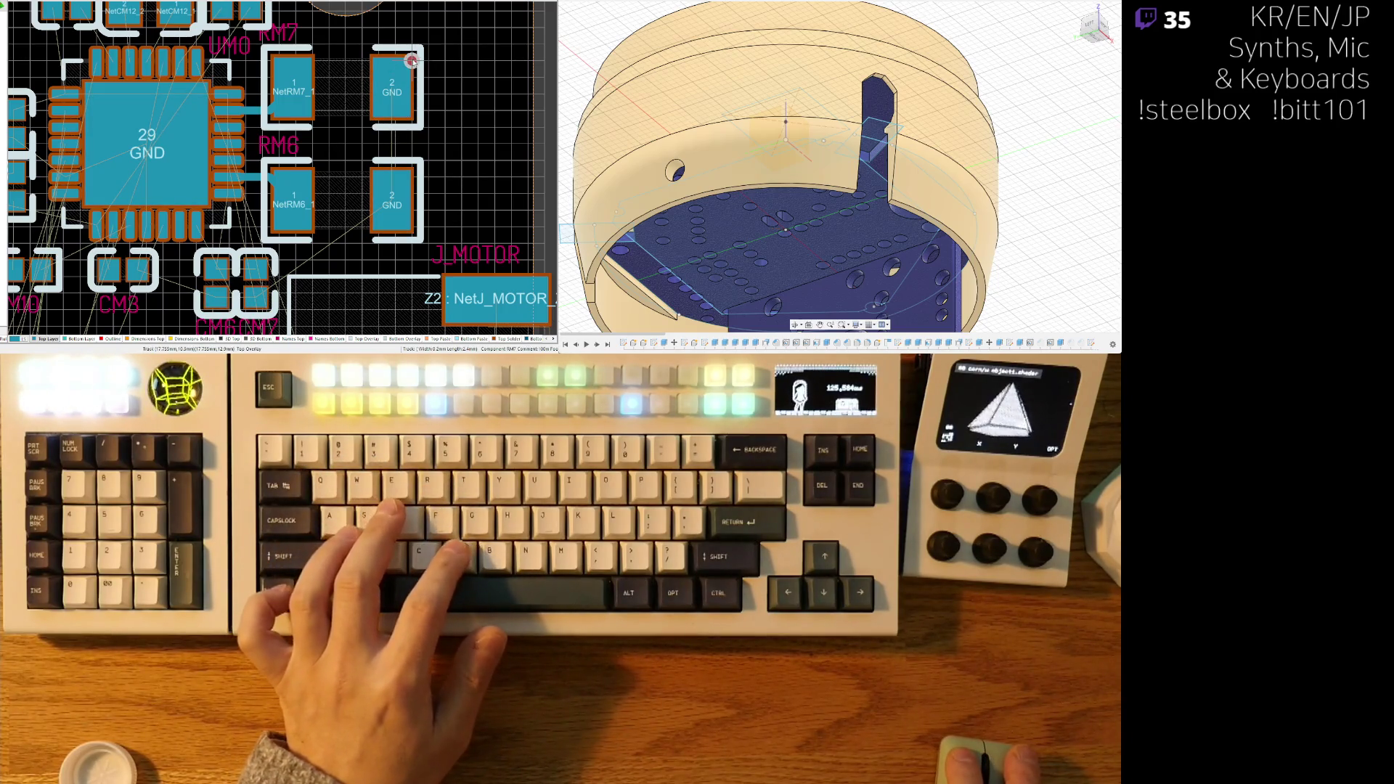
{"action": "right_click_drag", "start_coordinate": [412, 61], "coordinate": [352, 92]}
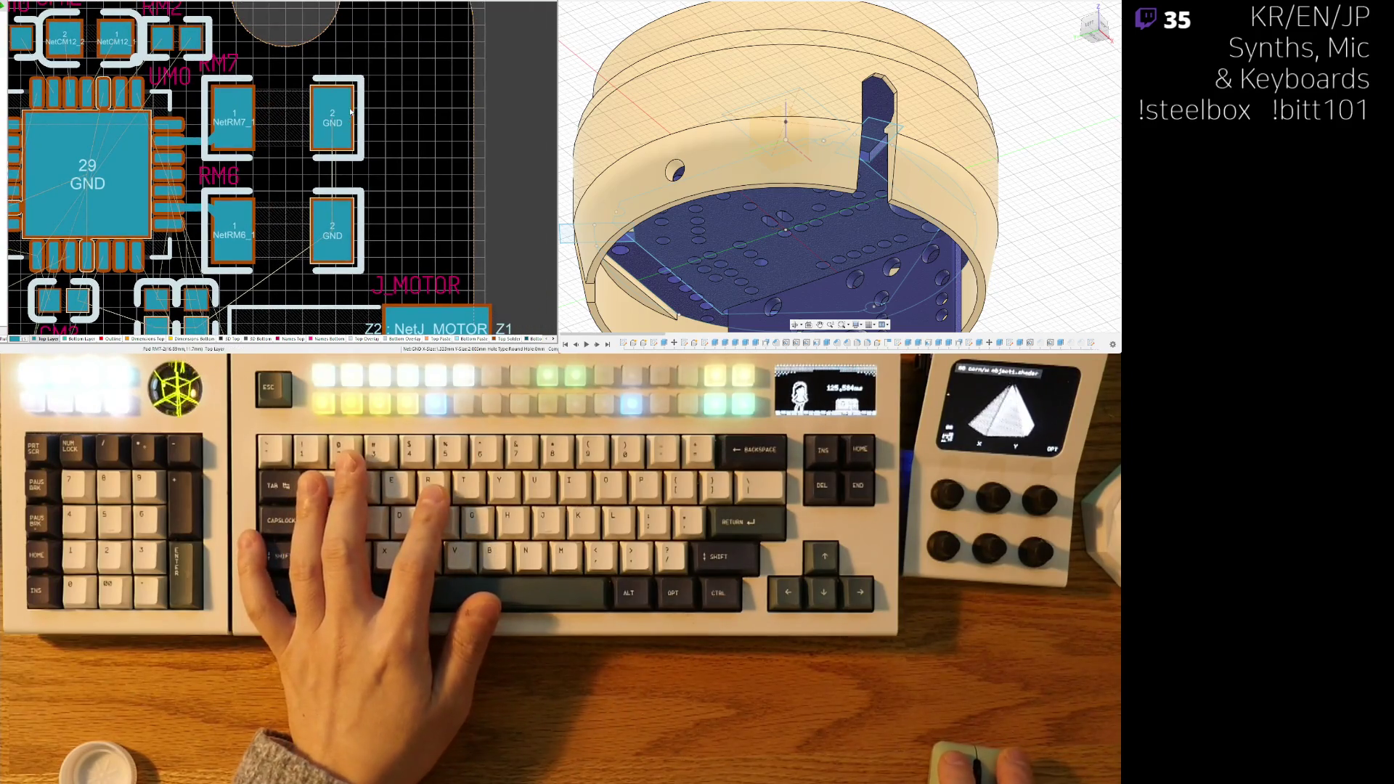
{"action": "scroll", "coordinate": [345, 135], "scroll_direction": "down", "scroll_amount": 4, "text": "ctrl"}
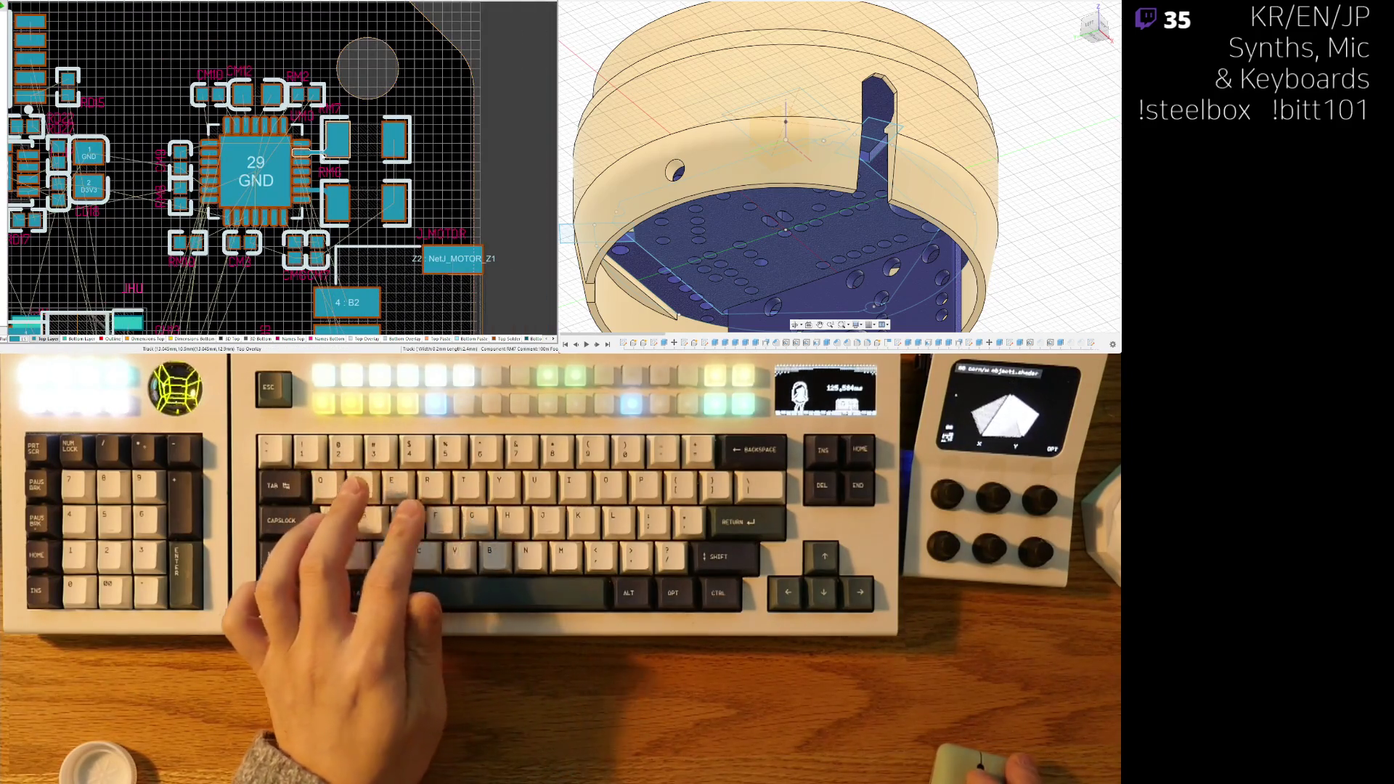
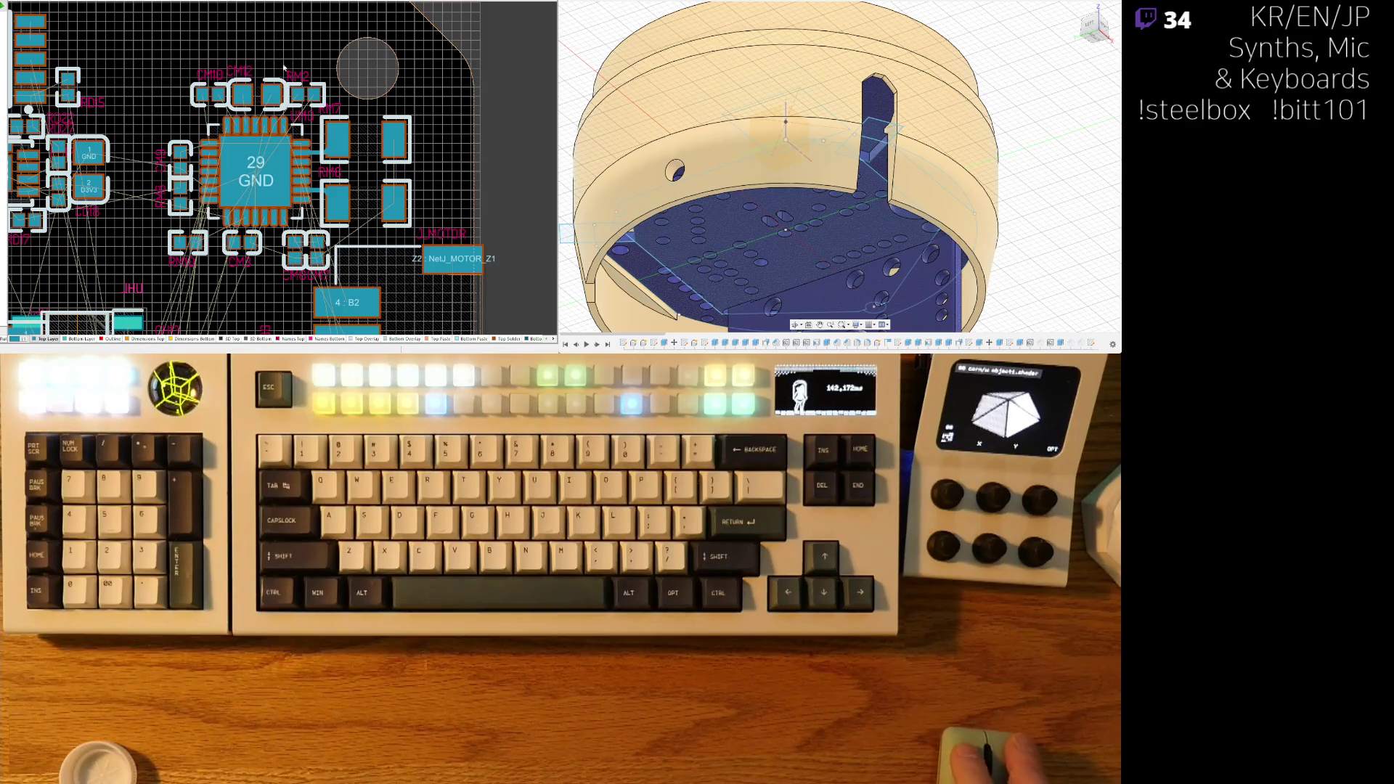
- Run tracks from UM0 pin 5 to NetCM12_2, pin 4 to NetCM12_1, and pin 2 to PGP20
{"action": "scroll", "coordinate": [225, 147], "scroll_direction": "up", "scroll_amount": 1, "text": "ctrl"}
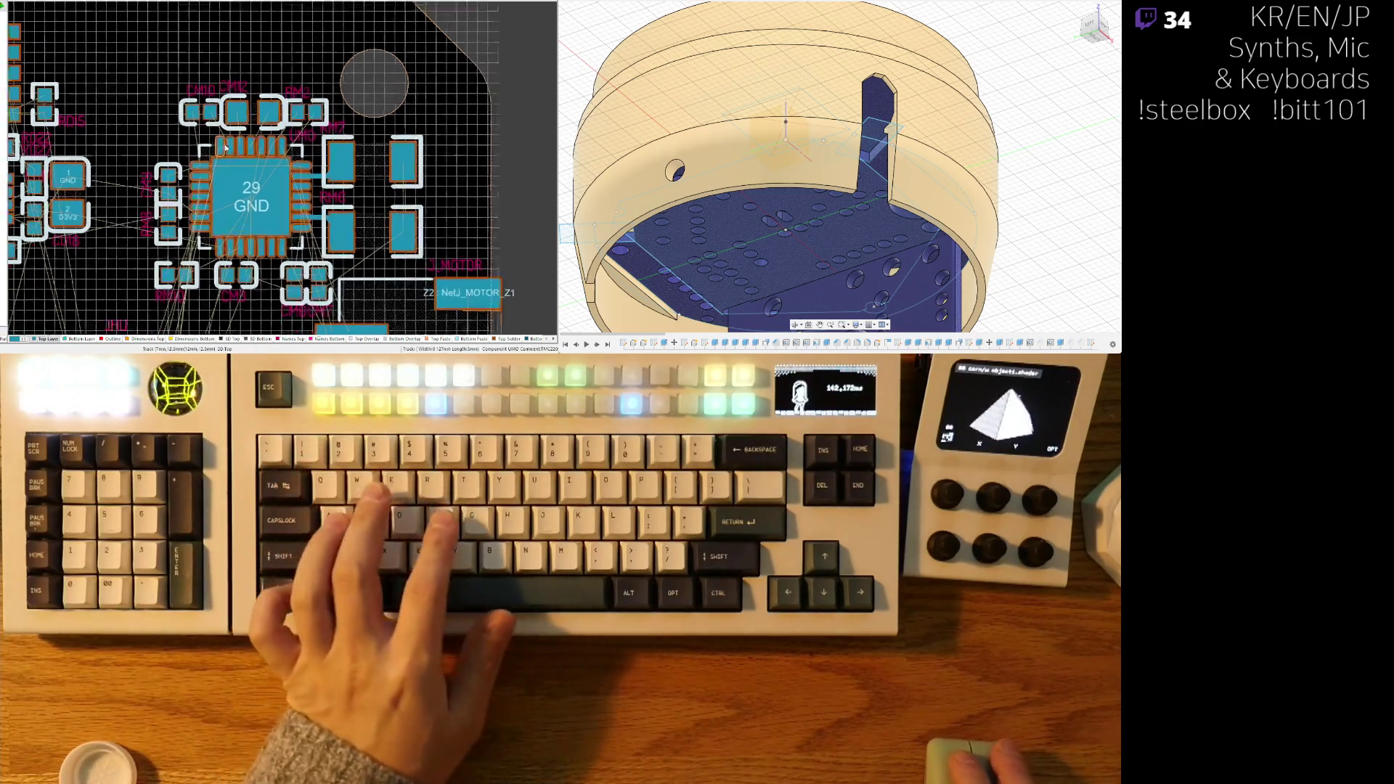
{"action": "scroll", "coordinate": [224, 147], "scroll_direction": "up", "scroll_amount": 3, "text": "ctrl"}
{"action": "left_click", "coordinate": [257, 139]}
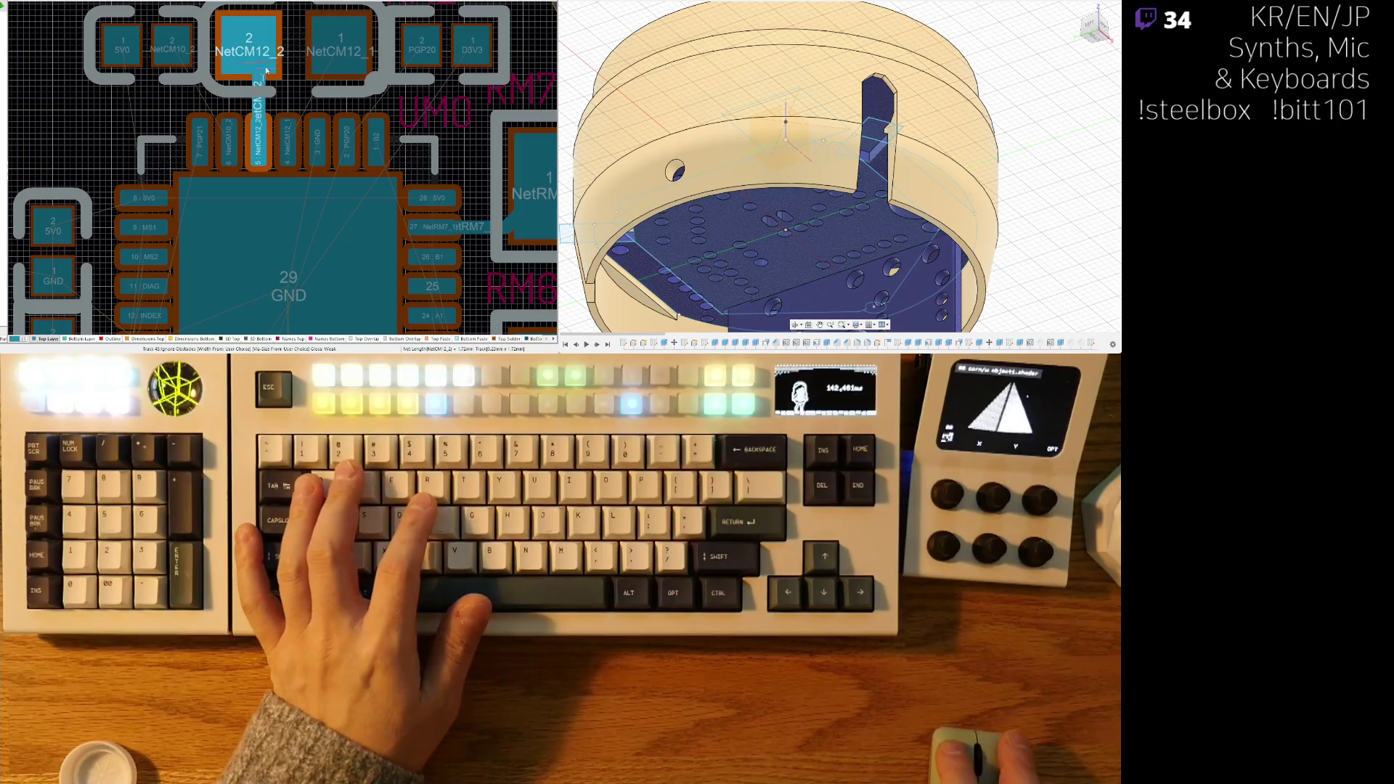
{"action": "left_click", "coordinate": [267, 70]}
{"action": "left_click", "coordinate": [287, 140]}
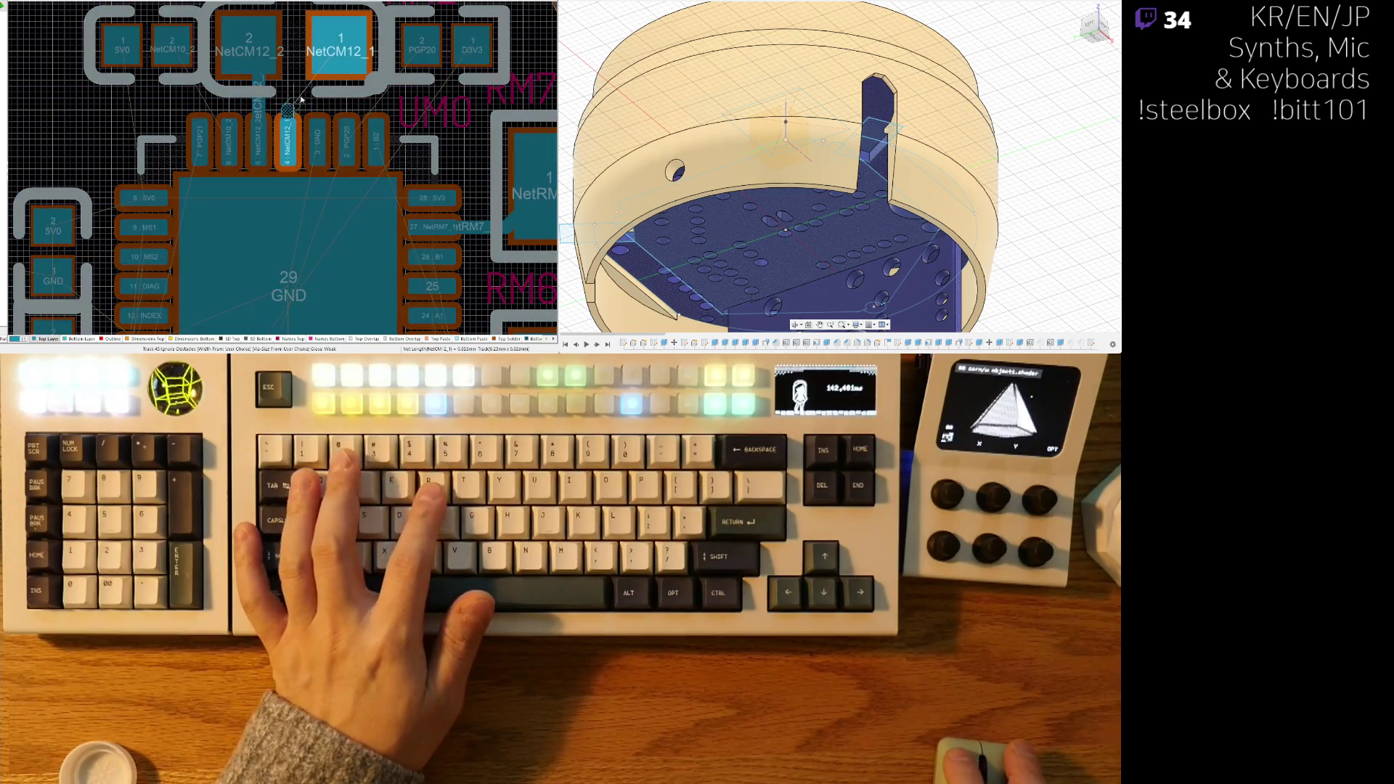
{"action": "left_click", "coordinate": [342, 52]}
{"action": "left_click", "coordinate": [347, 119]}
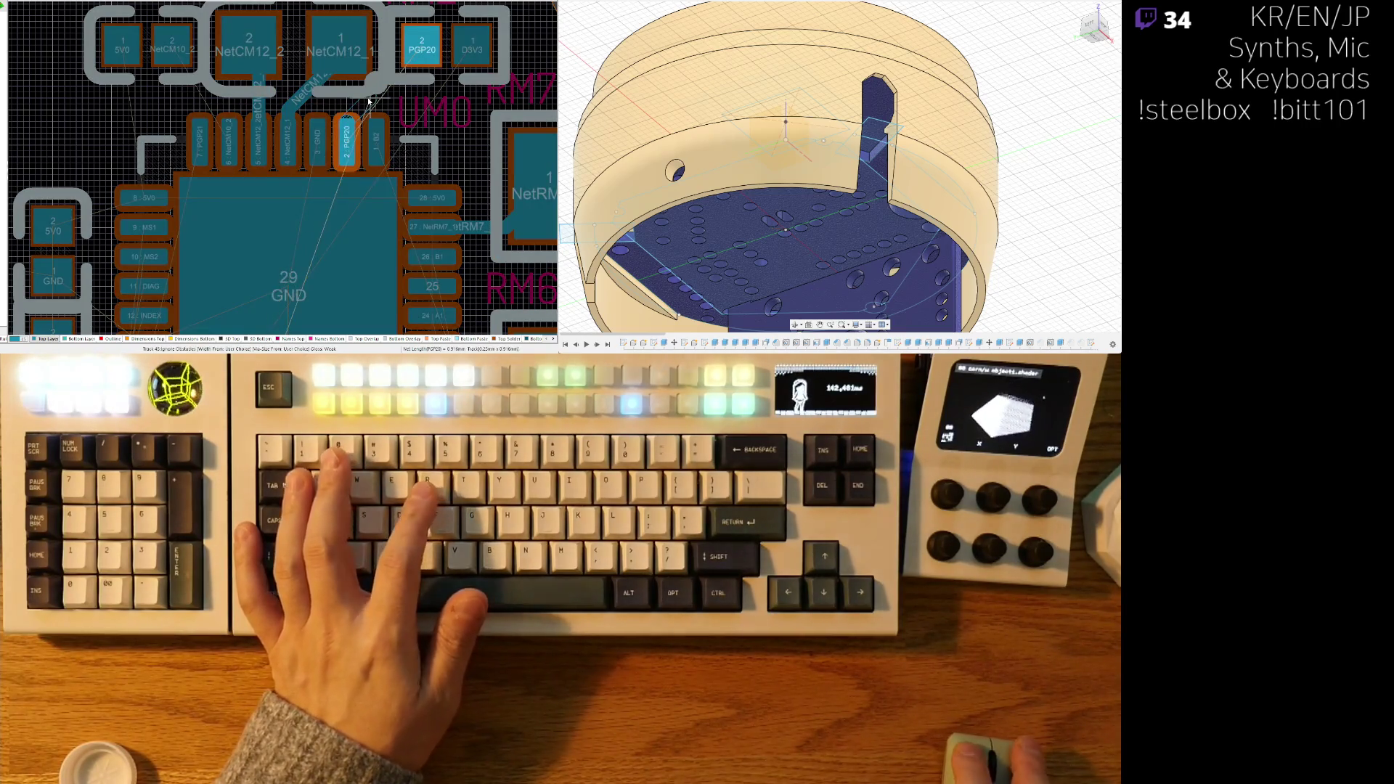
{"action": "left_click", "coordinate": [418, 52]}
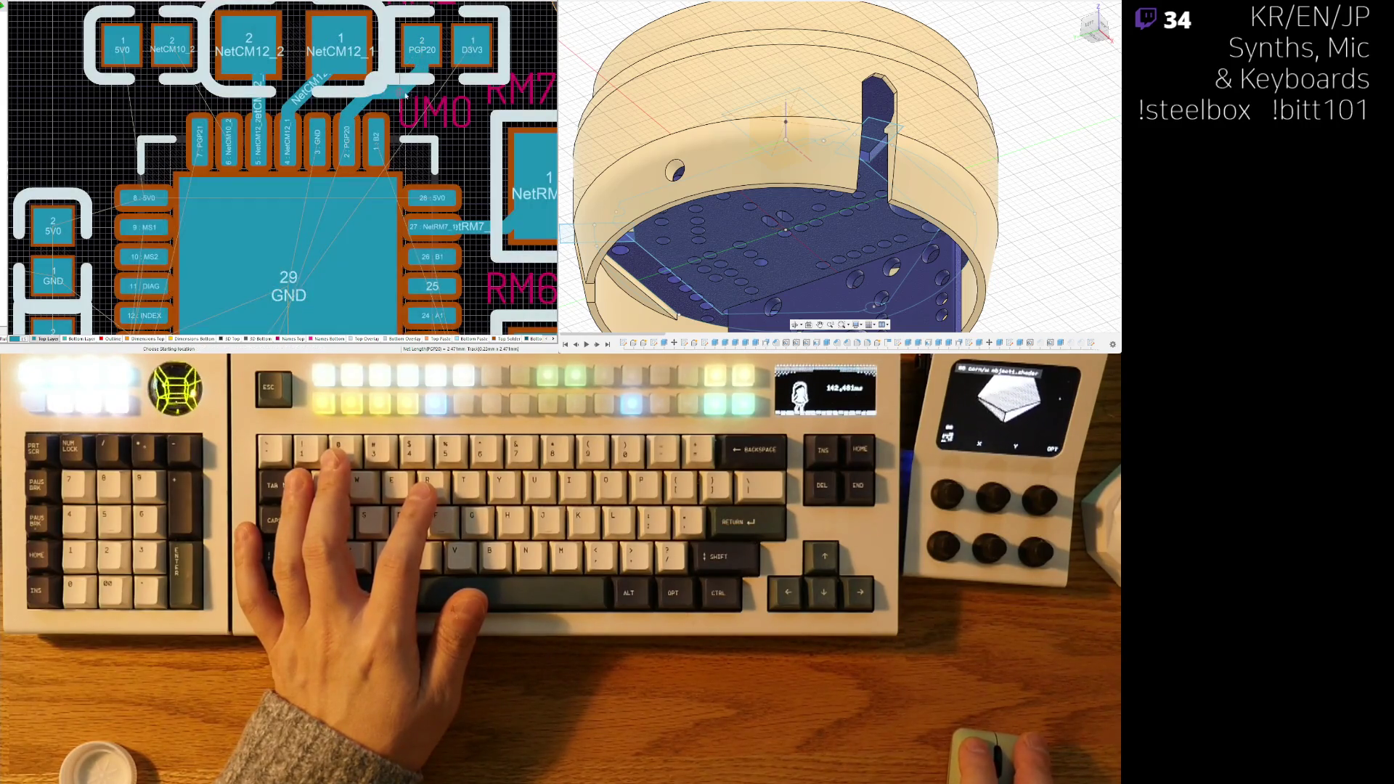
- Select the diagonal PGP20 track segment running up to its pad
{"action": "scroll", "coordinate": [360, 123], "scroll_direction": "up", "scroll_amount": 2, "text": "ctrl"}
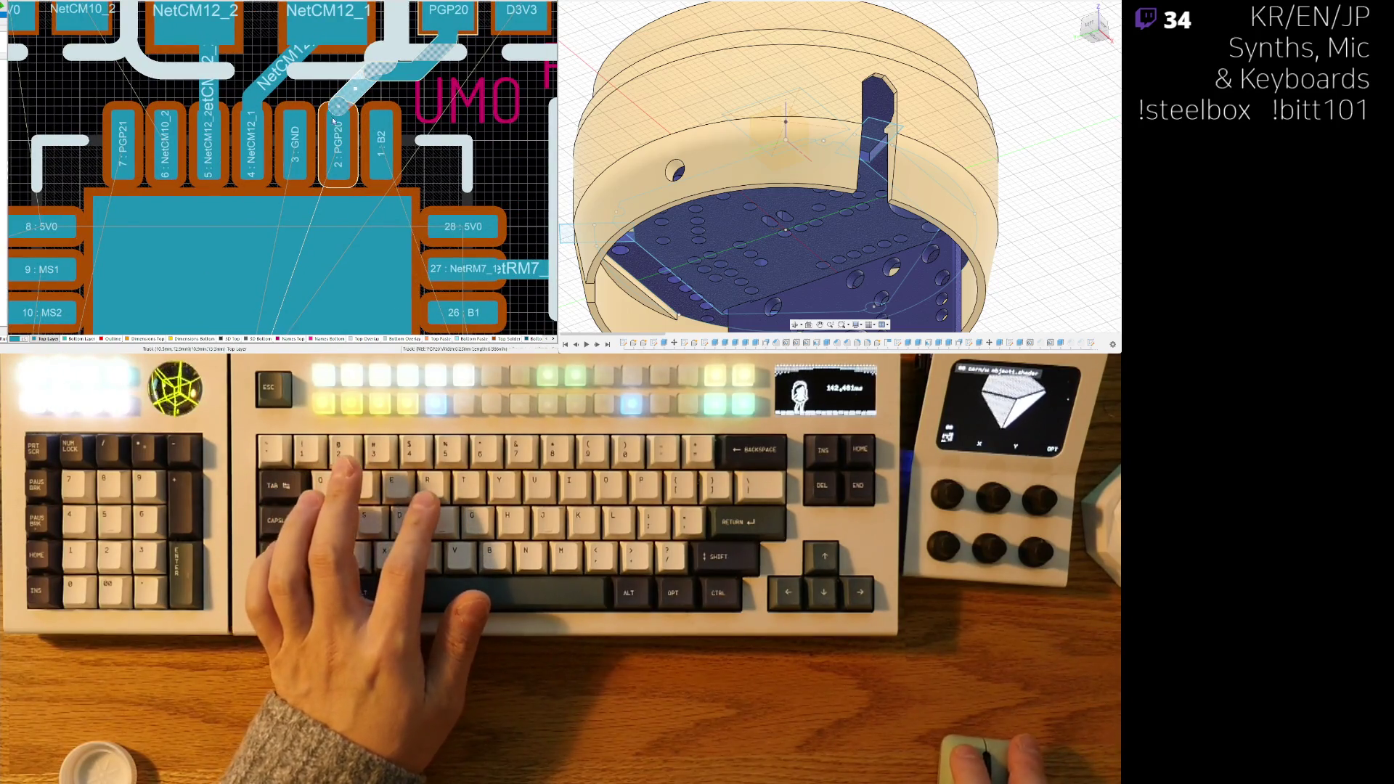
{"action": "left_click_drag", "start_coordinate": [332, 131], "coordinate": [329, 82]}
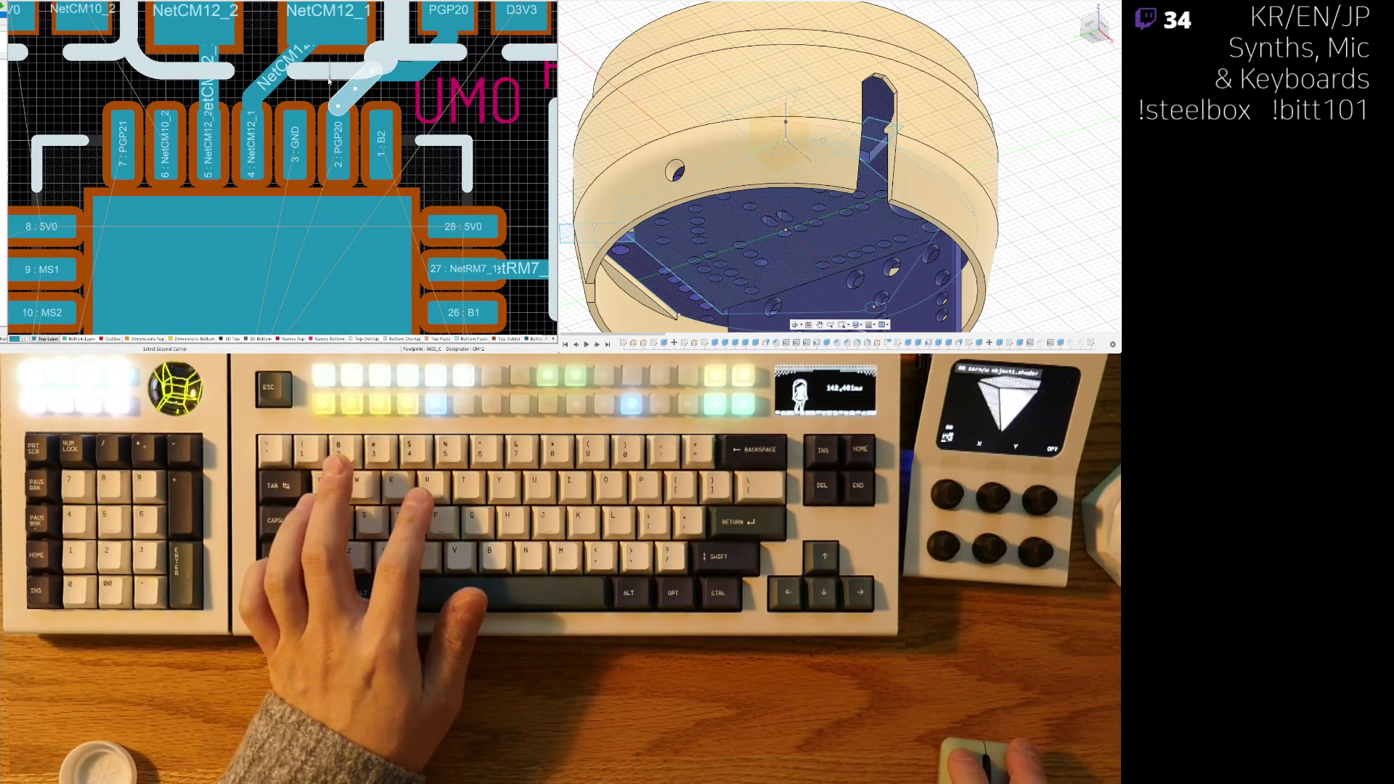
{"action": "left_click", "coordinate": [435, 64]}
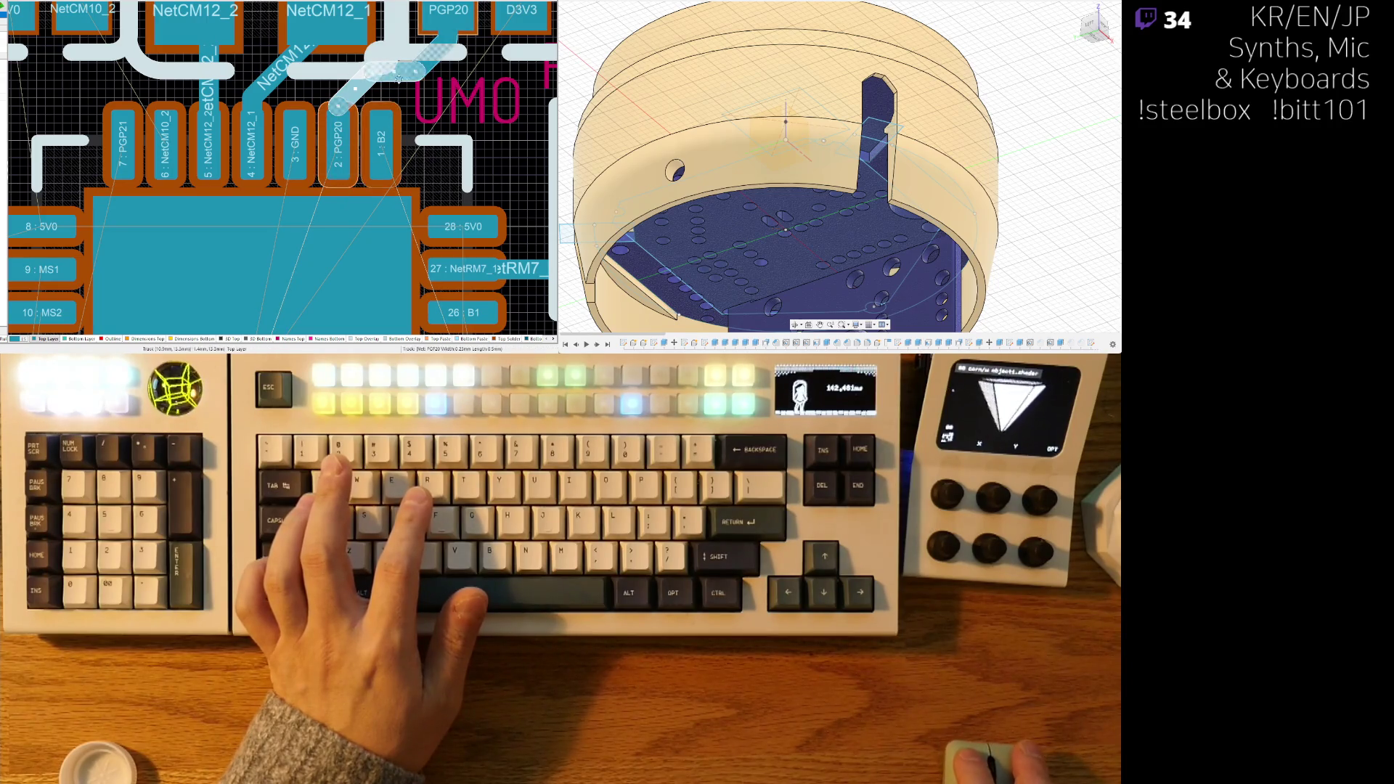
{"action": "left_click", "coordinate": [482, 74]}
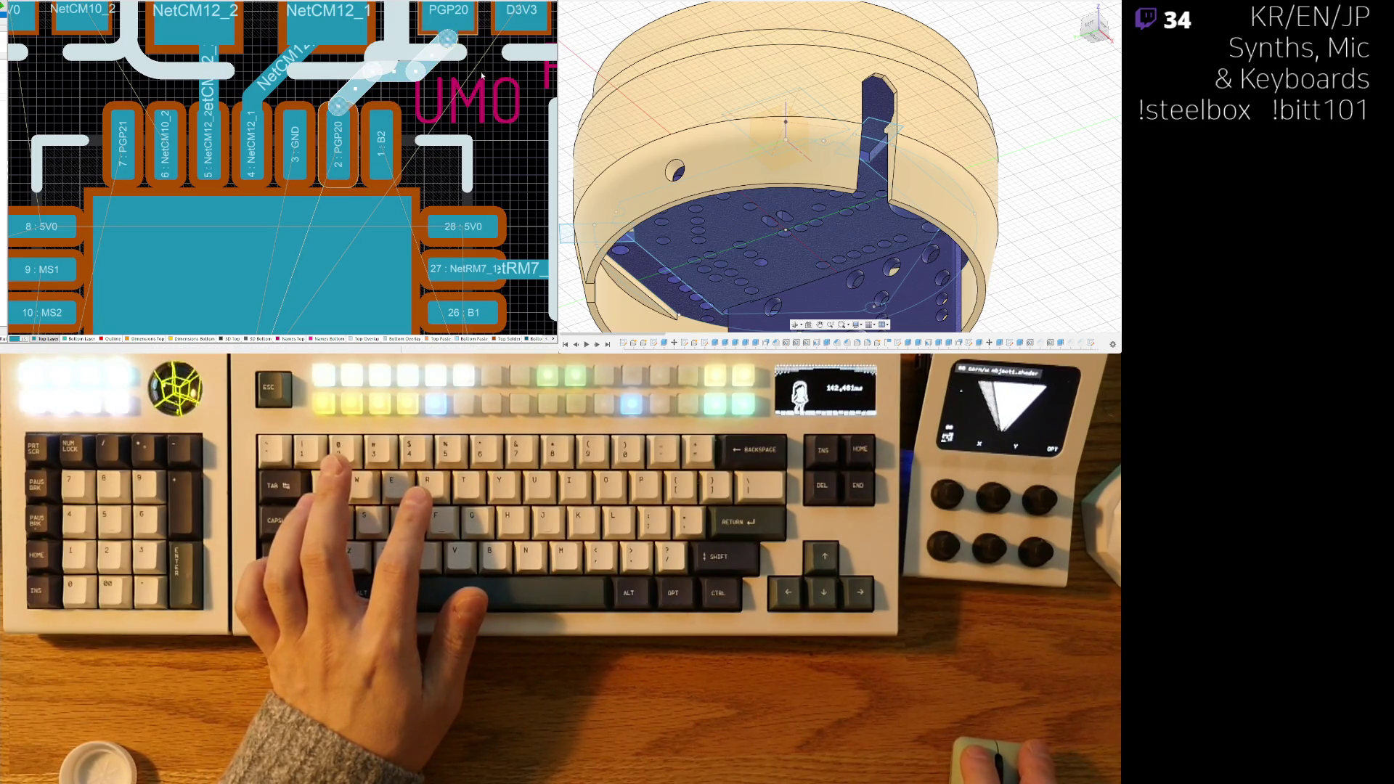
{"action": "left_click", "coordinate": [442, 75]}
{"action": "mouse_move", "coordinate": [442, 74]}
{"action": "right_mouse_down"}
{"action": "mouse_move", "coordinate": [371, 140]}
{"action": "mouse_move", "coordinate": [398, 186]}
{"action": "right_mouse_up"}
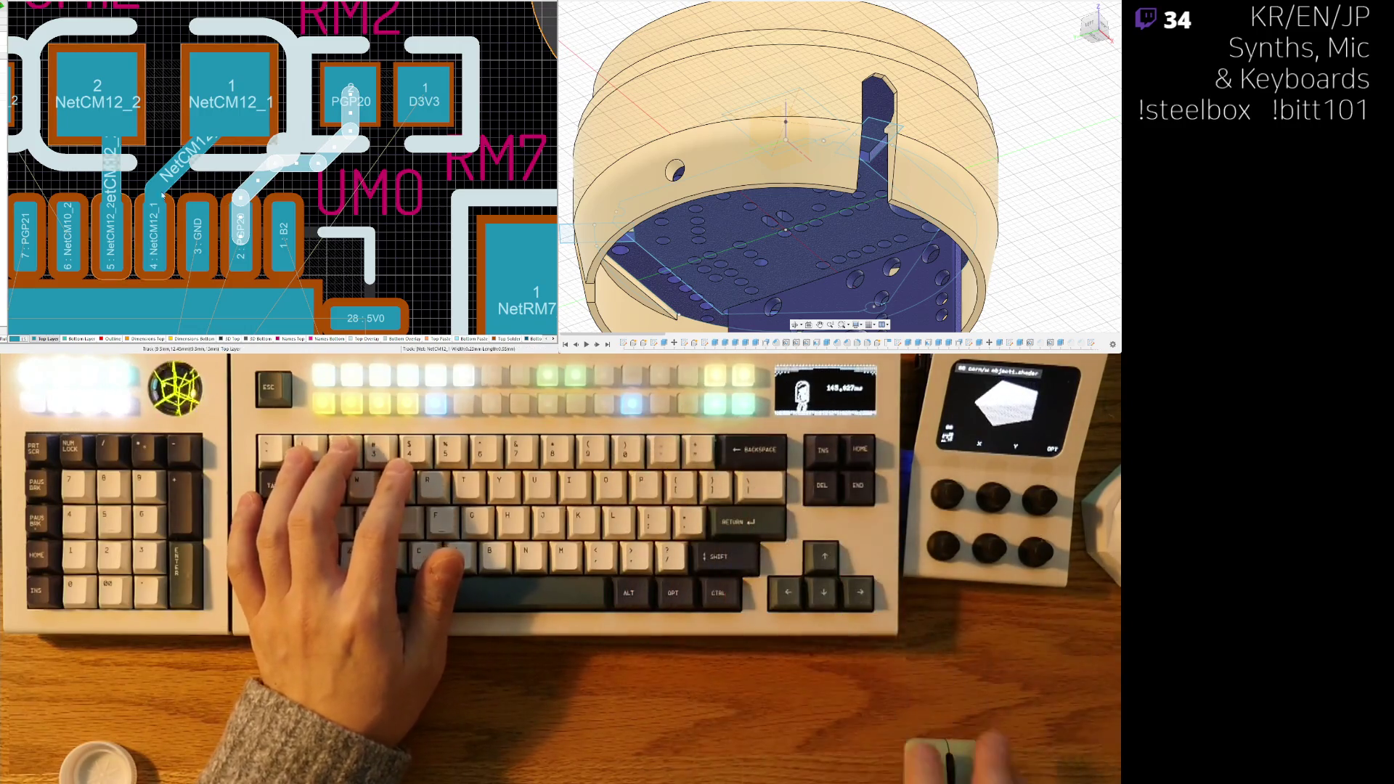
- Shift CM12 left, run NetCM12_1 straight into its pad, and delete the stray short track
{"action": "scroll", "coordinate": [309, 216], "scroll_direction": "down", "scroll_amount": 3, "text": "ctrl"}
{"action": "left_click_drag", "start_coordinate": [322, 163], "coordinate": [313, 164]}
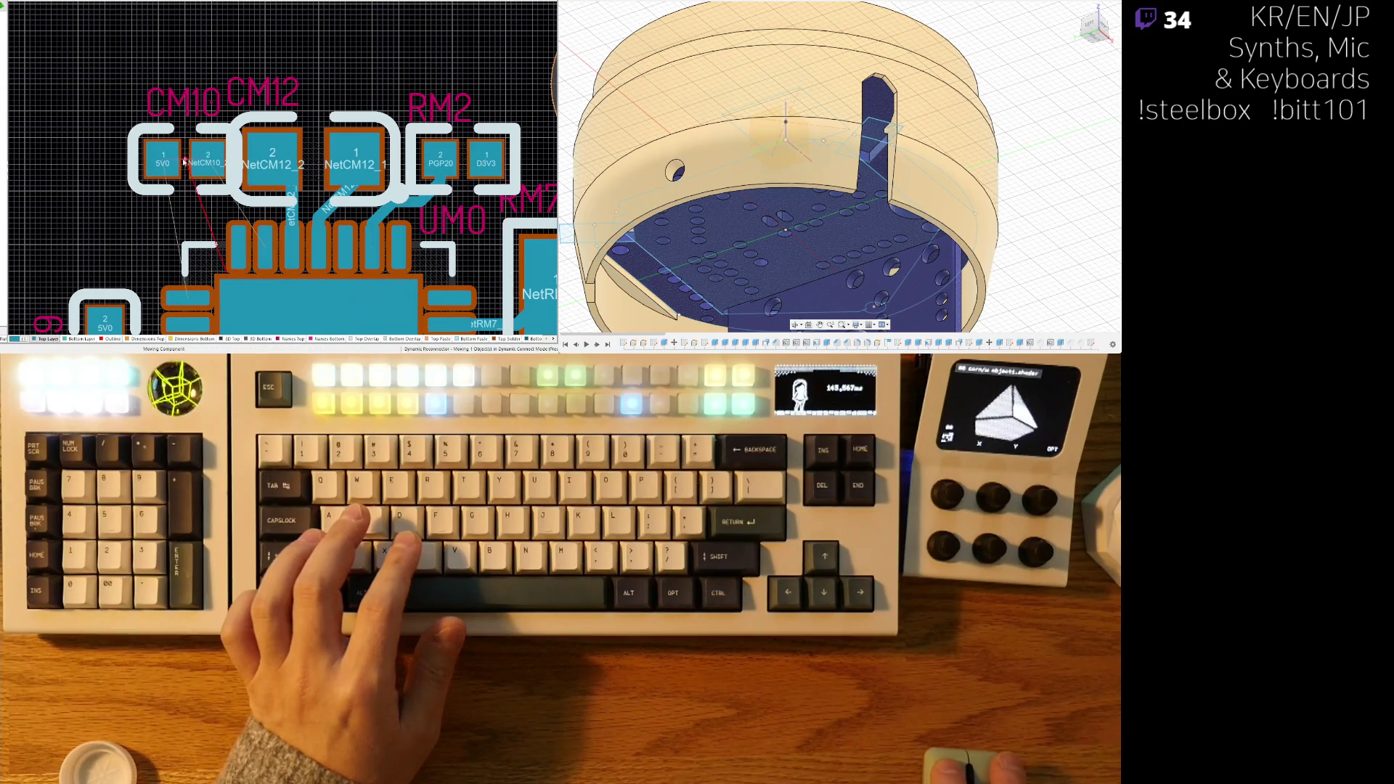
{"action": "scroll", "coordinate": [338, 187], "scroll_direction": "up", "scroll_amount": 1, "text": "ctrl"}
{"action": "left_click_drag", "start_coordinate": [331, 208], "coordinate": [288, 149]}
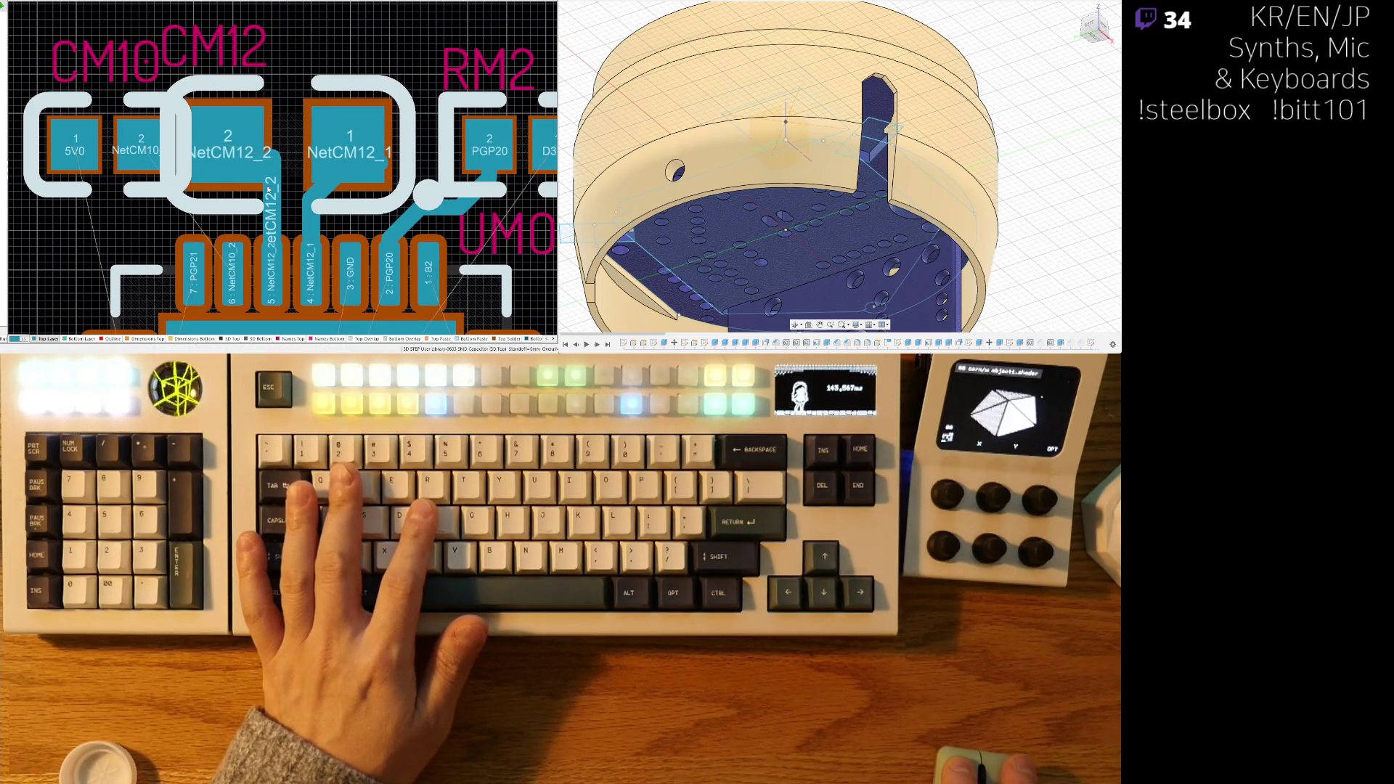
{"action": "left_click", "coordinate": [229, 148]}
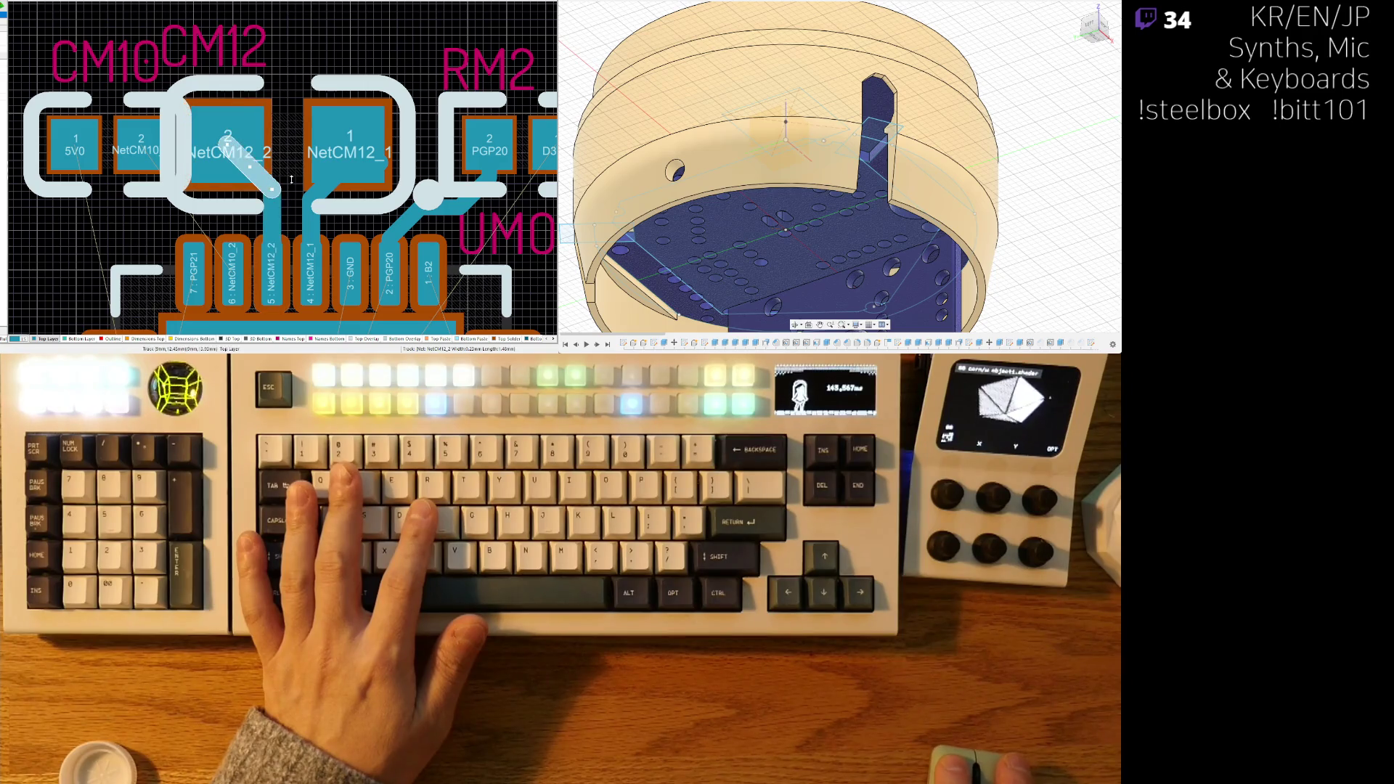
{"action": "left_click", "coordinate": [368, 170]}
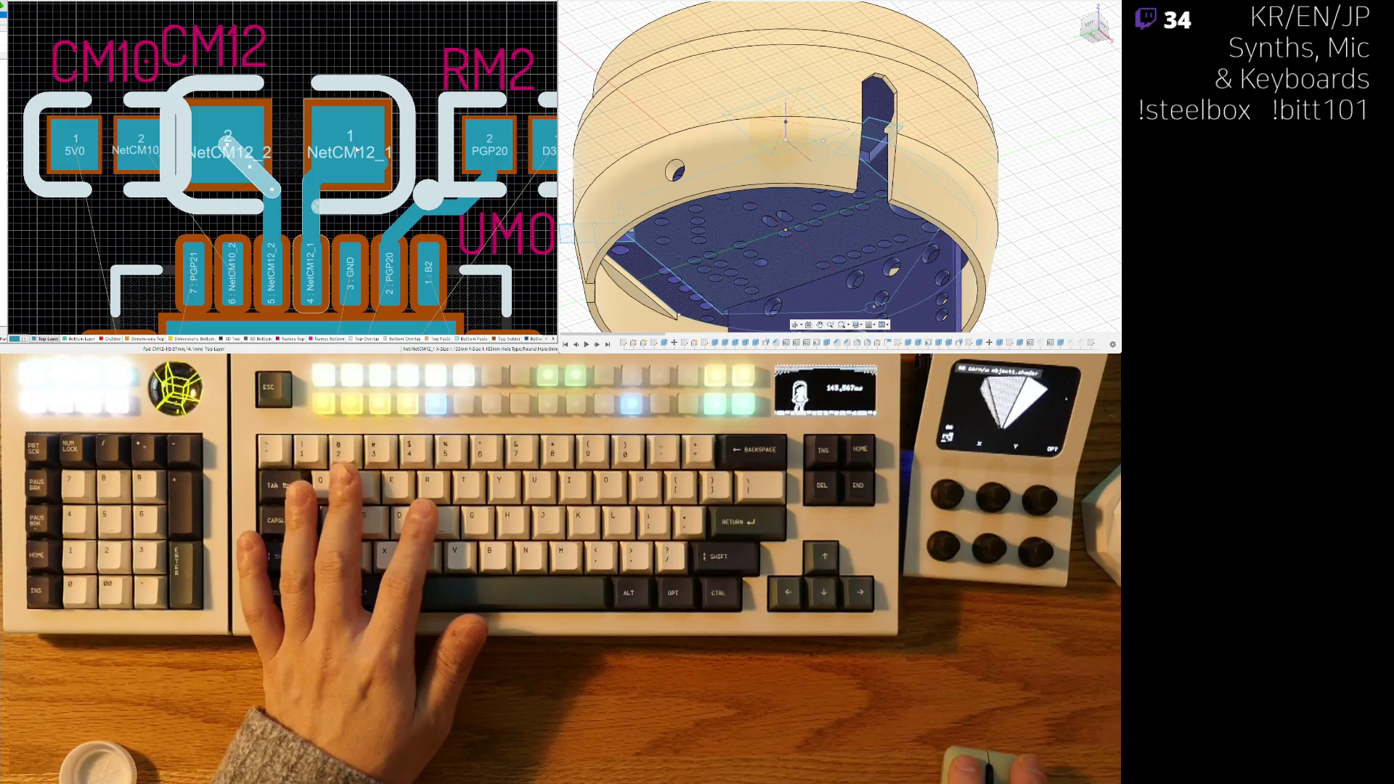
{"action": "left_click", "coordinate": [386, 161]}
{"action": "key", "text": "Delete"}
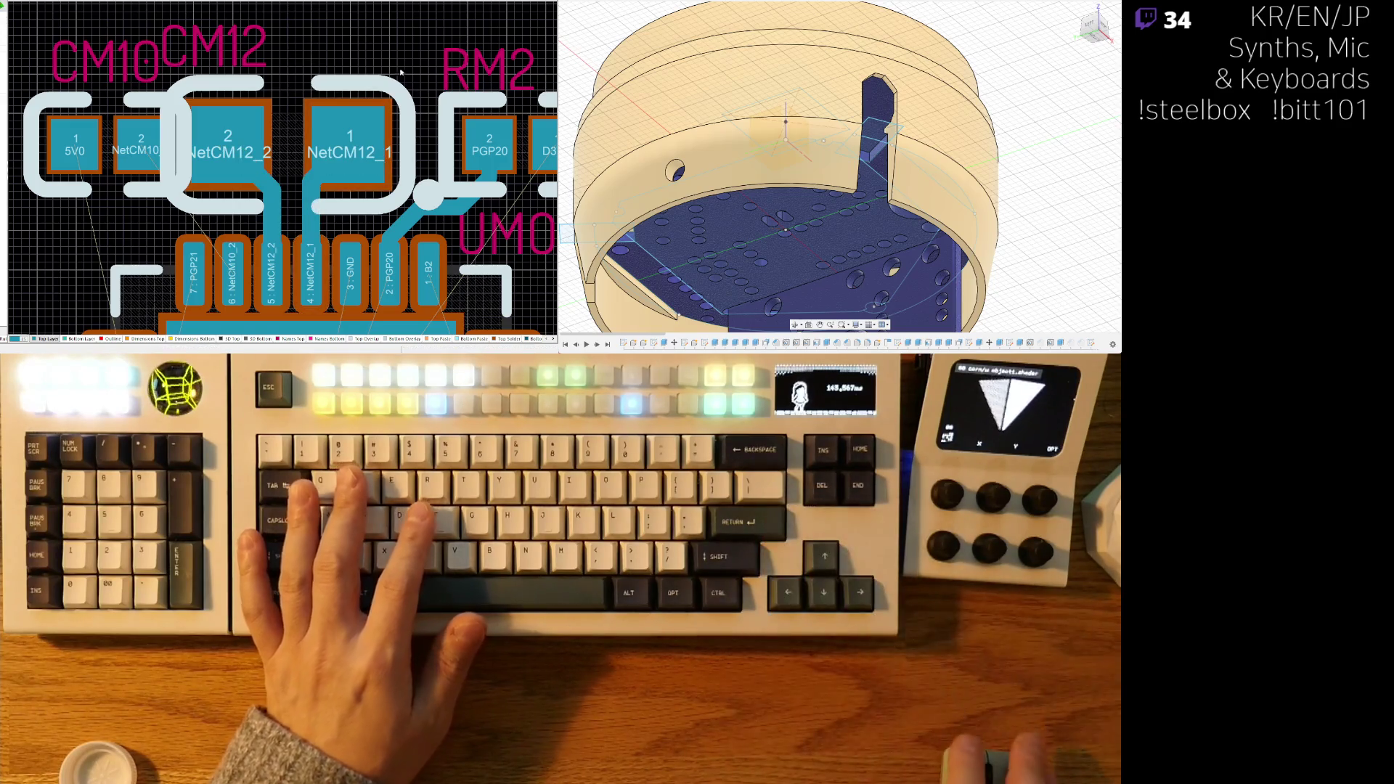
- Move CM12 again, route NetCM12_2 to pin 5, and cut the two diagonal segments at CM12's pads
{"action": "left_click_drag", "start_coordinate": [327, 157], "coordinate": [286, 147]}
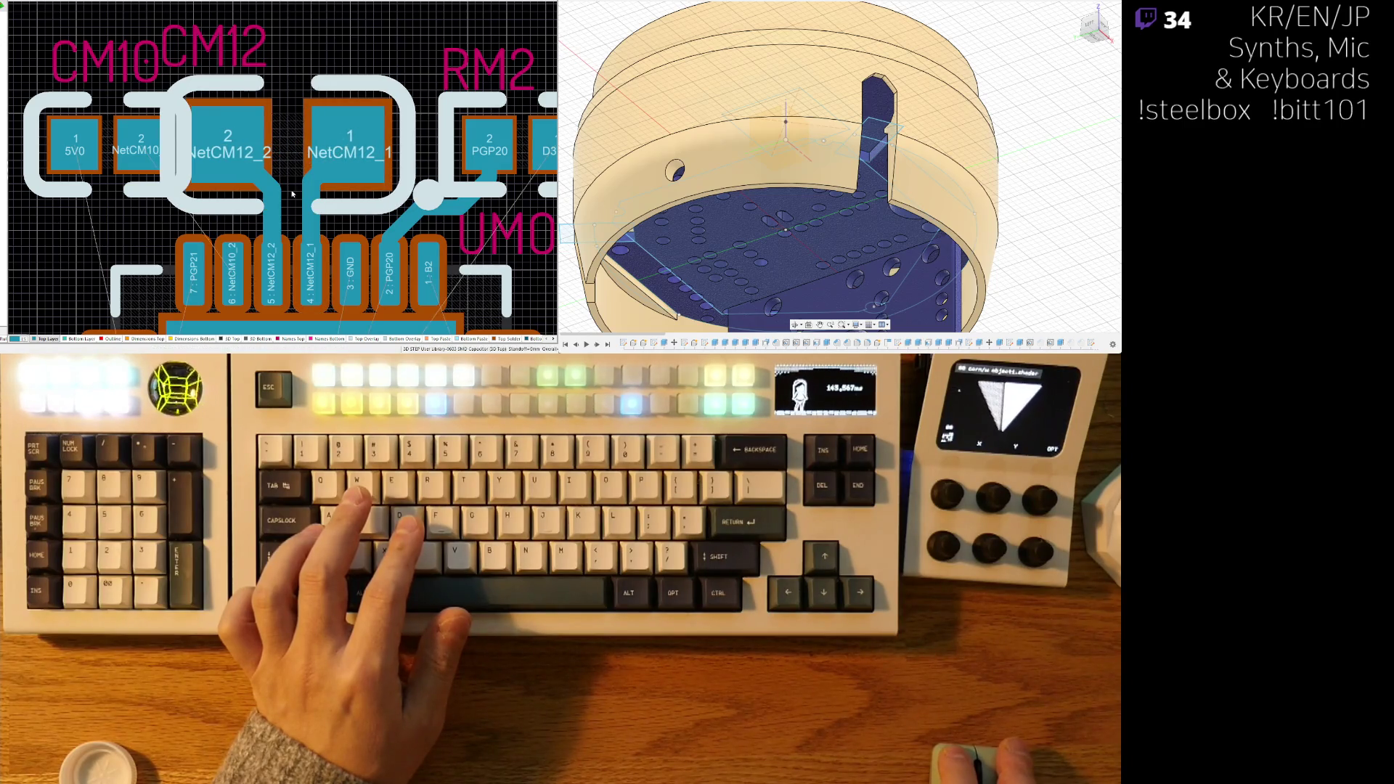
{"action": "key", "text": "ctrl+w"}
{"action": "left_click", "coordinate": [270, 172]}
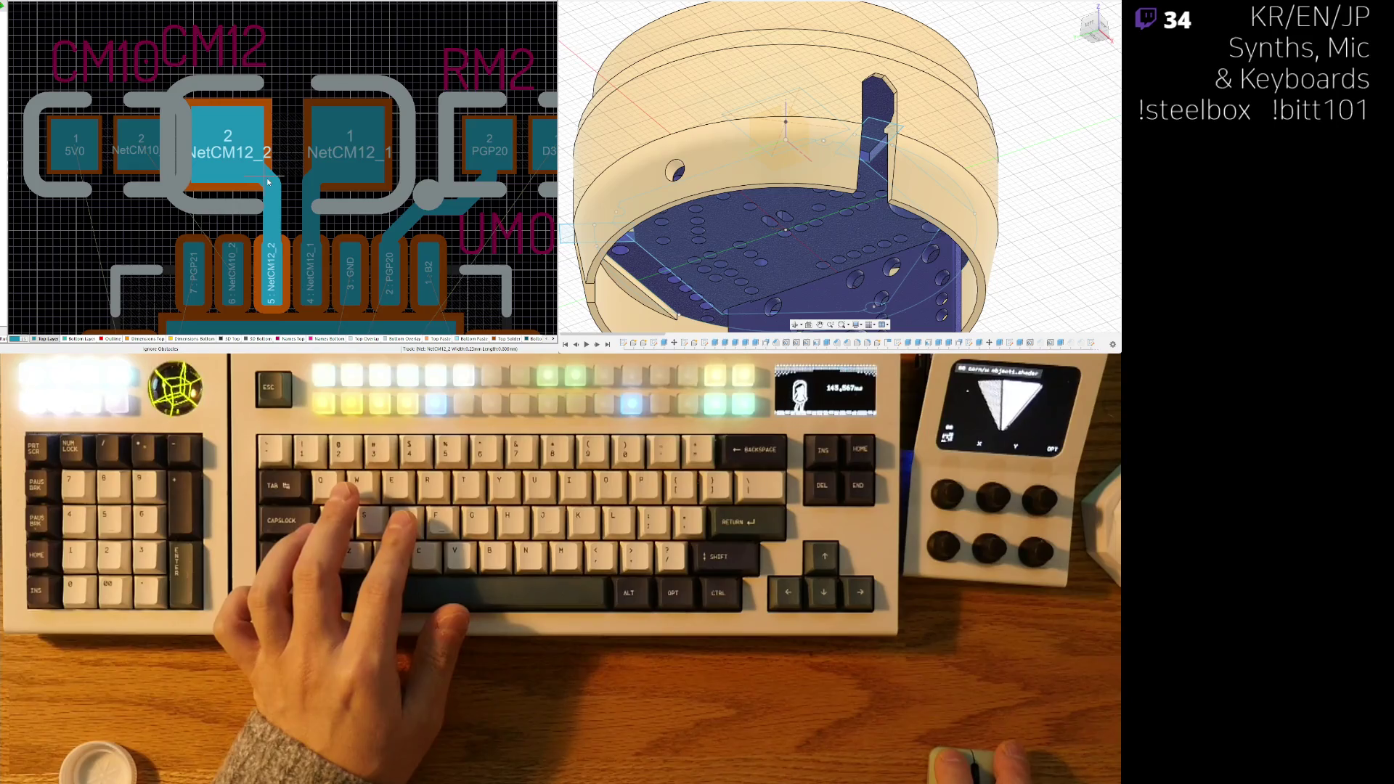
{"action": "left_click", "coordinate": [270, 172], "text": "ctrl"}
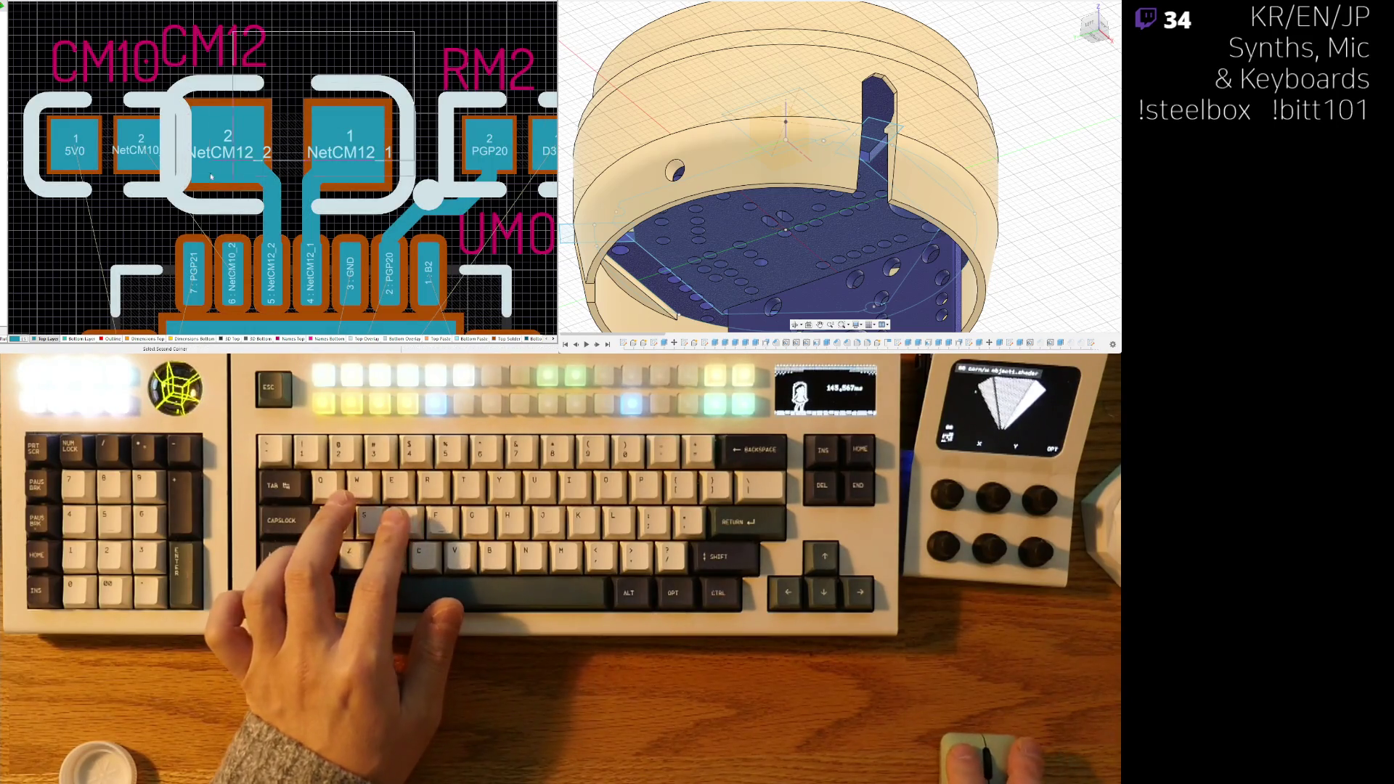
{"action": "left_click_drag", "start_coordinate": [174, 116], "coordinate": [323, 202]}
{"action": "key", "text": "ctrl+x"}
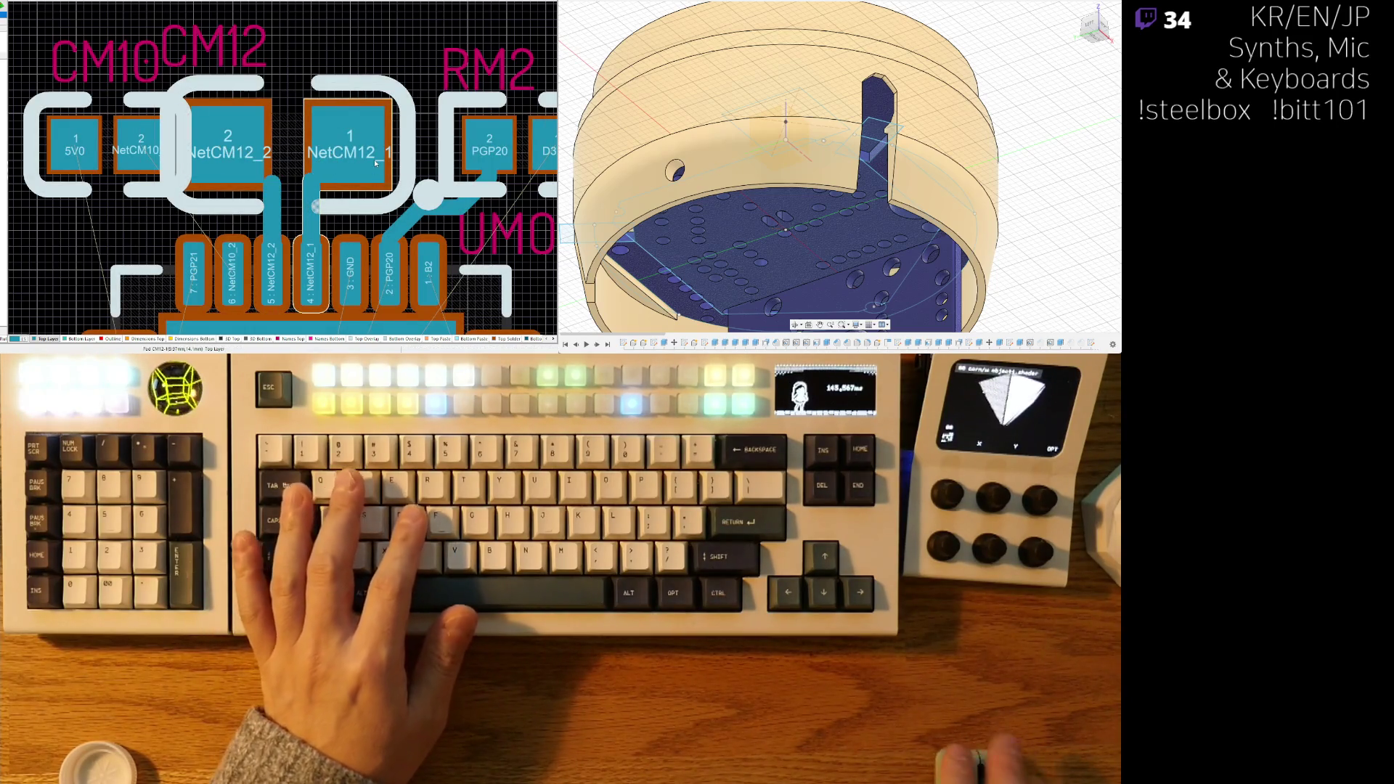
- Reroute pin 5 into CM12 pad 2 and pin 4 straight up into the NetCM12_1 pad
{"action": "left_click", "coordinate": [318, 182], "text": "ctrl"}
{"action": "left_click", "coordinate": [270, 185]}
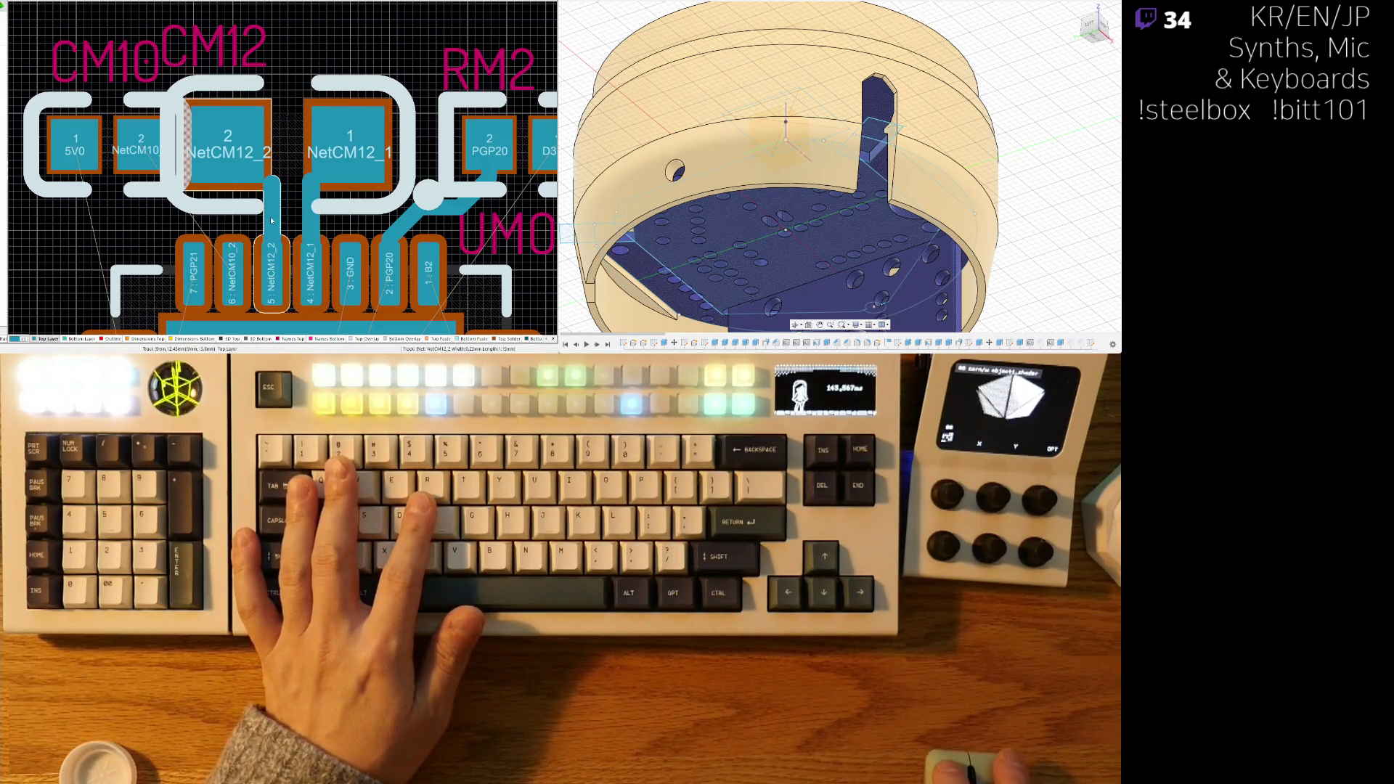
{"action": "left_click", "coordinate": [240, 152]}
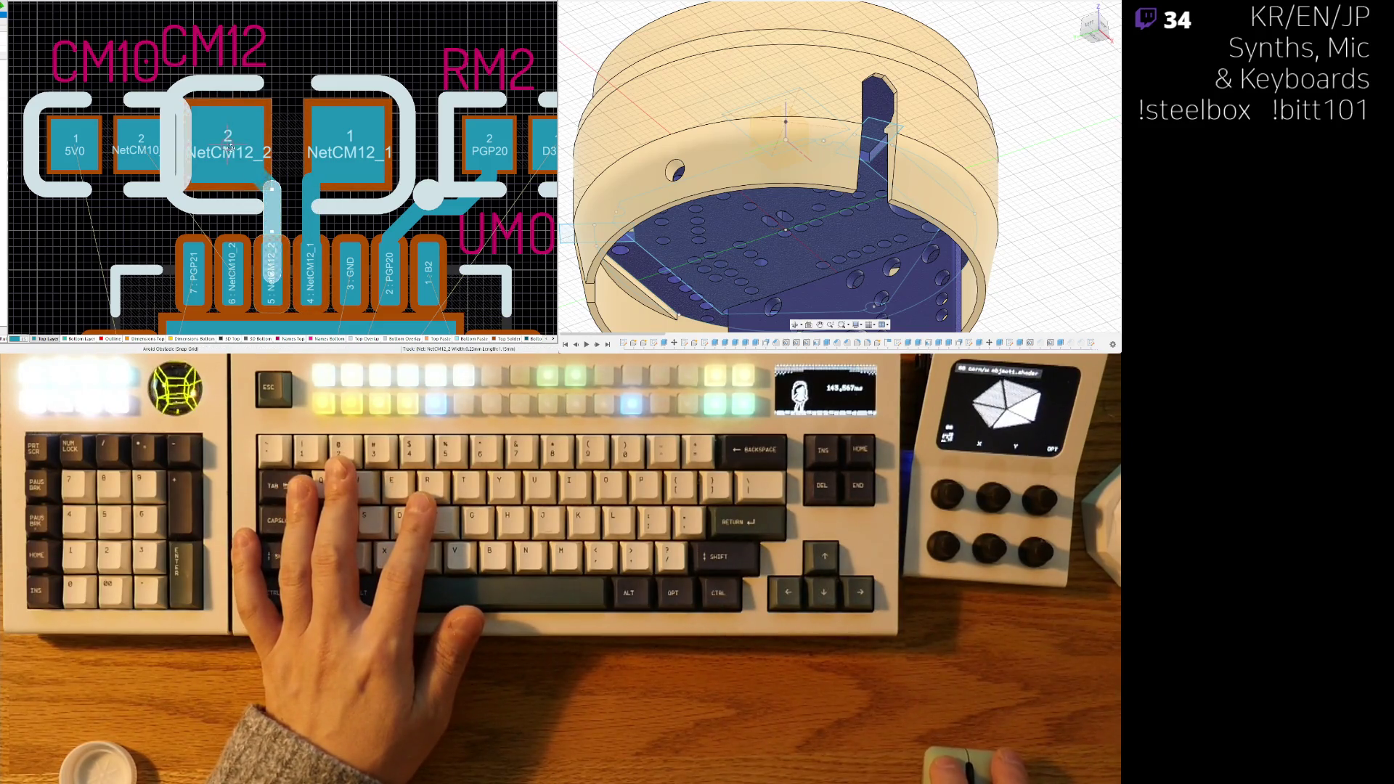
{"action": "left_click", "coordinate": [311, 232]}
{"action": "left_click", "coordinate": [310, 176]}
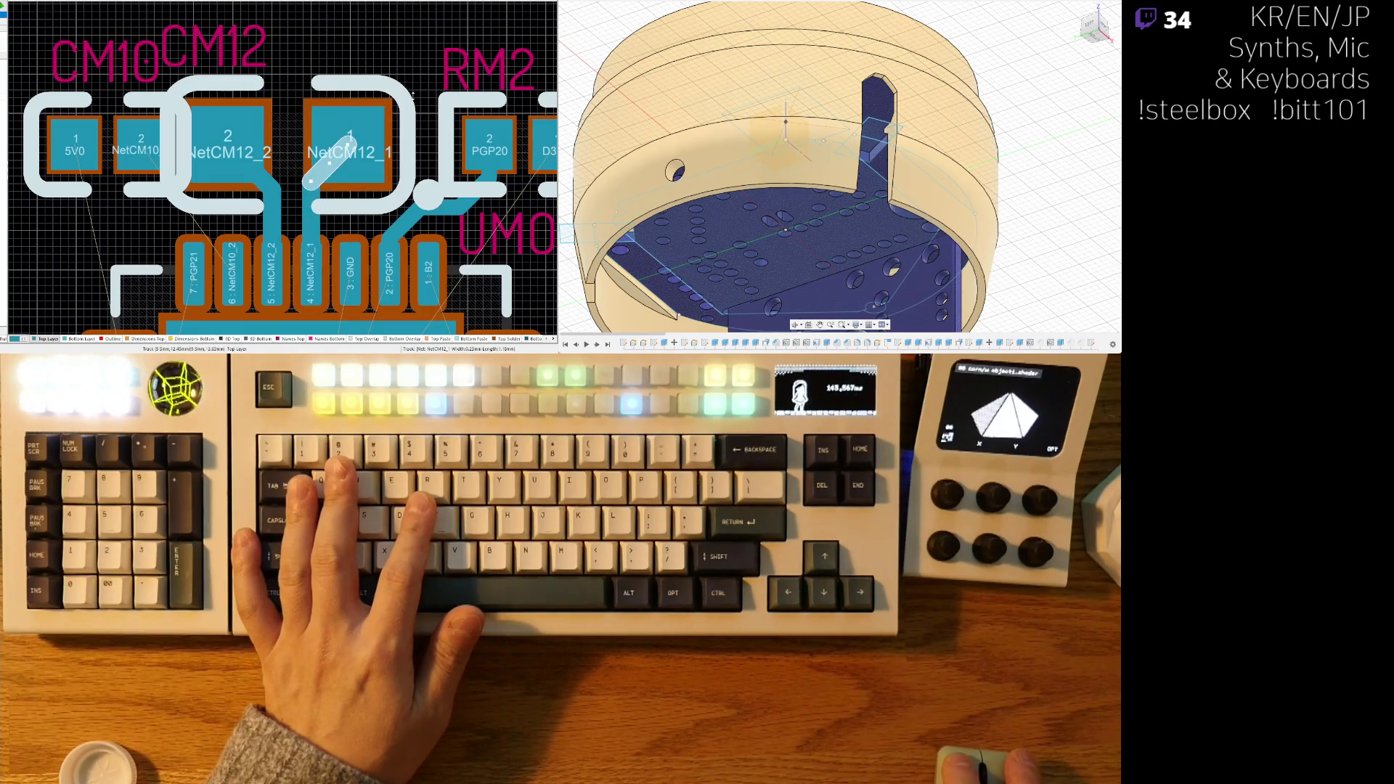
- Shift capacitor CM10 left and begin a track from UM0 pin 6 toward its NetCM10_2 pad
{"action": "scroll", "coordinate": [385, 141], "scroll_direction": "down", "scroll_amount": 2, "text": "ctrl"}
{"action": "scroll", "coordinate": [384, 138], "scroll_direction": "down", "scroll_amount": 1, "text": "ctrl"}
{"action": "left_click_drag", "start_coordinate": [221, 151], "coordinate": [197, 151]}
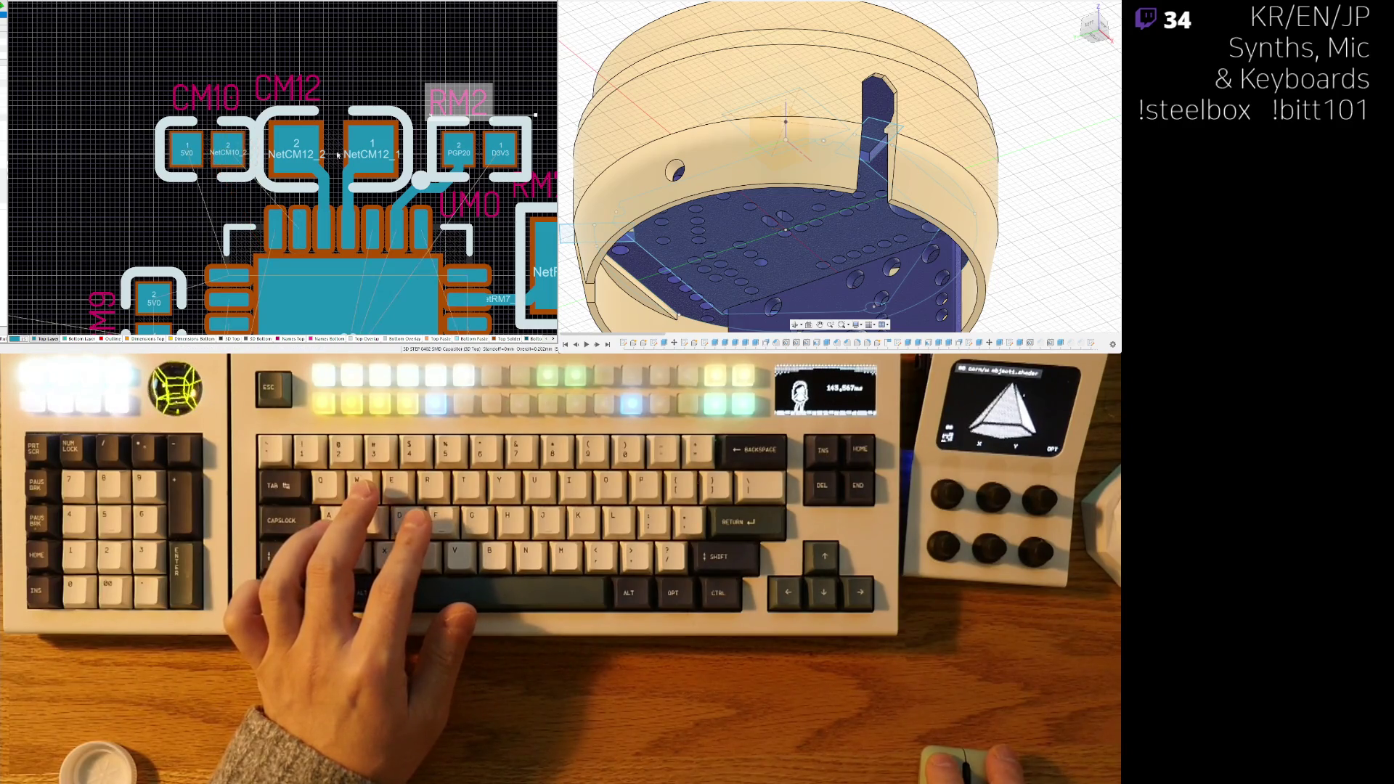
{"action": "scroll", "coordinate": [323, 134], "scroll_direction": "up", "scroll_amount": 2, "text": "ctrl"}
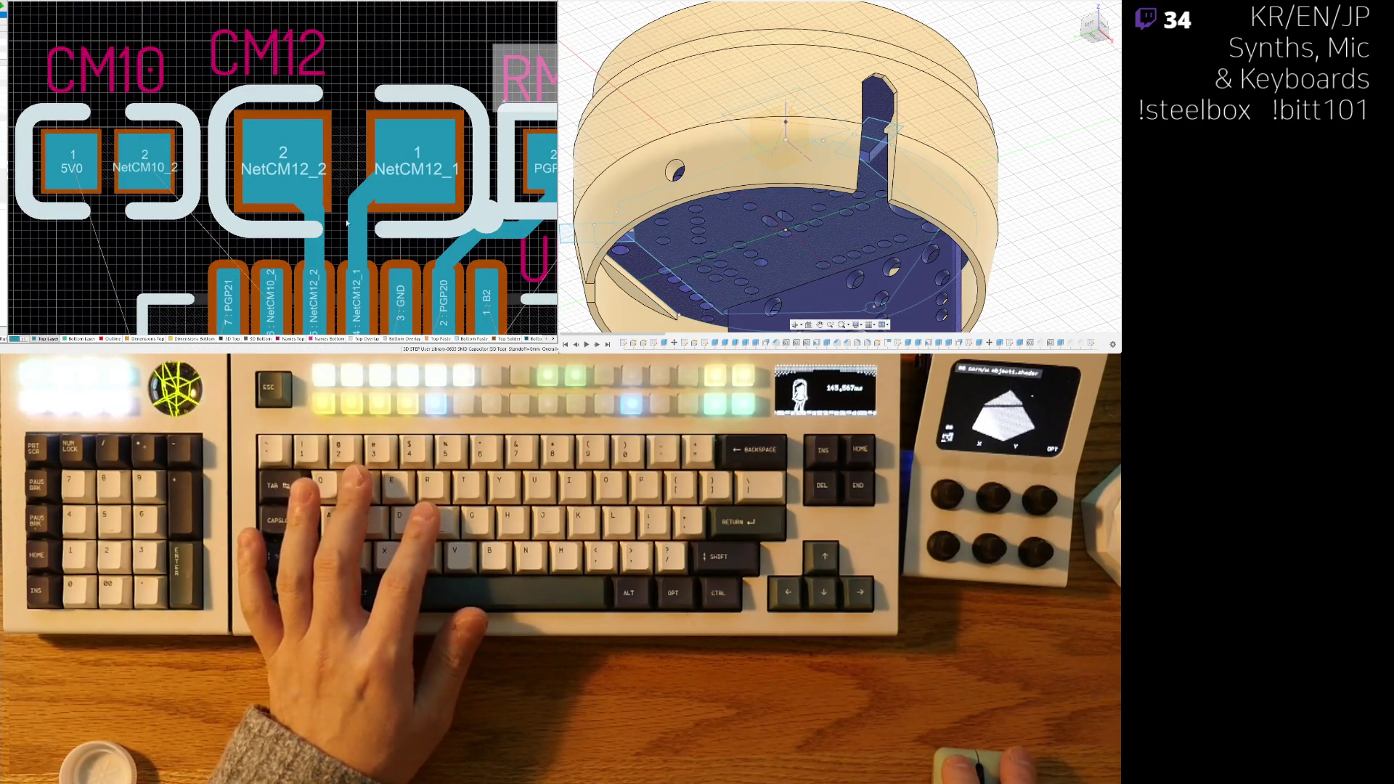
{"action": "left_click", "coordinate": [249, 264]}
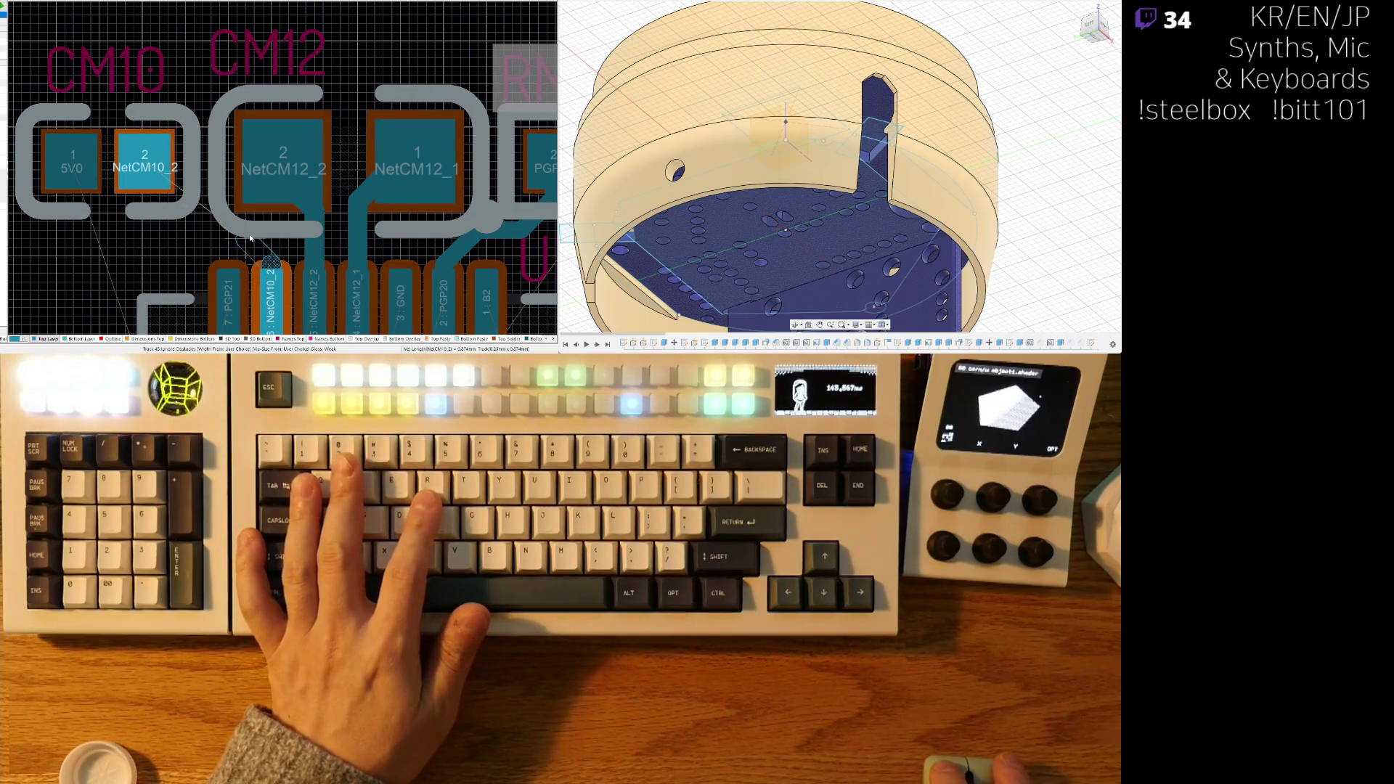
- Commit the NetCM10_2 track, then reposition CM10 and nudge CM10 and CM12 slightly right
{"action": "left_click", "coordinate": [171, 208]}
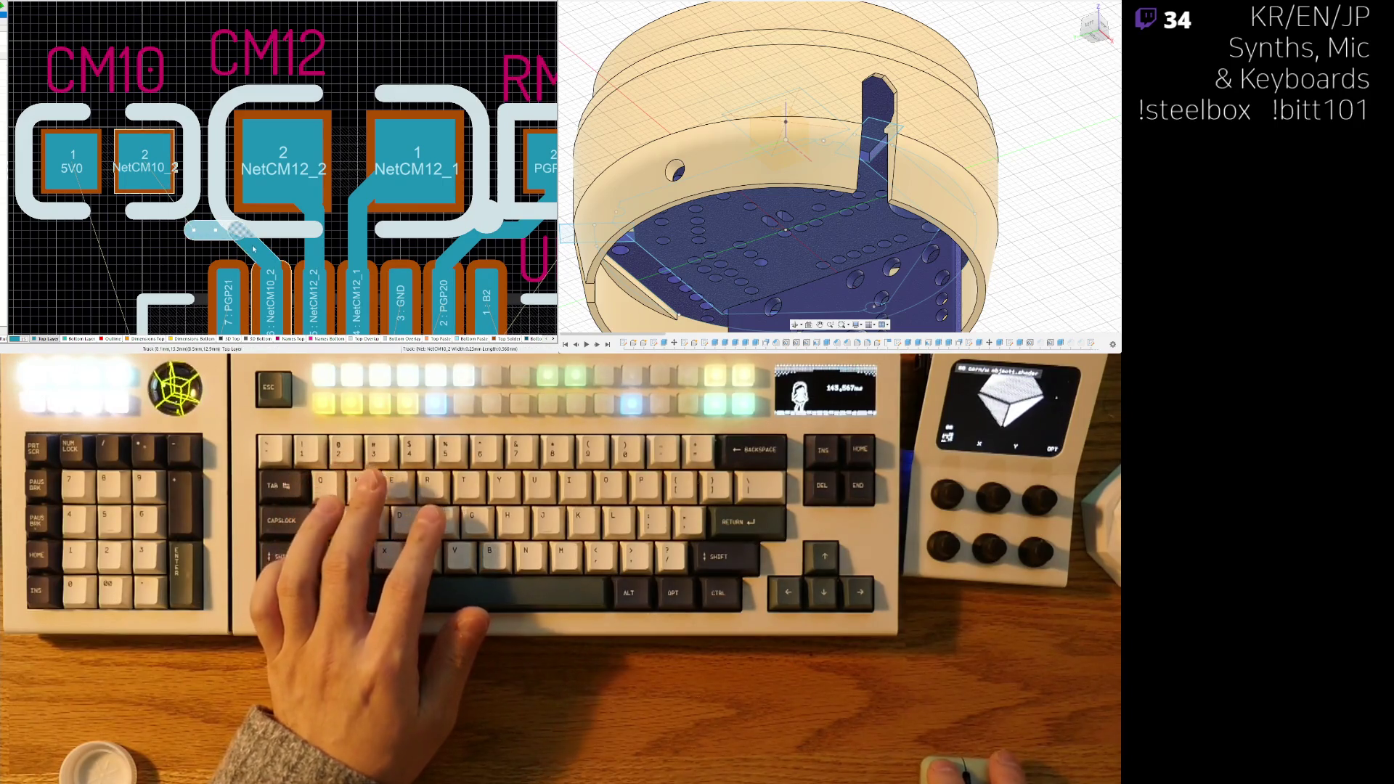
{"action": "left_click", "coordinate": [273, 266]}
{"action": "scroll", "coordinate": [273, 265], "scroll_direction": "down", "scroll_amount": 3}
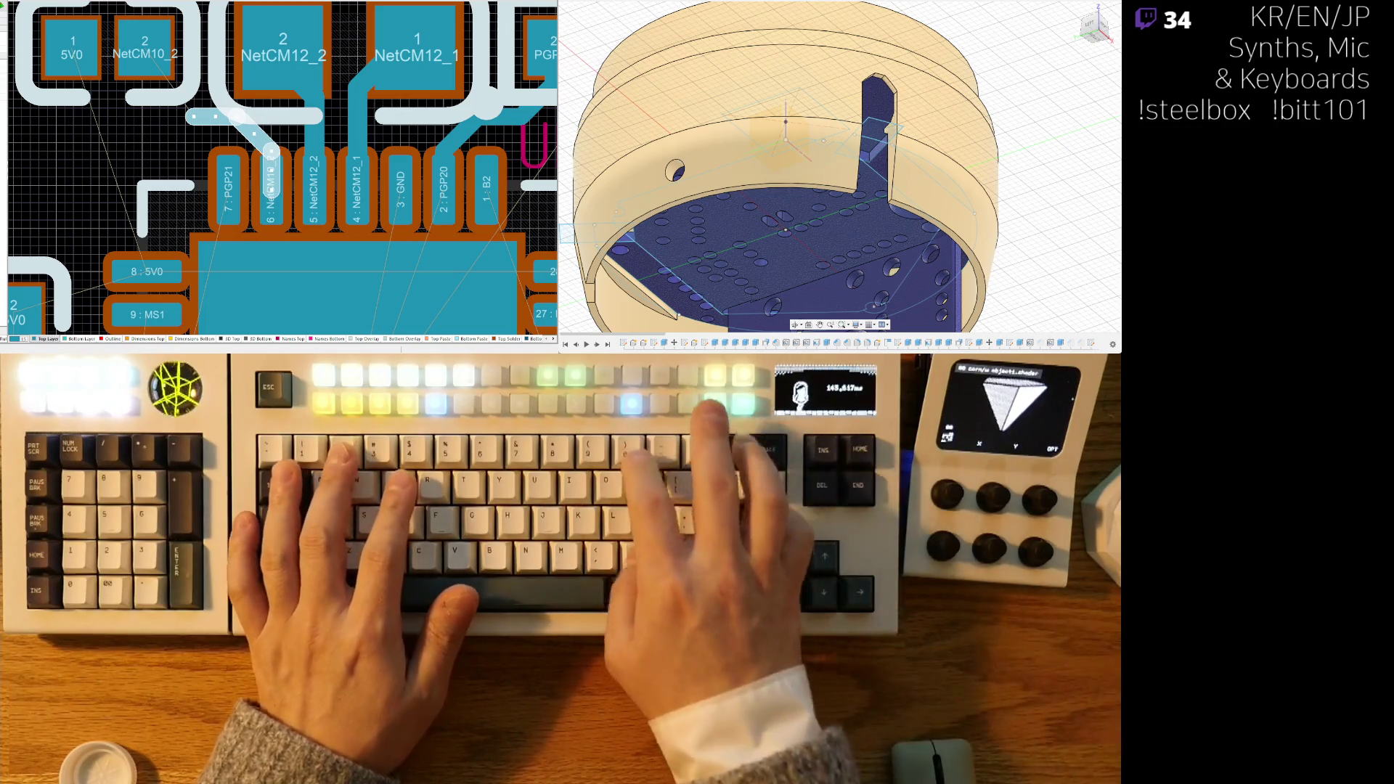
{"action": "right_click_drag", "start_coordinate": [155, 80], "coordinate": [167, 142]}
{"action": "left_click_drag", "start_coordinate": [167, 142], "coordinate": [147, 112]}
{"action": "left_click_drag", "start_coordinate": [359, 114], "coordinate": [367, 114]}
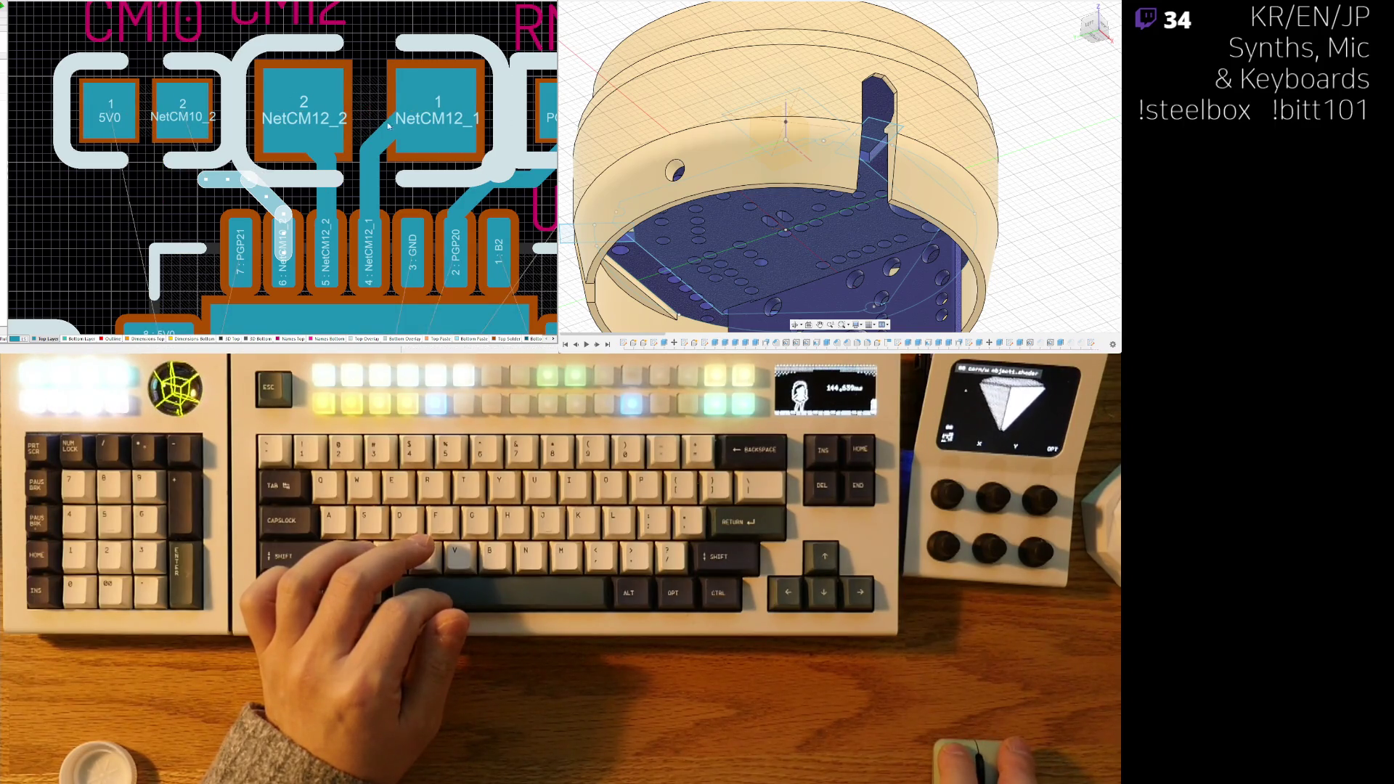
- Route the NetCM10_2 track from pin 6 onto CM10's pad and move CM12 again
{"action": "key", "text": "ctrl+w"}
{"action": "left_click", "coordinate": [172, 120]}
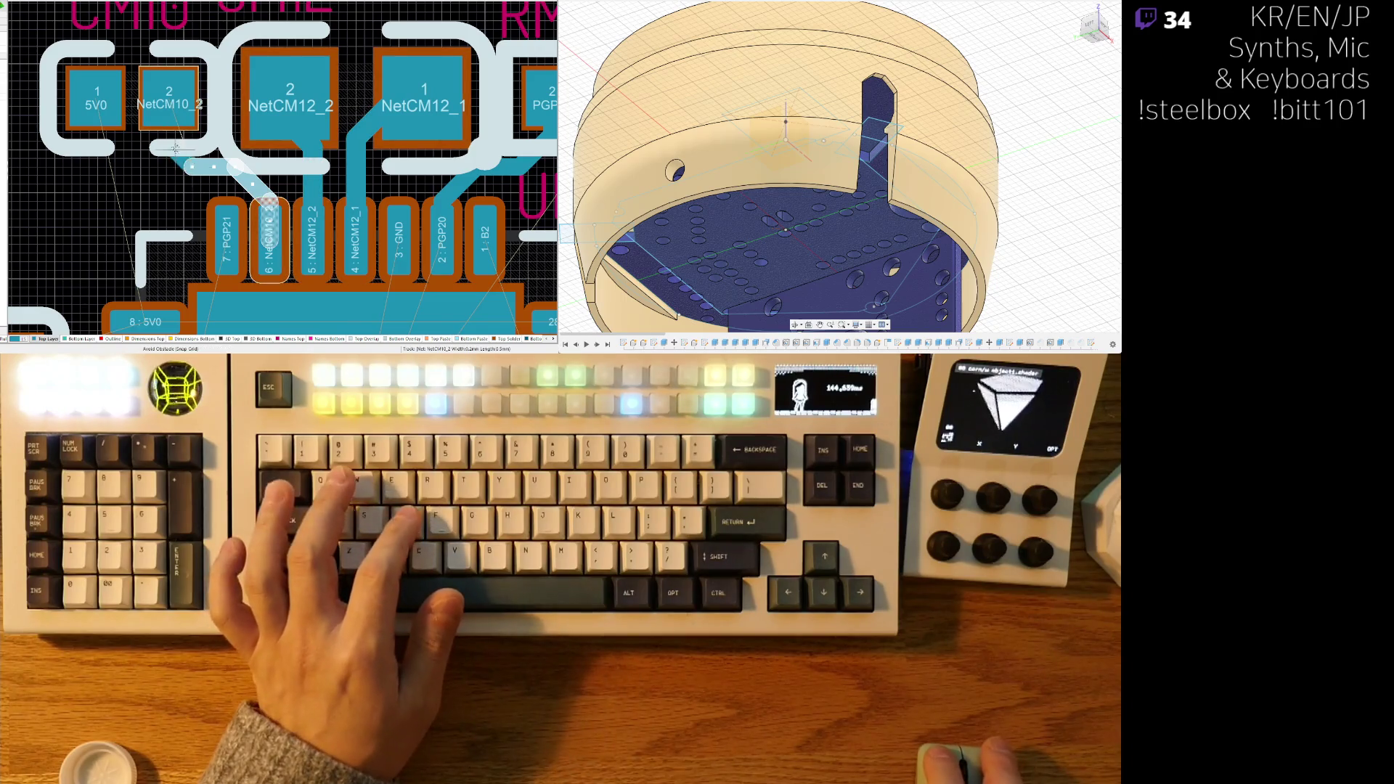
{"action": "left_click", "coordinate": [167, 138]}
{"action": "left_click", "coordinate": [171, 112]}
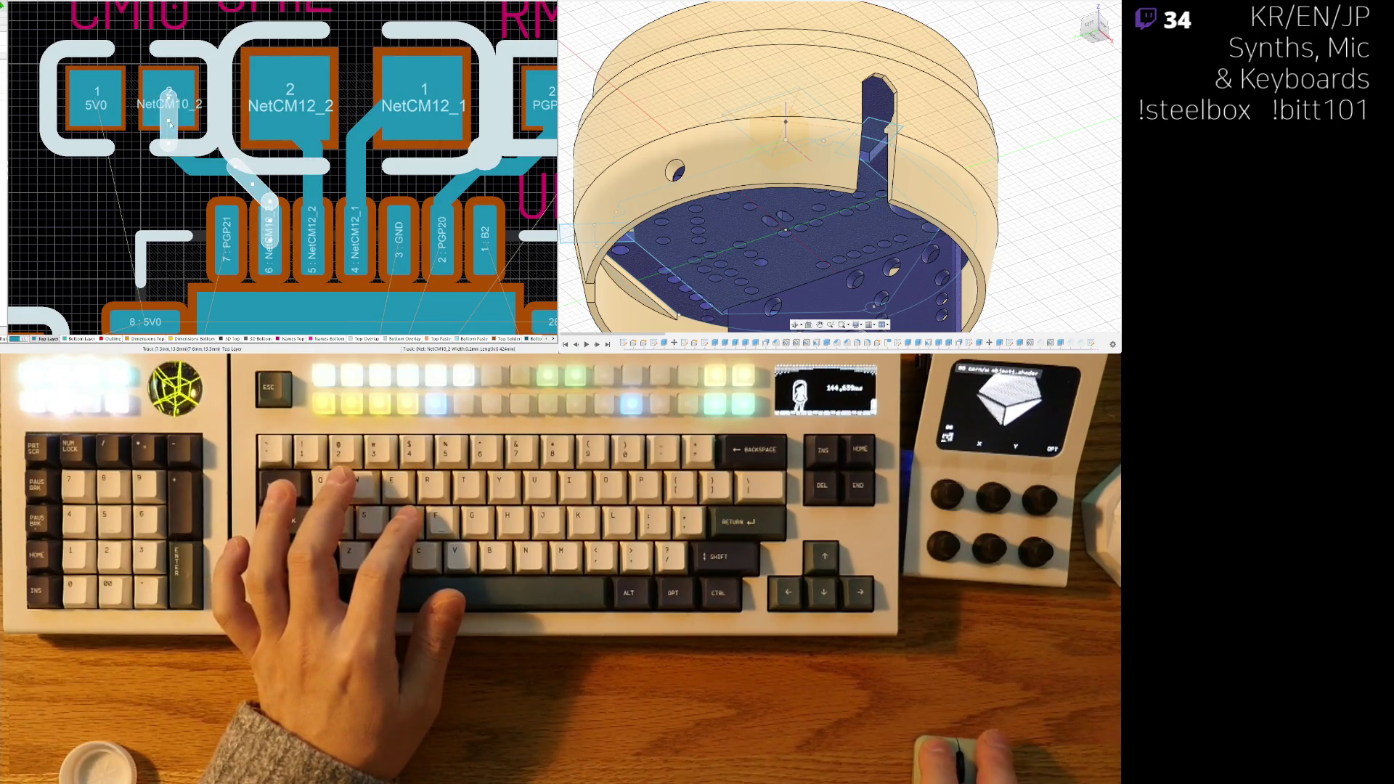
{"action": "left_click_drag", "start_coordinate": [356, 28], "coordinate": [356, 111]}
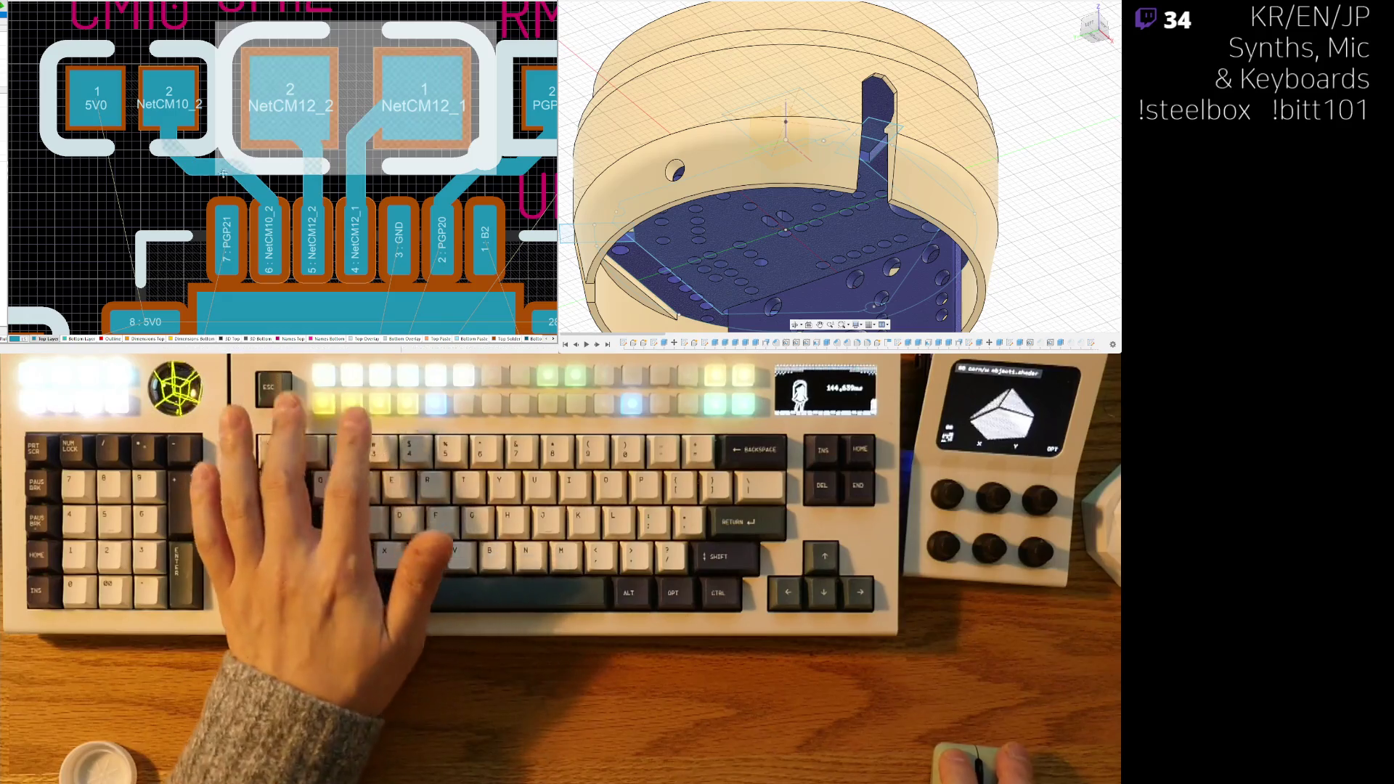
- Slide the NetCM12_1 track down and right, and pull the PGP20 track up toward its pad
{"action": "left_click", "coordinate": [367, 122]}
{"action": "left_click_drag", "start_coordinate": [367, 122], "coordinate": [381, 144]}
{"action": "left_click", "coordinate": [328, 105]}
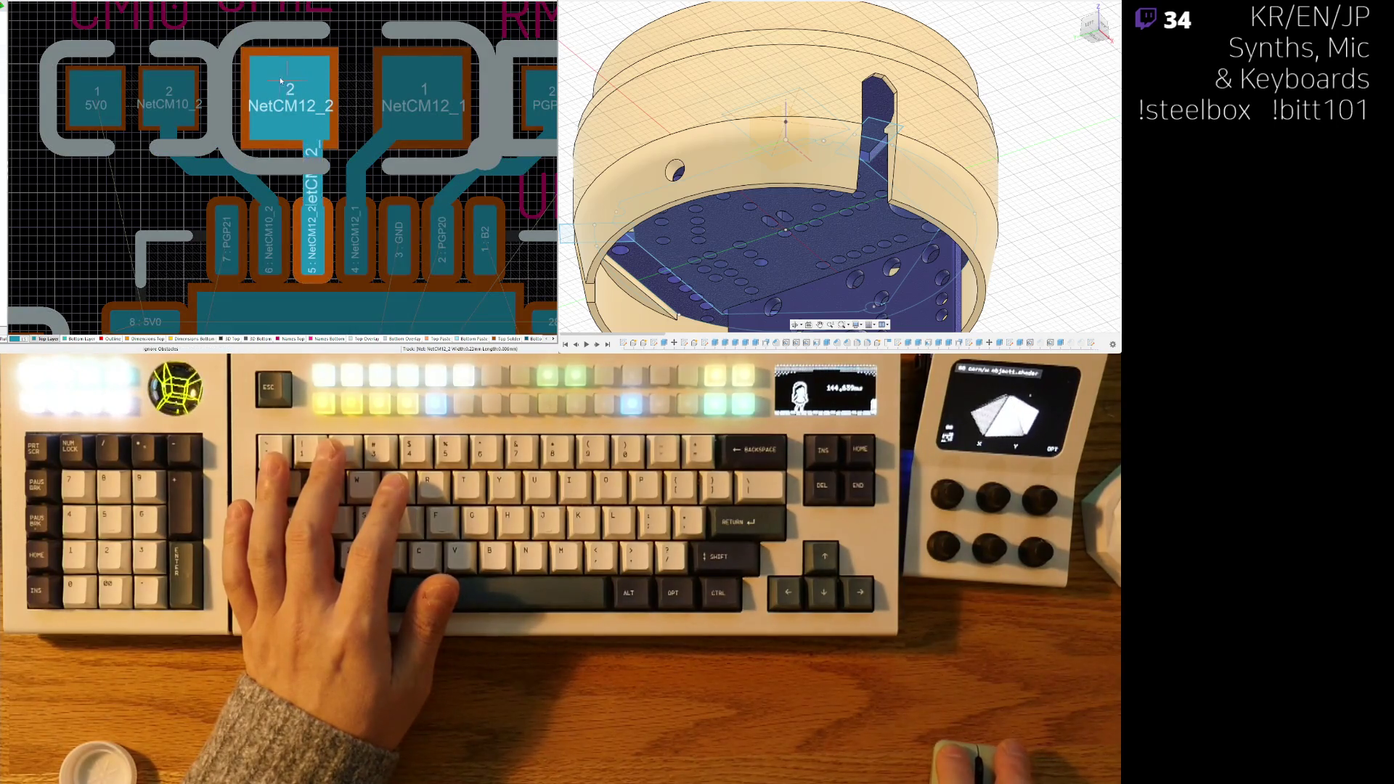
{"action": "scroll", "coordinate": [285, 124], "scroll_direction": "down", "scroll_amount": 3}
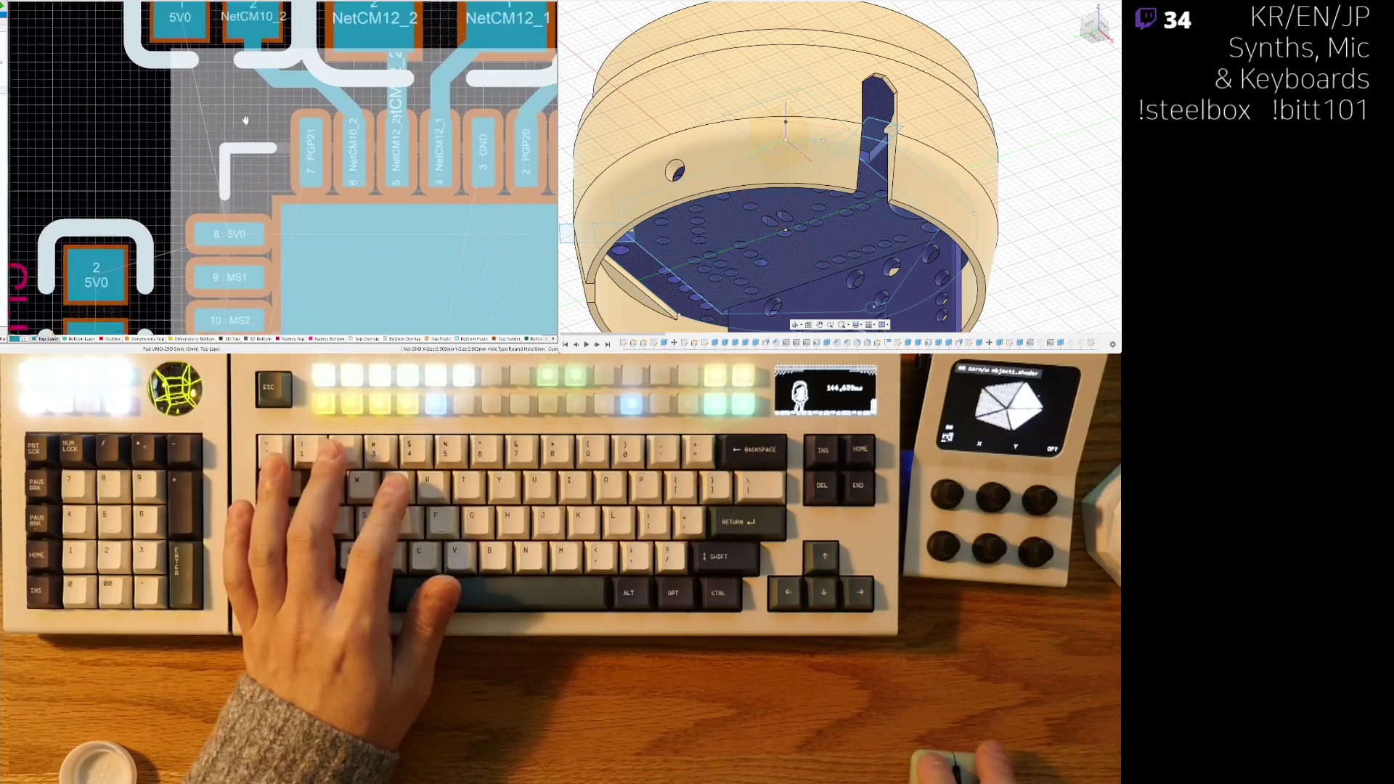
{"action": "scroll", "coordinate": [280, 154], "scroll_direction": "left", "scroll_amount": 2, "text": "shift"}
{"action": "scroll", "coordinate": [280, 154], "scroll_direction": "right", "scroll_amount": 8, "text": "shift"}
{"action": "scroll", "coordinate": [283, 138], "scroll_direction": "up", "scroll_amount": 1}
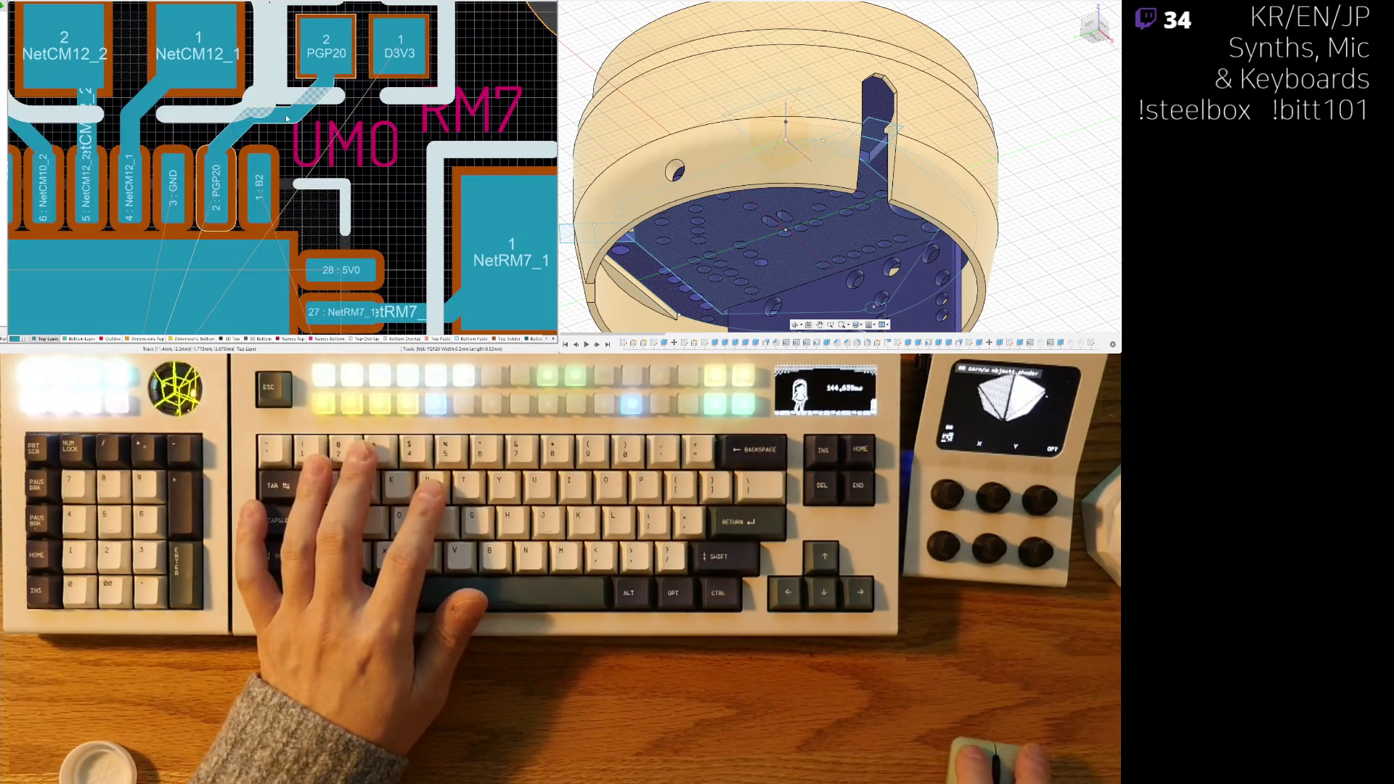
{"action": "left_click_drag", "start_coordinate": [269, 126], "coordinate": [363, 58]}
{"action": "scroll", "coordinate": [215, 114], "scroll_direction": "down", "scroll_amount": 3, "text": "ctrl"}
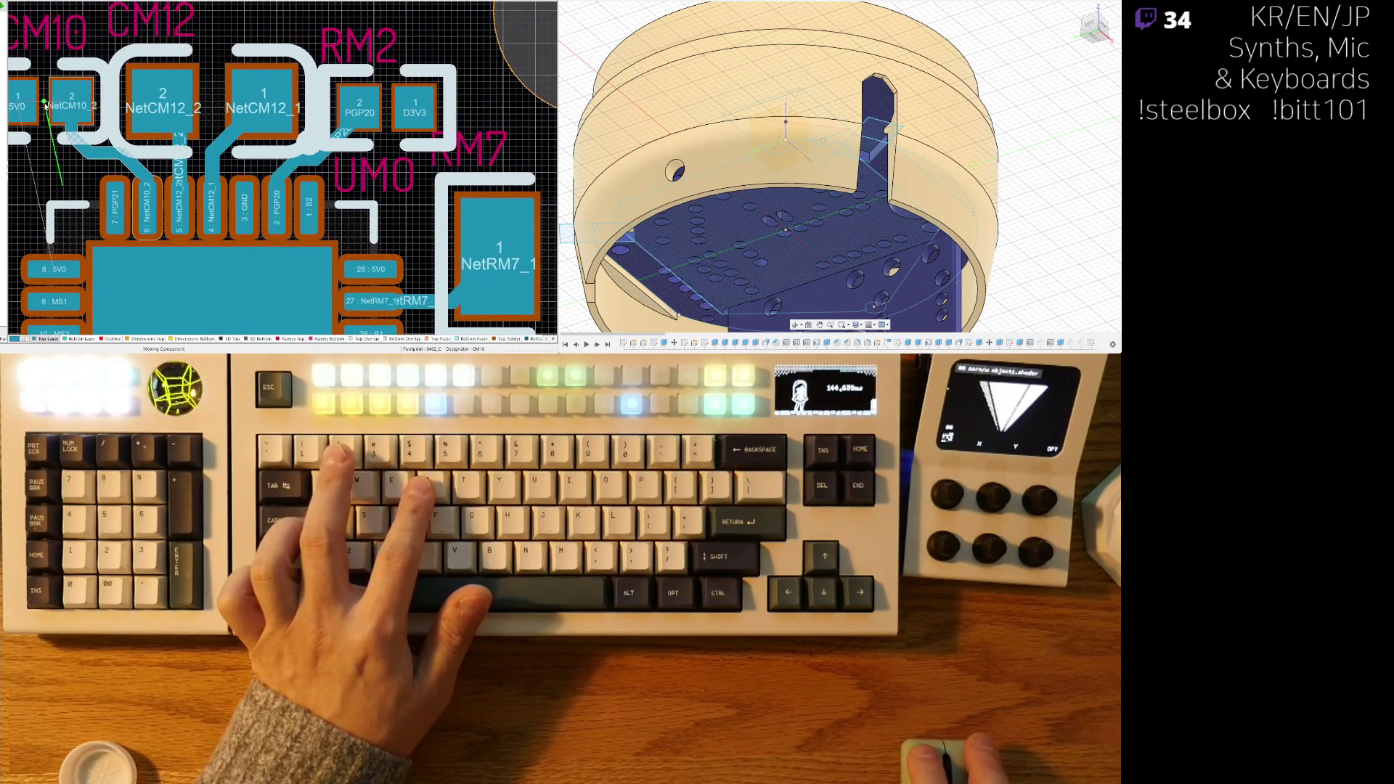
- Zoom and pan the board so RM7 and RM6 show beside UM0's pins 27 and 23
{"action": "scroll", "coordinate": [290, 87], "scroll_direction": "down", "scroll_amount": 4}
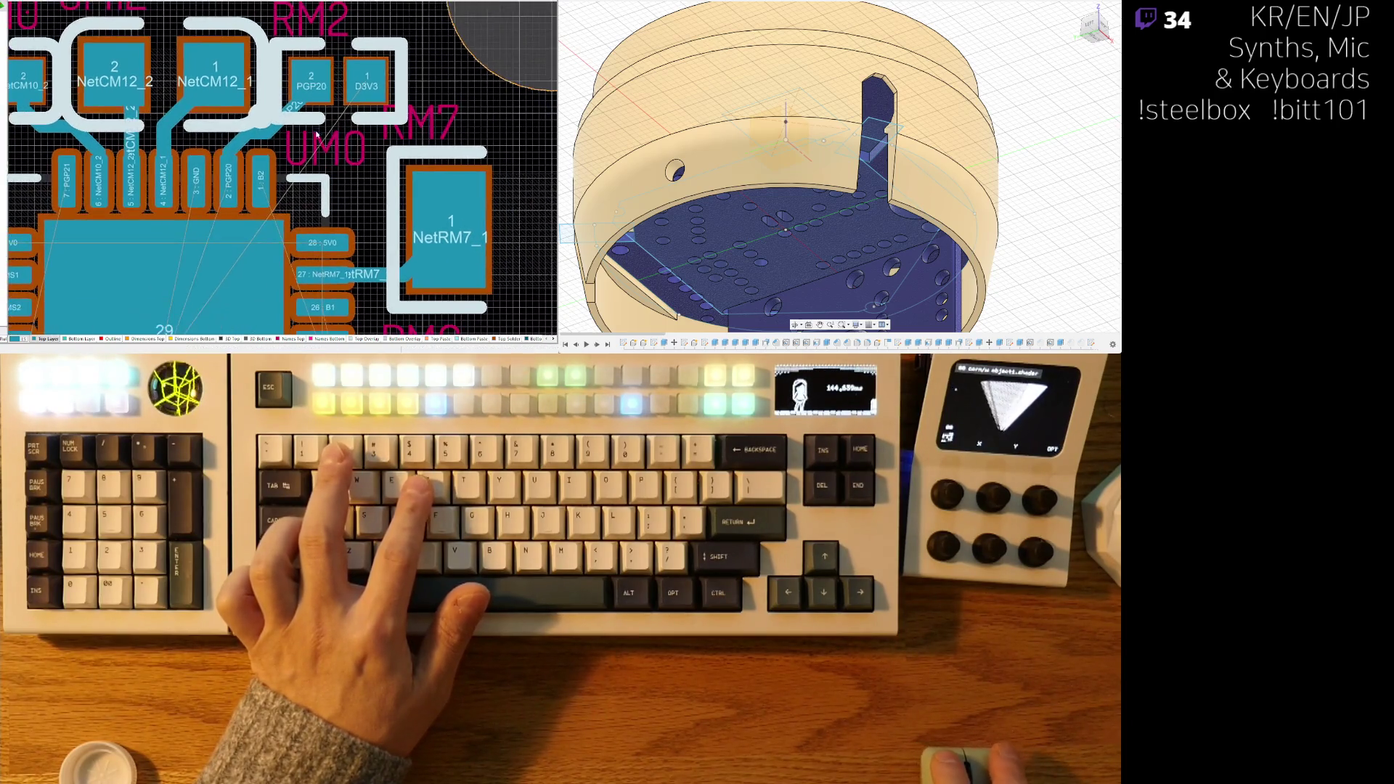
{"action": "scroll", "coordinate": [349, 70], "scroll_direction": "down", "scroll_amount": 1, "text": "ctrl"}
{"action": "scroll", "coordinate": [348, 71], "scroll_direction": "down", "scroll_amount": 2, "text": "ctrl"}
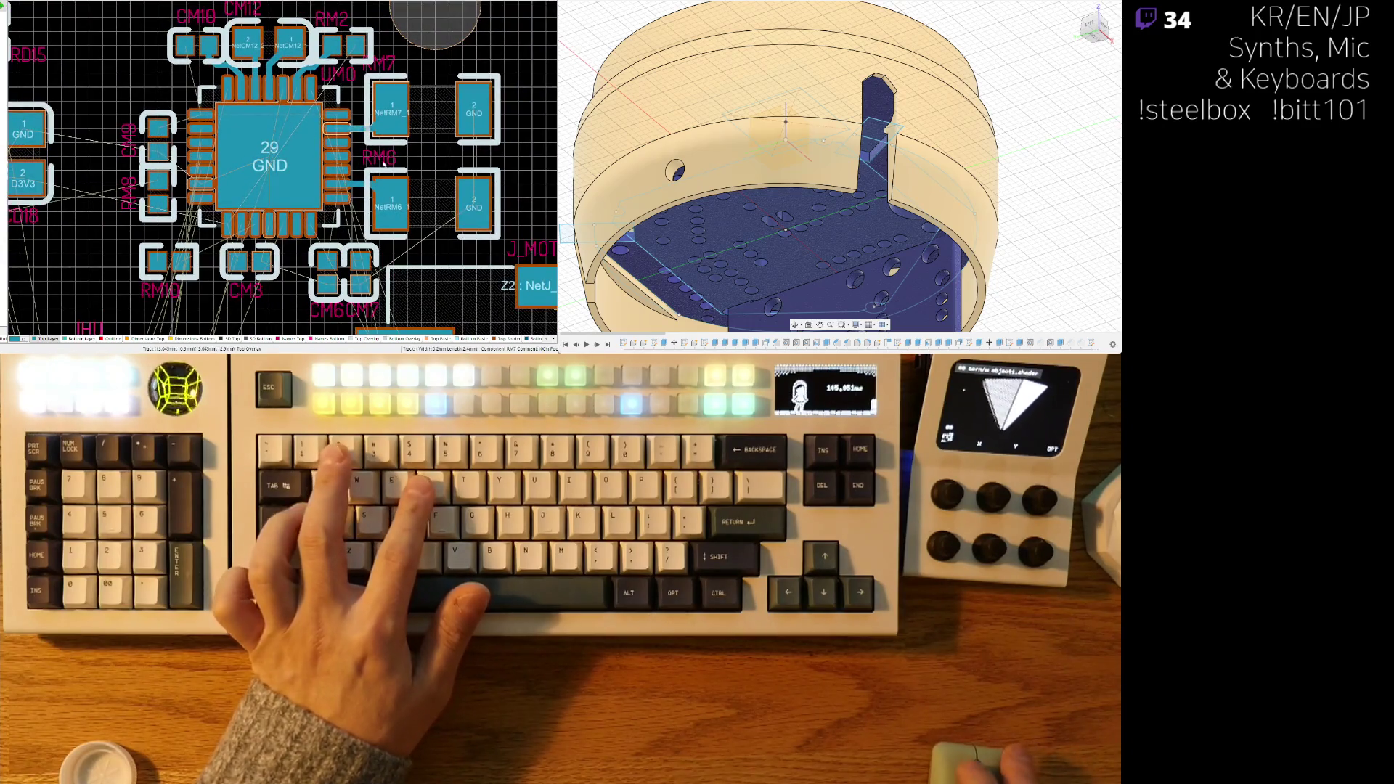
{"action": "scroll", "coordinate": [438, 177], "scroll_direction": "up", "scroll_amount": 4, "text": "ctrl"}
{"action": "scroll", "coordinate": [373, 197], "scroll_direction": "down", "scroll_amount": 2, "text": "ctrl"}
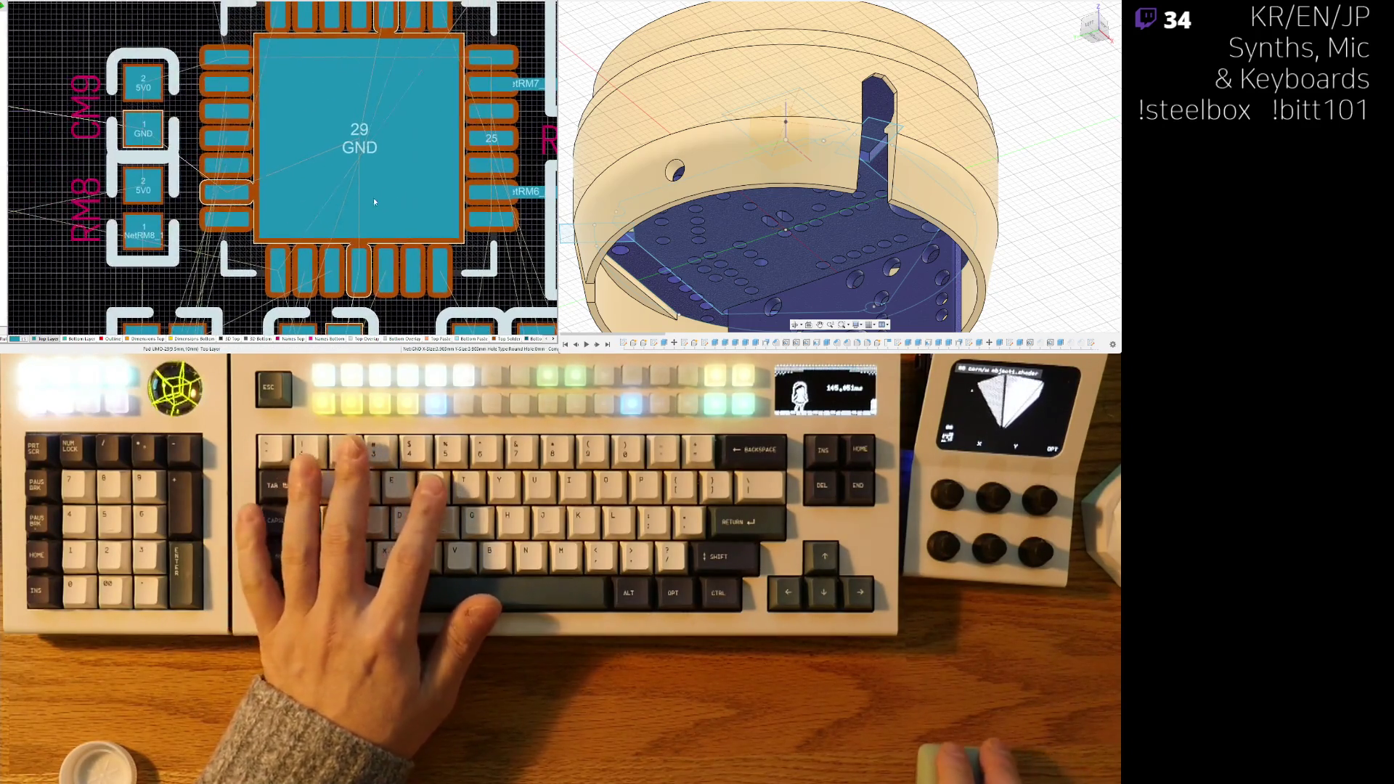
{"action": "scroll", "coordinate": [373, 198], "scroll_direction": "up", "scroll_amount": 2, "text": "ctrl"}
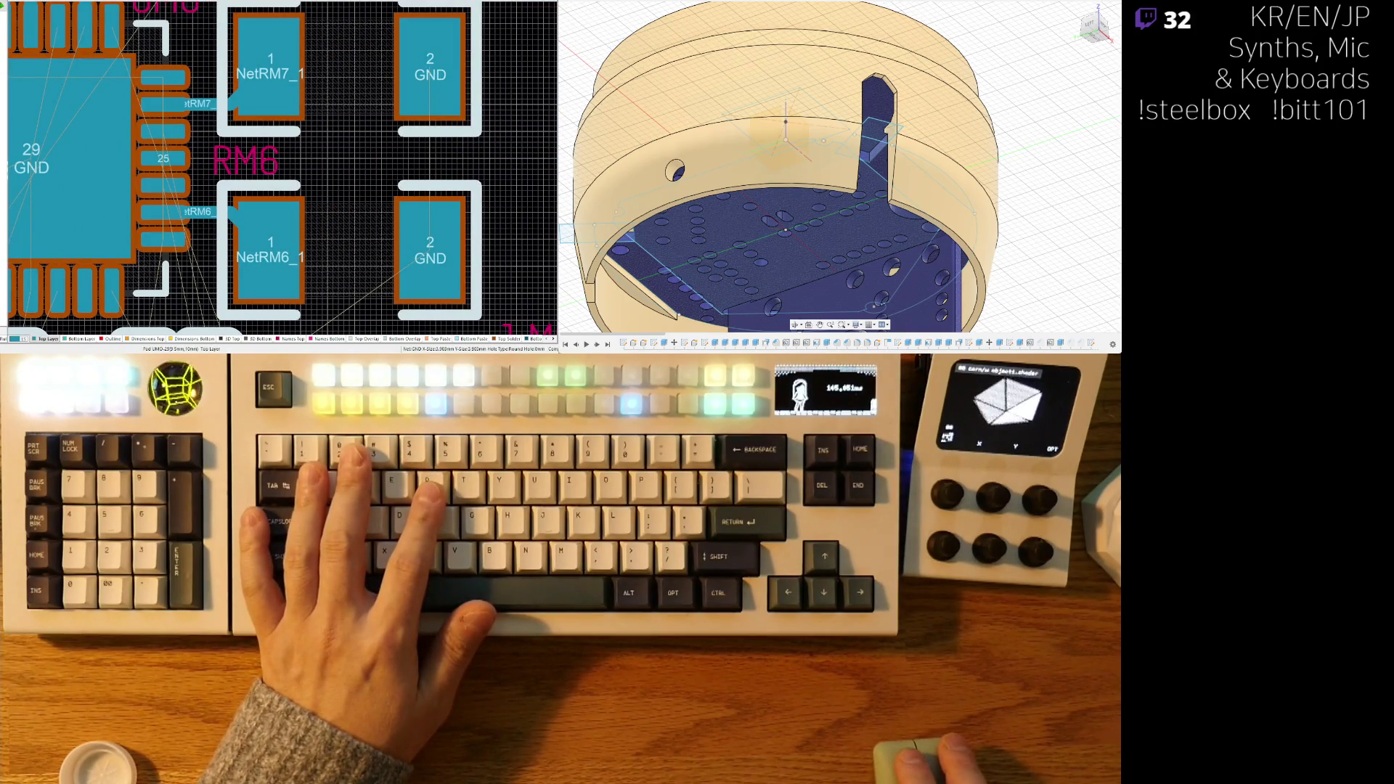
{"action": "scroll", "coordinate": [275, 187], "scroll_direction": "down", "scroll_amount": 1, "text": "ctrl"}
{"action": "scroll", "coordinate": [276, 188], "scroll_direction": "up", "scroll_amount": 1, "text": "ctrl"}
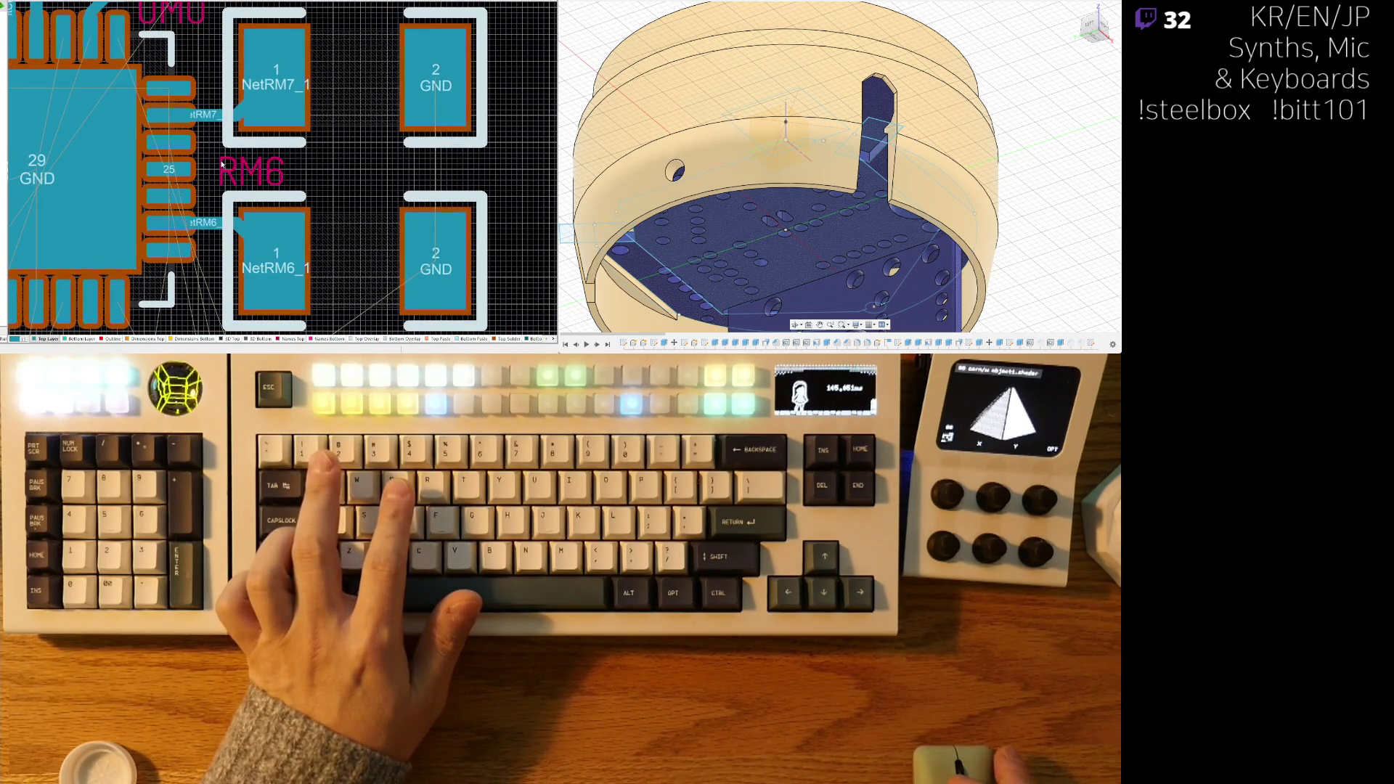
{"action": "scroll", "coordinate": [221, 164], "scroll_direction": "up", "scroll_amount": 3, "text": "ctrl"}
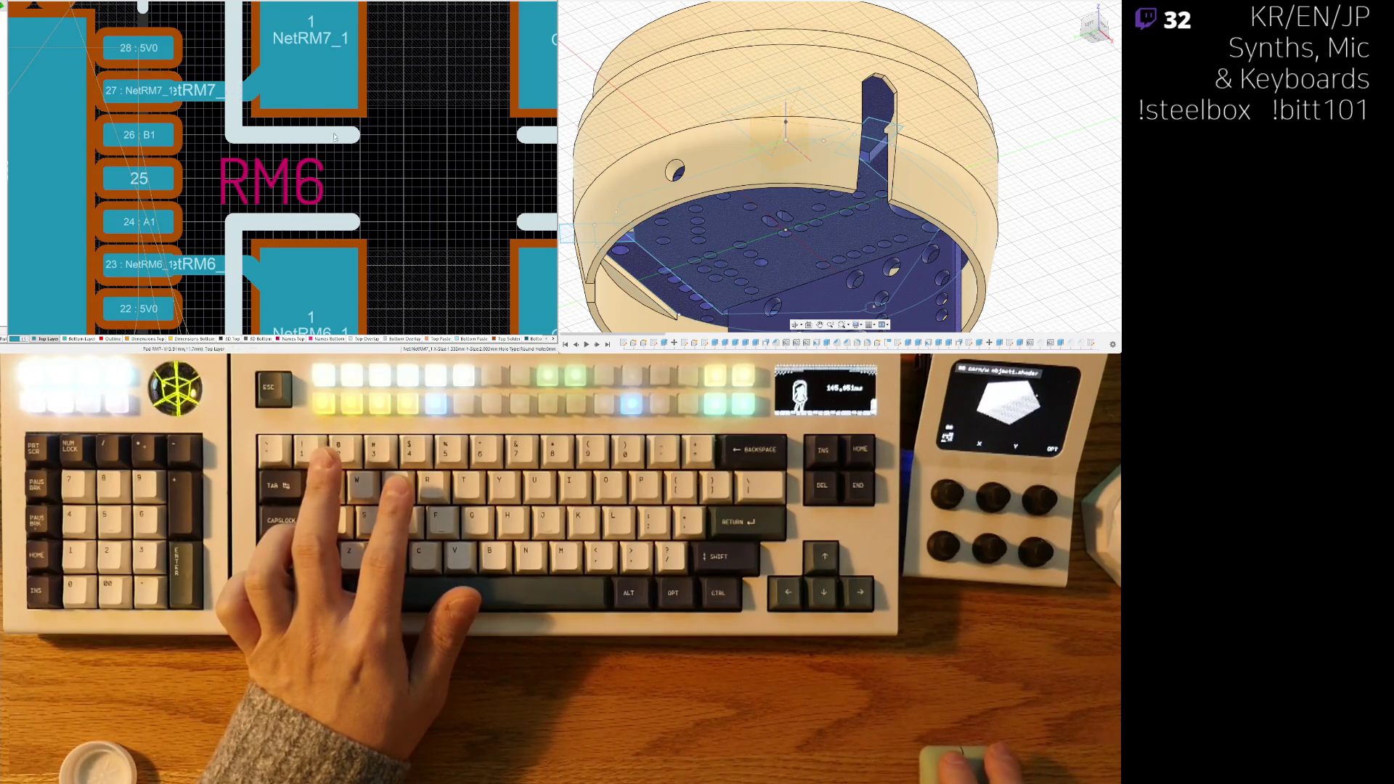
{"action": "right_click_drag", "start_coordinate": [317, 154], "coordinate": [310, 166]}
{"action": "scroll", "coordinate": [310, 166], "scroll_direction": "down", "scroll_amount": 2, "text": "ctrl"}
{"action": "scroll", "coordinate": [253, 102], "scroll_direction": "down", "scroll_amount": 1, "text": "ctrl"}
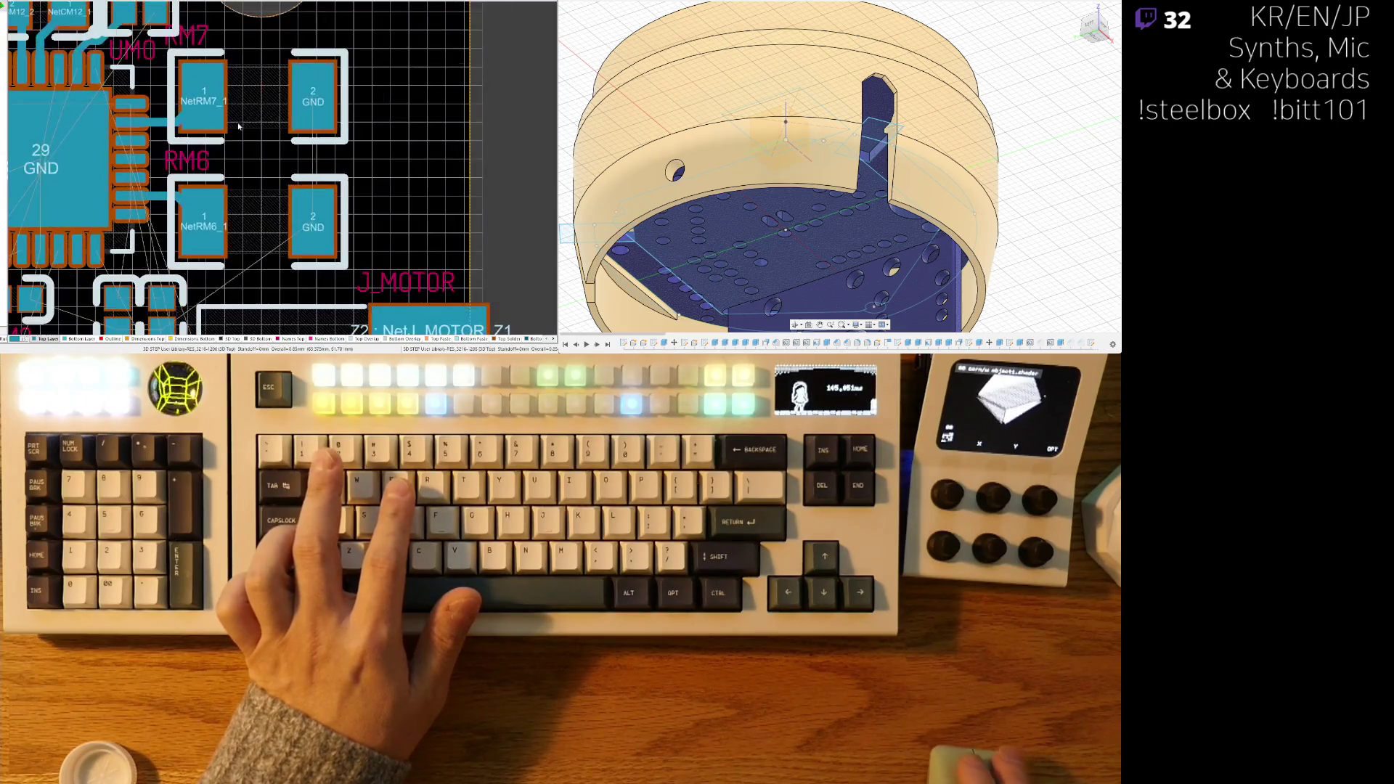
- Reposition resistors RM7 and RM6 slightly beside UM0
{"action": "left_click", "coordinate": [267, 102]}
{"action": "left_click", "coordinate": [256, 224]}
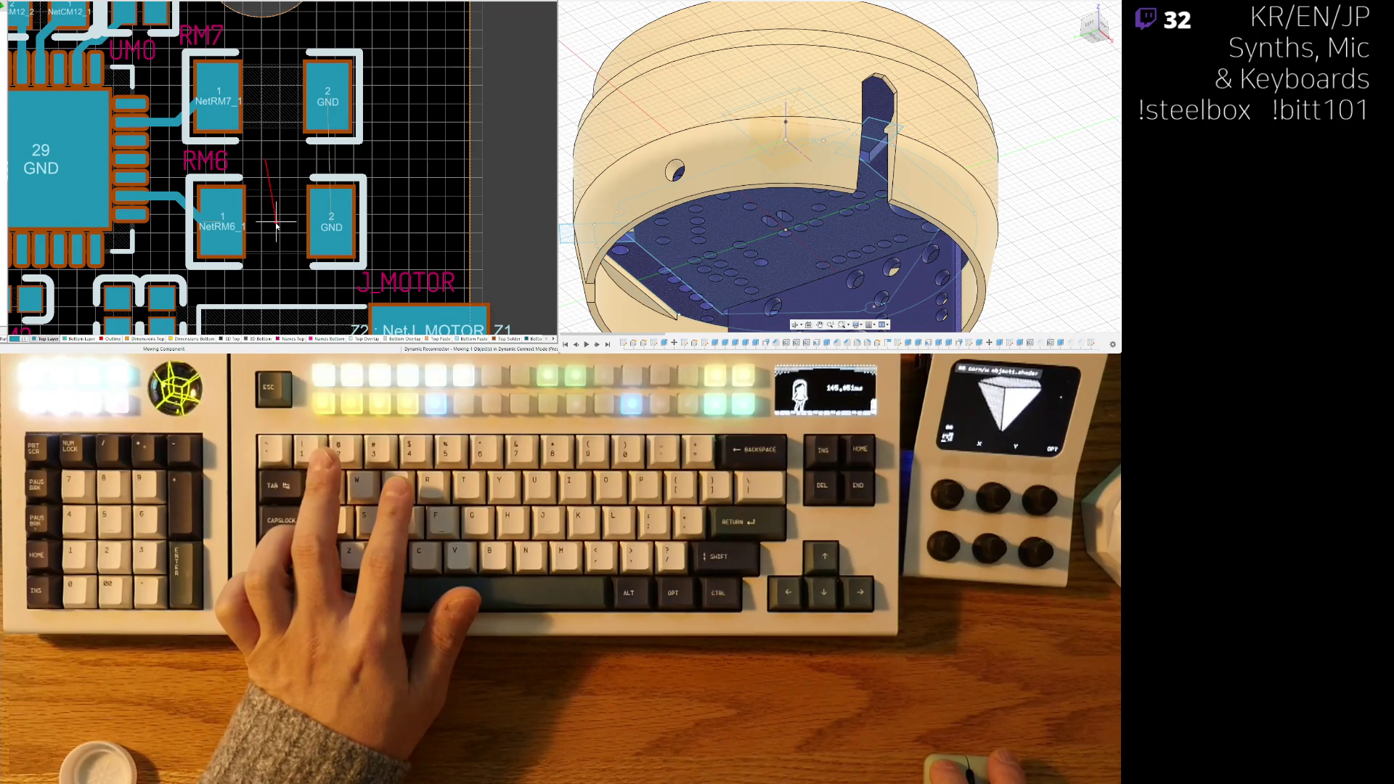
{"action": "left_click", "coordinate": [276, 227]}
{"action": "left_click", "coordinate": [274, 100]}
{"action": "left_click", "coordinate": [276, 98]}
- Reshape the NetRM7_1 and NetRM6 traces from pins 27 and 23 into diagonal jogs
{"action": "scroll", "coordinate": [160, 156], "scroll_direction": "up", "scroll_amount": 3, "text": "ctrl"}
{"action": "left_click", "coordinate": [180, 85]}
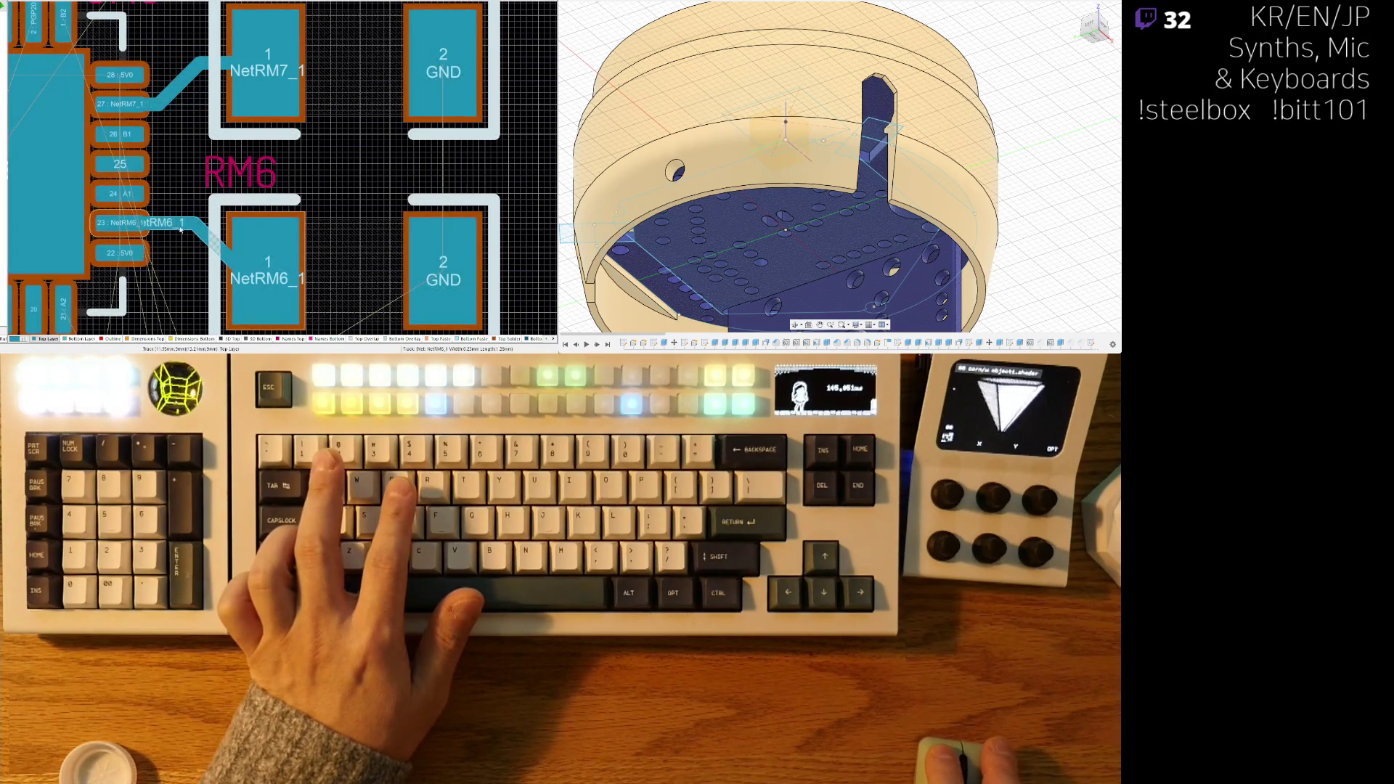
{"action": "left_click_drag", "start_coordinate": [220, 245], "coordinate": [182, 243]}
{"action": "scroll", "coordinate": [128, 144], "scroll_direction": "up", "scroll_amount": 2, "text": "ctrl"}
- Route short stub tracks out from pad 26 (B1) and pad 24 (A1)
{"action": "key", "text": "ctrl+w"}
{"action": "left_click", "coordinate": [98, 135]}
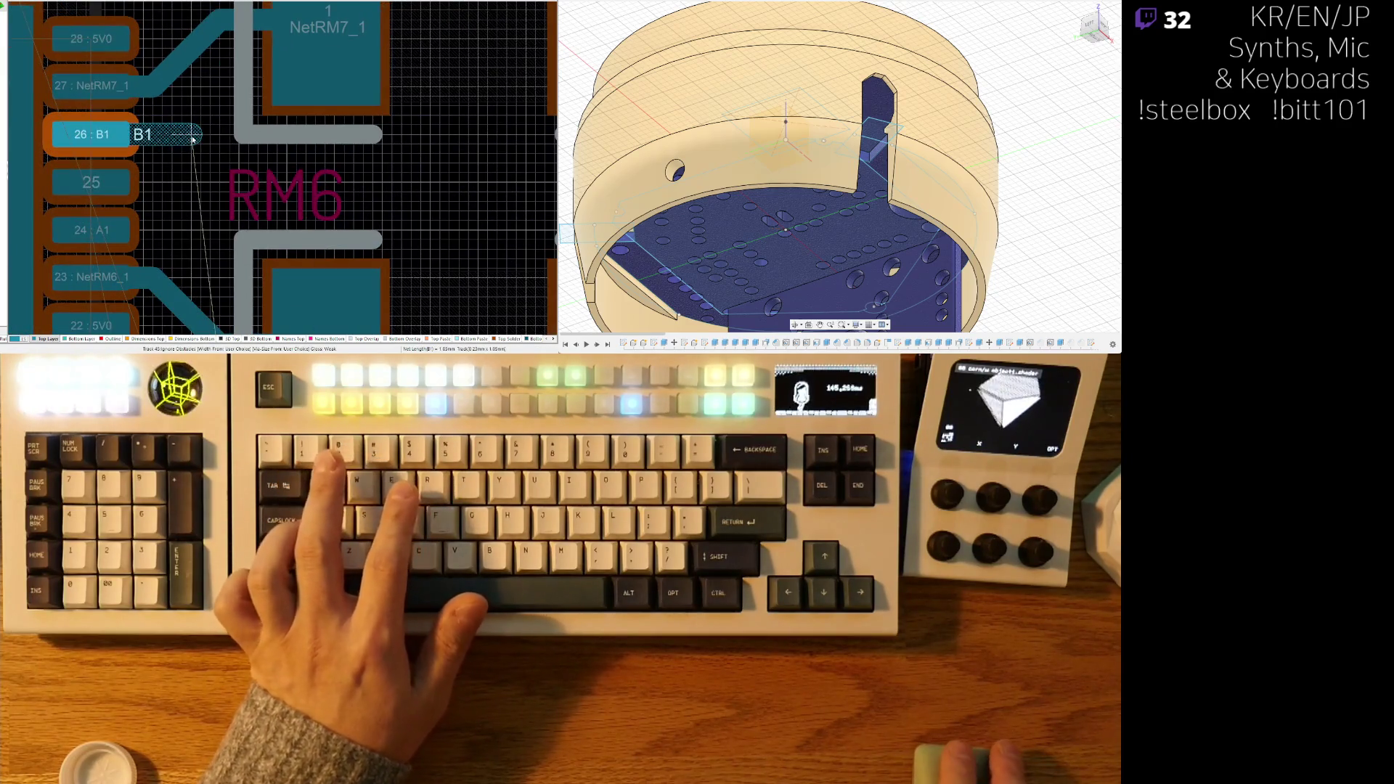
{"action": "right_click", "coordinate": [192, 138]}
{"action": "left_click", "coordinate": [193, 231]}
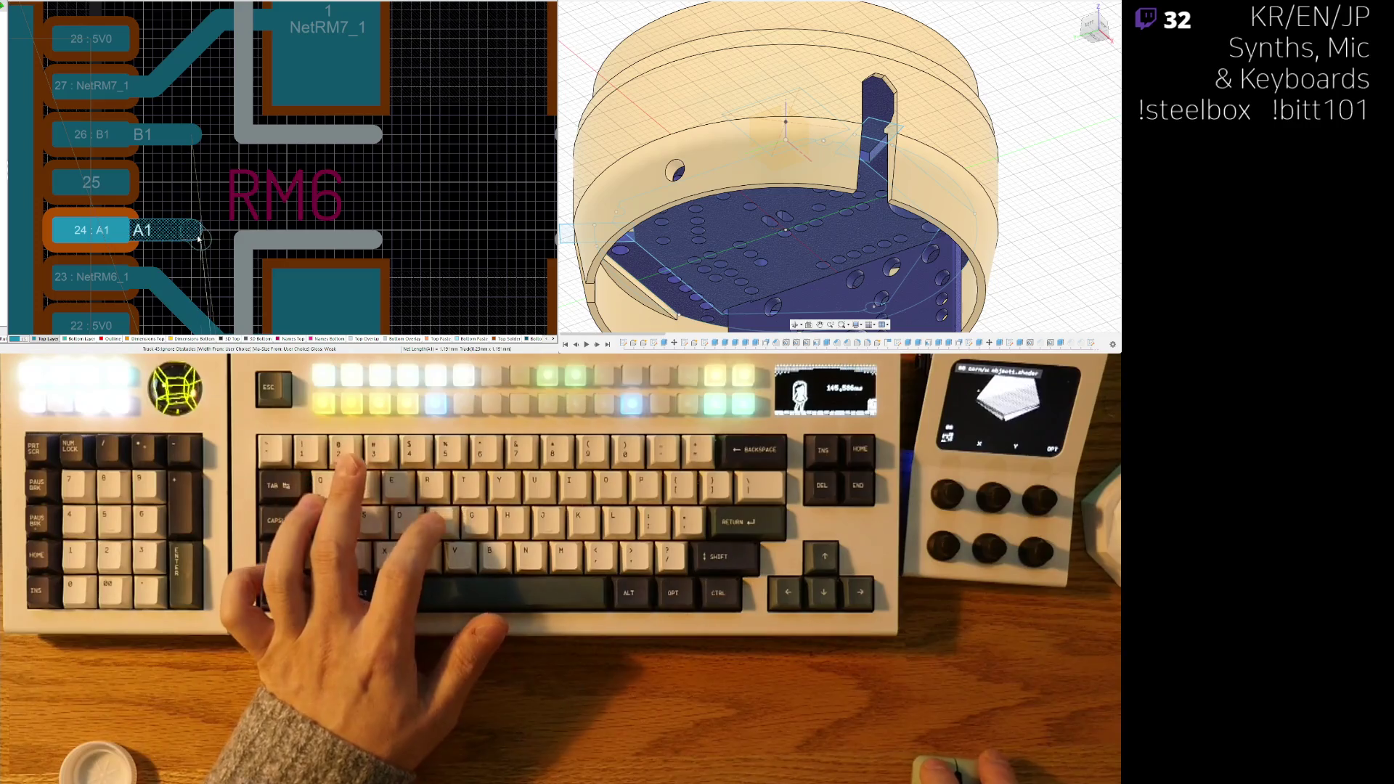
{"action": "right_click", "coordinate": [193, 235]}
{"action": "scroll", "coordinate": [263, 118], "scroll_direction": "down", "scroll_amount": 3, "text": "ctrl"}
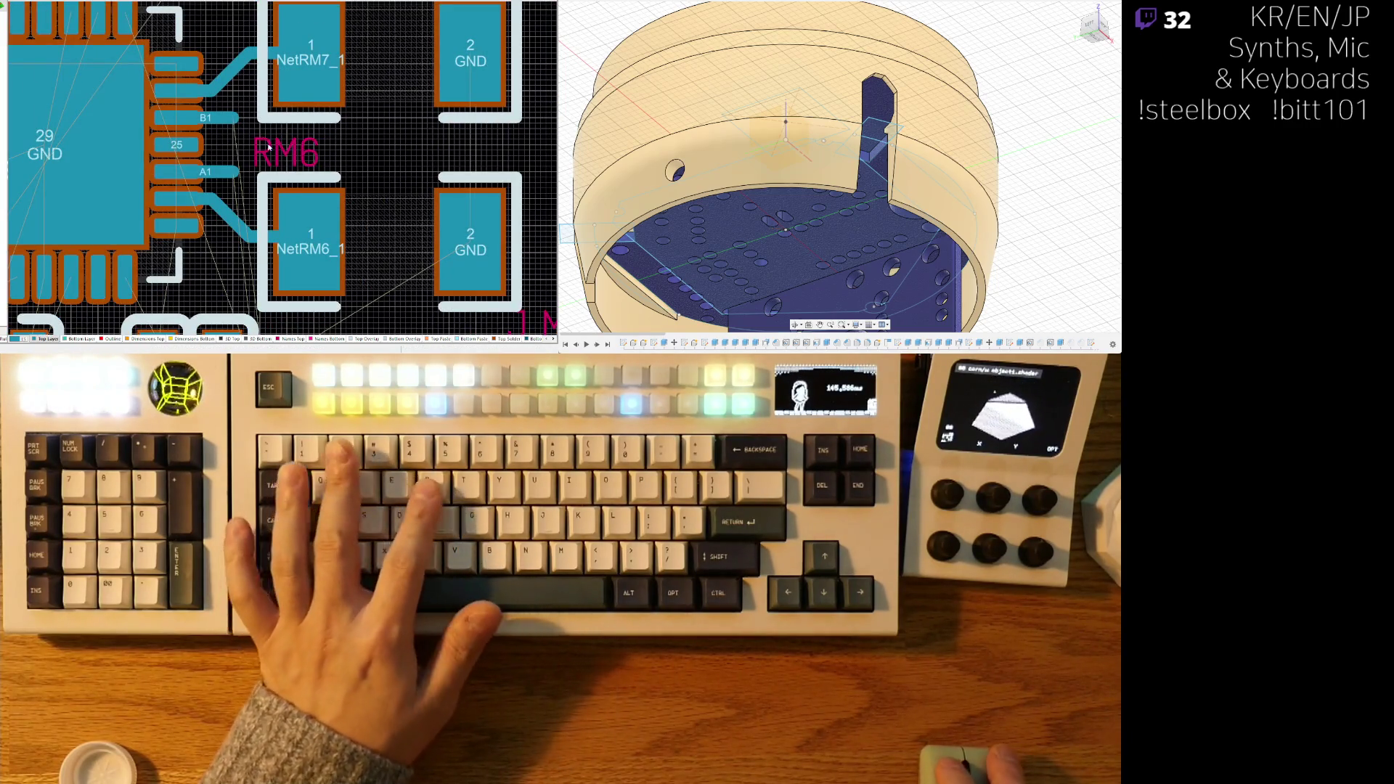
{"action": "right_click_drag", "start_coordinate": [254, 155], "coordinate": [231, 167]}
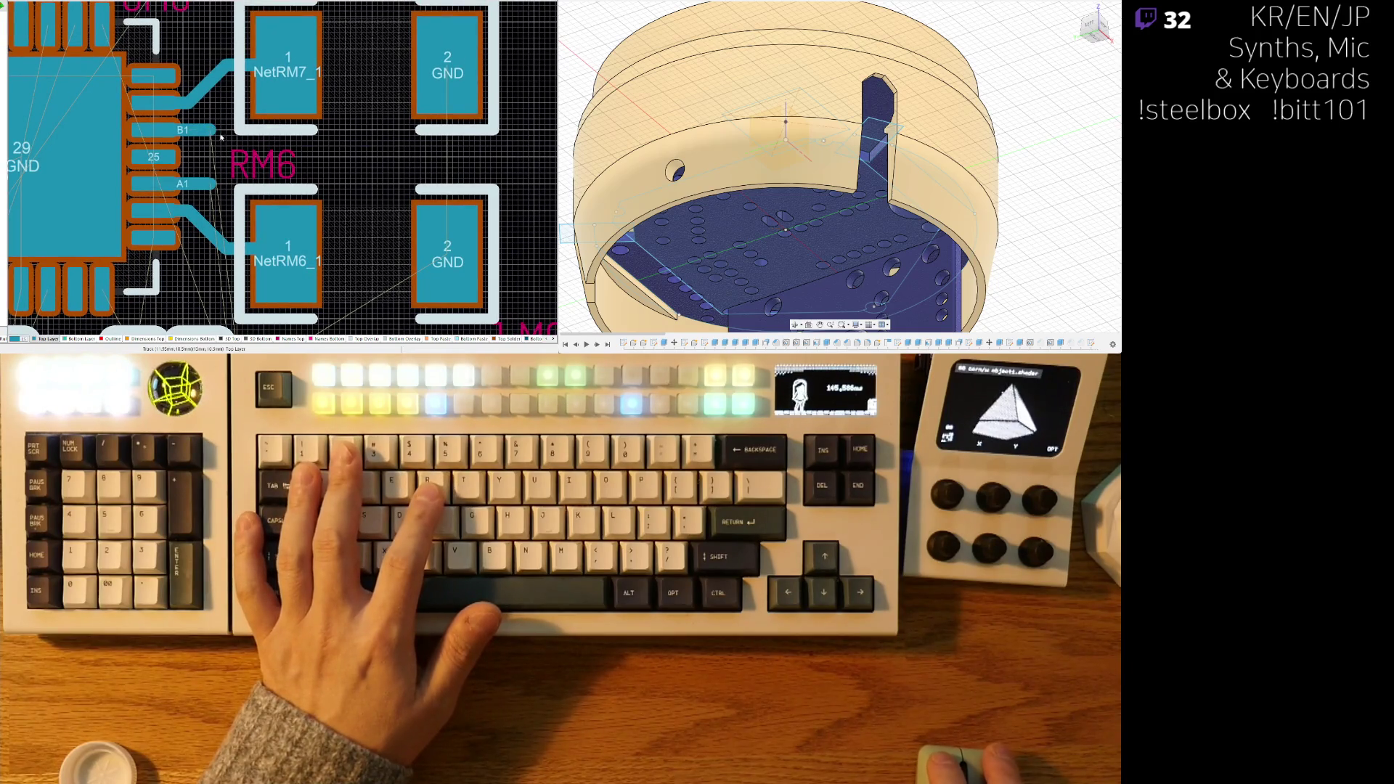
{"action": "left_click", "coordinate": [213, 133]}
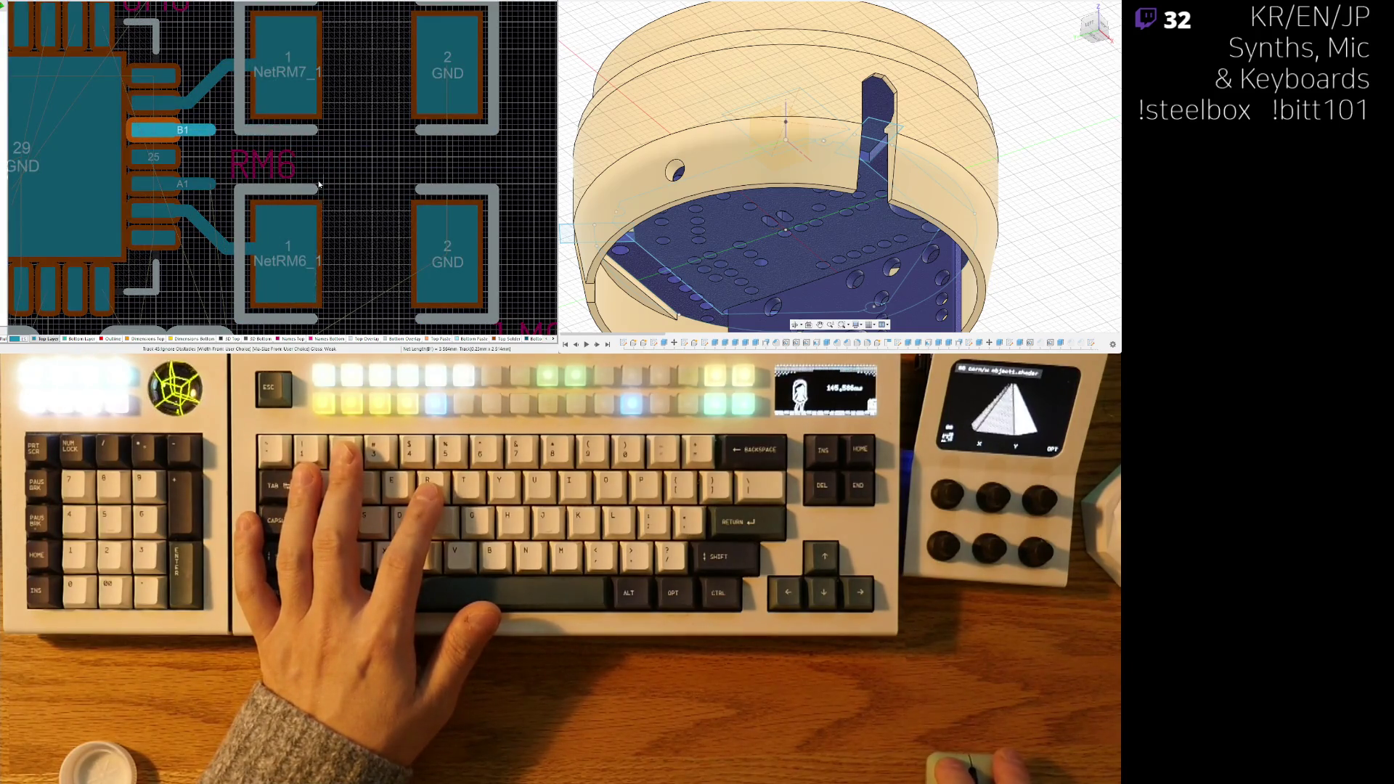
- Drop vias at the B1 and A1 stub ends and route bottom-layer tracks from both
{"action": "key", "text": "2"}
{"action": "left_click", "coordinate": [209, 183]}
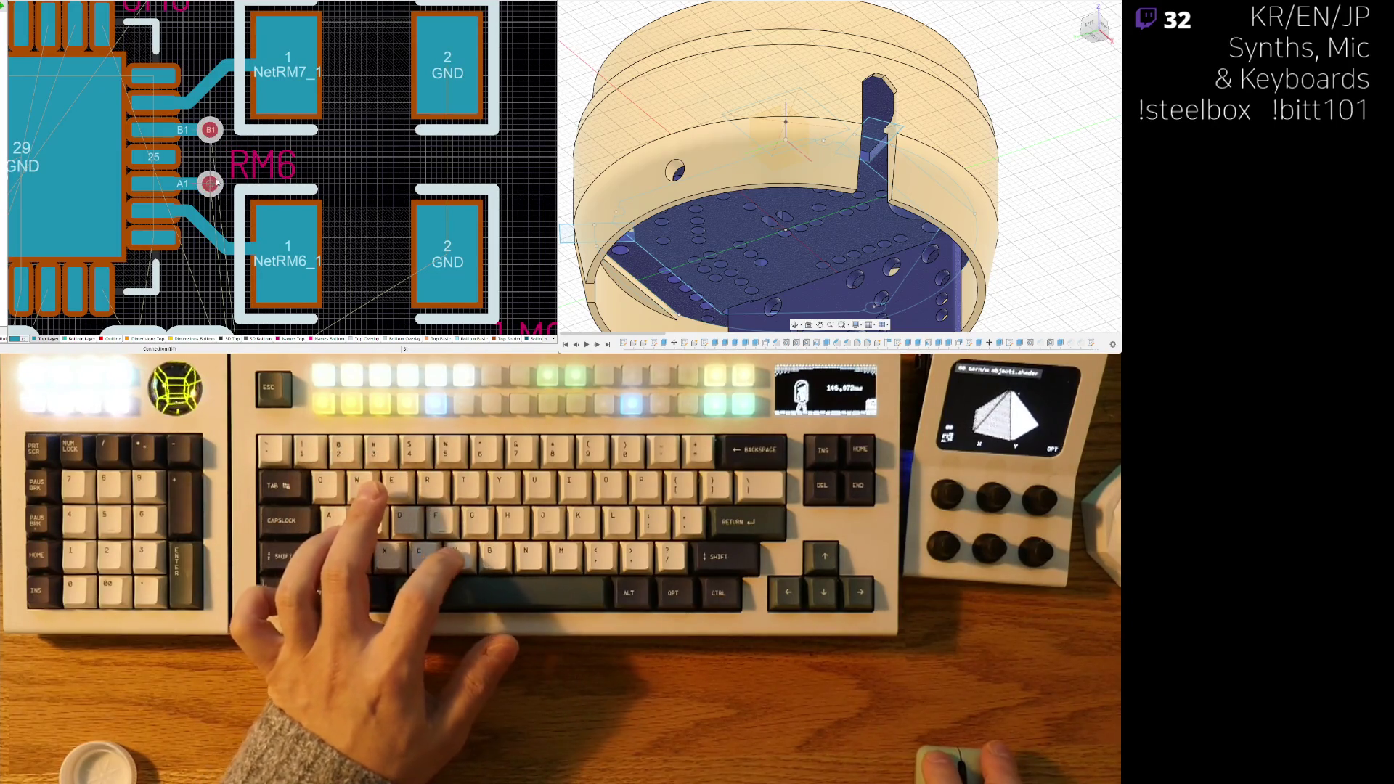
{"action": "left_click", "coordinate": [76, 339]}
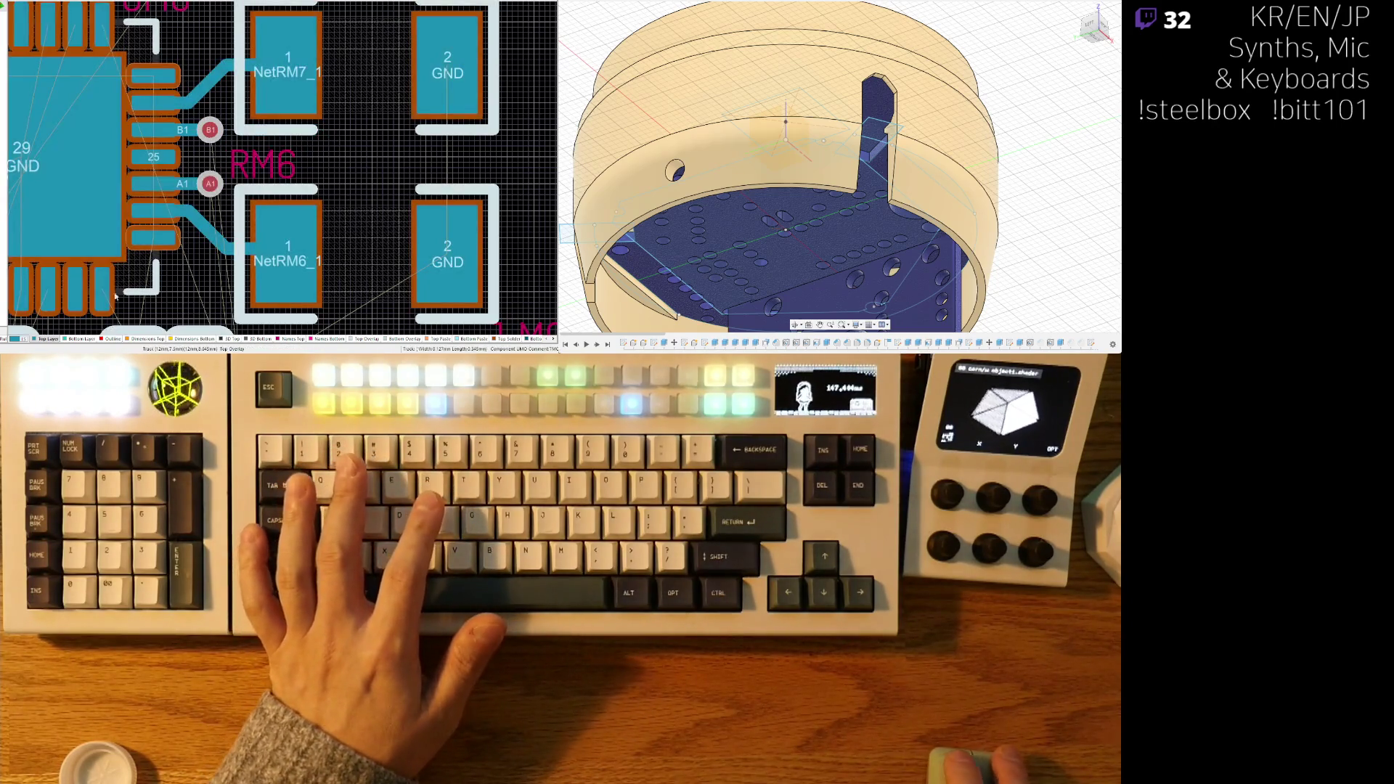
{"action": "left_click", "coordinate": [210, 130]}
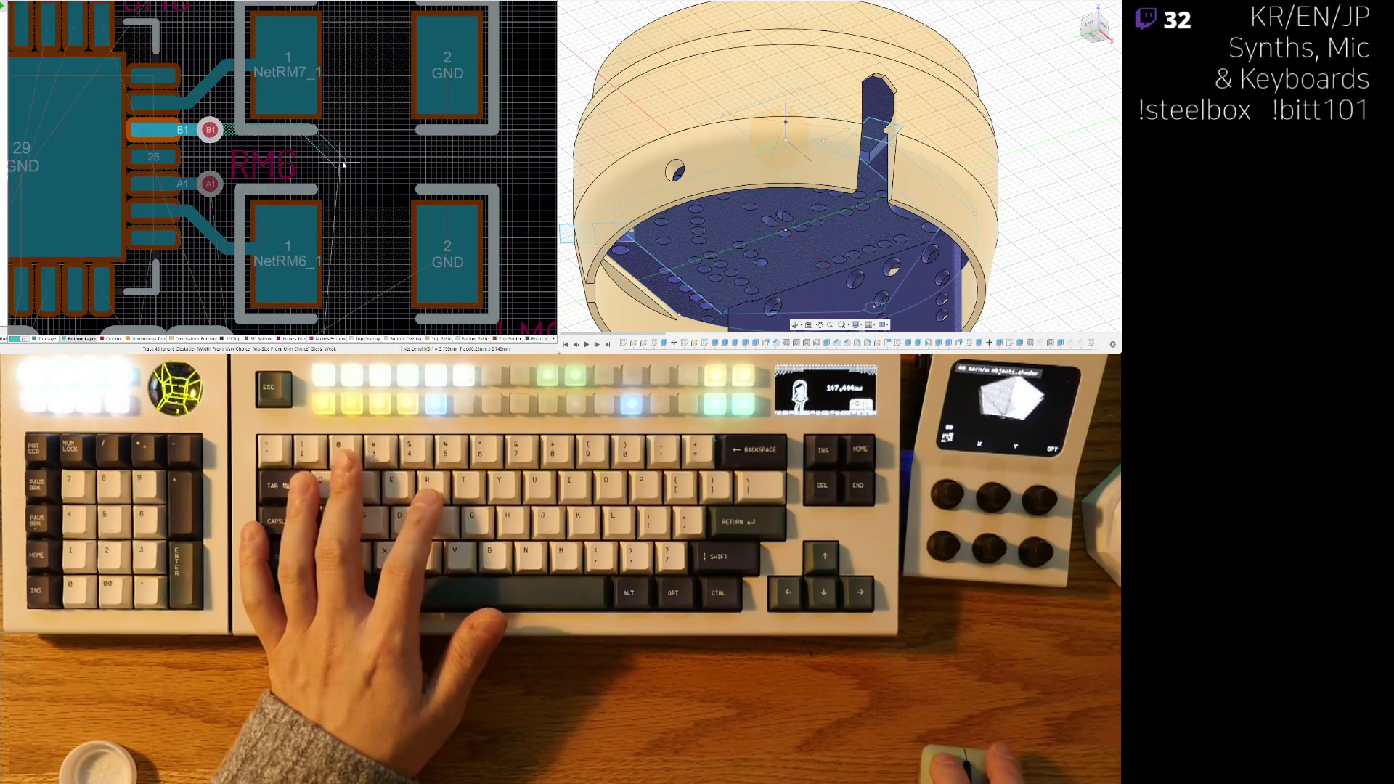
{"action": "left_click", "coordinate": [240, 130]}
{"action": "left_click", "coordinate": [210, 183]}
{"action": "left_click", "coordinate": [314, 184]}
{"action": "right_click", "coordinate": [227, 145]}
- Select the B1 and A1 bottom-layer tracks together and widen them
{"action": "left_click", "coordinate": [229, 184], "text": "shift"}
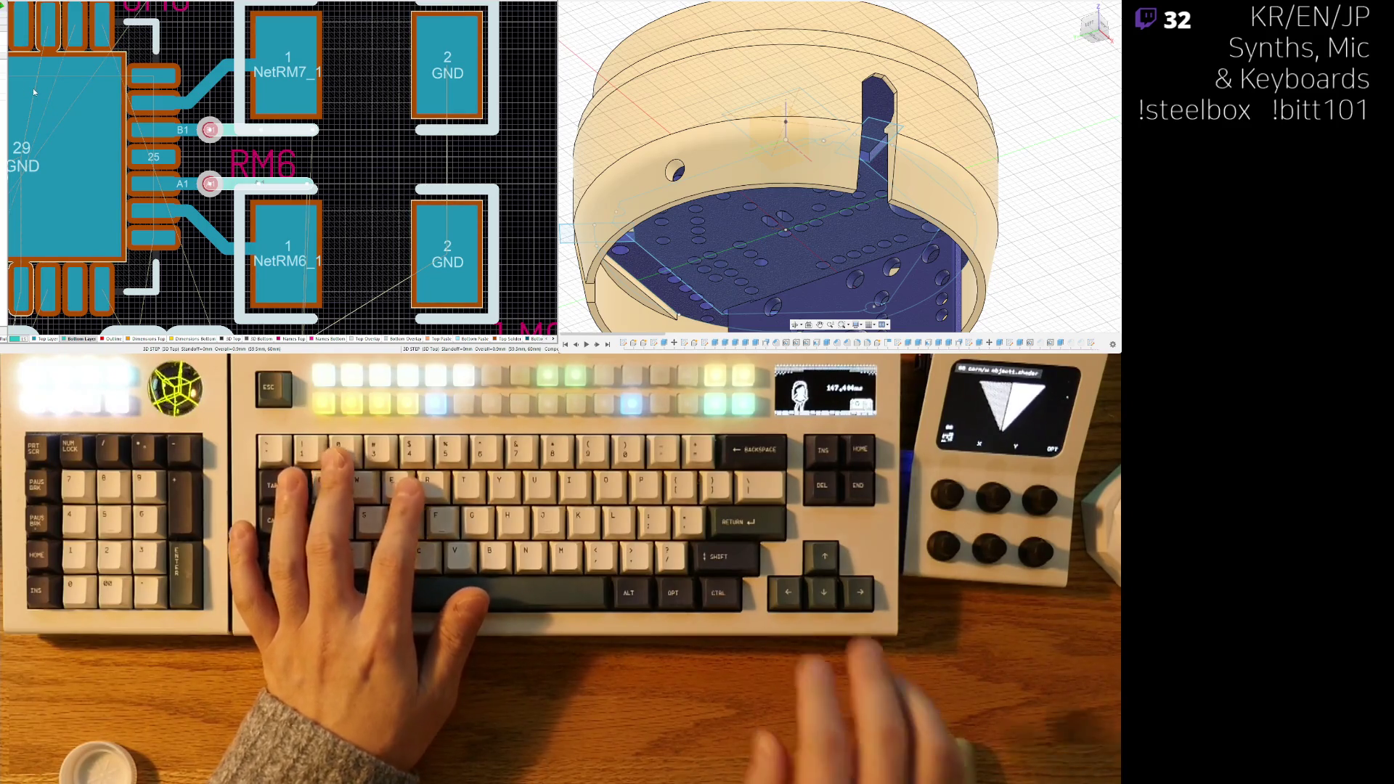
{"action": "key", "text": "Return"}
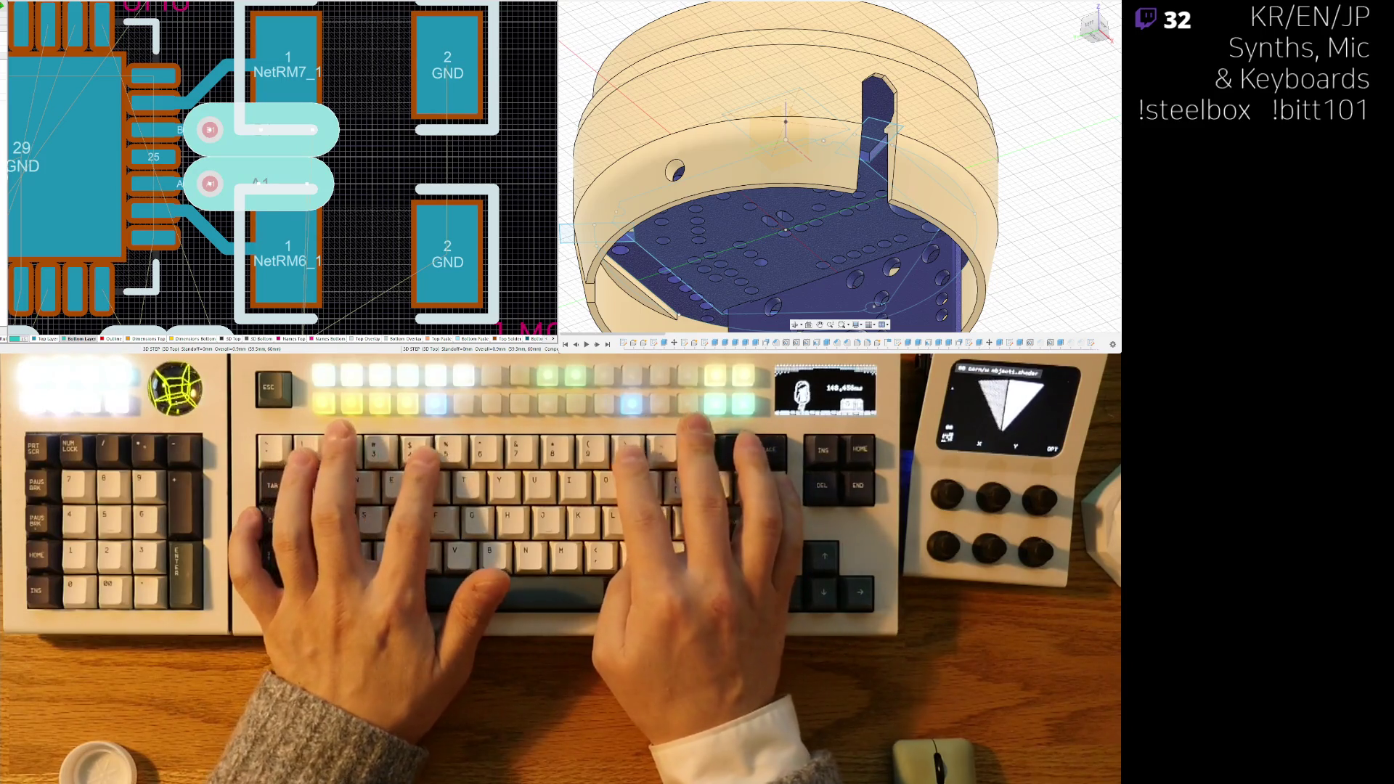
{"action": "key", "text": "ctrl+z"}
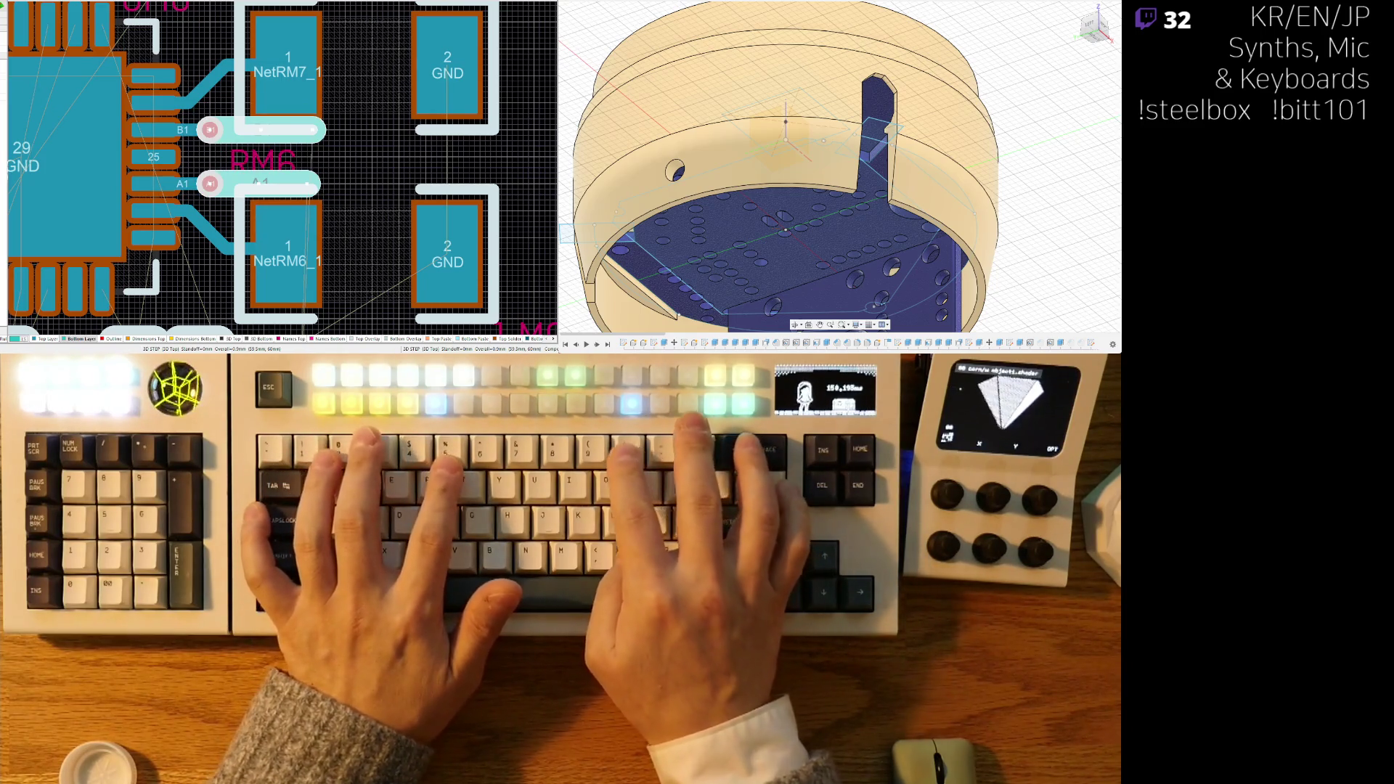
{"action": "key", "text": "Return"}
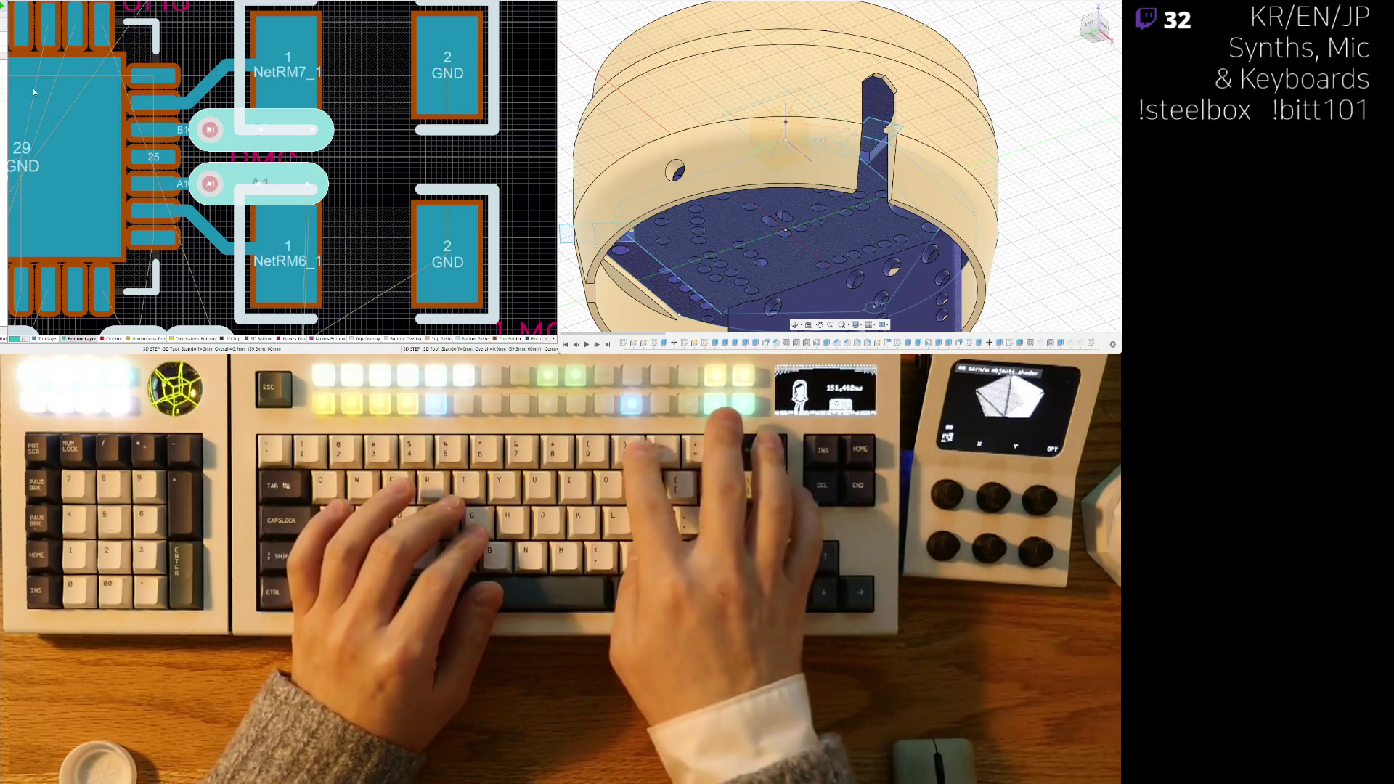
{"action": "scroll", "coordinate": [279, 167], "scroll_direction": "down", "scroll_amount": 2, "text": "ctrl"}
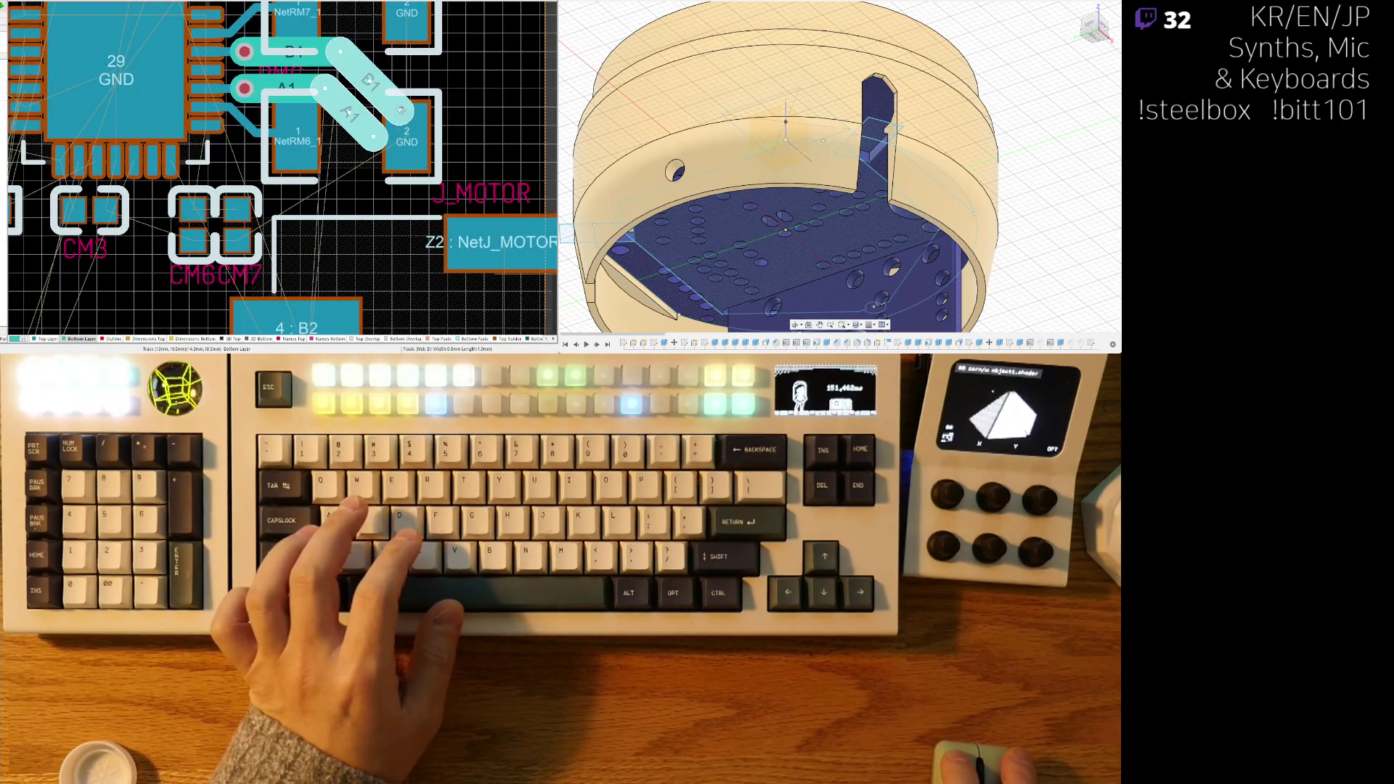
- Extend the wide A1 and B1 tracks diagonally down onto J_MOTOR pads 1 and 2
{"action": "scroll", "coordinate": [406, 248], "scroll_direction": "down", "scroll_amount": 2}
{"action": "right_click", "coordinate": [406, 247]}
{"action": "right_click_drag", "start_coordinate": [407, 248], "coordinate": [402, 147]}
{"action": "left_click_drag", "start_coordinate": [397, 145], "coordinate": [398, 283]}
{"action": "right_click_drag", "start_coordinate": [375, 290], "coordinate": [376, 186]}
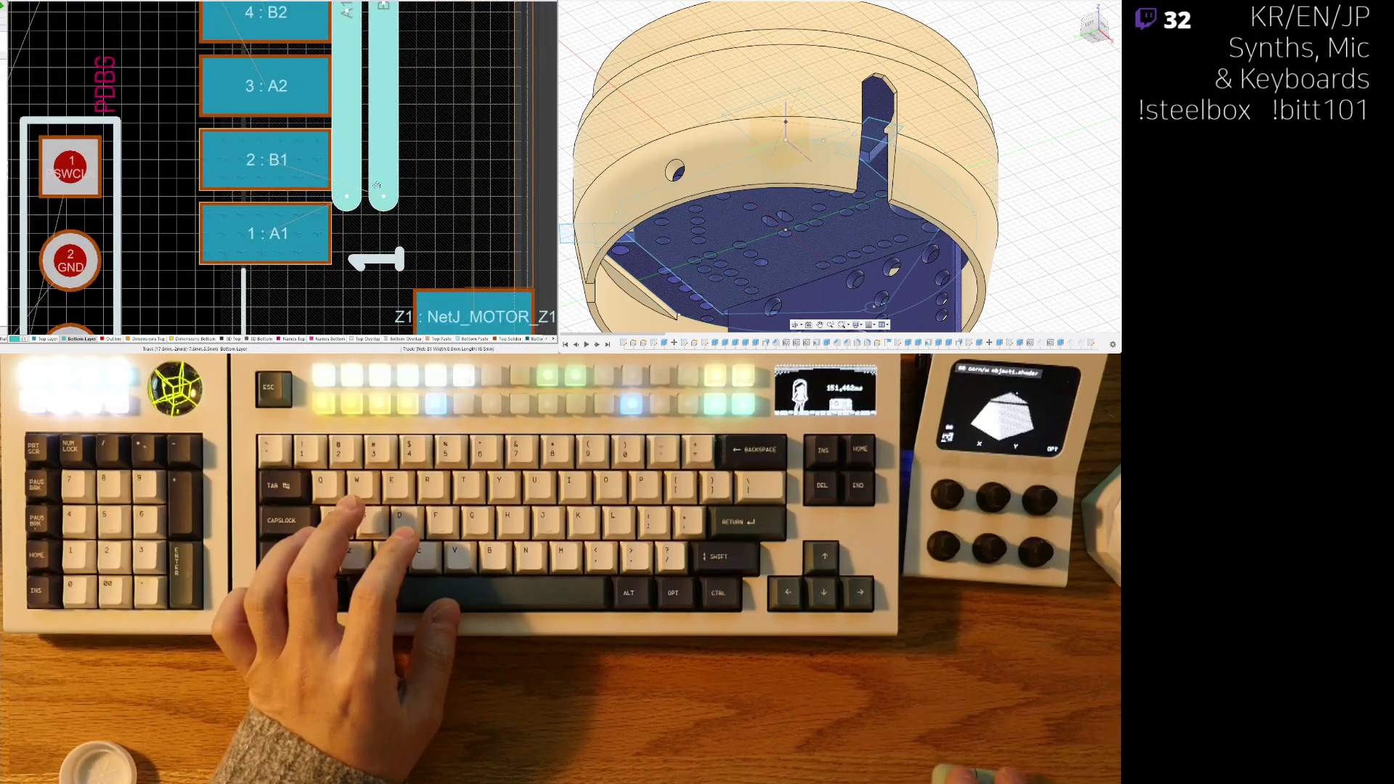
{"action": "left_click_drag", "start_coordinate": [384, 197], "coordinate": [384, 155]}
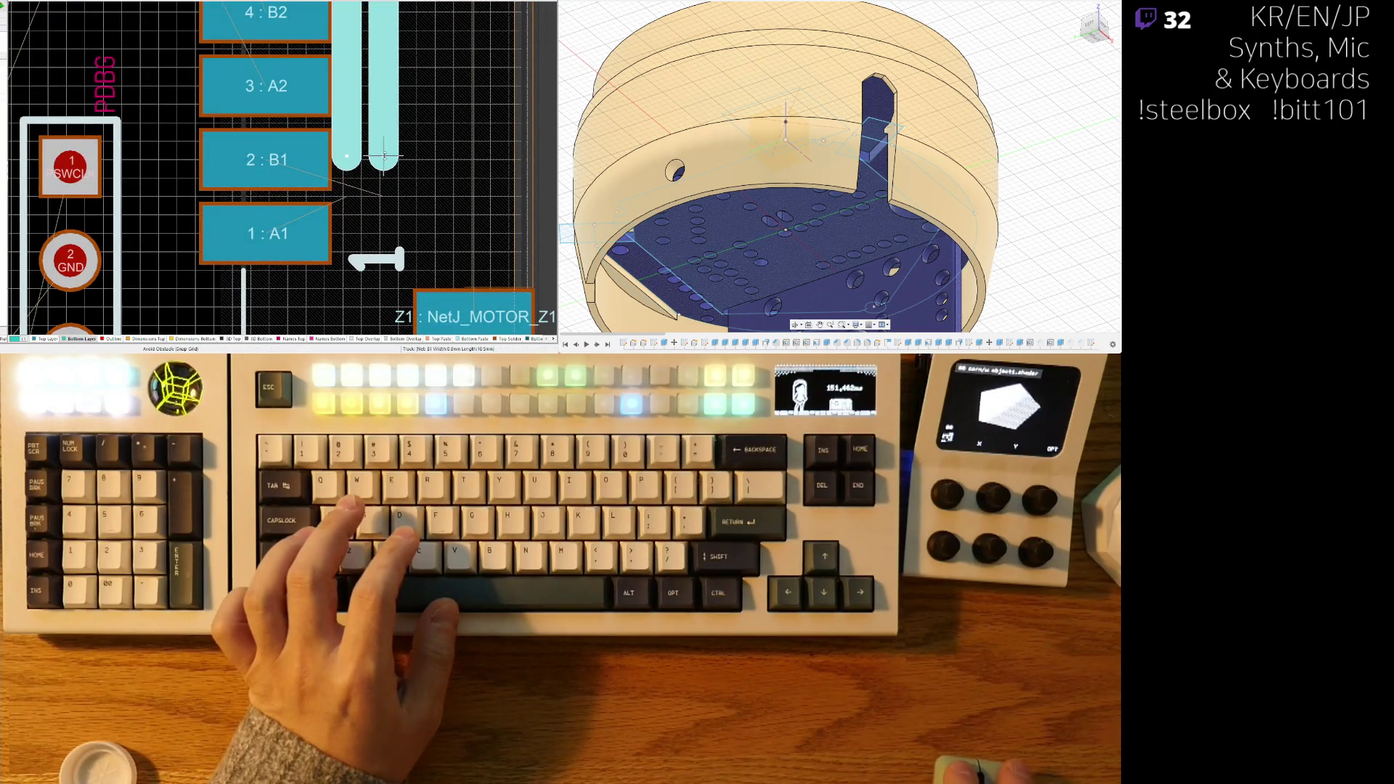
{"action": "left_click", "coordinate": [376, 141]}
{"action": "scroll", "coordinate": [376, 142], "scroll_direction": "down", "scroll_amount": 5, "text": "ctrl"}
{"action": "scroll", "coordinate": [310, 131], "scroll_direction": "up", "scroll_amount": 2, "text": "ctrl"}
- Inspect the board in 3D from underside and top, then return to the 2D layout
{"action": "key", "text": "3"}
{"action": "key", "text": "v"}
{"action": "key", "text": "b"}
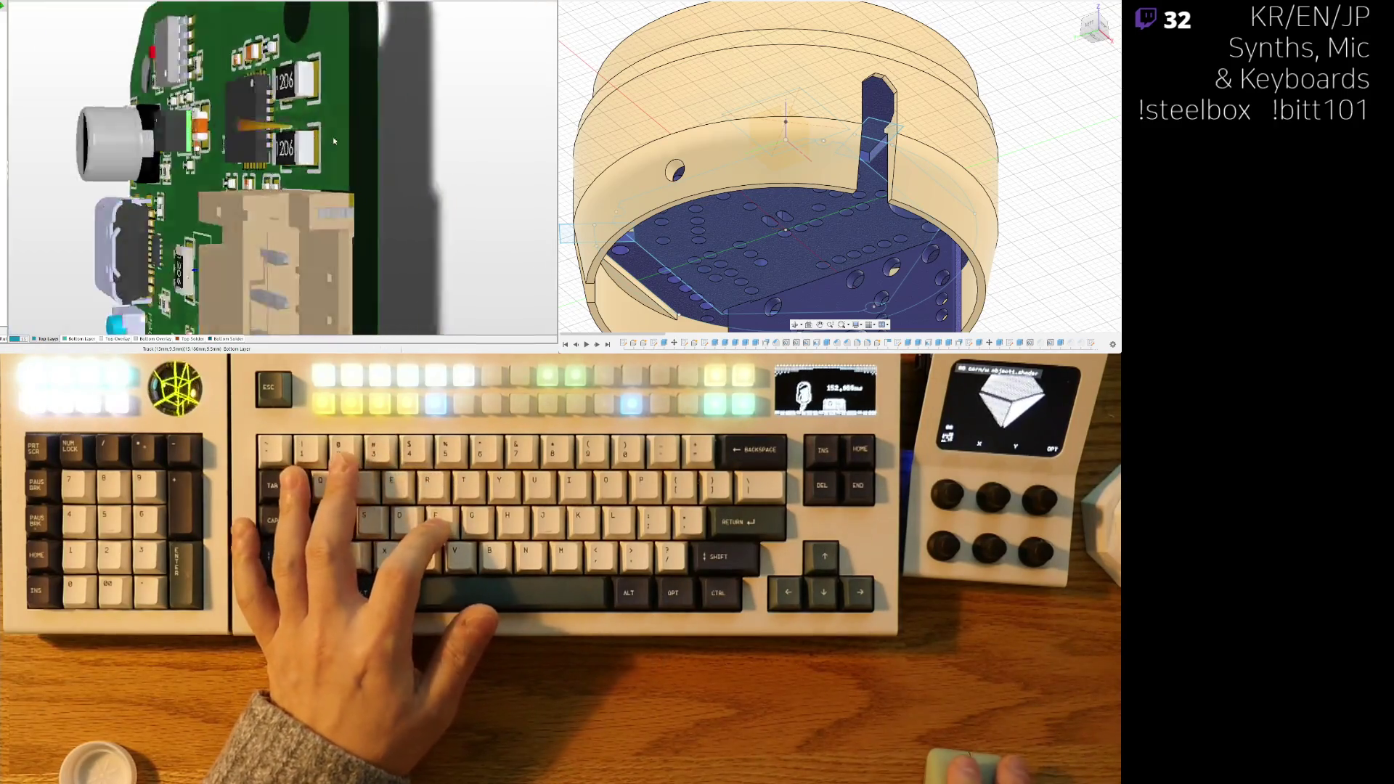
{"action": "mouse_move", "coordinate": [349, 180]}
{"action": "right_mouse_down"}
{"action": "mouse_move", "coordinate": [239, 167]}
{"action": "mouse_move", "coordinate": [184, 141]}
{"action": "mouse_move", "coordinate": [297, 149]}
{"action": "right_mouse_up"}
{"action": "scroll", "coordinate": [239, 167], "scroll_direction": "down", "scroll_amount": 2, "text": "ctrl"}
{"action": "key", "text": "v"}
{"action": "key", "text": "b"}
{"action": "key", "text": "2"}
- Select the B1 track segment leaving UM0 pad 26
{"action": "scroll", "coordinate": [218, 119], "scroll_direction": "up", "scroll_amount": 4, "text": "ctrl"}
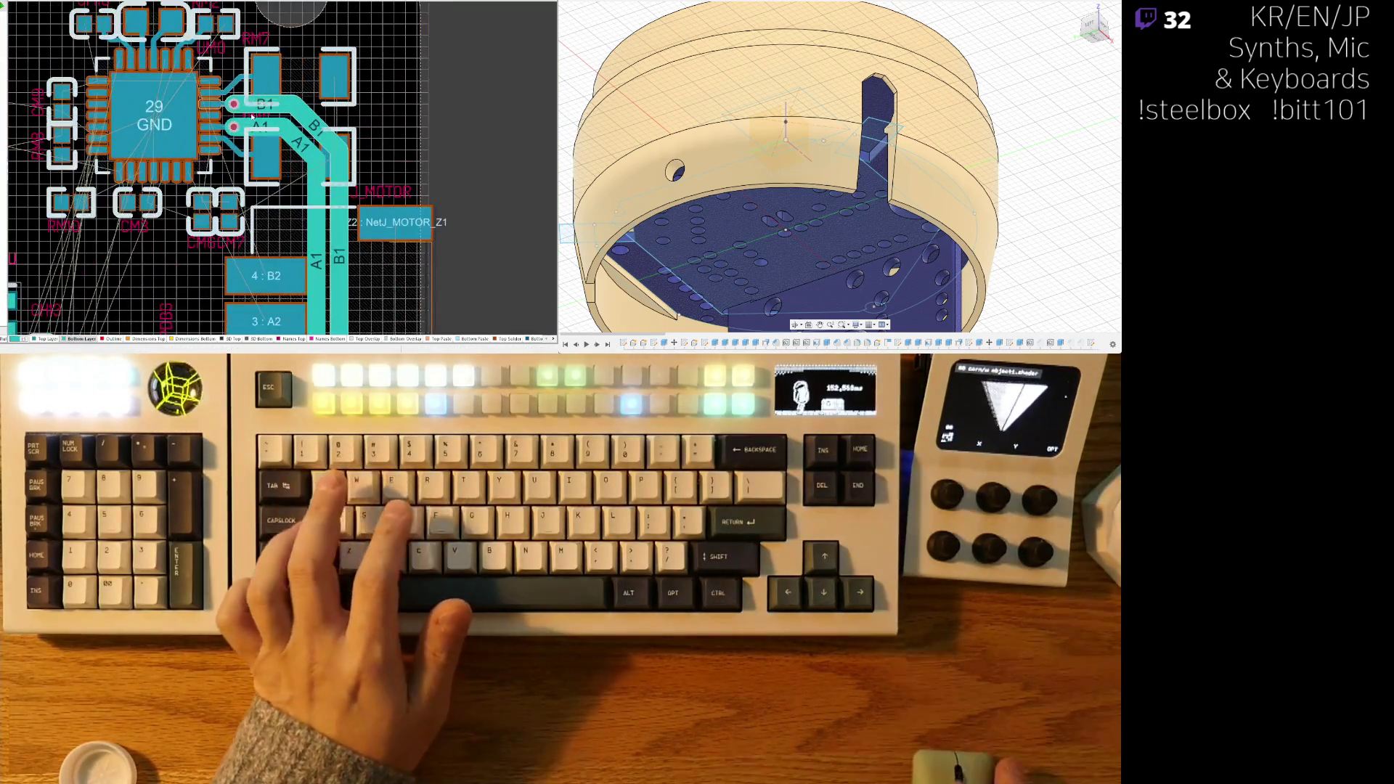
{"action": "scroll", "coordinate": [218, 118], "scroll_direction": "up", "scroll_amount": 2, "text": "ctrl"}
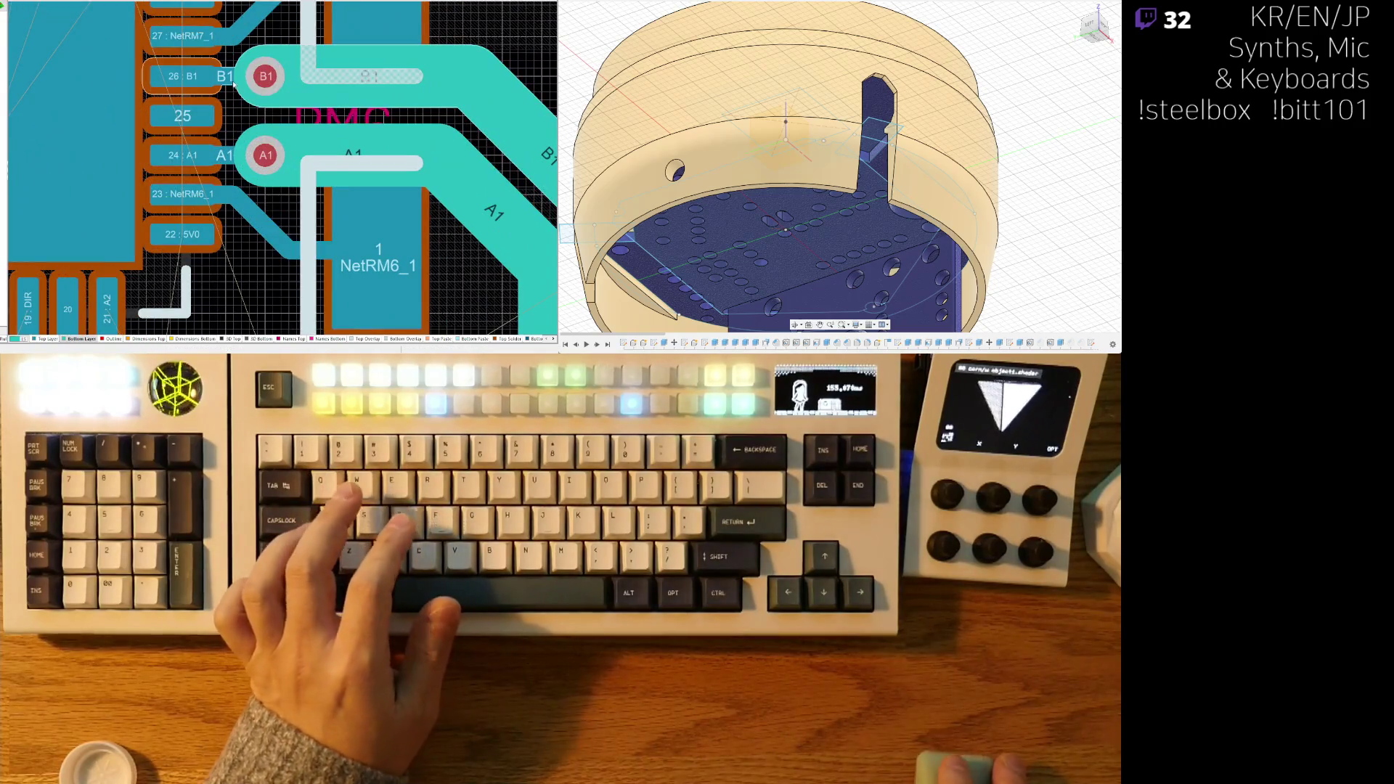
{"action": "left_click", "coordinate": [283, 109]}
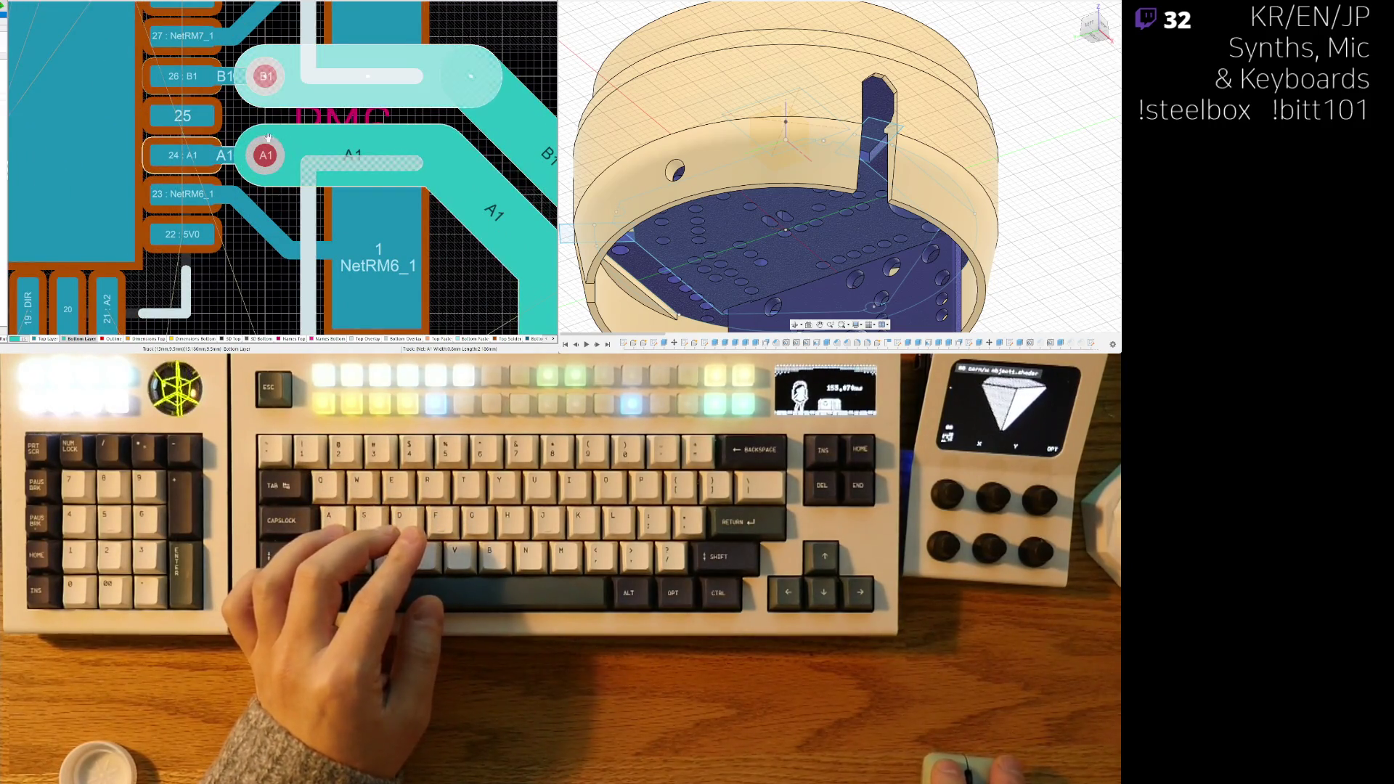
{"action": "scroll", "coordinate": [244, 88], "scroll_direction": "down", "scroll_amount": 3, "text": "ctrl"}
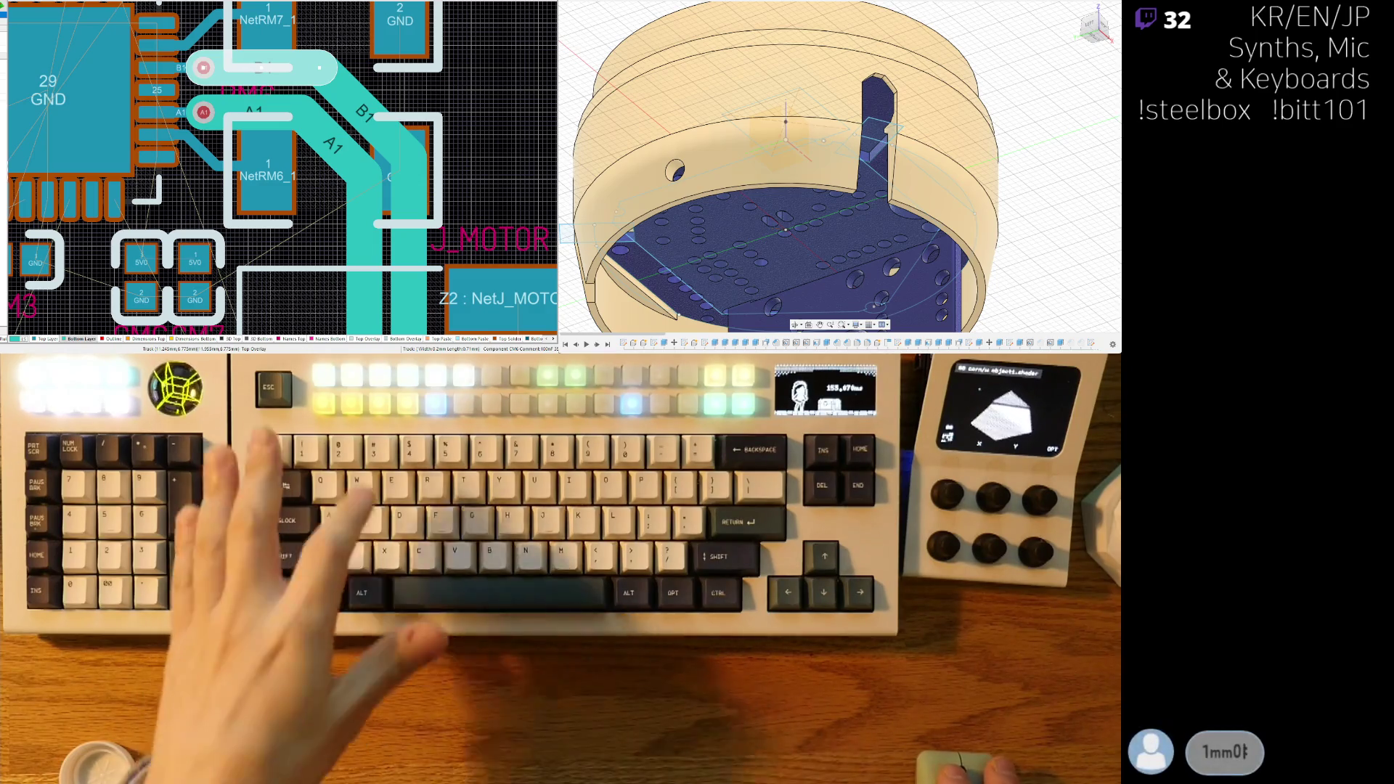
- Delete the old diagonal B1 segment and the vertical A1 and B1 segments
{"action": "scroll", "coordinate": [315, 189], "scroll_direction": "down", "scroll_amount": 3, "text": "ctrl"}
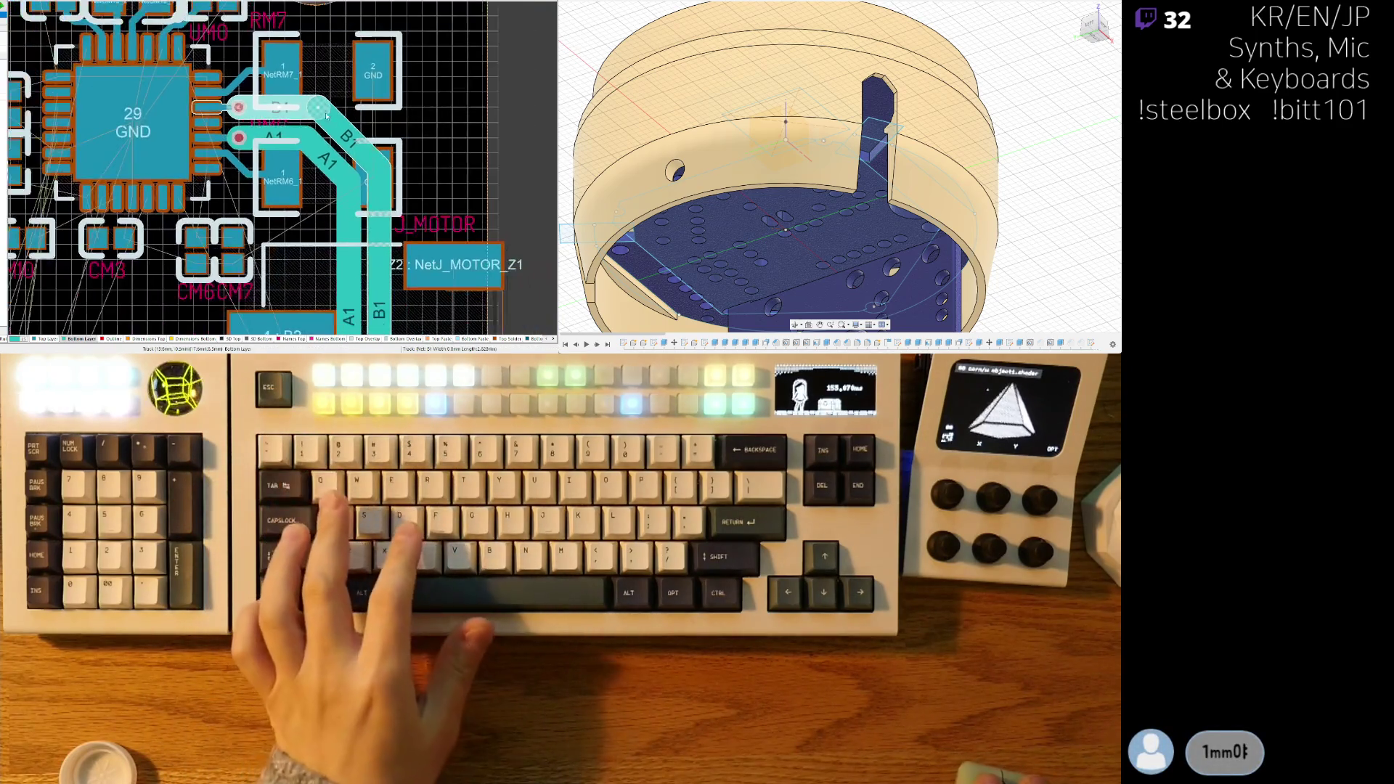
{"action": "scroll", "coordinate": [223, 125], "scroll_direction": "up", "scroll_amount": 3, "text": "ctrl"}
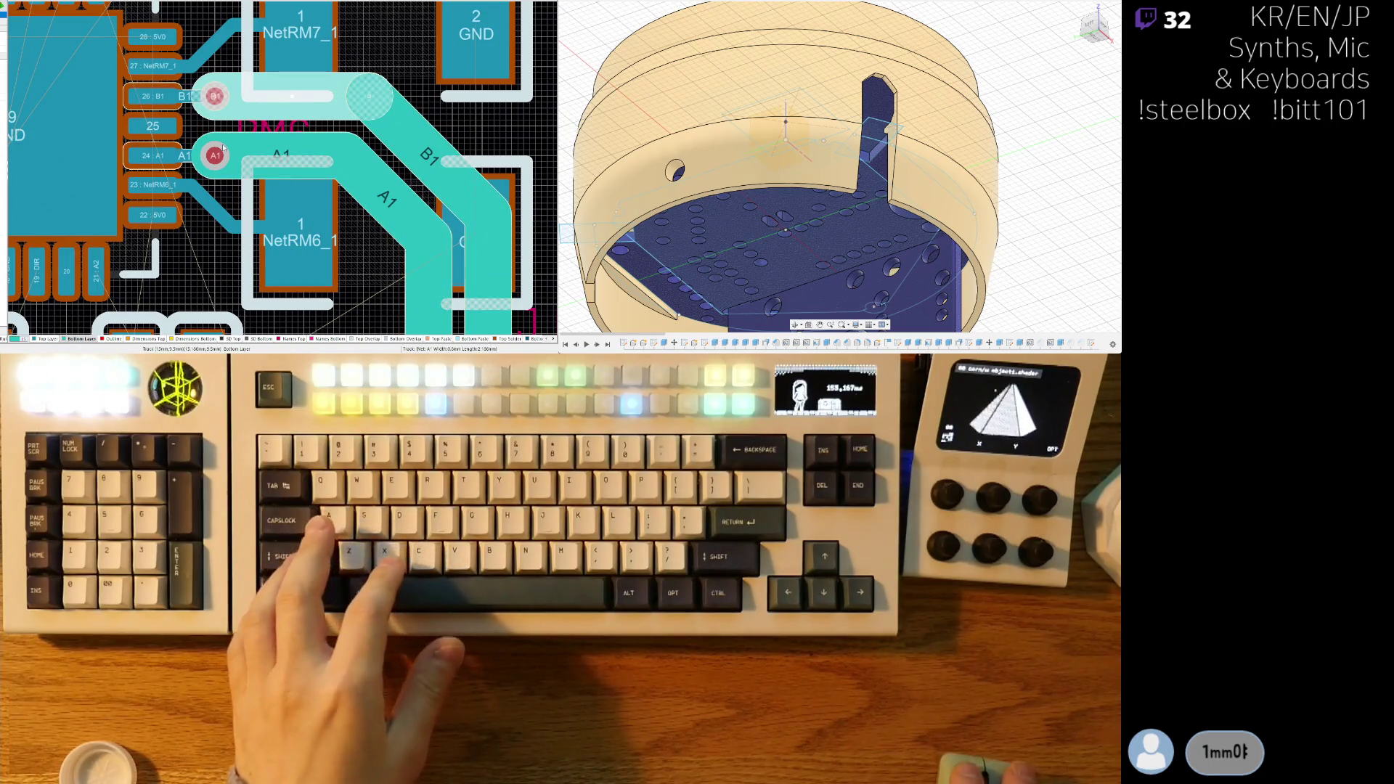
{"action": "left_click", "coordinate": [404, 162]}
{"action": "key", "text": "shift+s"}
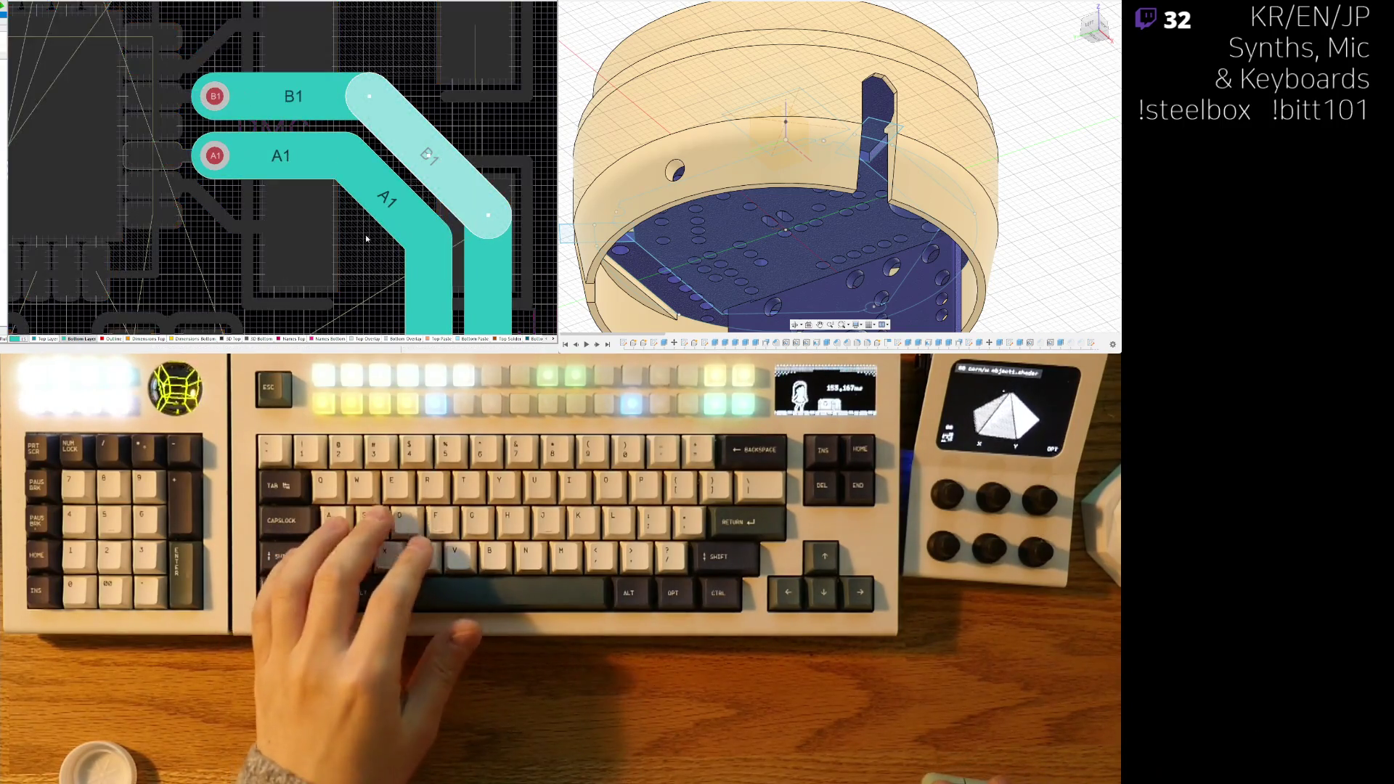
{"action": "left_click", "coordinate": [426, 270], "text": "shift"}
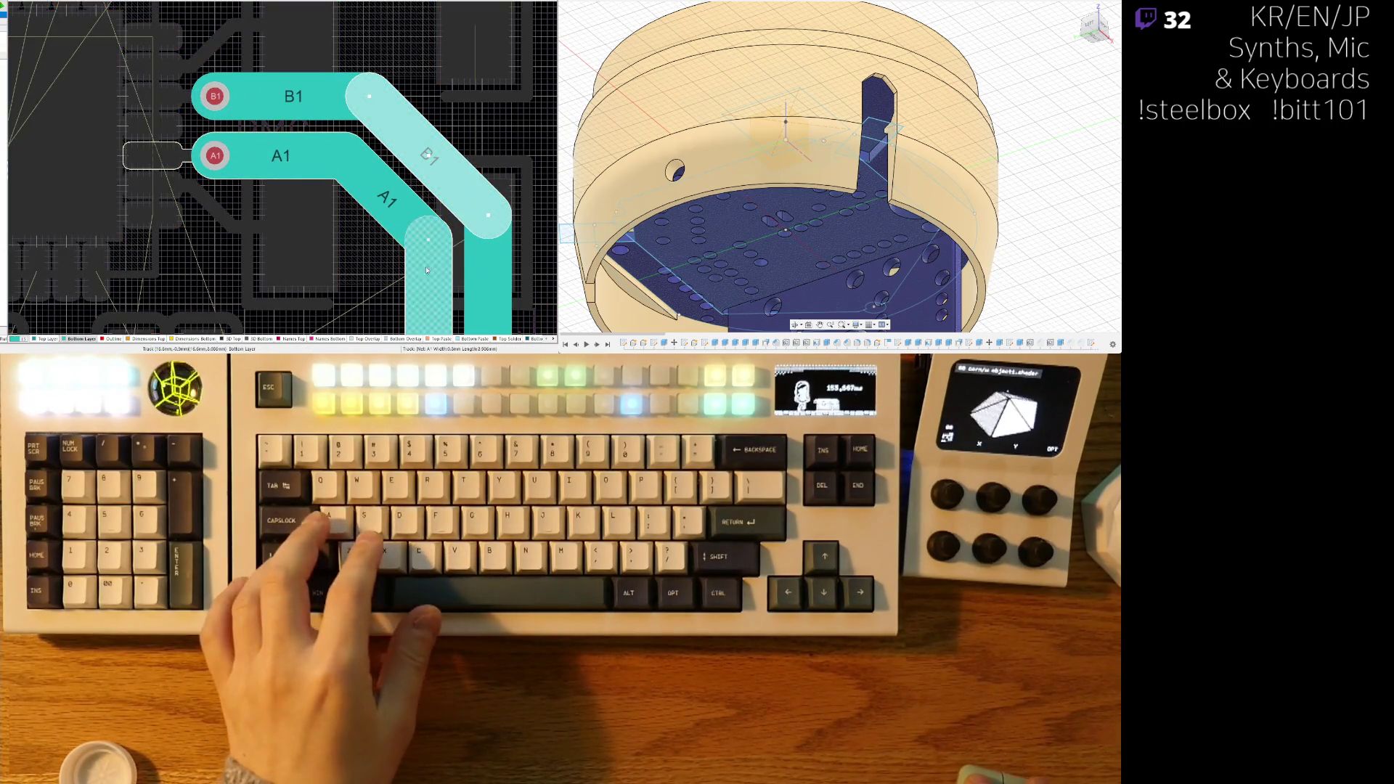
{"action": "left_click", "coordinate": [488, 268], "text": "shift"}
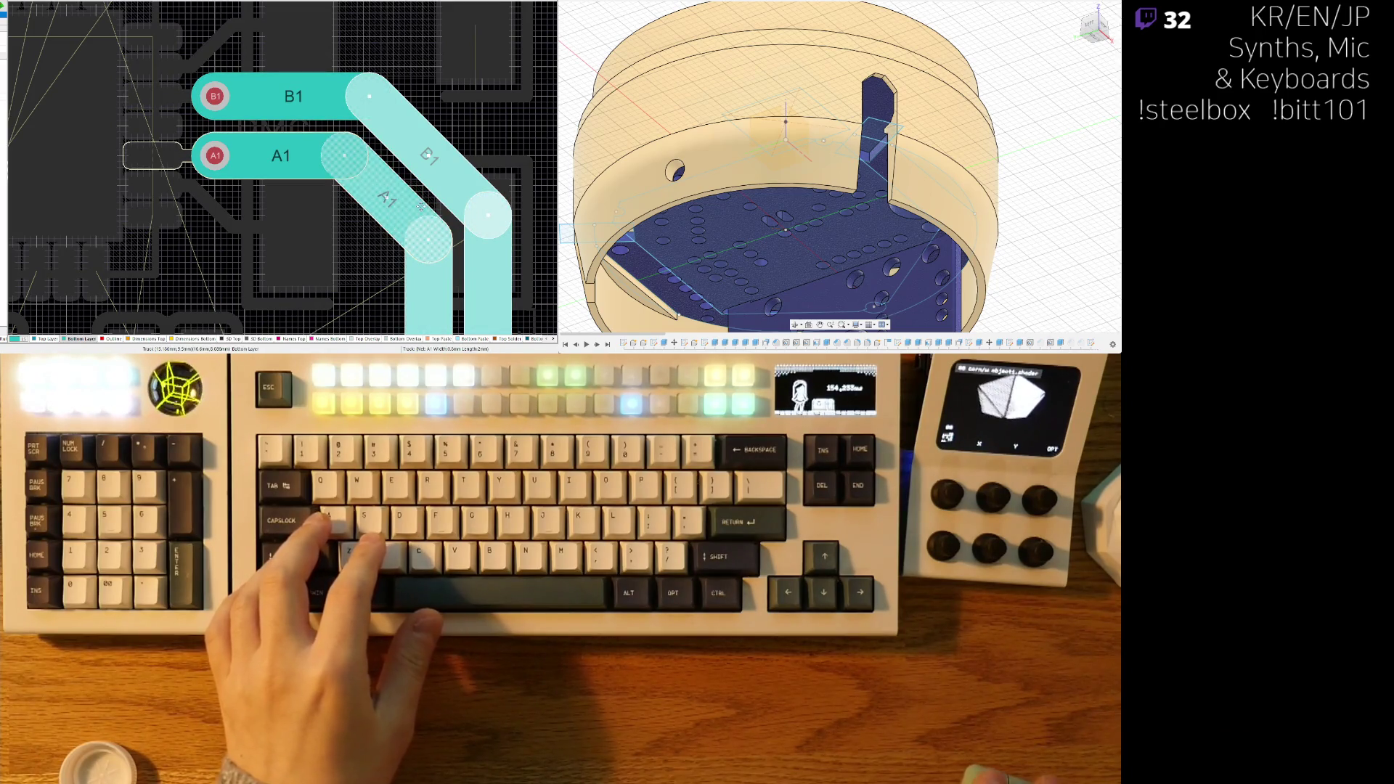
{"action": "key", "text": "Delete"}
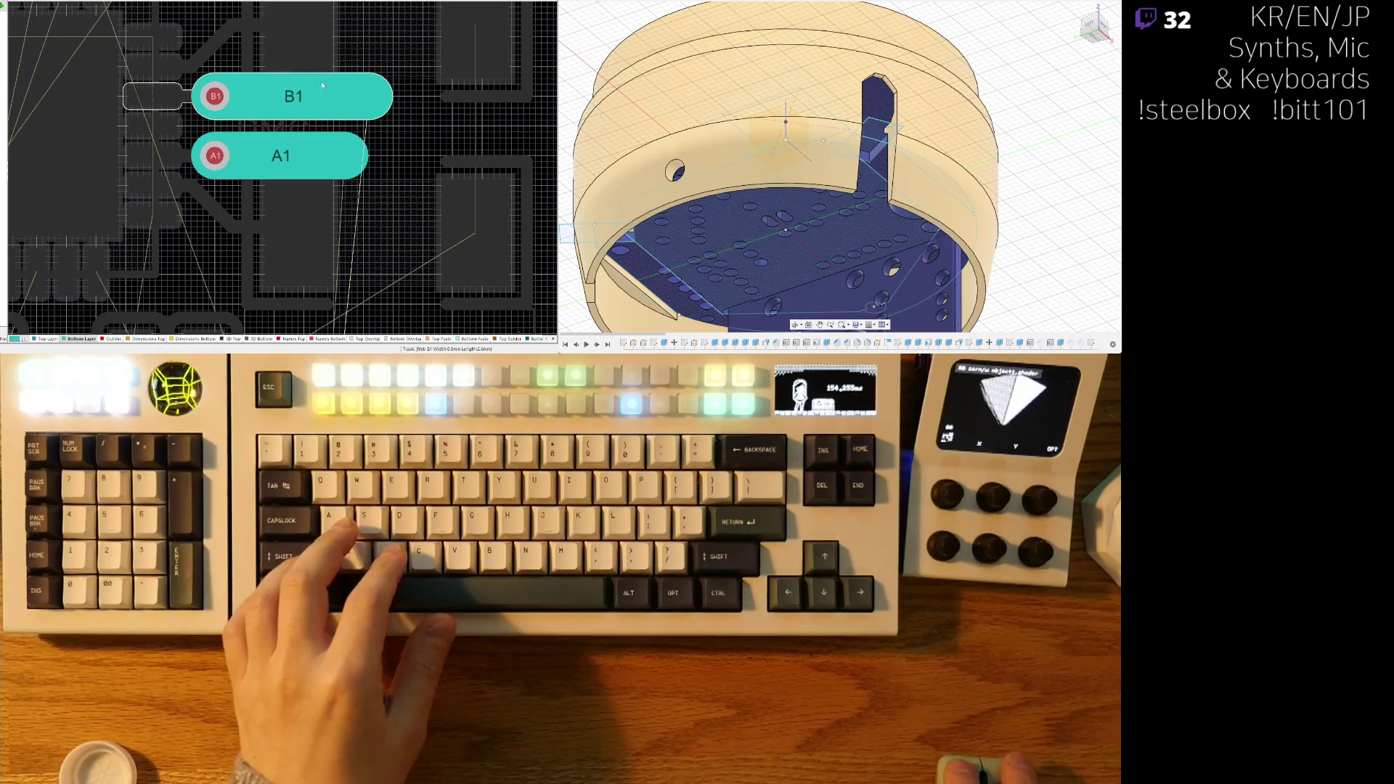
- Route the A1/B1 pair from their remaining stubs, then undo the unwanted diagonal segments
{"action": "left_click", "coordinate": [355, 77]}
{"action": "right_click_drag", "start_coordinate": [354, 76], "coordinate": [203, 75]}
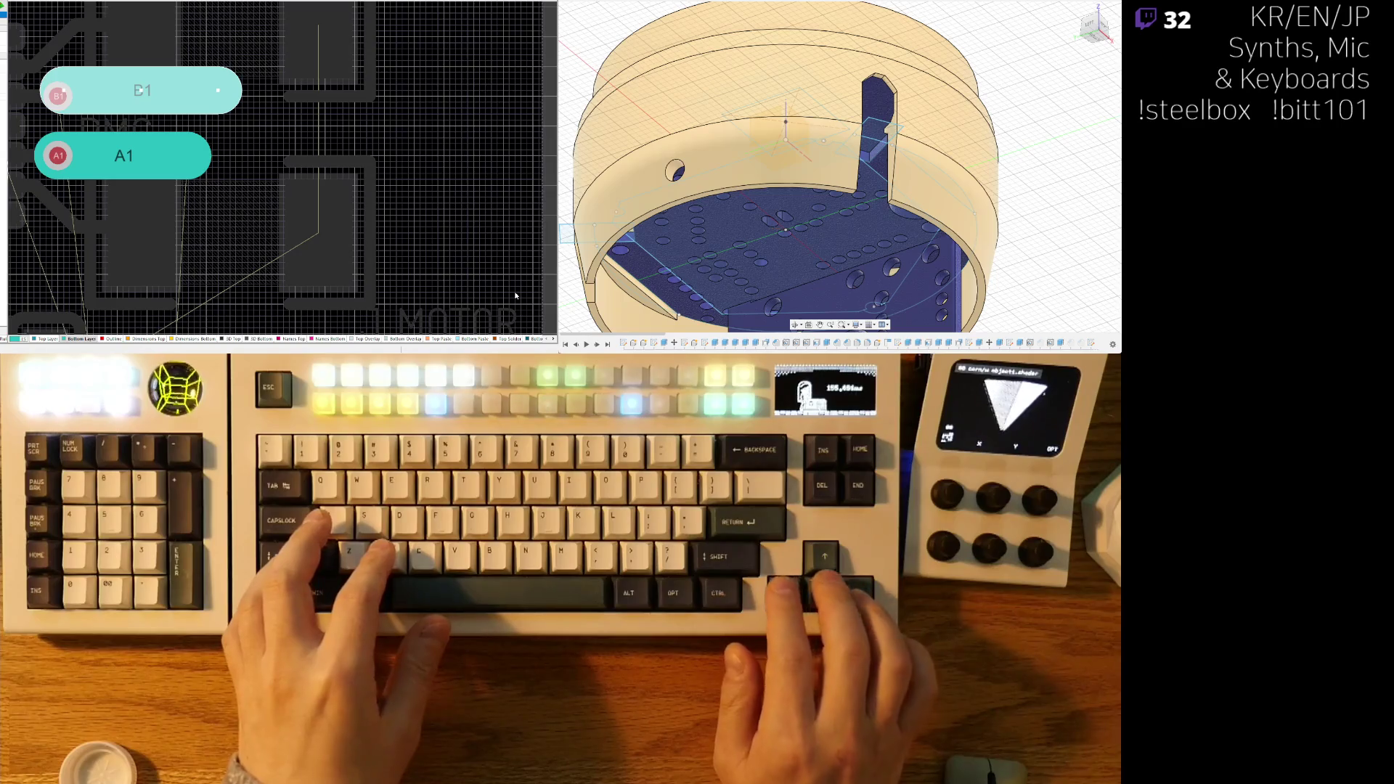
{"action": "left_click", "coordinate": [254, 273]}
{"action": "scroll", "coordinate": [472, 316], "scroll_direction": "down", "scroll_amount": 2}
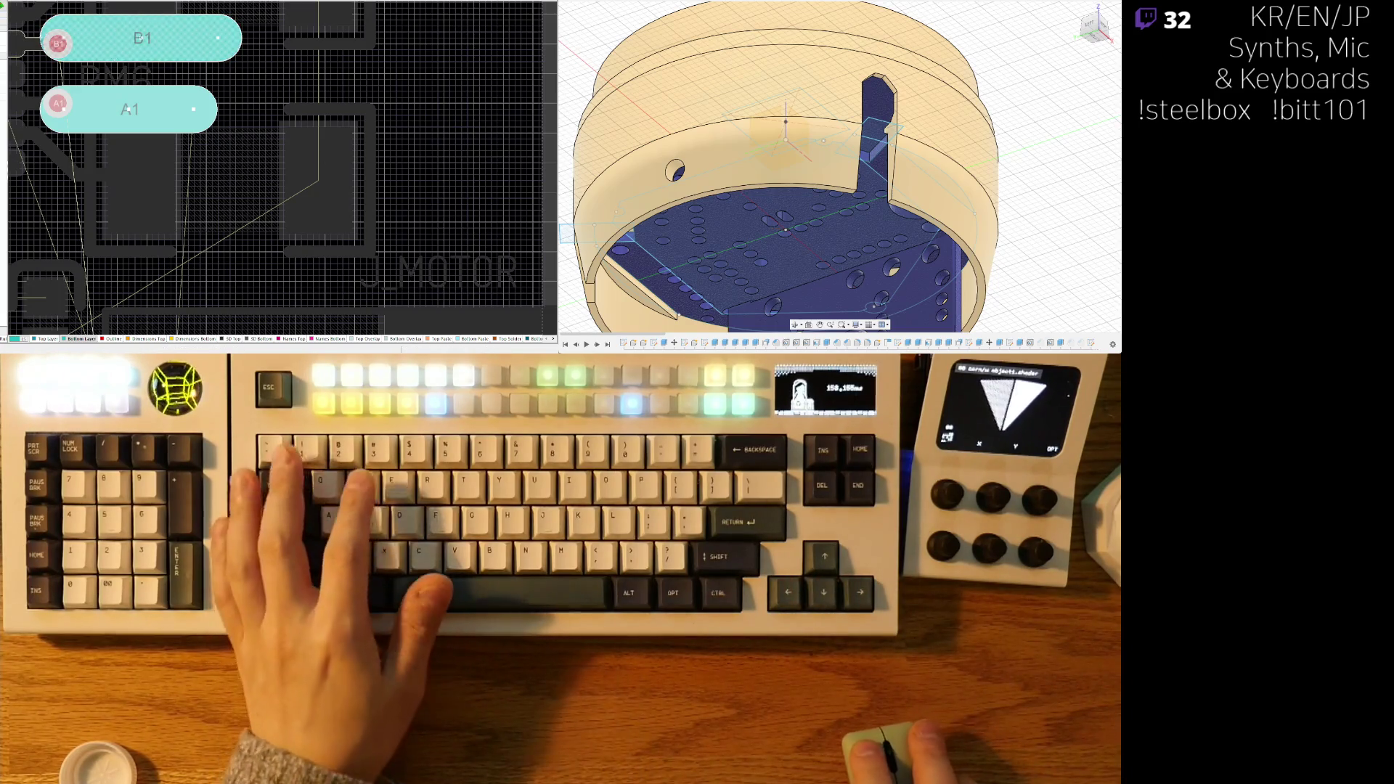
{"action": "scroll", "coordinate": [368, 102], "scroll_direction": "down", "scroll_amount": 2, "text": "ctrl"}
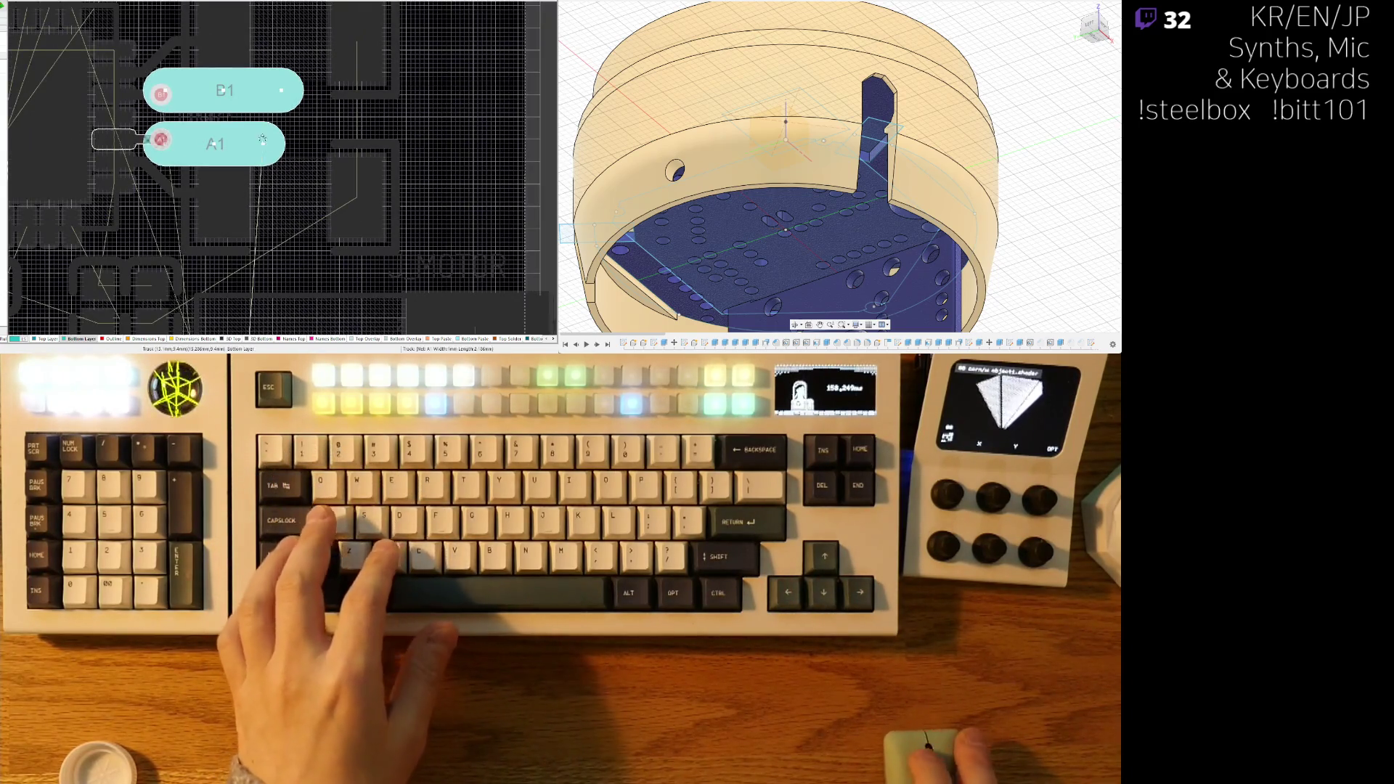
{"action": "left_click", "coordinate": [282, 89]}
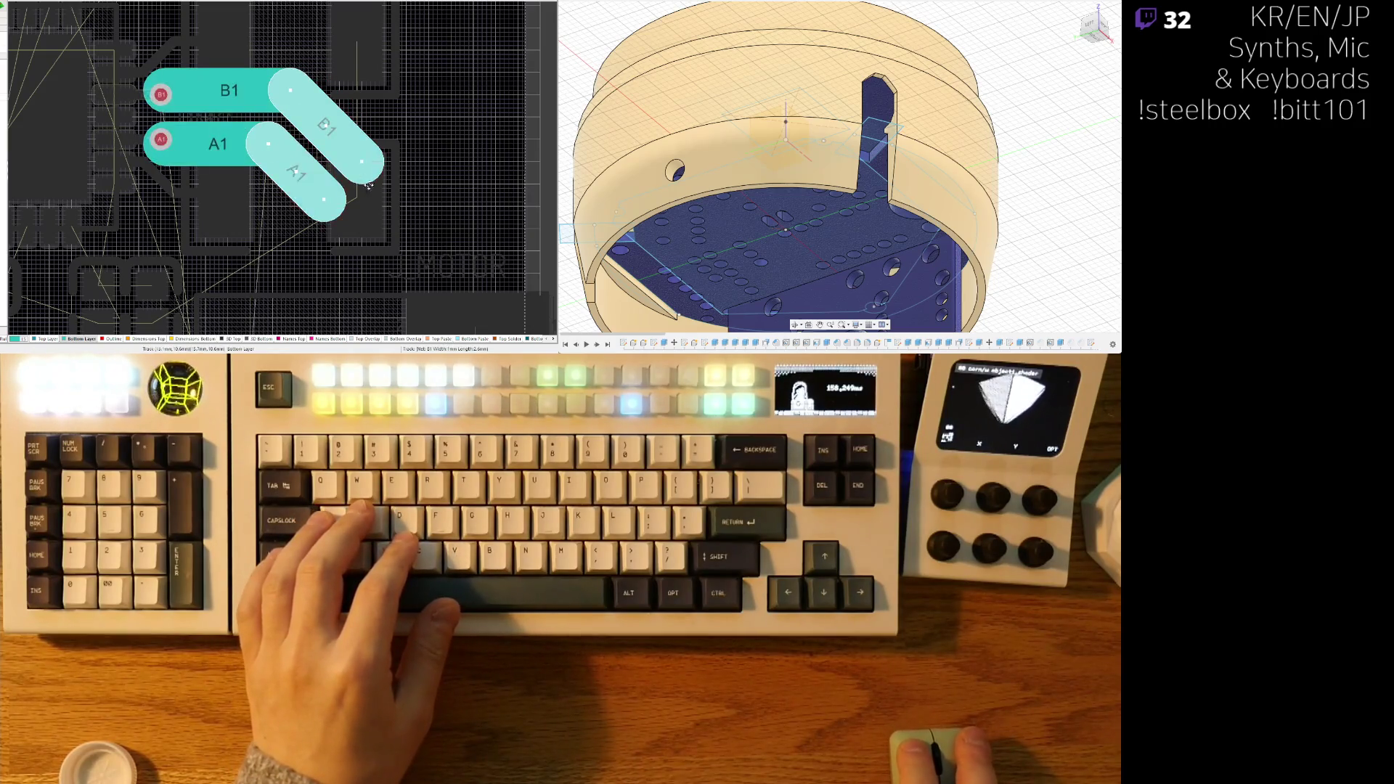
{"action": "scroll", "coordinate": [371, 218], "scroll_direction": "down", "scroll_amount": 5}
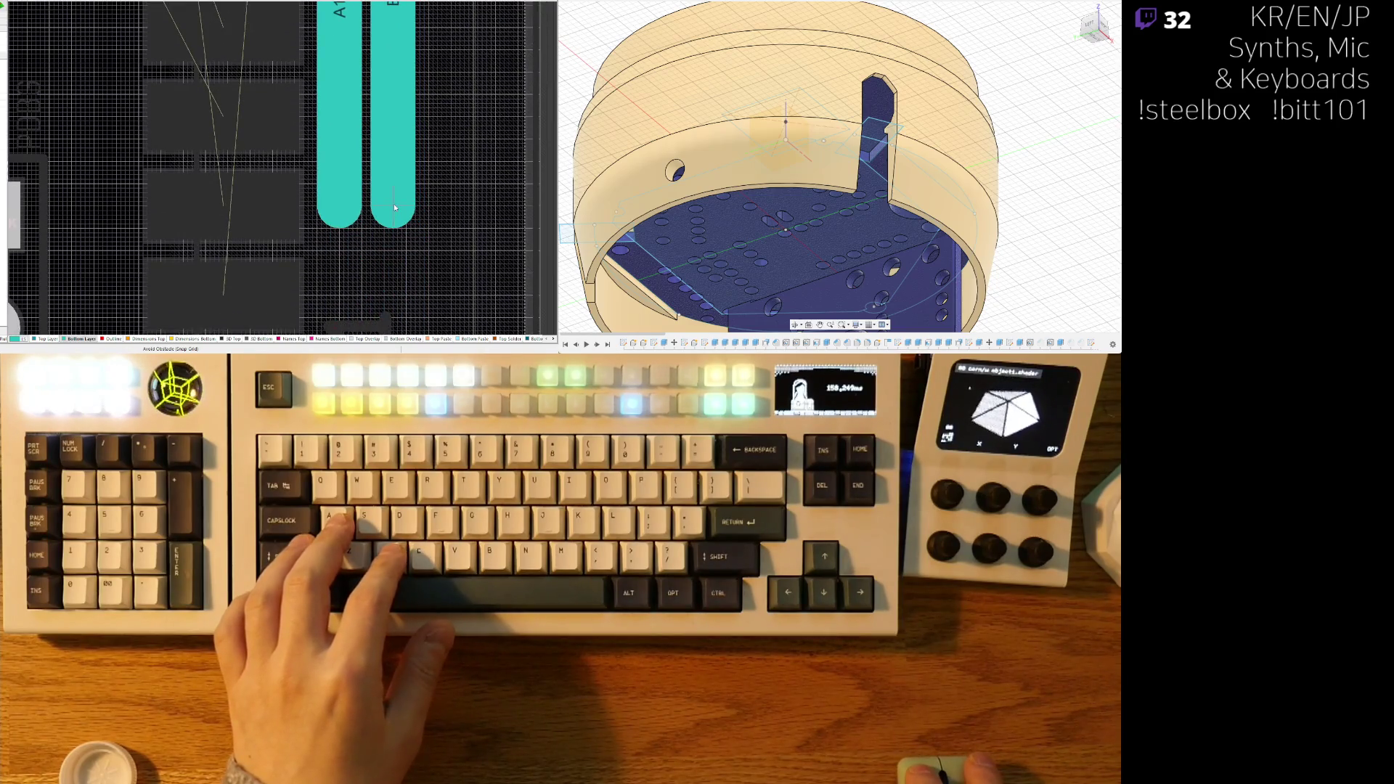
{"action": "scroll", "coordinate": [400, 209], "scroll_direction": "down", "scroll_amount": 3}
{"action": "scroll", "coordinate": [397, 120], "scroll_direction": "up", "scroll_amount": 3}
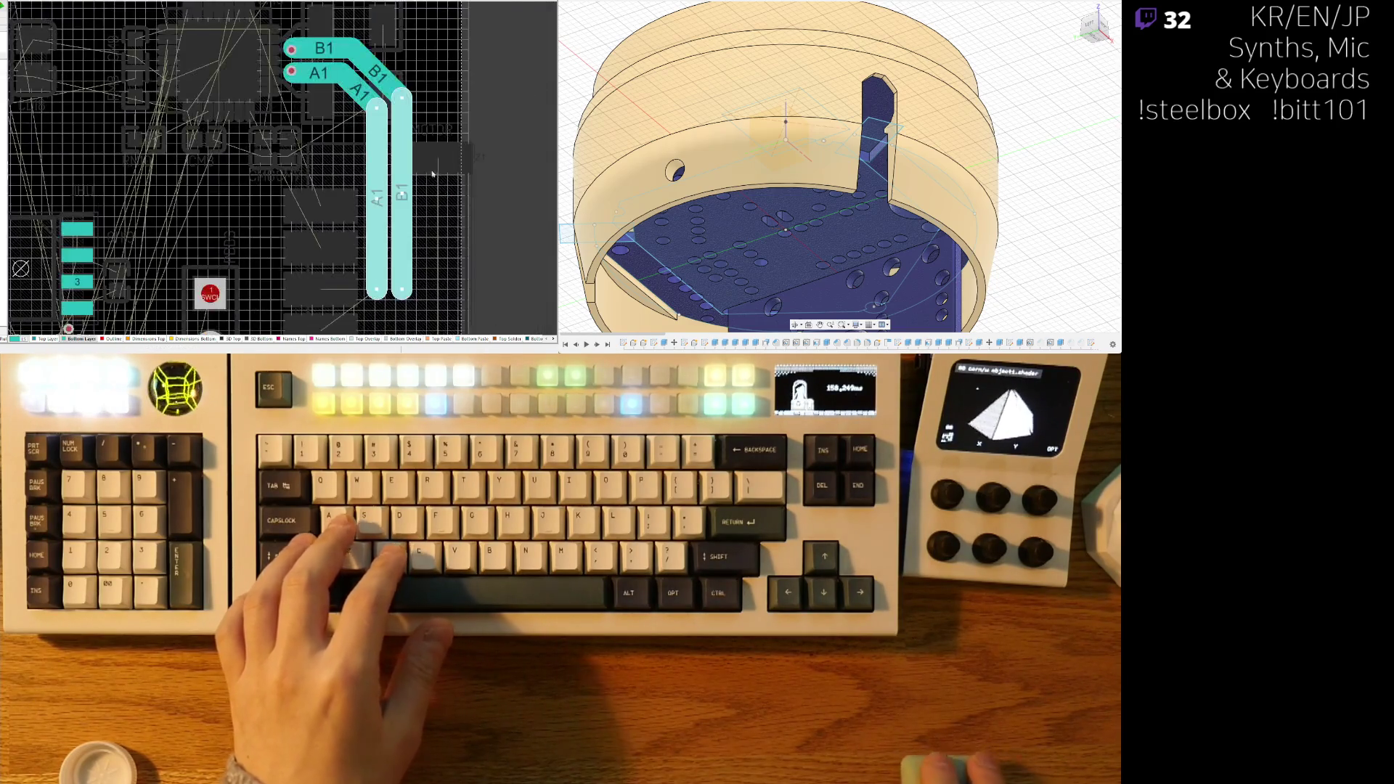
{"action": "left_click", "coordinate": [396, 120]}
{"action": "scroll", "coordinate": [385, 127], "scroll_direction": "up", "scroll_amount": 3}
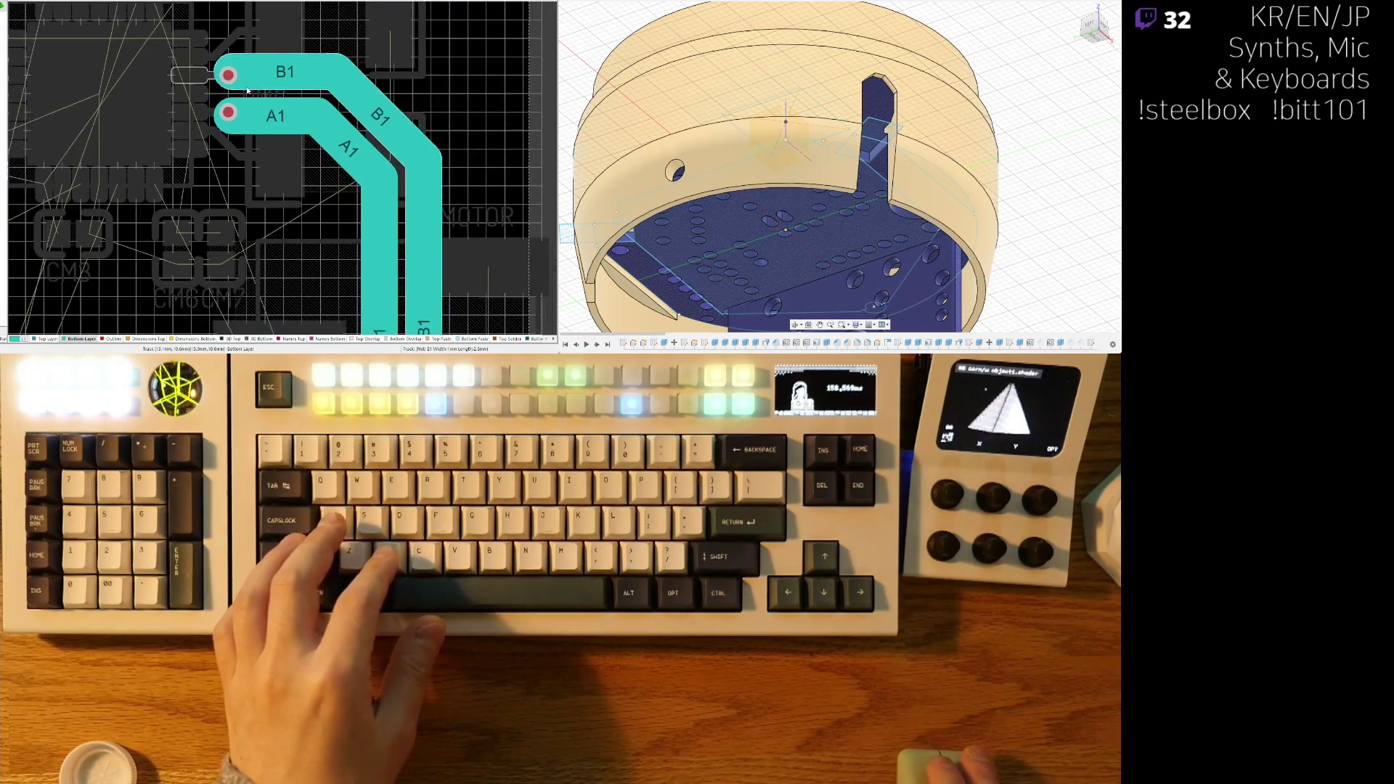
{"action": "key", "text": "ctrl+z"}
{"action": "key", "text": "ctrl+z"}
{"action": "key", "text": "ctrl+z"}
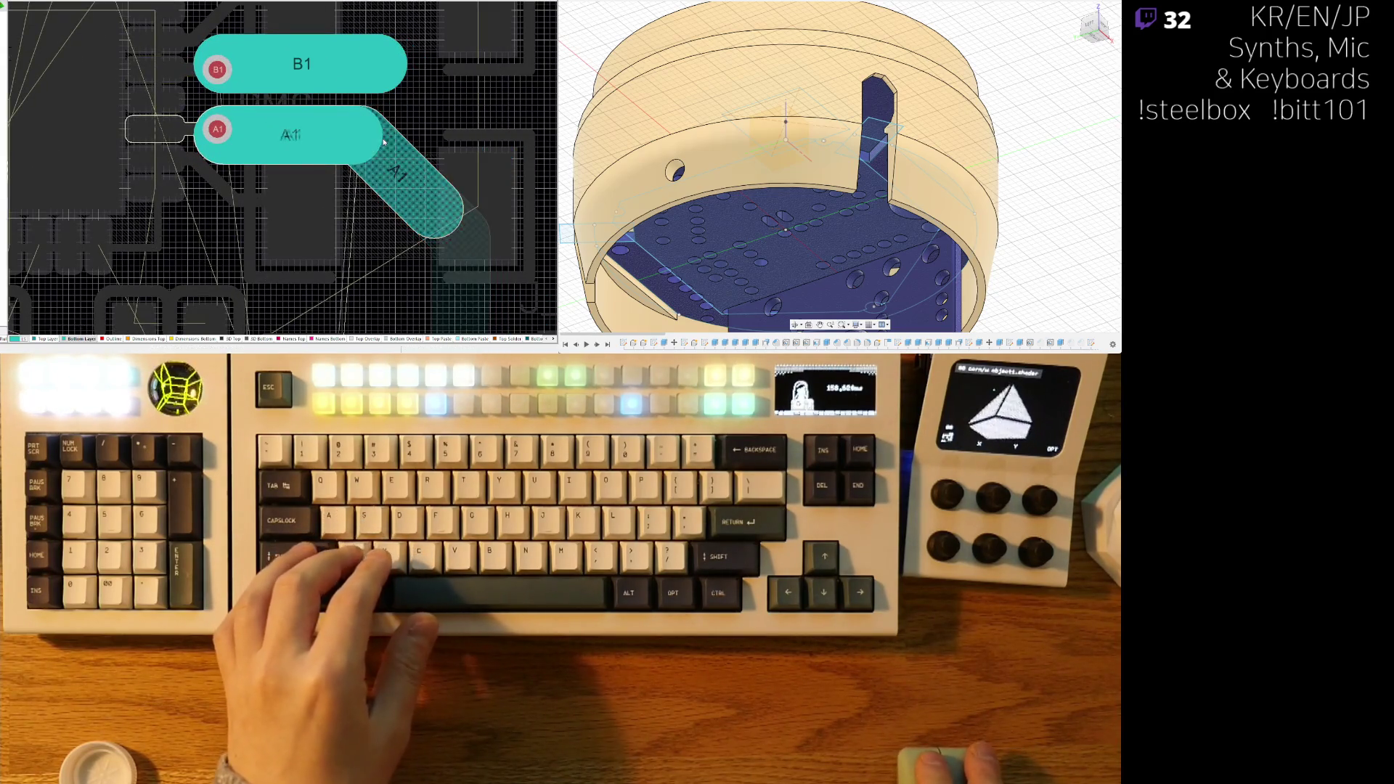
{"action": "key", "text": "ctrl+z"}
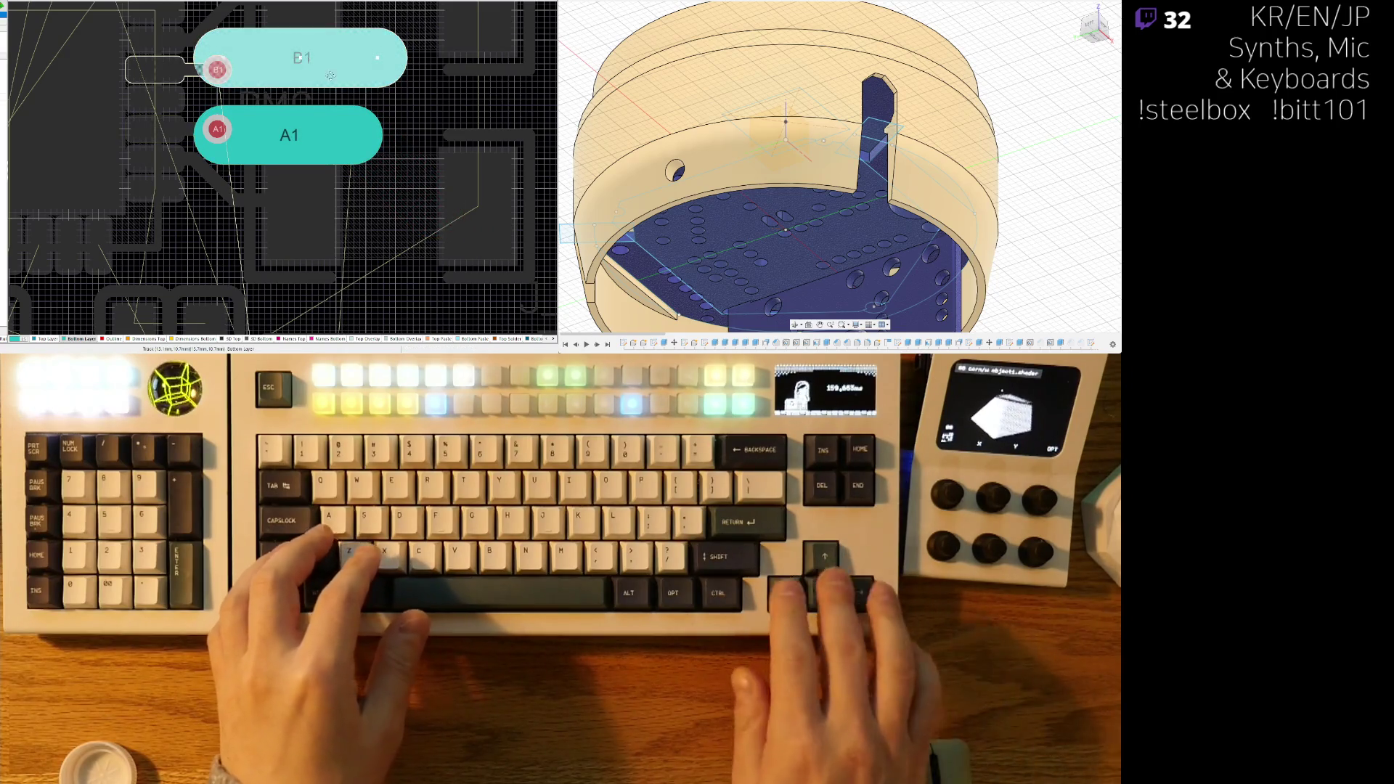
{"action": "key", "text": "ctrl+z"}
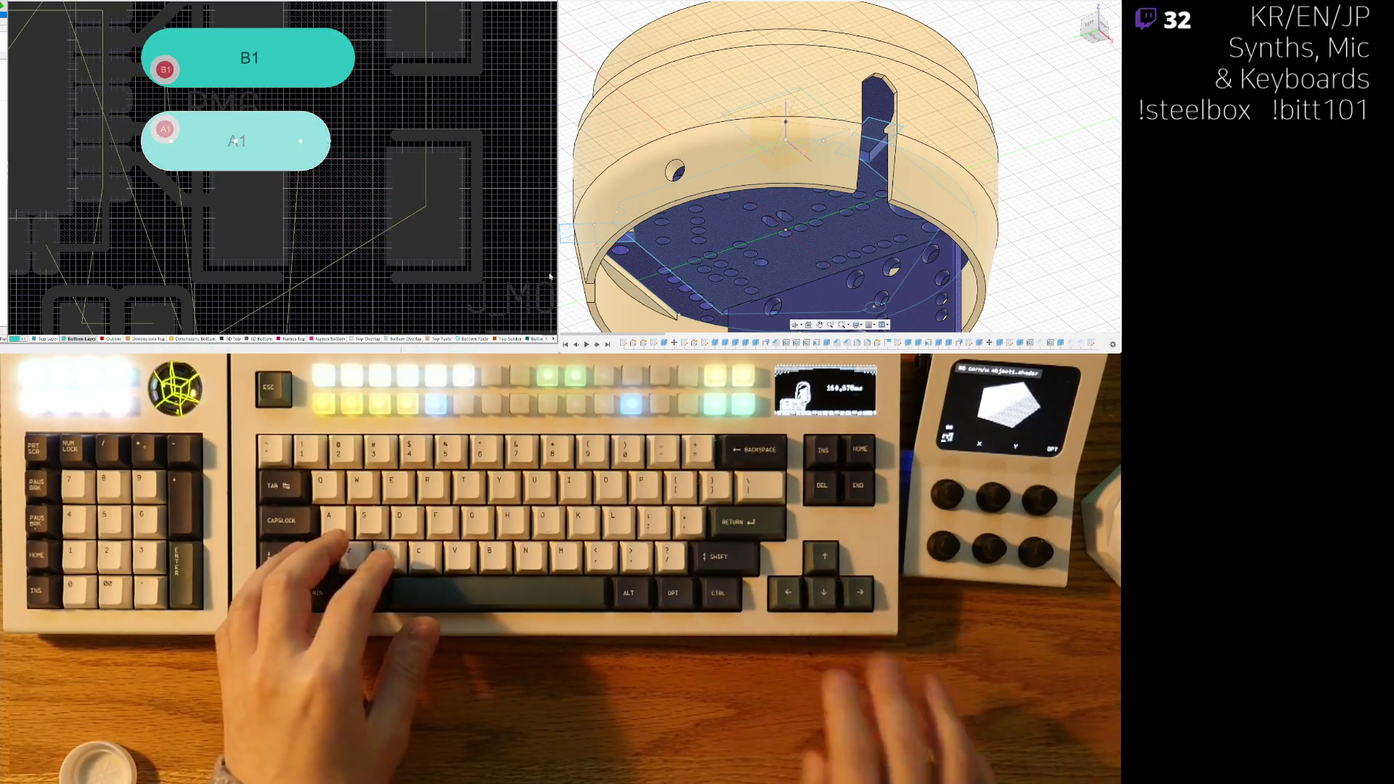
- Reroute the A1 and B1 pair down beside the J_MOTOR connector pads
{"action": "left_click", "coordinate": [322, 59]}
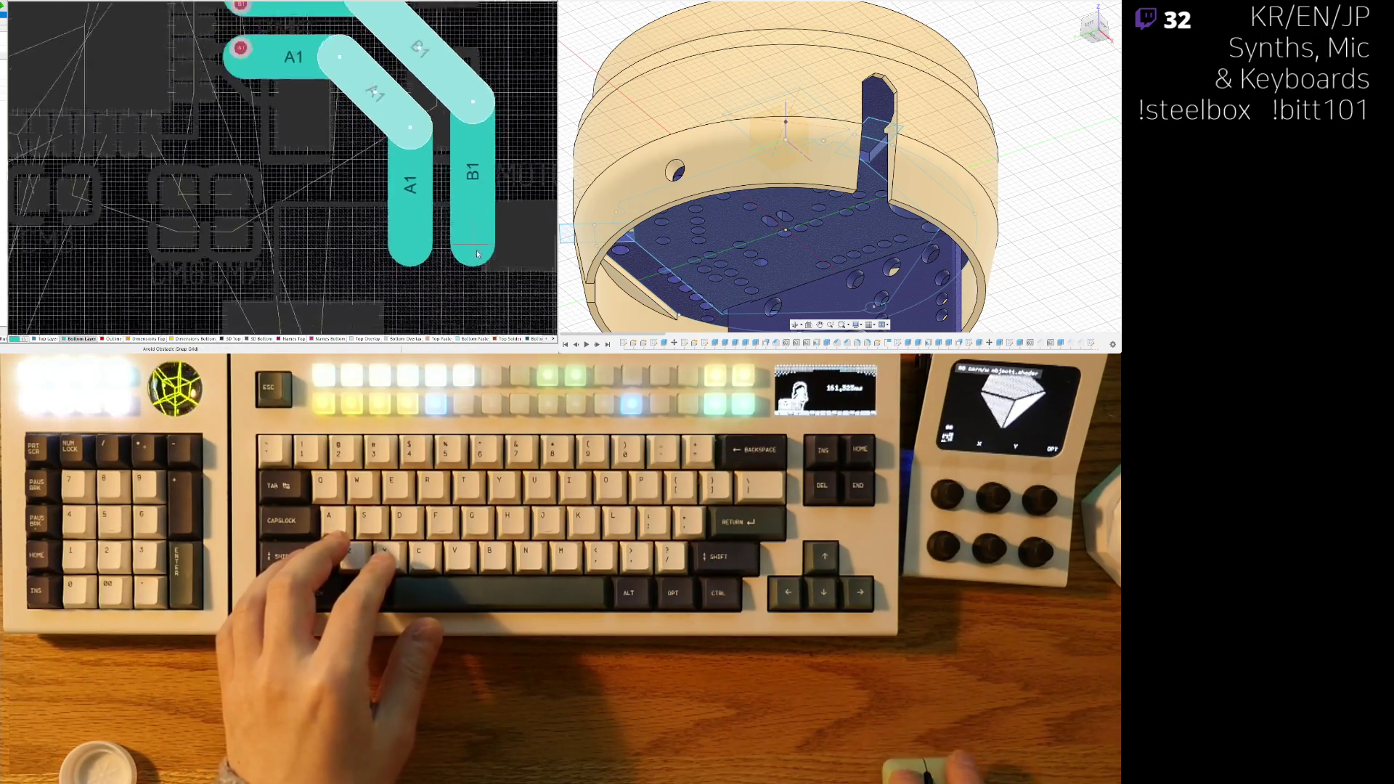
{"action": "scroll", "coordinate": [478, 254], "scroll_direction": "down", "scroll_amount": 5}
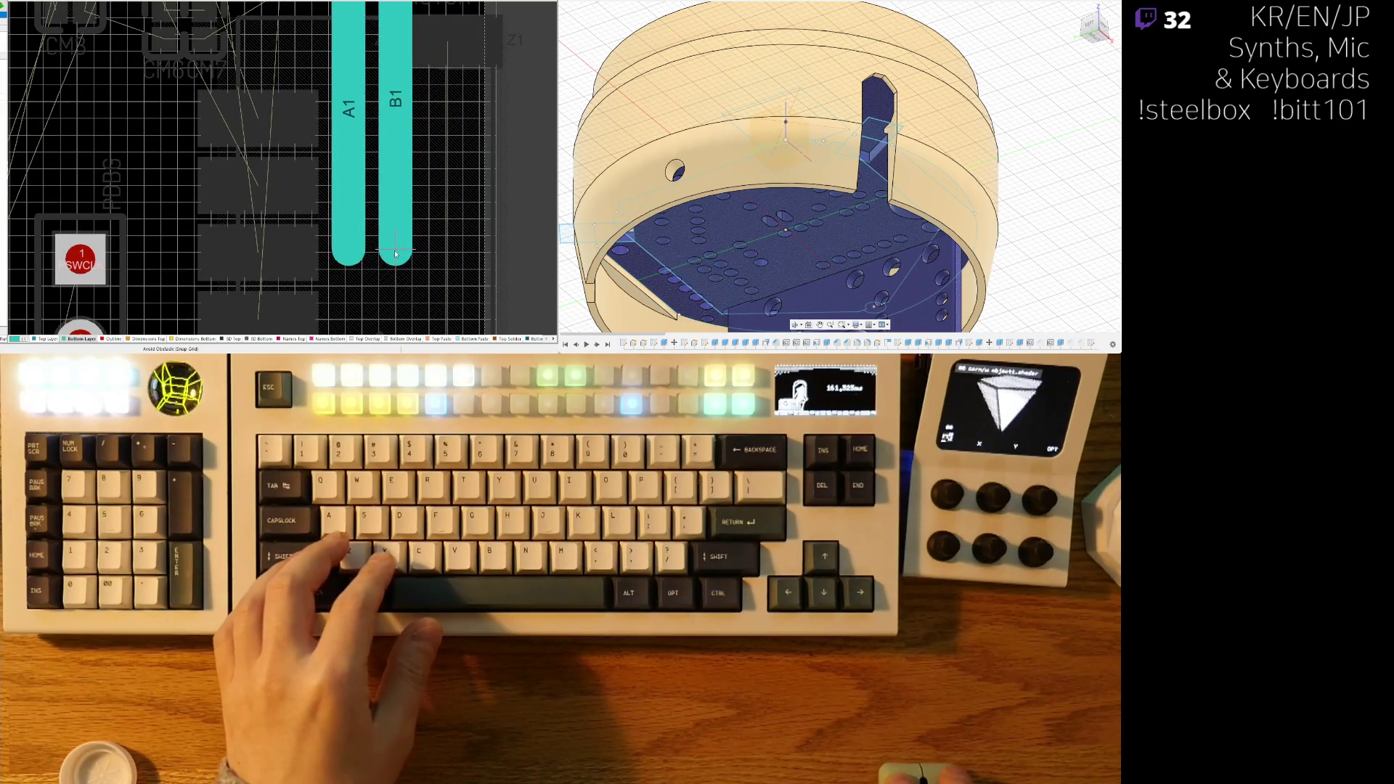
{"action": "scroll", "coordinate": [397, 255], "scroll_direction": "down", "scroll_amount": 3, "text": "ctrl"}
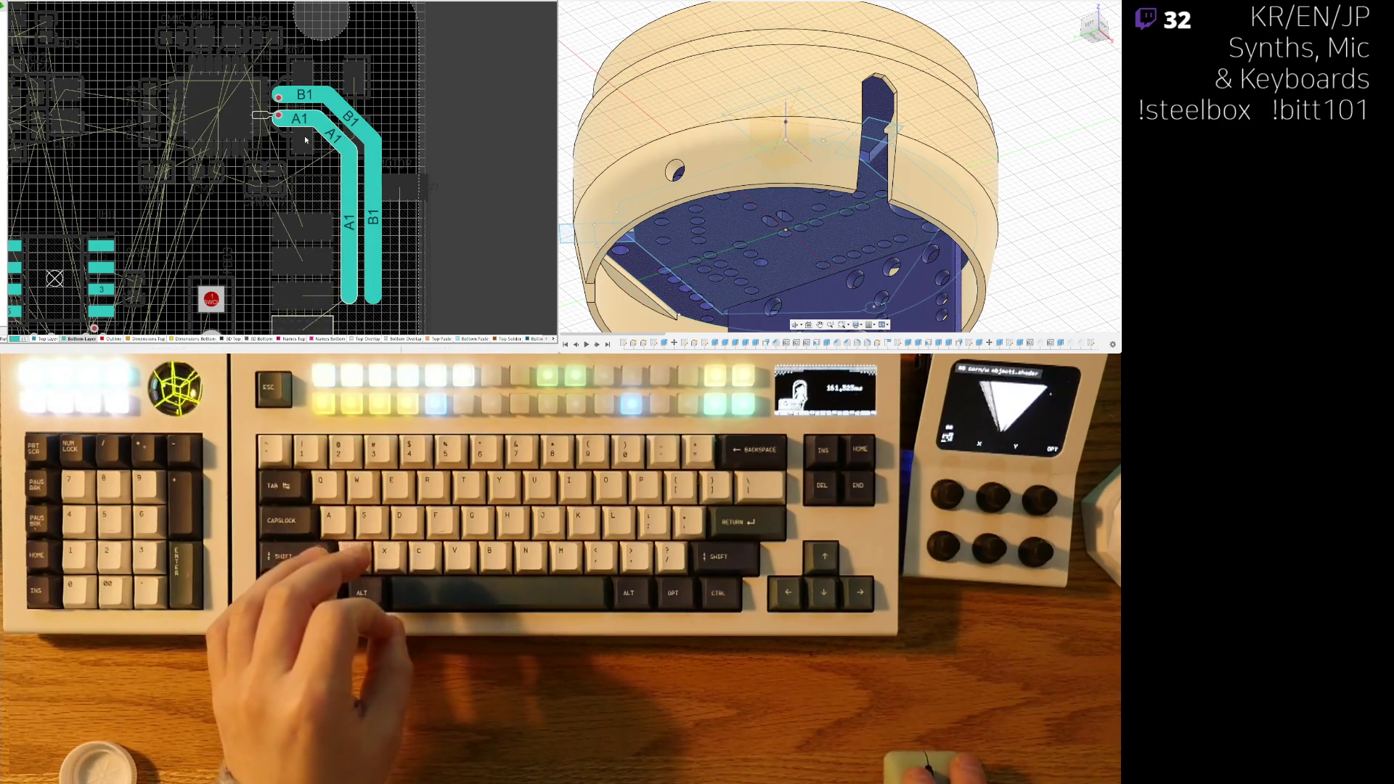
{"action": "right_click", "coordinate": [201, 217]}
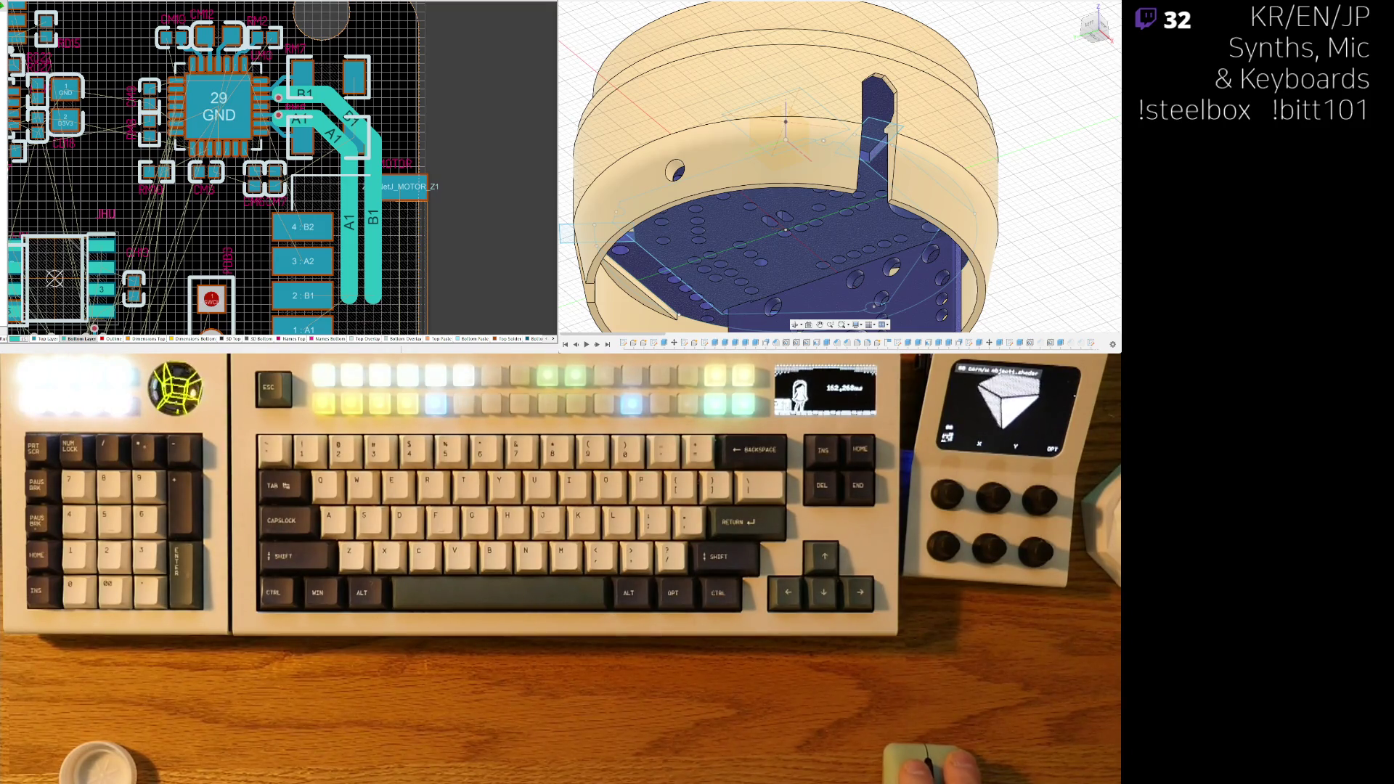
{"action": "scroll", "coordinate": [313, 135], "scroll_direction": "up", "scroll_amount": 5, "text": "ctrl"}
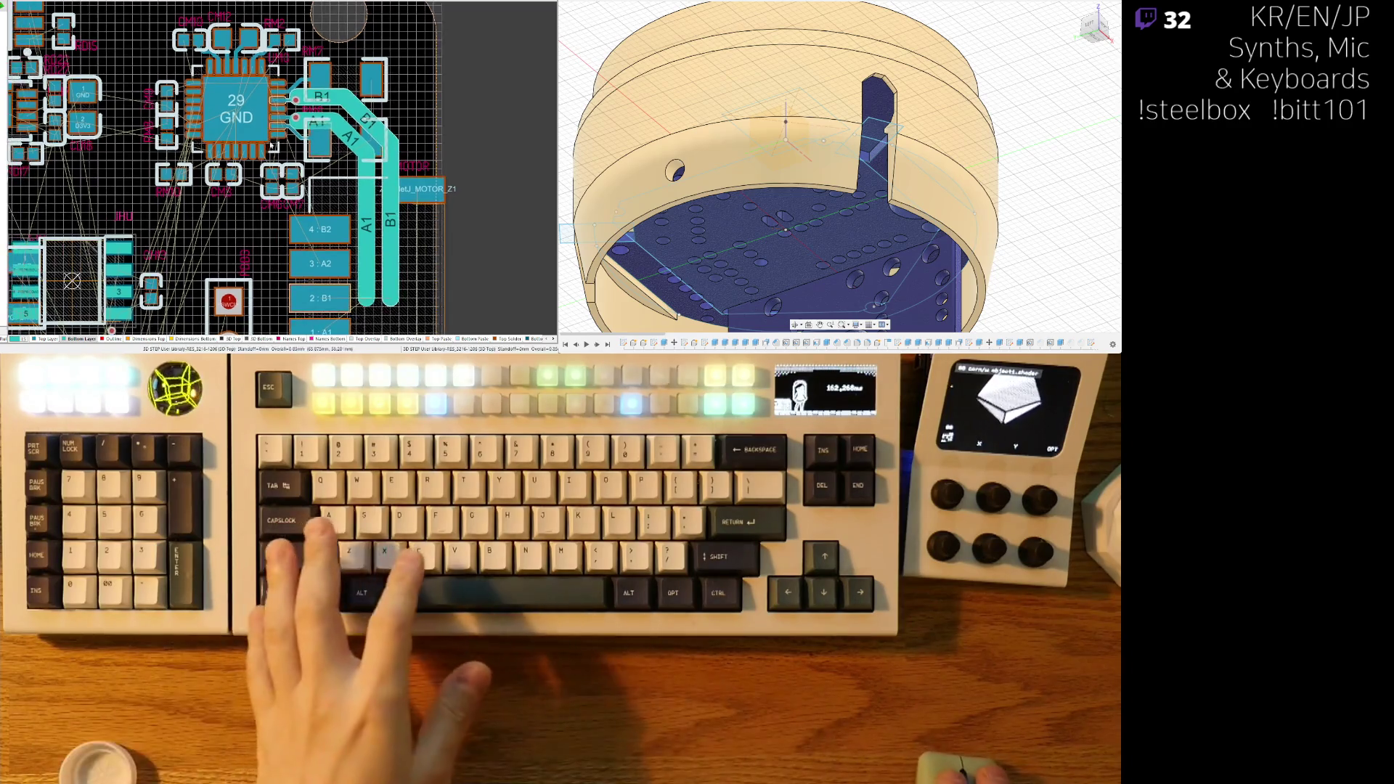
{"action": "scroll", "coordinate": [313, 134], "scroll_direction": "up", "scroll_amount": 3, "text": "ctrl"}
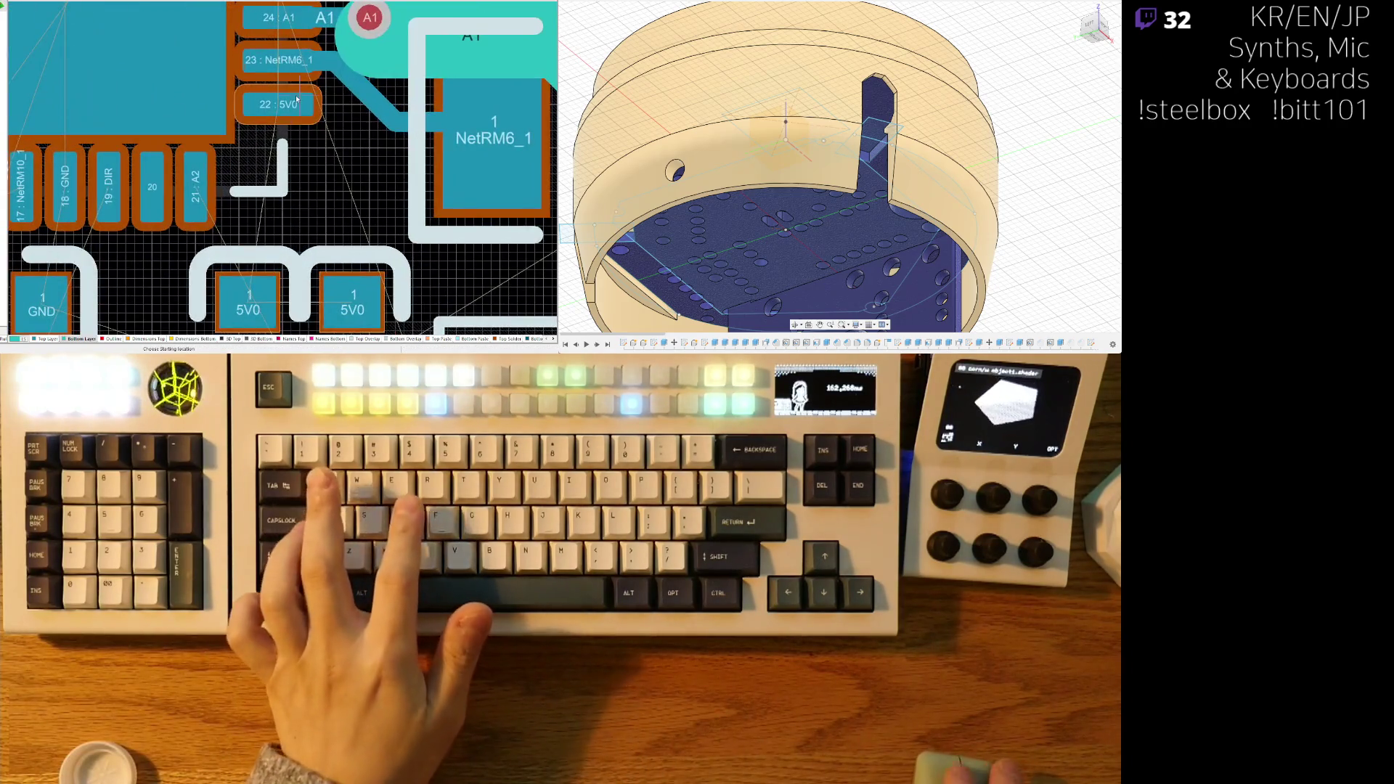
{"action": "scroll", "coordinate": [330, 200], "scroll_direction": "up", "scroll_amount": 2, "text": "ctrl"}
{"action": "scroll", "coordinate": [331, 200], "scroll_direction": "down", "scroll_amount": 4, "text": "ctrl"}
{"action": "scroll", "coordinate": [254, 254], "scroll_direction": "up", "scroll_amount": 3, "text": "ctrl"}
{"action": "key", "text": "ctrl+w"}
{"action": "left_click", "coordinate": [254, 254]}
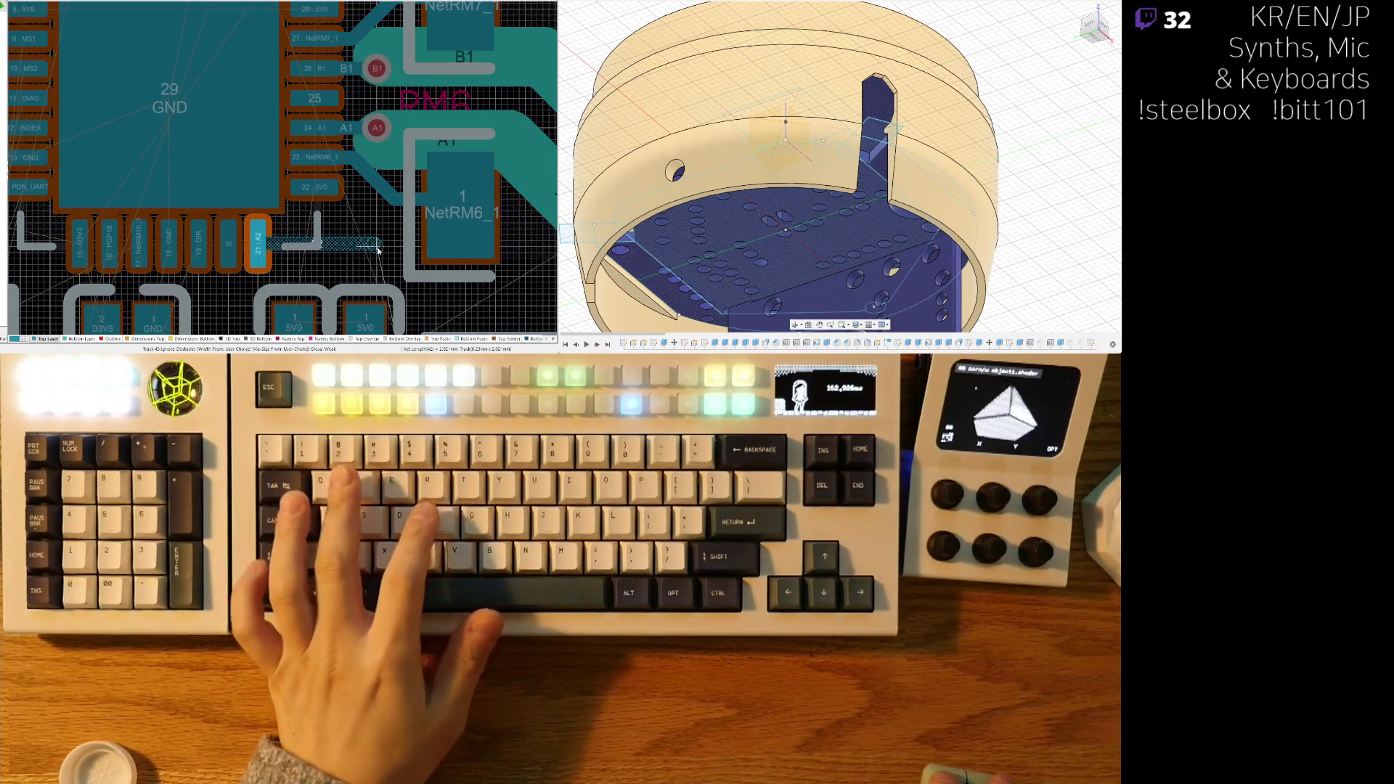
{"action": "scroll", "coordinate": [376, 252], "scroll_direction": "up", "scroll_amount": 1, "text": "ctrl"}
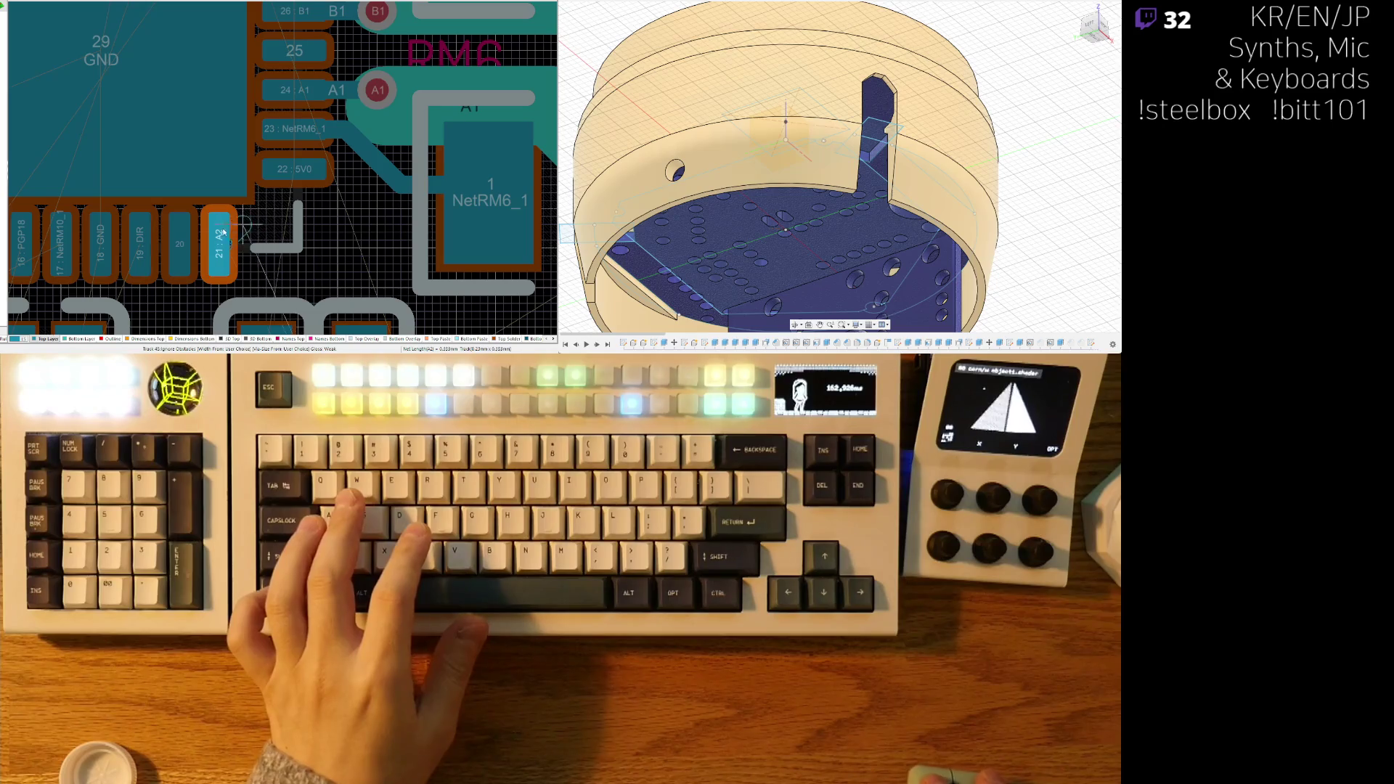
{"action": "left_click", "coordinate": [262, 251]}
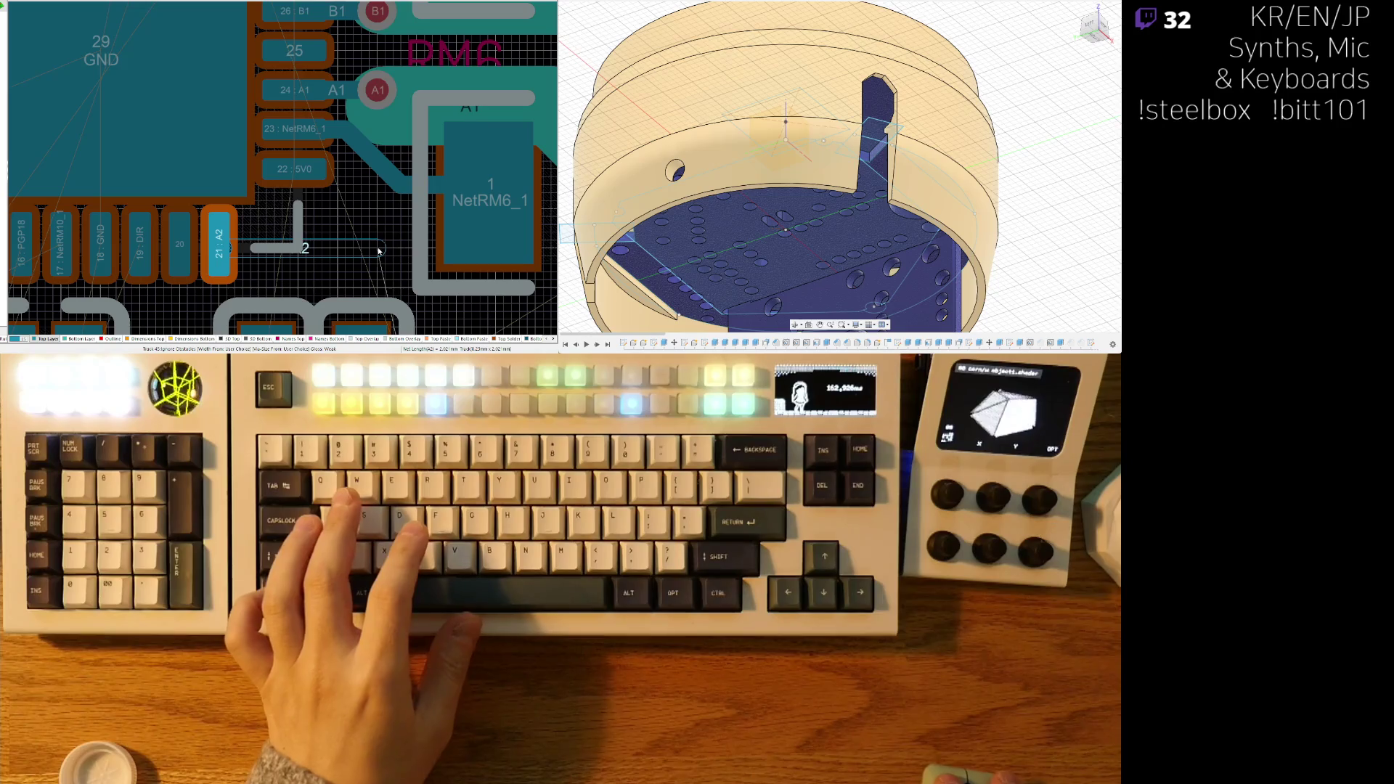
{"action": "key", "text": "slash"}
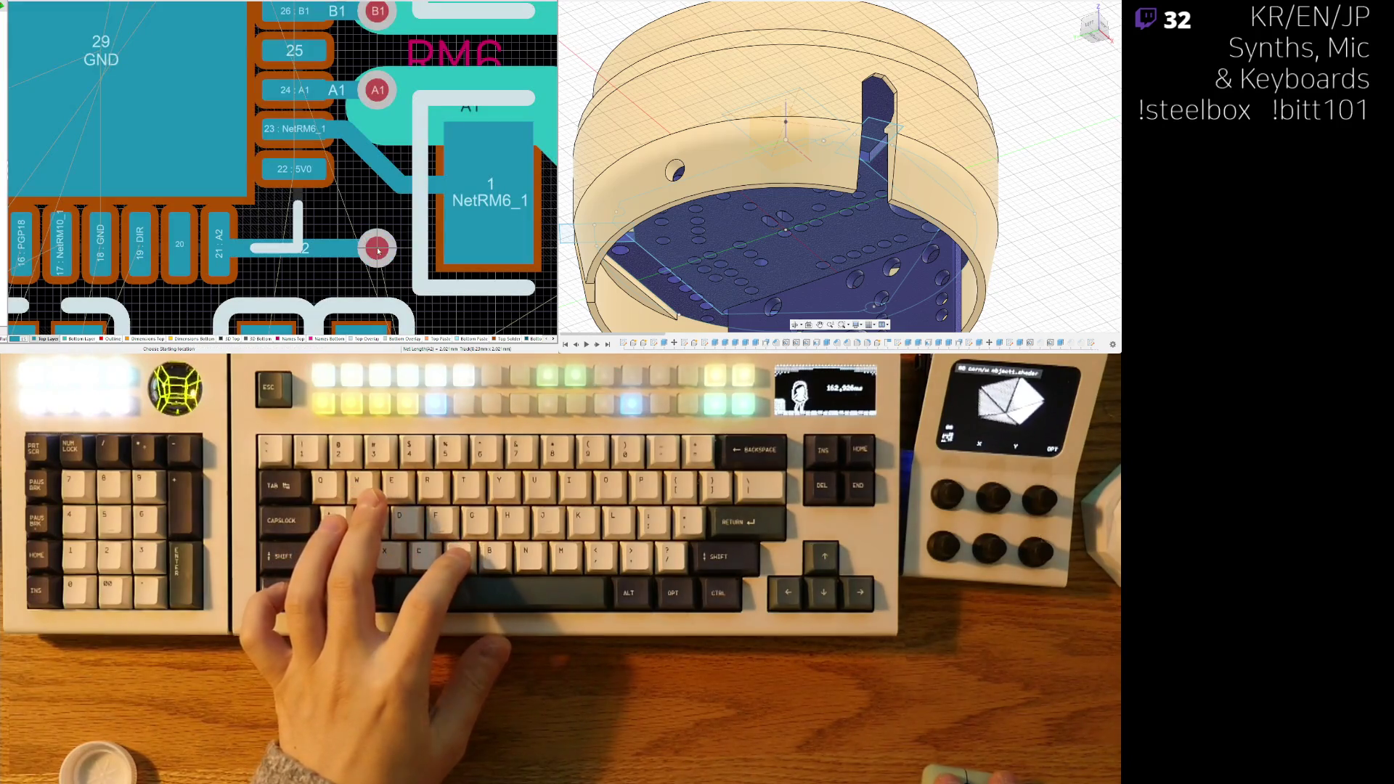
{"action": "scroll", "coordinate": [353, 166], "scroll_direction": "up", "scroll_amount": 5}
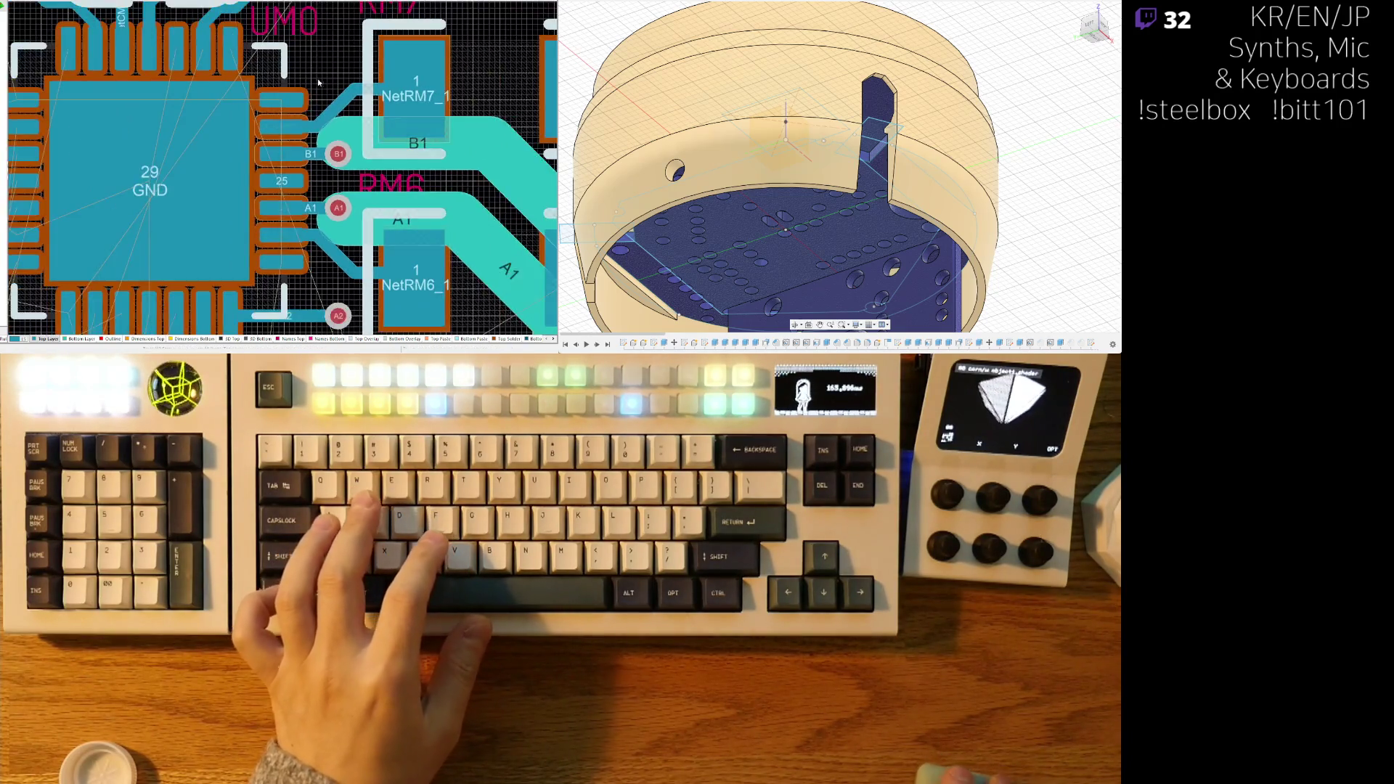
{"action": "left_click", "coordinate": [215, 49]}
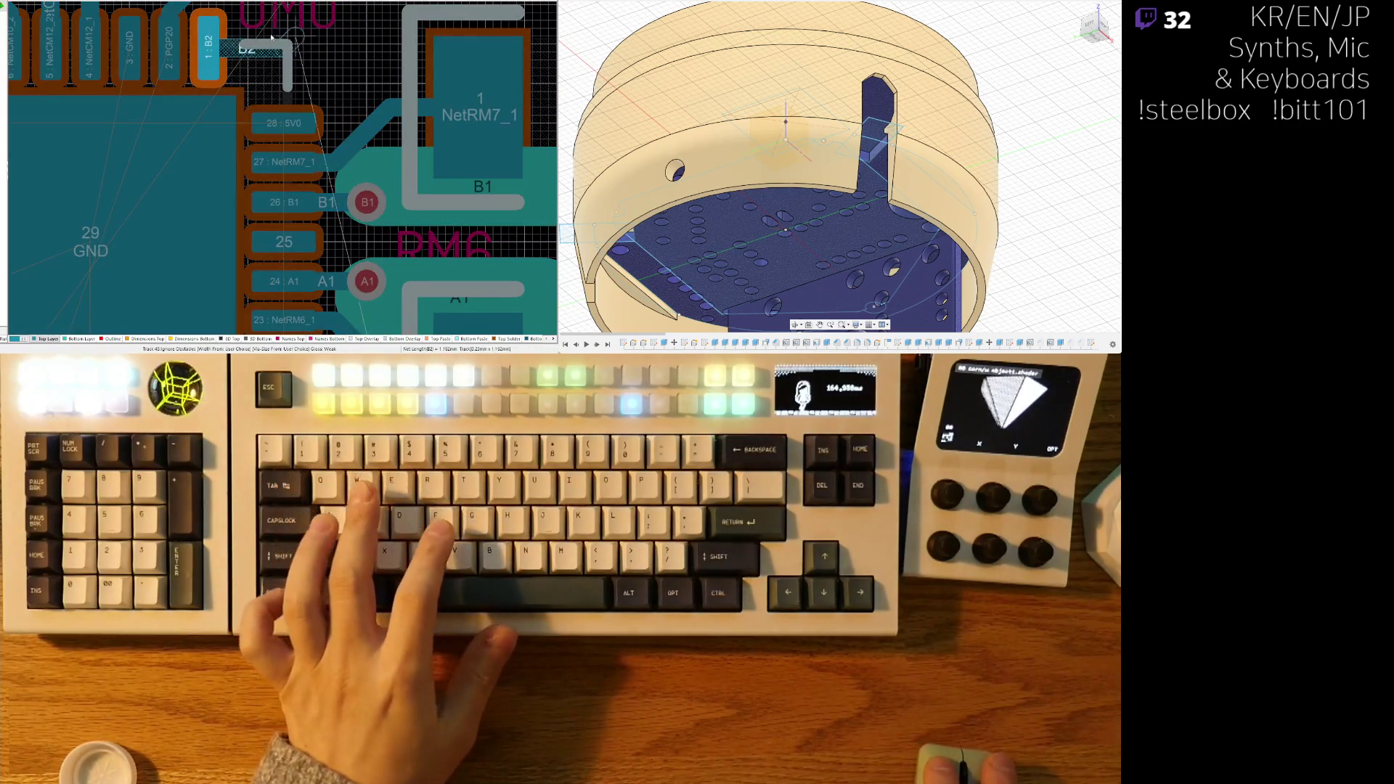
{"action": "key", "text": "2"}
{"action": "key", "text": "Escape"}
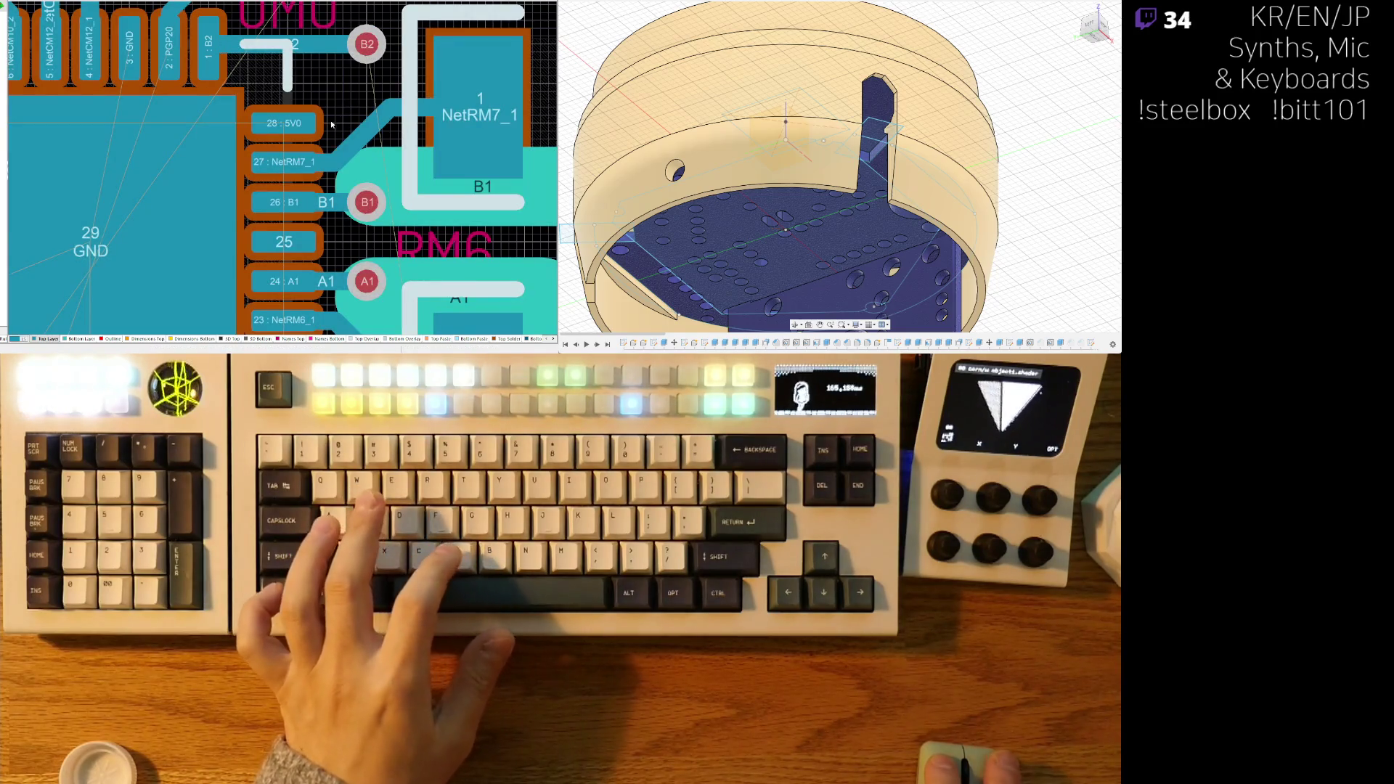
{"action": "scroll", "coordinate": [331, 124], "scroll_direction": "down", "scroll_amount": 5, "text": "ctrl"}
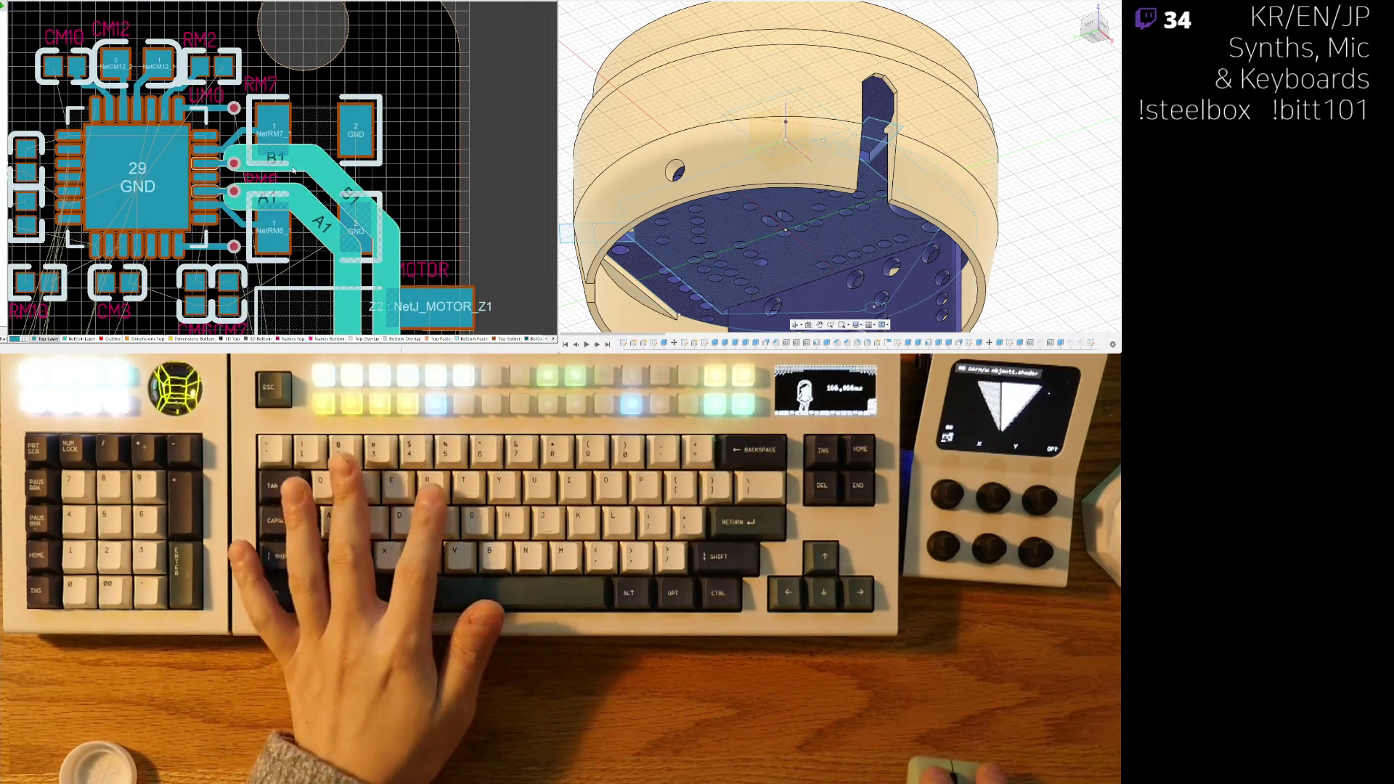
- Reconnect the wide NetRM7_1 trace up to the B2 via
{"action": "left_click", "coordinate": [295, 173]}
{"action": "scroll", "coordinate": [244, 163], "scroll_direction": "up", "scroll_amount": 2, "text": "ctrl"}
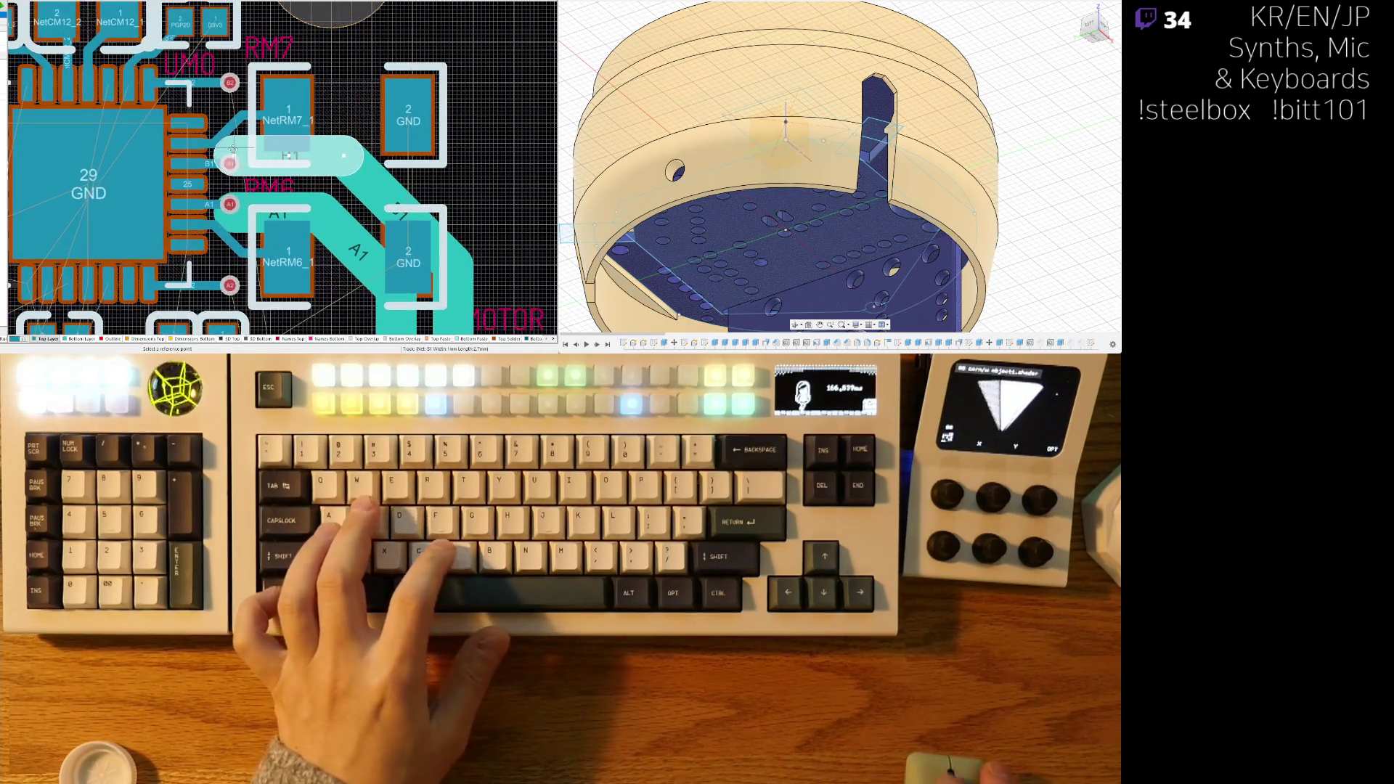
{"action": "left_click_drag", "start_coordinate": [235, 156], "coordinate": [233, 86]}
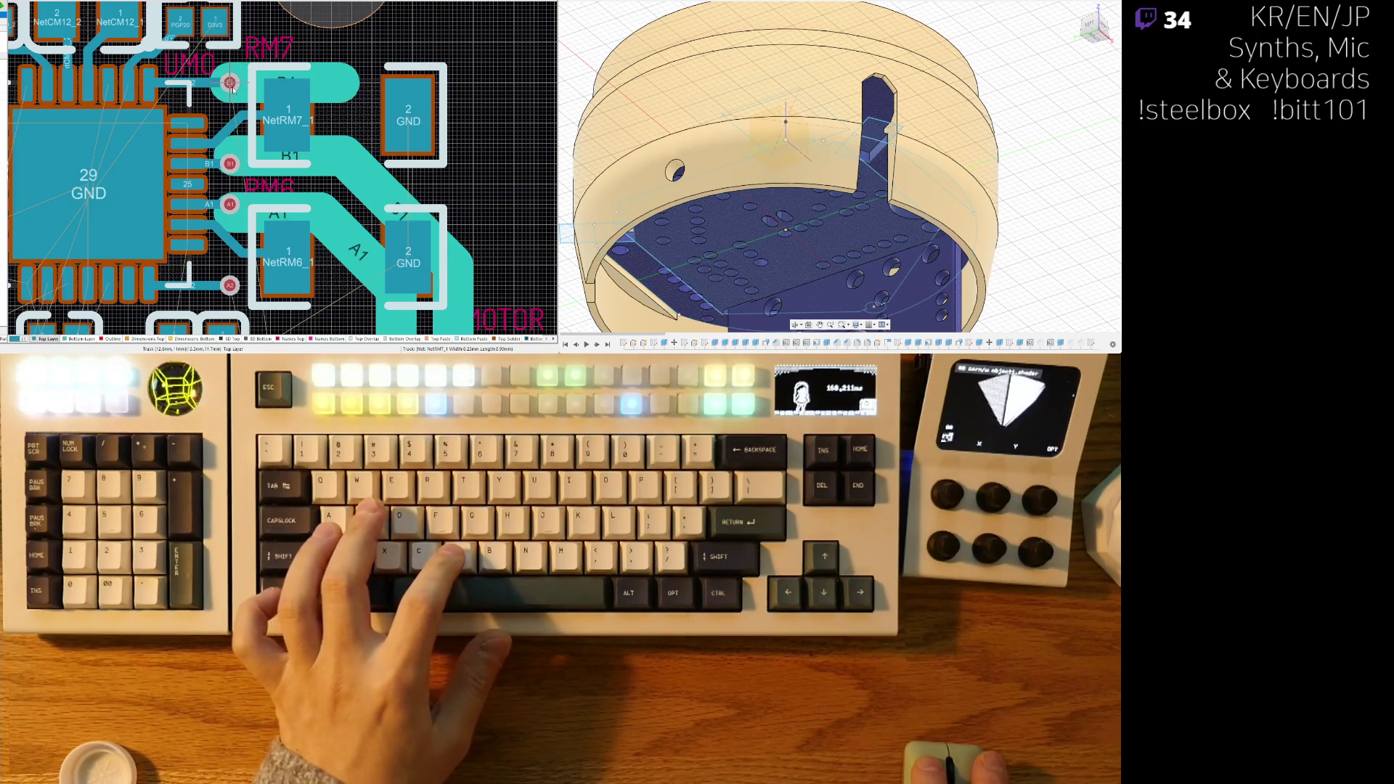
{"action": "left_click", "coordinate": [233, 88]}
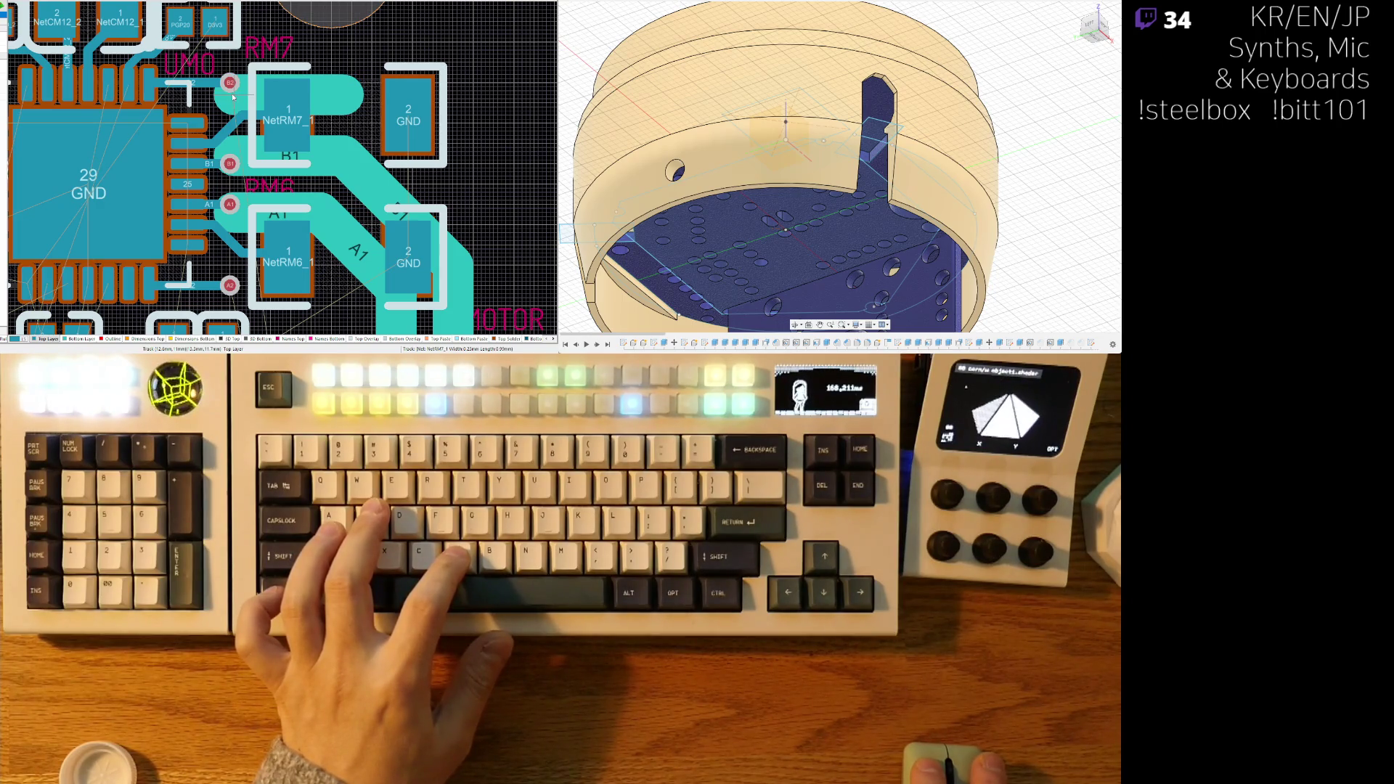
- Route a wide trace from the A2 via down to the resistor
{"action": "scroll", "coordinate": [234, 102], "scroll_direction": "down", "scroll_amount": 3}
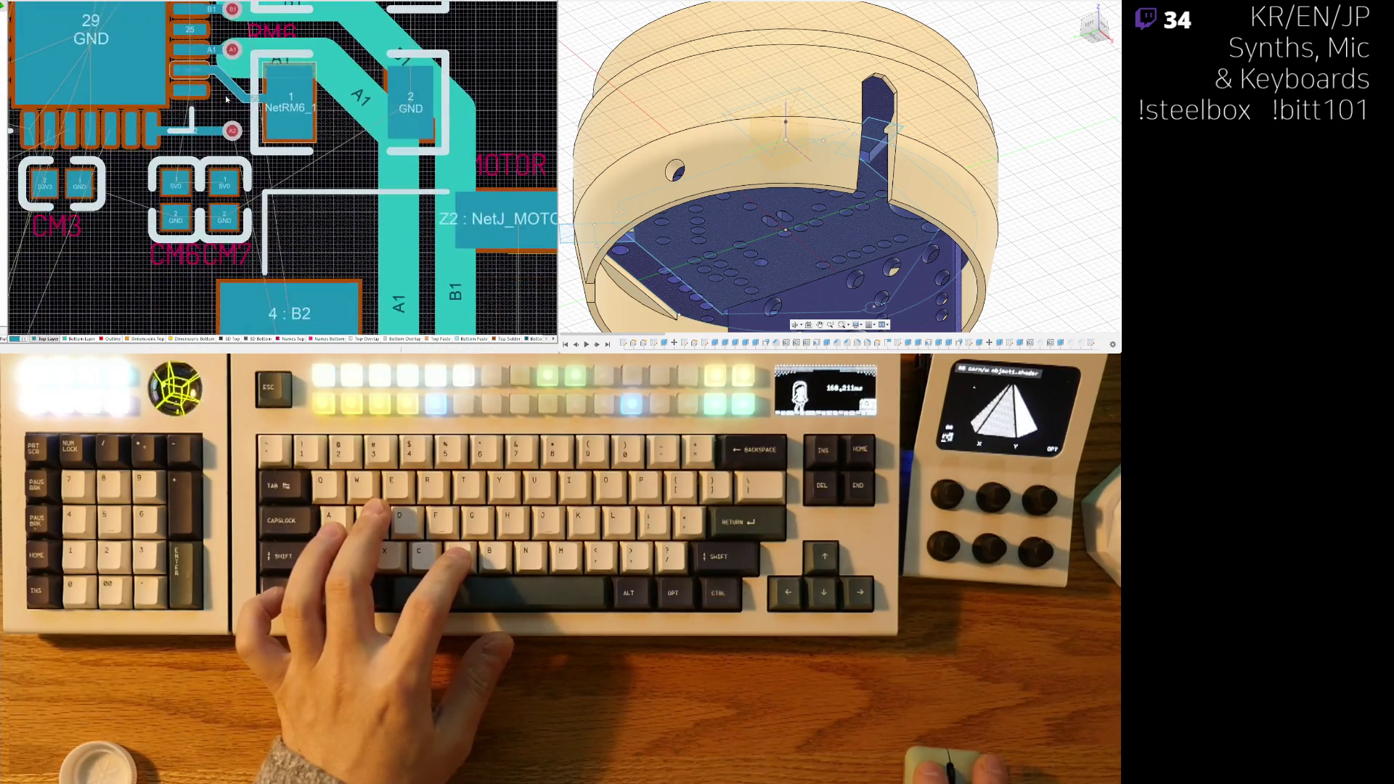
{"action": "scroll", "coordinate": [236, 111], "scroll_direction": "up", "scroll_amount": 2, "text": "ctrl"}
{"action": "right_click_drag", "start_coordinate": [236, 111], "coordinate": [222, 193]}
{"action": "left_click", "coordinate": [222, 193]}
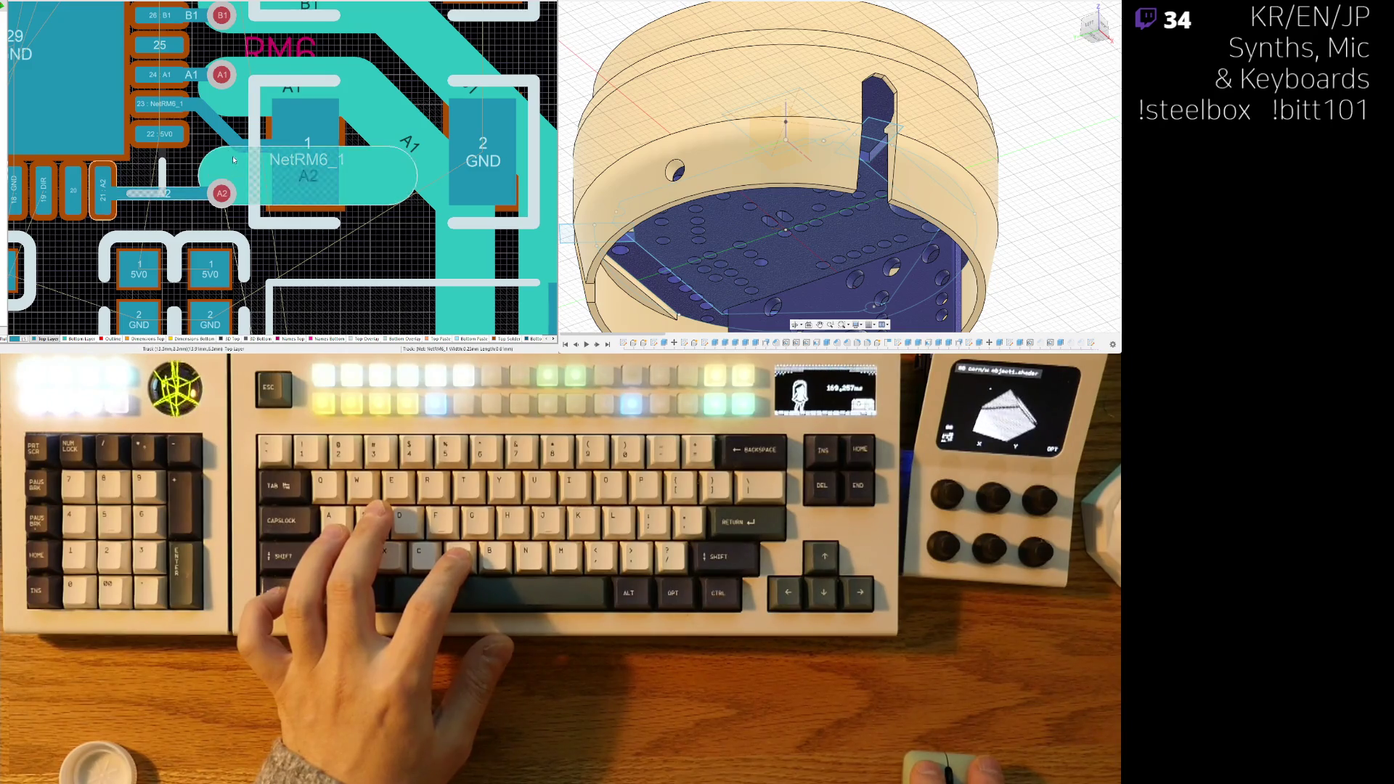
- Nudge the B2 via up and reroute its pin trace with a 45° bend
{"action": "scroll", "coordinate": [227, 178], "scroll_direction": "down", "scroll_amount": 2, "text": "ctrl"}
{"action": "scroll", "coordinate": [239, 94], "scroll_direction": "up", "scroll_amount": 1}
{"action": "scroll", "coordinate": [241, 96], "scroll_direction": "up", "scroll_amount": 1, "text": "ctrl"}
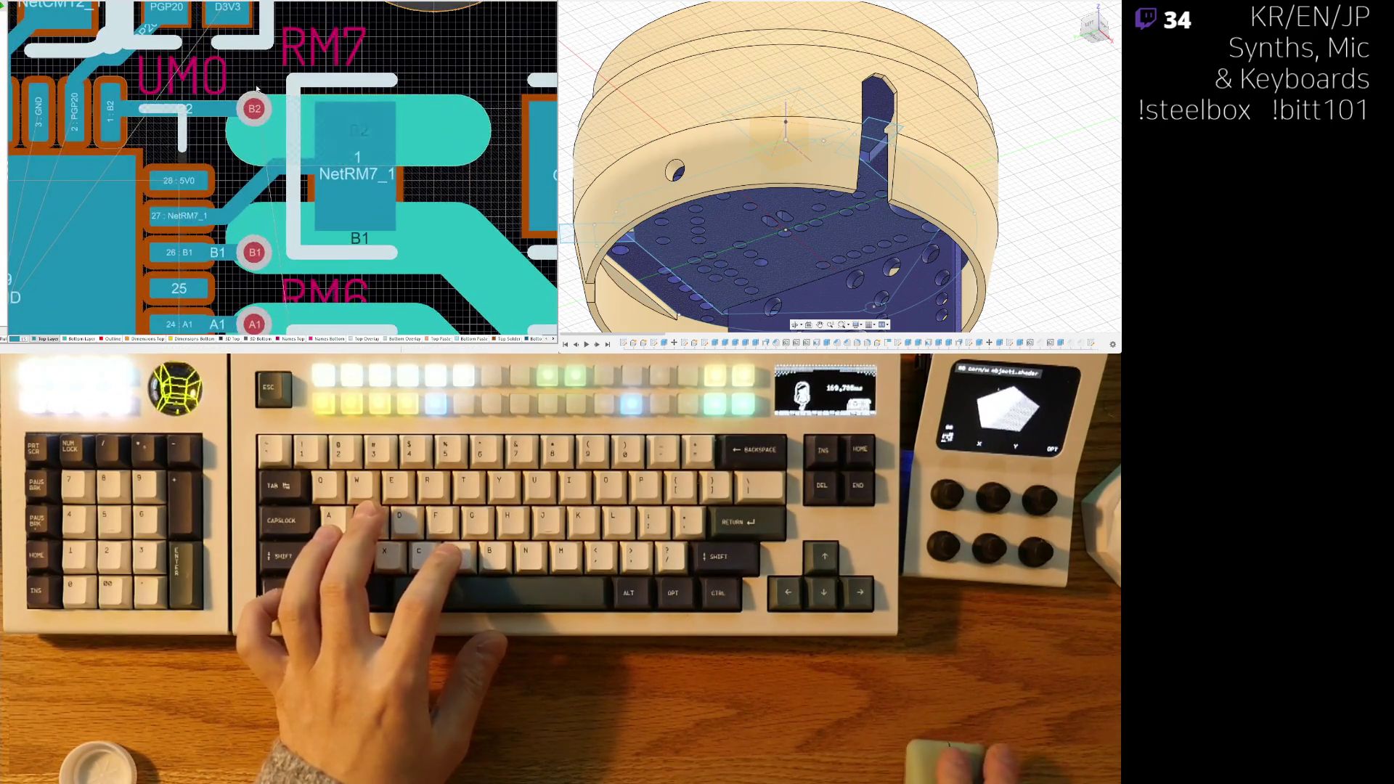
{"action": "left_click_drag", "start_coordinate": [255, 123], "coordinate": [255, 126]}
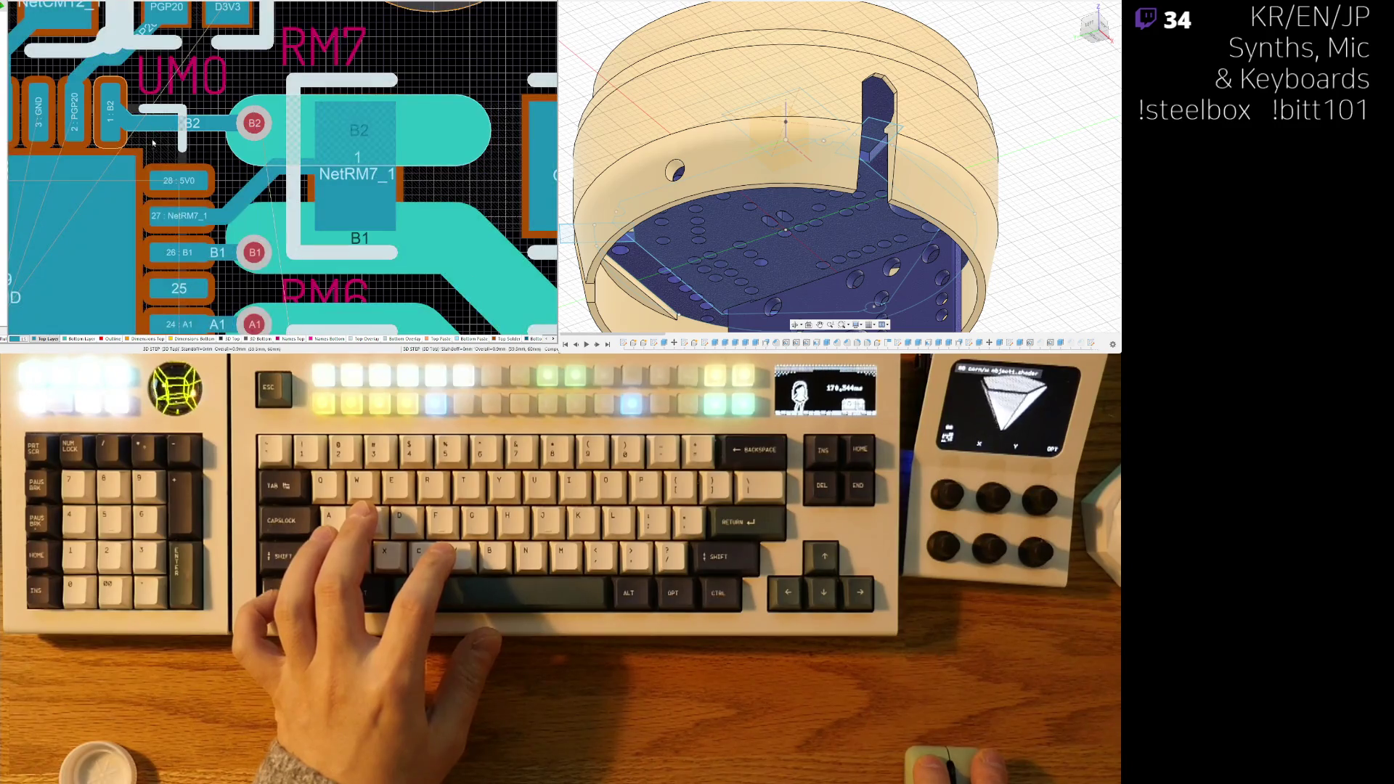
{"action": "mouse_move", "coordinate": [255, 125]}
{"action": "left_mouse_down"}
{"action": "mouse_move", "coordinate": [118, 115]}
{"action": "mouse_move", "coordinate": [210, 114]}
{"action": "left_mouse_up"}
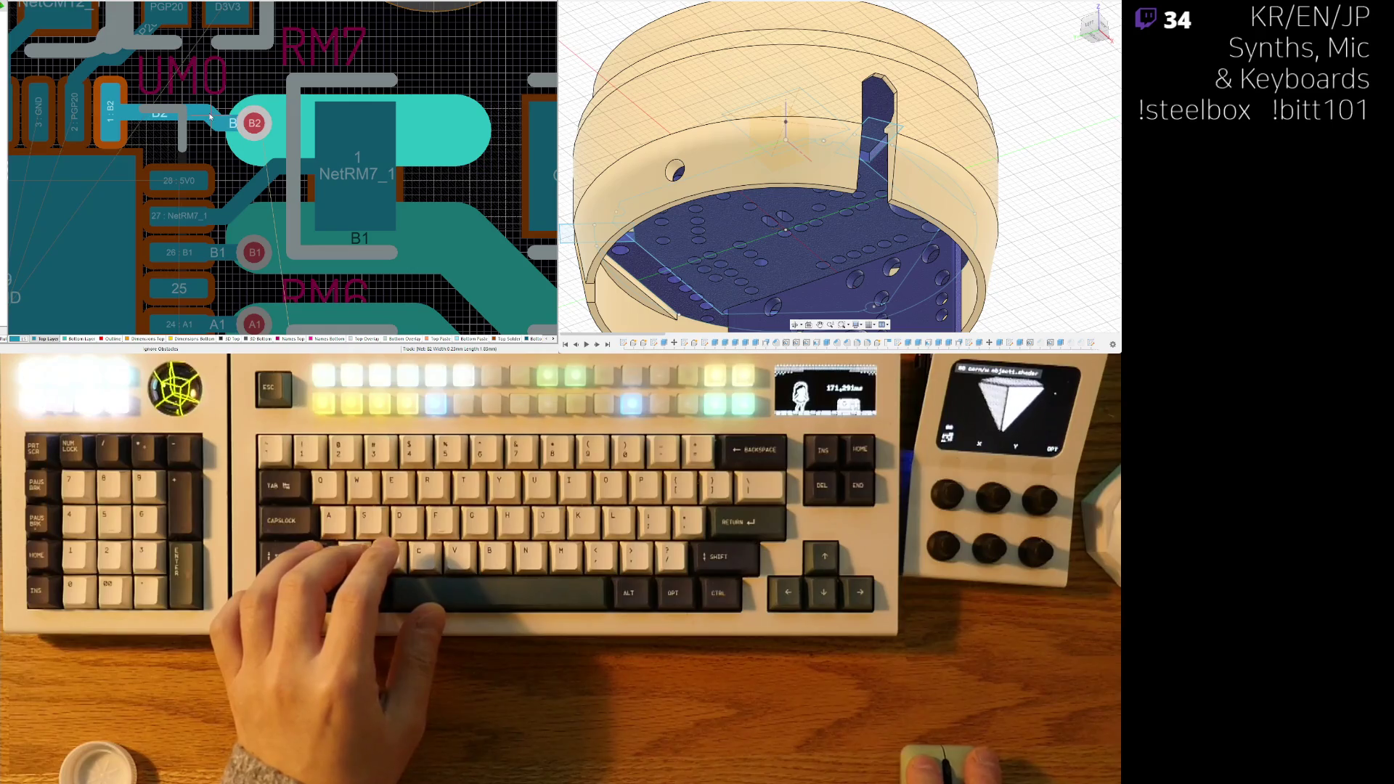
{"action": "scroll", "coordinate": [220, 115], "scroll_direction": "down", "scroll_amount": 2, "text": "ctrl"}
{"action": "scroll", "coordinate": [145, 131], "scroll_direction": "down", "scroll_amount": 4}
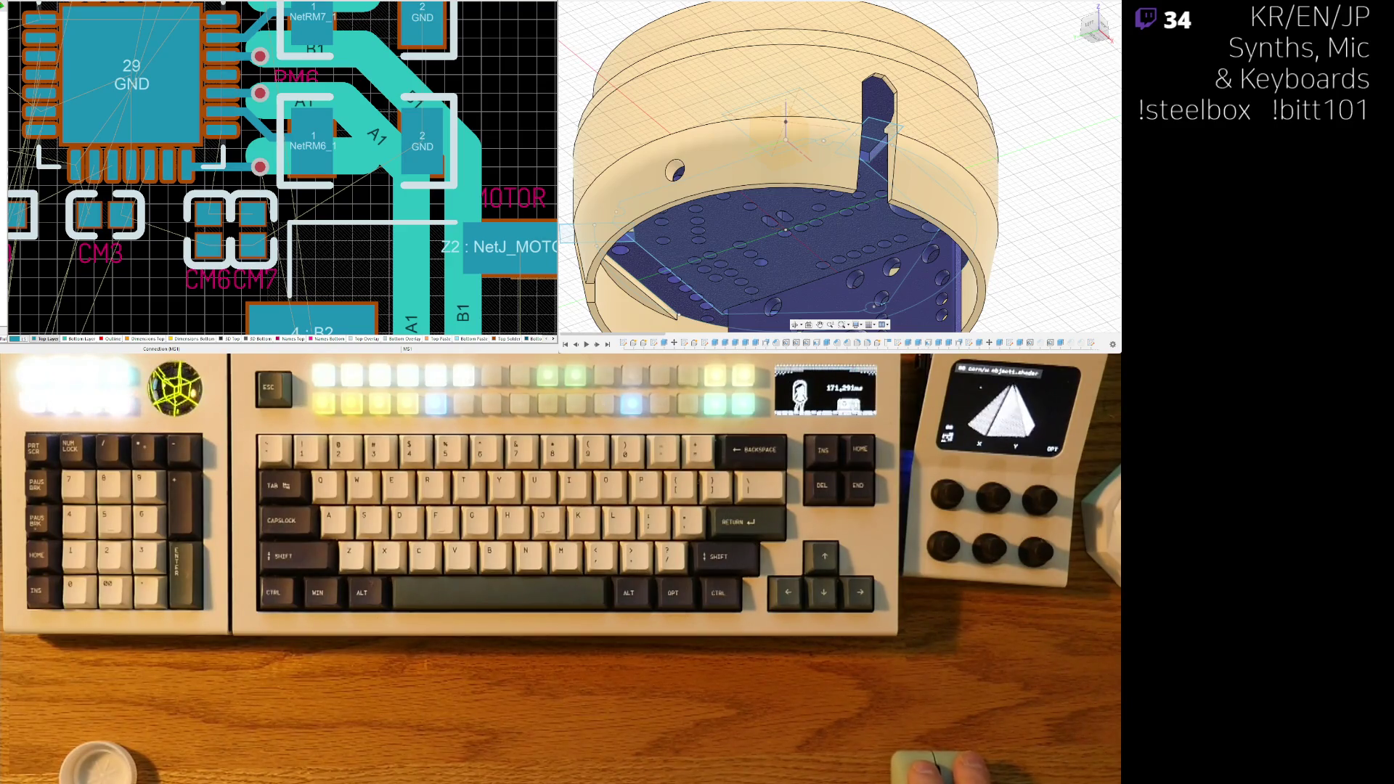
- Drag the wide NetRM6_1 trace end down to reroute it to the A2 via
{"action": "left_click", "coordinate": [341, 109]}
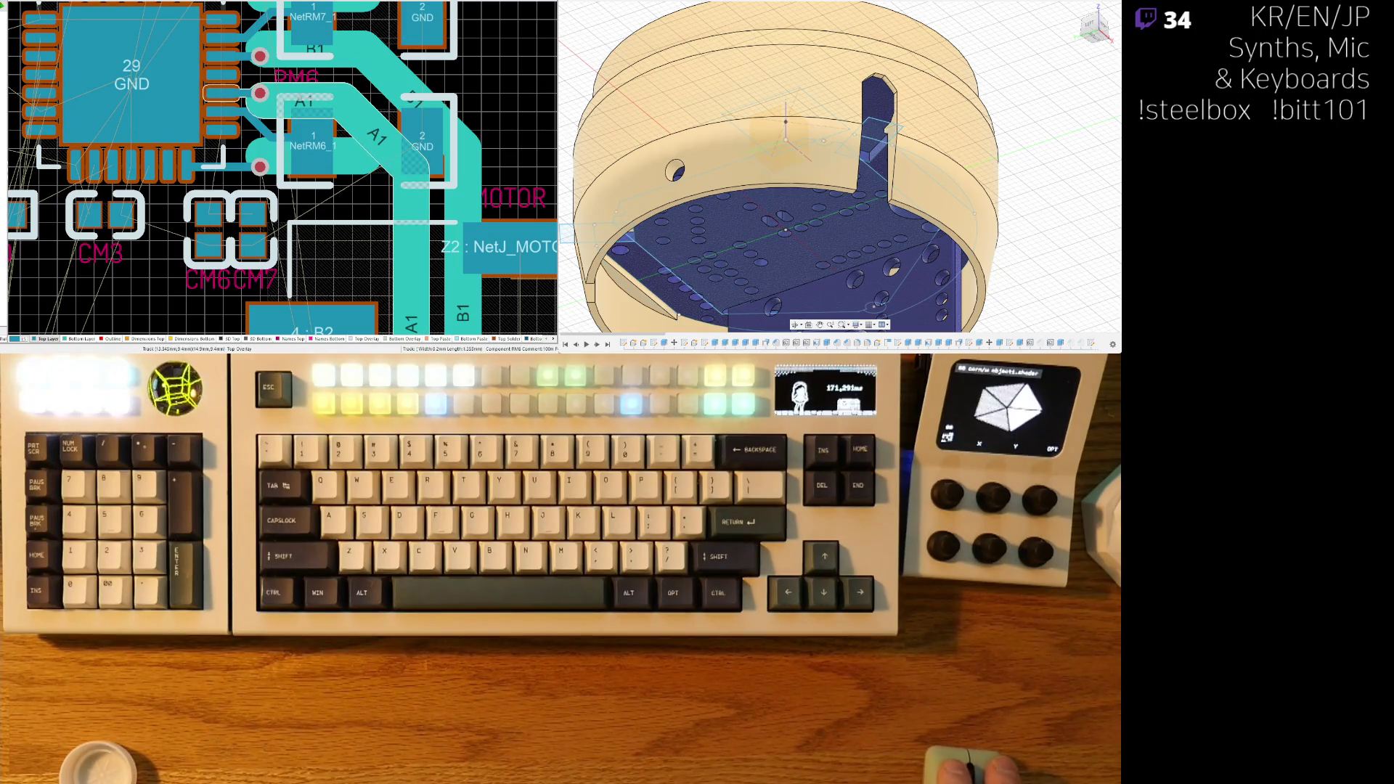
{"action": "scroll", "coordinate": [266, 138], "scroll_direction": "down", "scroll_amount": 2, "text": "ctrl"}
{"action": "scroll", "coordinate": [267, 137], "scroll_direction": "up", "scroll_amount": 2}
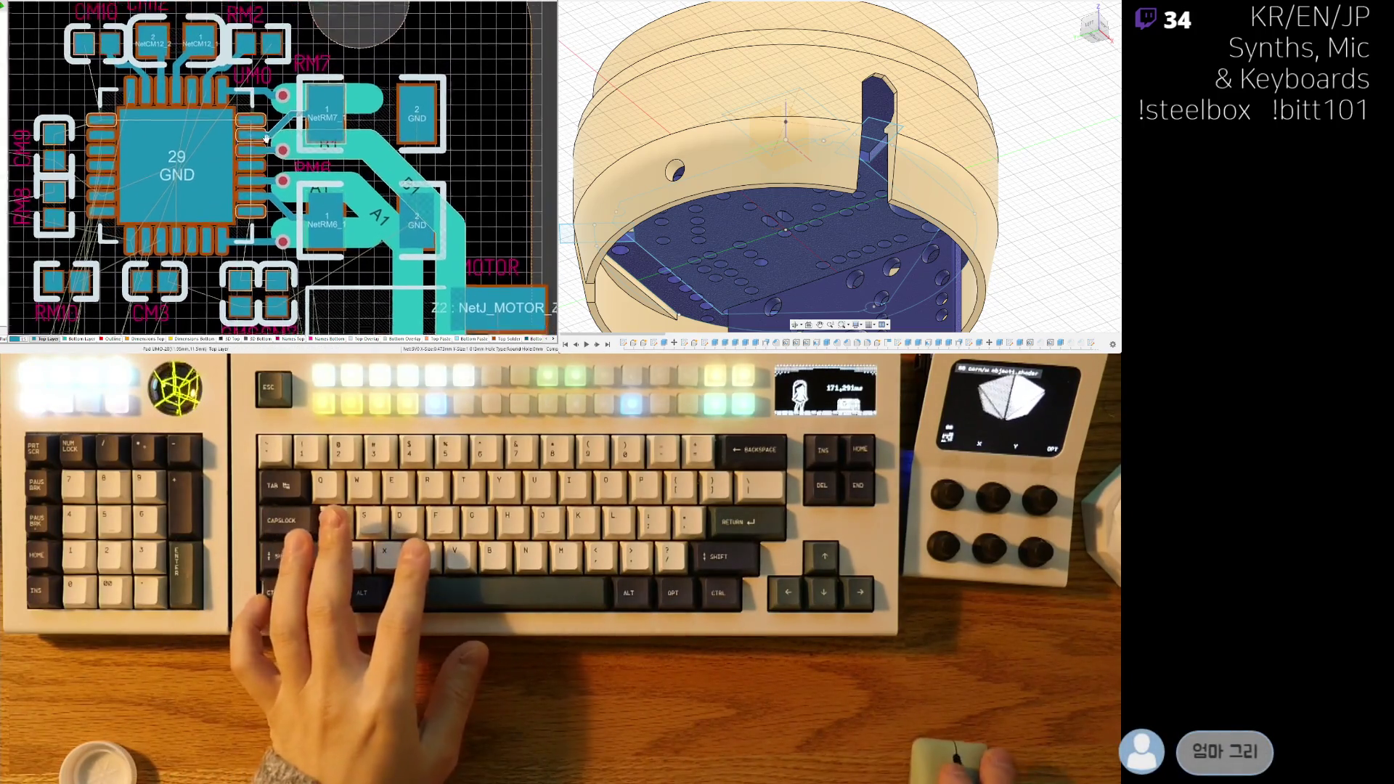
{"action": "scroll", "coordinate": [267, 138], "scroll_direction": "up", "scroll_amount": 3, "text": "ctrl"}
{"action": "scroll", "coordinate": [286, 128], "scroll_direction": "down", "scroll_amount": 1, "text": "ctrl"}
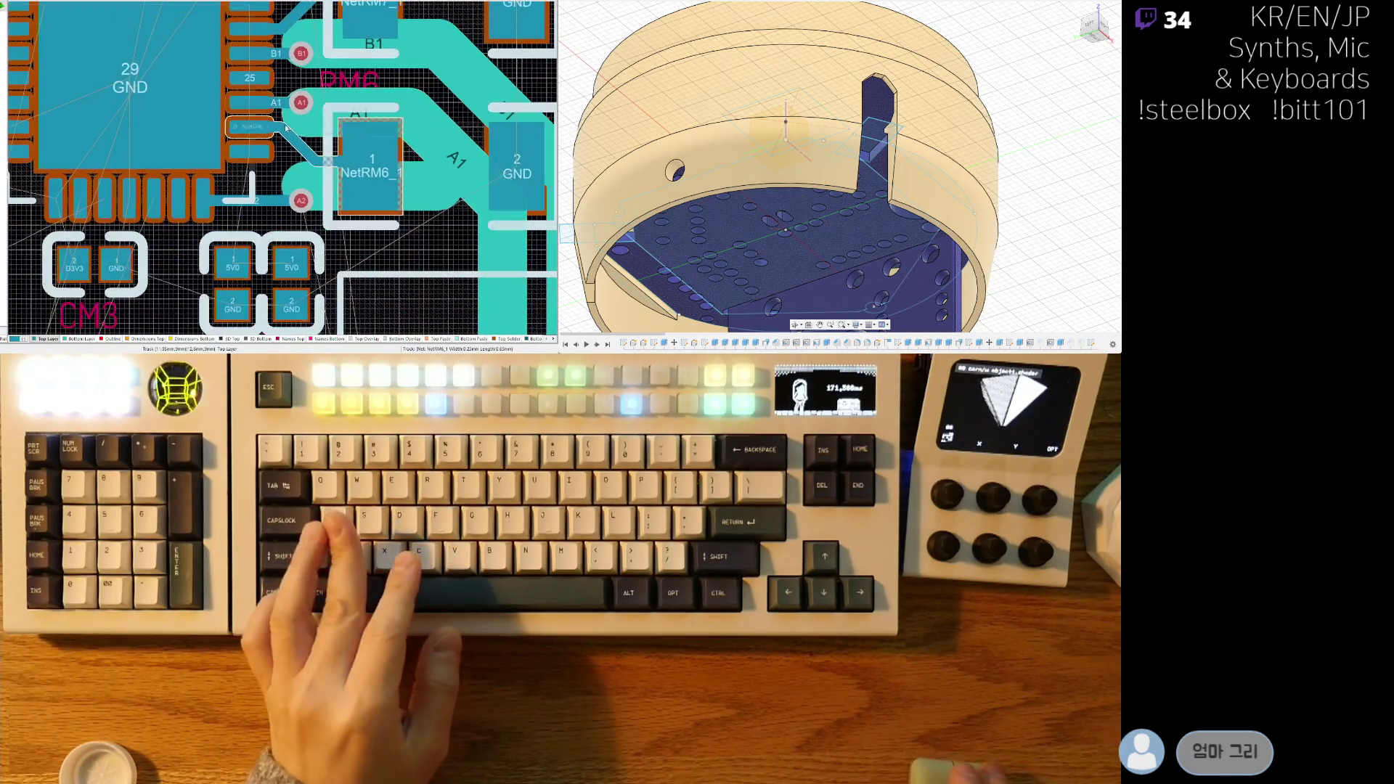
{"action": "scroll", "coordinate": [286, 128], "scroll_direction": "up", "scroll_amount": 1, "text": "ctrl"}
{"action": "scroll", "coordinate": [315, 198], "scroll_direction": "right", "scroll_amount": 2, "text": "shift"}
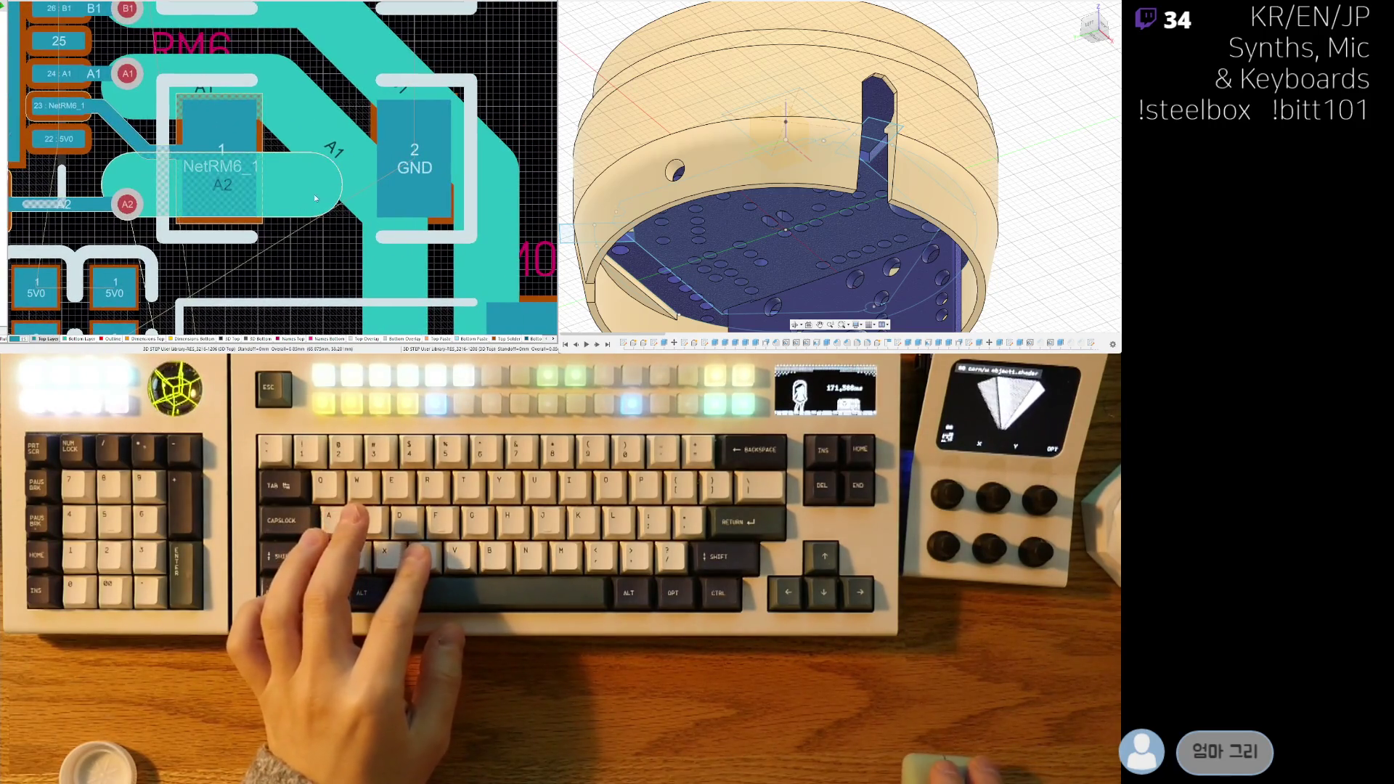
{"action": "left_click", "coordinate": [313, 186]}
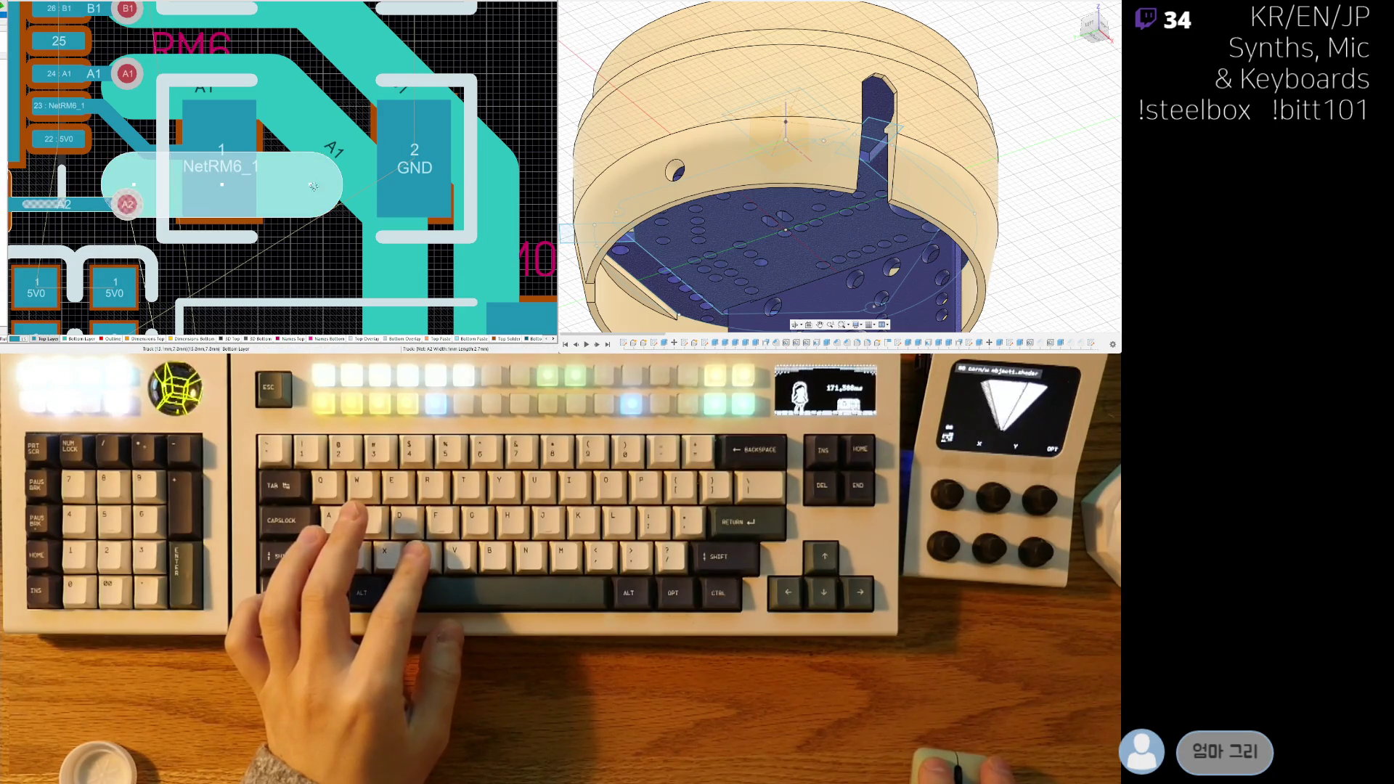
{"action": "mouse_move", "coordinate": [299, 184]}
{"action": "left_mouse_down"}
{"action": "mouse_move", "coordinate": [284, 234]}
{"action": "mouse_move", "coordinate": [296, 290]}
{"action": "mouse_move", "coordinate": [300, 234]}
{"action": "left_mouse_up"}
{"action": "scroll", "coordinate": [300, 234], "scroll_direction": "down", "scroll_amount": 3, "text": "ctrl"}
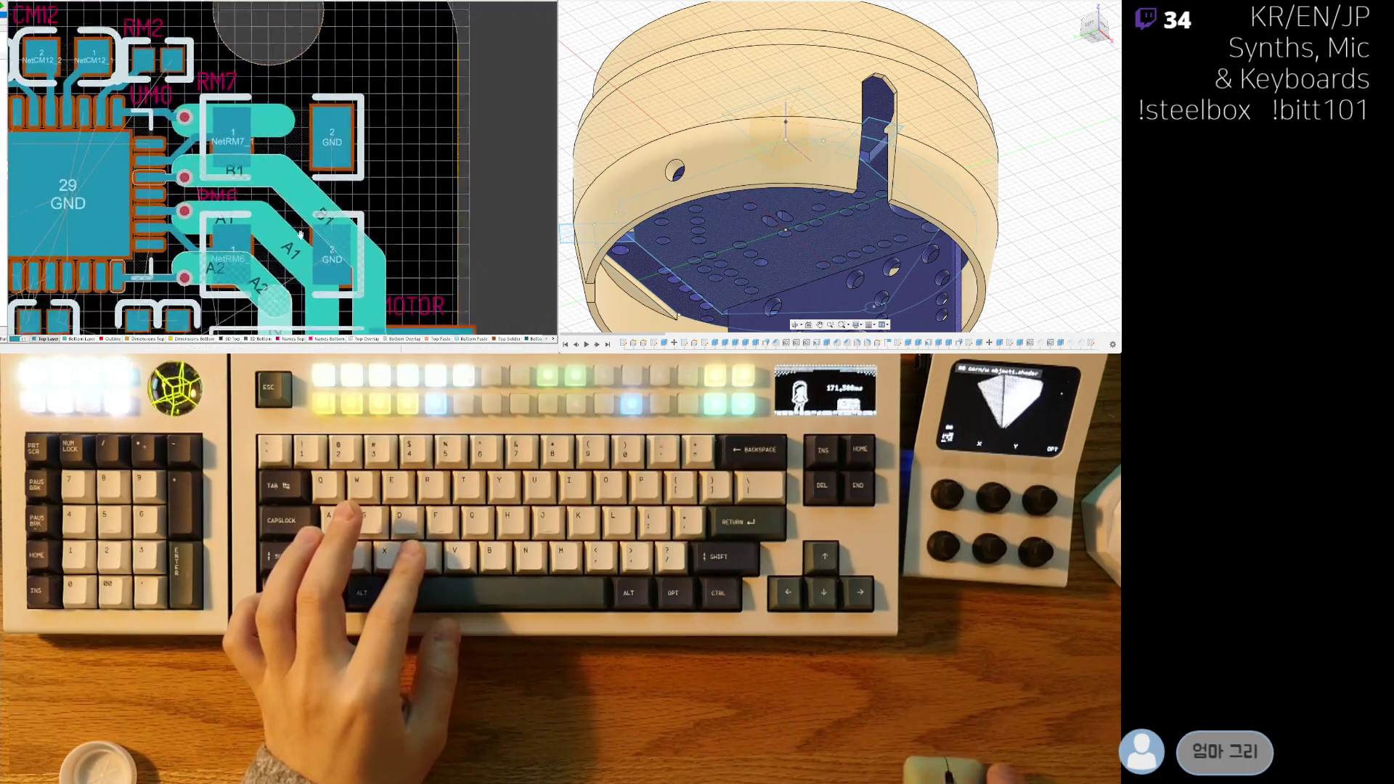
{"action": "scroll", "coordinate": [300, 235], "scroll_direction": "up", "scroll_amount": 2, "text": "ctrl"}
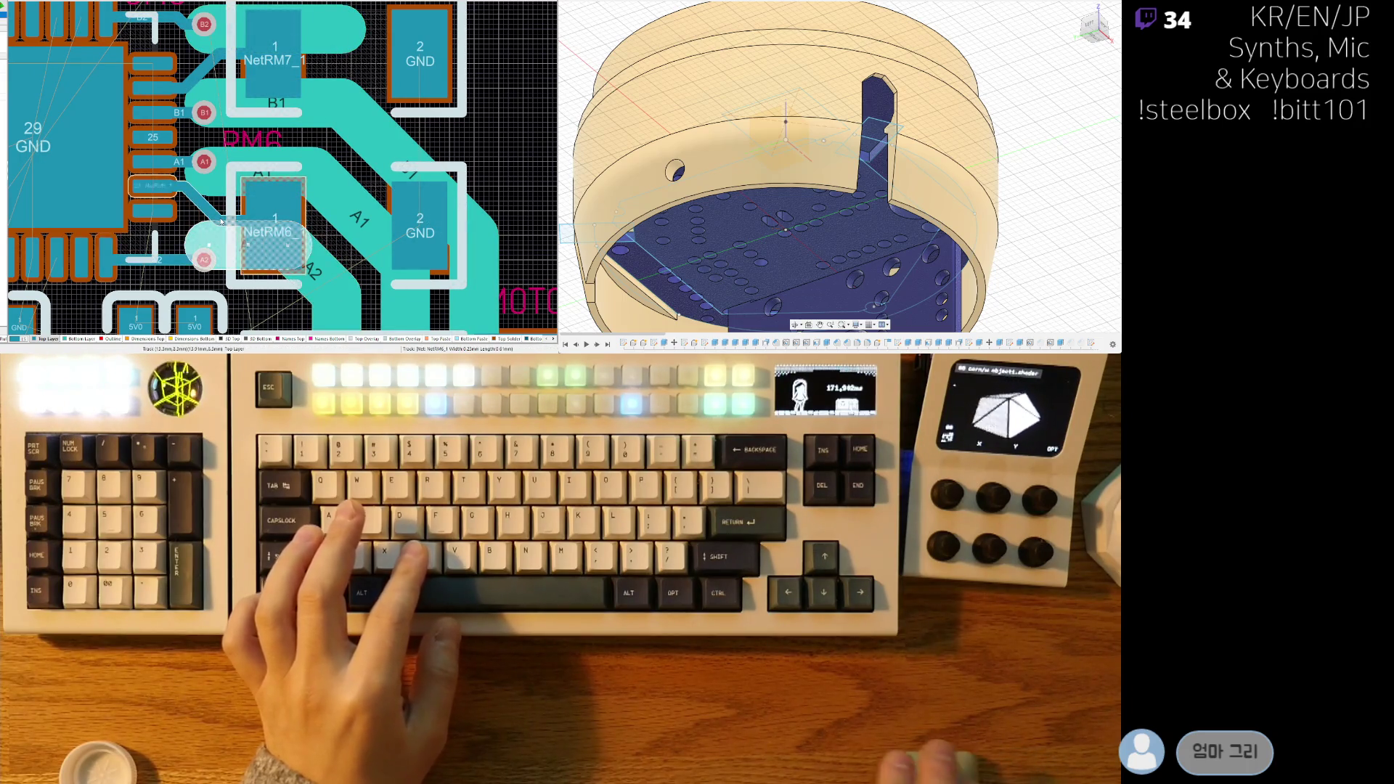
{"action": "scroll", "coordinate": [221, 222], "scroll_direction": "down", "scroll_amount": 1}
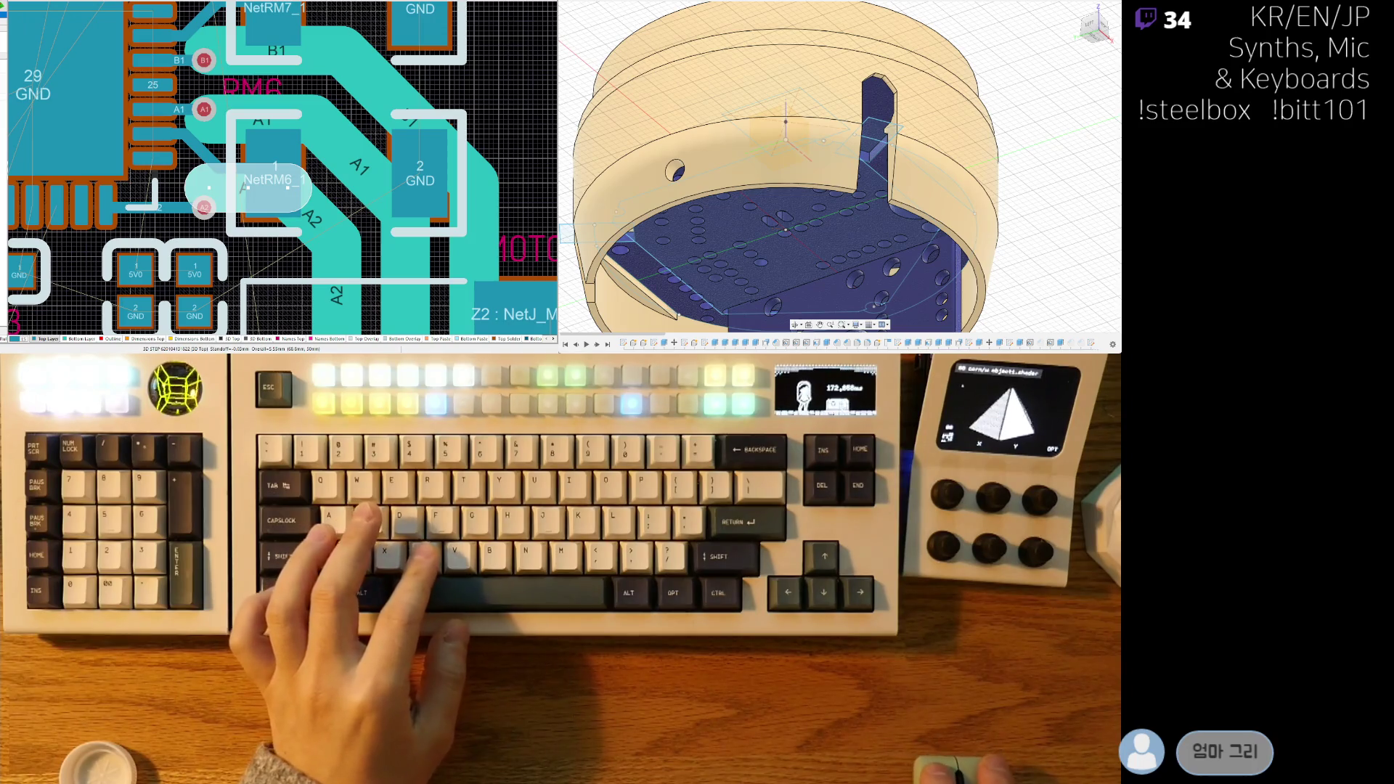
{"action": "scroll", "coordinate": [317, 203], "scroll_direction": "up", "scroll_amount": 3}
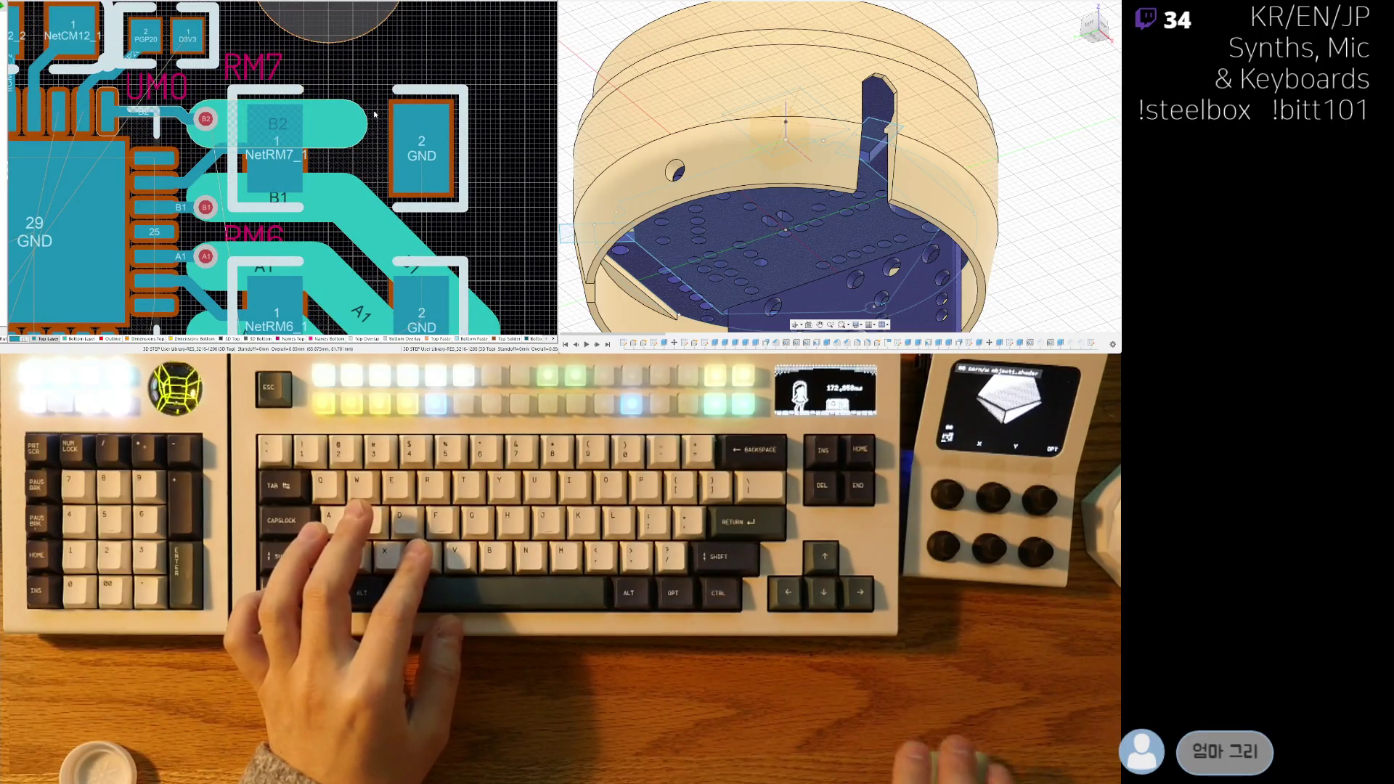
- Extend the B2 trace from its via with a horizontal segment to the right
{"action": "left_click", "coordinate": [322, 114]}
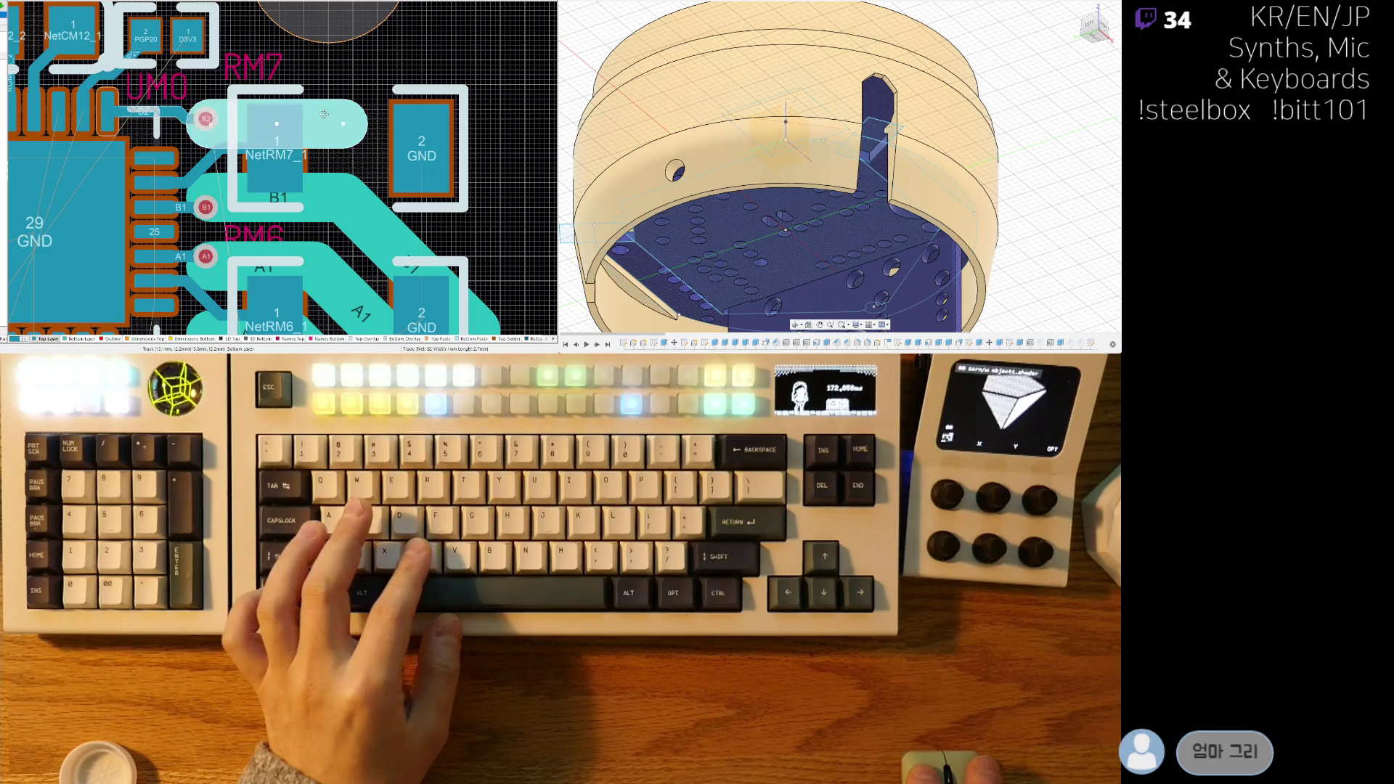
{"action": "right_click_drag", "start_coordinate": [323, 114], "coordinate": [259, 35]}
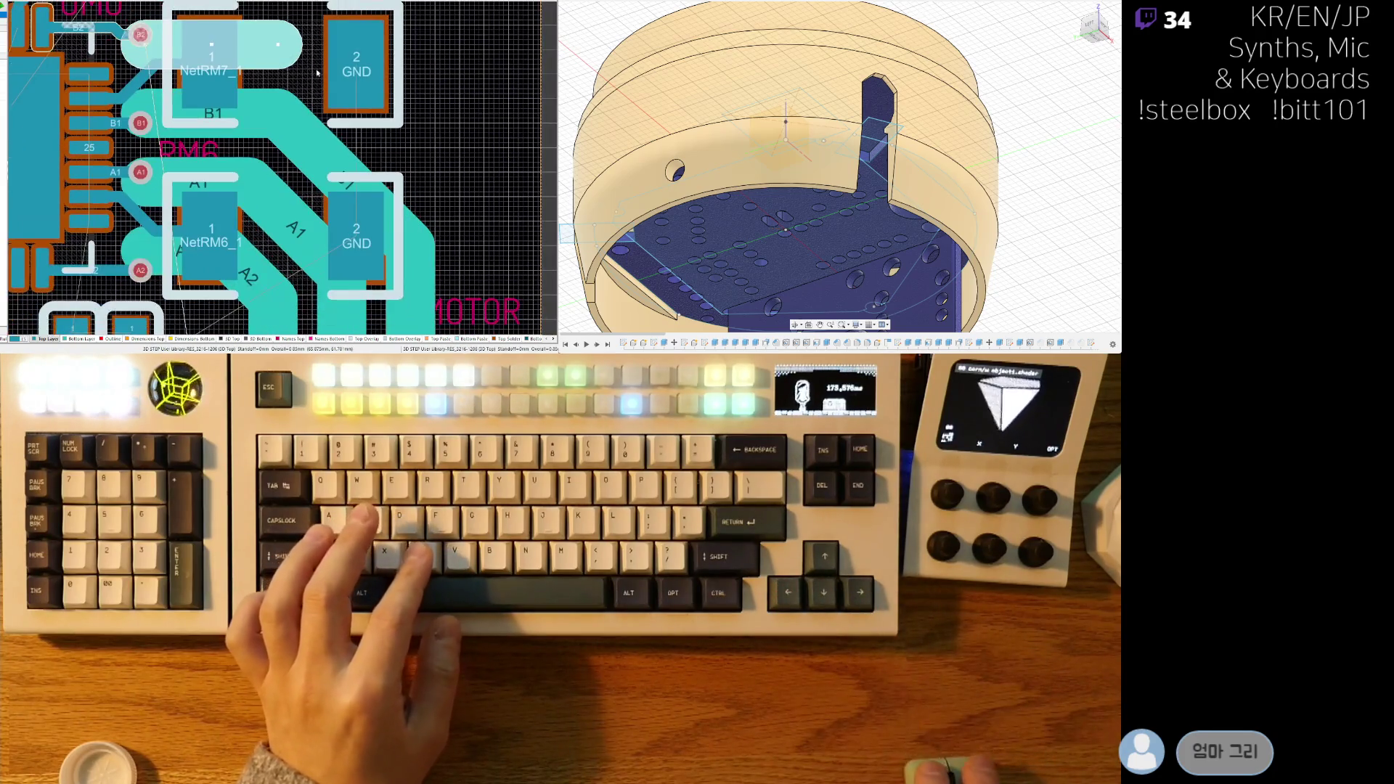
{"action": "mouse_move", "coordinate": [284, 44]}
{"action": "left_mouse_down"}
{"action": "mouse_move", "coordinate": [401, 129]}
{"action": "mouse_move", "coordinate": [269, 41]}
{"action": "left_mouse_up"}
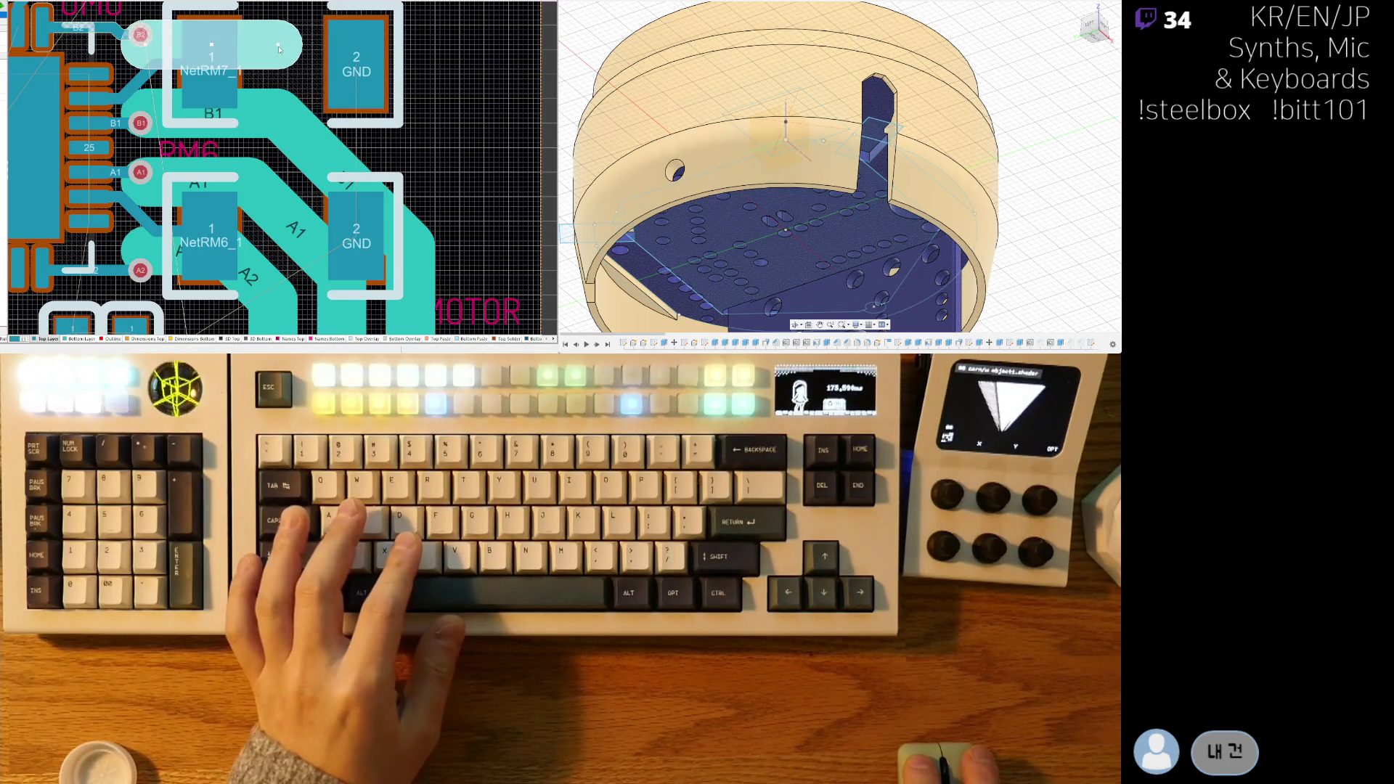
{"action": "left_click", "coordinate": [279, 48]}
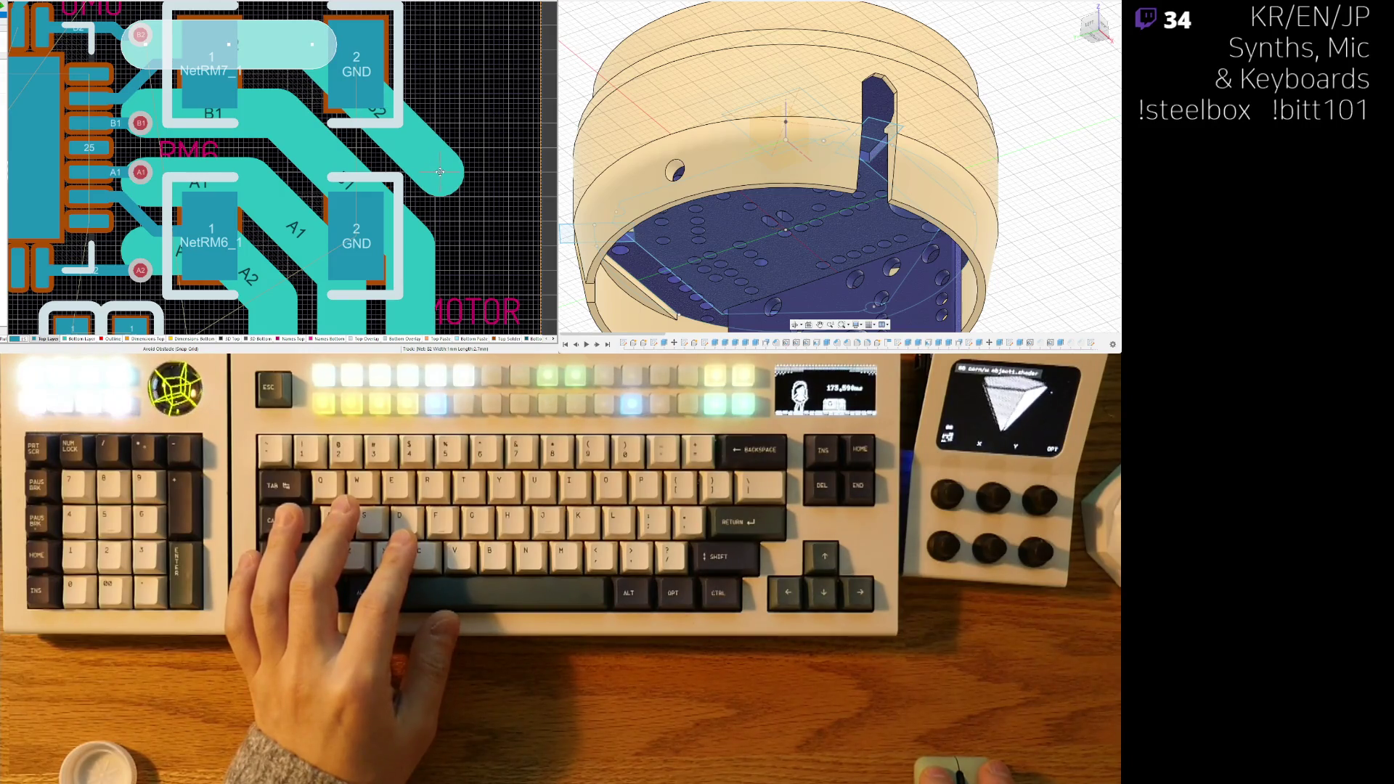
{"action": "left_click", "coordinate": [441, 176]}
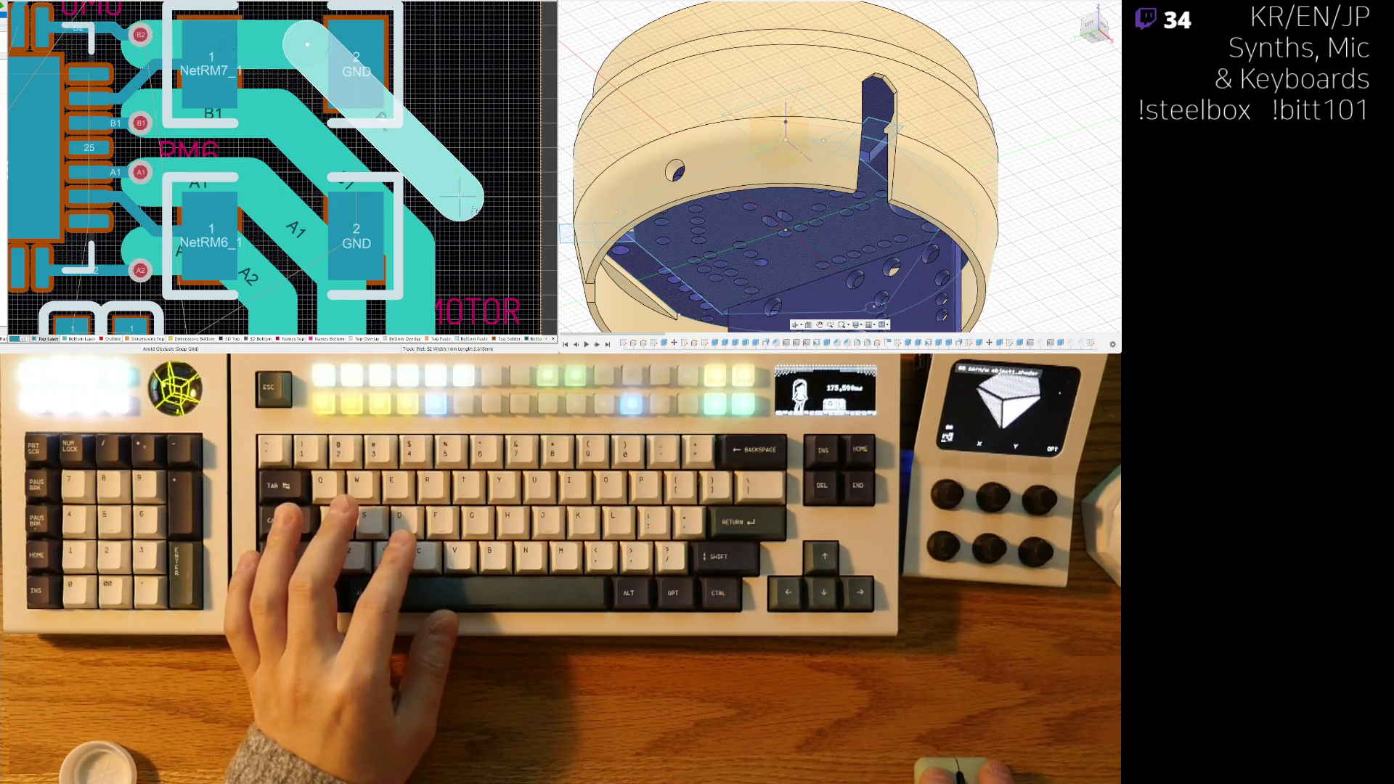
{"action": "right_click", "coordinate": [480, 300]}
{"action": "right_click_drag", "start_coordinate": [481, 300], "coordinate": [425, 149]}
- Cancel the diagonal B2 route and pull the B2 trace end back up
{"action": "left_click", "coordinate": [425, 146]}
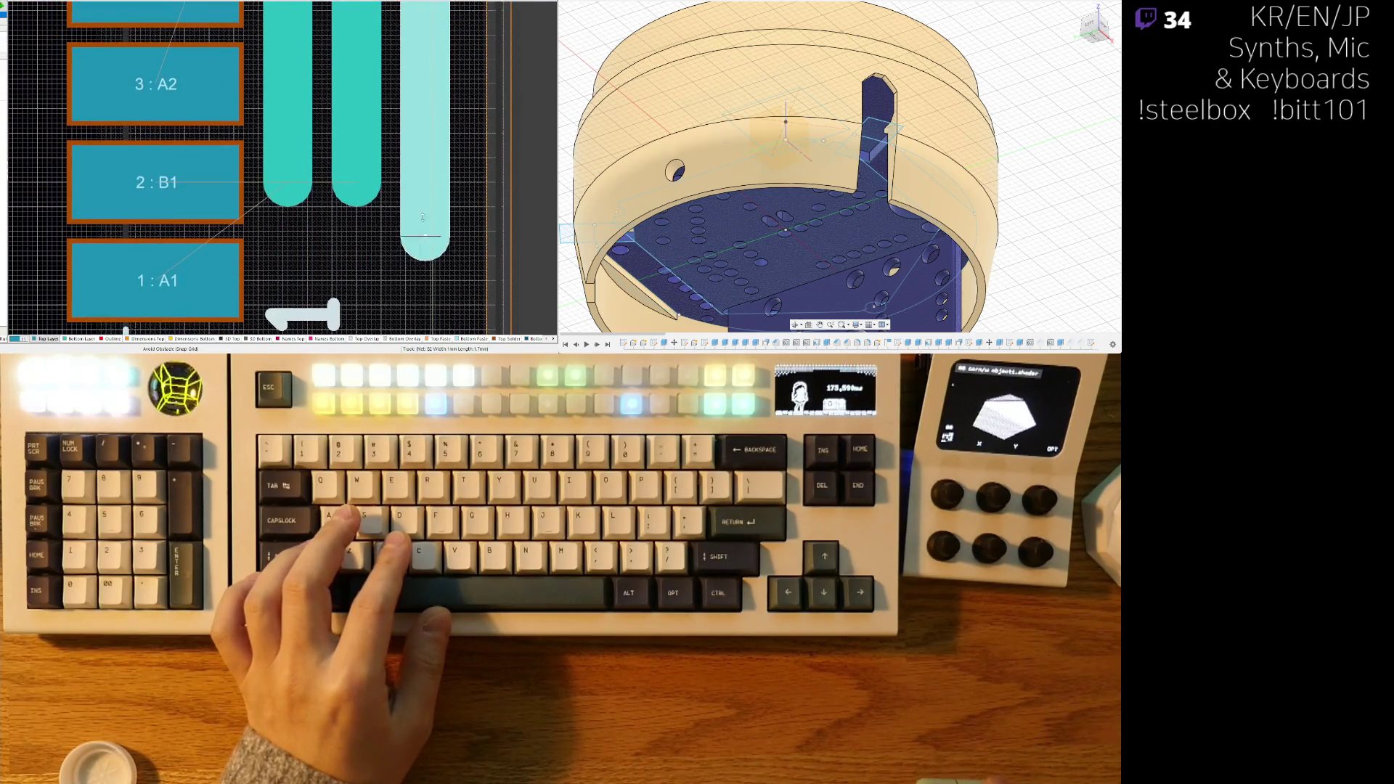
{"action": "scroll", "coordinate": [357, 254], "scroll_direction": "down", "scroll_amount": 1, "text": "ctrl"}
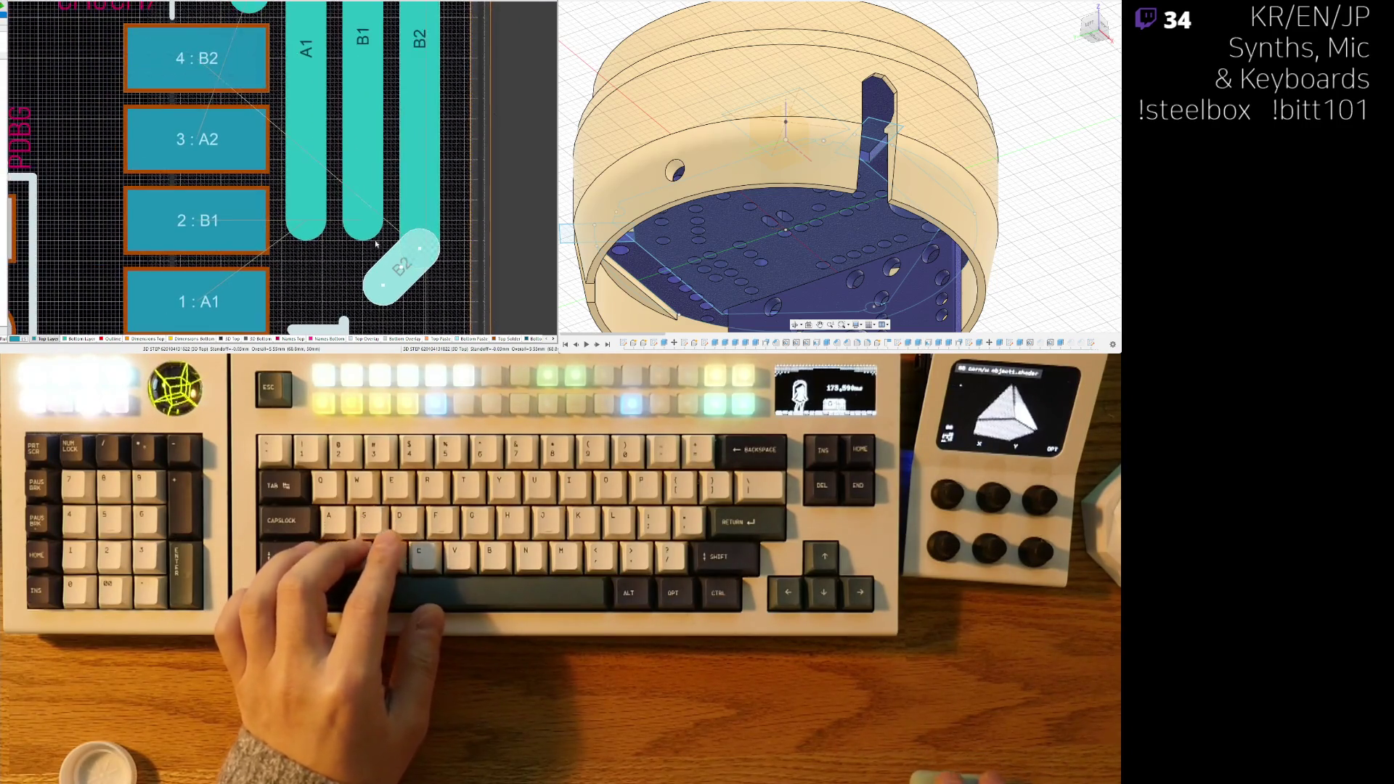
{"action": "key", "text": "Escape"}
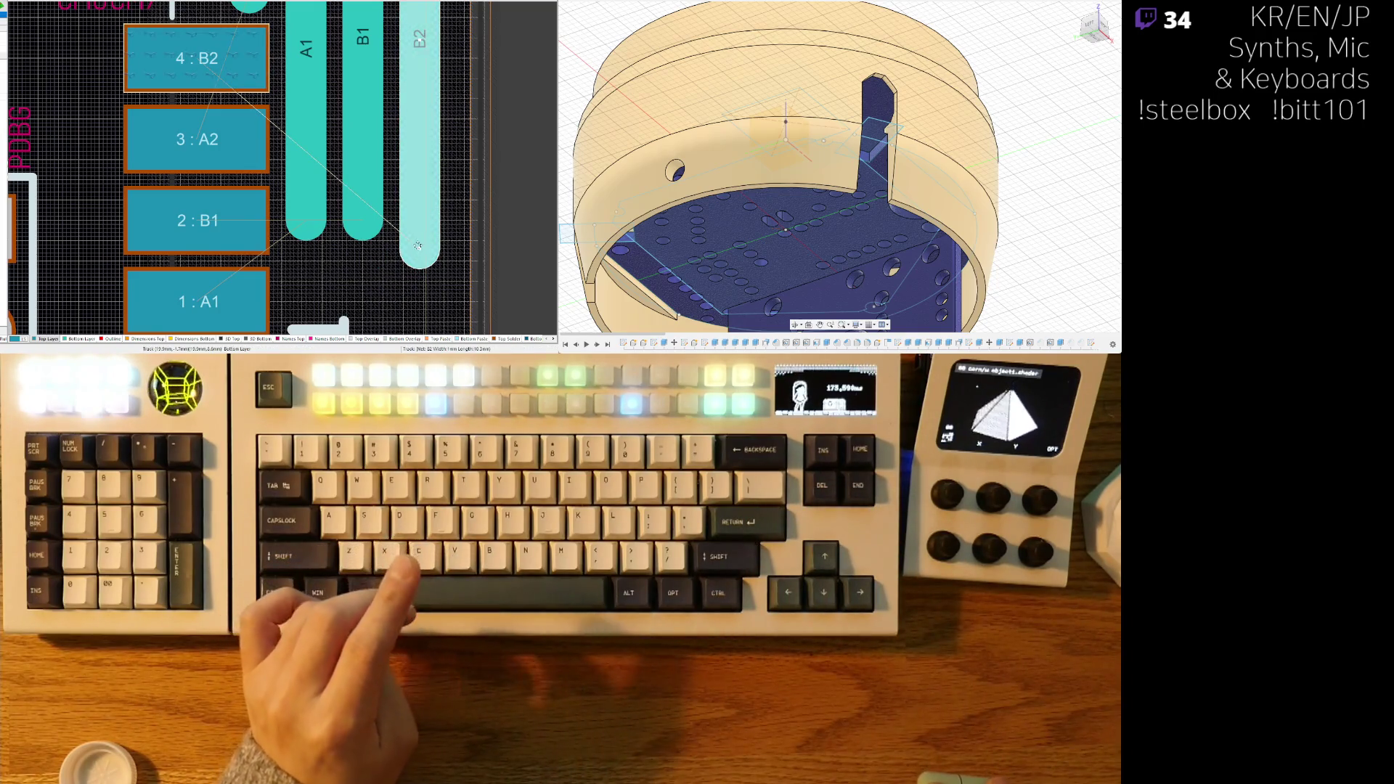
{"action": "left_click_drag", "start_coordinate": [420, 249], "coordinate": [419, 57]}
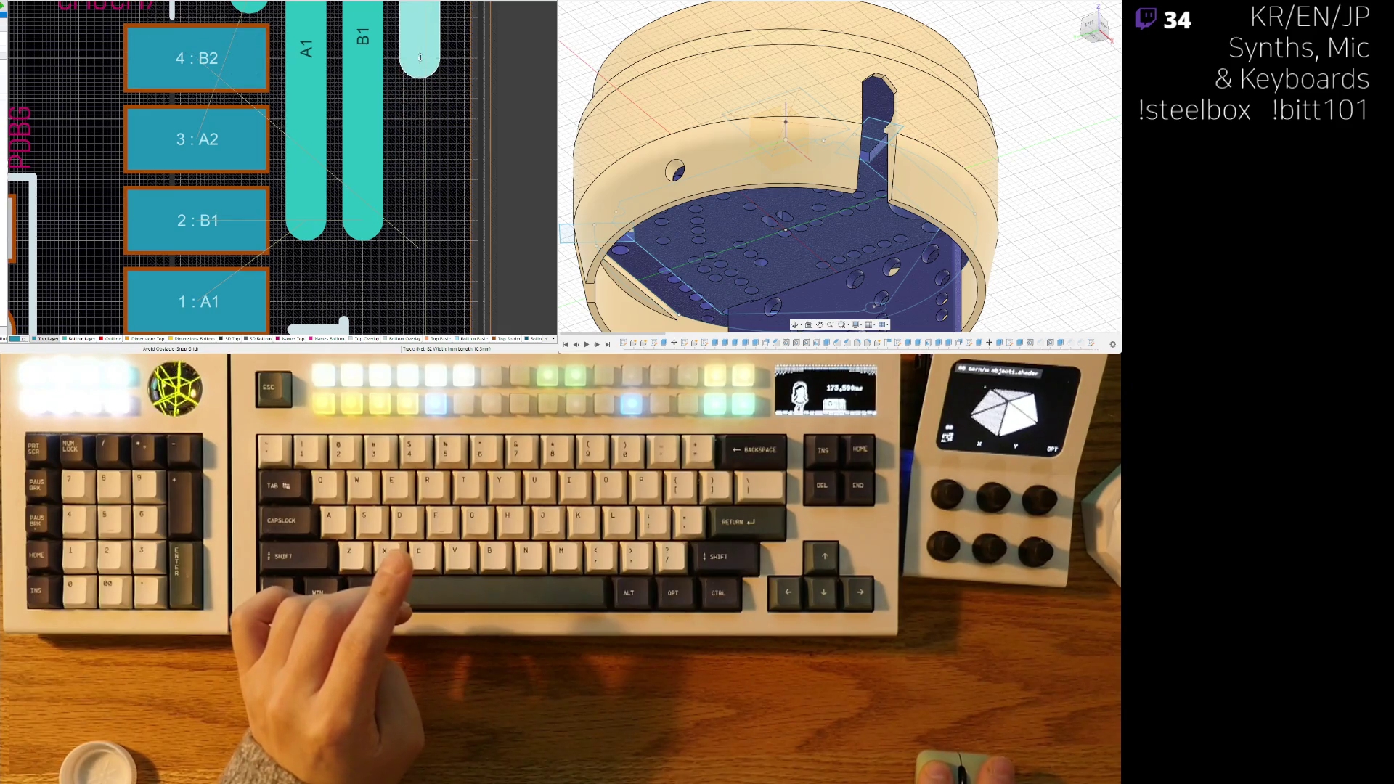
{"action": "scroll", "coordinate": [392, 160], "scroll_direction": "up", "scroll_amount": 1}
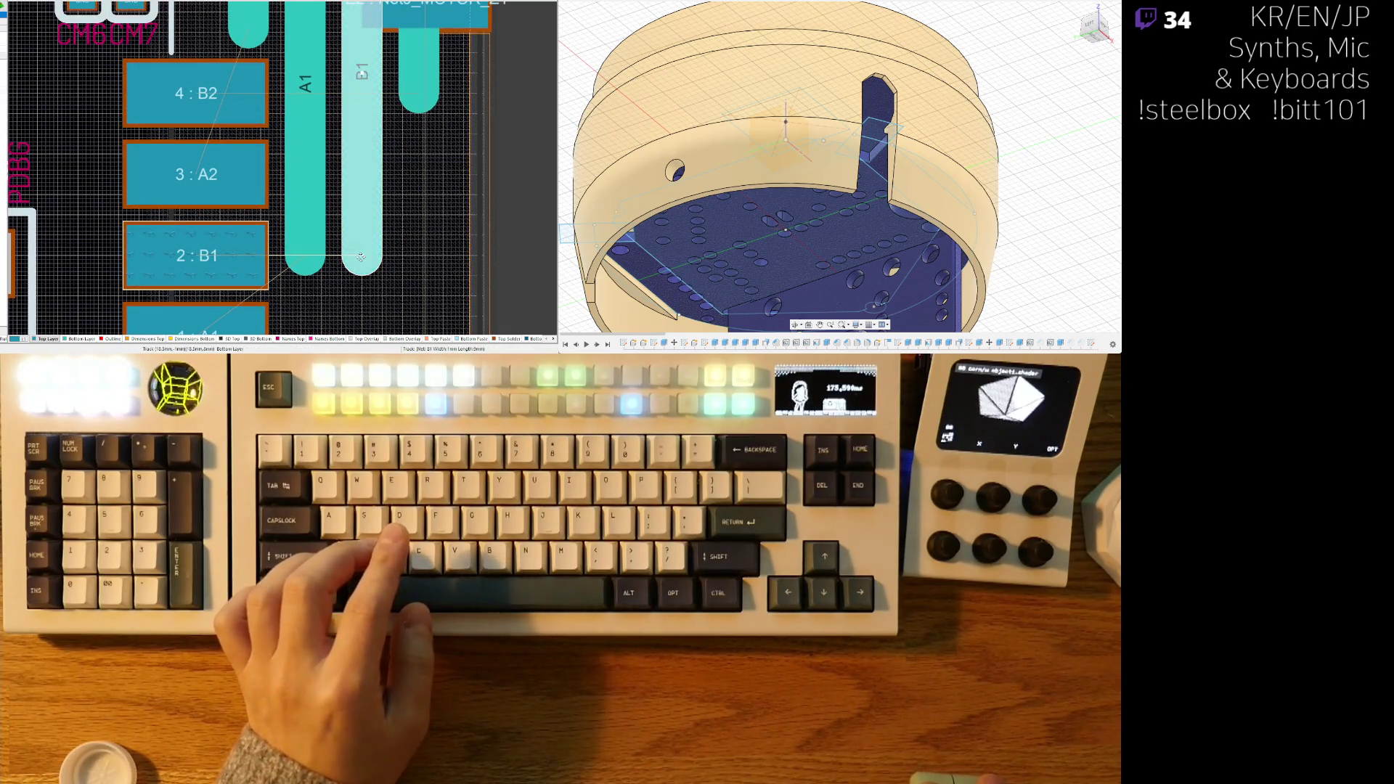
- Extend A1 past pad 1:A1 and drag the A2 trace end onto pad 3:A2
{"action": "mouse_move", "coordinate": [304, 256]}
{"action": "left_mouse_down"}
{"action": "mouse_move", "coordinate": [308, 274]}
{"action": "mouse_move", "coordinate": [308, 223]}
{"action": "left_mouse_up"}
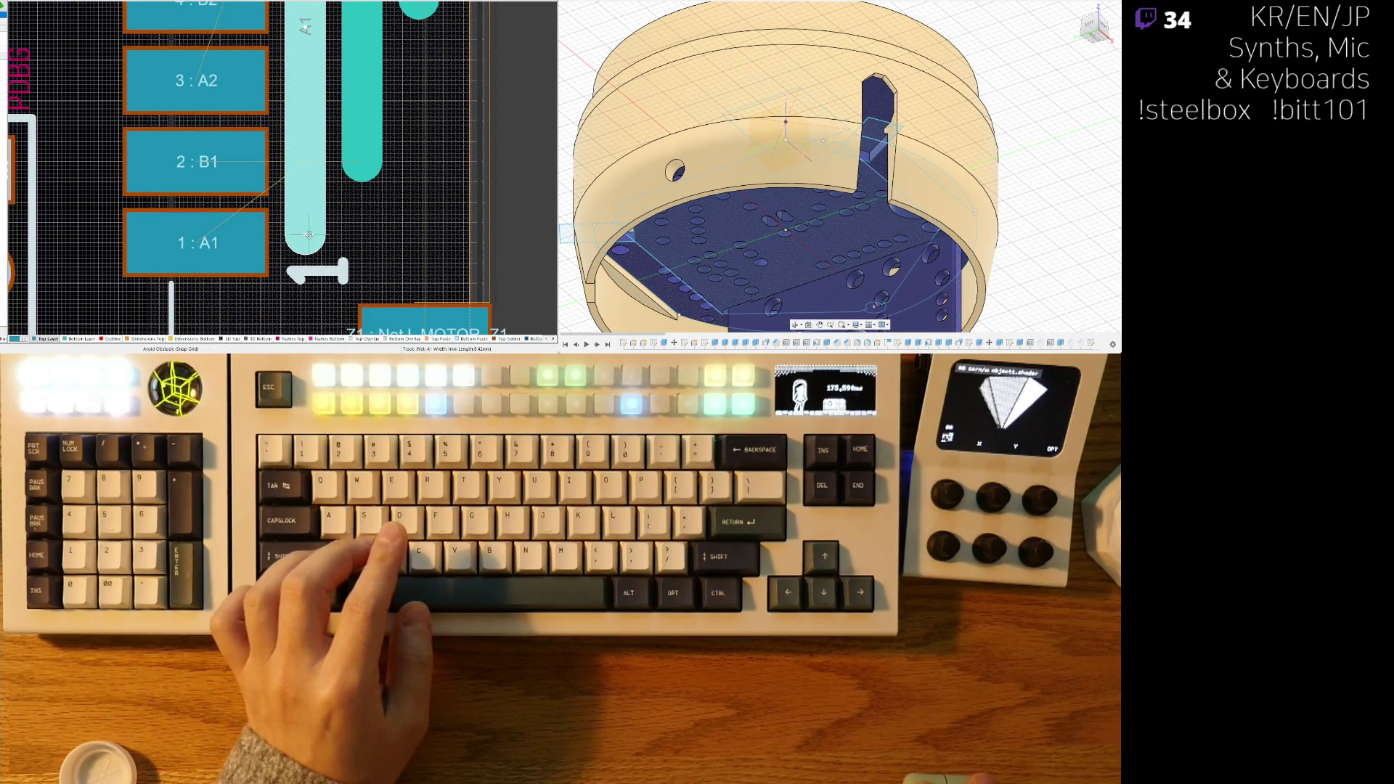
{"action": "scroll", "coordinate": [307, 231], "scroll_direction": "up", "scroll_amount": 5}
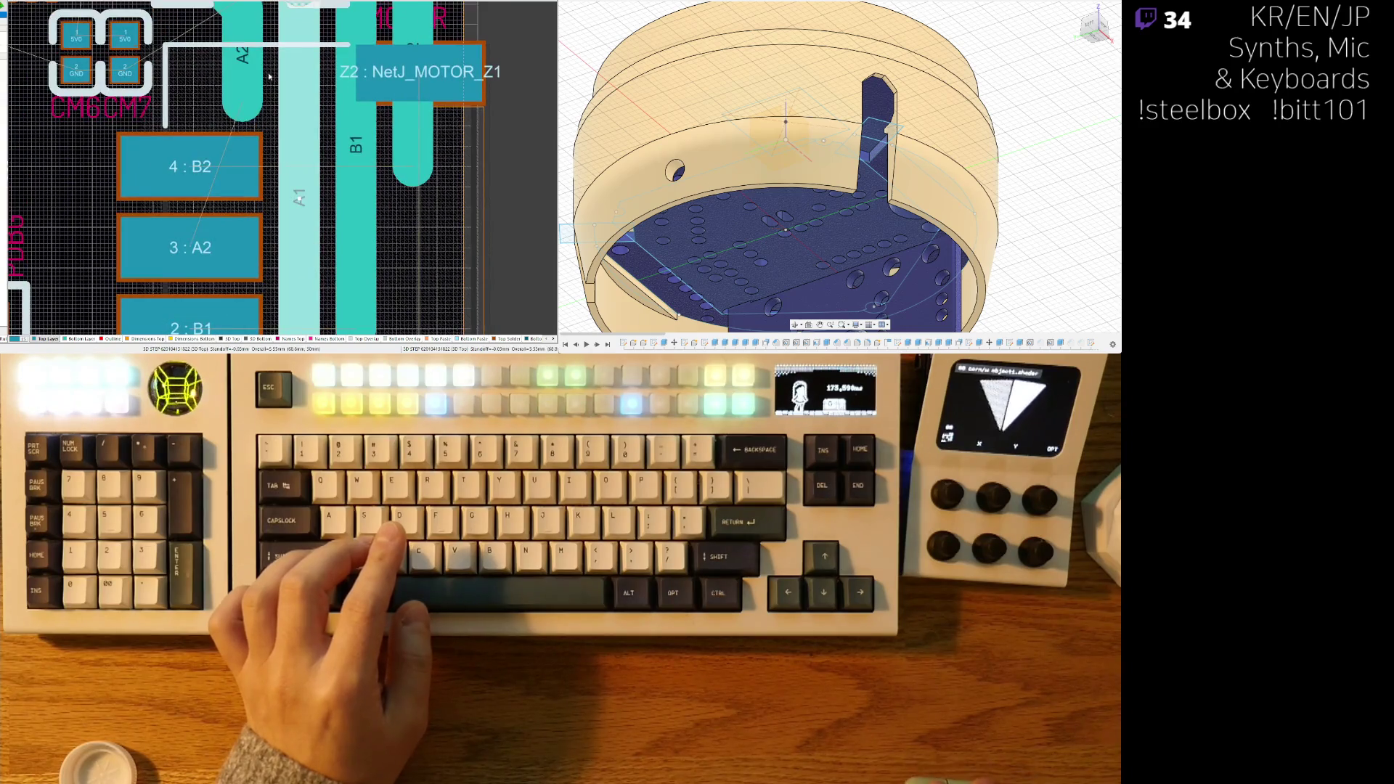
{"action": "left_click_drag", "start_coordinate": [242, 101], "coordinate": [239, 247]}
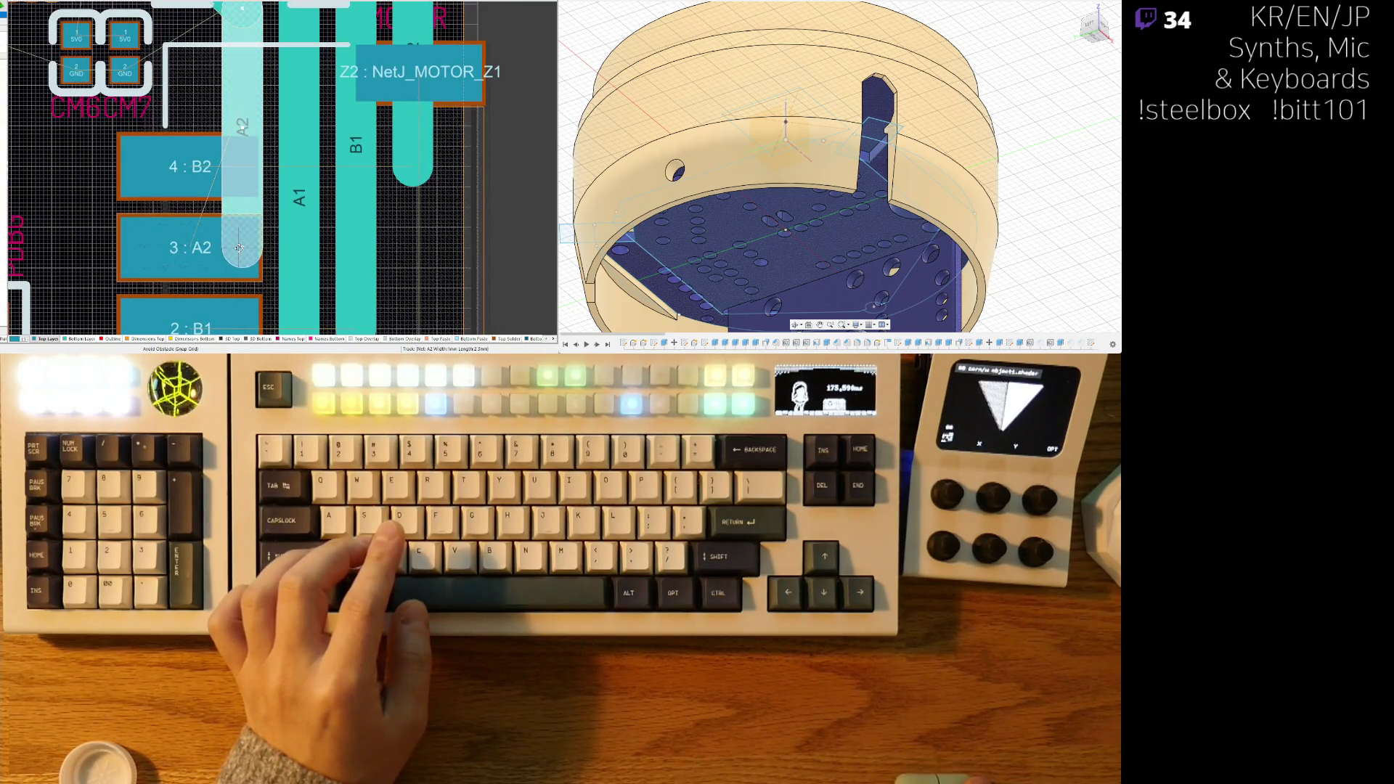
{"action": "scroll", "coordinate": [436, 220], "scroll_direction": "down", "scroll_amount": 3}
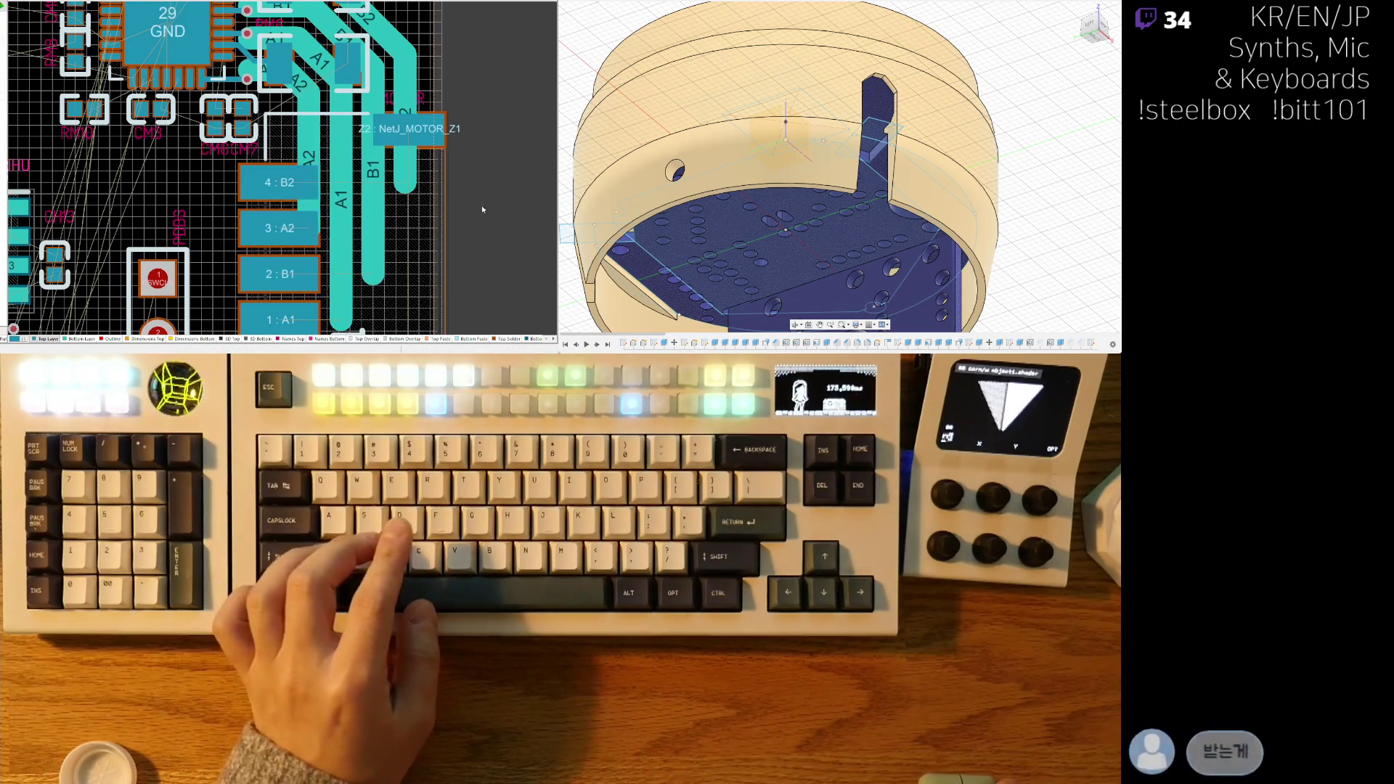
- Inspect the board in 3D, flipping it to the top side, then return to 2D
{"action": "key", "text": "3"}
{"action": "mouse_move", "coordinate": [428, 170]}
{"action": "right_mouse_down", "text": "shift"}
{"action": "mouse_move", "coordinate": [379, 188]}
{"action": "mouse_move", "coordinate": [417, 211]}
{"action": "mouse_move", "coordinate": [262, 226]}
{"action": "right_mouse_up", "text": "shift"}
{"action": "scroll", "coordinate": [291, 236], "scroll_direction": "down", "scroll_amount": 3, "text": "ctrl"}
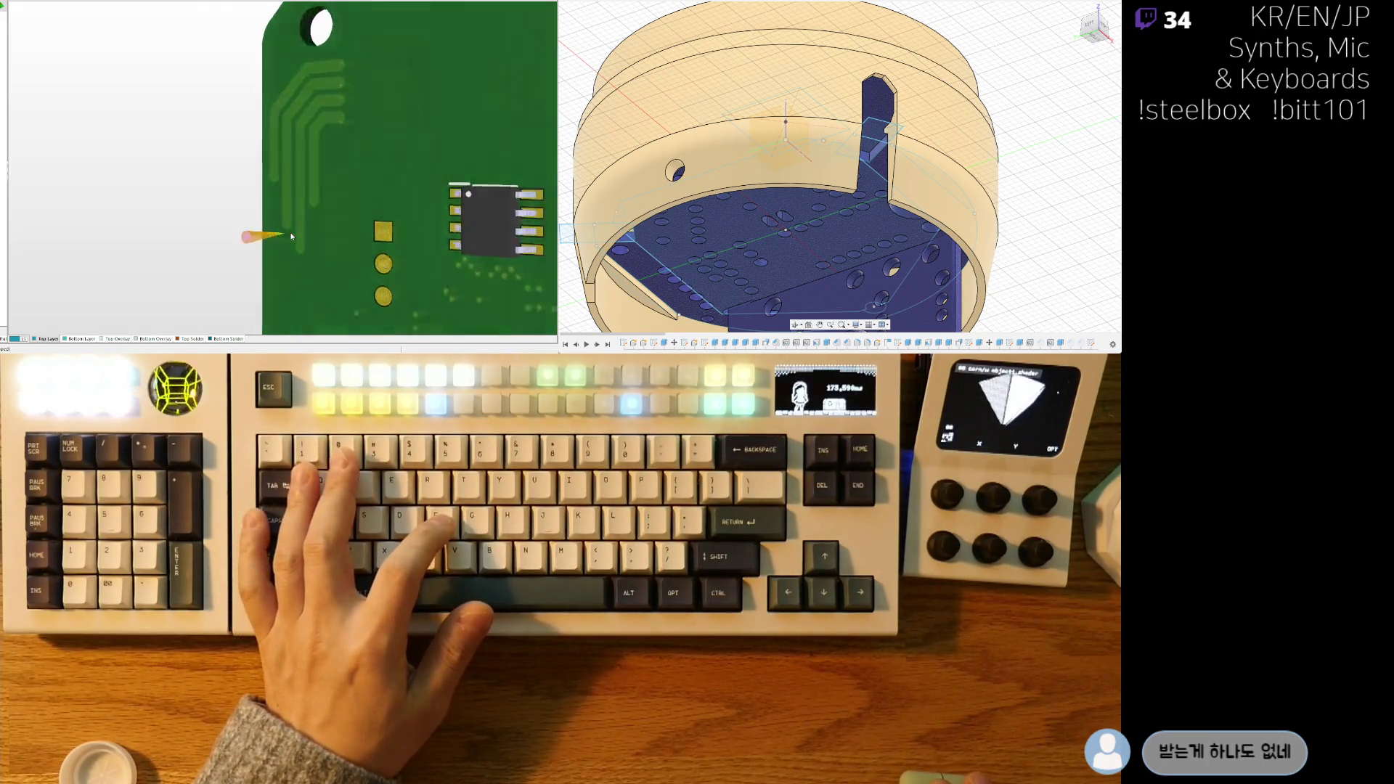
{"action": "key", "text": "v"}
{"action": "key", "text": "b"}
{"action": "scroll", "coordinate": [367, 183], "scroll_direction": "up", "scroll_amount": 2, "text": "ctrl"}
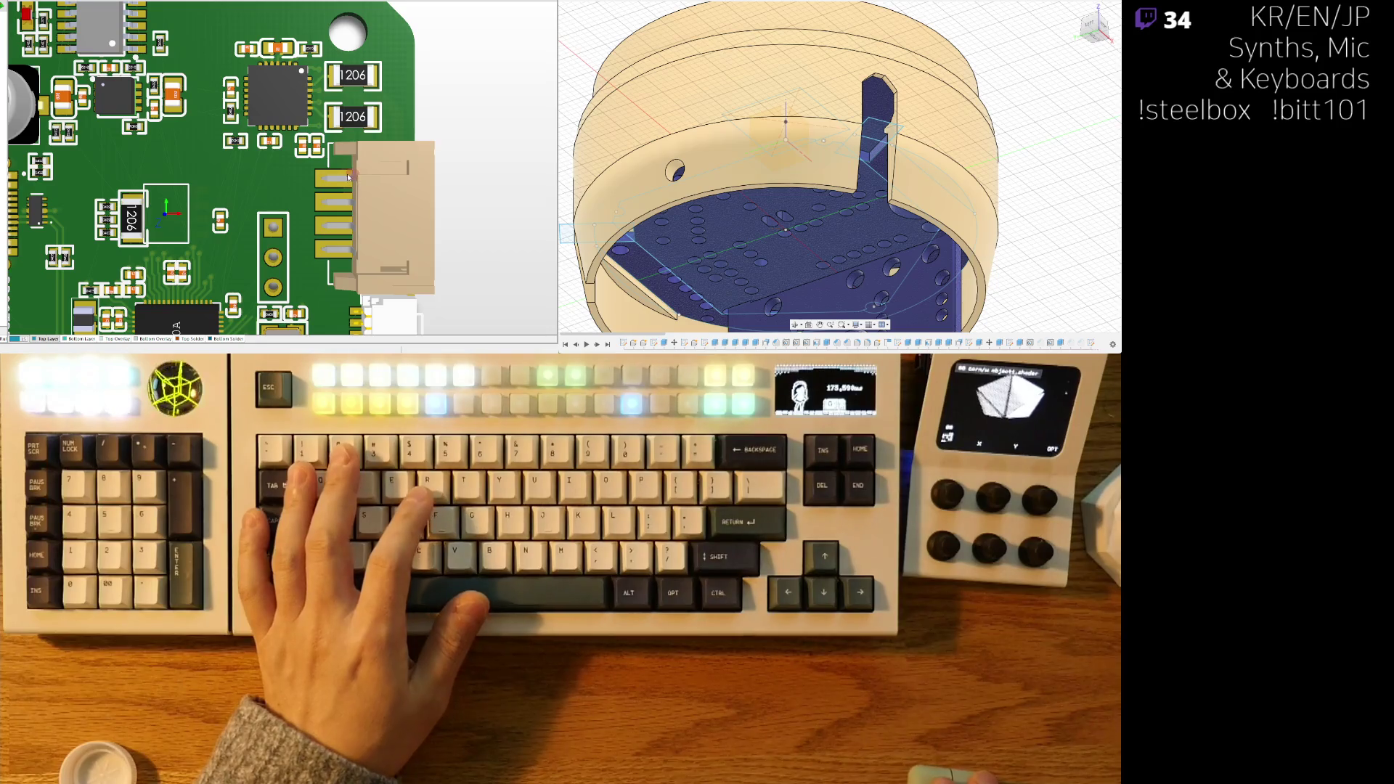
{"action": "key", "text": "2"}
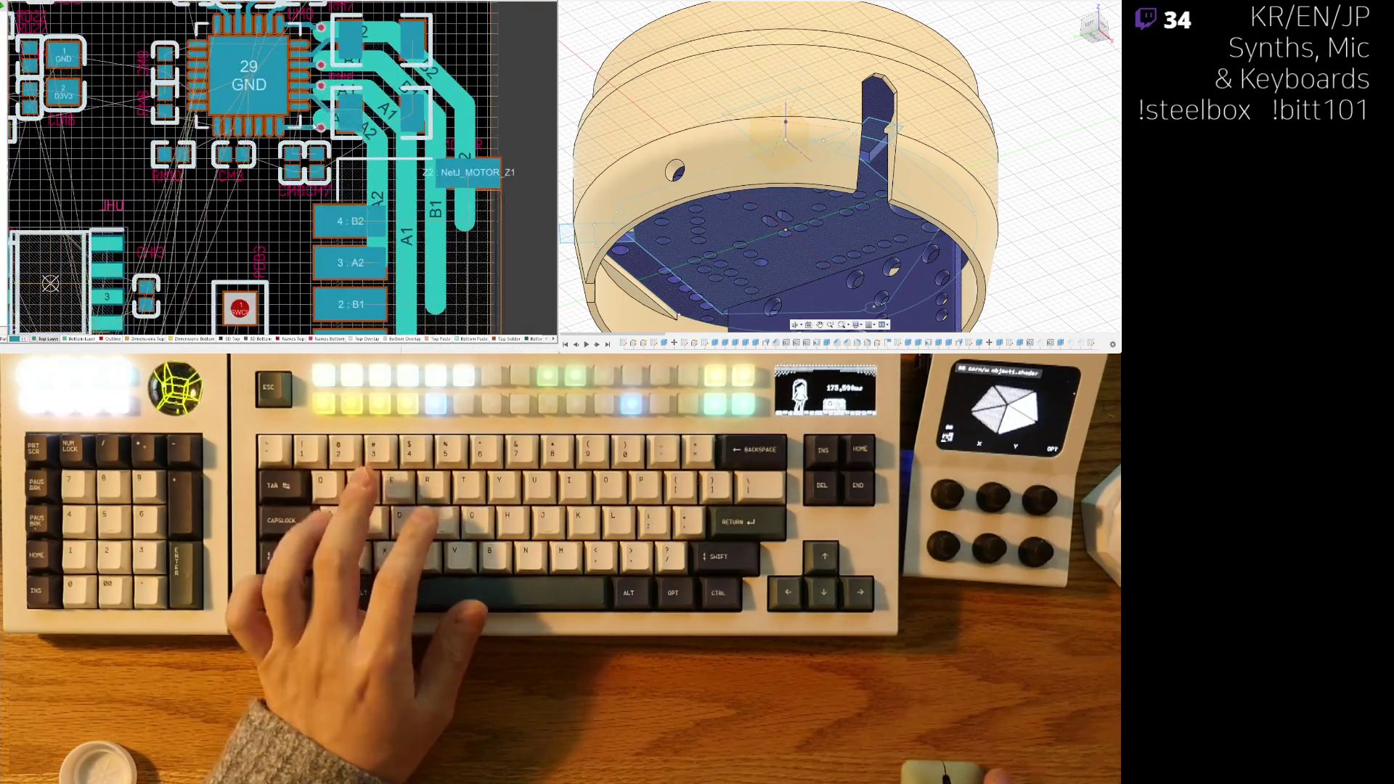
- Route pin 21:A2 horizontally to the A2 via, ignoring obstacles, with a 45° jog
{"action": "scroll", "coordinate": [313, 127], "scroll_direction": "up", "scroll_amount": 5, "text": "ctrl"}
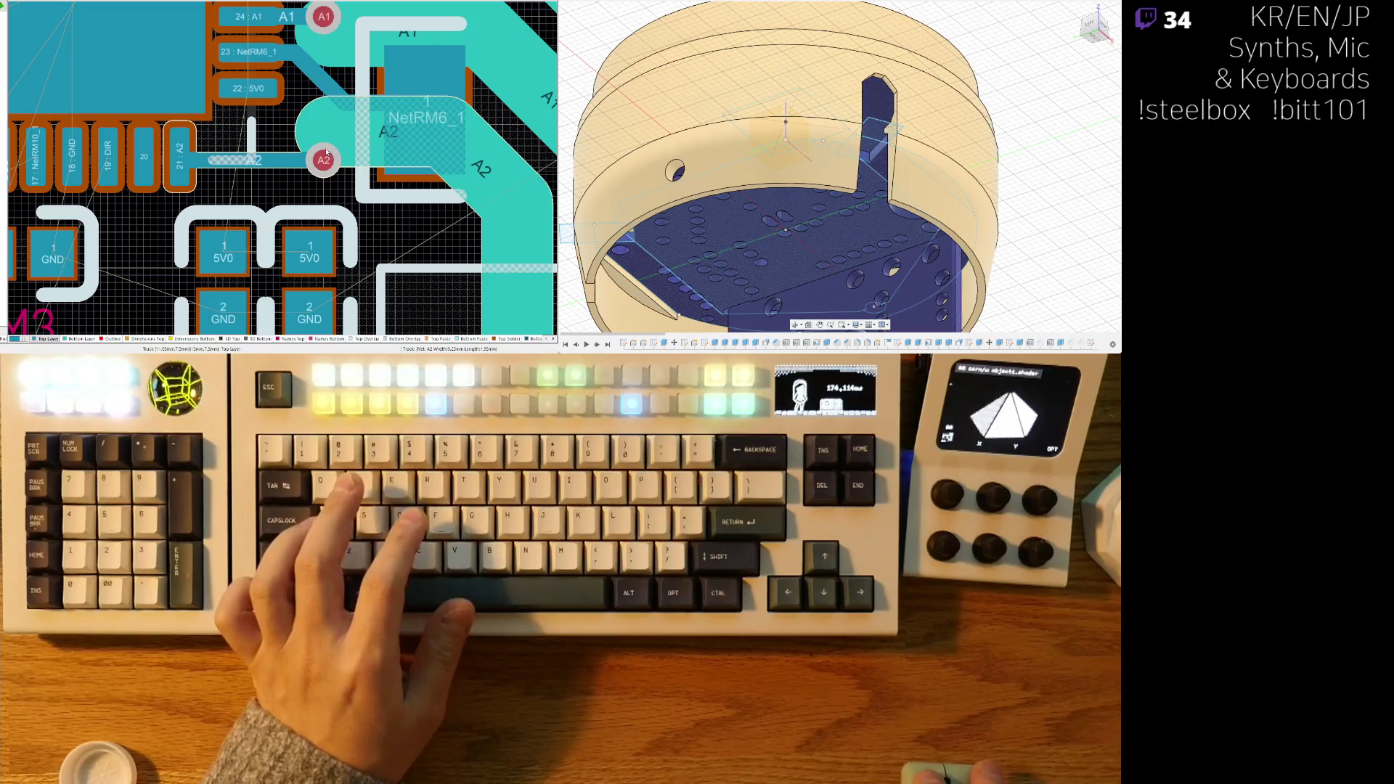
{"action": "key", "text": "shift+r"}
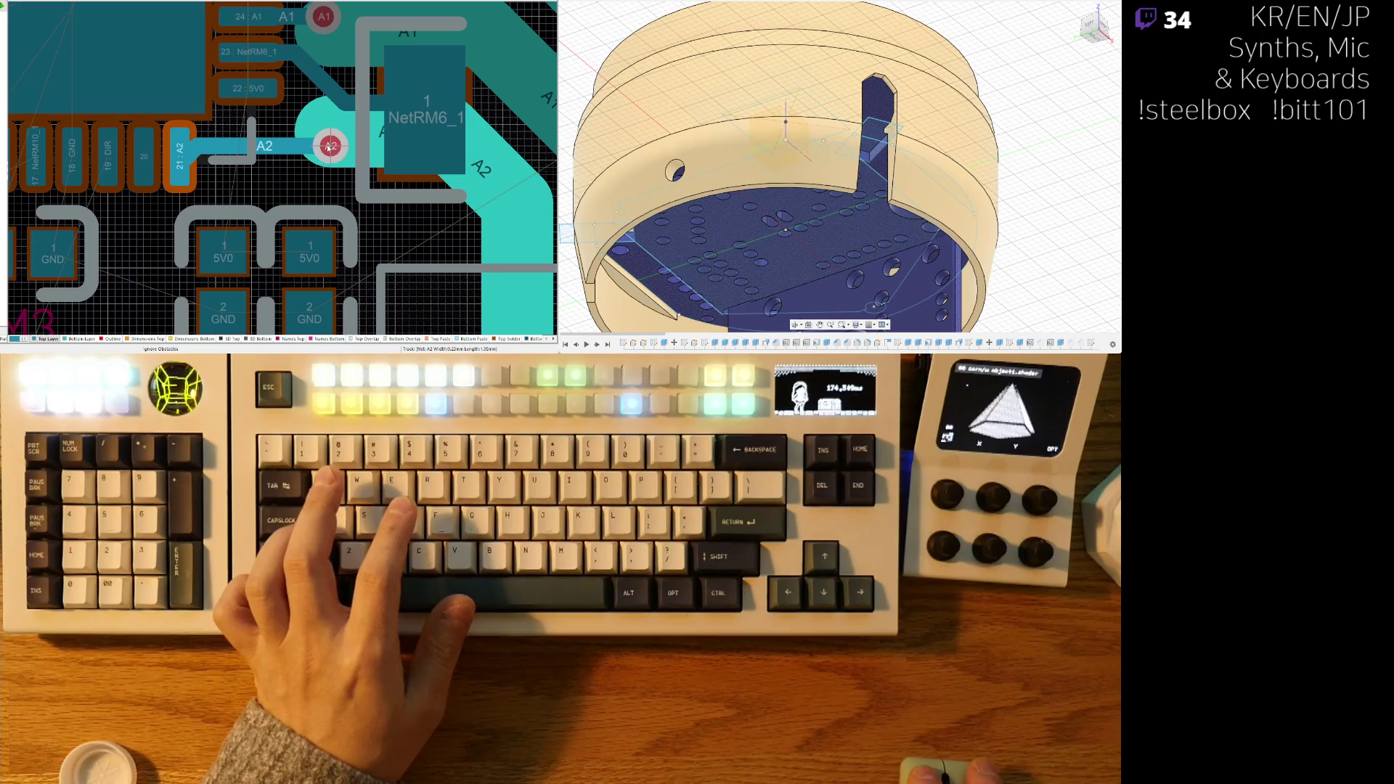
{"action": "left_click", "coordinate": [325, 147]}
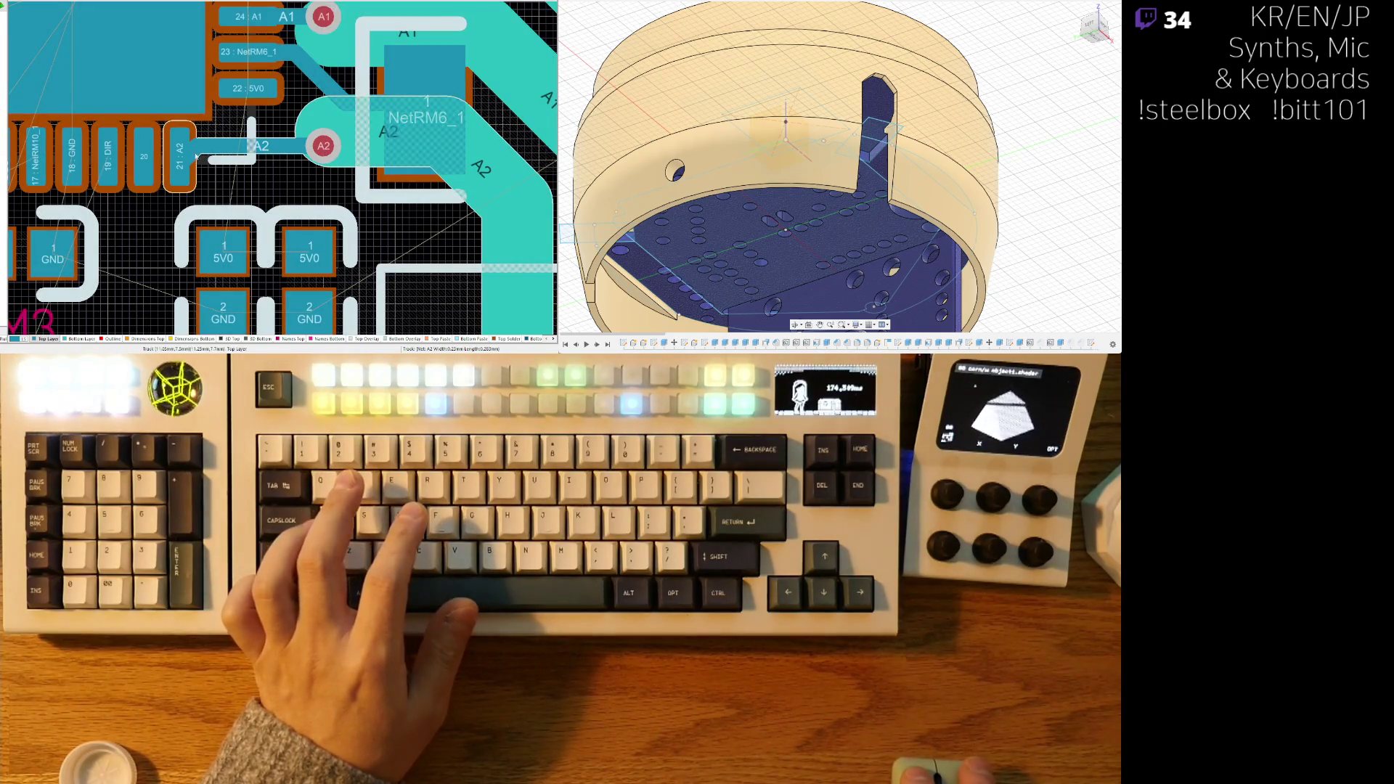
{"action": "left_click", "coordinate": [161, 156]}
{"action": "left_click_drag", "start_coordinate": [183, 157], "coordinate": [262, 161]}
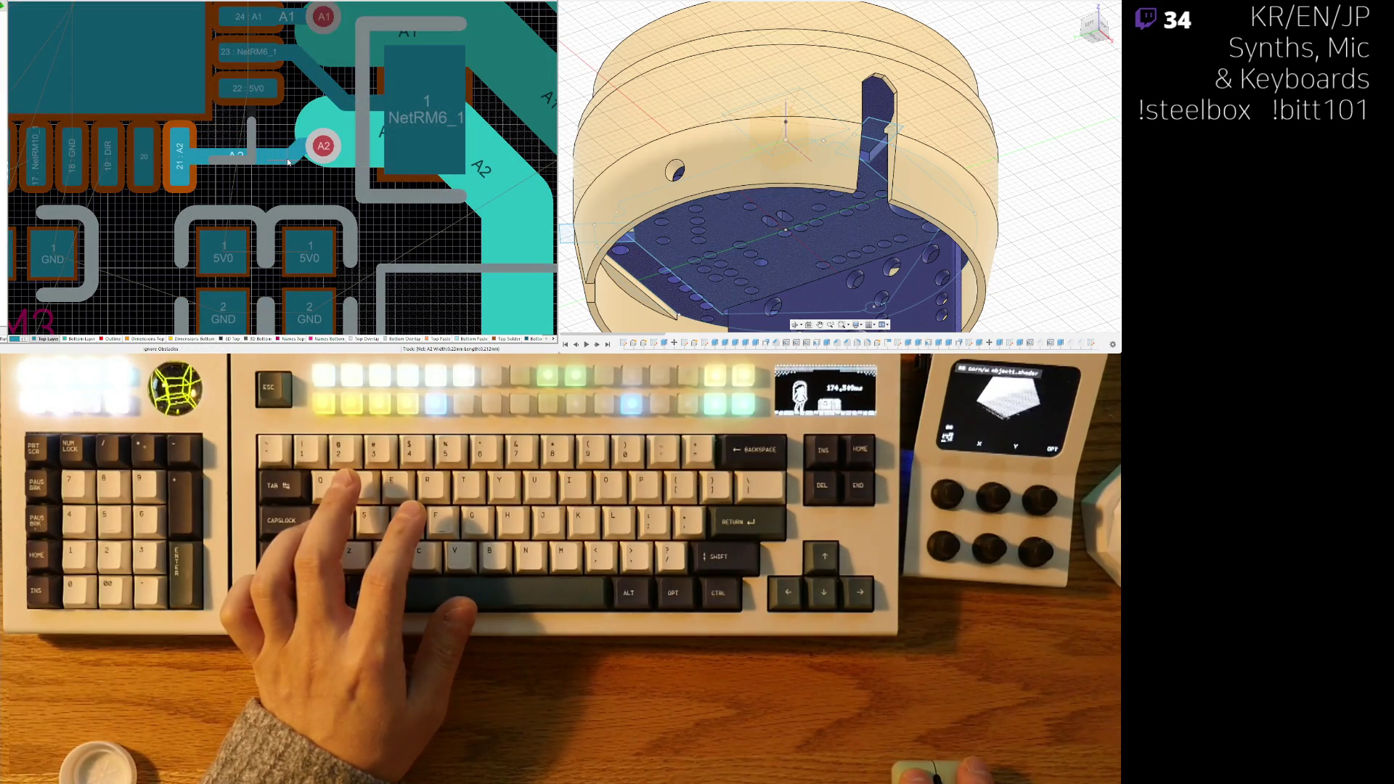
{"action": "scroll", "coordinate": [288, 162], "scroll_direction": "down", "scroll_amount": 3, "text": "ctrl"}
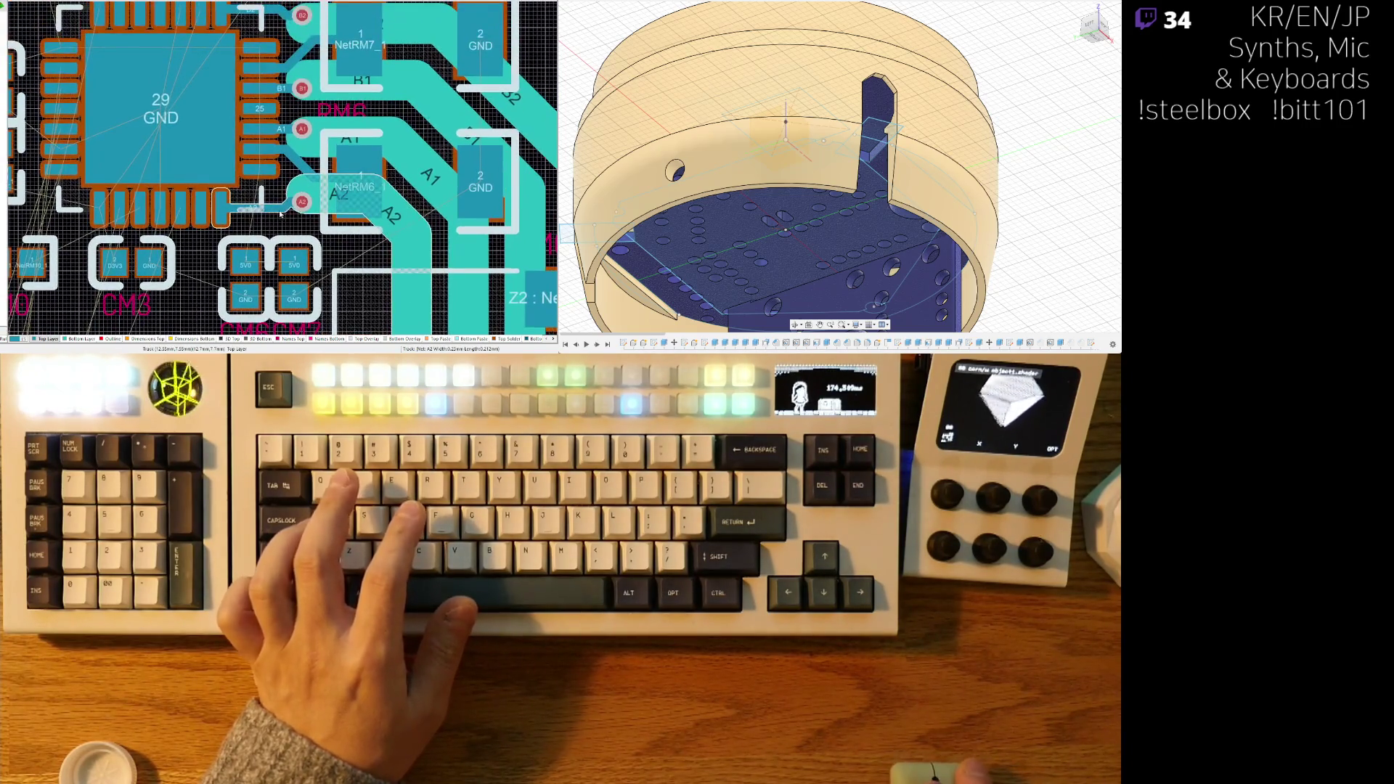
{"action": "scroll", "coordinate": [288, 206], "scroll_direction": "up", "scroll_amount": 2, "text": "ctrl"}
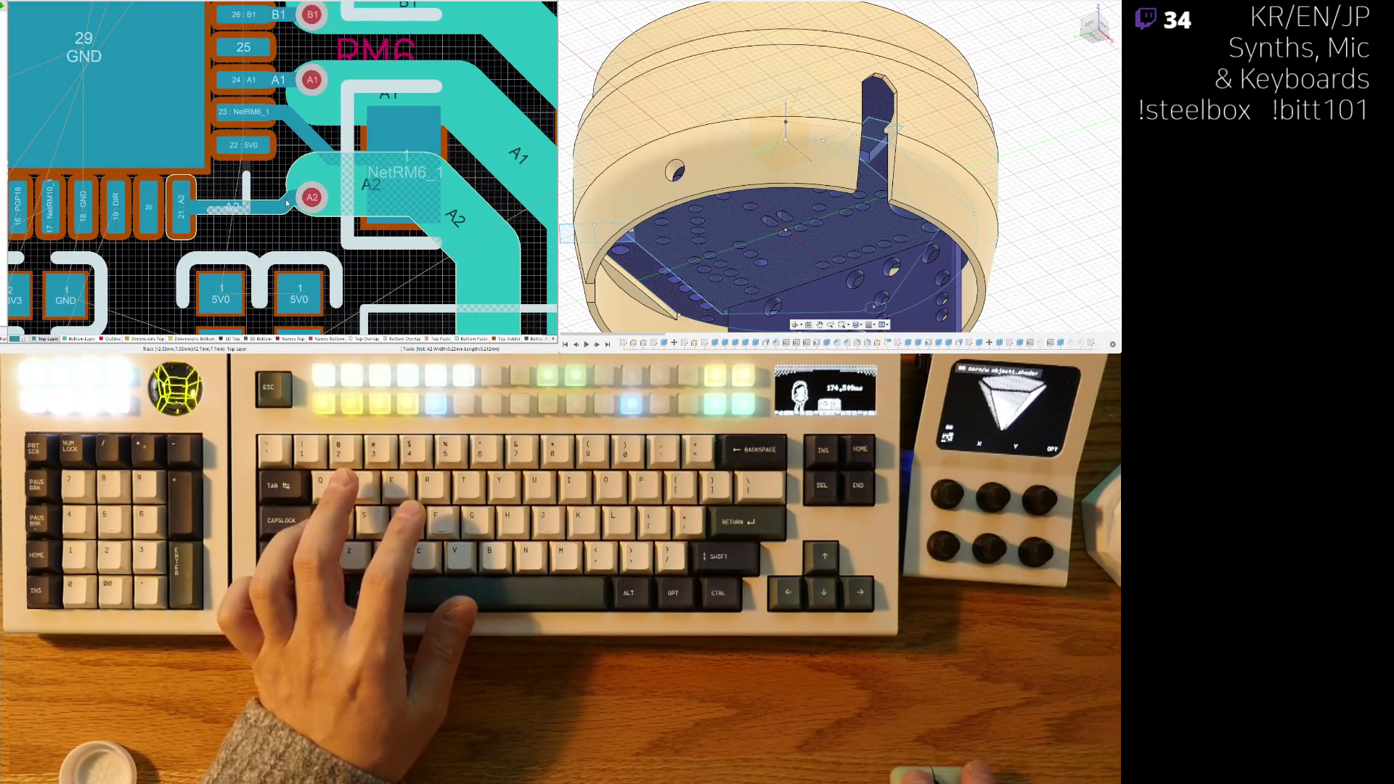
{"action": "left_click_drag", "start_coordinate": [282, 204], "coordinate": [286, 204]}
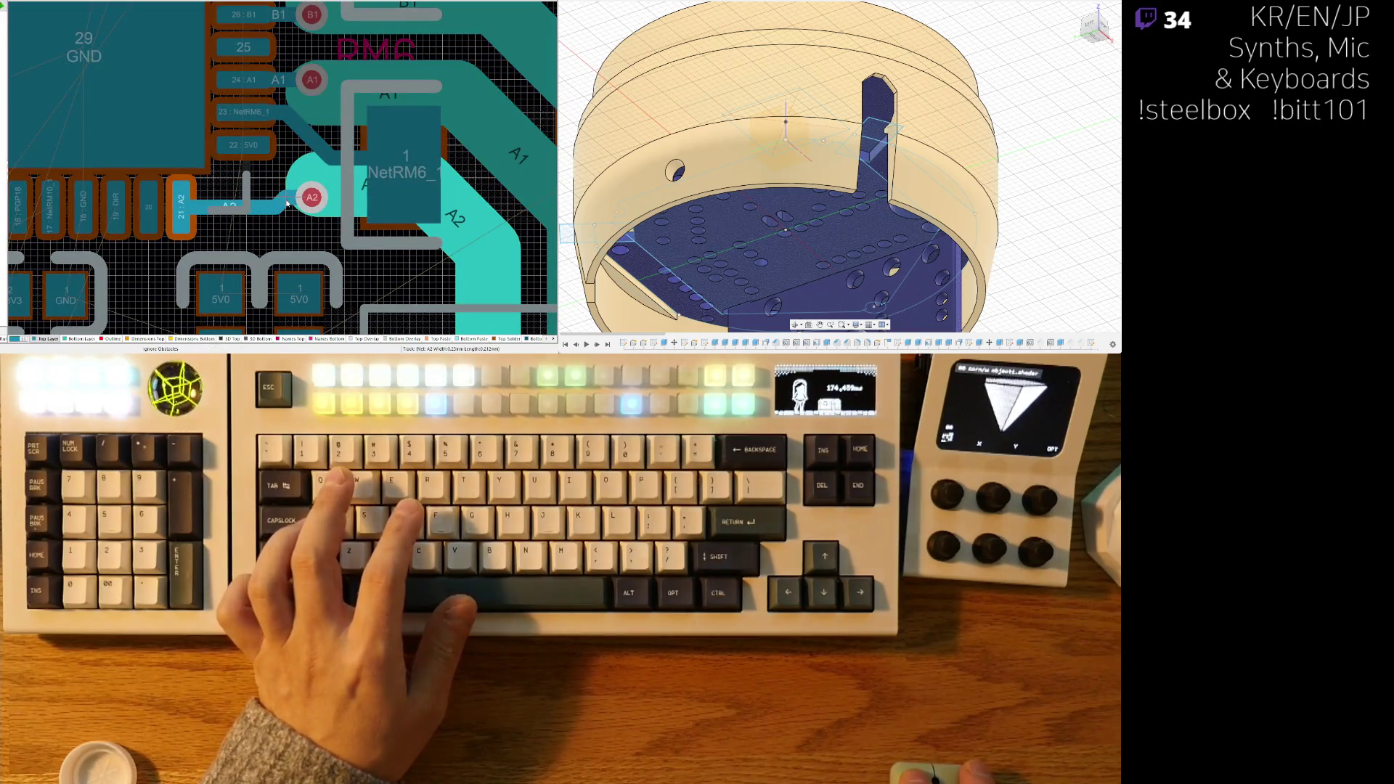
{"action": "scroll", "coordinate": [287, 204], "scroll_direction": "down", "scroll_amount": 3, "text": "ctrl"}
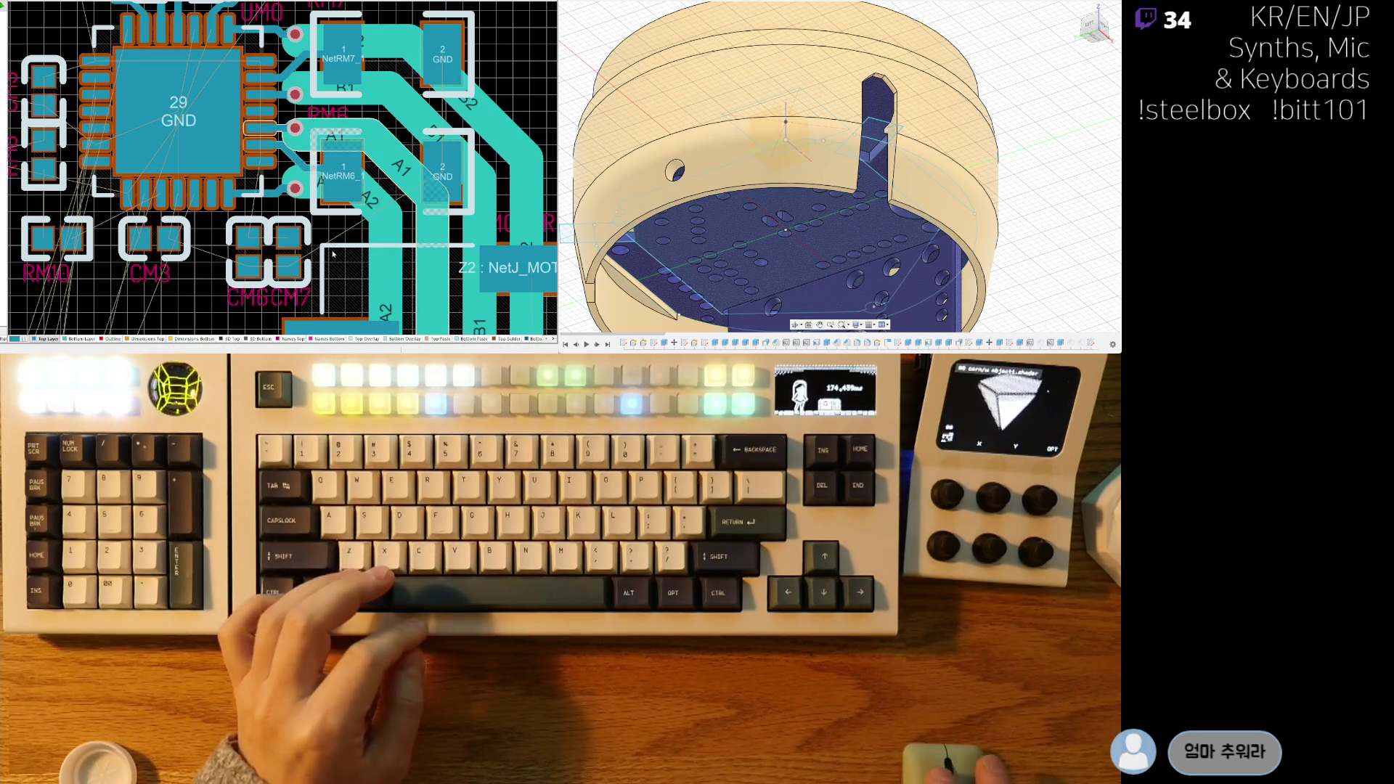
{"action": "scroll", "coordinate": [295, 181], "scroll_direction": "down", "scroll_amount": 3, "text": "ctrl"}
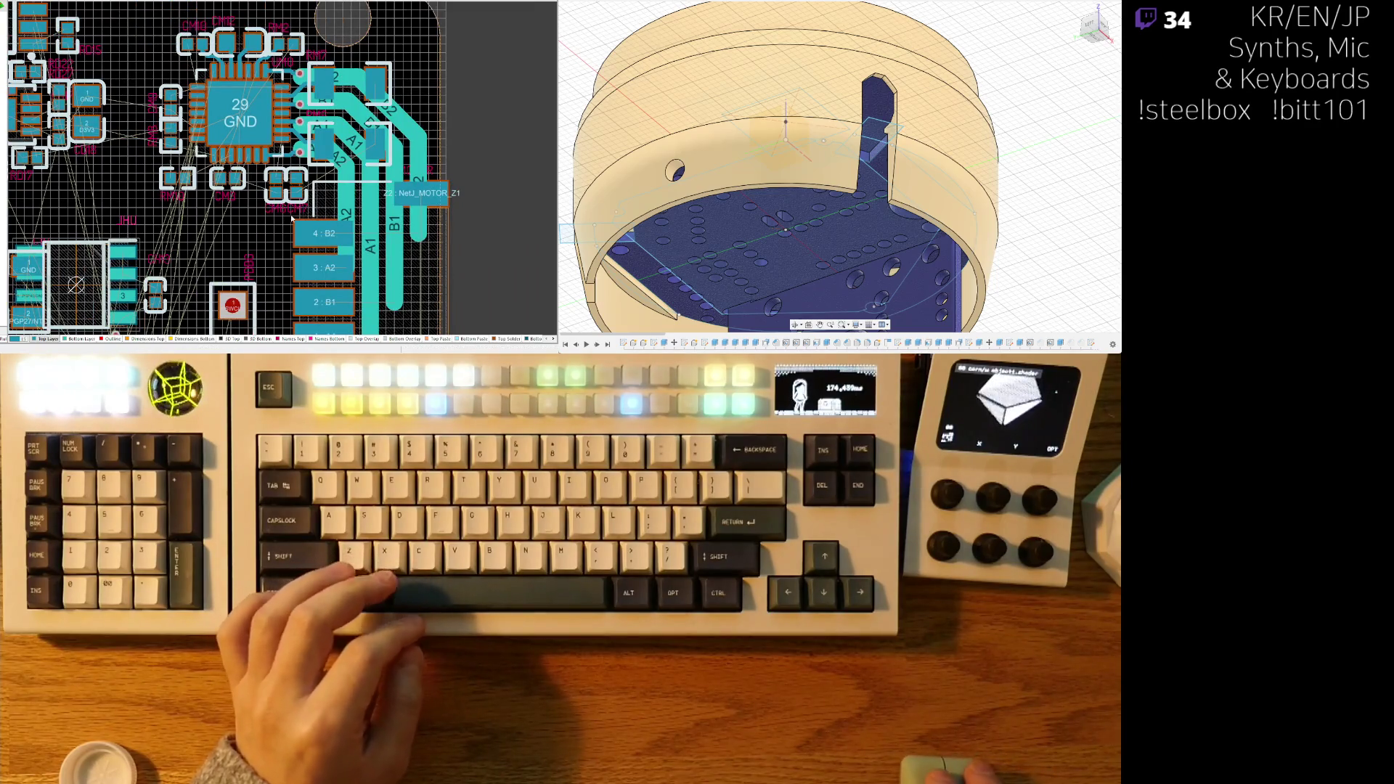
{"action": "scroll", "coordinate": [267, 216], "scroll_direction": "up", "scroll_amount": 3, "text": "ctrl"}
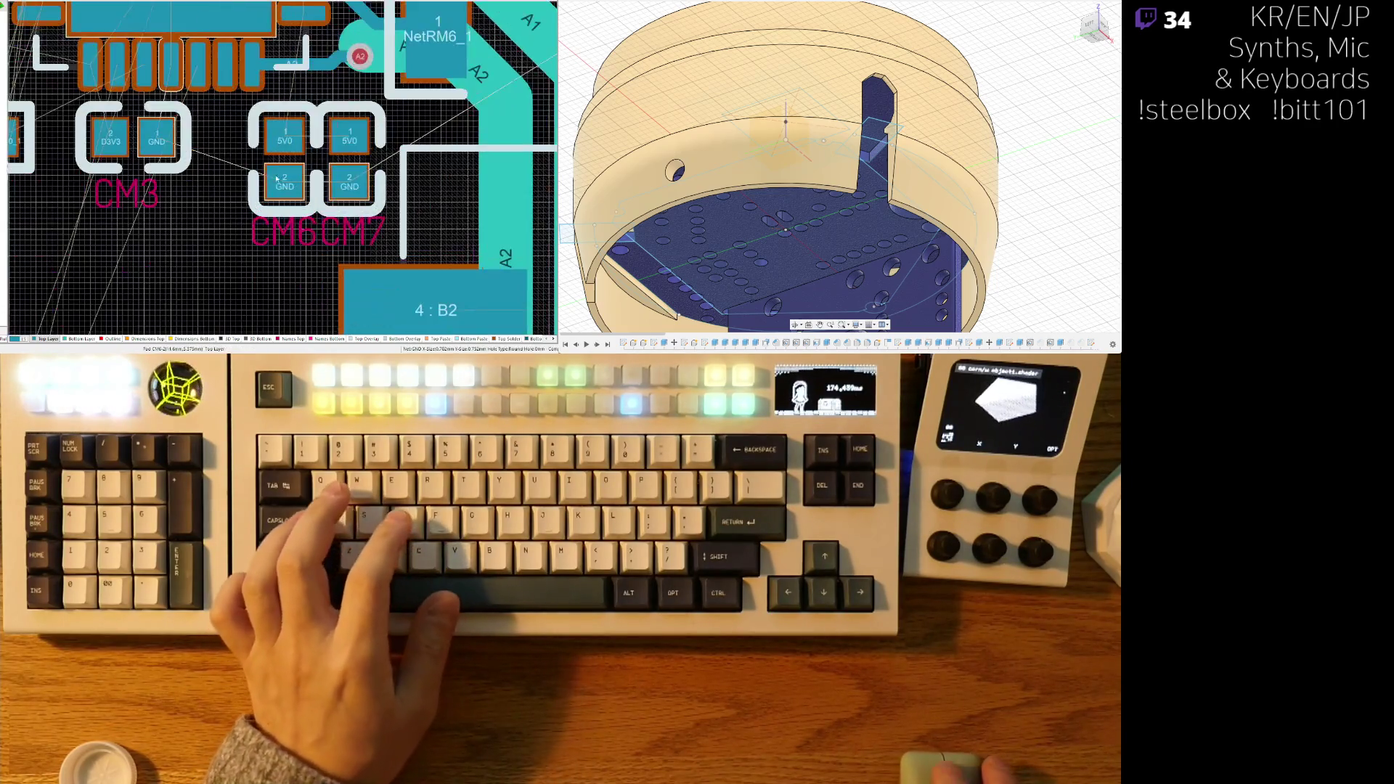
{"action": "scroll", "coordinate": [334, 43], "scroll_direction": "up", "scroll_amount": 2, "text": "ctrl"}
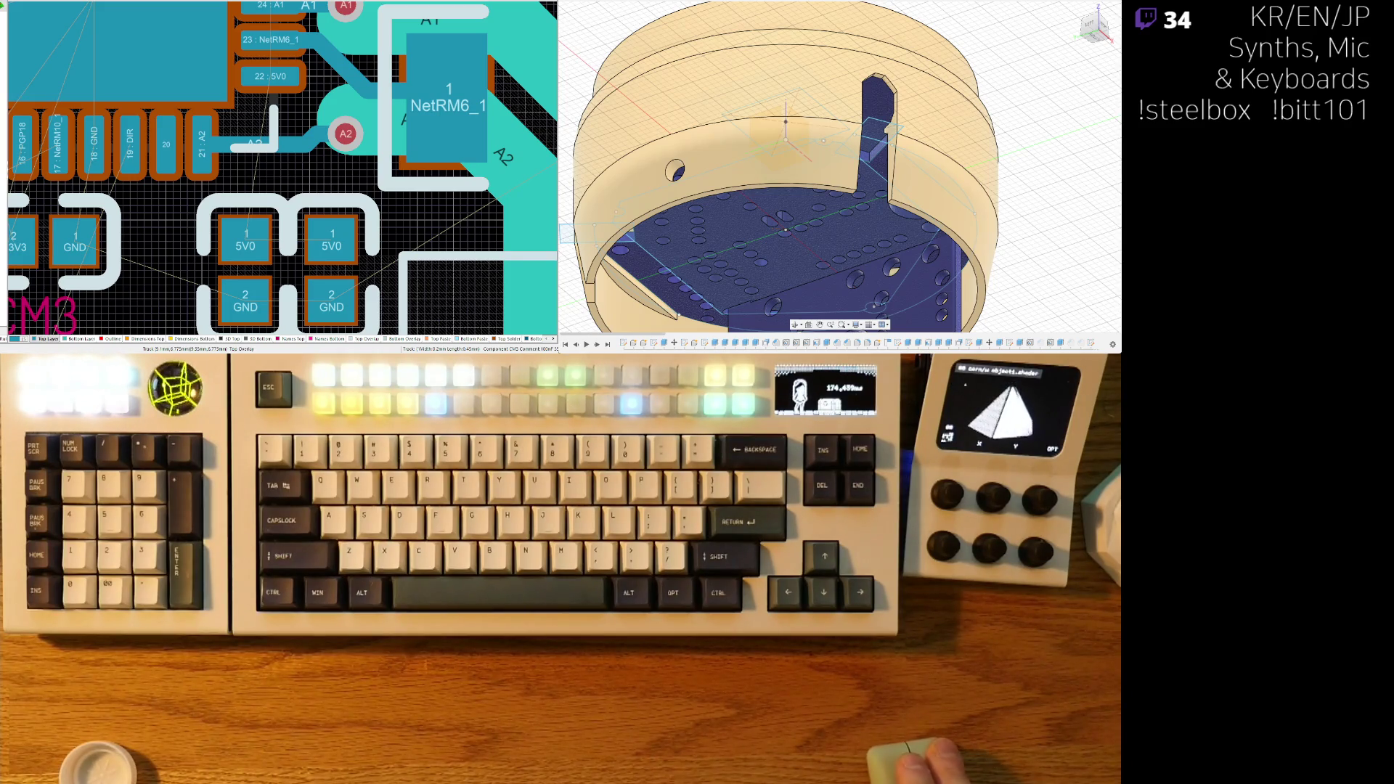
{"action": "scroll", "coordinate": [263, 249], "scroll_direction": "down", "scroll_amount": 2, "text": "ctrl"}
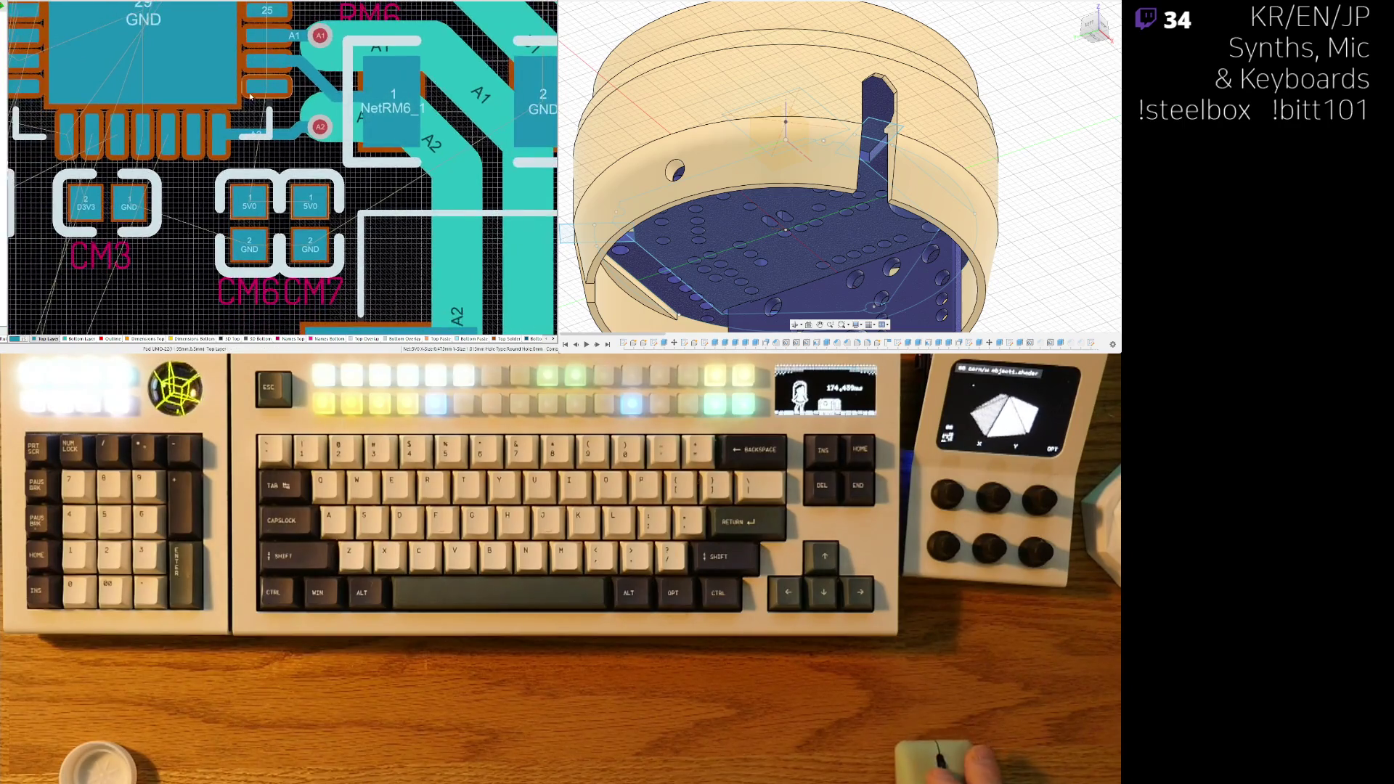
{"action": "scroll", "coordinate": [263, 249], "scroll_direction": "up", "scroll_amount": 2}
{"action": "scroll", "coordinate": [263, 249], "scroll_direction": "up", "scroll_amount": 3}
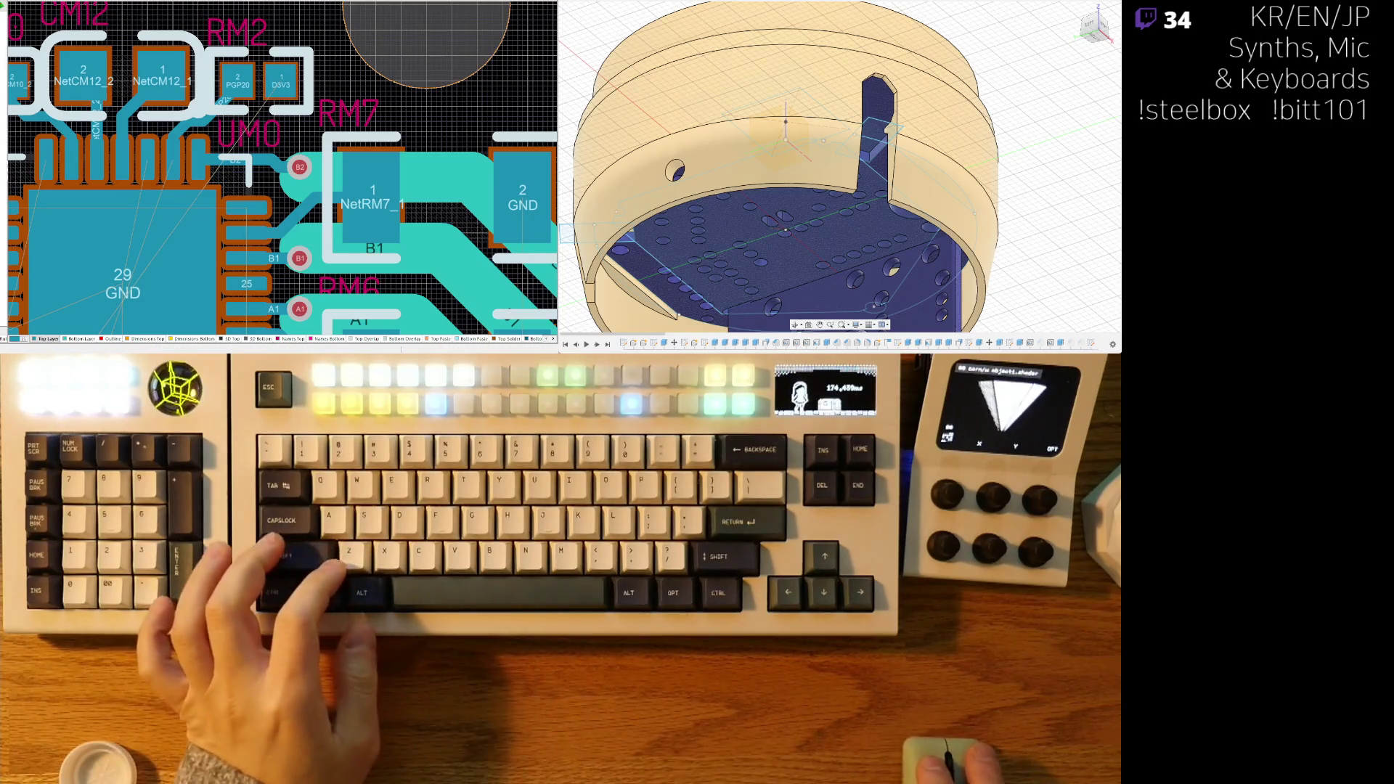
{"action": "scroll", "coordinate": [222, 118], "scroll_direction": "up", "scroll_amount": 2, "text": "ctrl"}
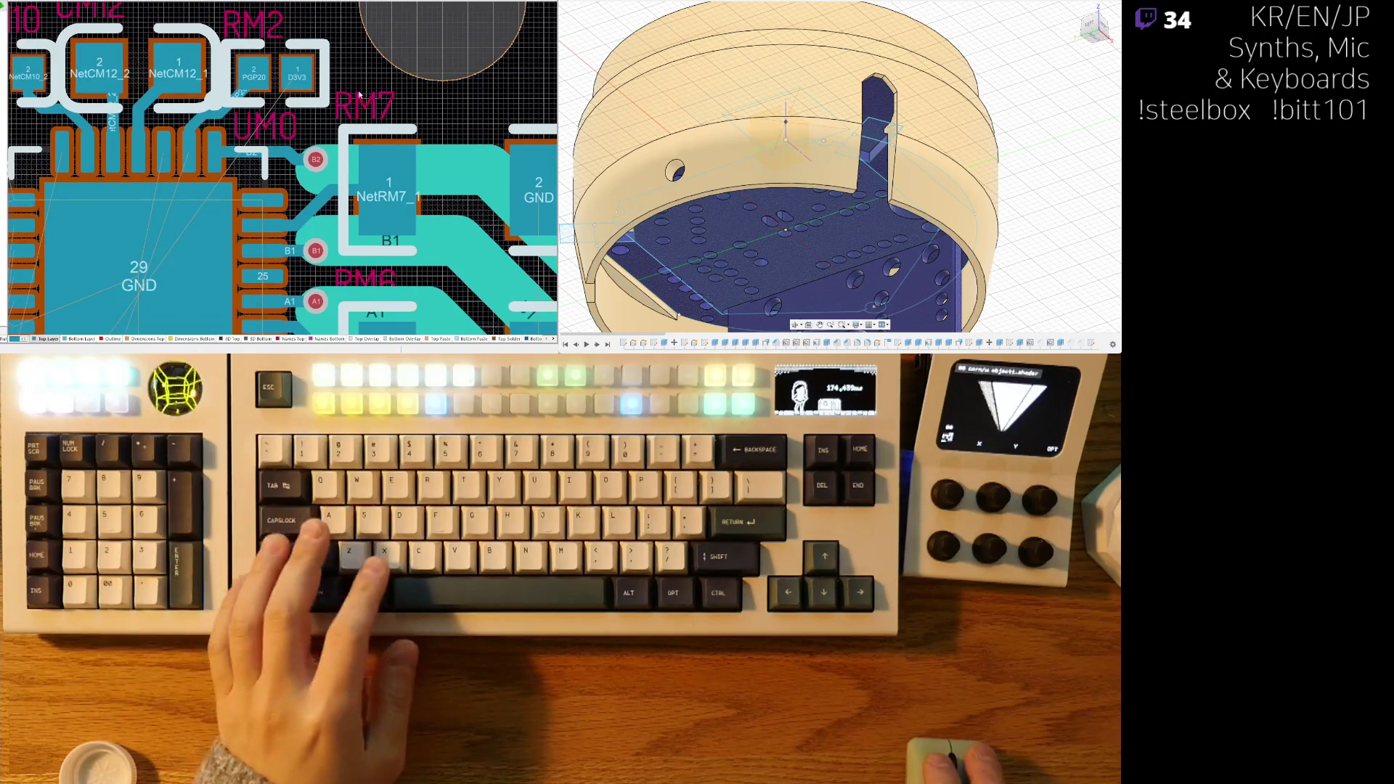
- Route a short trace out from the PGP20 pin using Ctrl+W
{"action": "key", "text": "ctrl+w"}
{"action": "left_click", "coordinate": [243, 109]}
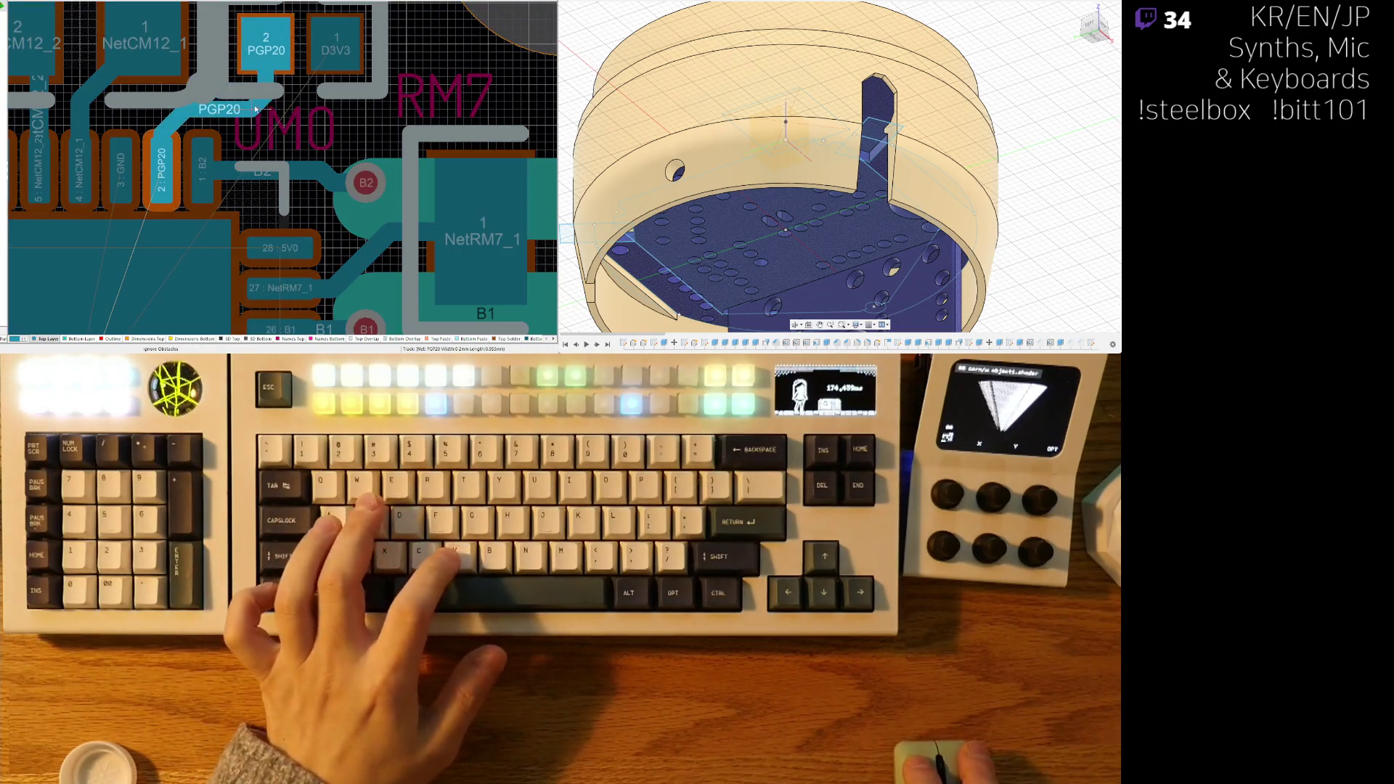
{"action": "left_click", "coordinate": [245, 109]}
{"action": "left_click", "coordinate": [368, 181]}
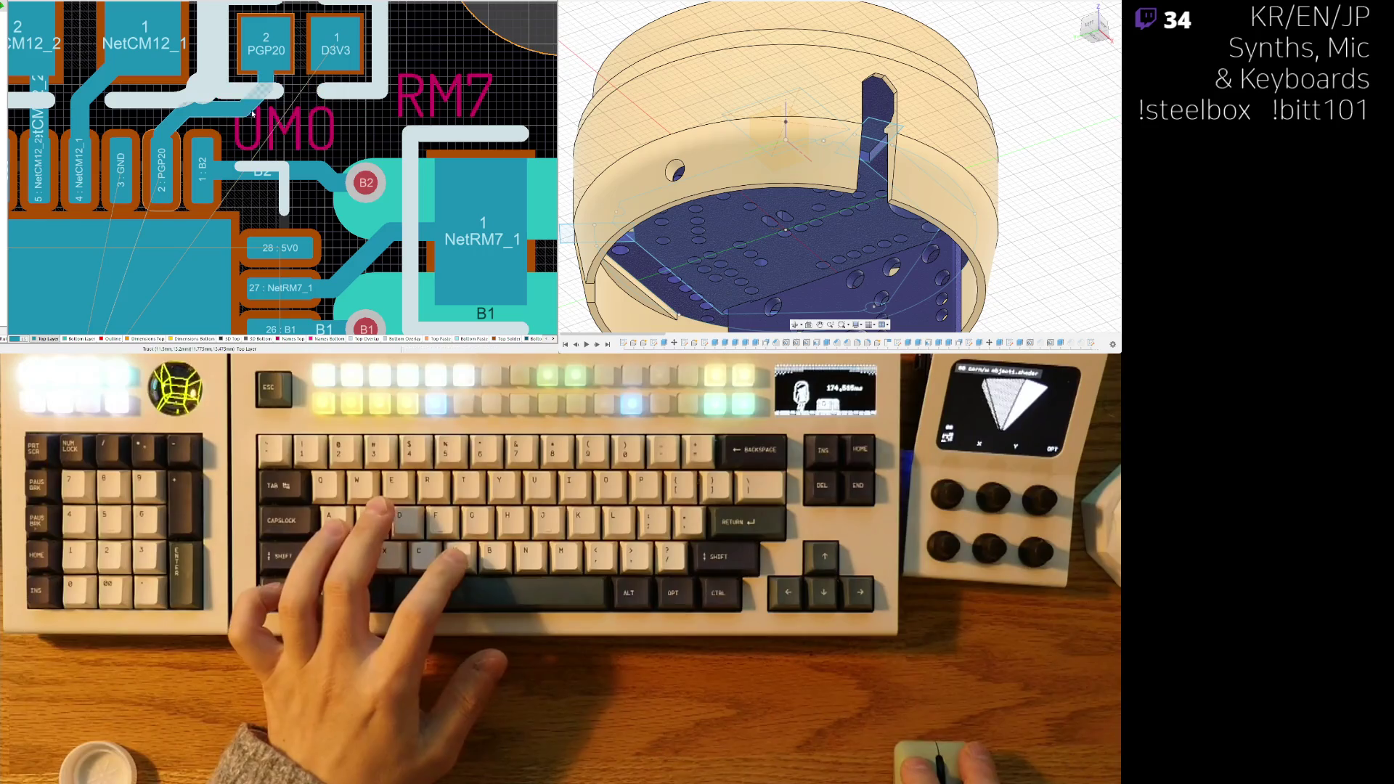
{"action": "key", "text": "Escape"}
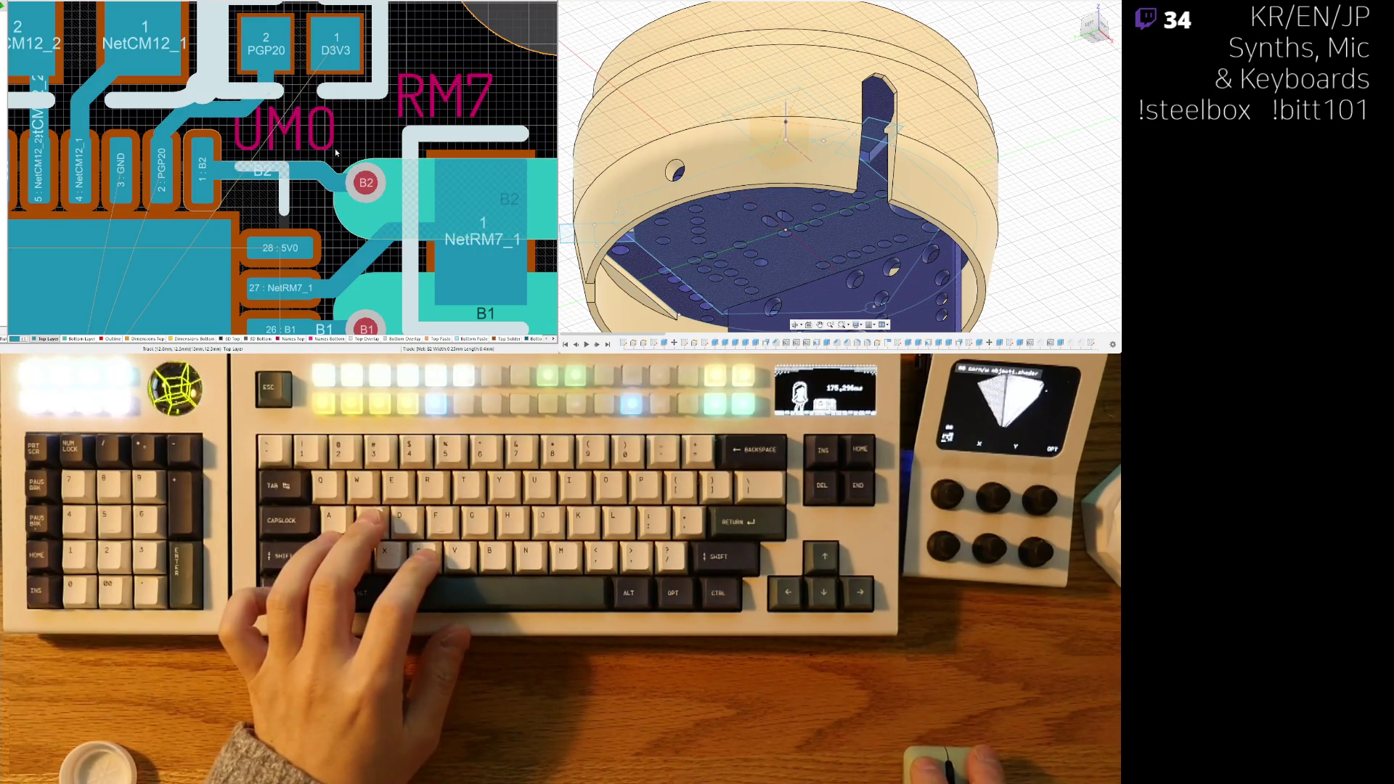
- Copy the B2 via with a reference point and paste it onto the PGP20 trace
{"action": "left_click", "coordinate": [368, 182]}
{"action": "key", "text": "ctrl+c"}
{"action": "left_click", "coordinate": [370, 184]}
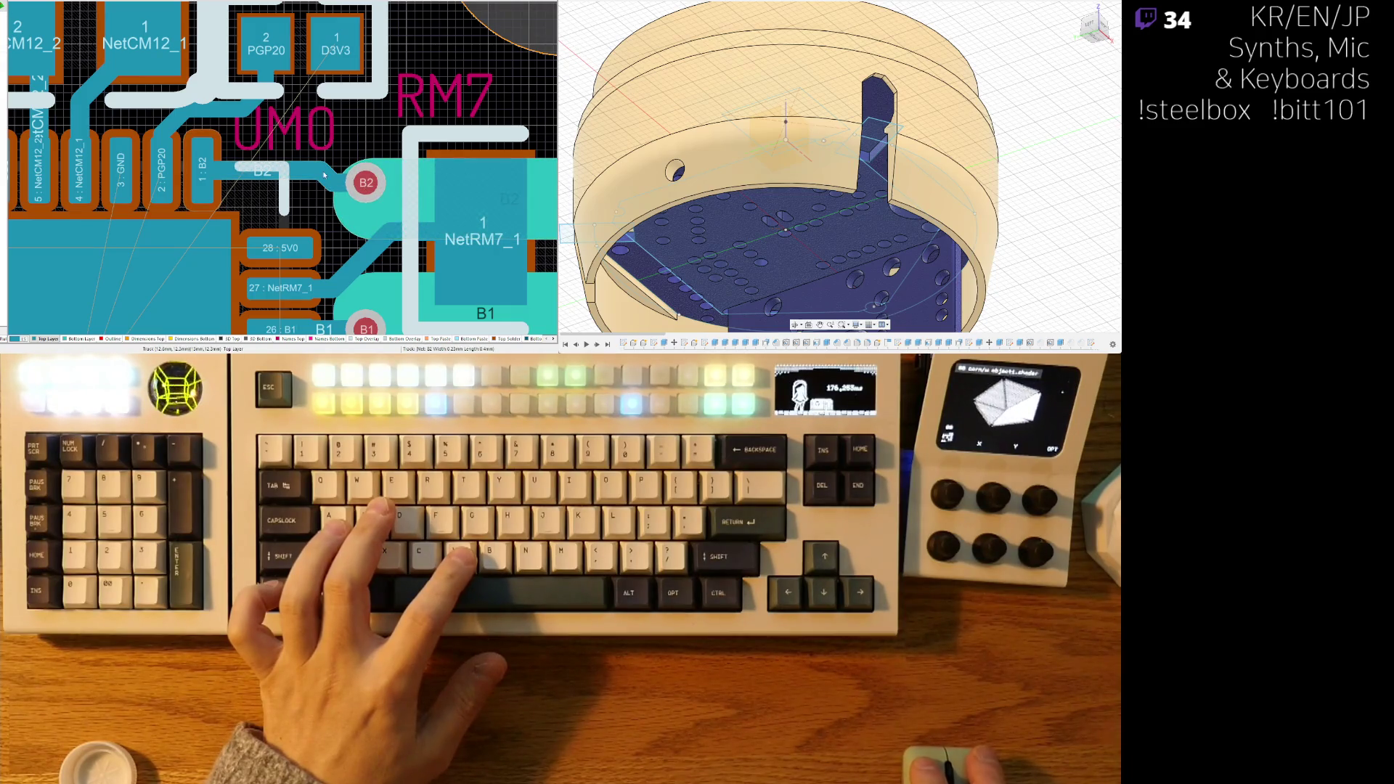
{"action": "key", "text": "ctrl+v"}
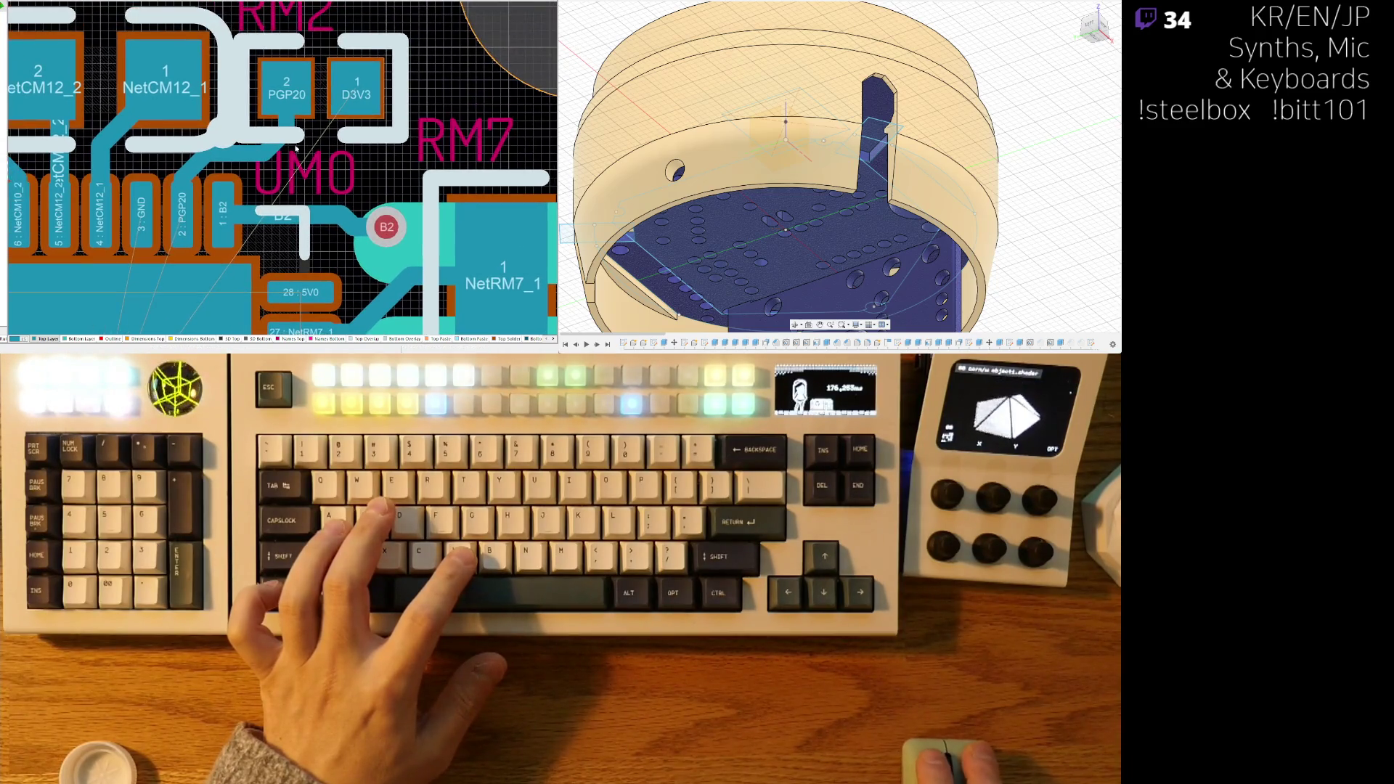
{"action": "scroll", "coordinate": [288, 133], "scroll_direction": "down", "scroll_amount": 1, "text": "ctrl"}
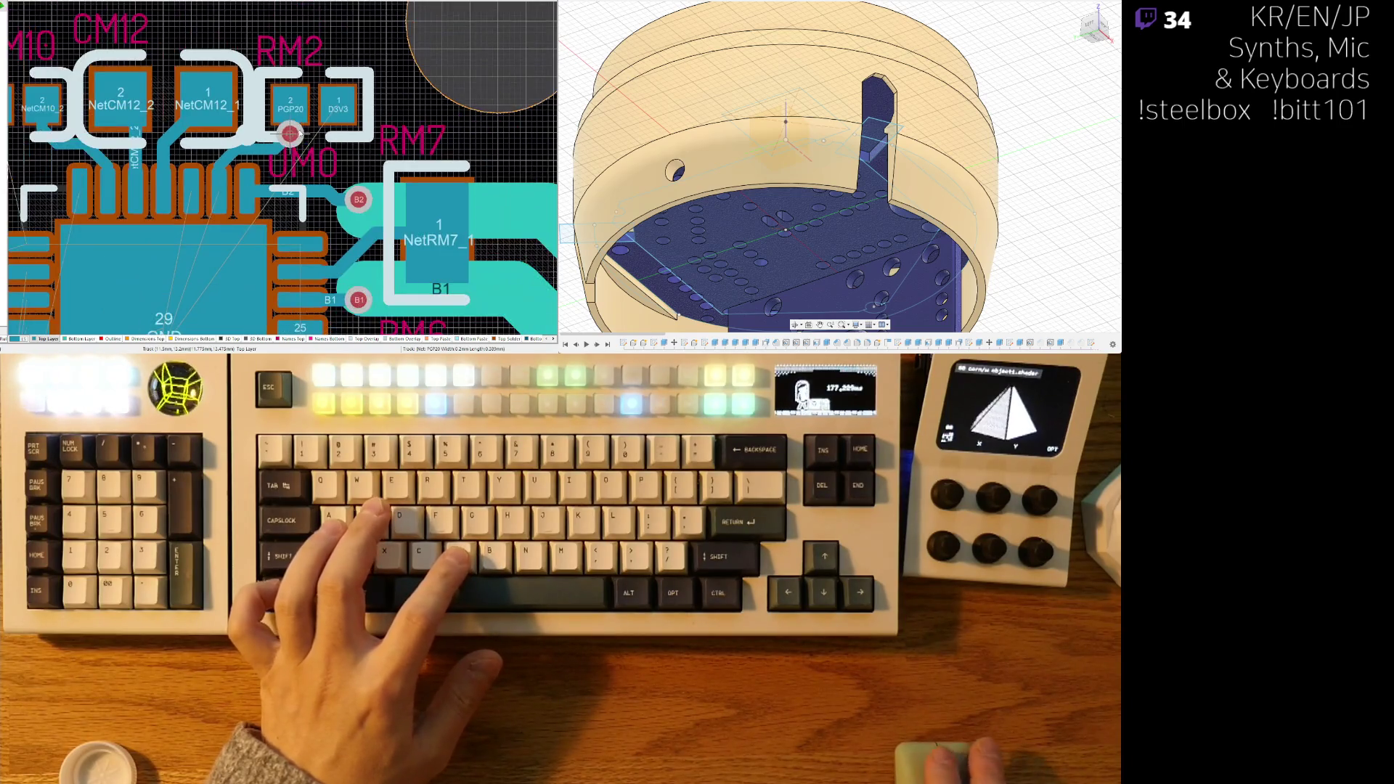
{"action": "scroll", "coordinate": [308, 163], "scroll_direction": "up", "scroll_amount": 2, "text": "ctrl"}
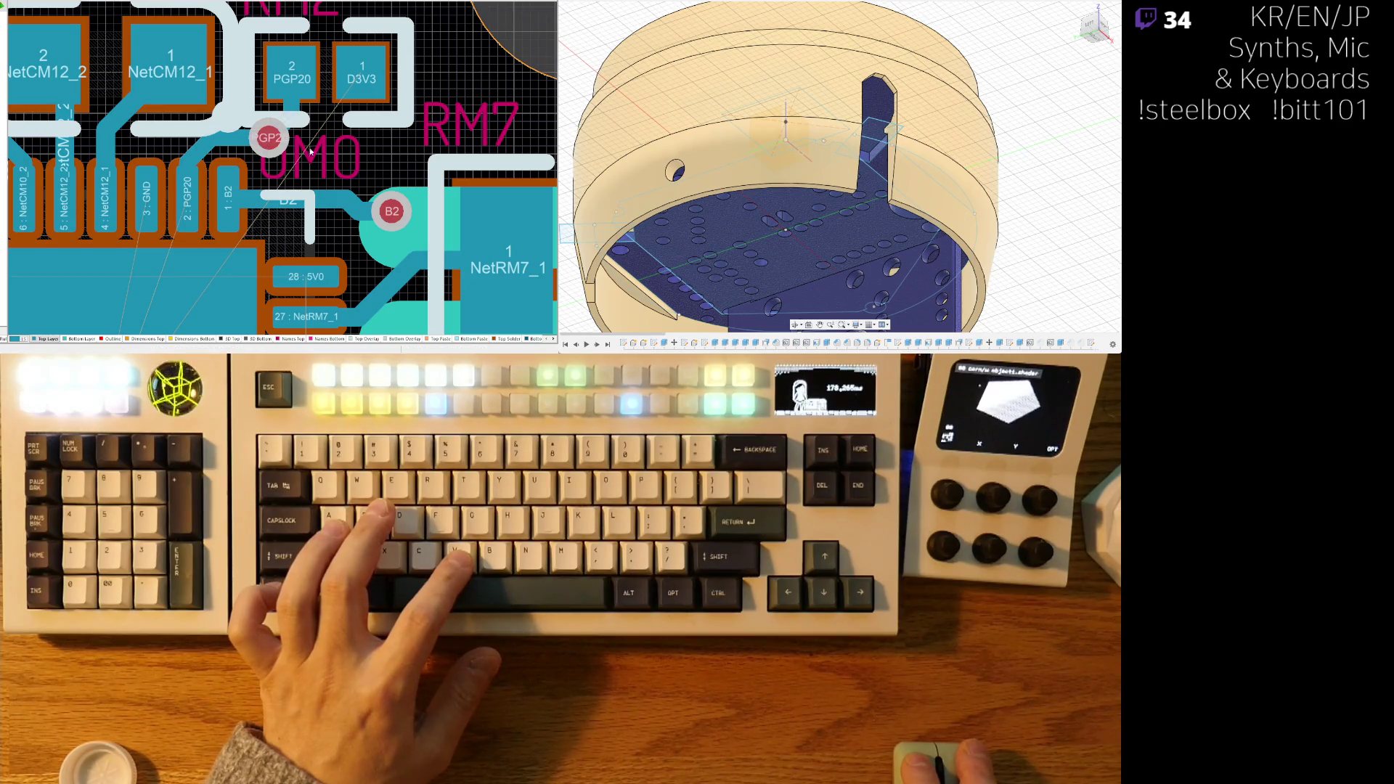
{"action": "scroll", "coordinate": [341, 141], "scroll_direction": "down", "scroll_amount": 2, "text": "ctrl"}
{"action": "right_click_drag", "start_coordinate": [320, 204], "coordinate": [346, 173]}
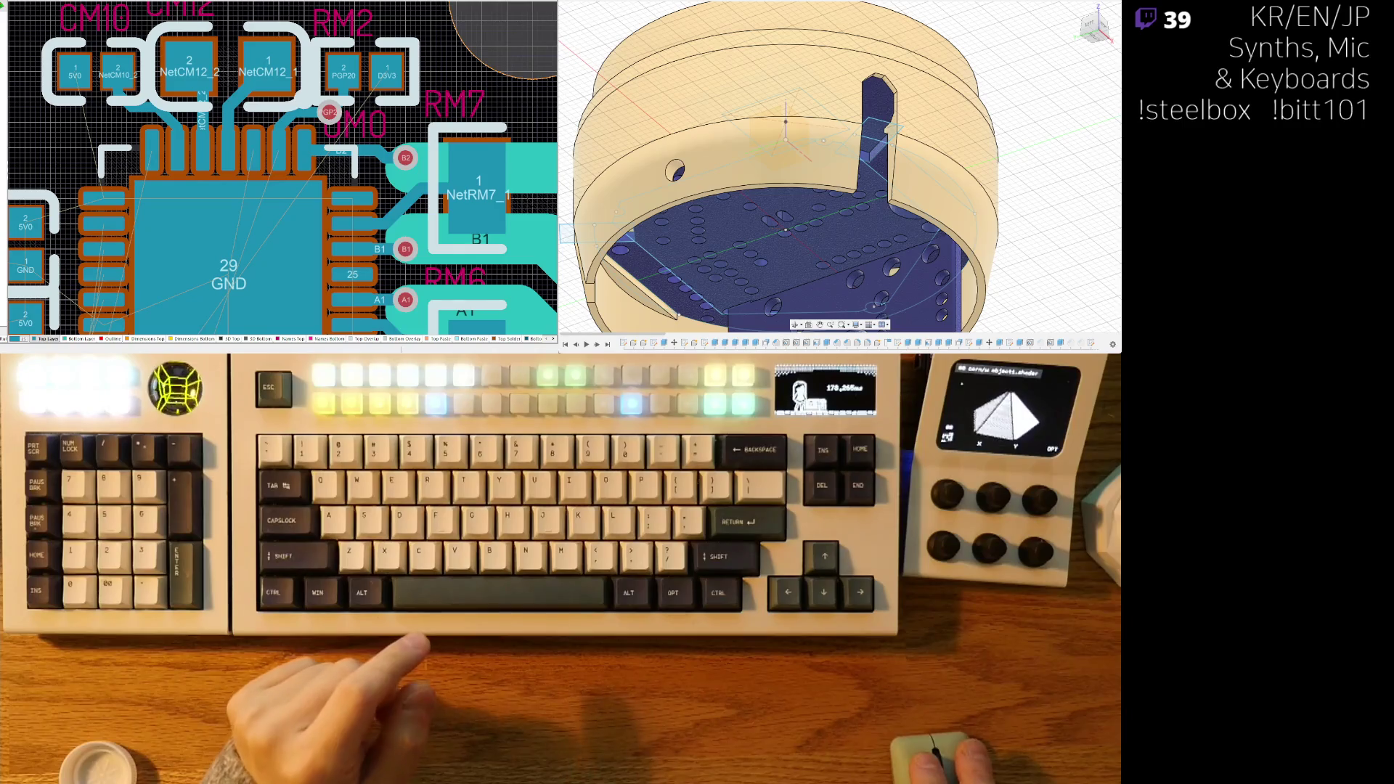
- Route a short track from pin 15 D3V3 and end it with a via
{"action": "right_click_drag", "start_coordinate": [347, 152], "coordinate": [321, 125]}
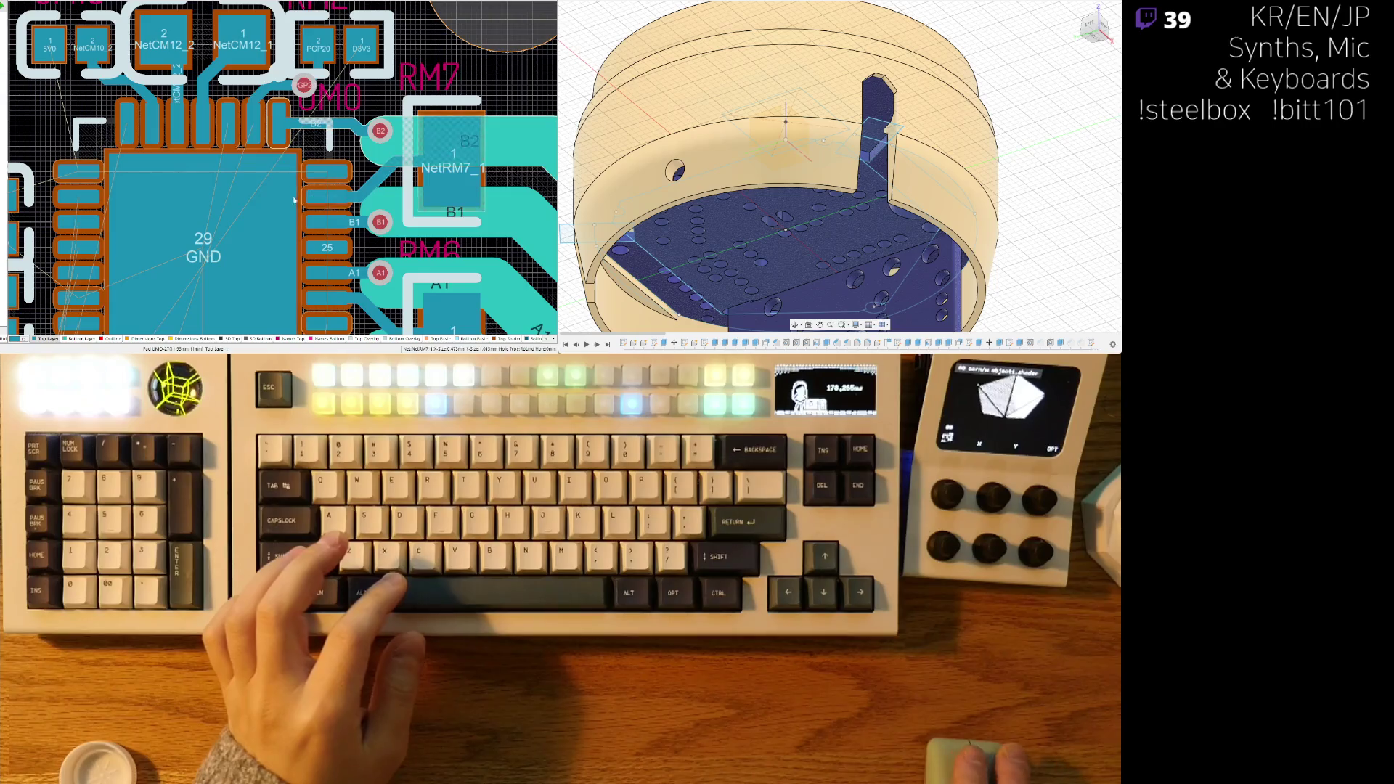
{"action": "scroll", "coordinate": [322, 125], "scroll_direction": "down", "scroll_amount": 3}
{"action": "scroll", "coordinate": [269, 190], "scroll_direction": "down", "scroll_amount": 2, "text": "ctrl"}
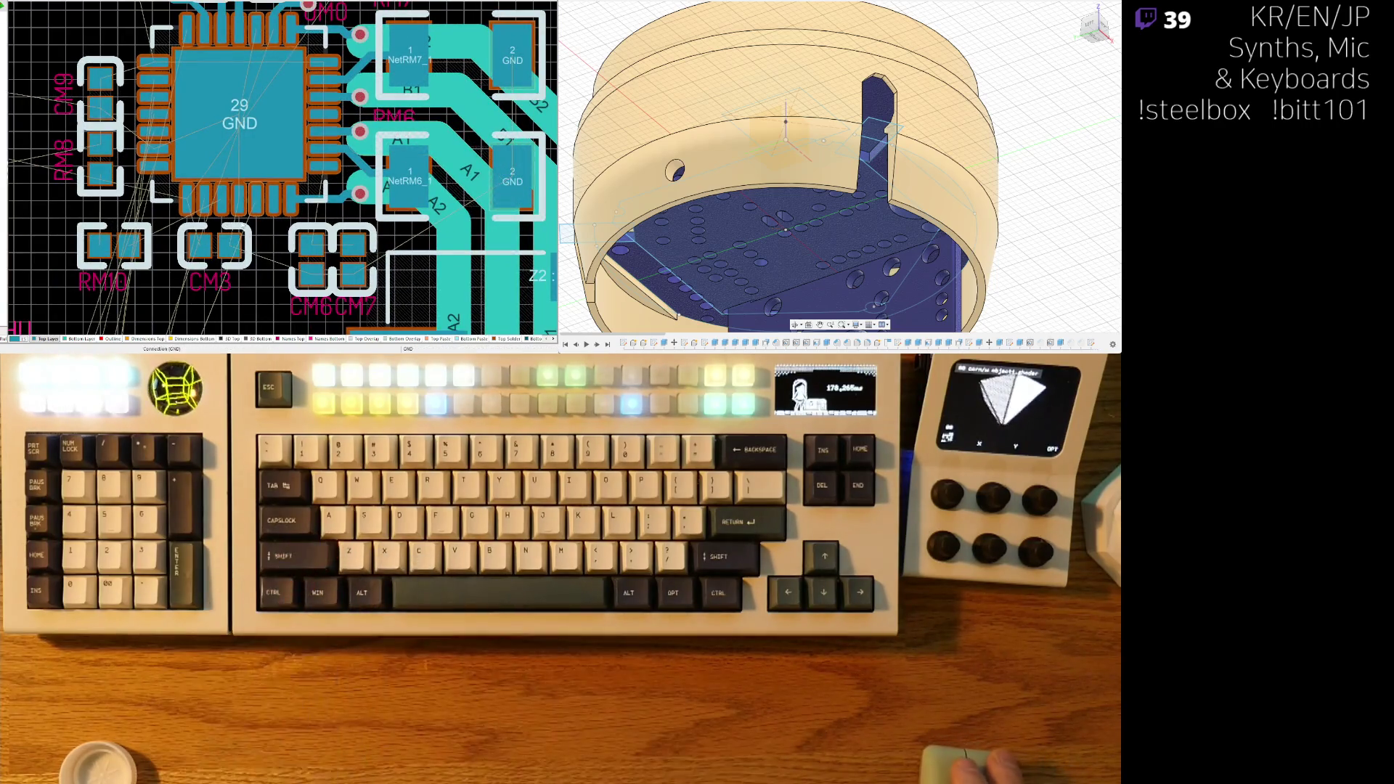
{"action": "scroll", "coordinate": [258, 229], "scroll_direction": "up", "scroll_amount": 5, "text": "ctrl"}
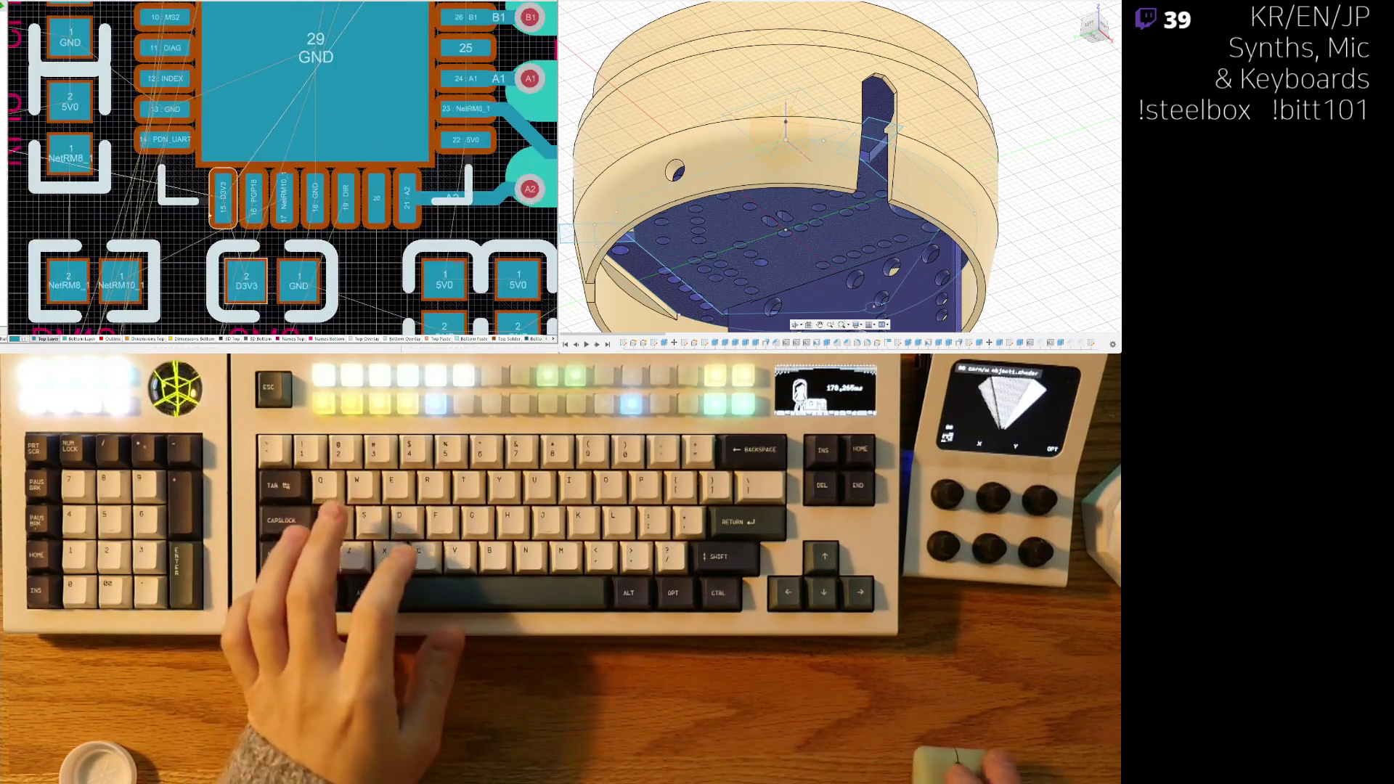
{"action": "key", "text": "ctrl+w"}
{"action": "left_click", "coordinate": [226, 205]}
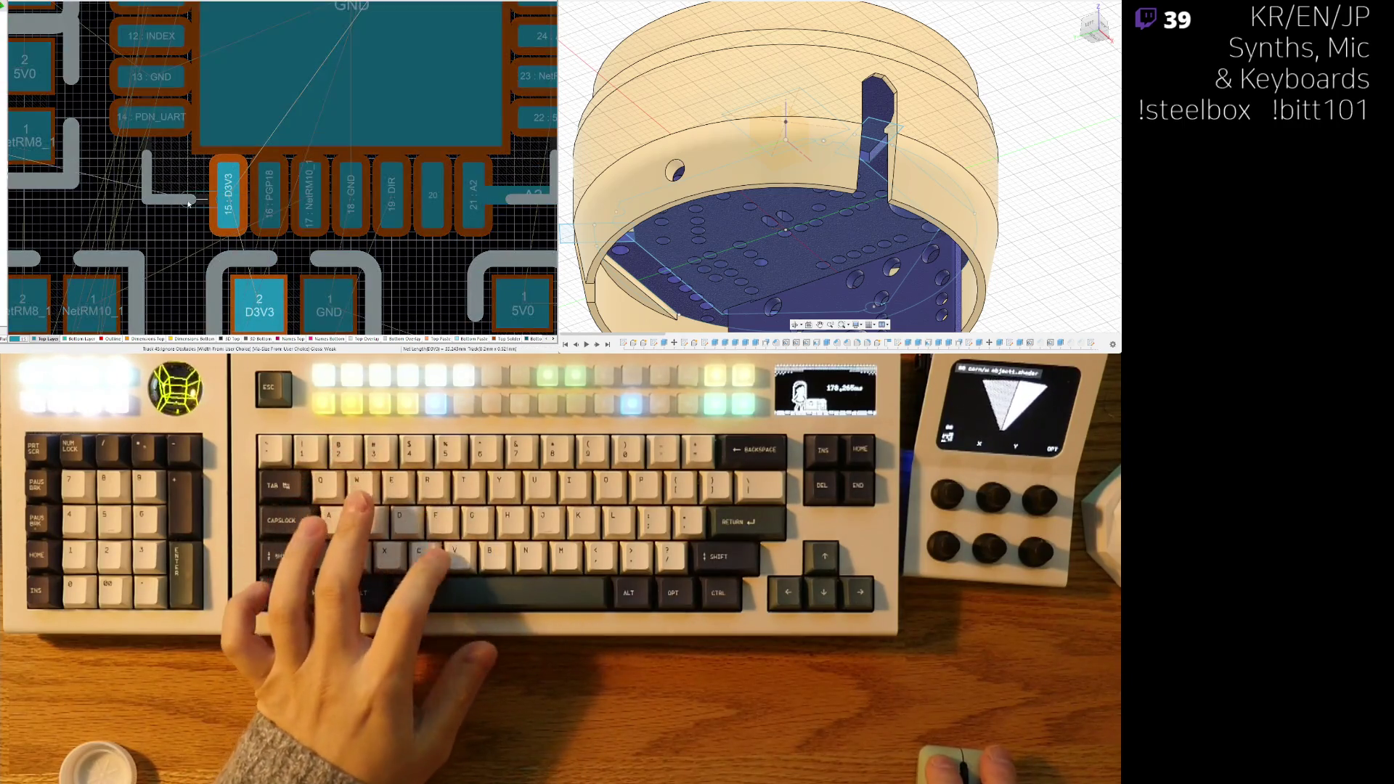
{"action": "scroll", "coordinate": [188, 203], "scroll_direction": "down", "scroll_amount": 3, "text": "ctrl"}
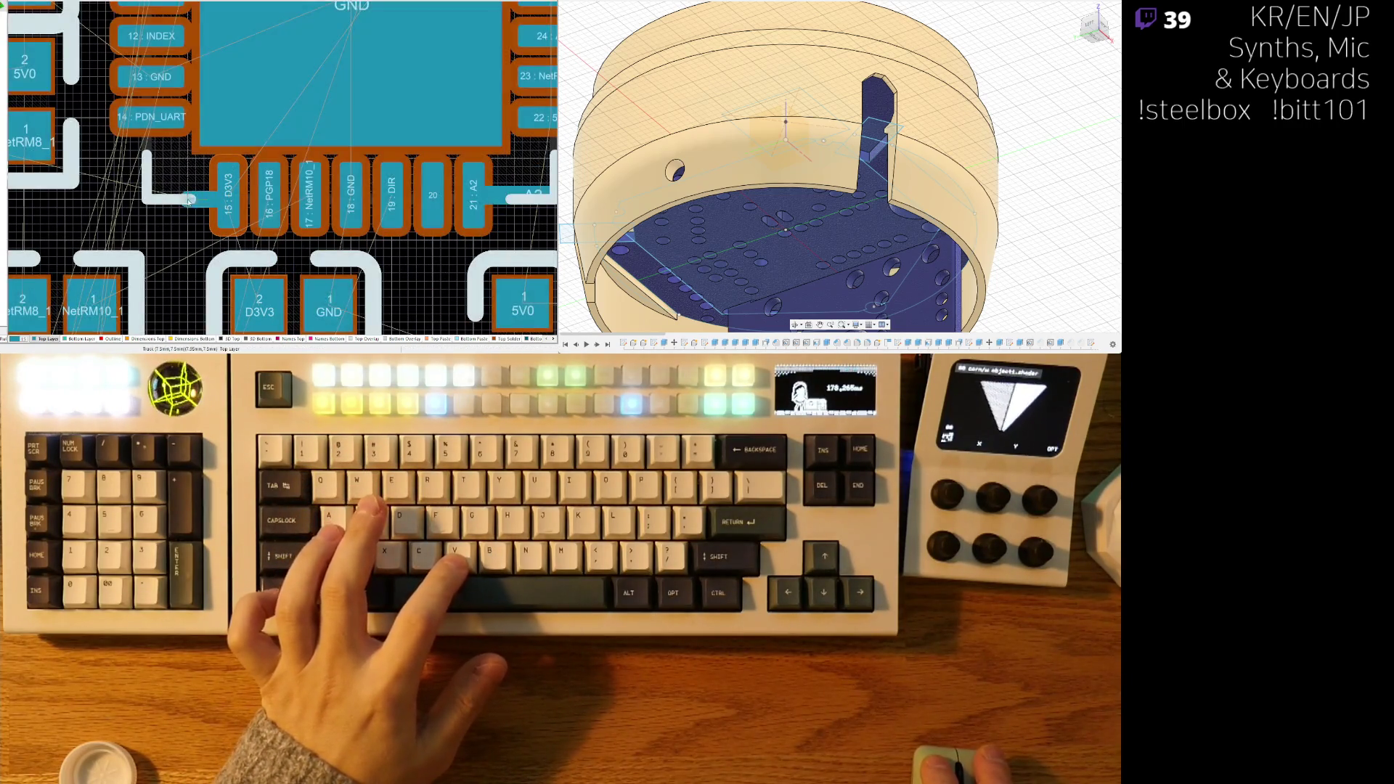
{"action": "key", "text": "2"}
- Move capacitor CM3 left beneath the chip, then abandon a started pin 16 PGP18 track
{"action": "scroll", "coordinate": [174, 206], "scroll_direction": "up", "scroll_amount": 2, "text": "ctrl"}
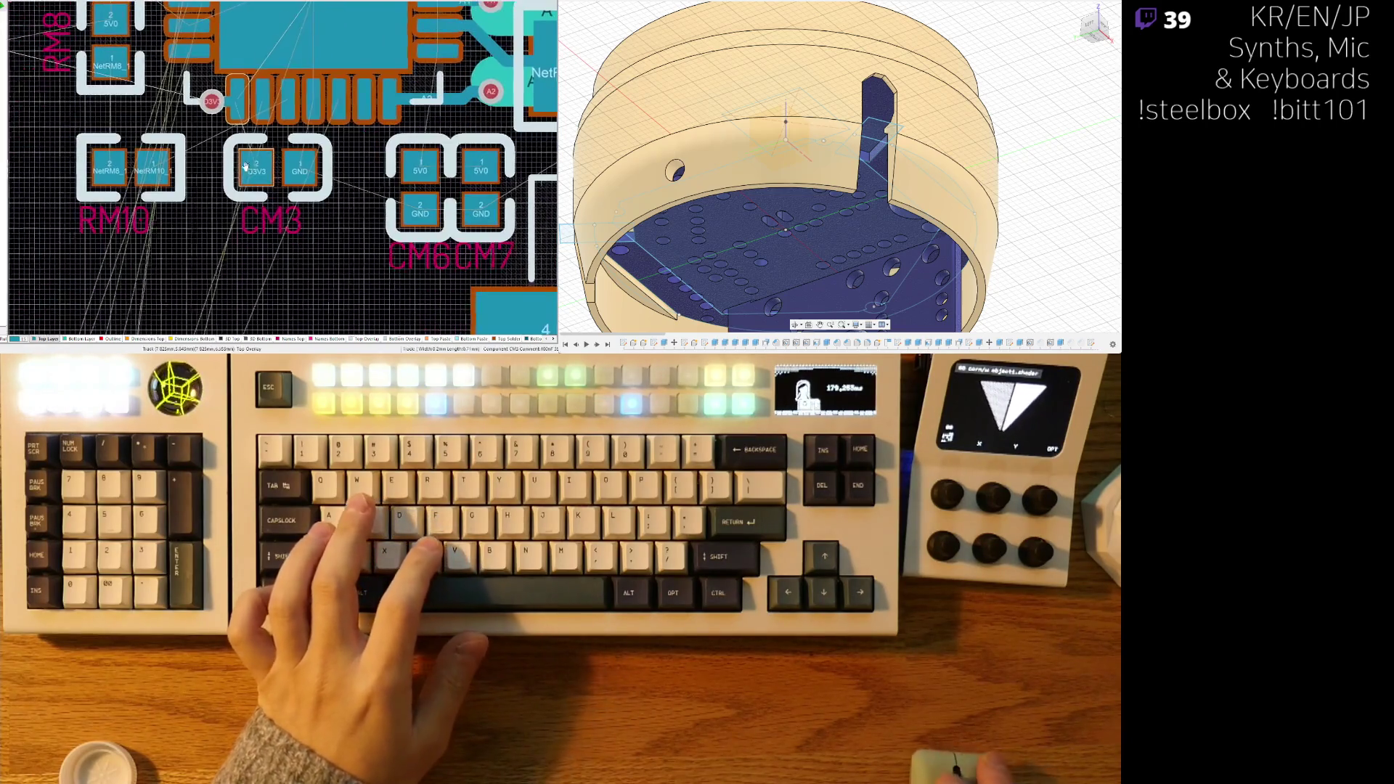
{"action": "scroll", "coordinate": [218, 203], "scroll_direction": "up", "scroll_amount": 3, "text": "ctrl"}
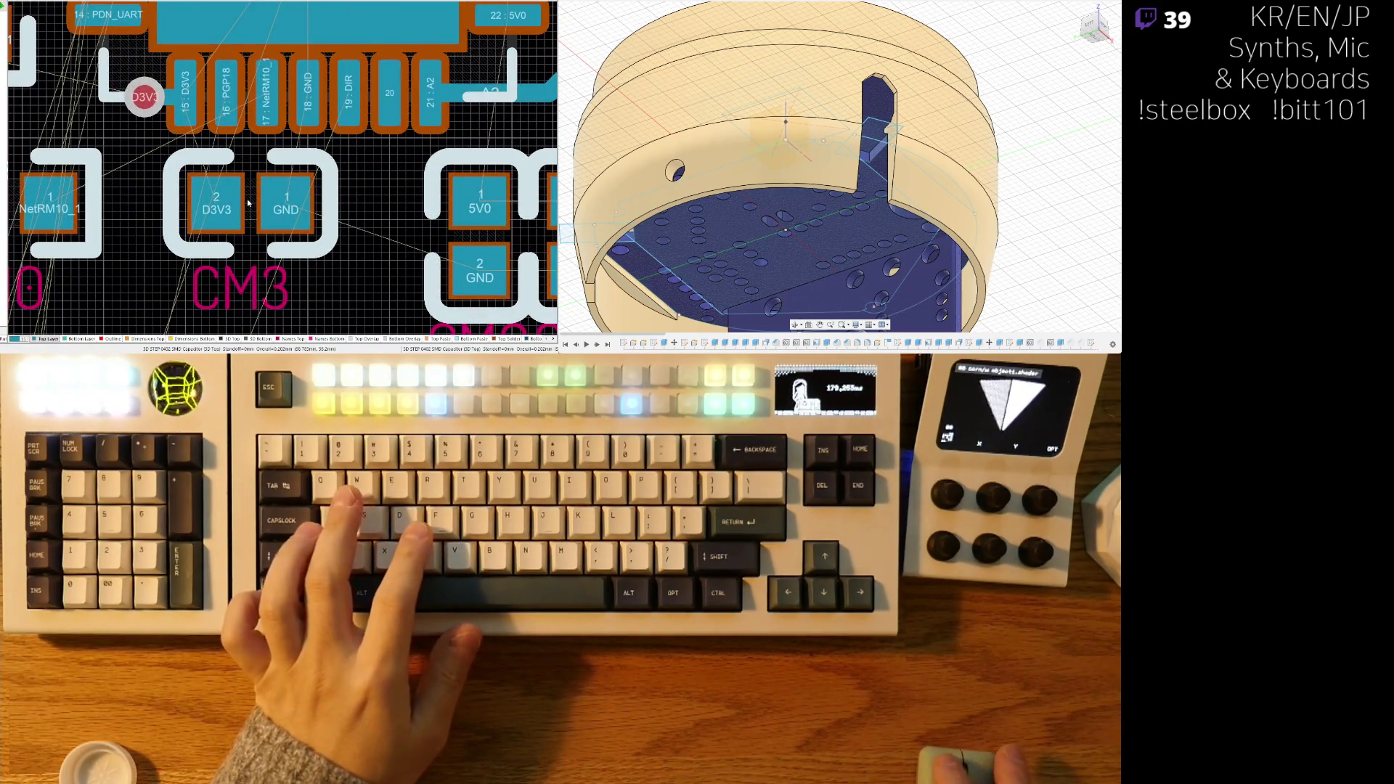
{"action": "mouse_move", "coordinate": [248, 203]}
{"action": "left_mouse_down"}
{"action": "mouse_move", "coordinate": [286, 207]}
{"action": "mouse_move", "coordinate": [182, 206]}
{"action": "left_mouse_up"}
{"action": "left_click", "coordinate": [230, 83]}
{"action": "right_click", "coordinate": [172, 206]}
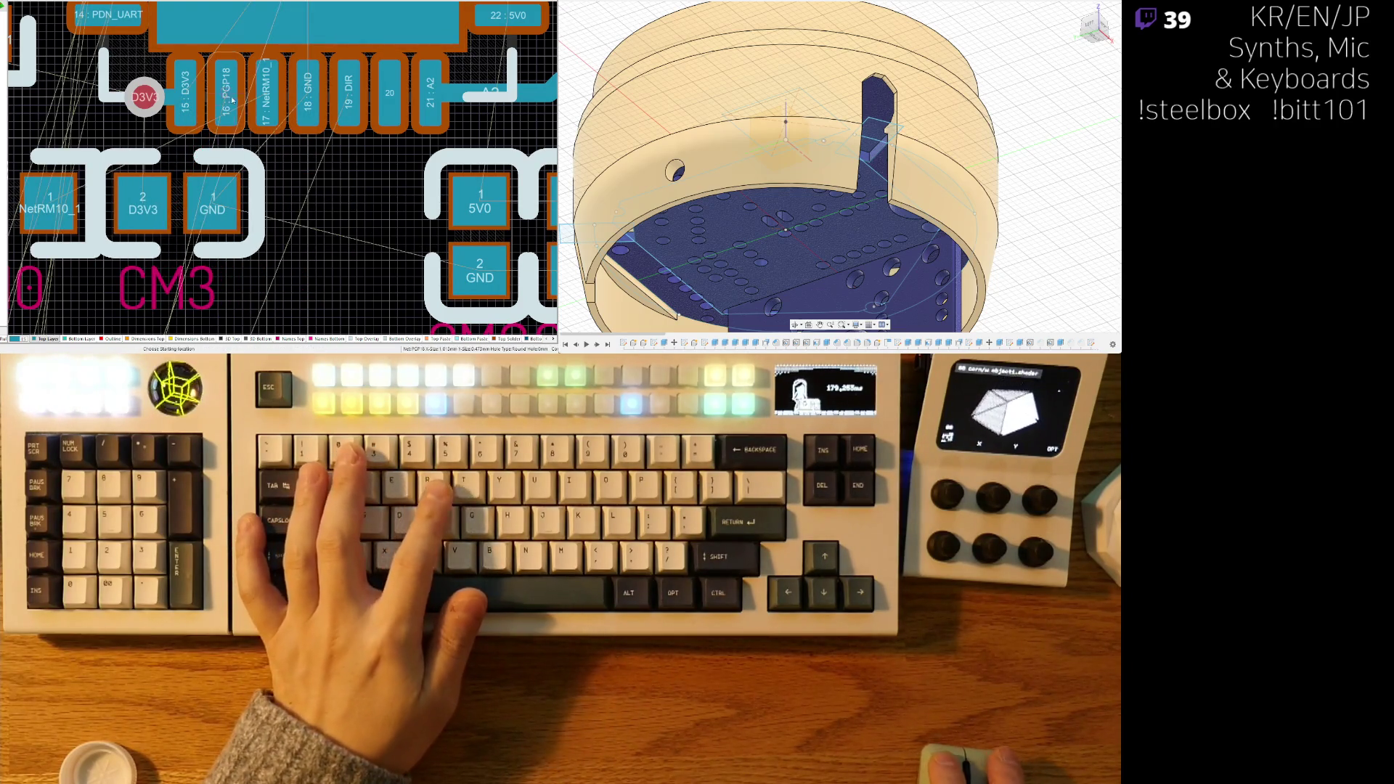
- Route the PGP18 track from UM0 pin 16 straight down from the chip
{"action": "left_click", "coordinate": [233, 100]}
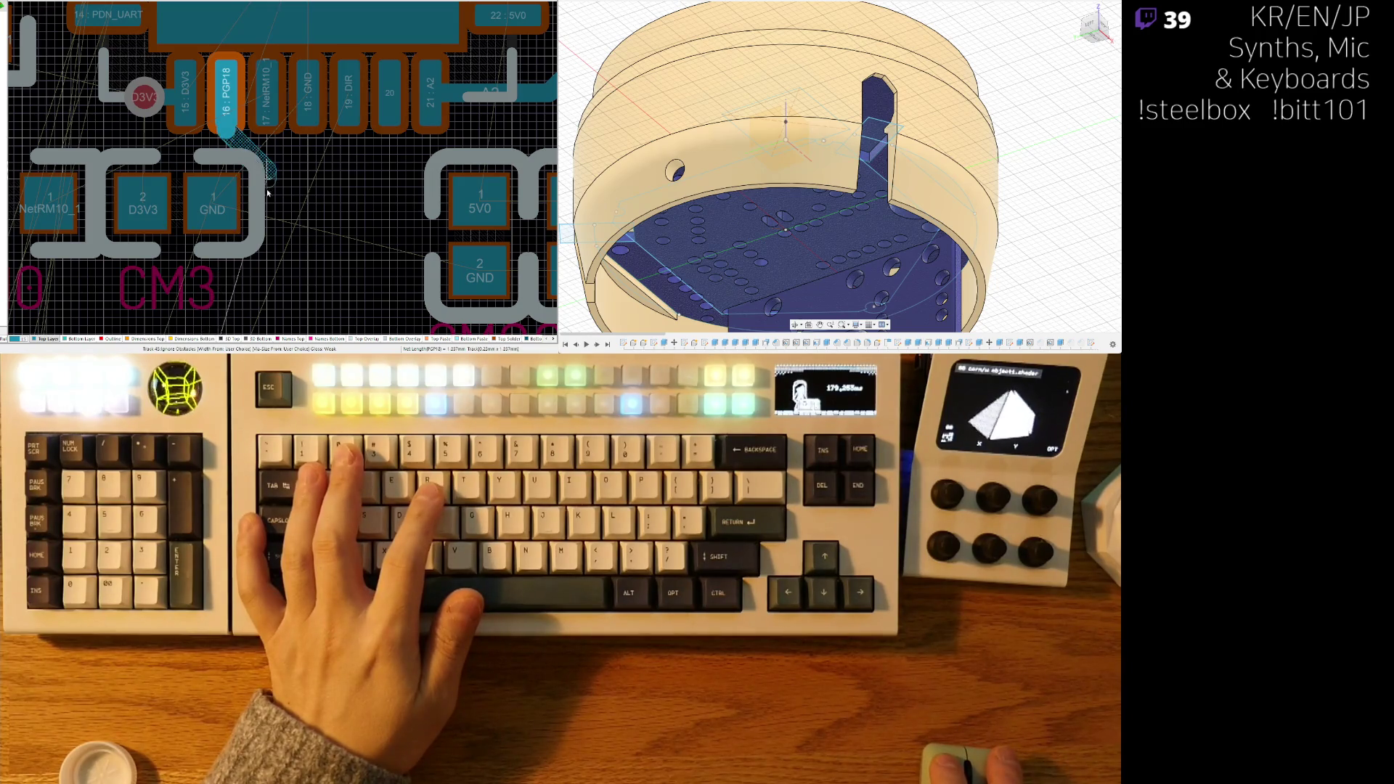
{"action": "right_click", "coordinate": [266, 236]}
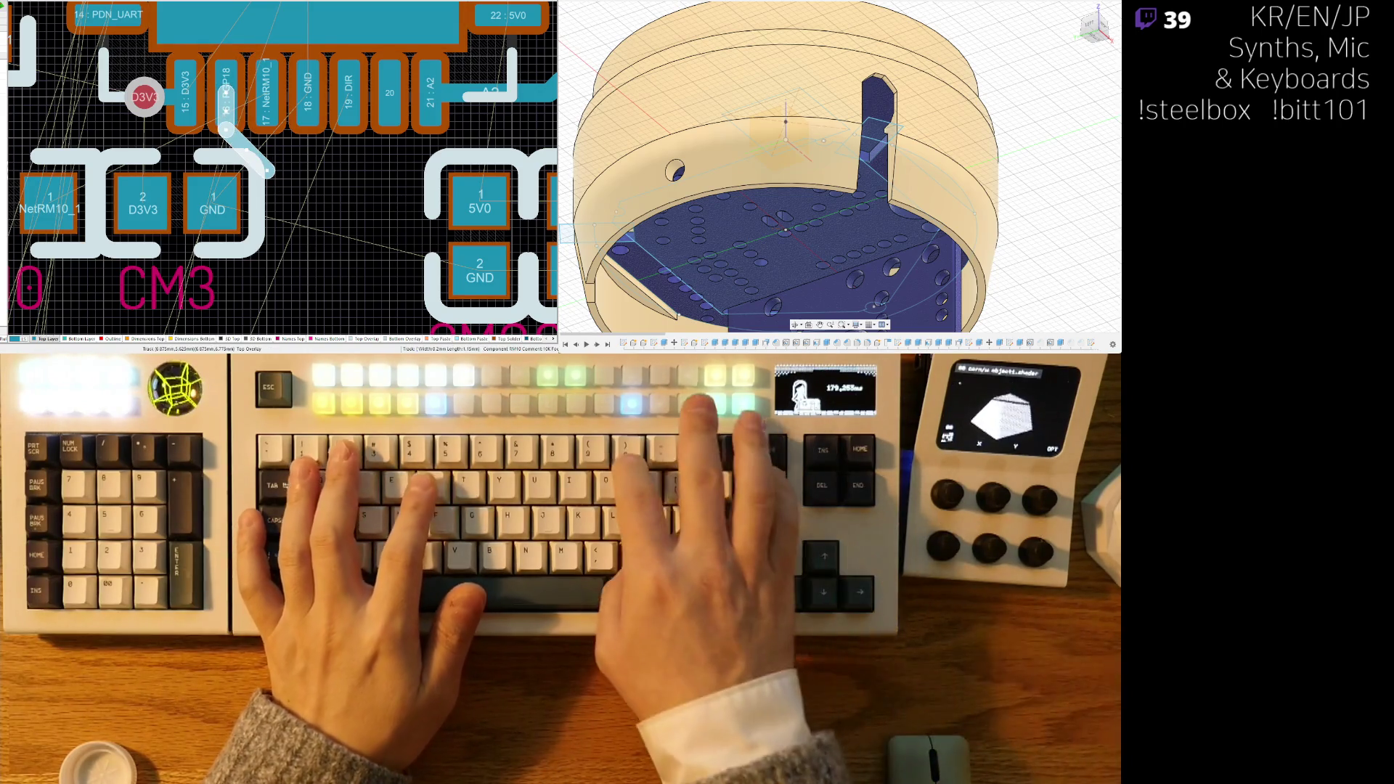
{"action": "key", "text": "ctrl+w"}
{"action": "left_click", "coordinate": [295, 147]}
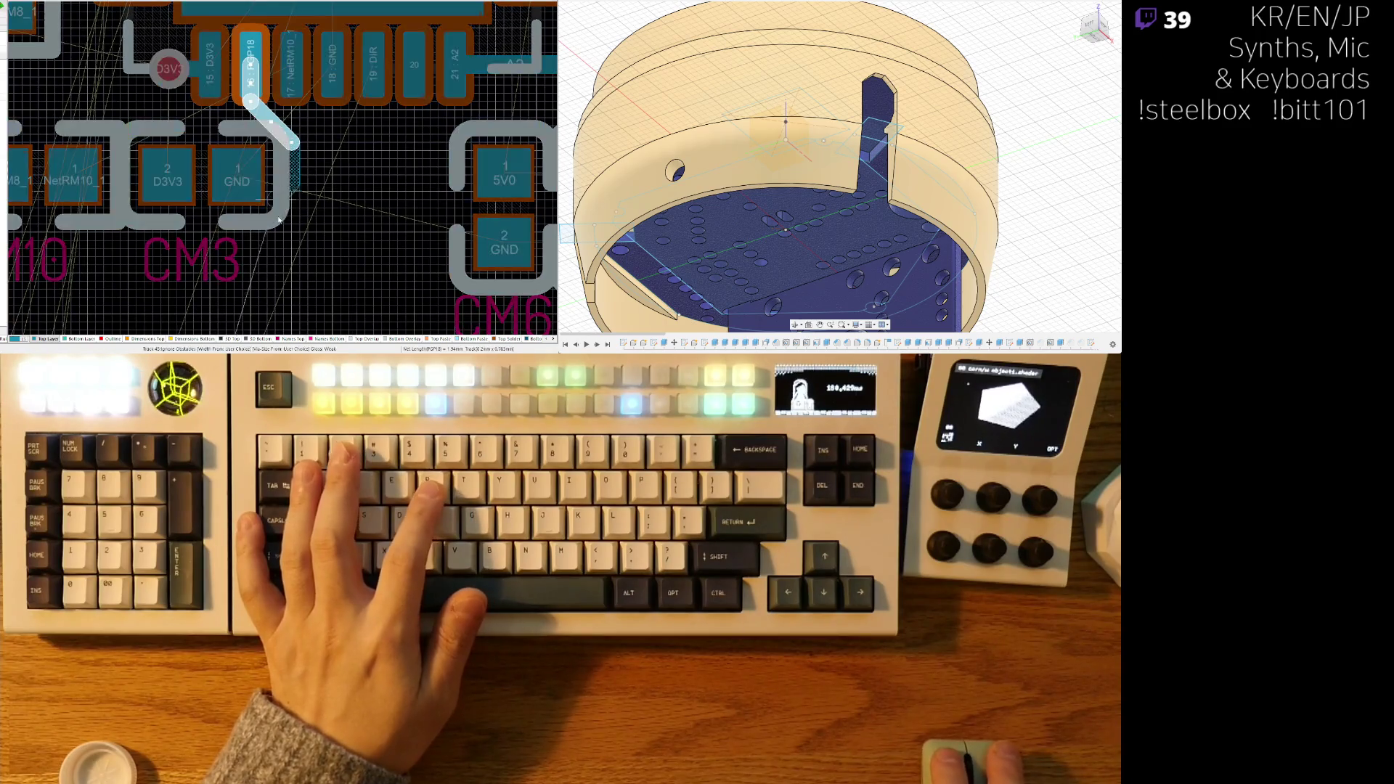
{"action": "left_click", "coordinate": [292, 268]}
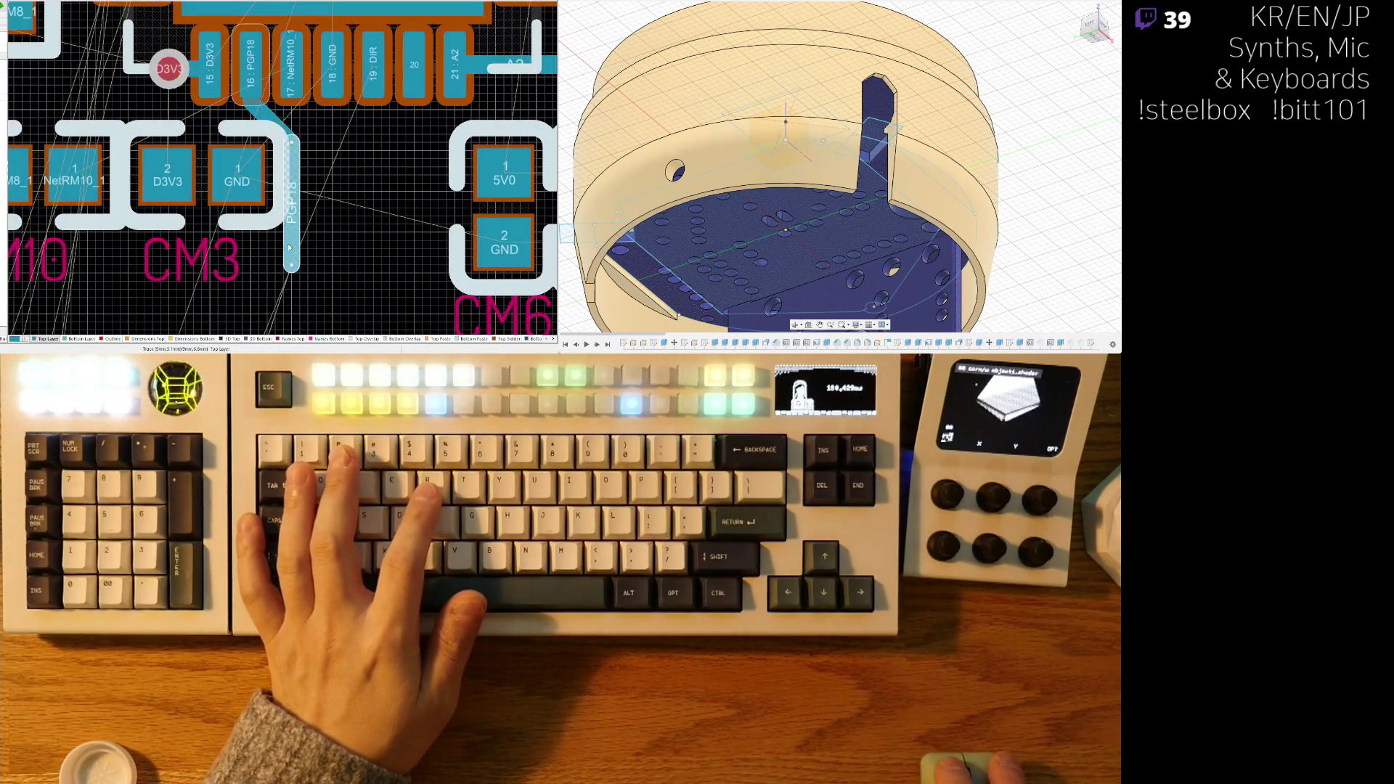
{"action": "scroll", "coordinate": [334, 184], "scroll_direction": "down", "scroll_amount": 4, "text": "ctrl"}
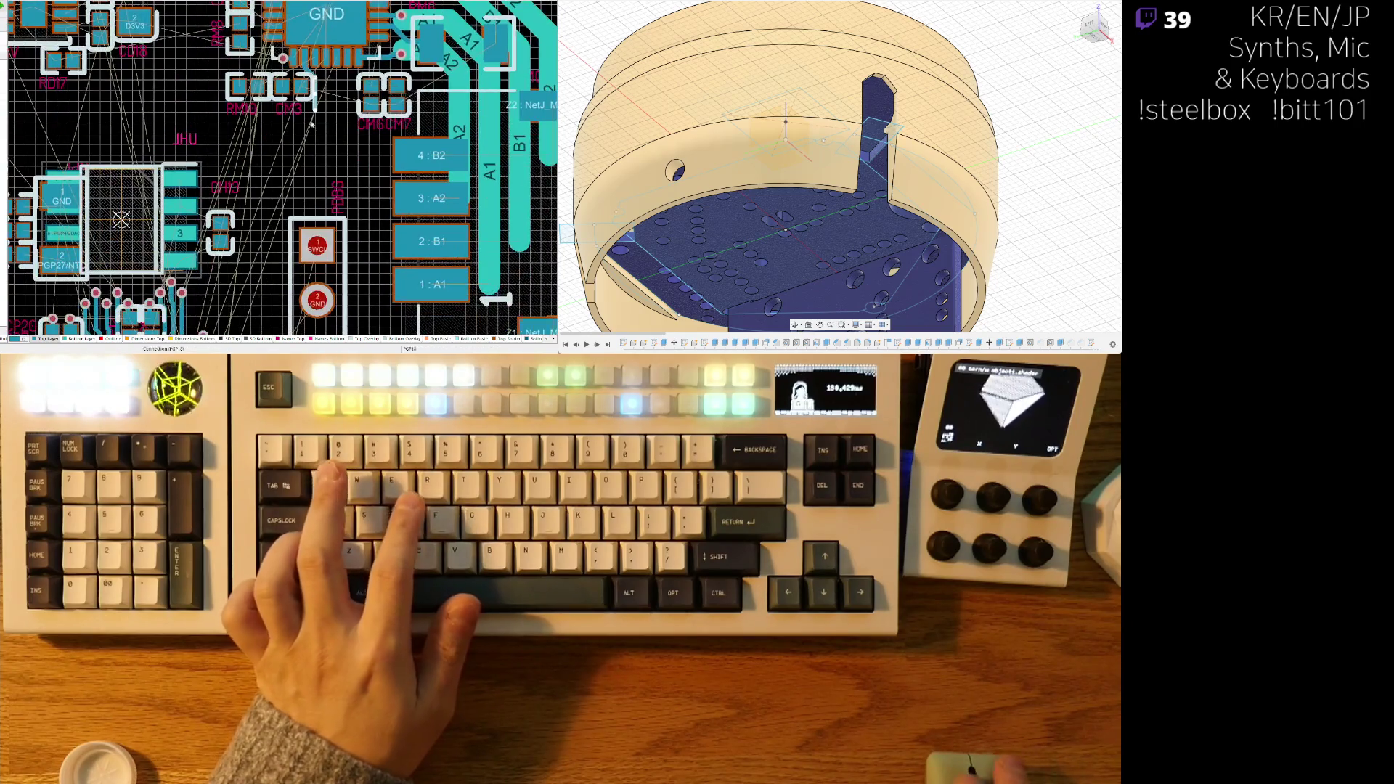
{"action": "scroll", "coordinate": [303, 188], "scroll_direction": "down", "scroll_amount": 1, "text": "ctrl"}
{"action": "scroll", "coordinate": [312, 156], "scroll_direction": "up", "scroll_amount": 3, "text": "ctrl"}
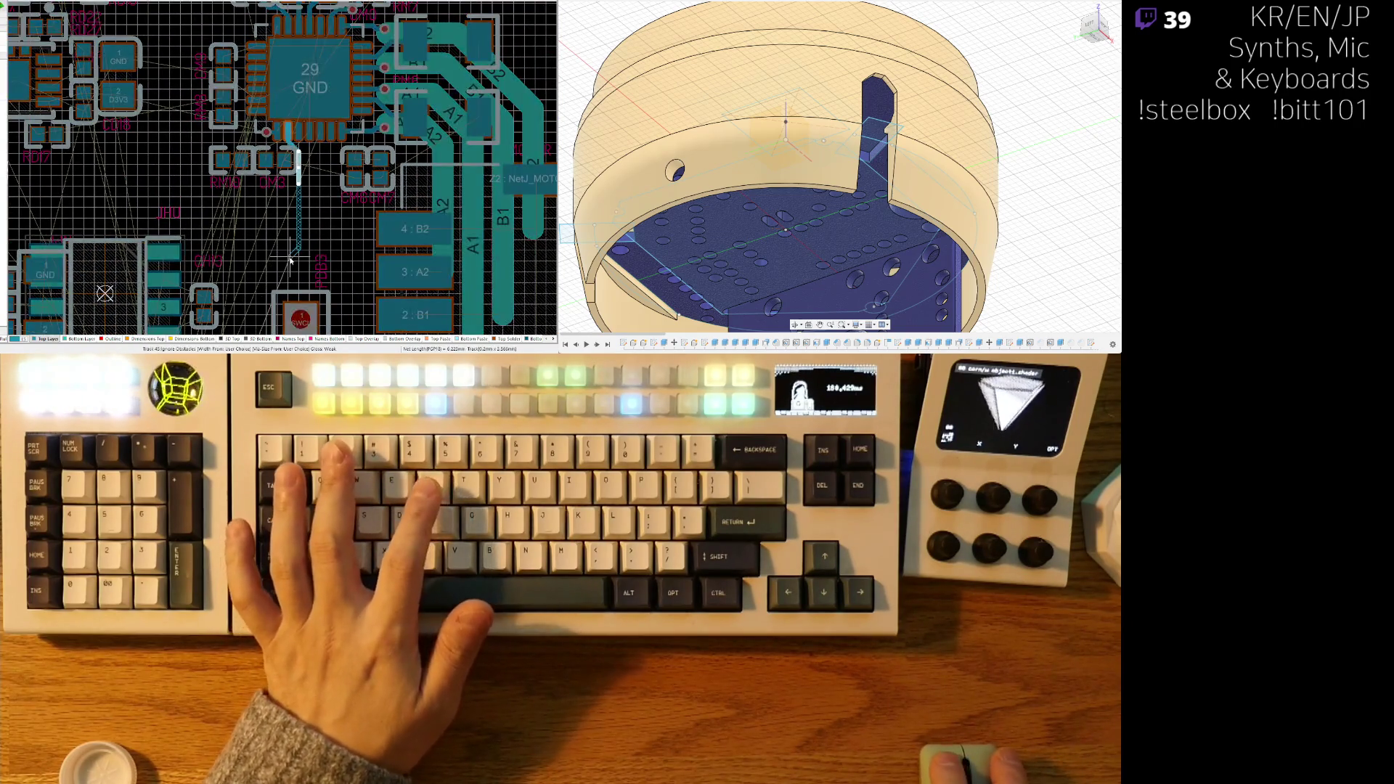
{"action": "scroll", "coordinate": [314, 153], "scroll_direction": "up", "scroll_amount": 4, "text": "ctrl"}
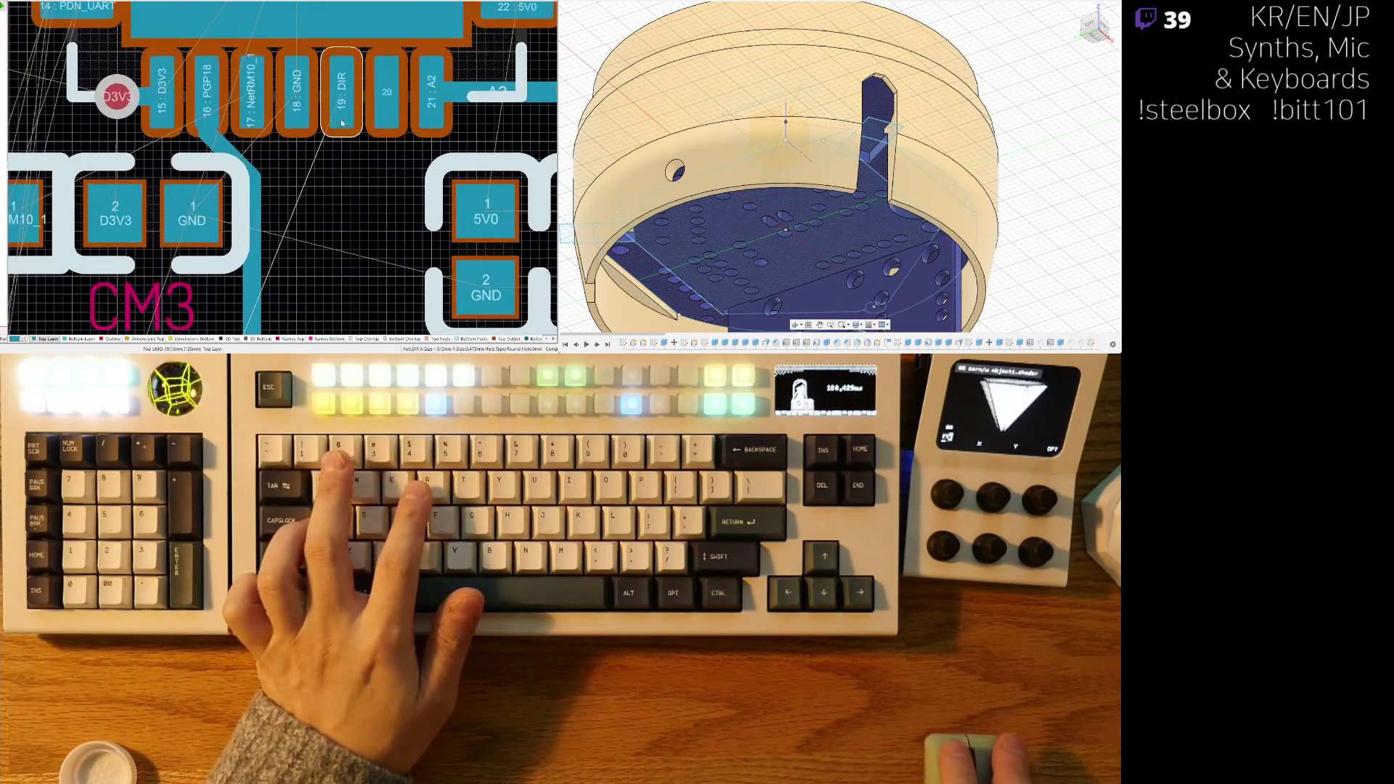
- Route the DIR track from pin 19 downward, reshaping it to drop straight down first
{"action": "left_click", "coordinate": [345, 84]}
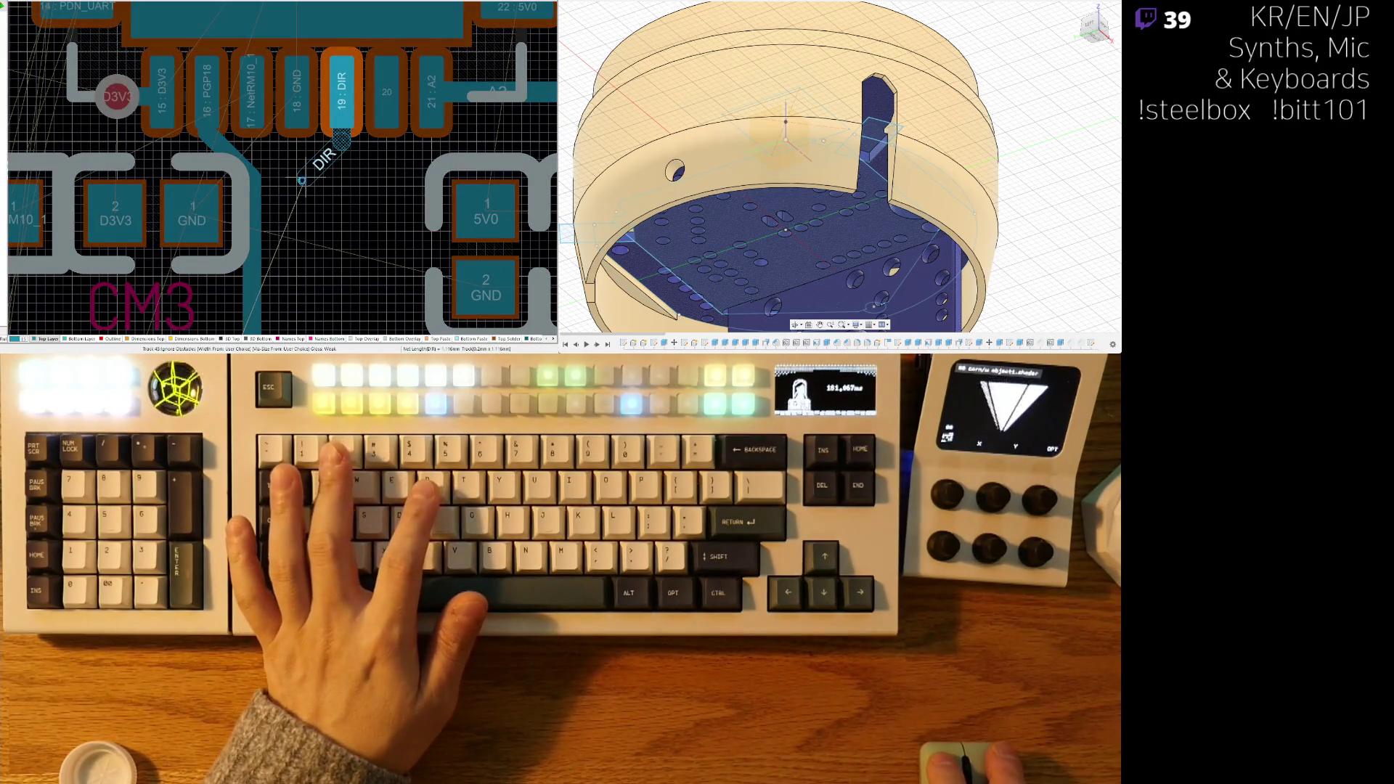
{"action": "right_click", "coordinate": [302, 180]}
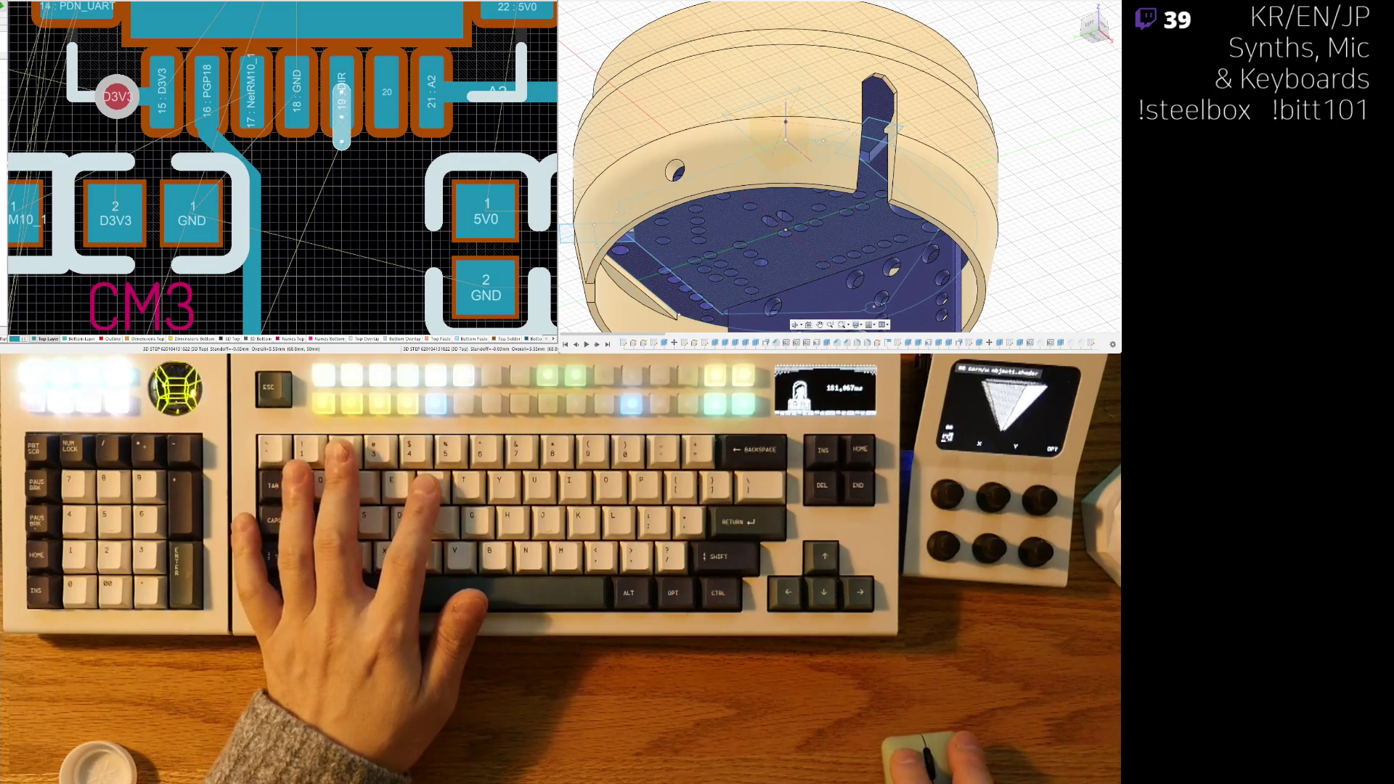
{"action": "left_click", "coordinate": [343, 153]}
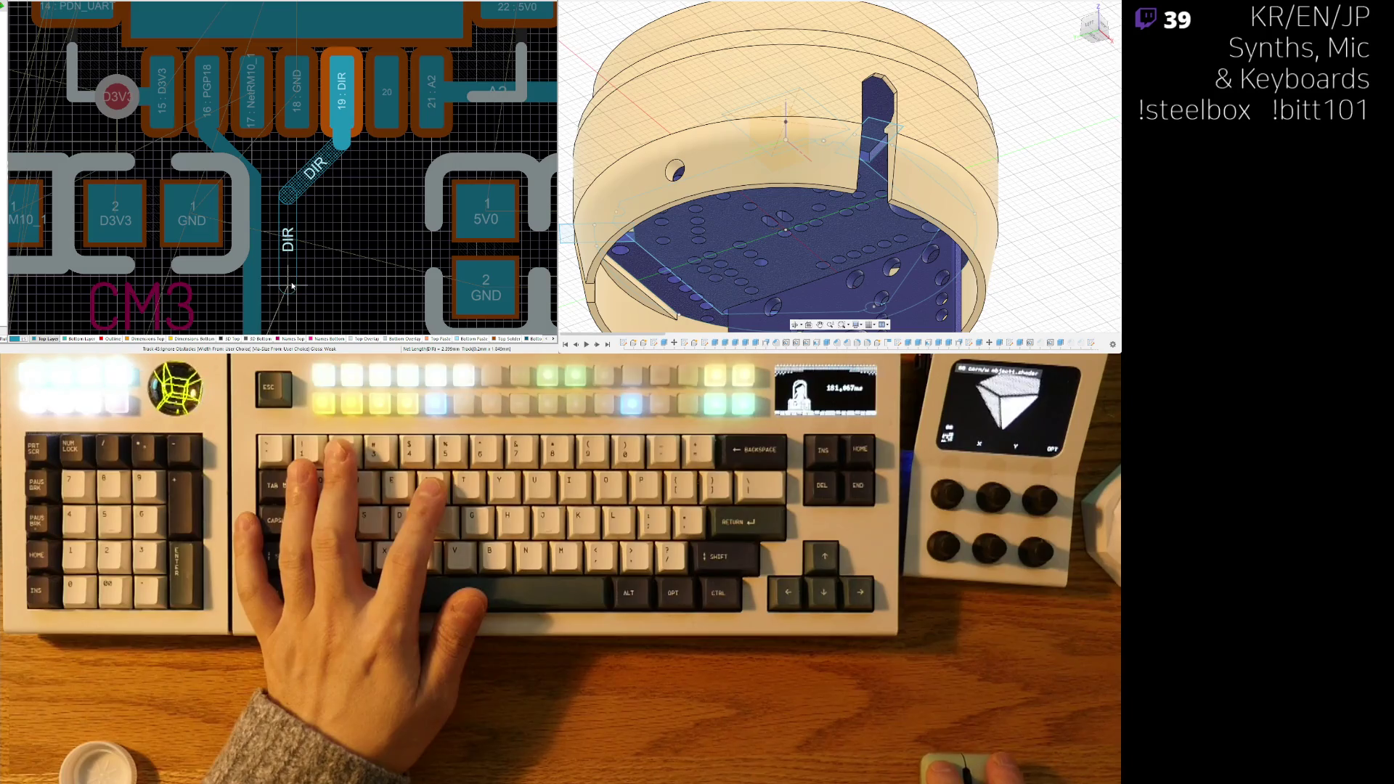
{"action": "scroll", "coordinate": [291, 286], "scroll_direction": "down", "scroll_amount": 2}
{"action": "left_click", "coordinate": [288, 225]}
{"action": "key", "text": "Escape"}
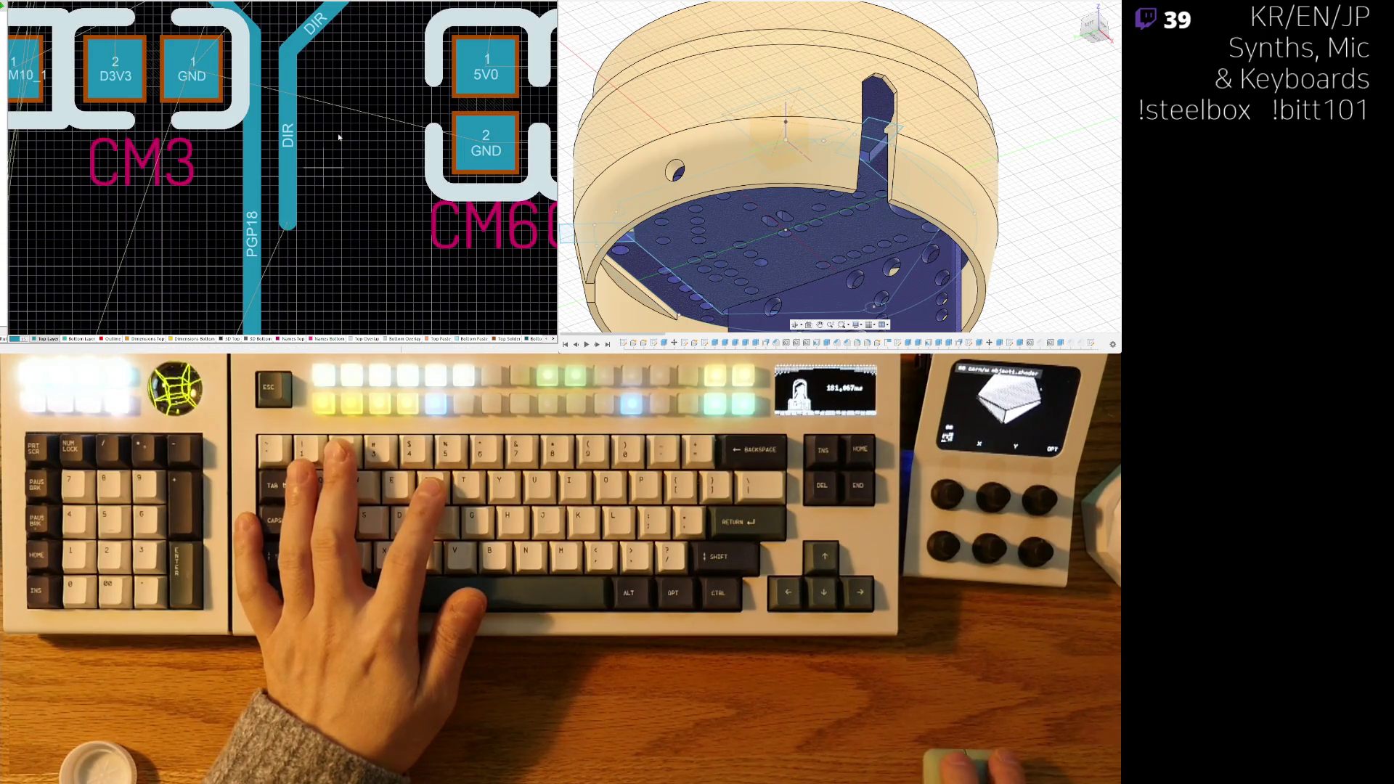
{"action": "scroll", "coordinate": [339, 136], "scroll_direction": "up", "scroll_amount": 3}
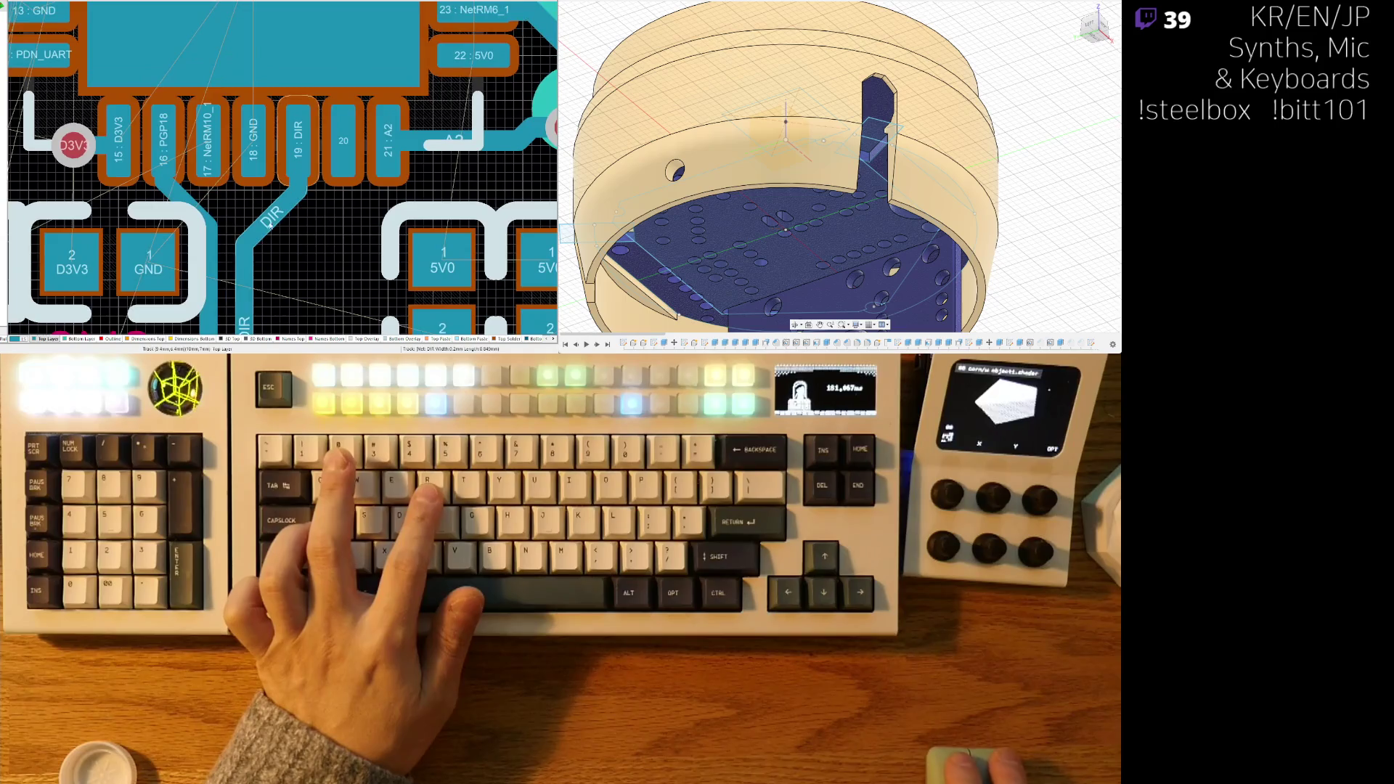
{"action": "right_click_drag", "start_coordinate": [270, 225], "coordinate": [364, 184]}
{"action": "left_click_drag", "start_coordinate": [371, 187], "coordinate": [374, 226]}
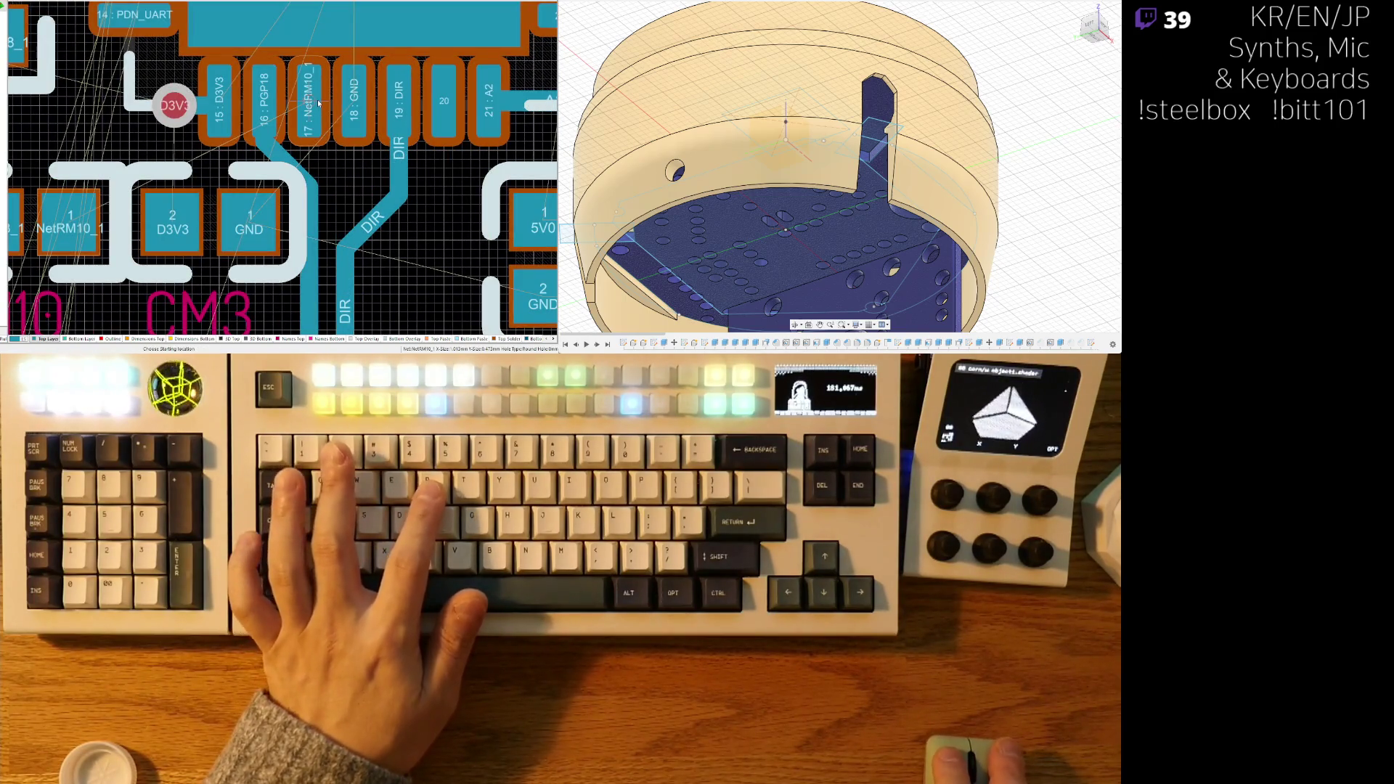
- Move CM3 and RM10 below the chip in one row, rotating each with Space
{"action": "left_click", "coordinate": [328, 127]}
{"action": "scroll", "coordinate": [327, 185], "scroll_direction": "down", "scroll_amount": 2, "text": "ctrl"}
{"action": "key", "text": "Escape"}
{"action": "scroll", "coordinate": [326, 186], "scroll_direction": "down", "scroll_amount": 1, "text": "ctrl"}
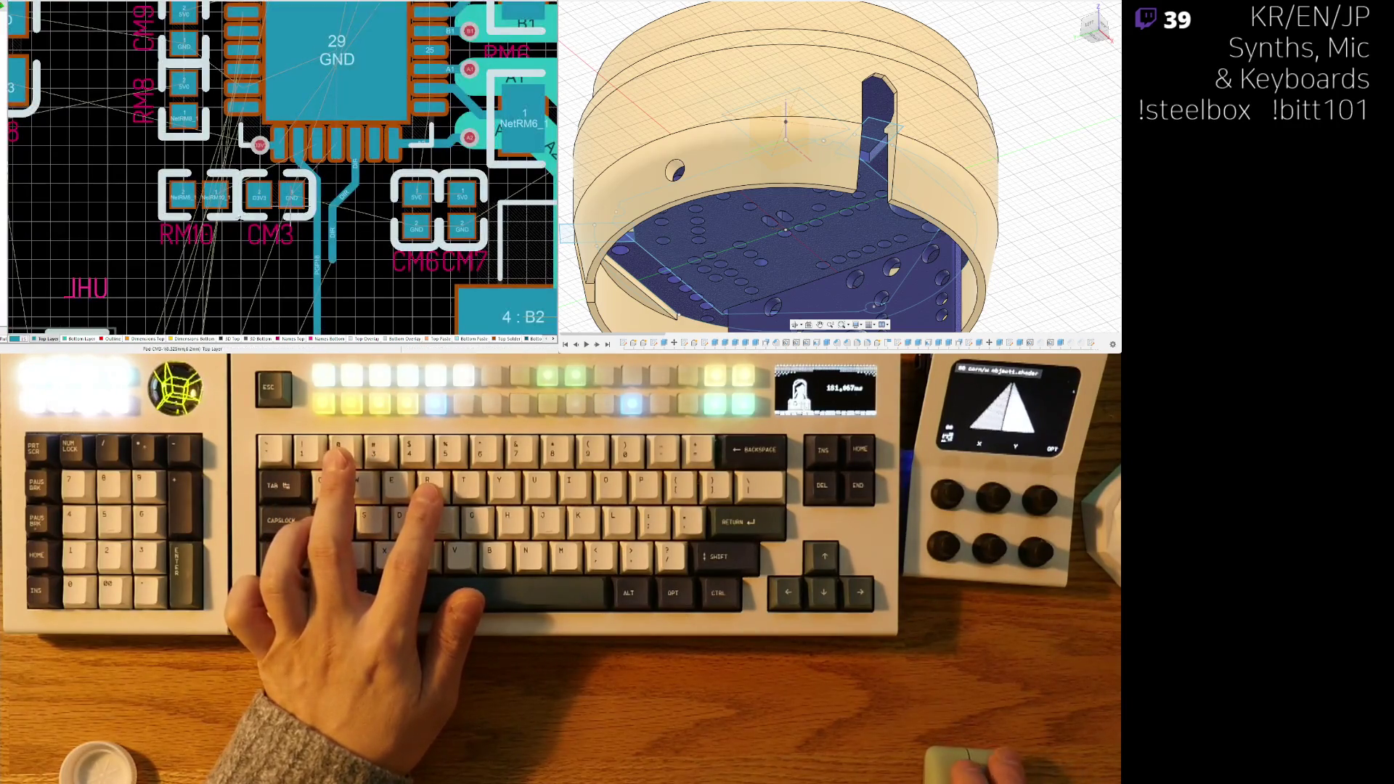
{"action": "scroll", "coordinate": [243, 203], "scroll_direction": "up", "scroll_amount": 2, "text": "ctrl"}
{"action": "left_click_drag", "start_coordinate": [171, 193], "coordinate": [218, 297]}
{"action": "mouse_move", "coordinate": [280, 192]}
{"action": "left_mouse_down"}
{"action": "mouse_move", "coordinate": [135, 194]}
{"action": "mouse_move", "coordinate": [225, 192]}
{"action": "mouse_move", "coordinate": [180, 192]}
{"action": "left_mouse_up"}
{"action": "key", "text": "space"}
{"action": "key", "text": "space"}
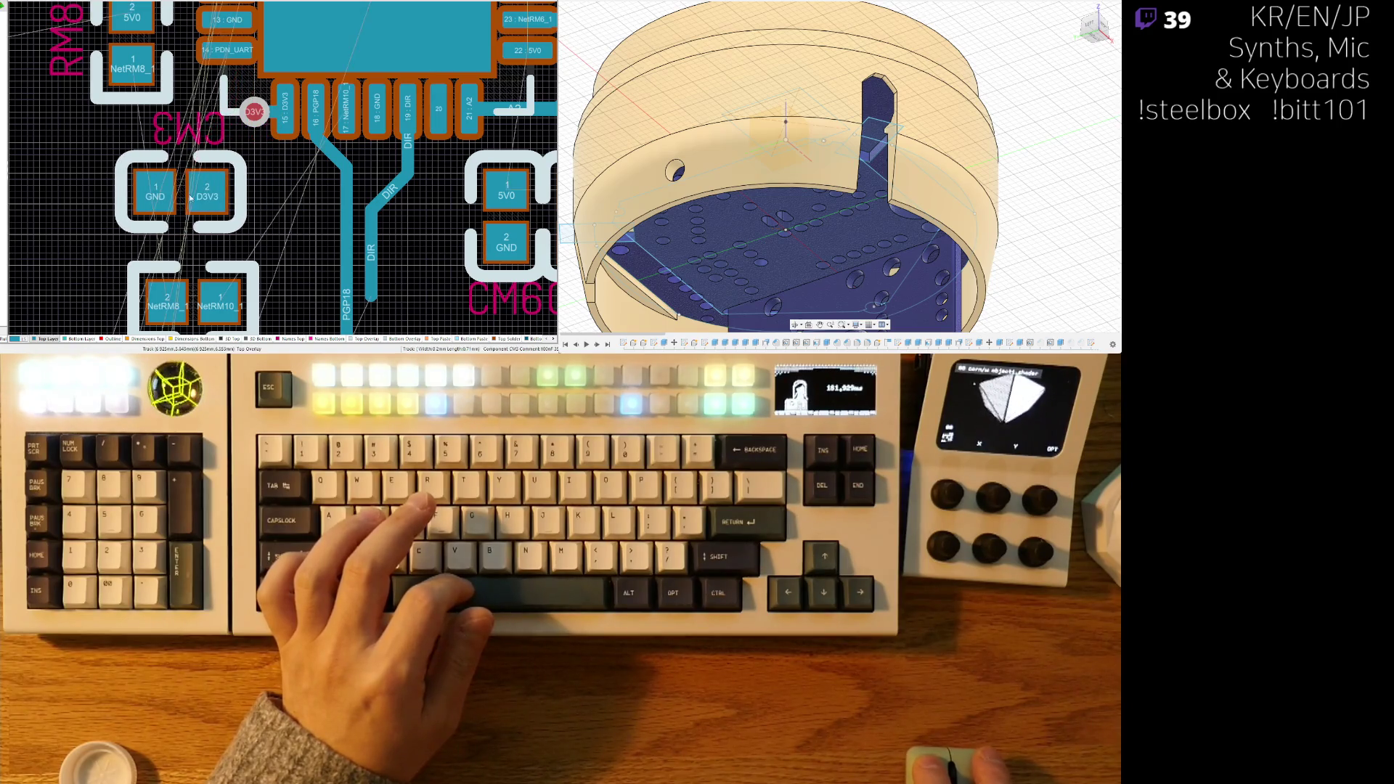
{"action": "mouse_move", "coordinate": [193, 297]}
{"action": "left_mouse_down"}
{"action": "mouse_move", "coordinate": [305, 203]}
{"action": "mouse_move", "coordinate": [154, 195]}
{"action": "left_mouse_up"}
{"action": "key", "text": "space"}
{"action": "key", "text": "space"}
- Start a track from pin 17 NetRM10_1
{"action": "scroll", "coordinate": [287, 231], "scroll_direction": "up", "scroll_amount": 3, "text": "ctrl"}
{"action": "right_click_drag", "start_coordinate": [303, 223], "coordinate": [312, 204]}
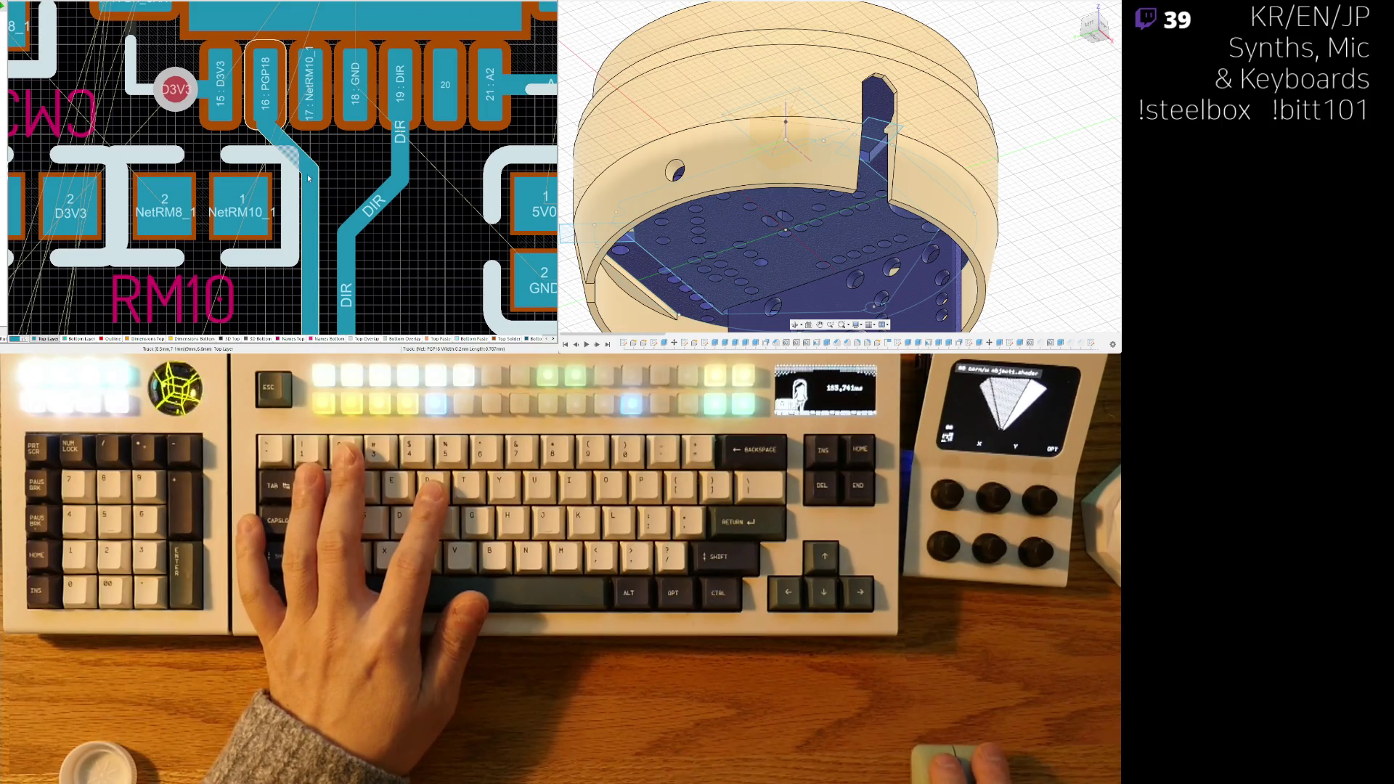
{"action": "scroll", "coordinate": [307, 178], "scroll_direction": "down", "scroll_amount": 3, "text": "ctrl"}
{"action": "scroll", "coordinate": [355, 161], "scroll_direction": "up", "scroll_amount": 1, "text": "ctrl"}
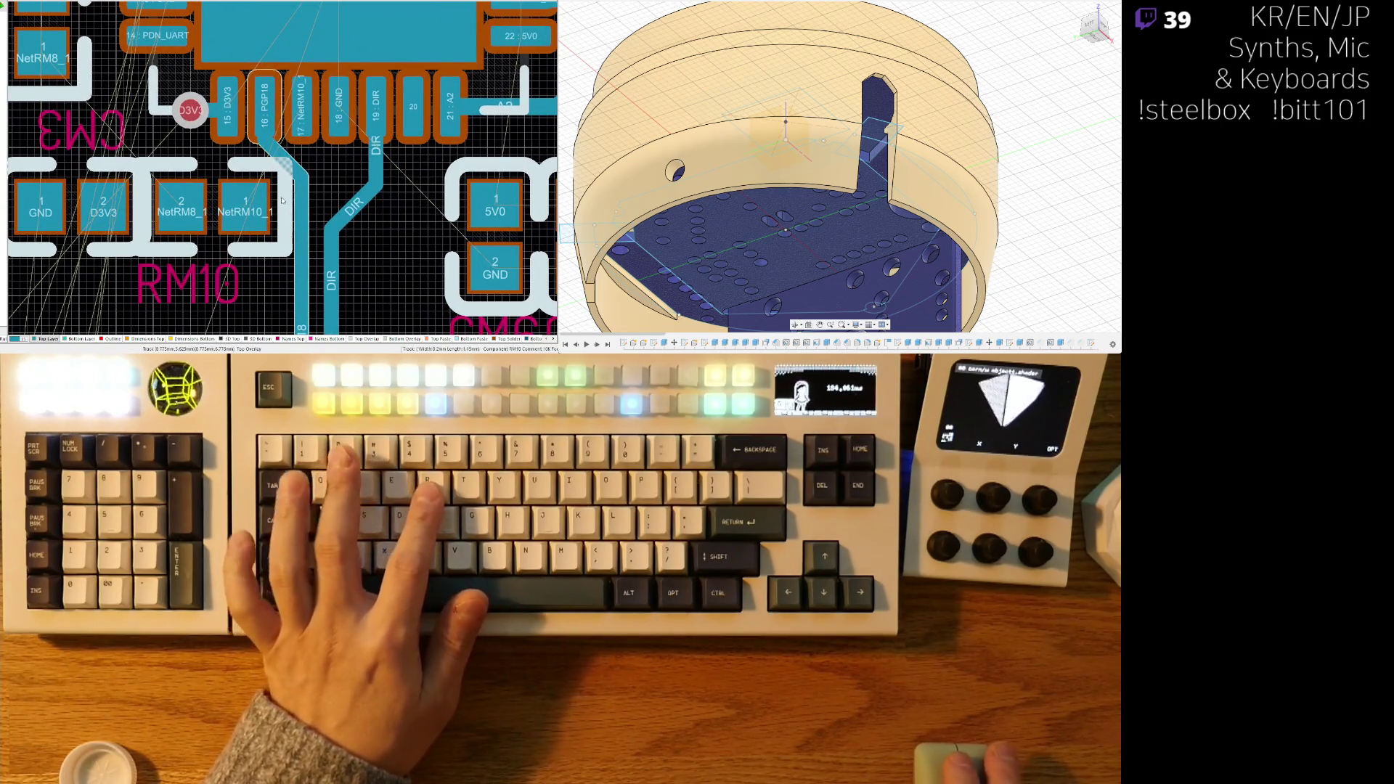
{"action": "scroll", "coordinate": [293, 270], "scroll_direction": "up", "scroll_amount": 1, "text": "ctrl"}
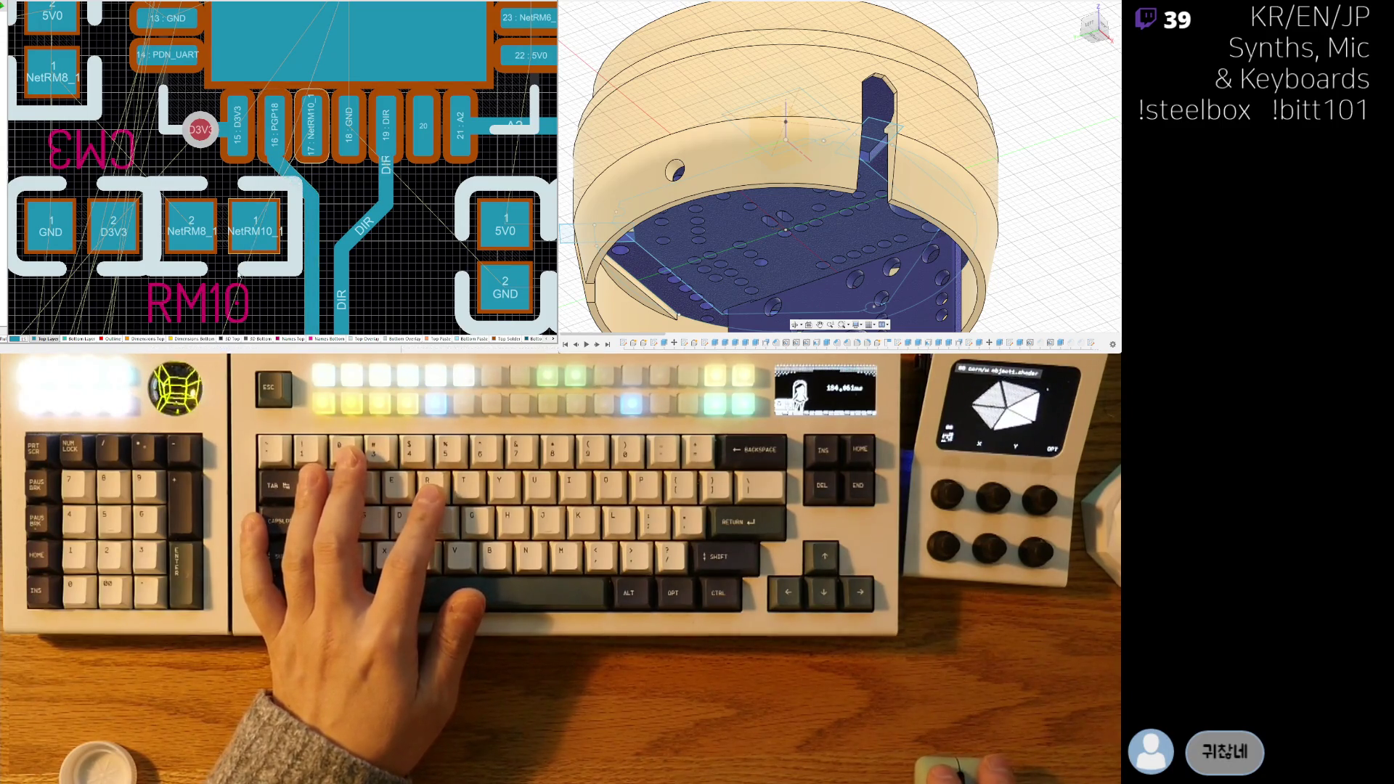
{"action": "scroll", "coordinate": [236, 270], "scroll_direction": "left", "scroll_amount": 2, "text": "shift"}
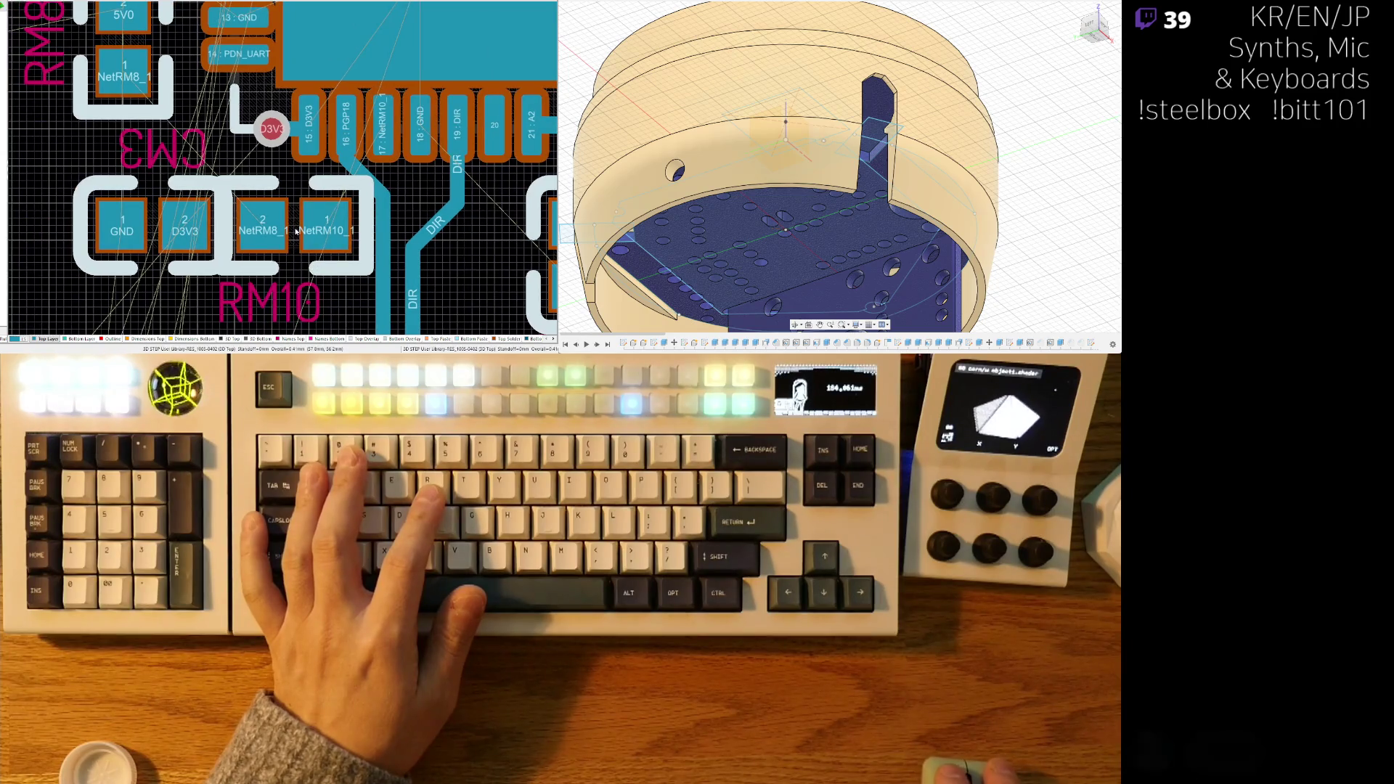
{"action": "scroll", "coordinate": [298, 230], "scroll_direction": "right", "scroll_amount": 2, "text": "shift"}
{"action": "key", "text": "ctrl+w"}
{"action": "left_click", "coordinate": [259, 236]}
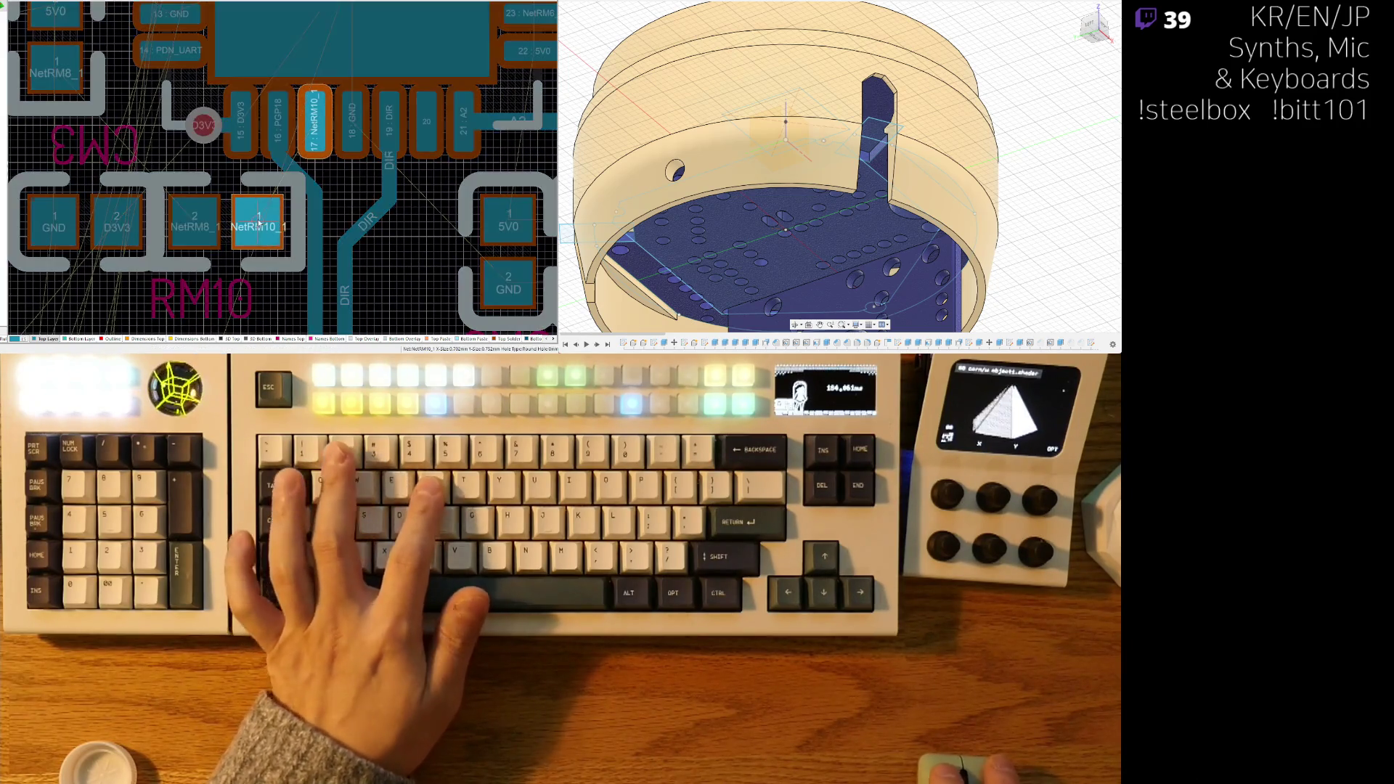
- Give pin 17 NetRM10_1 a short diagonal track ending in a via, nudged slightly up
{"action": "left_click", "coordinate": [276, 273]}
{"action": "scroll", "coordinate": [363, 145], "scroll_direction": "up", "scroll_amount": 2, "text": "ctrl"}
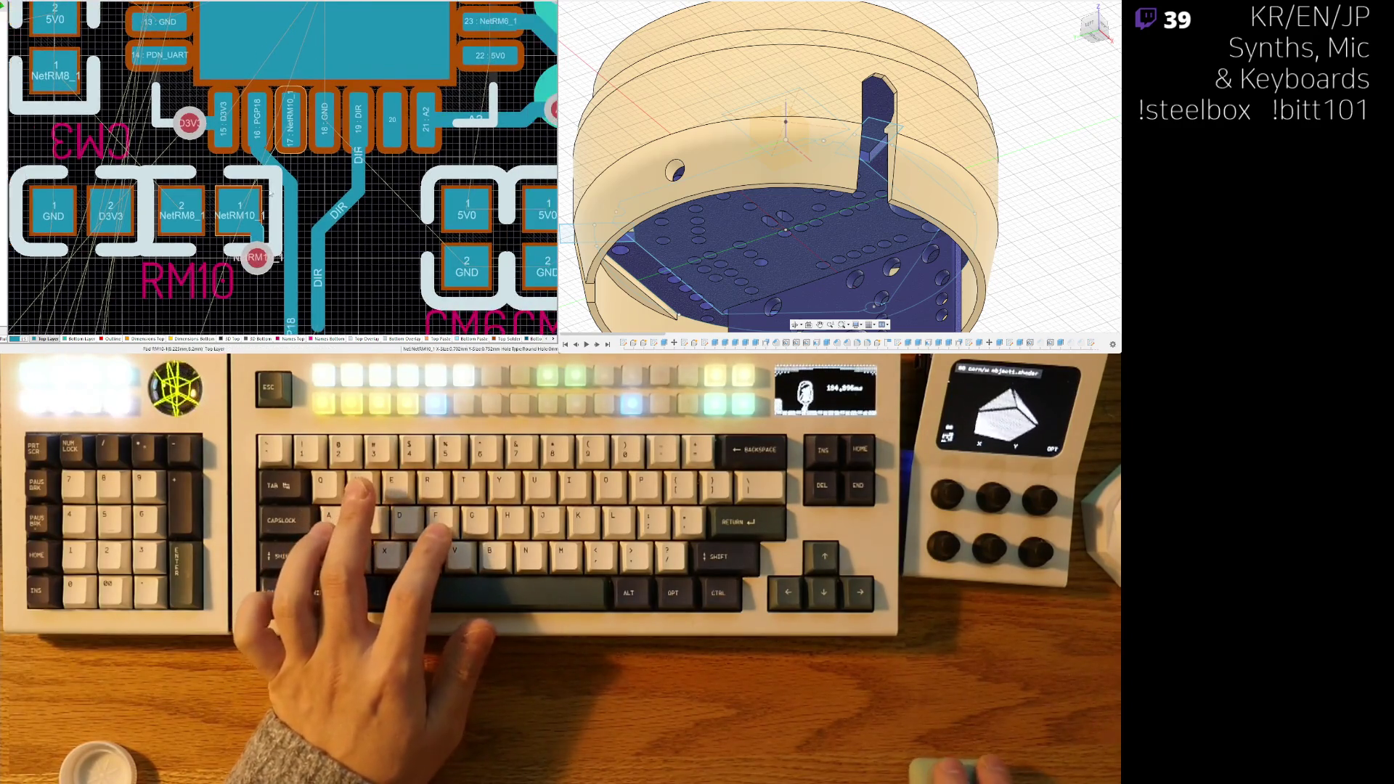
{"action": "left_click", "coordinate": [243, 176]}
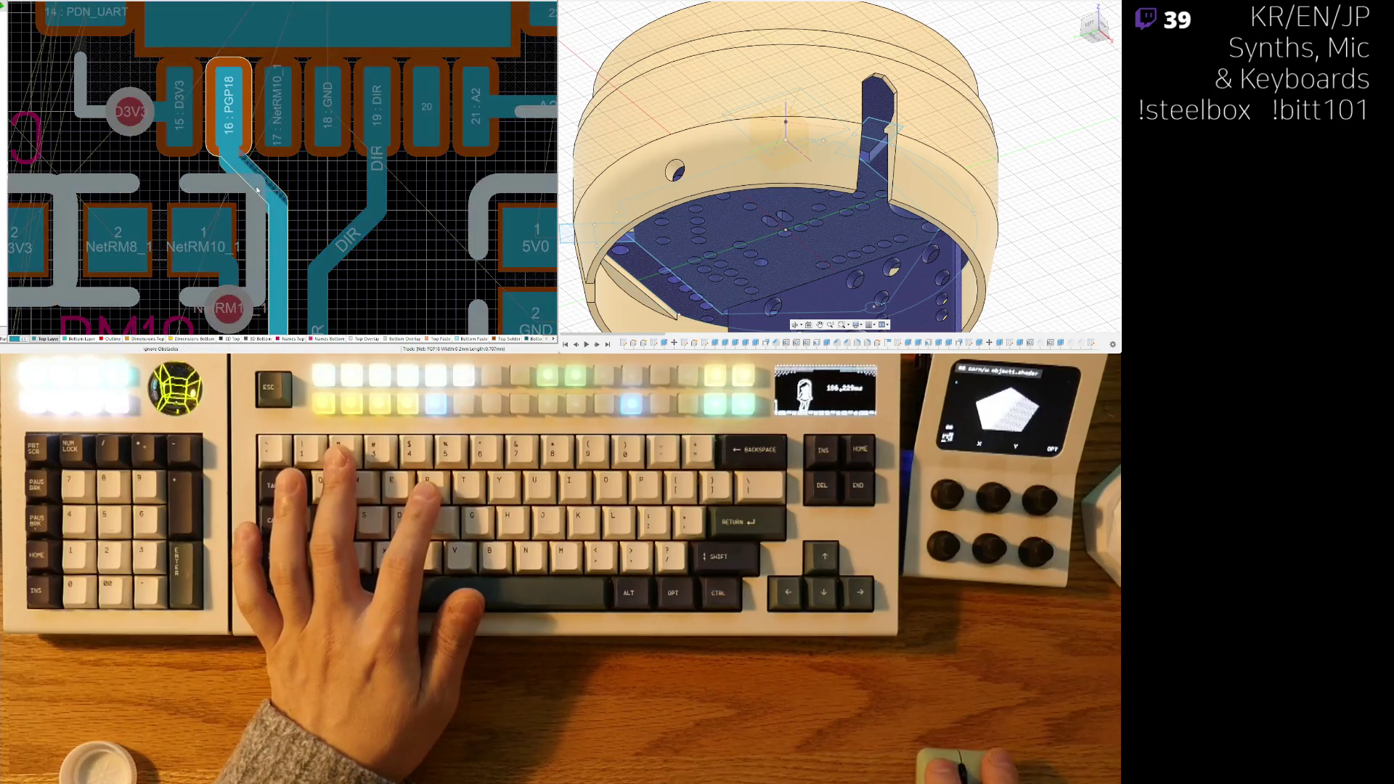
{"action": "right_click", "coordinate": [259, 188]}
{"action": "left_click", "coordinate": [278, 153]}
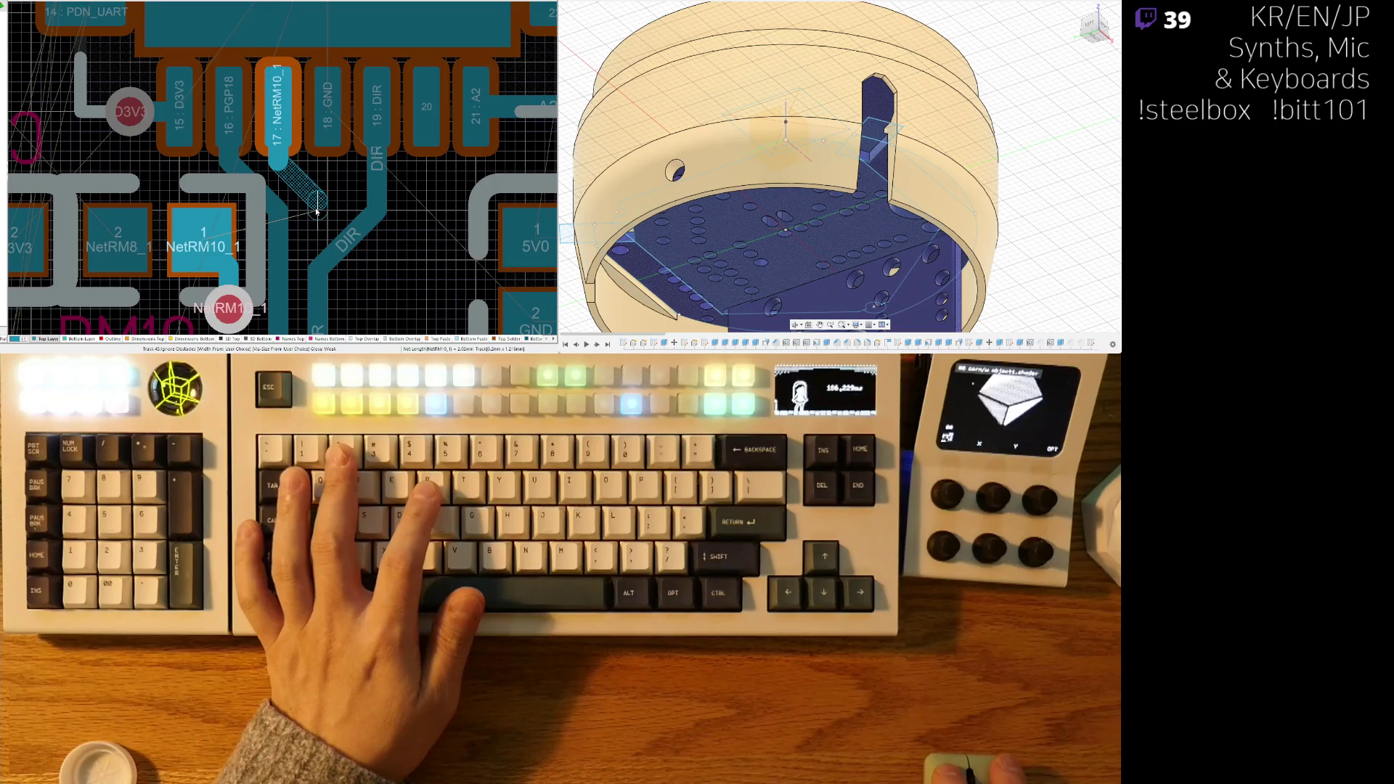
{"action": "key", "text": "2"}
{"action": "mouse_move", "coordinate": [318, 213]}
{"action": "left_mouse_down"}
{"action": "mouse_move", "coordinate": [318, 181]}
{"action": "mouse_move", "coordinate": [325, 198]}
{"action": "left_mouse_up"}
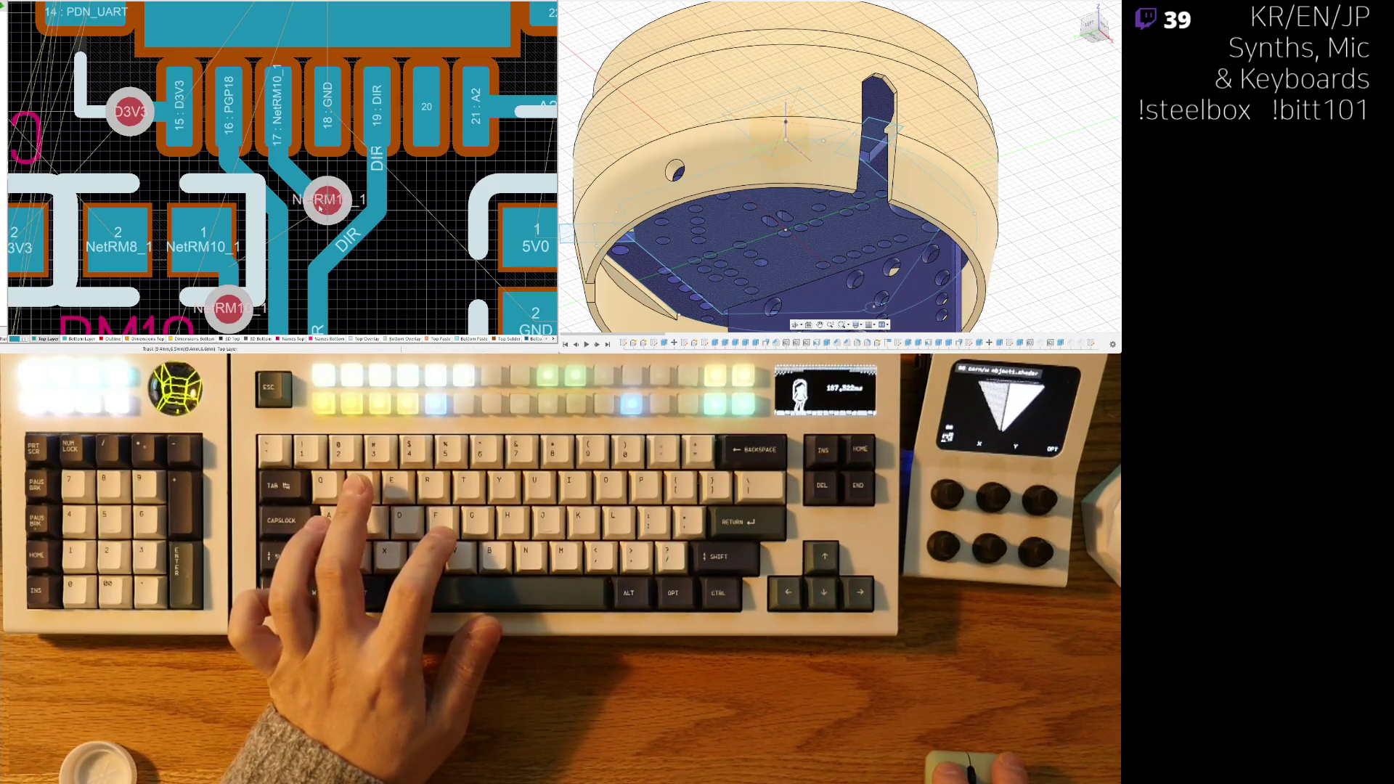
- Start a track from pin 18 GND and bring exposed pad 29 fully into view
{"action": "left_click", "coordinate": [351, 250]}
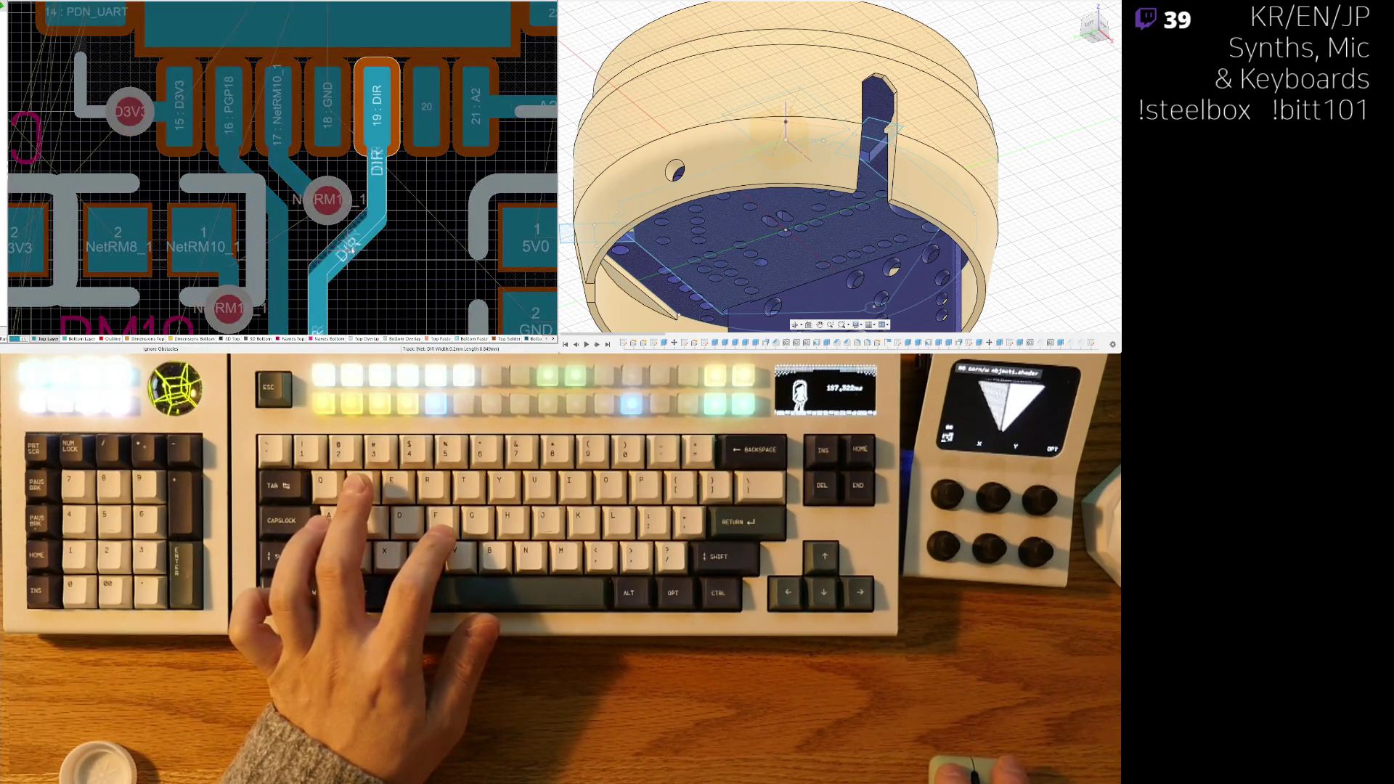
{"action": "key", "text": "ctrl+w"}
{"action": "left_click", "coordinate": [327, 116]}
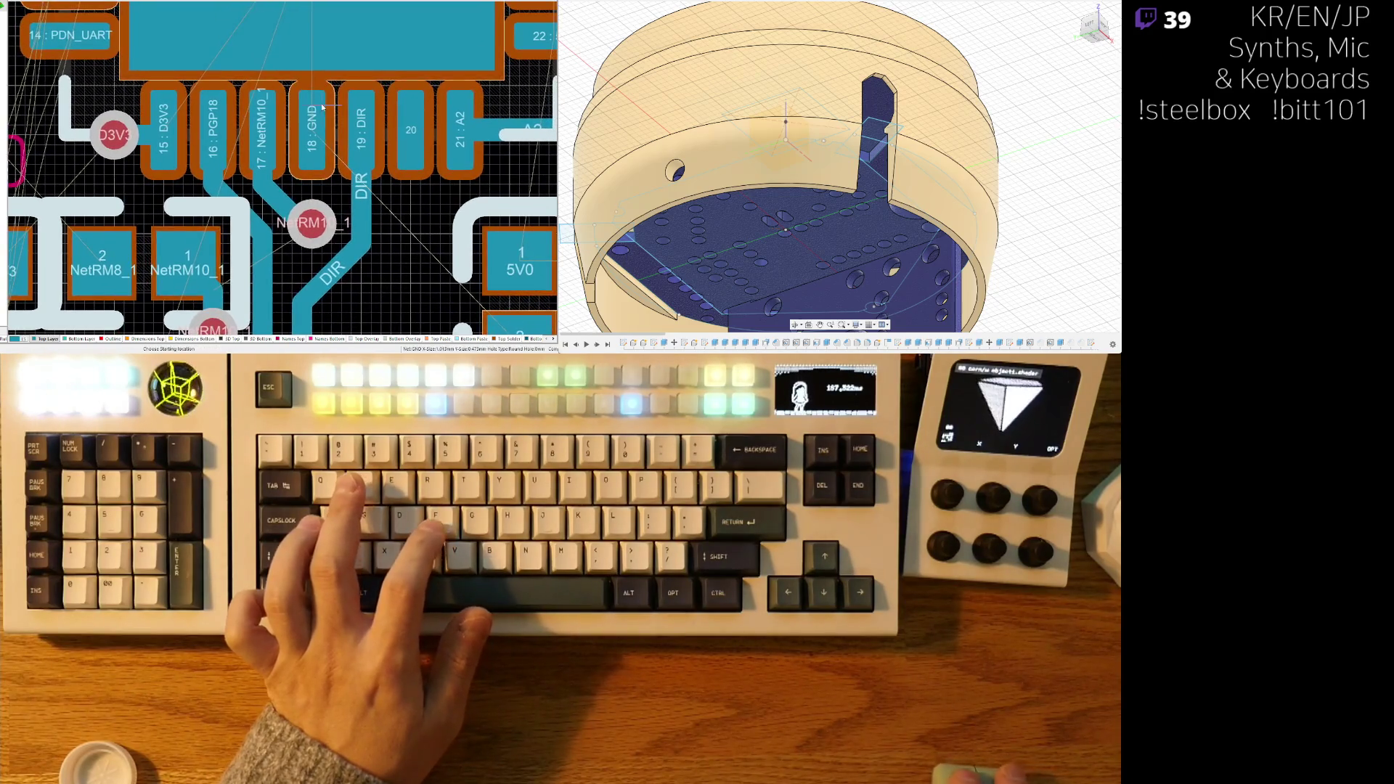
{"action": "scroll", "coordinate": [326, 160], "scroll_direction": "down", "scroll_amount": 2, "text": "ctrl"}
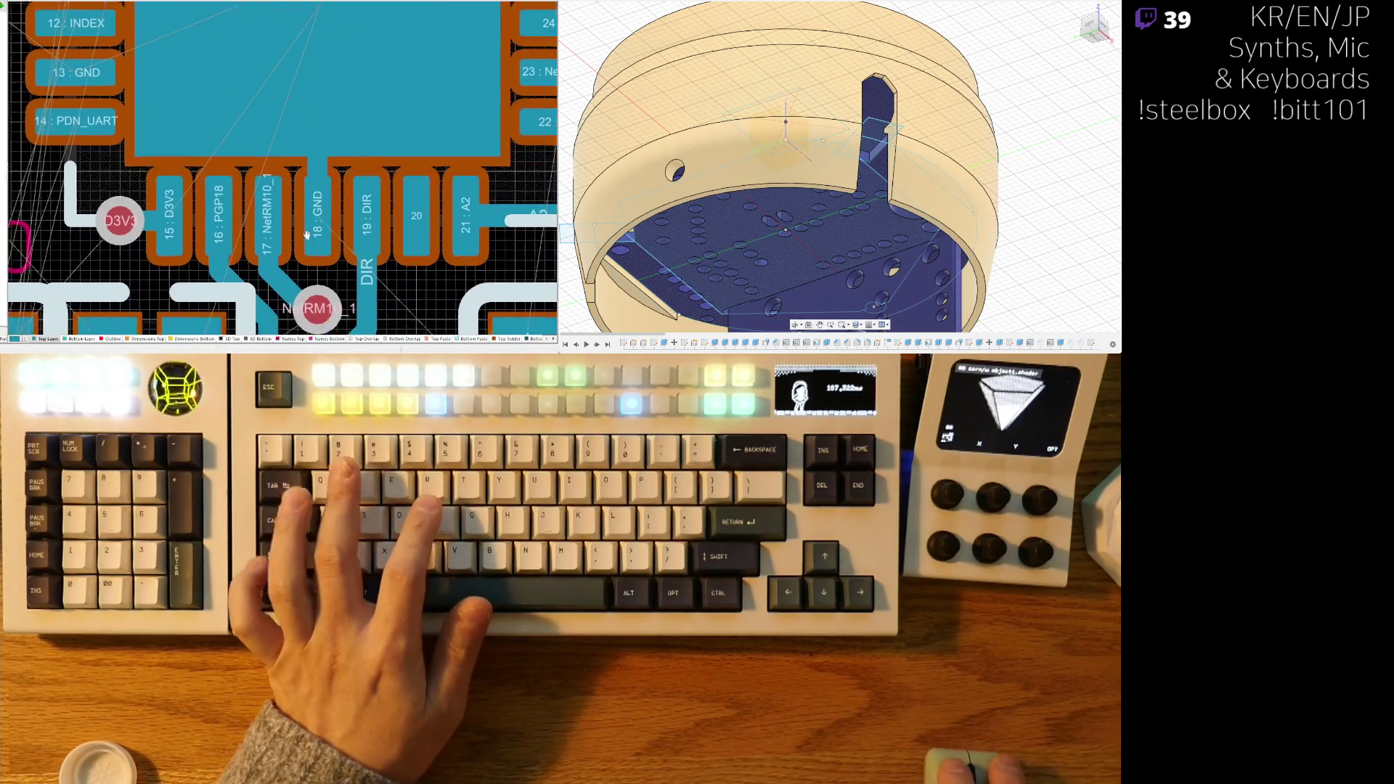
{"action": "scroll", "coordinate": [328, 171], "scroll_direction": "up", "scroll_amount": 3}
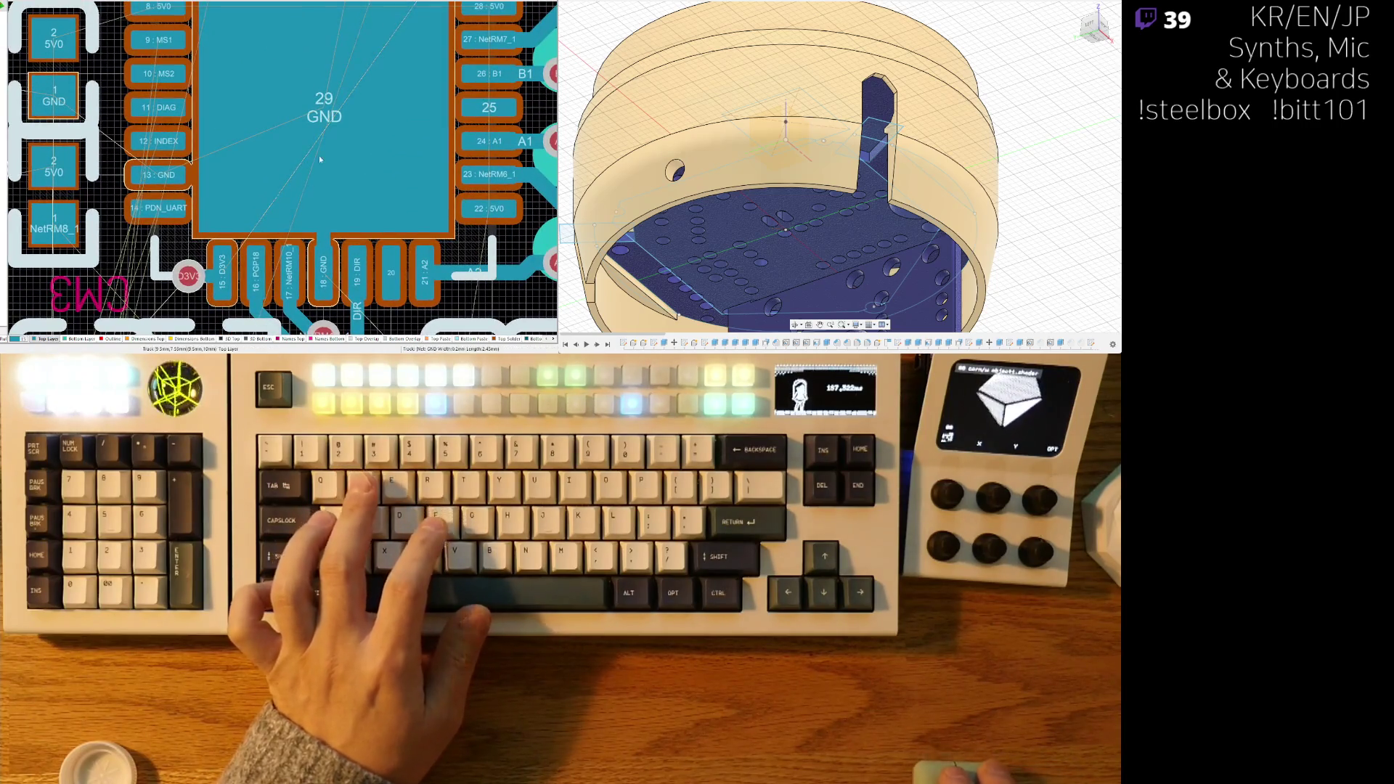
- Place a column of GND vias on pad 29 and link them with GND tracks
{"action": "left_click_drag", "start_coordinate": [324, 154], "coordinate": [328, 212]}
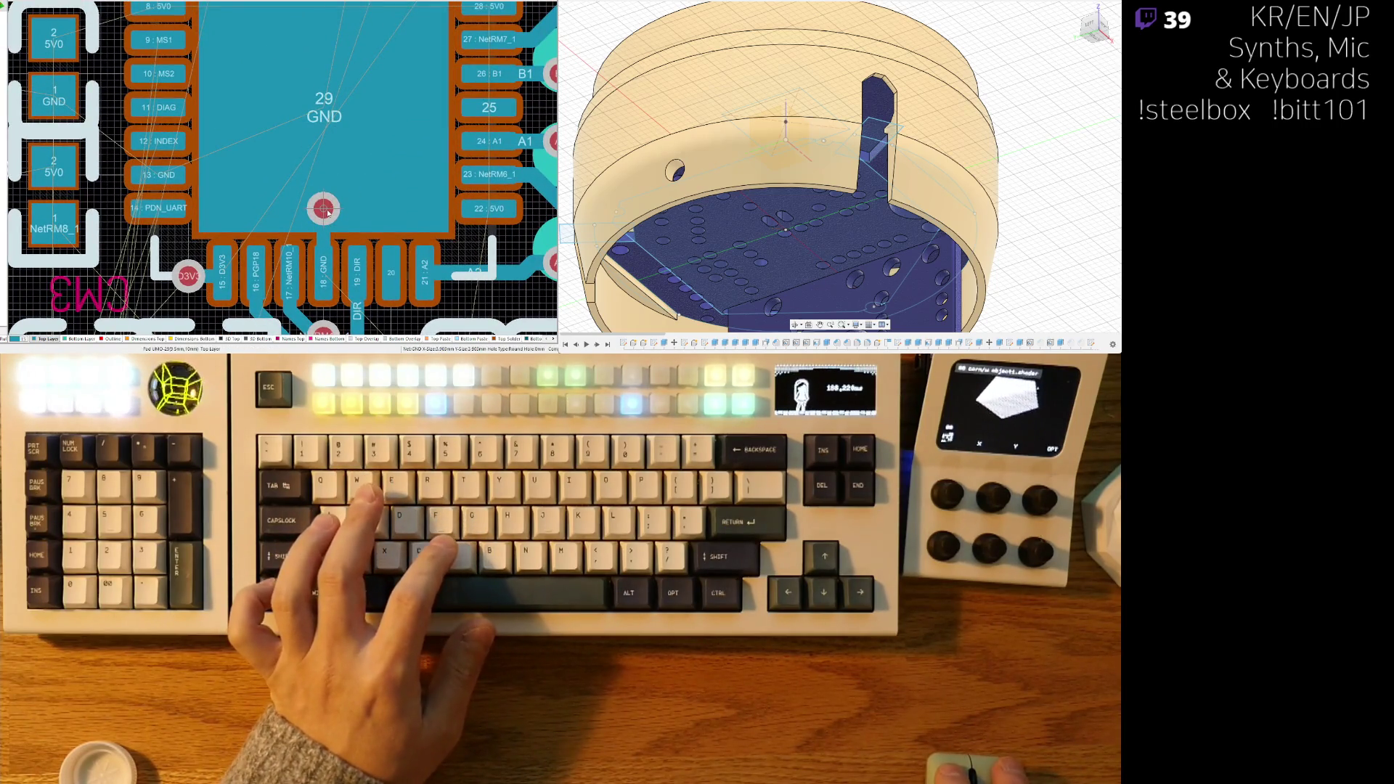
{"action": "left_click", "coordinate": [324, 161]}
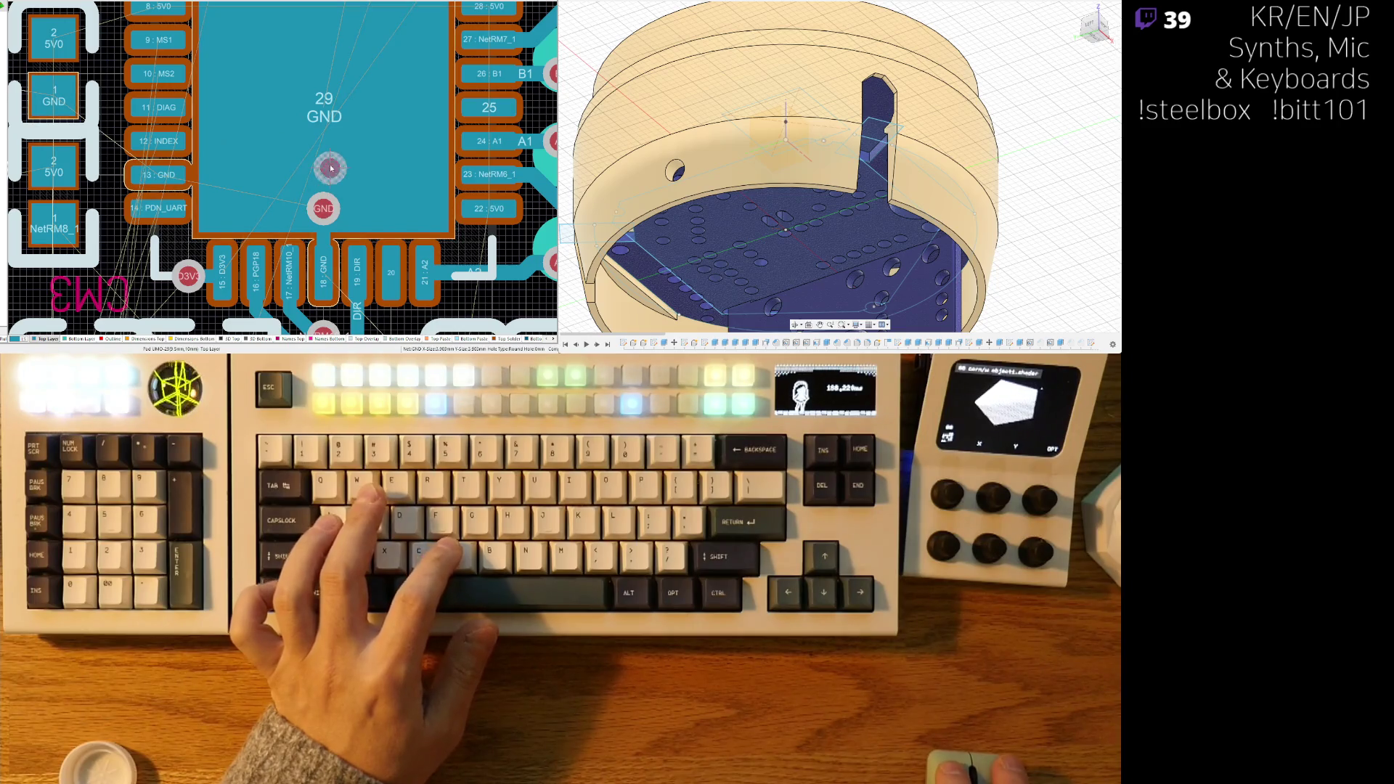
{"action": "left_click", "coordinate": [324, 108]}
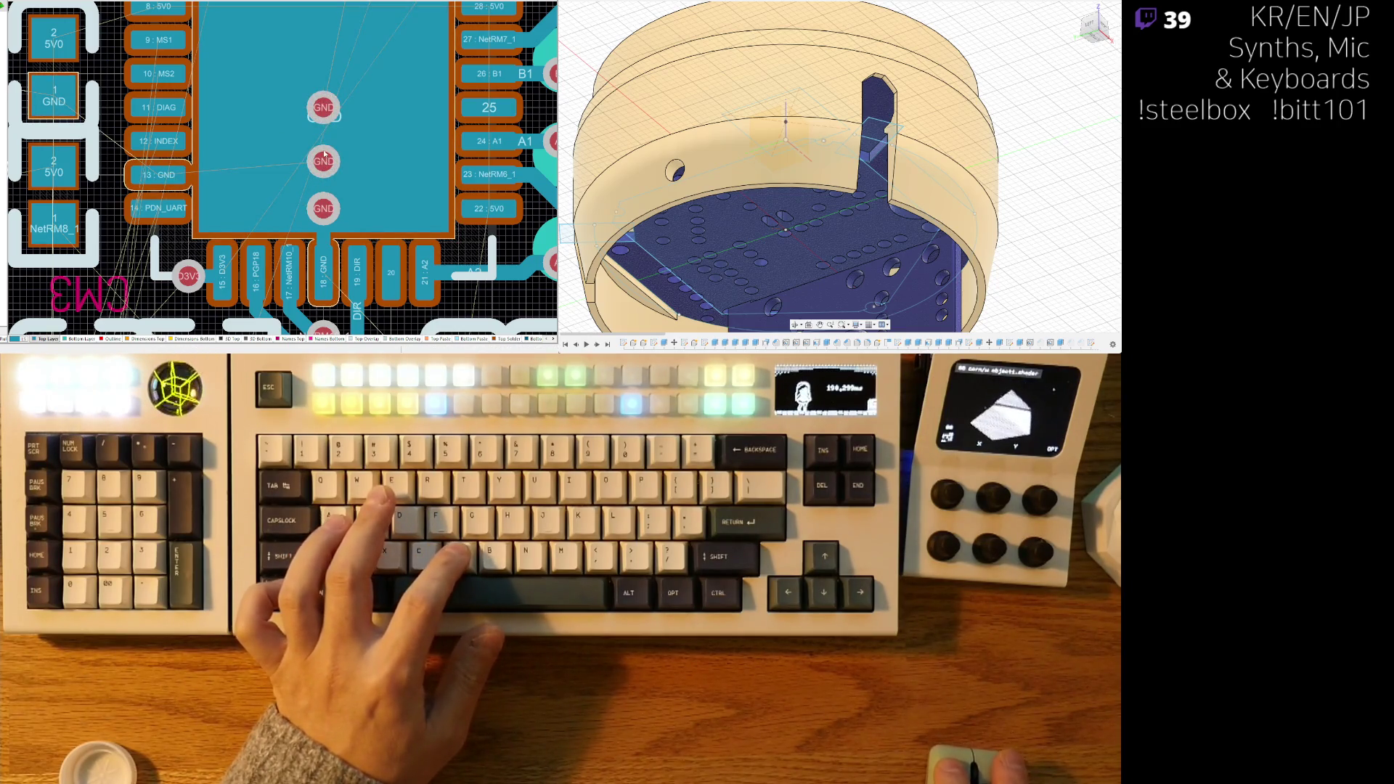
{"action": "left_click", "coordinate": [325, 161]}
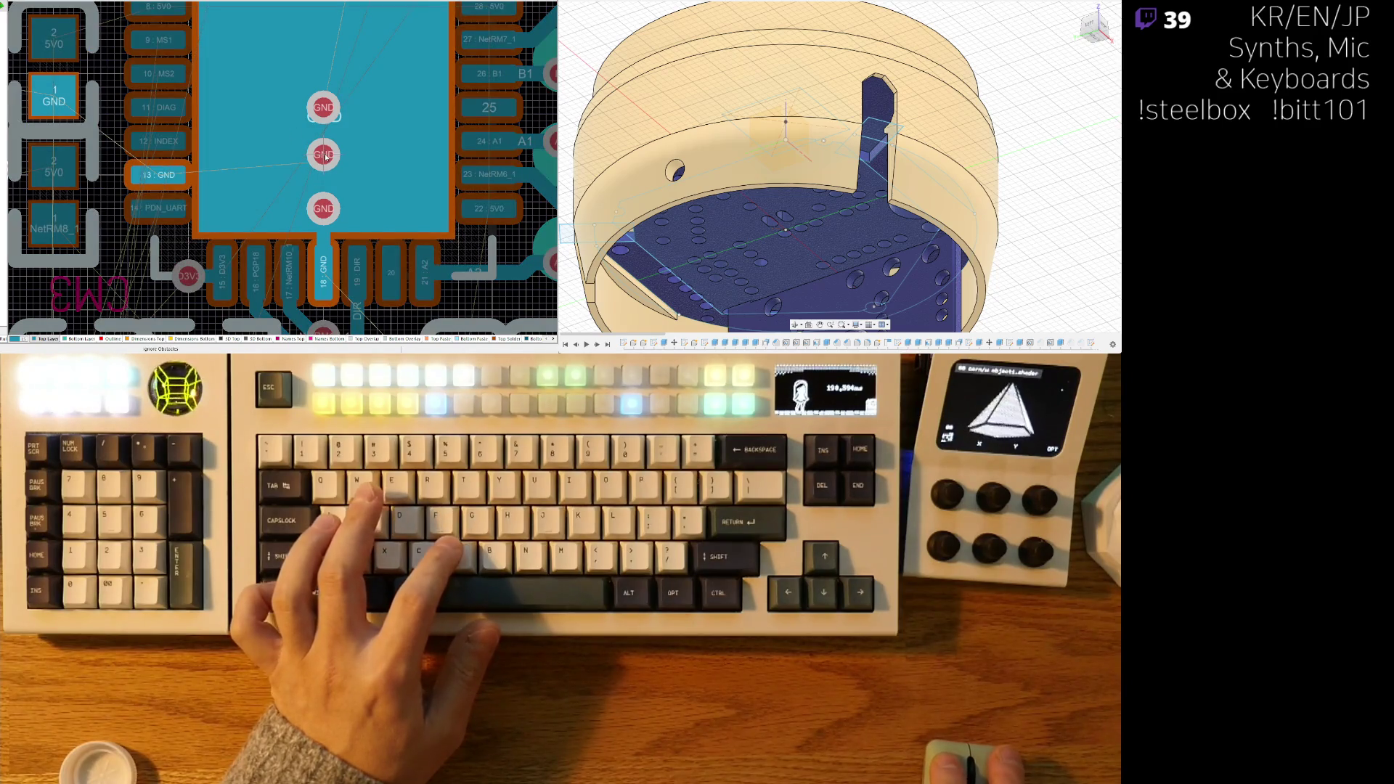
{"action": "left_click", "coordinate": [325, 209]}
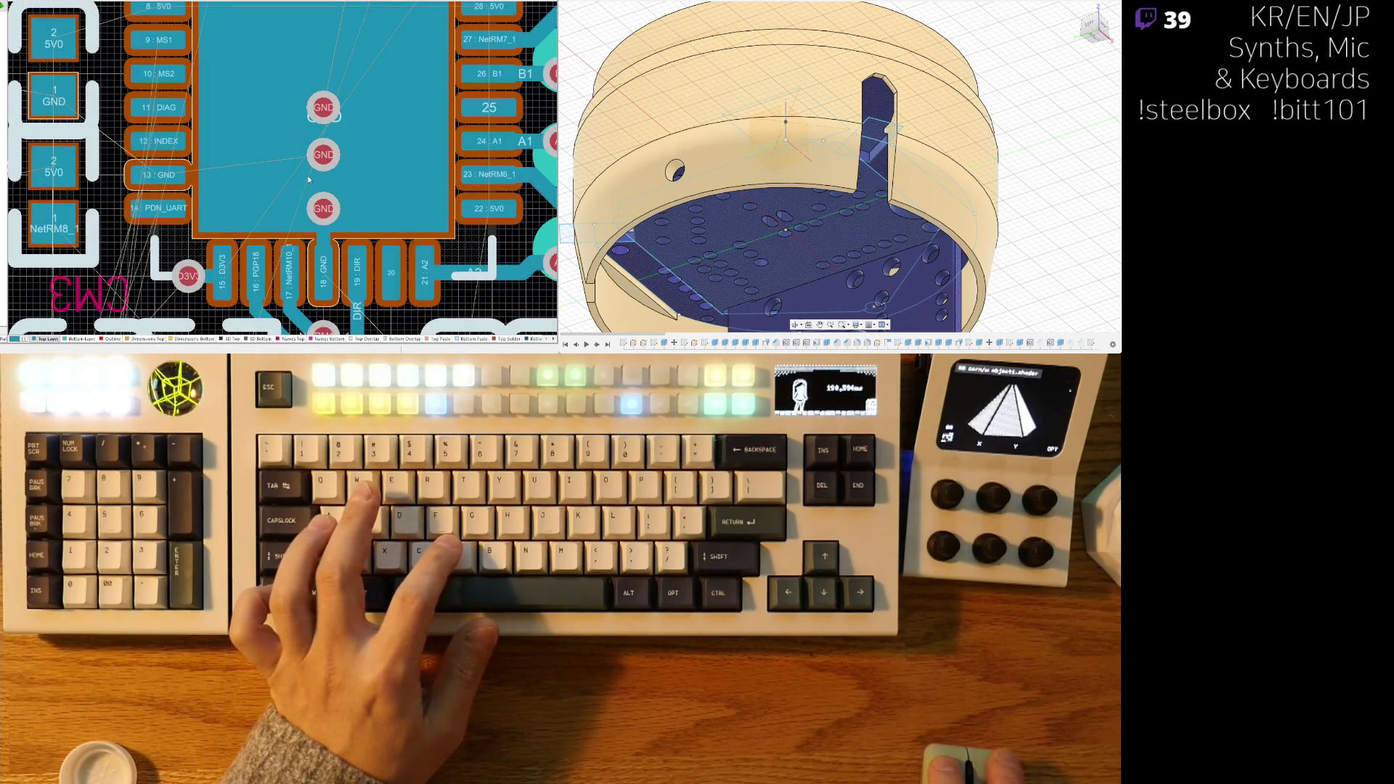
{"action": "left_click", "coordinate": [327, 210]}
{"action": "scroll", "coordinate": [326, 207], "scroll_direction": "up", "scroll_amount": 3}
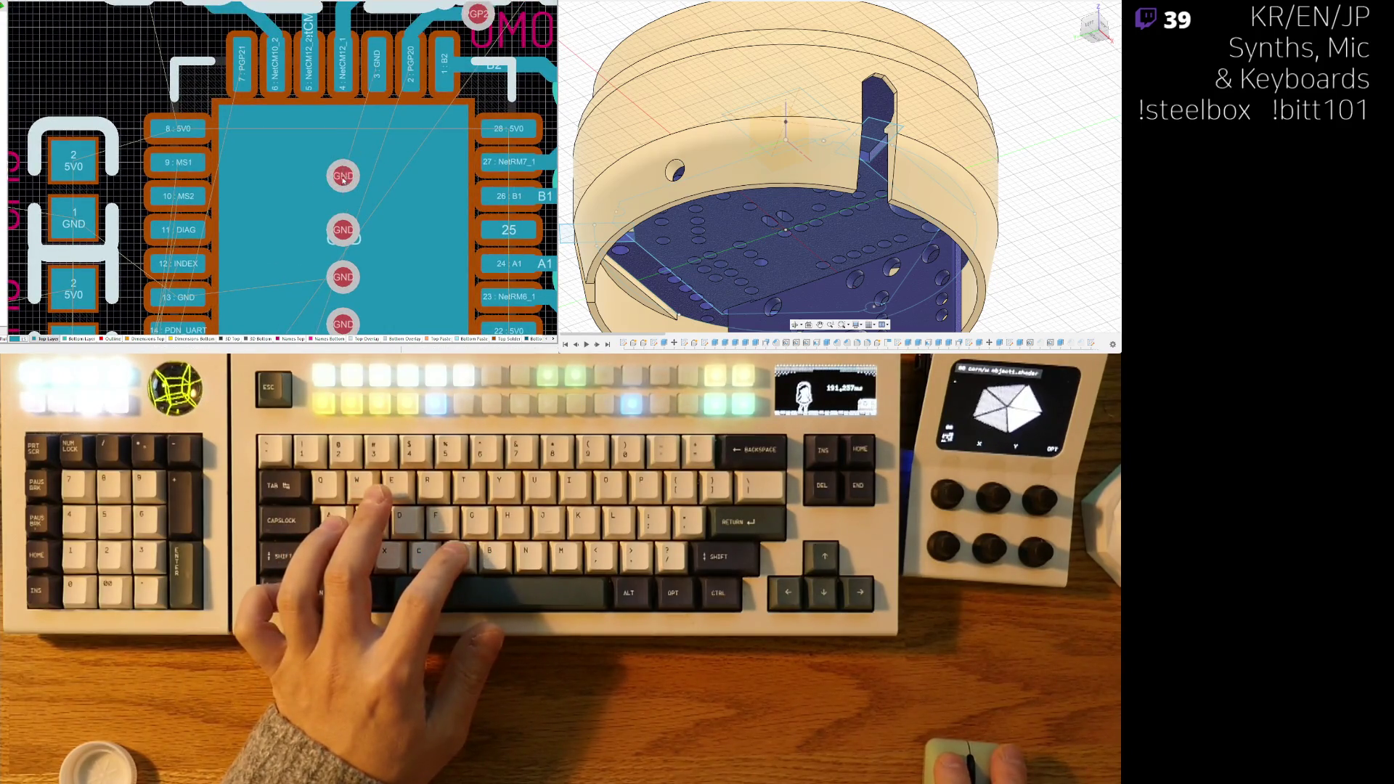
{"action": "scroll", "coordinate": [341, 180], "scroll_direction": "down", "scroll_amount": 2, "text": "ctrl"}
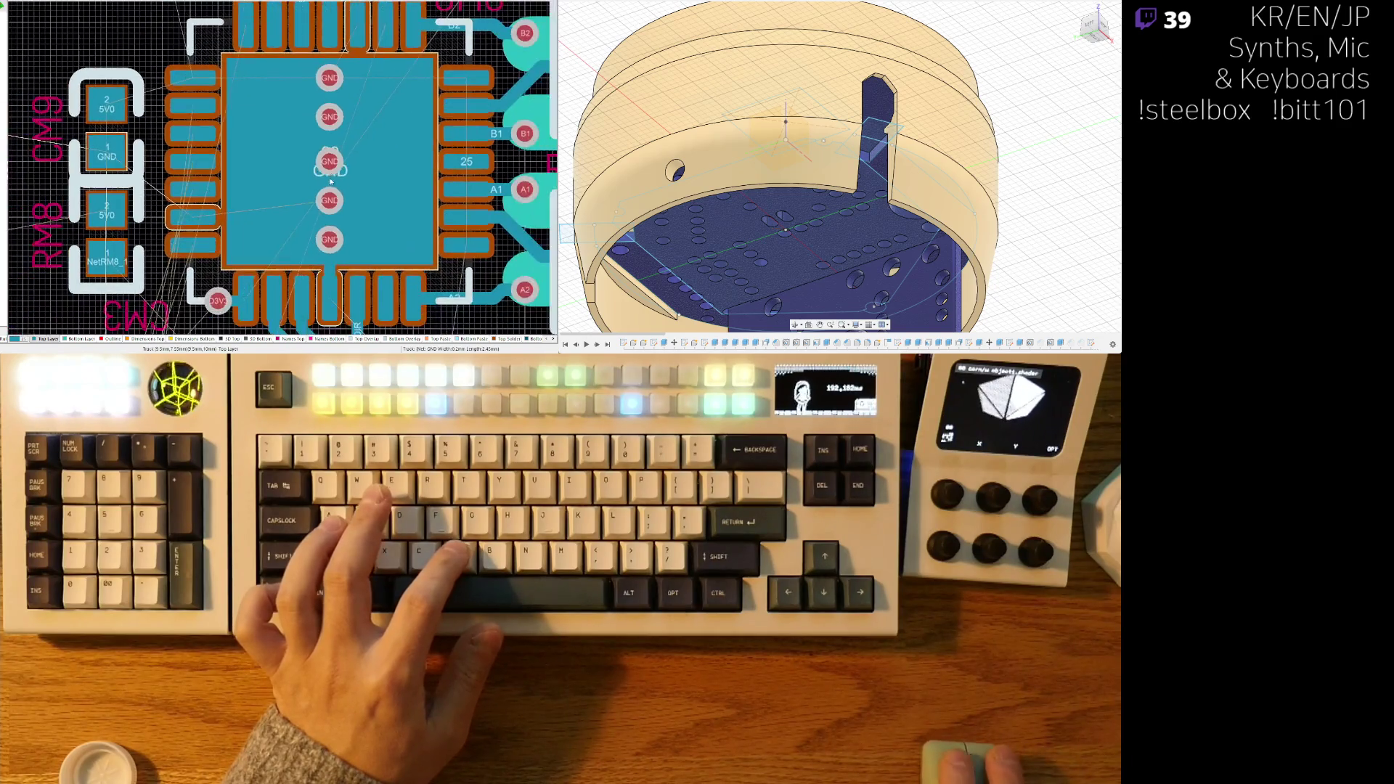
{"action": "scroll", "coordinate": [330, 182], "scroll_direction": "up", "scroll_amount": 1}
{"action": "scroll", "coordinate": [323, 132], "scroll_direction": "down", "scroll_amount": 4, "text": "ctrl"}
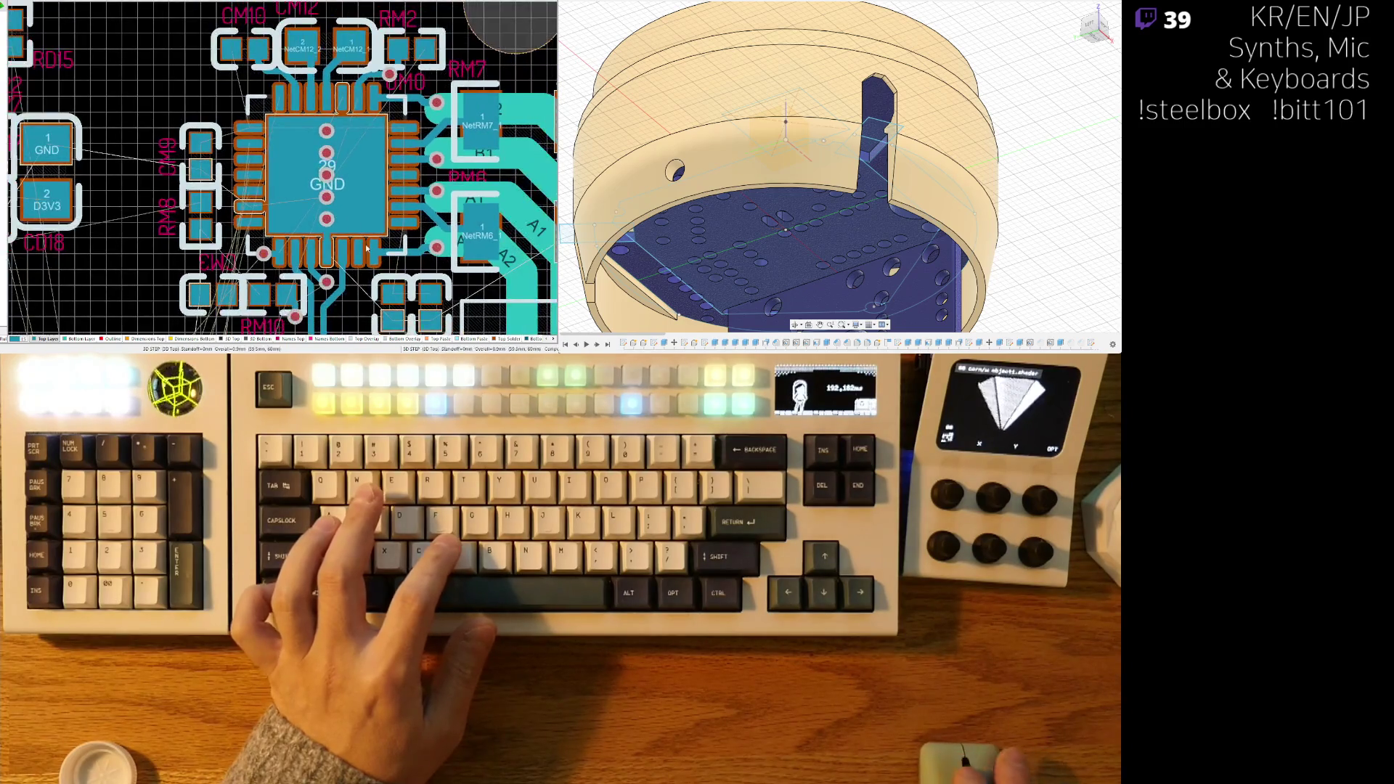
{"action": "scroll", "coordinate": [342, 214], "scroll_direction": "up", "scroll_amount": 2, "text": "ctrl"}
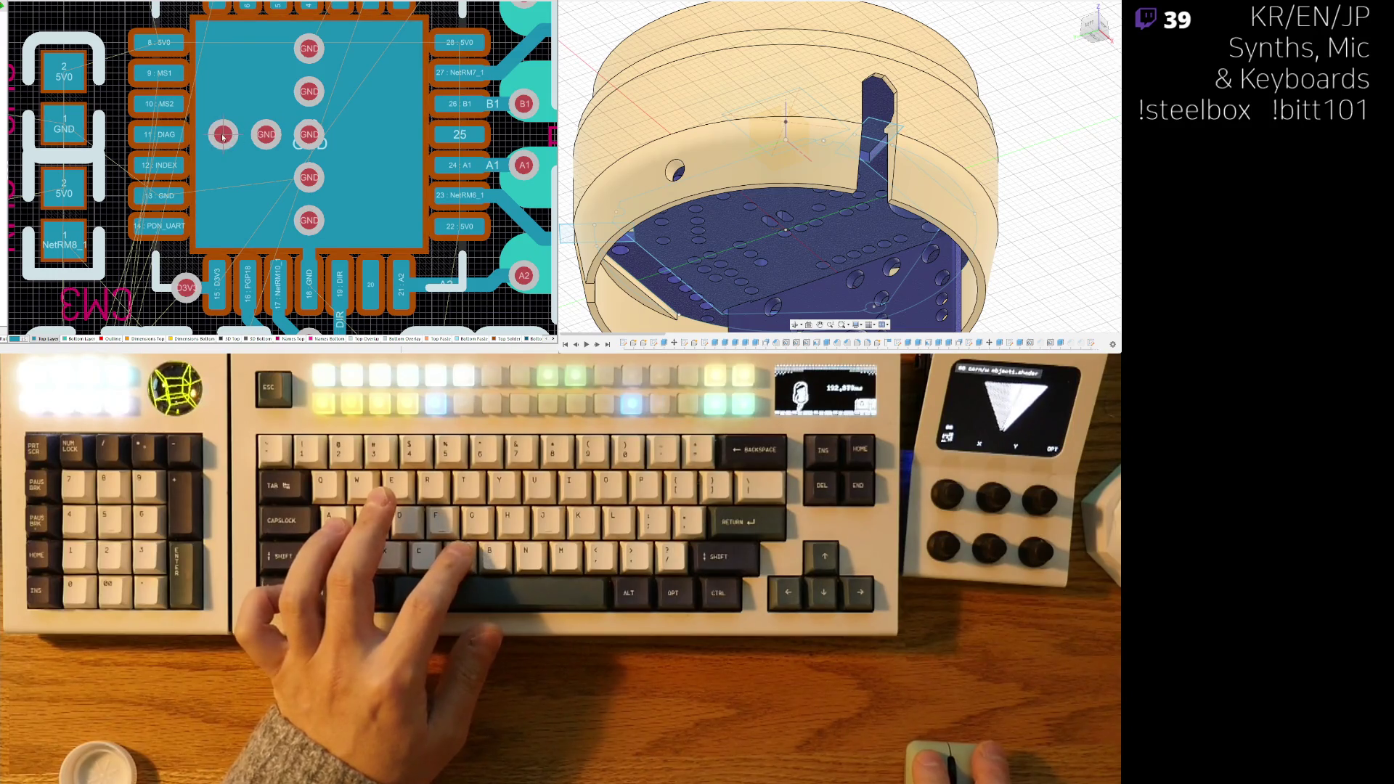
- Add GND vias on both sides of the column to complete the via grid
{"action": "left_click", "coordinate": [352, 135]}
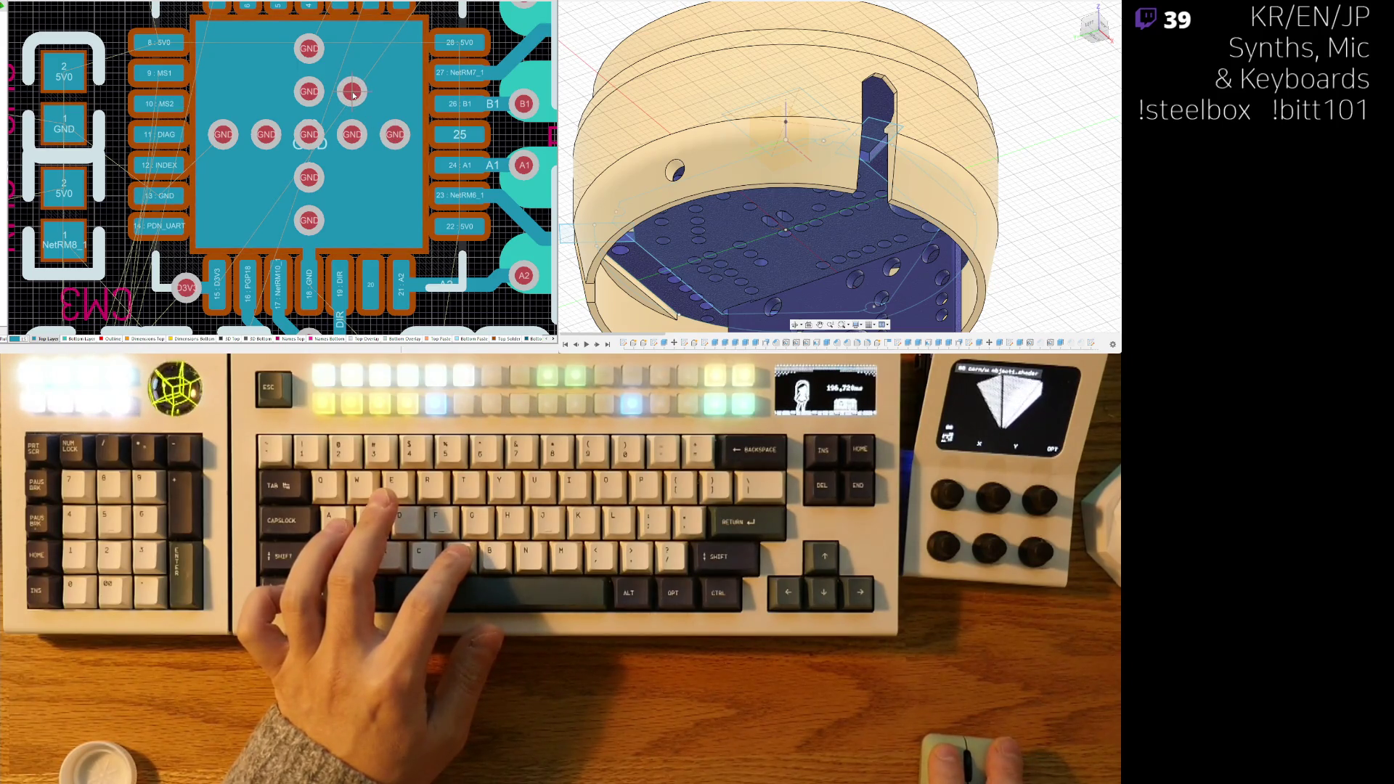
{"action": "scroll", "coordinate": [288, 206], "scroll_direction": "up", "scroll_amount": 1}
{"action": "left_click", "coordinate": [265, 192]}
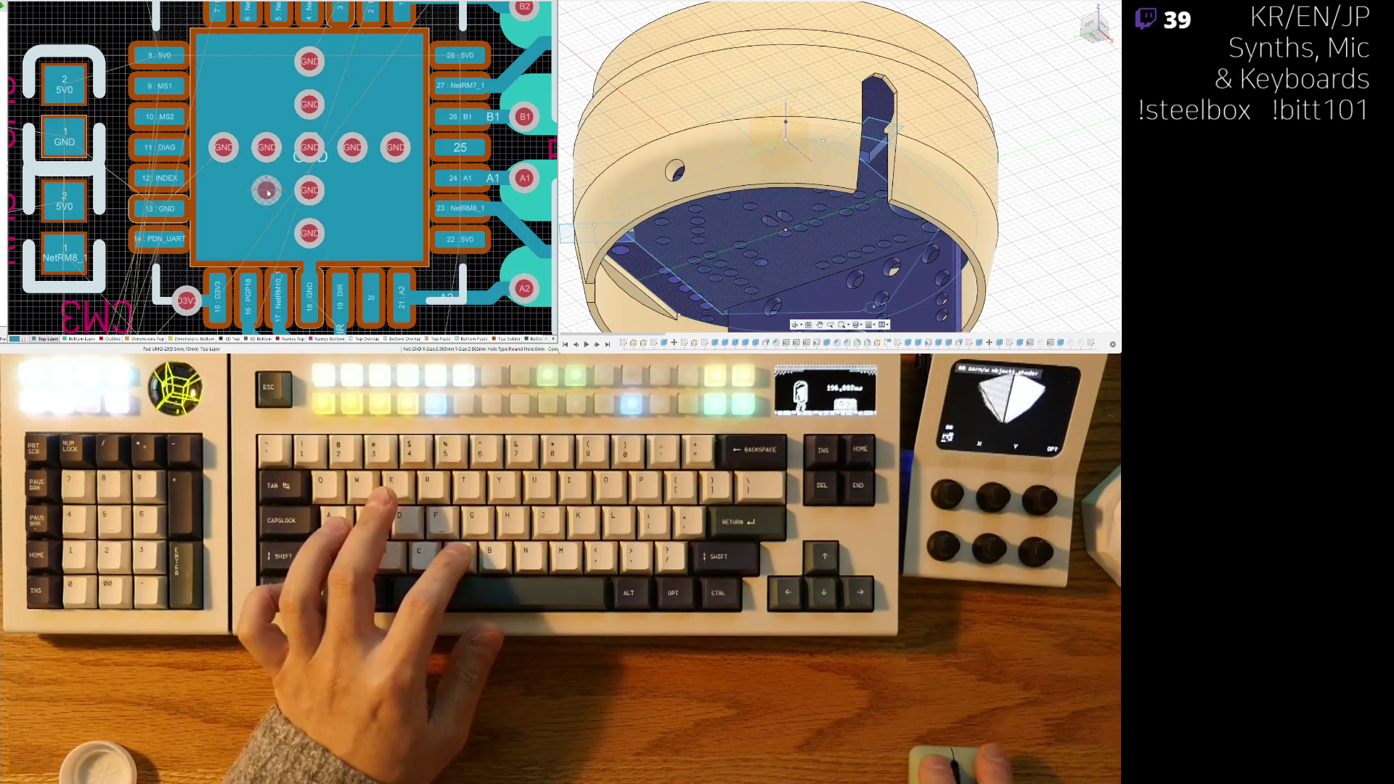
{"action": "left_click", "coordinate": [353, 191]}
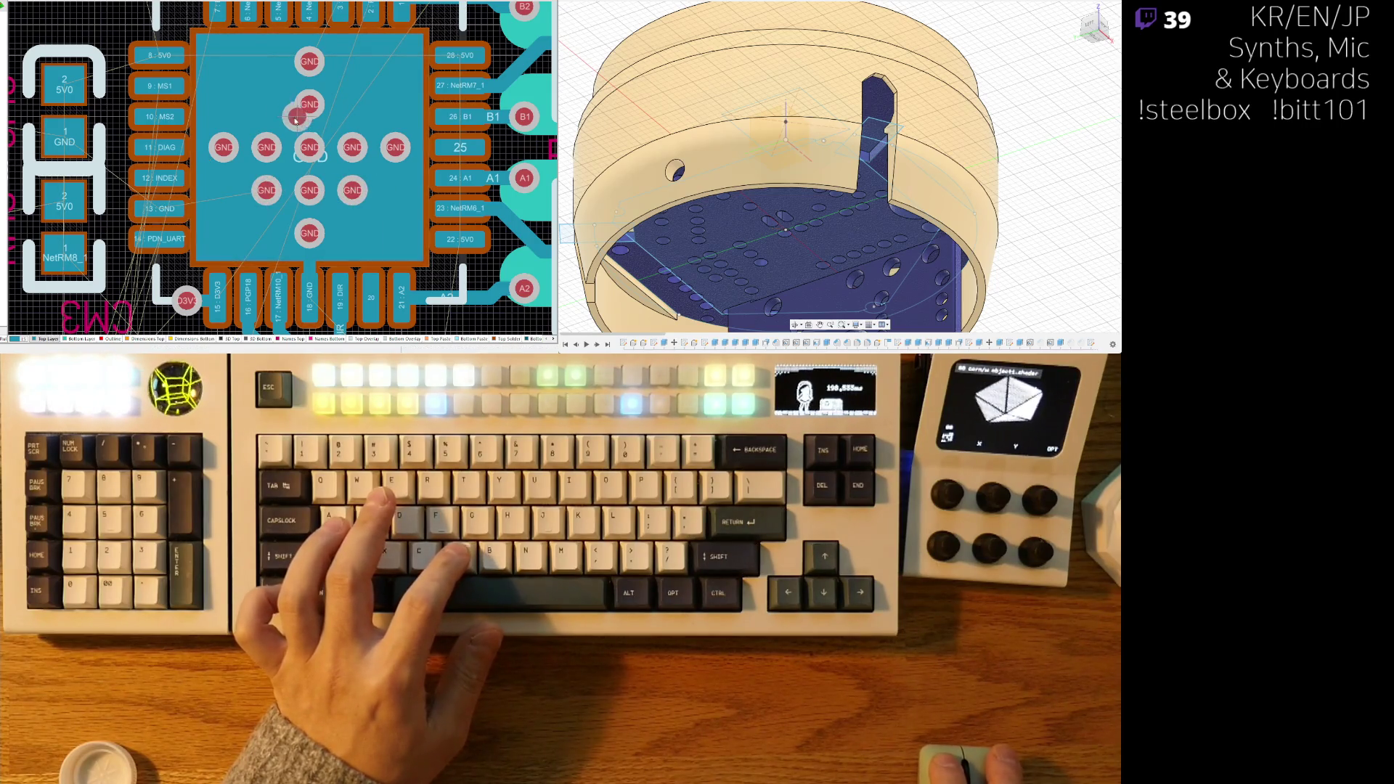
{"action": "left_click", "coordinate": [267, 106]}
{"action": "left_click", "coordinate": [353, 105]}
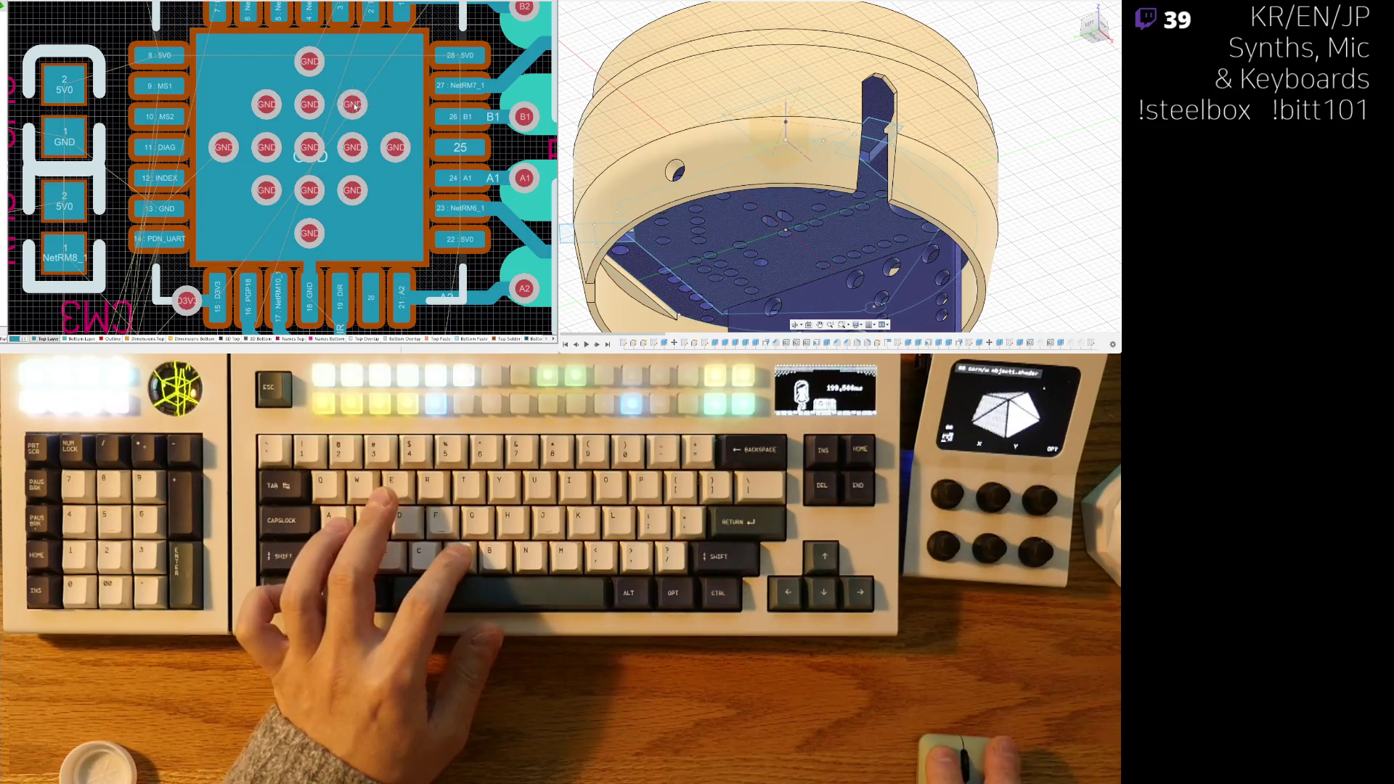
{"action": "scroll", "coordinate": [311, 283], "scroll_direction": "down", "scroll_amount": 2, "text": "ctrl"}
- Inspect the GND vias in 3D, flipping the board with V, B, then return to 2D
{"action": "key", "text": "3"}
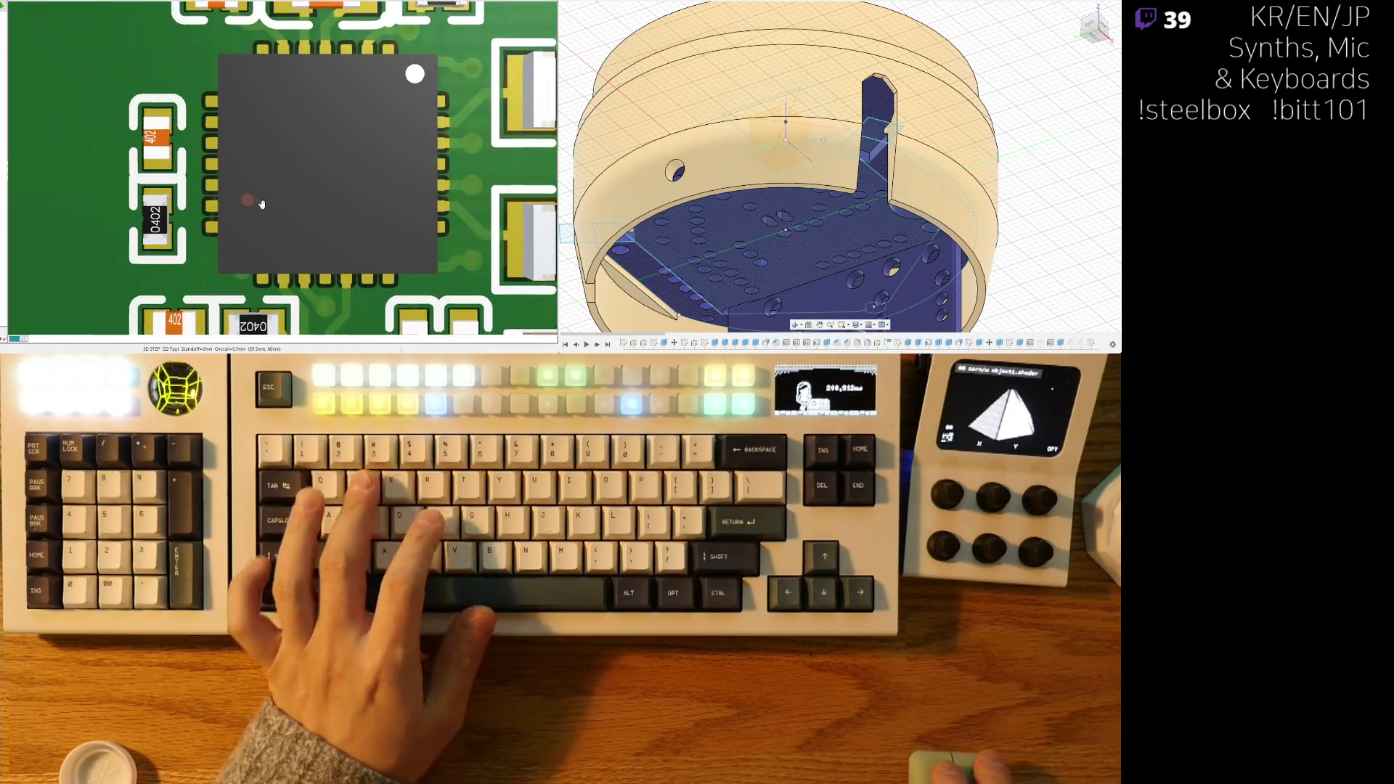
{"action": "key", "text": "2"}
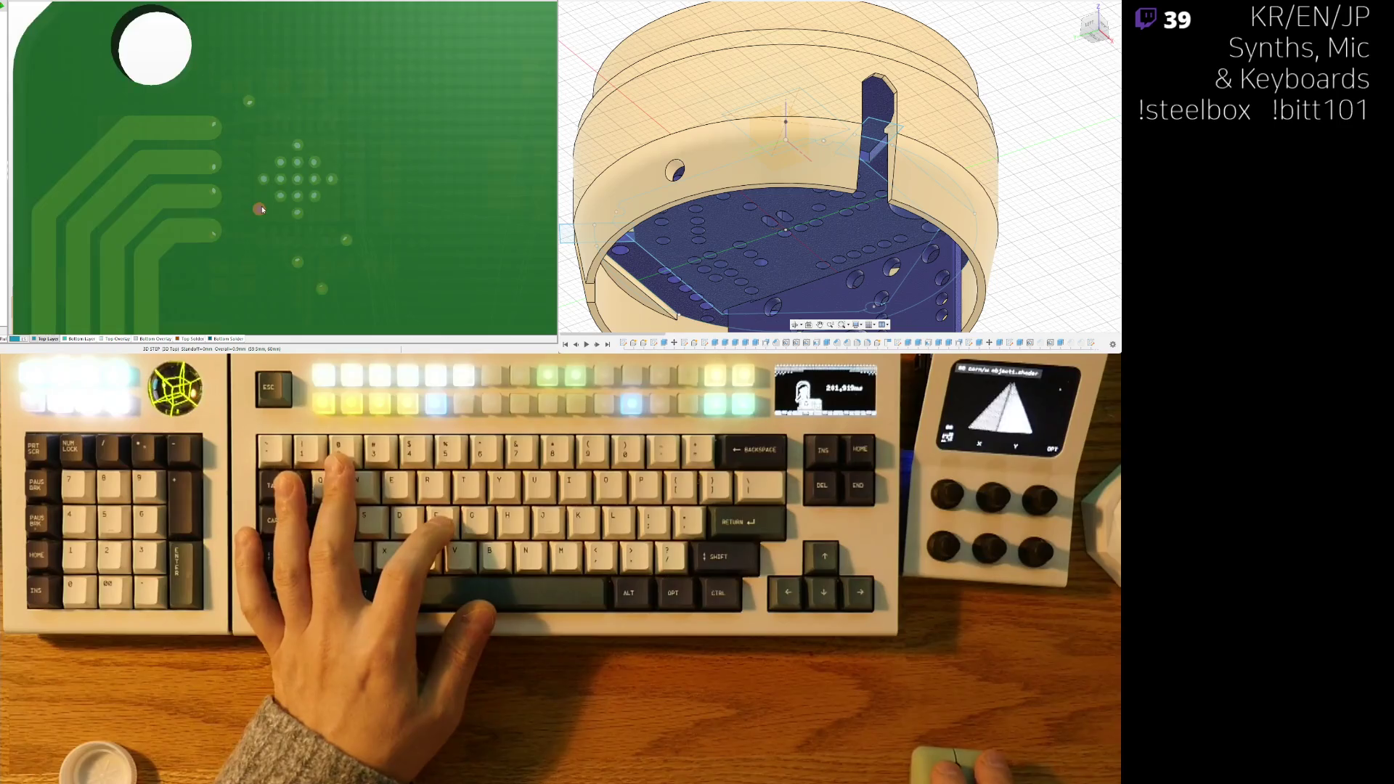
{"action": "scroll", "coordinate": [291, 167], "scroll_direction": "down", "scroll_amount": 4, "text": "ctrl"}
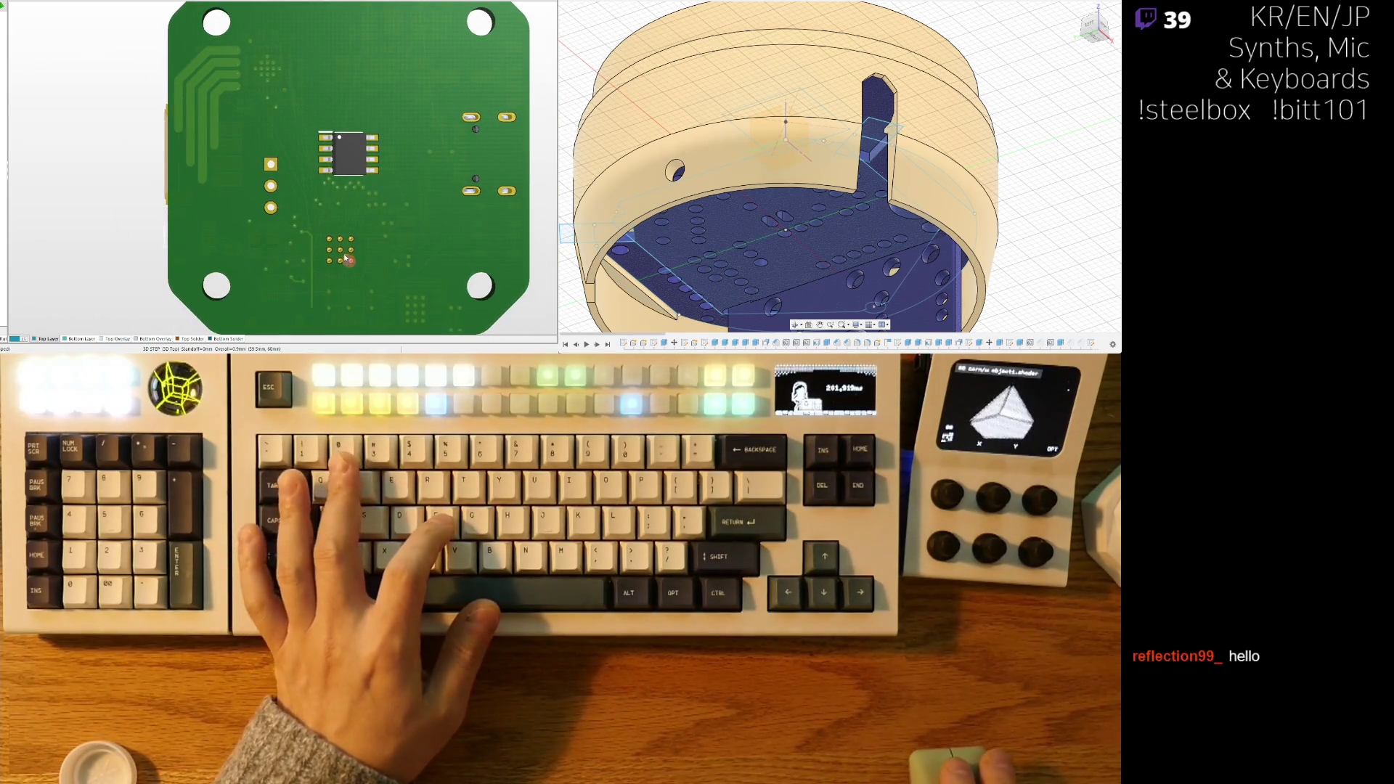
{"action": "key", "text": "v"}
{"action": "key", "text": "b"}
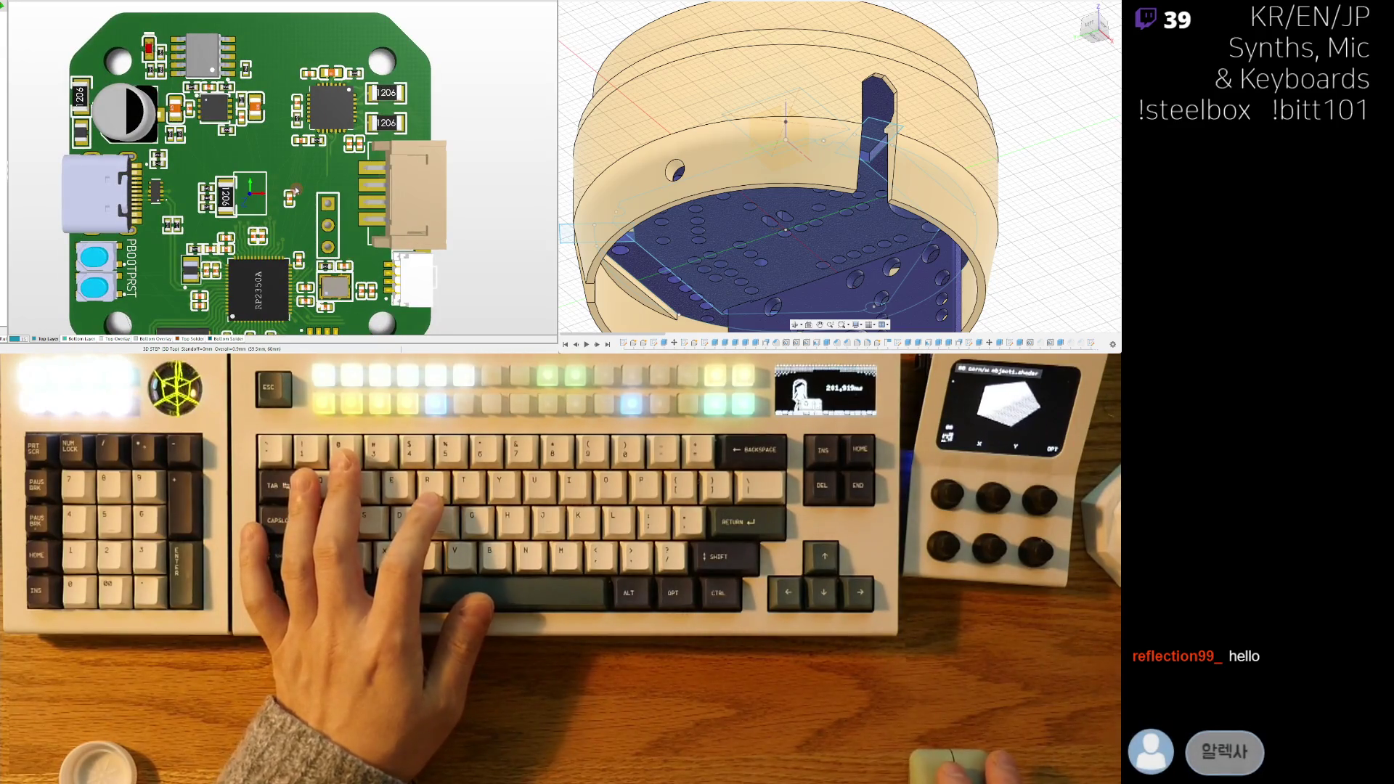
{"action": "key", "text": "2"}
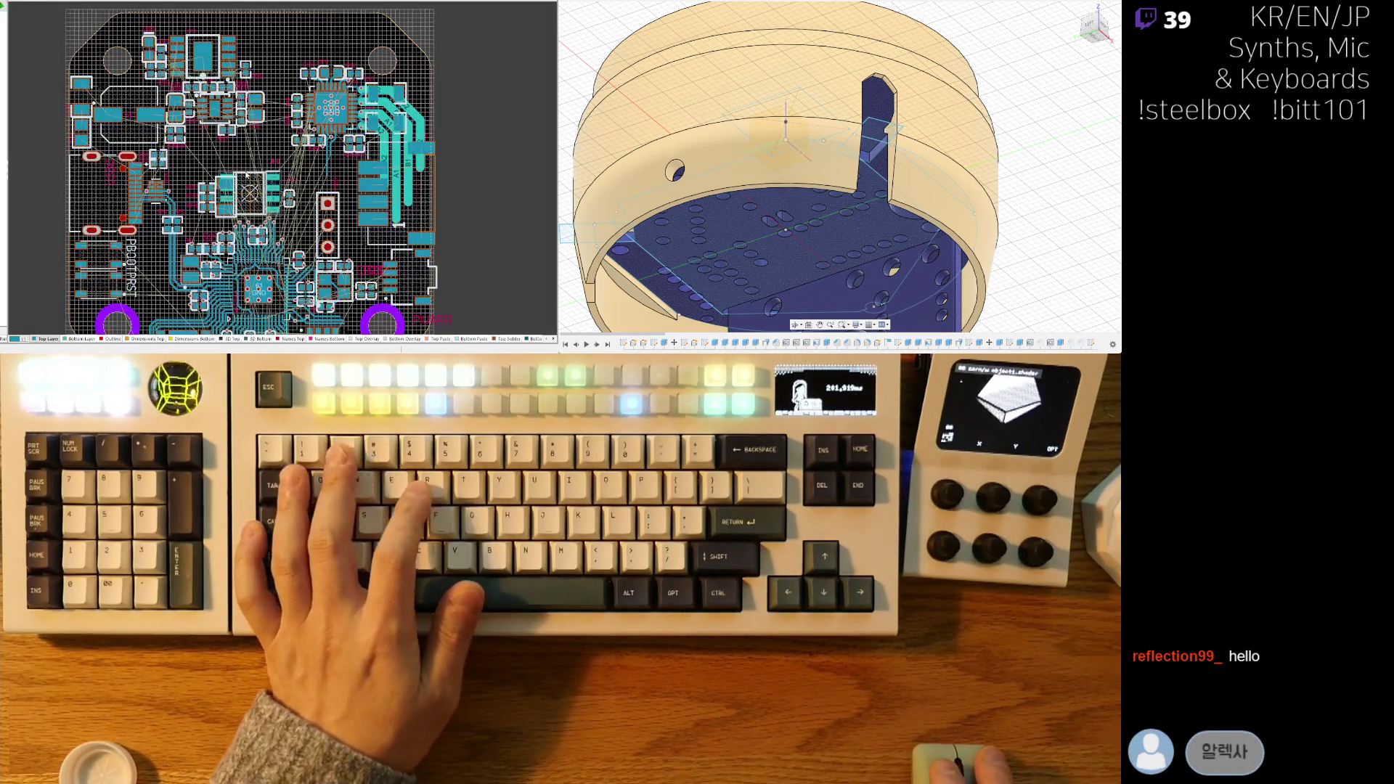
{"action": "scroll", "coordinate": [234, 190], "scroll_direction": "up", "scroll_amount": 4, "text": "ctrl"}
{"action": "scroll", "coordinate": [234, 190], "scroll_direction": "up", "scroll_amount": 3, "text": "ctrl"}
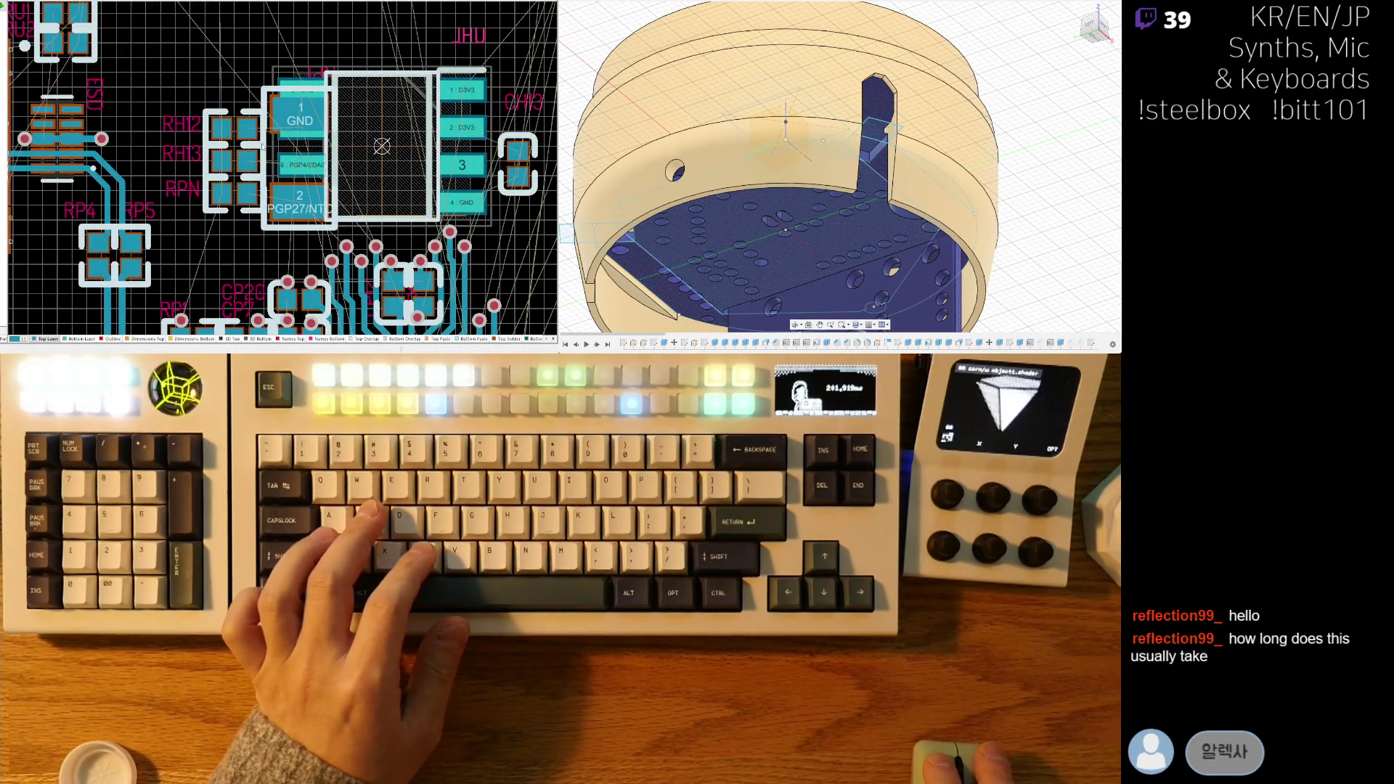
- Drop the NTC thermistor beside the JHU chip and fit the whole board in 3D
{"action": "mouse_move", "coordinate": [248, 131]}
{"action": "left_mouse_down"}
{"action": "mouse_move", "coordinate": [218, 159]}
{"action": "mouse_move", "coordinate": [170, 164]}
{"action": "mouse_move", "coordinate": [169, 146]}
{"action": "left_mouse_up"}
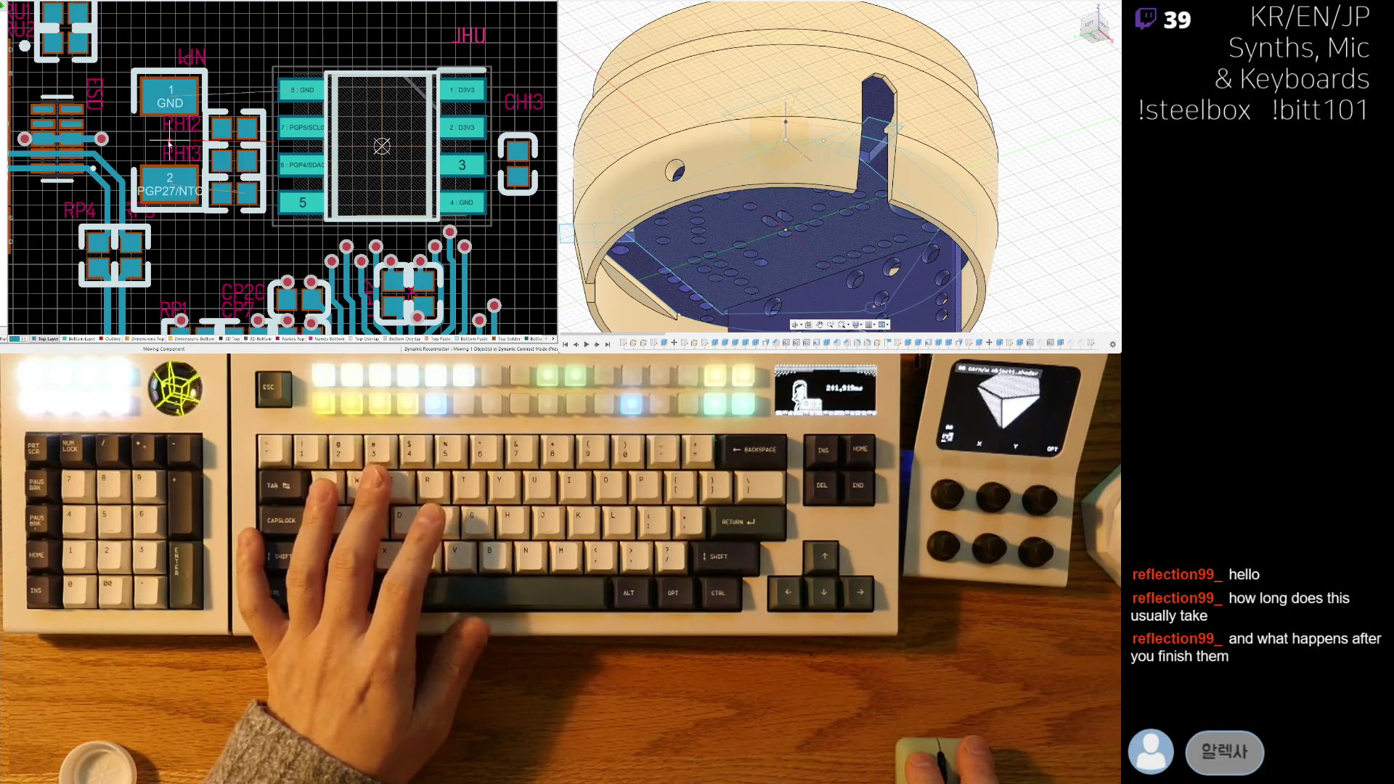
{"action": "left_click_drag", "start_coordinate": [169, 143], "coordinate": [298, 161]}
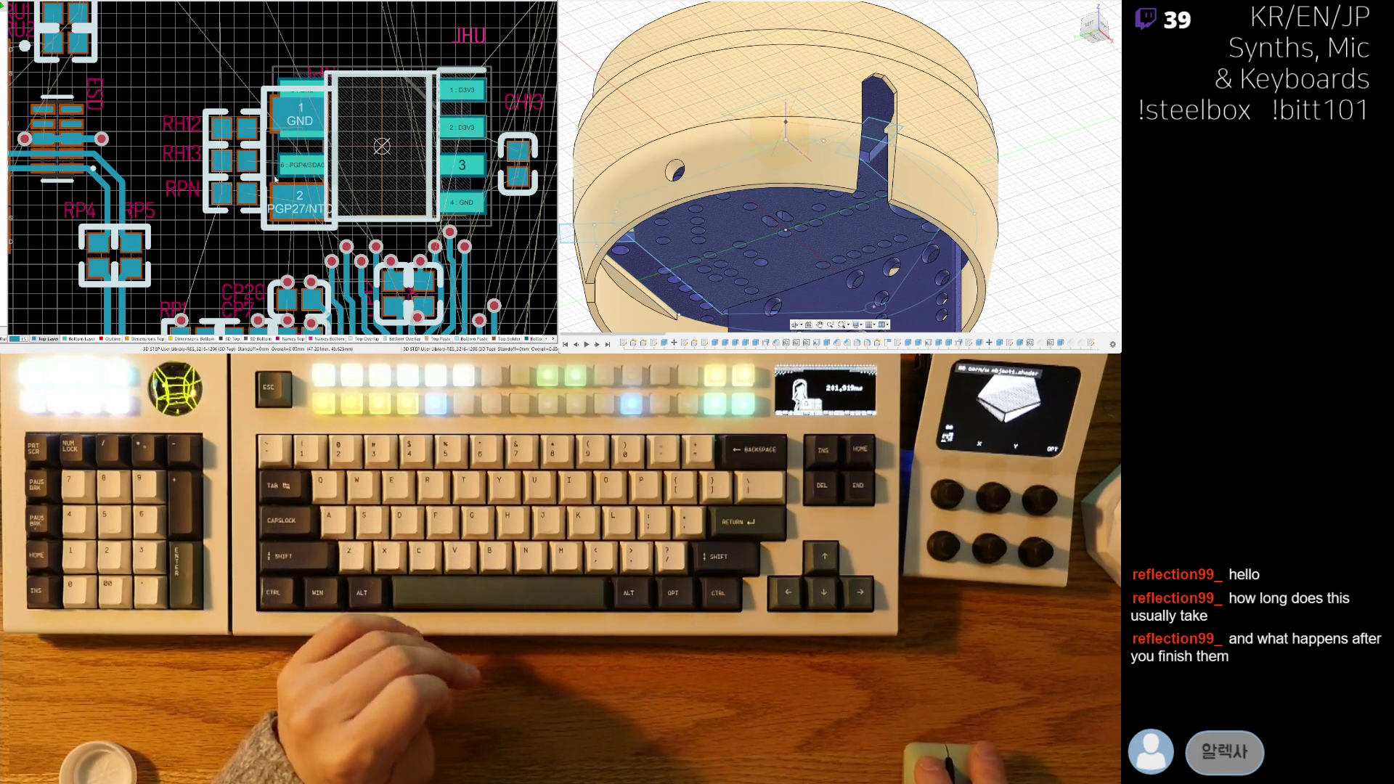
{"action": "key", "text": "ctrl+Page_Down"}
{"action": "key", "text": "3"}
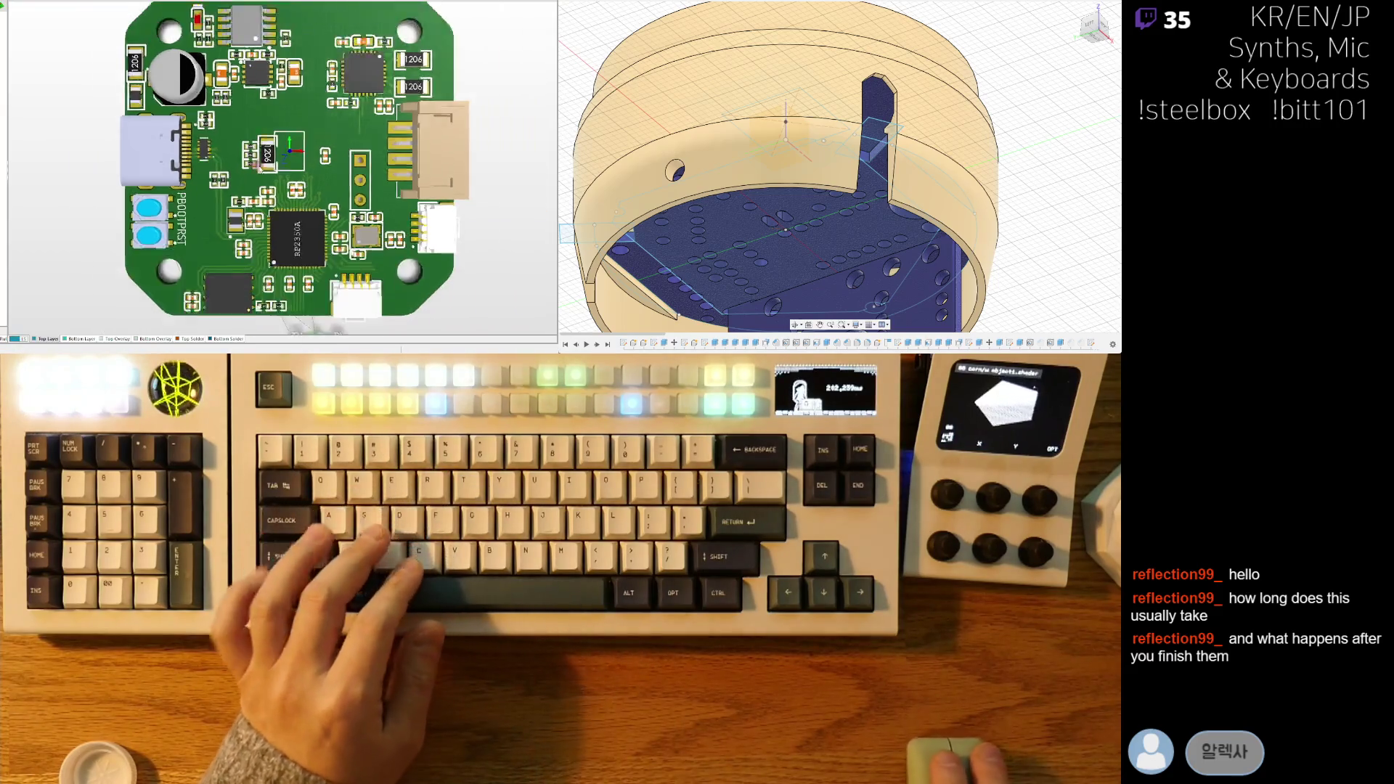
{"action": "key", "text": "ctrl+Page_Down"}
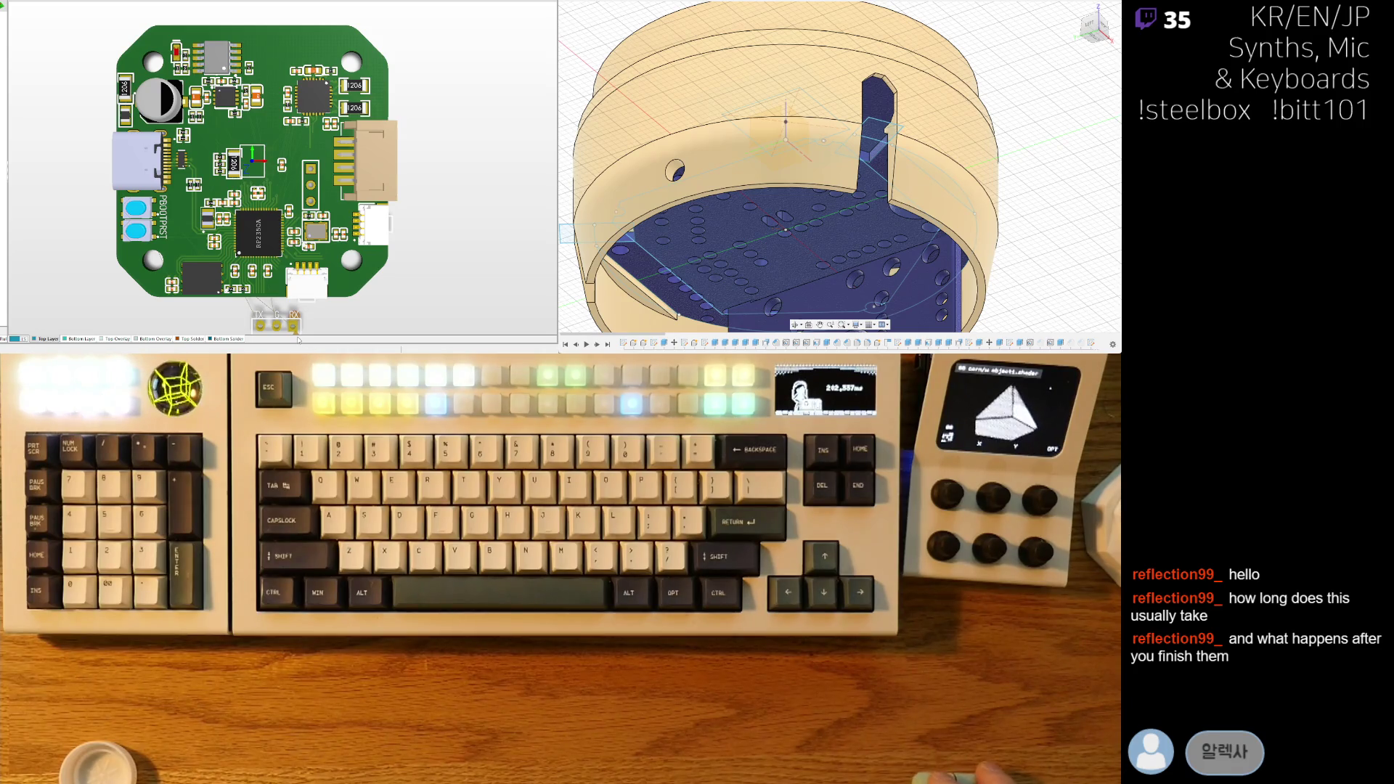
- Rotate the two-pad passive 90° and place it next to the thermistor by the JHU chip
{"action": "key", "text": "2"}
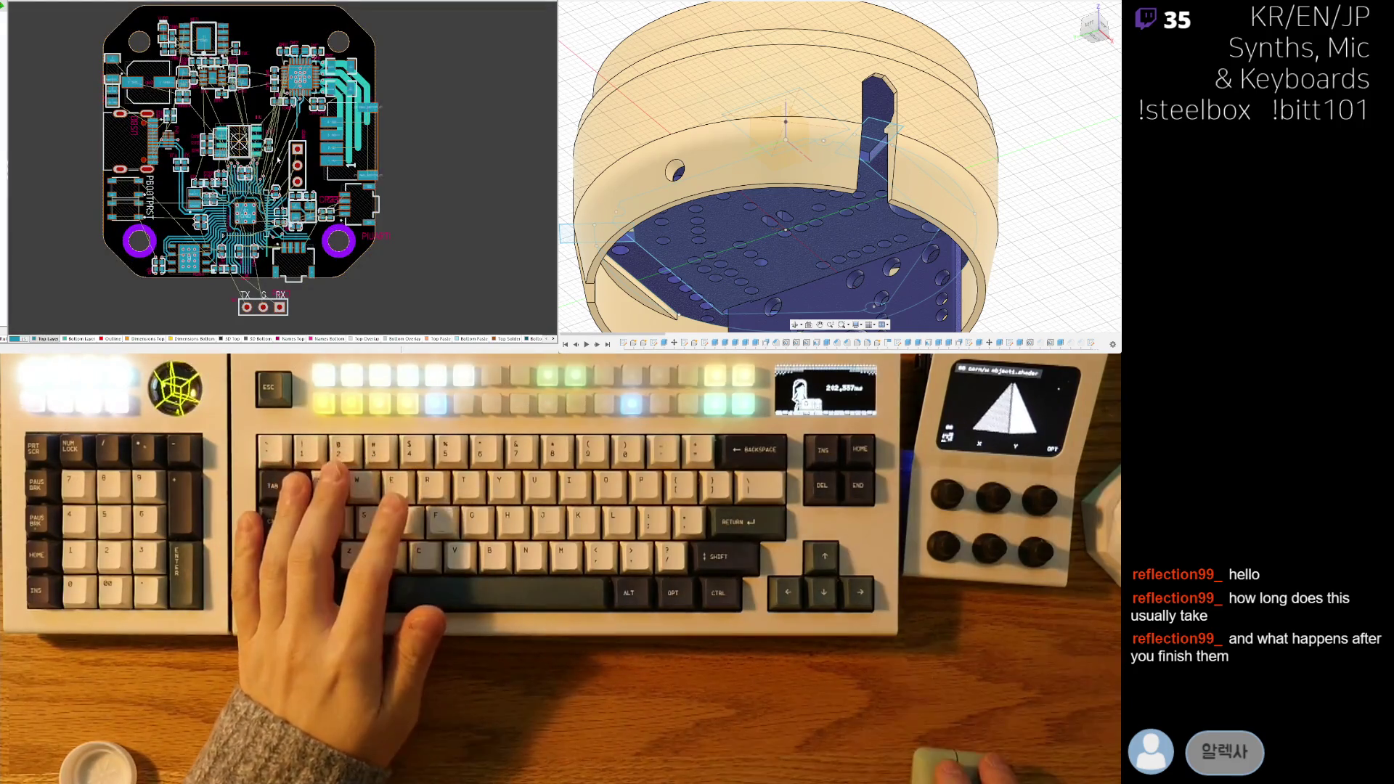
{"action": "scroll", "coordinate": [278, 158], "scroll_direction": "up", "scroll_amount": 5, "text": "ctrl"}
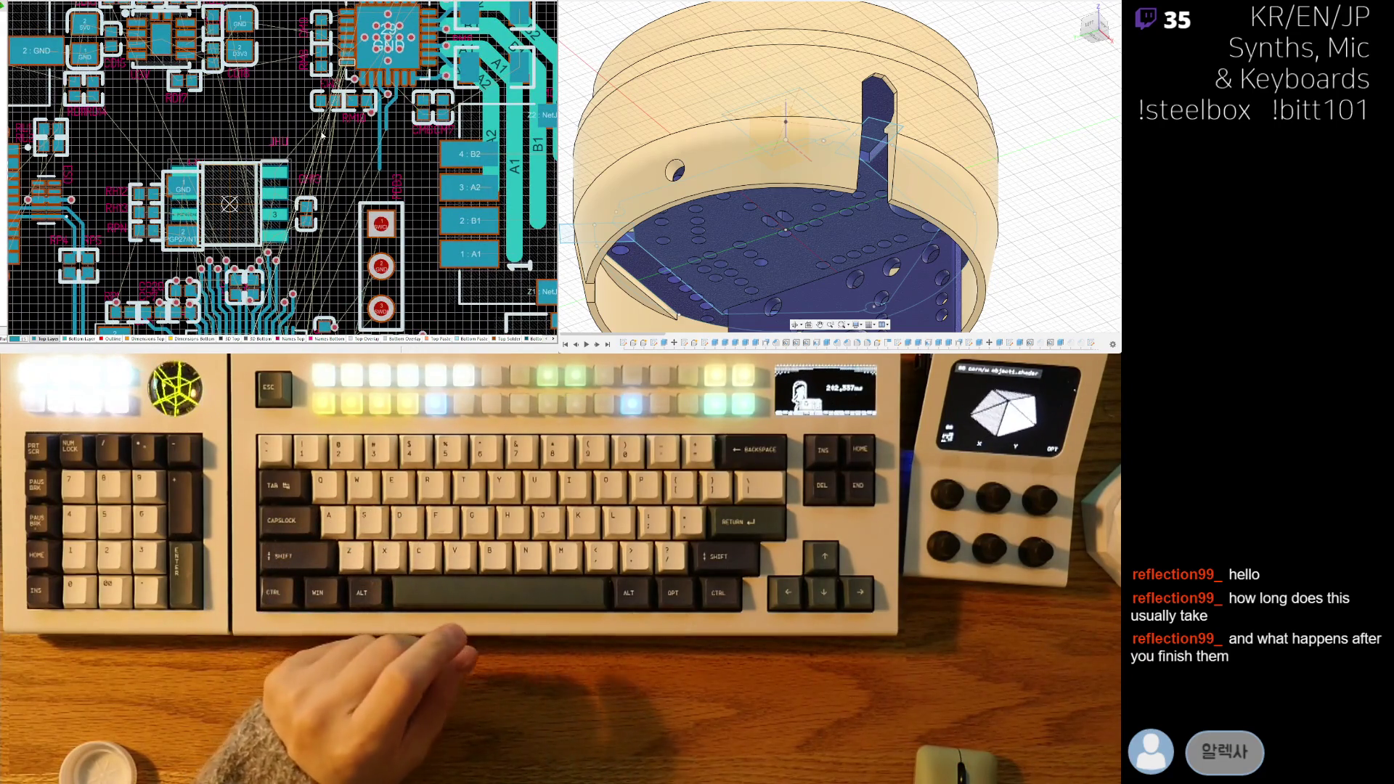
{"action": "left_click", "coordinate": [287, 149]}
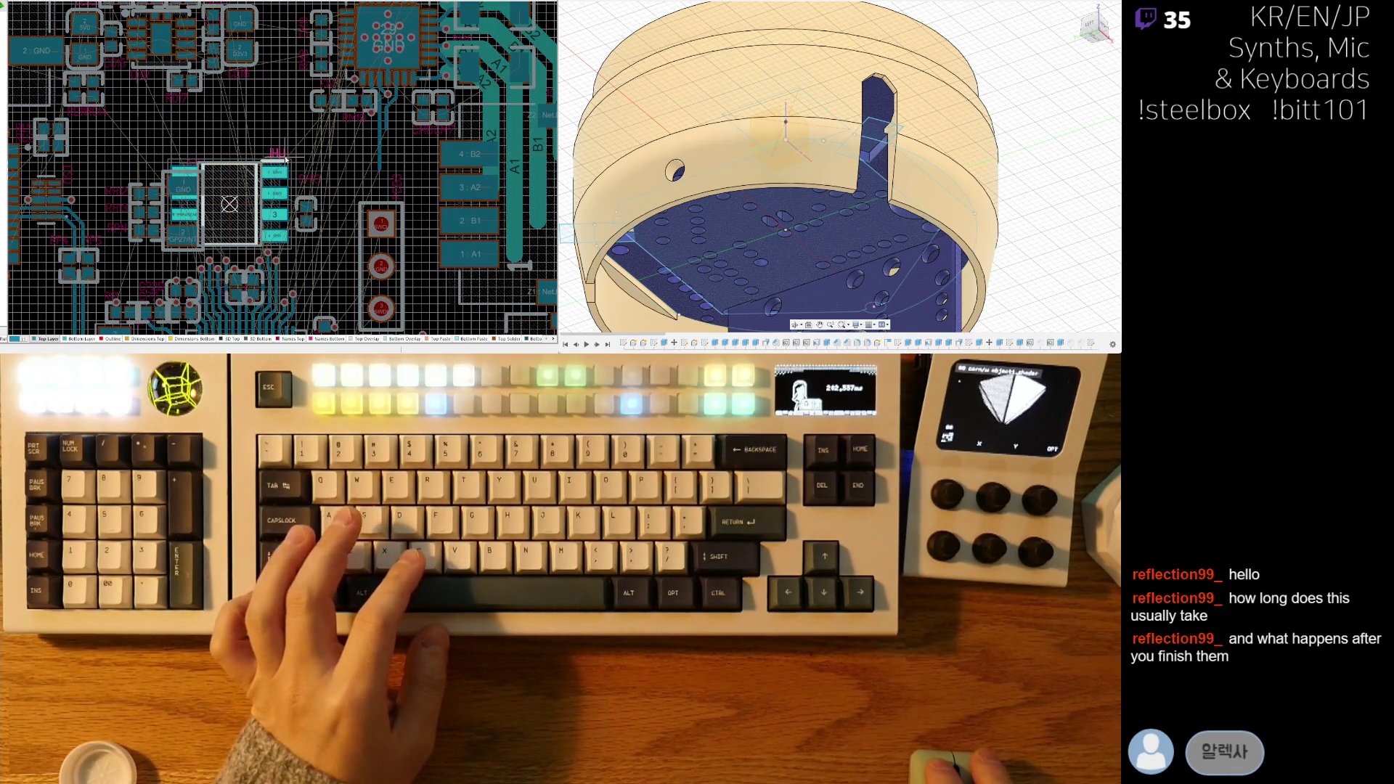
{"action": "scroll", "coordinate": [287, 158], "scroll_direction": "down", "scroll_amount": 3, "text": "ctrl"}
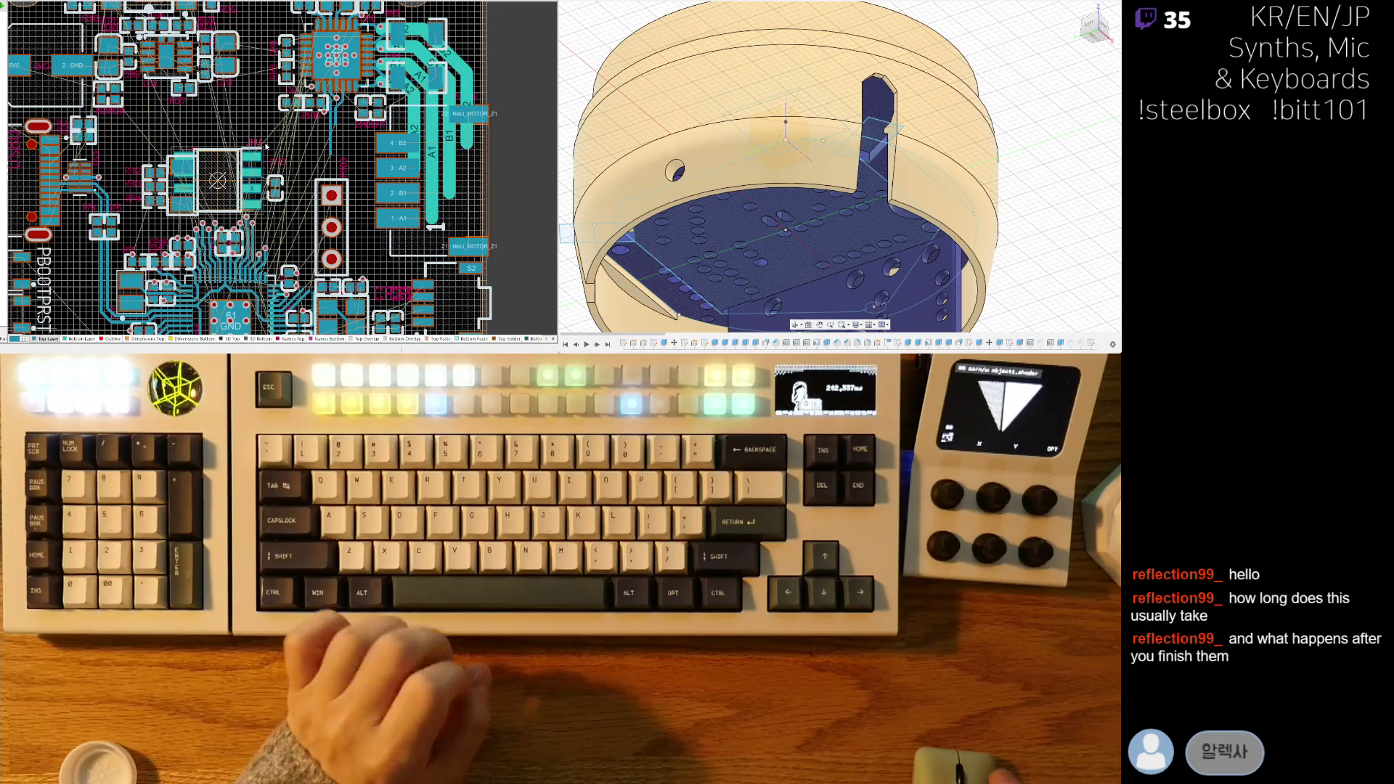
{"action": "key", "text": "3"}
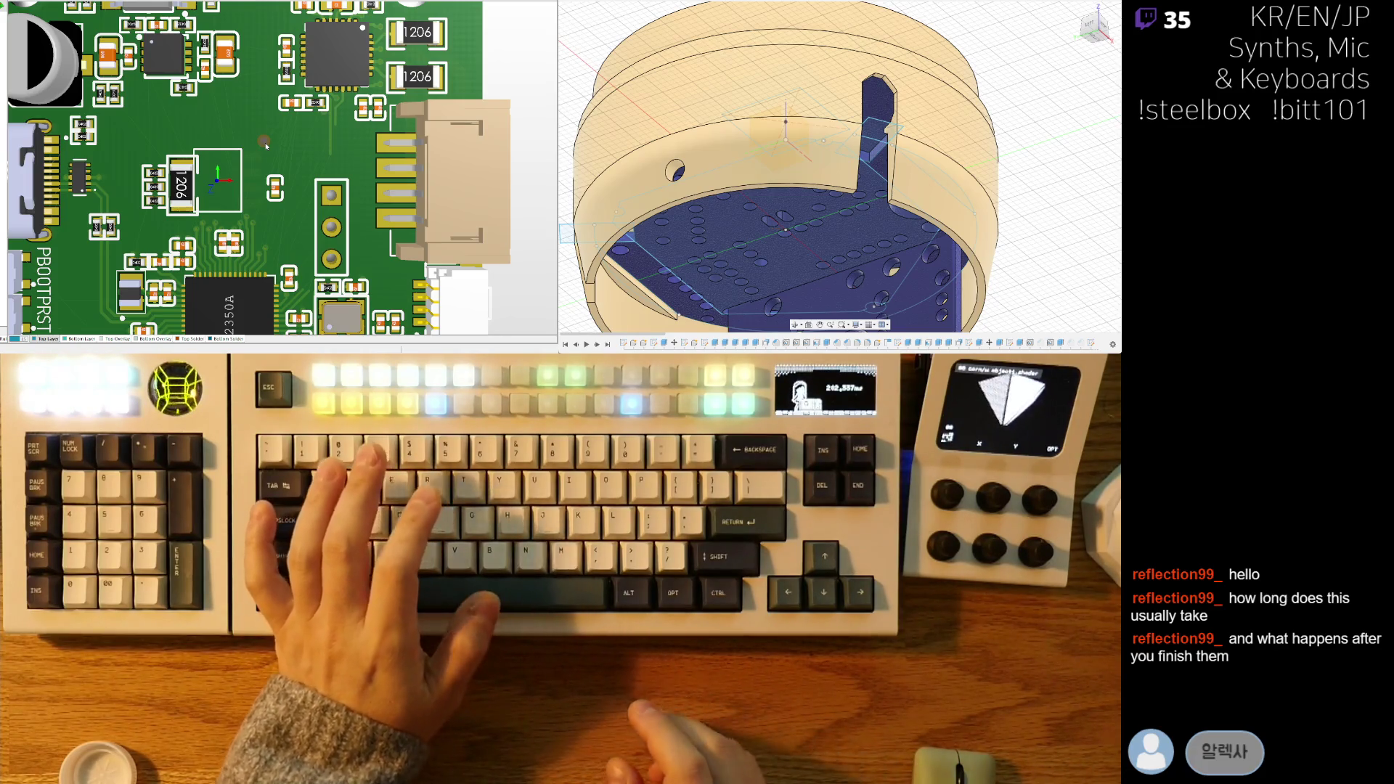
{"action": "key", "text": "2"}
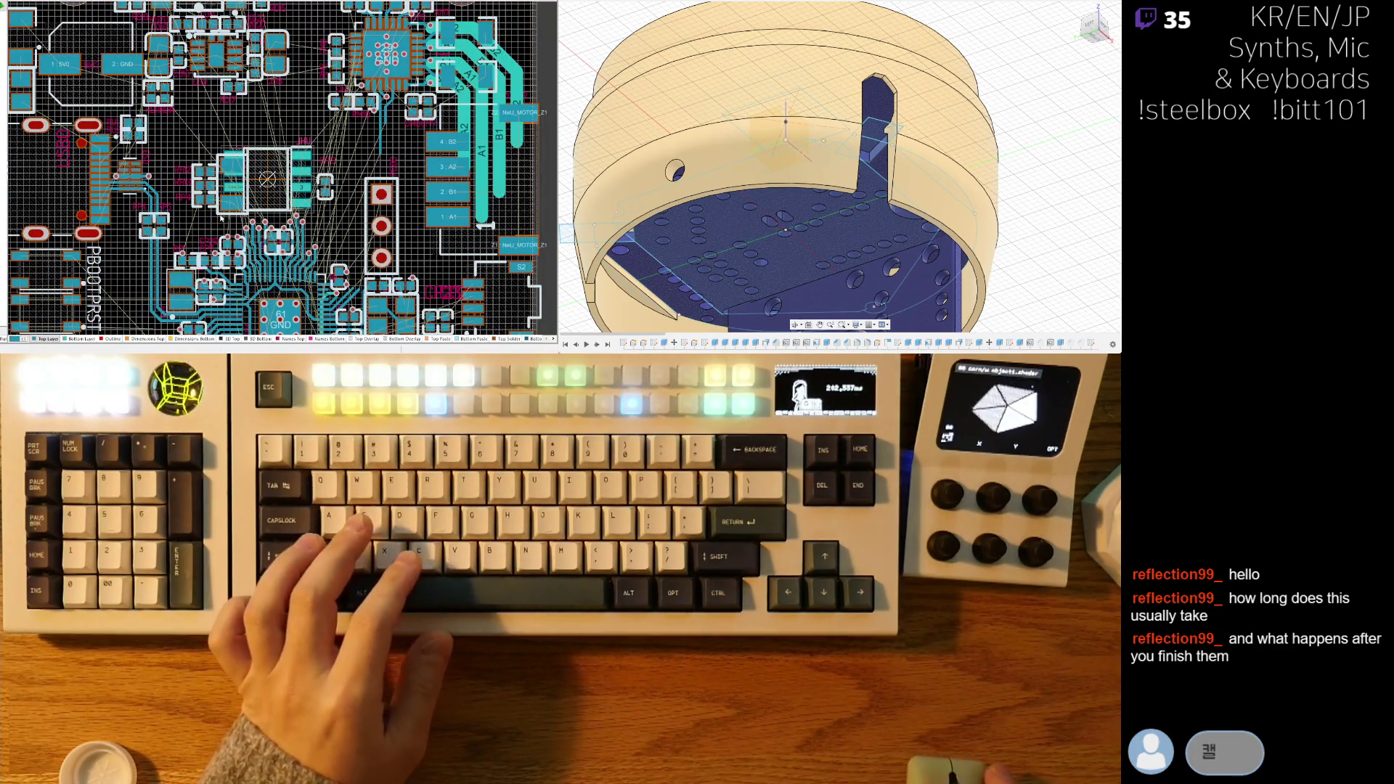
{"action": "scroll", "coordinate": [221, 218], "scroll_direction": "up", "scroll_amount": 3, "text": "ctrl"}
{"action": "mouse_move", "coordinate": [221, 218]}
{"action": "left_mouse_down"}
{"action": "mouse_move", "coordinate": [237, 226]}
{"action": "mouse_move", "coordinate": [195, 225]}
{"action": "left_mouse_up"}
{"action": "key", "text": "space"}
{"action": "left_click", "coordinate": [195, 225]}
{"action": "scroll", "coordinate": [211, 206], "scroll_direction": "up", "scroll_amount": 2, "text": "ctrl"}
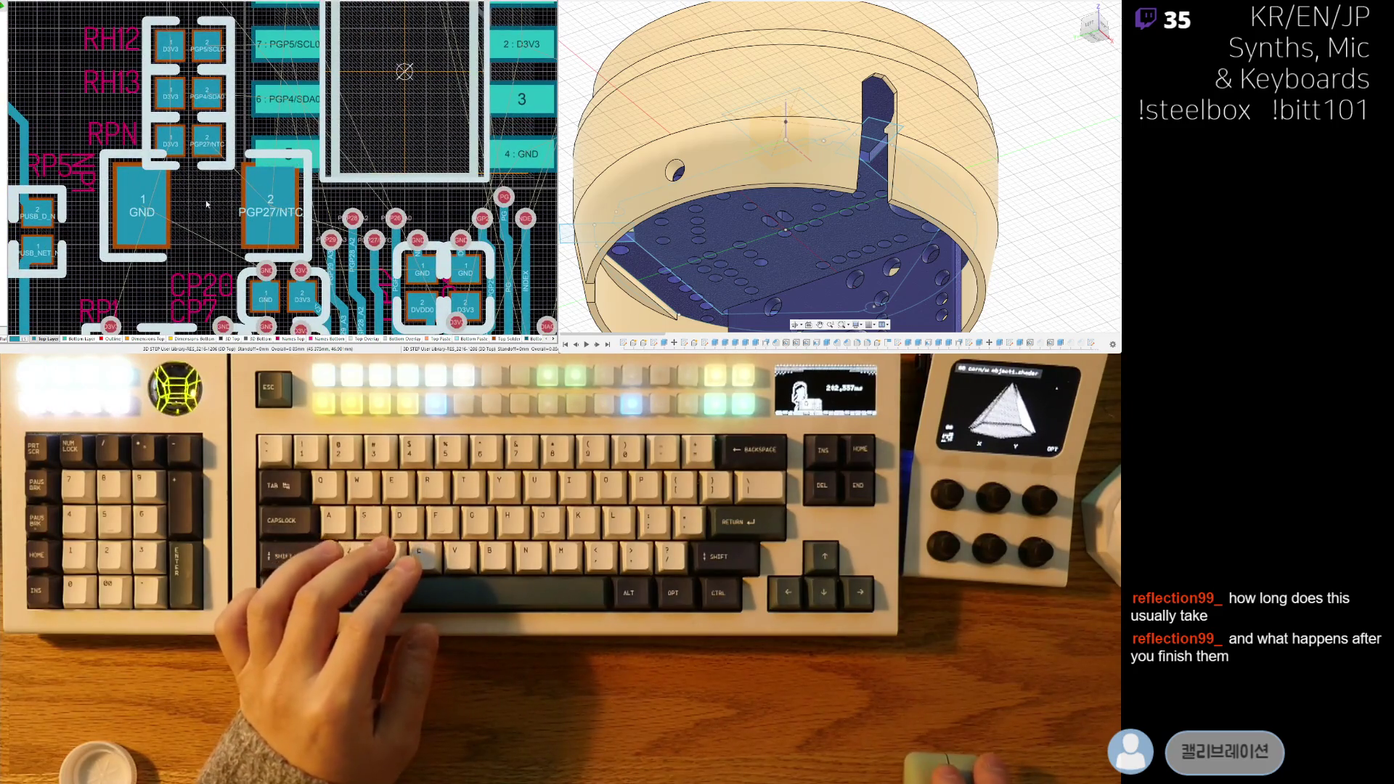
- Rotate and reposition the GND/PGP27/NTC part so its GND pad sits on the left
{"action": "mouse_move", "coordinate": [204, 213]}
{"action": "left_mouse_down"}
{"action": "mouse_move", "coordinate": [207, 163]}
{"action": "mouse_move", "coordinate": [205, 179]}
{"action": "left_mouse_up"}
{"action": "key", "text": "space"}
{"action": "key", "text": "space"}
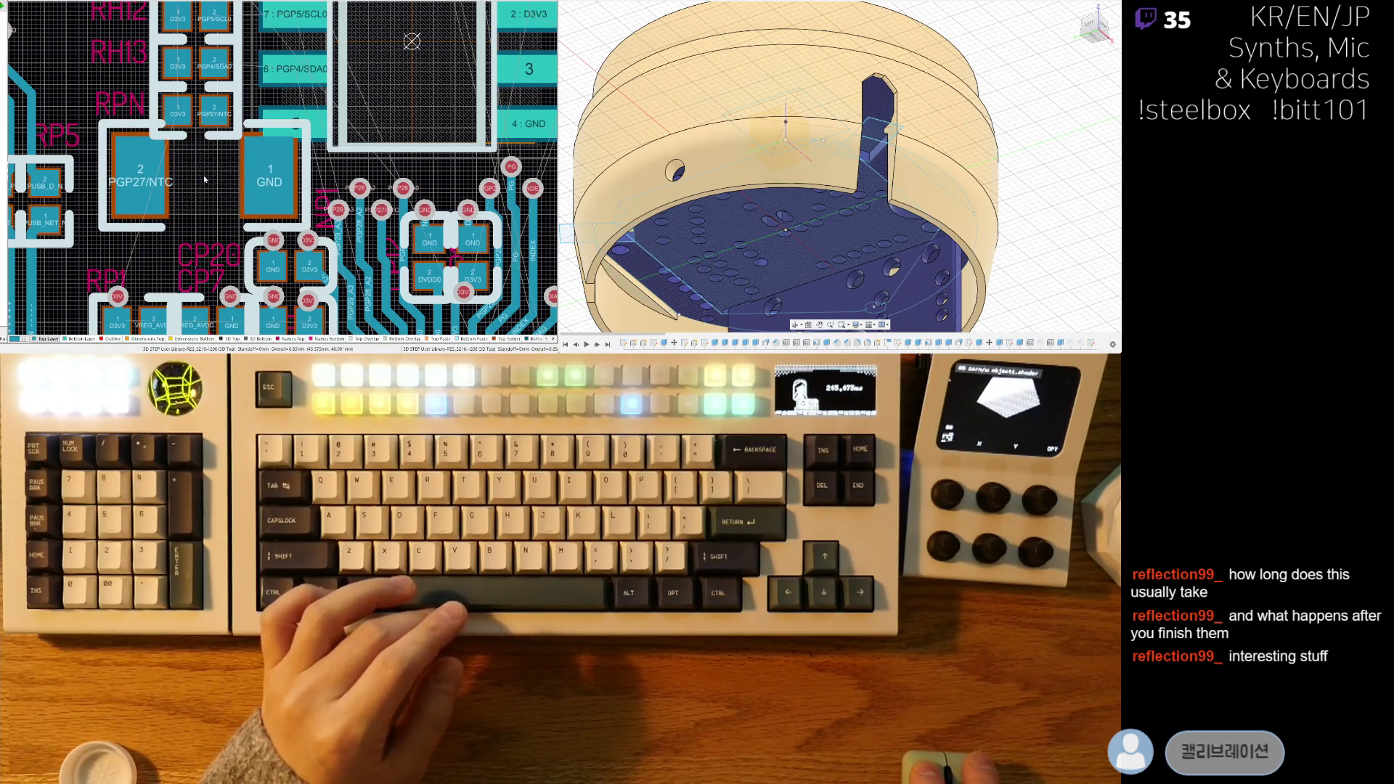
{"action": "mouse_move", "coordinate": [207, 135]}
{"action": "right_mouse_down"}
{"action": "mouse_move", "coordinate": [218, 191]}
{"action": "mouse_move", "coordinate": [229, 68]}
{"action": "right_mouse_up"}
{"action": "left_click_drag", "start_coordinate": [231, 136], "coordinate": [170, 206]}
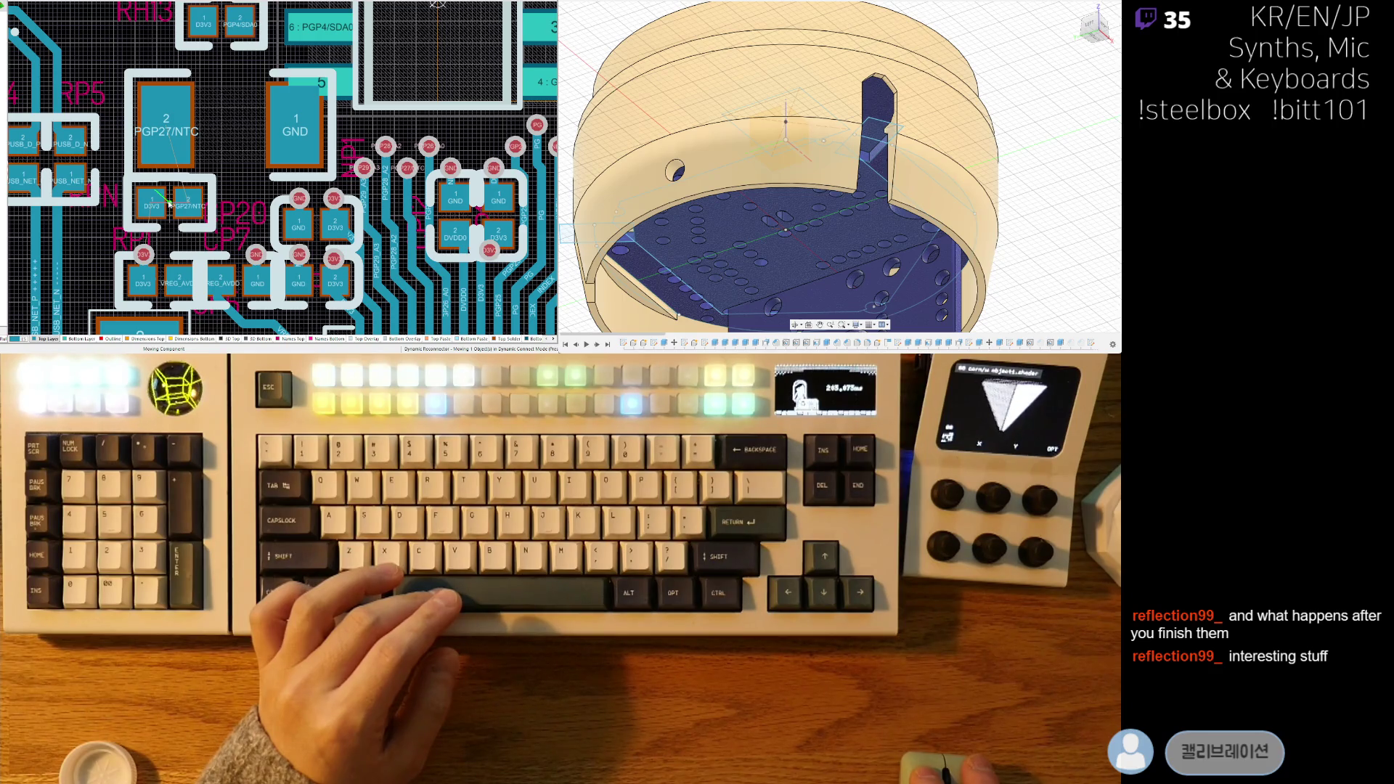
{"action": "key", "text": "3"}
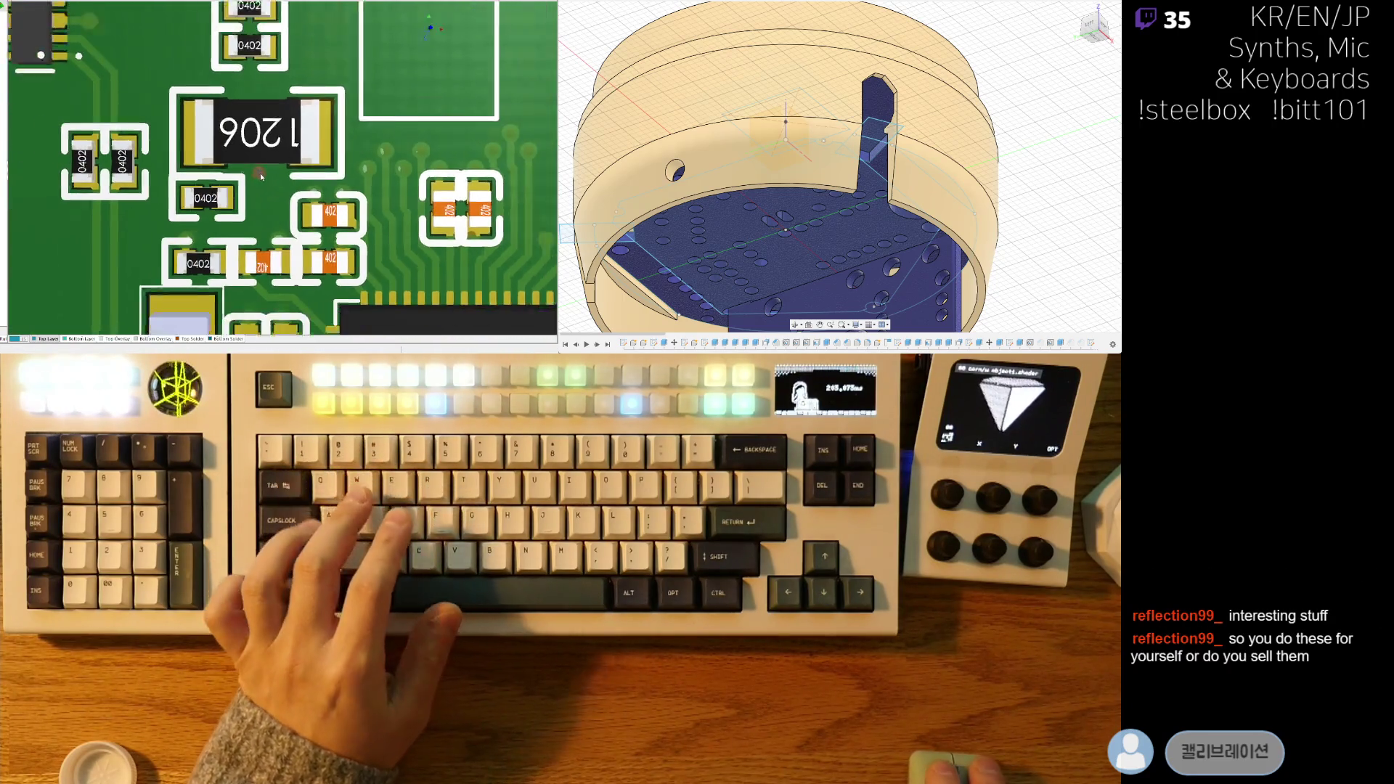
{"action": "key", "text": "2"}
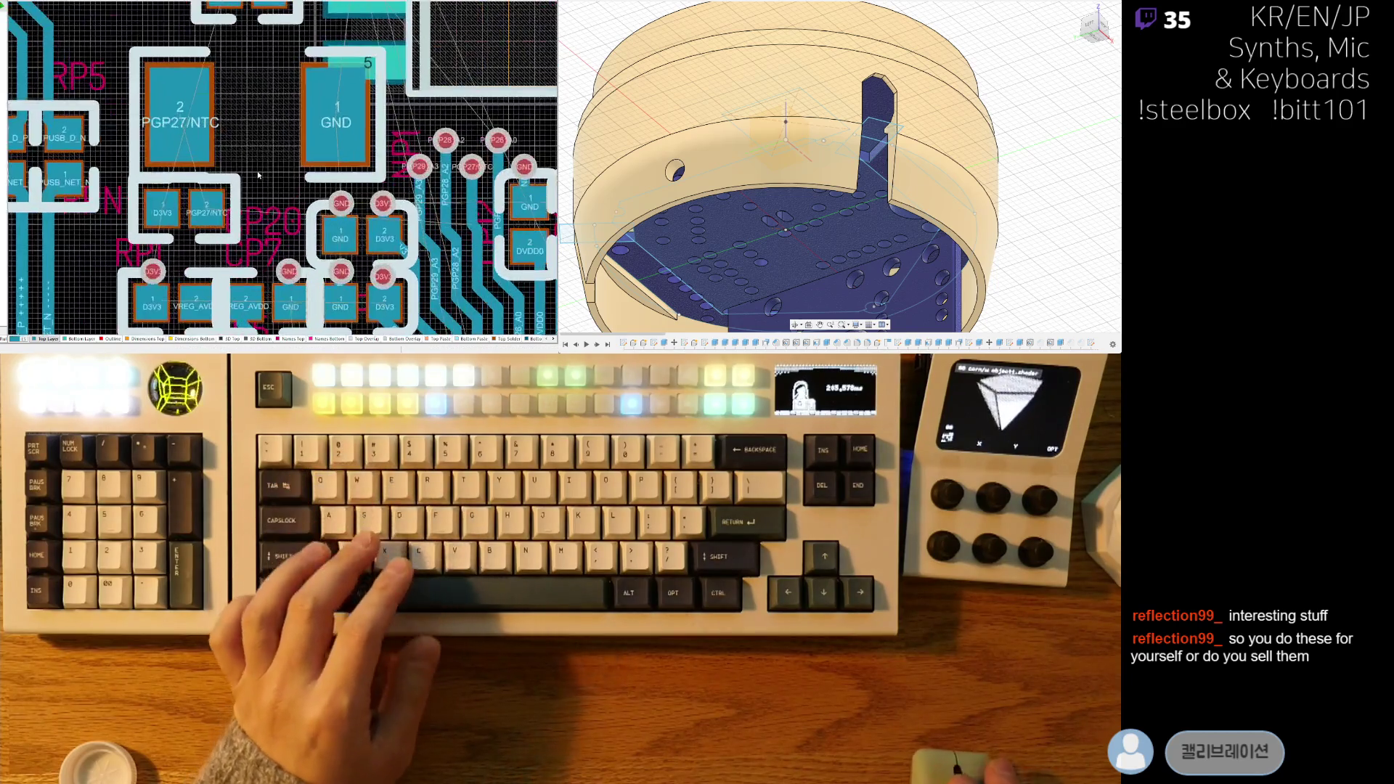
{"action": "left_click_drag", "start_coordinate": [254, 129], "coordinate": [258, 117]}
{"action": "key", "text": "space"}
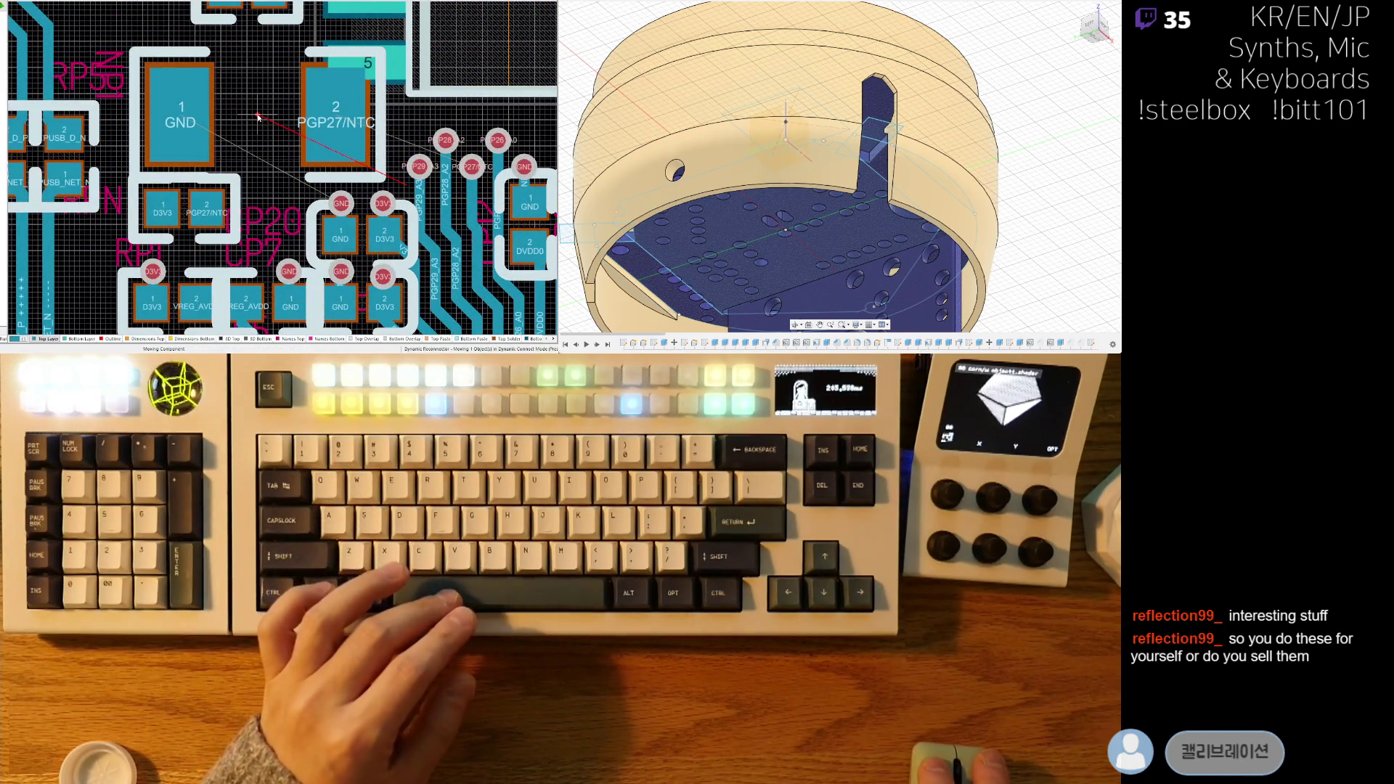
- Turn the small D3V3/PGP27/NTC part 180° and shift it to the right
{"action": "mouse_move", "coordinate": [190, 208]}
{"action": "left_mouse_down"}
{"action": "mouse_move", "coordinate": [216, 212]}
{"action": "mouse_move", "coordinate": [188, 212]}
{"action": "left_mouse_up"}
{"action": "key", "text": "space"}
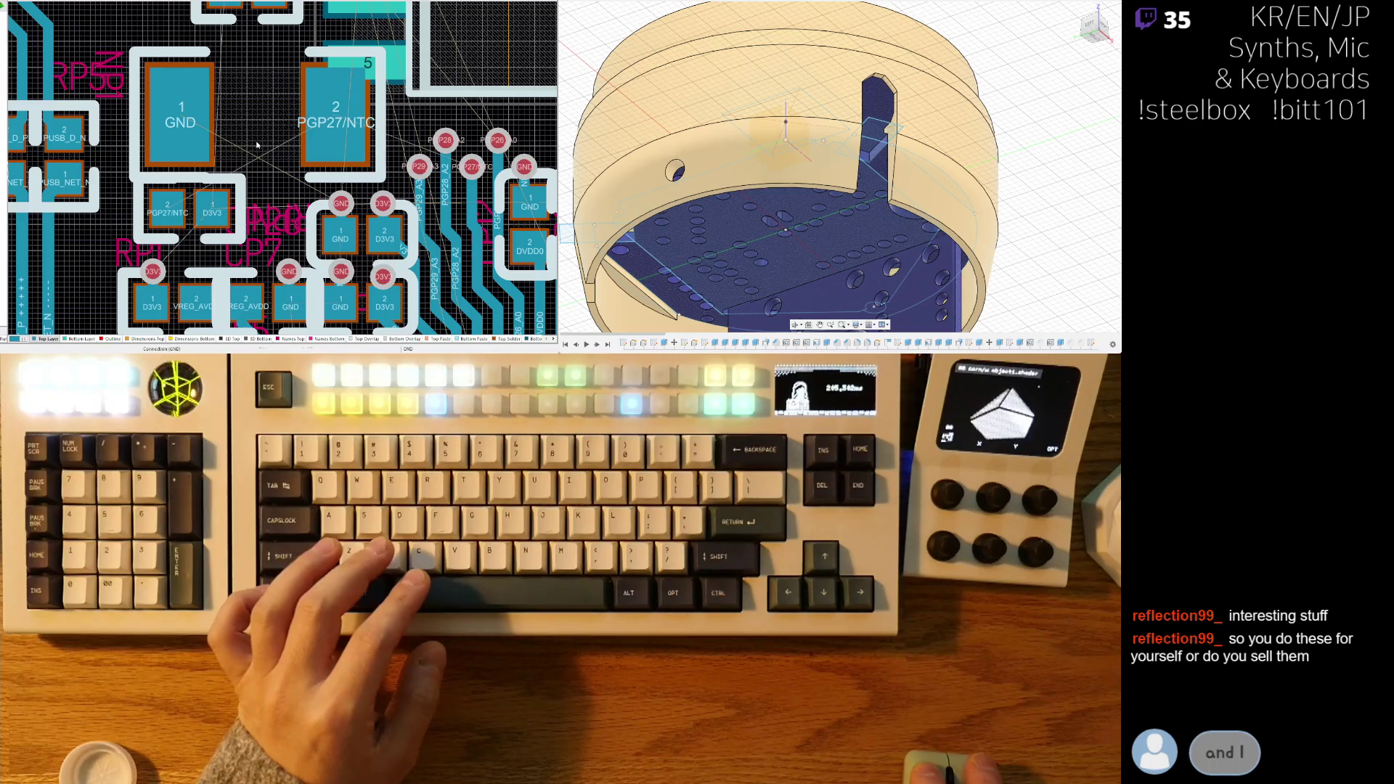
{"action": "scroll", "coordinate": [252, 118], "scroll_direction": "down", "scroll_amount": 1, "text": "ctrl"}
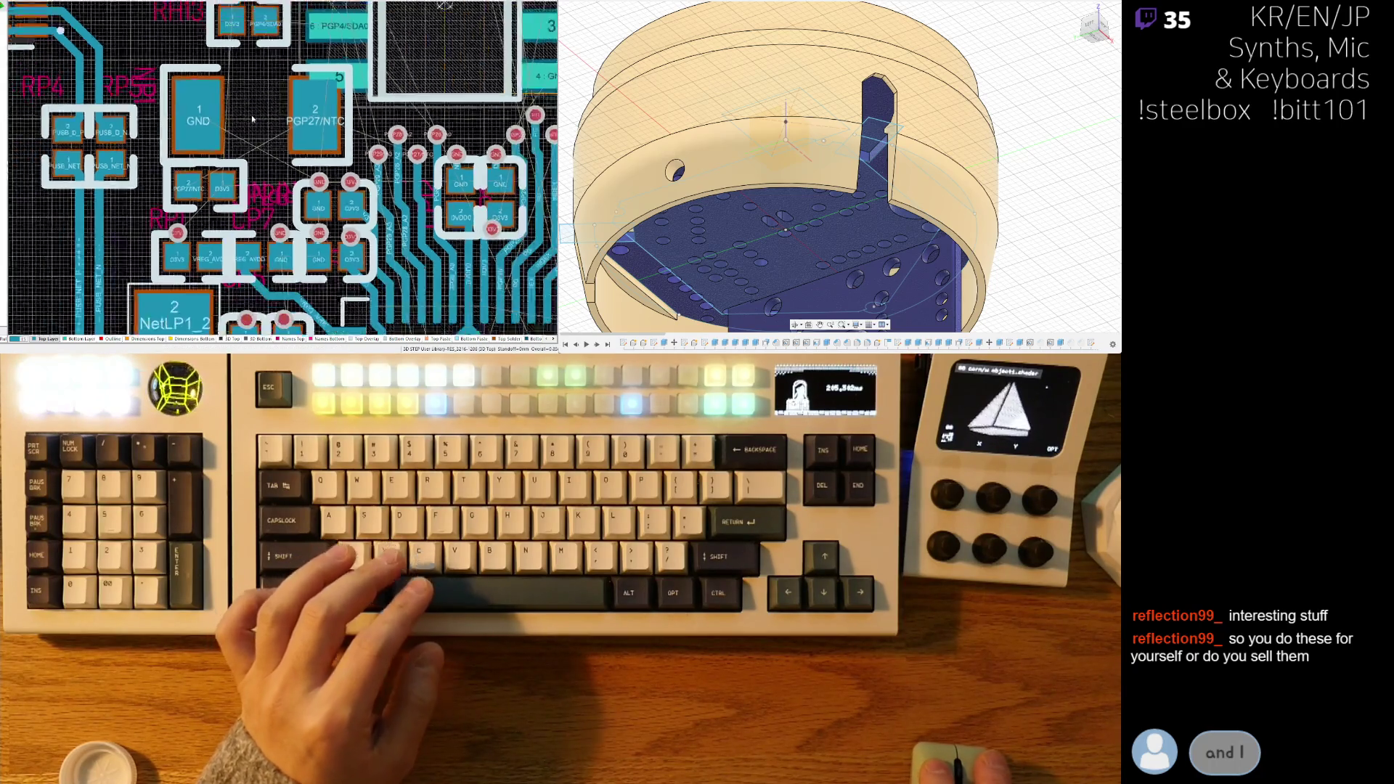
{"action": "scroll", "coordinate": [253, 118], "scroll_direction": "down", "scroll_amount": 1, "text": "ctrl"}
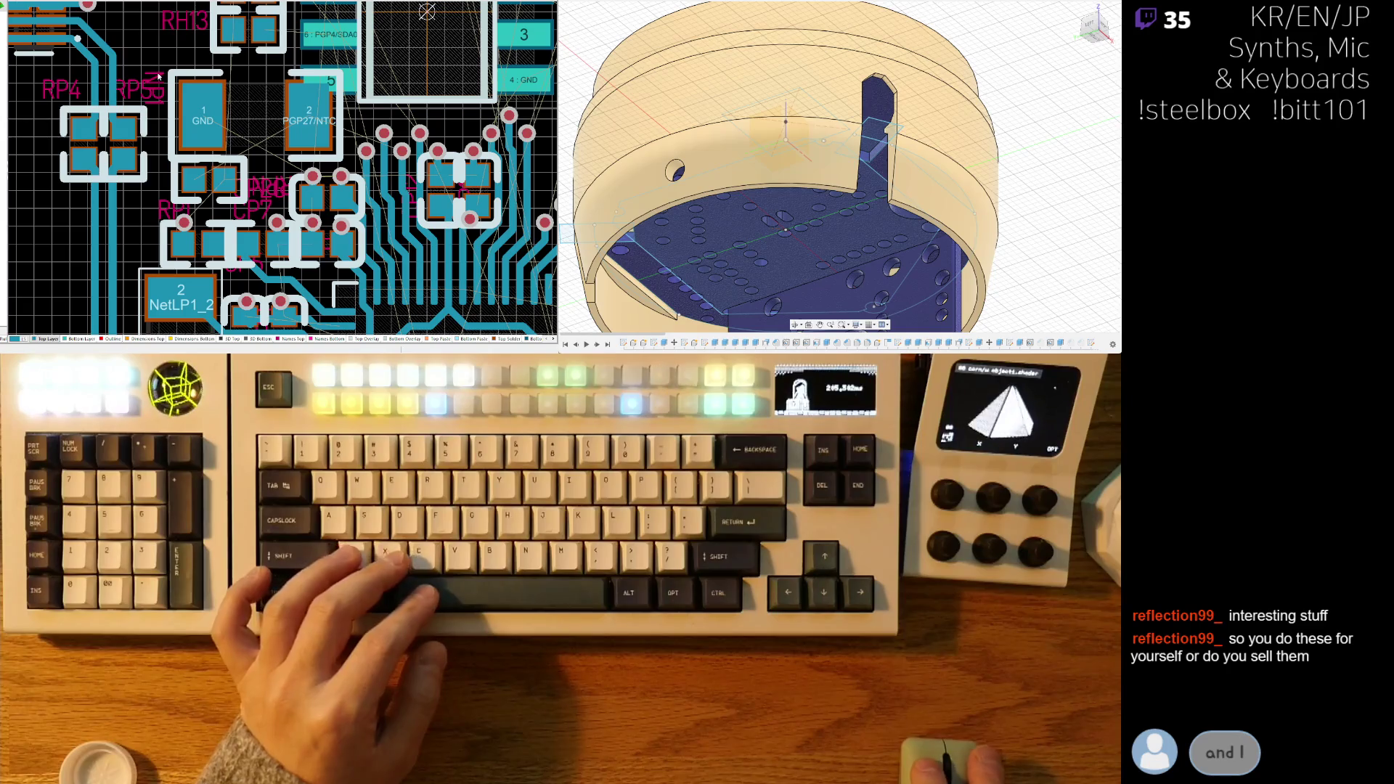
{"action": "left_click", "coordinate": [160, 71]}
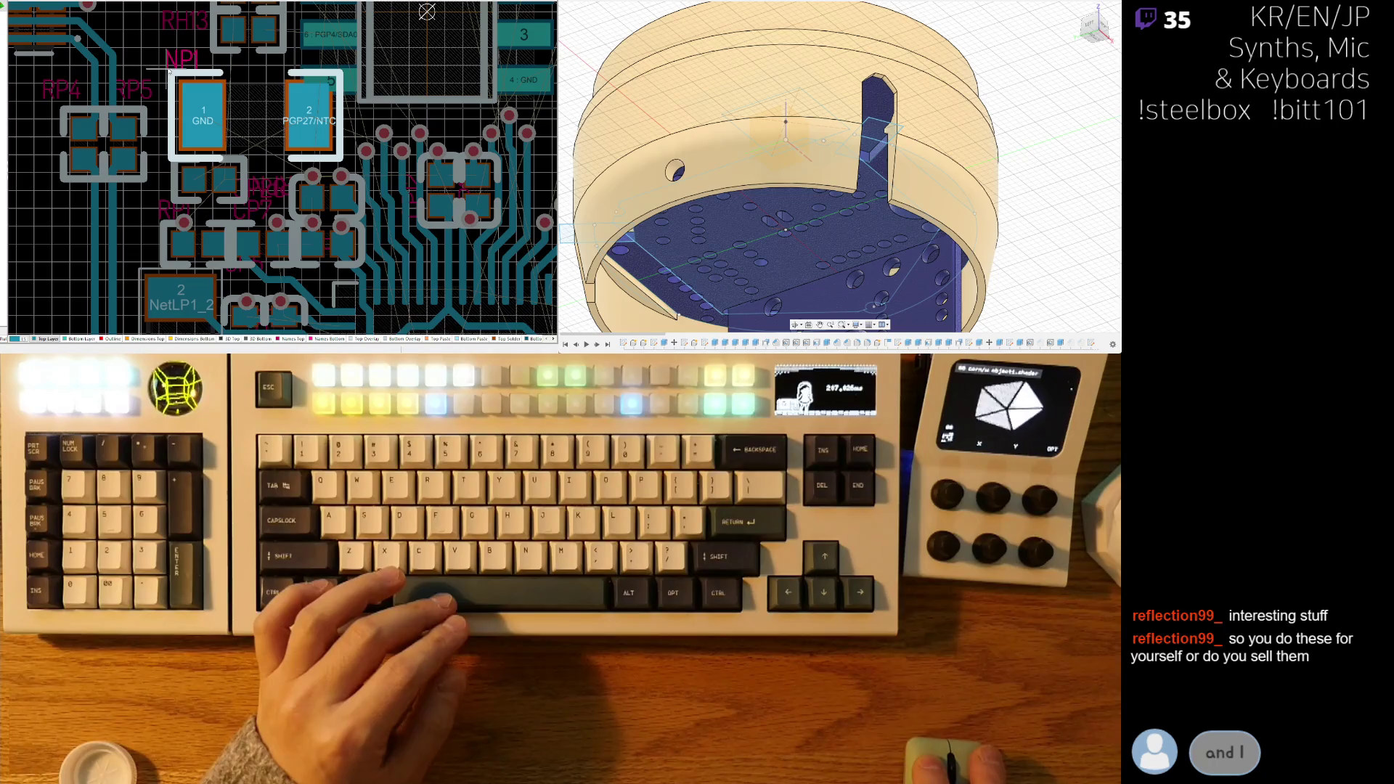
{"action": "left_click", "coordinate": [170, 72]}
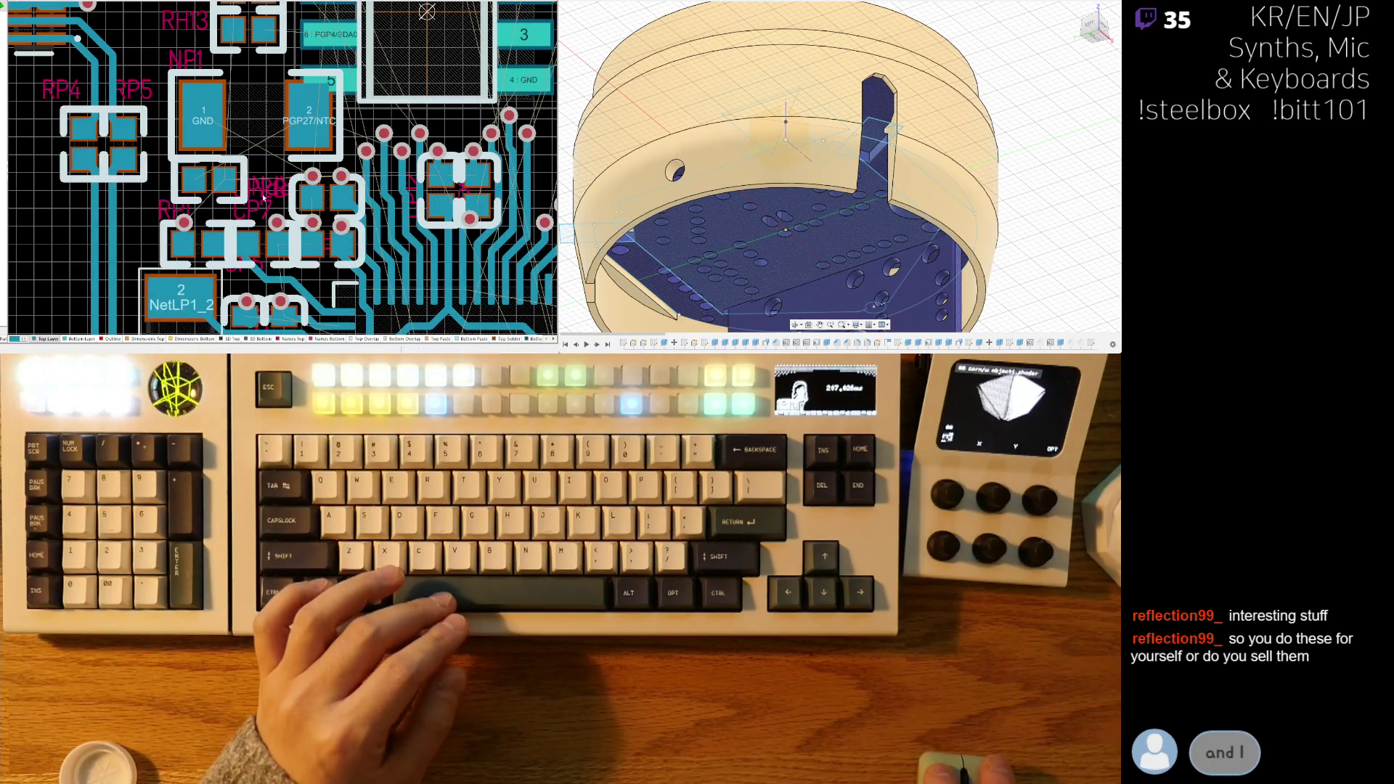
{"action": "scroll", "coordinate": [263, 196], "scroll_direction": "up", "scroll_amount": 2, "text": "ctrl"}
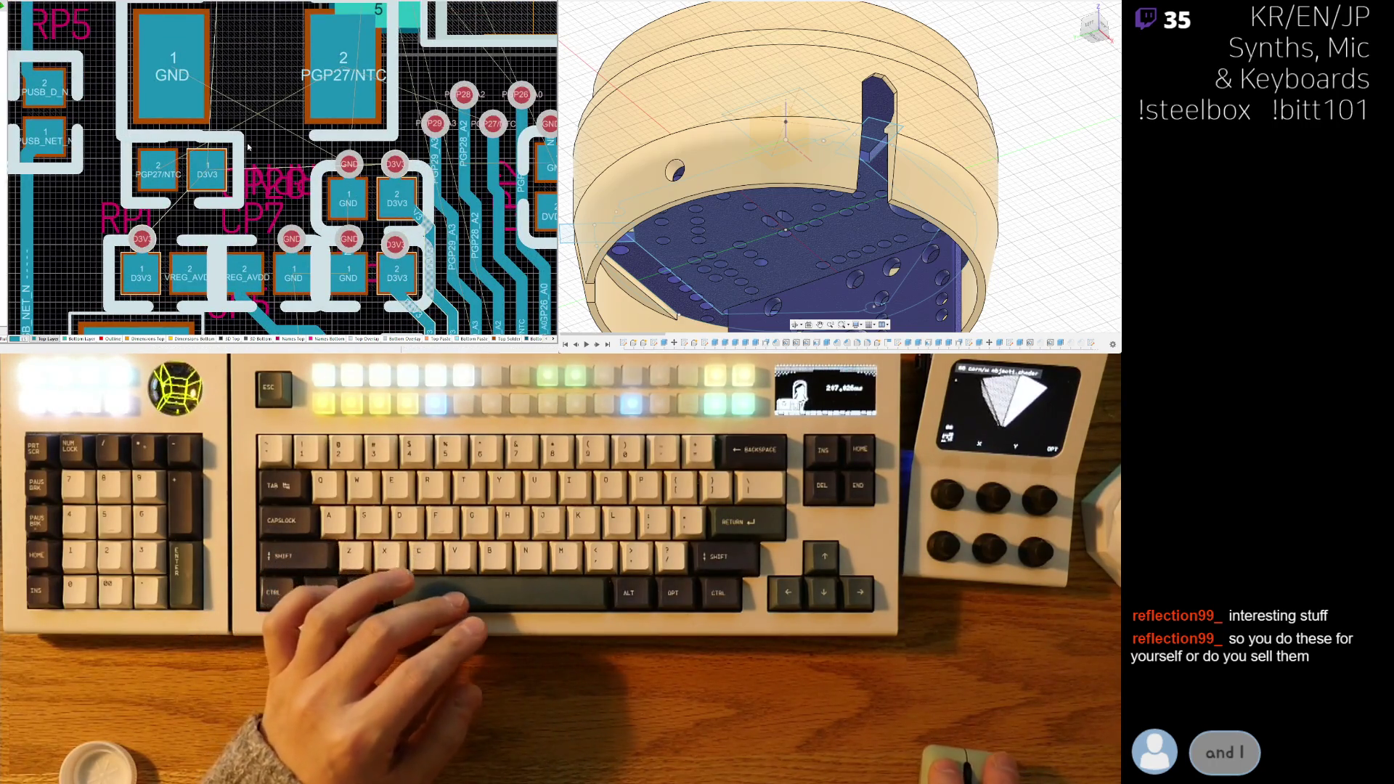
- Rotate the RPN part 90°, place it, and set its label upright beside it
{"action": "left_click", "coordinate": [271, 156]}
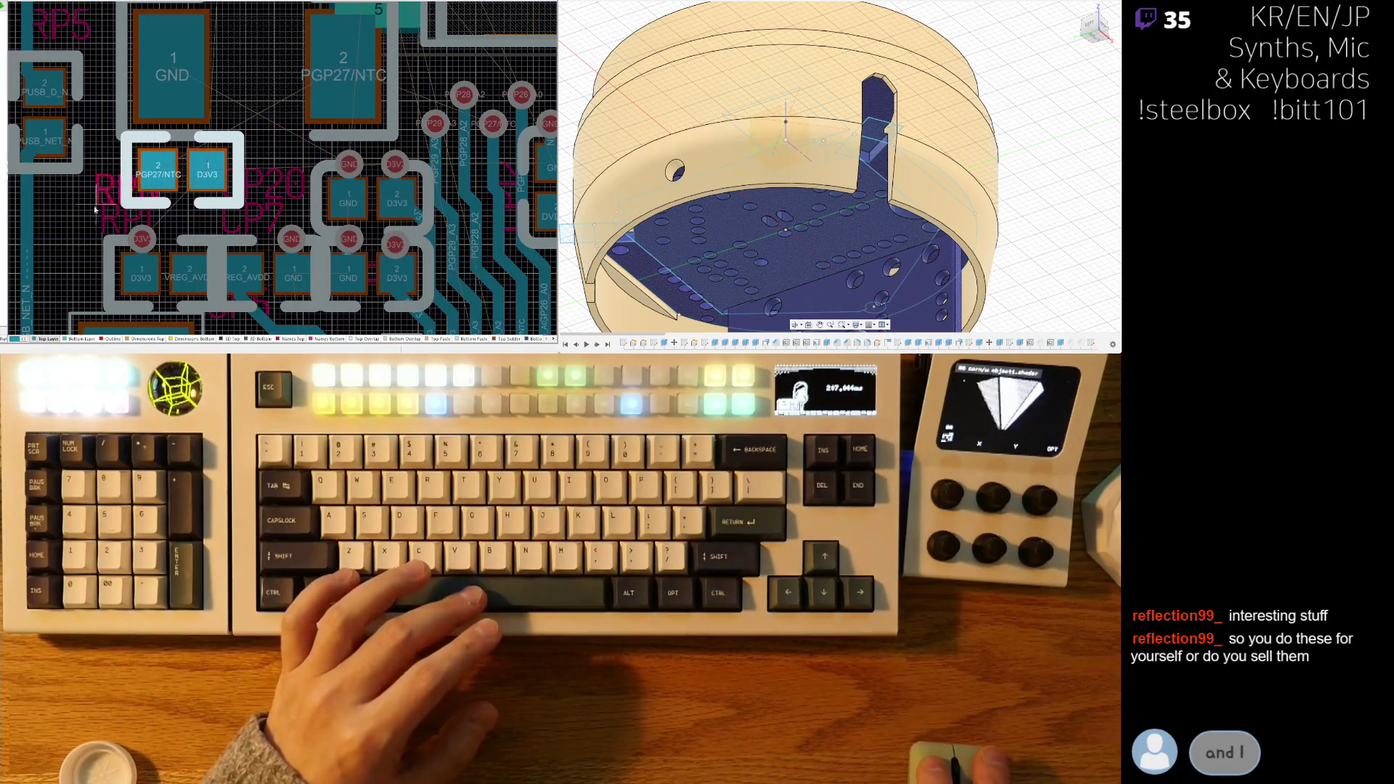
{"action": "right_click_drag", "start_coordinate": [95, 210], "coordinate": [147, 249]}
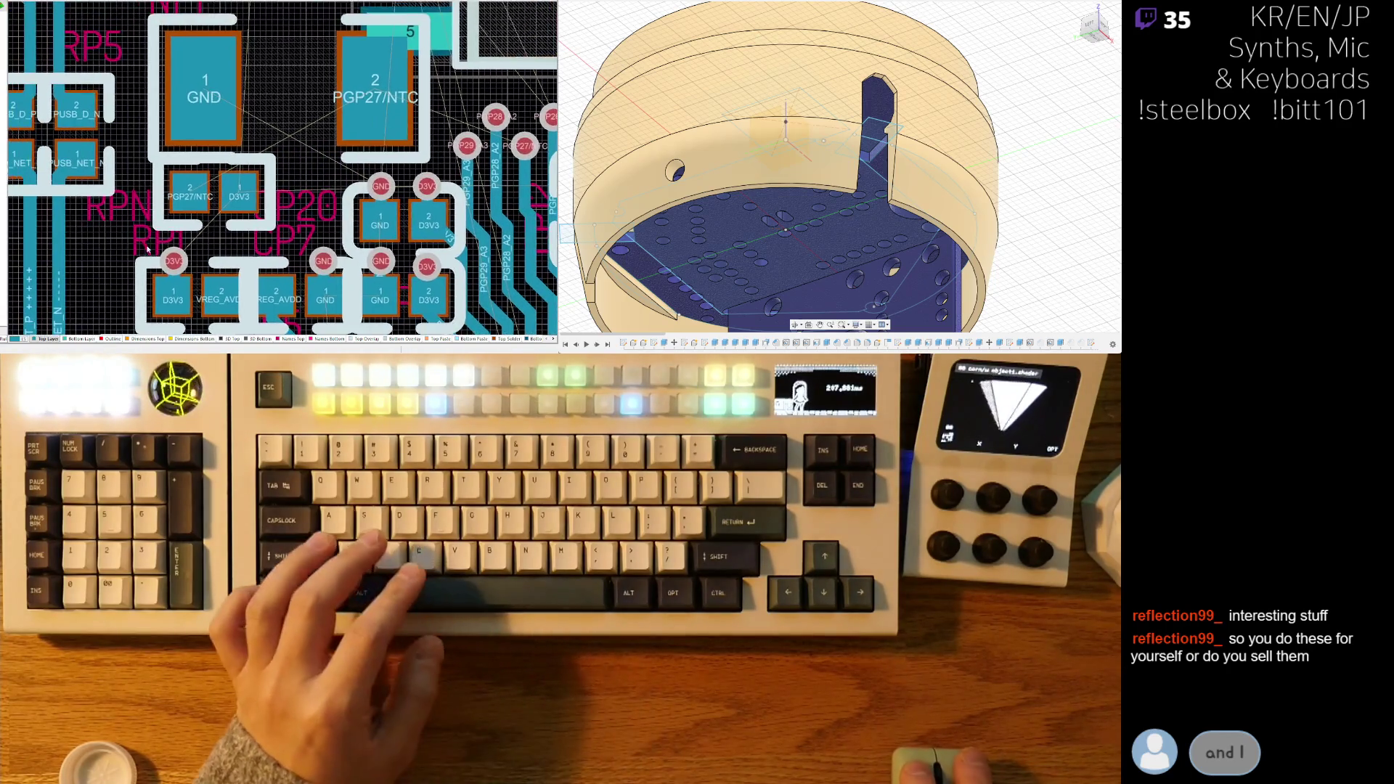
{"action": "scroll", "coordinate": [147, 249], "scroll_direction": "down", "scroll_amount": 2, "text": "ctrl"}
{"action": "scroll", "coordinate": [144, 189], "scroll_direction": "up", "scroll_amount": 1}
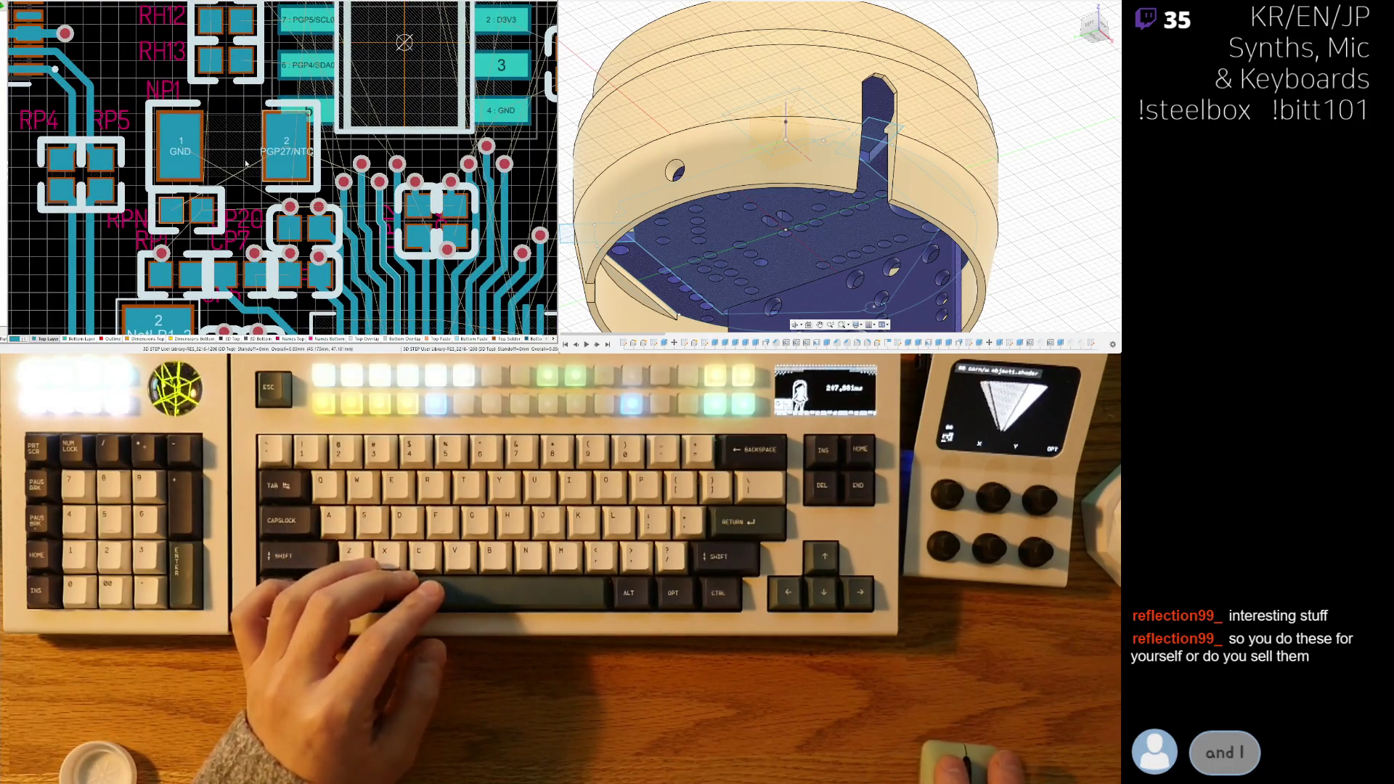
{"action": "scroll", "coordinate": [172, 222], "scroll_direction": "up", "scroll_amount": 1, "text": "ctrl"}
{"action": "mouse_move", "coordinate": [172, 218]}
{"action": "left_mouse_down"}
{"action": "mouse_move", "coordinate": [245, 209]}
{"action": "mouse_move", "coordinate": [194, 220]}
{"action": "left_mouse_up"}
{"action": "key", "text": "space"}
{"action": "key", "text": "space"}
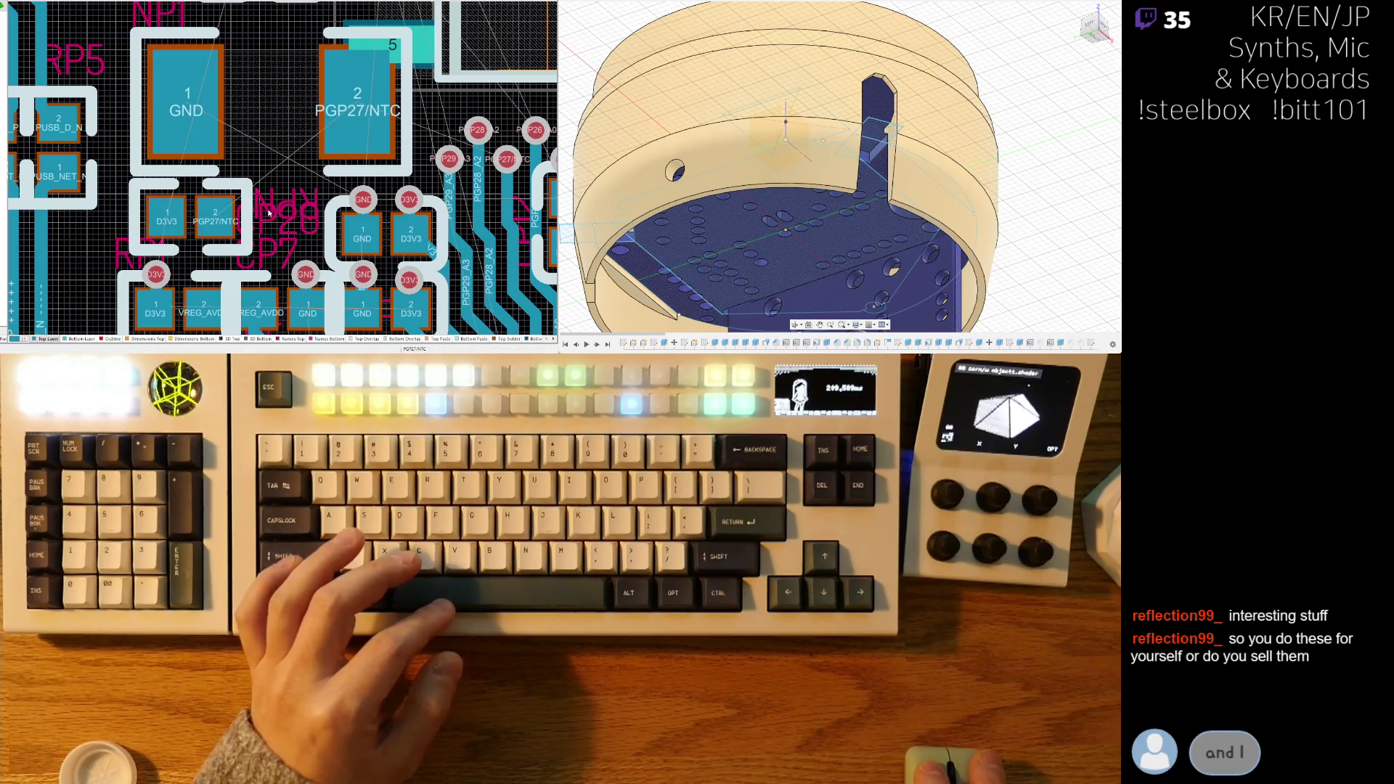
{"action": "mouse_move", "coordinate": [270, 155]}
{"action": "left_mouse_down"}
{"action": "mouse_move", "coordinate": [261, 233]}
{"action": "mouse_move", "coordinate": [258, 179]}
{"action": "mouse_move", "coordinate": [255, 205]}
{"action": "left_mouse_up"}
- Move the RPN and RP4 designator labels to tidier spots
{"action": "right_click_drag", "start_coordinate": [255, 205], "coordinate": [297, 225]}
{"action": "right_click_drag", "start_coordinate": [156, 63], "coordinate": [299, 172]}
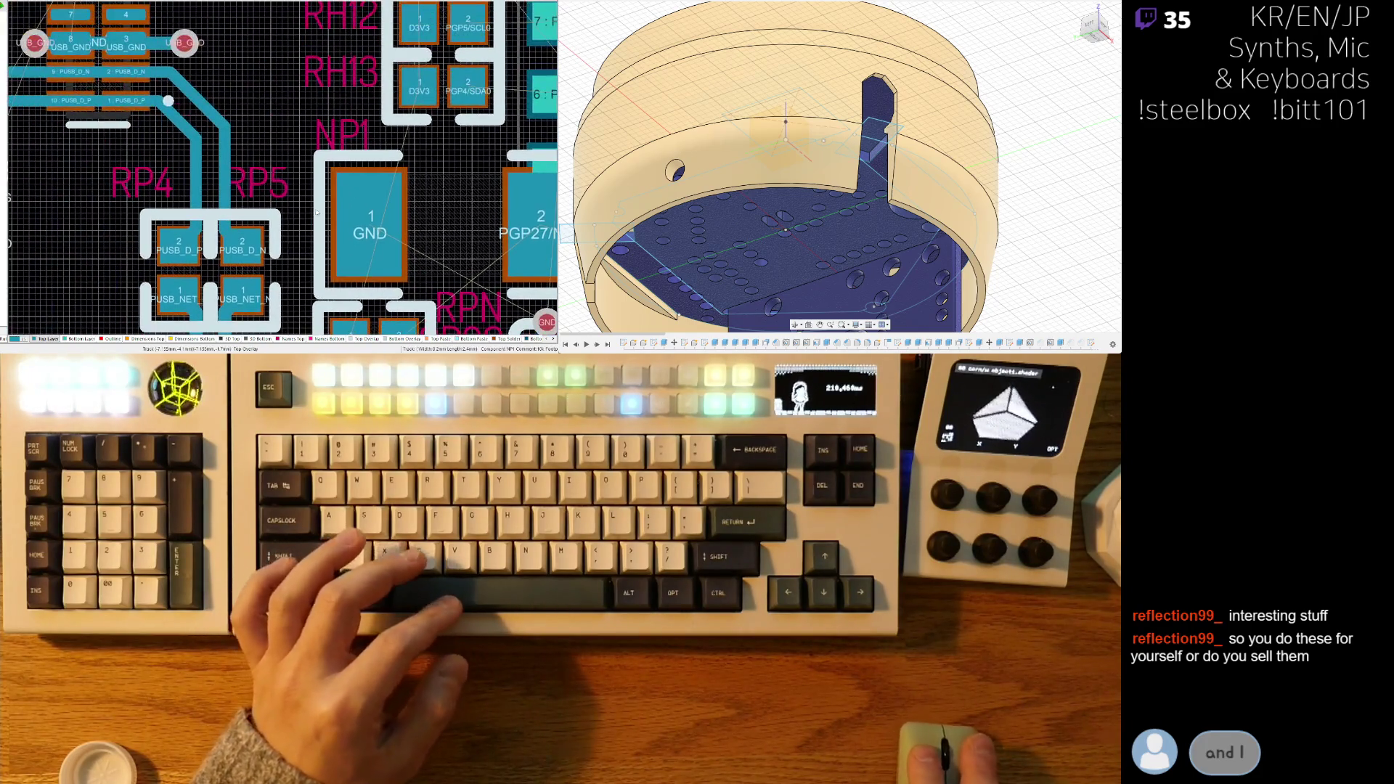
{"action": "left_click_drag", "start_coordinate": [116, 203], "coordinate": [116, 203]}
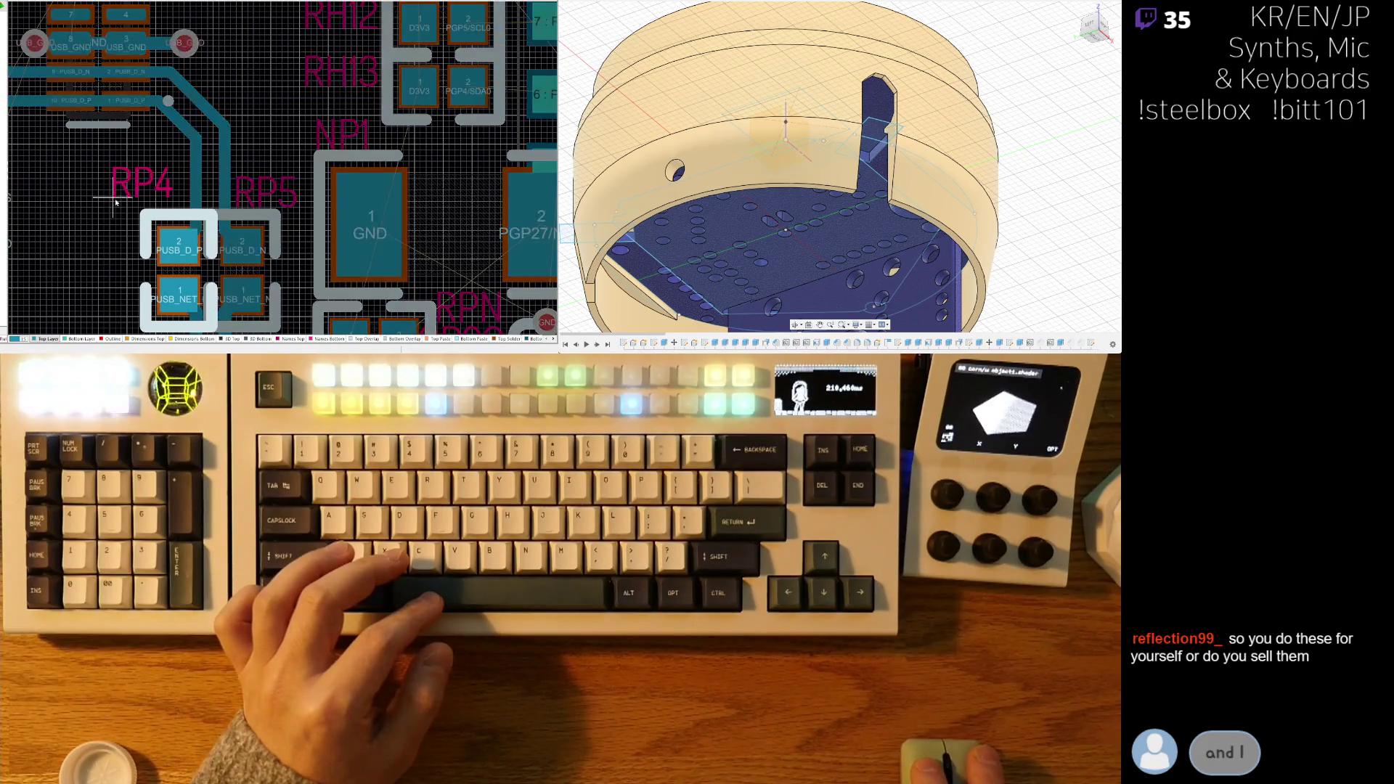
{"action": "left_click", "coordinate": [127, 209]}
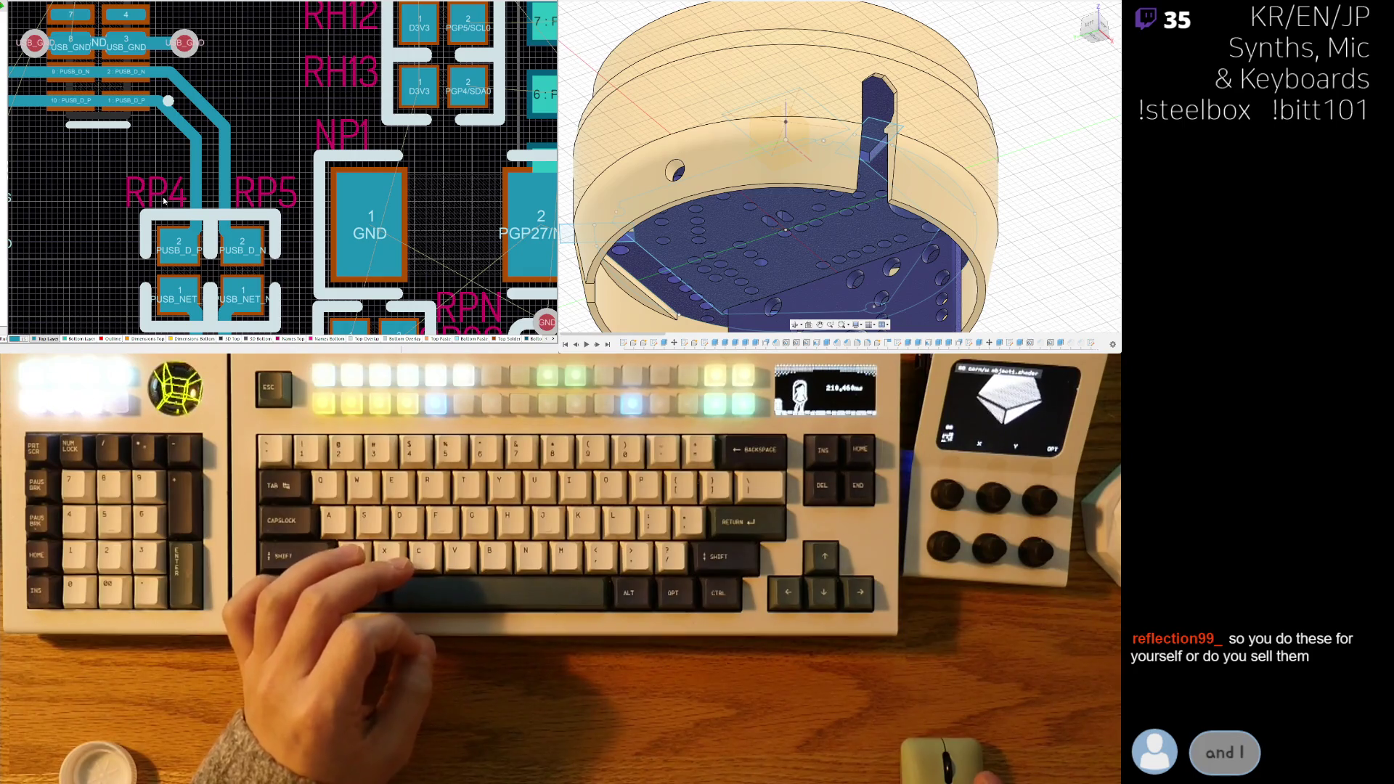
- Set the large GND/PGP27/NTC part slightly lower and shift the small part beneath it
{"action": "scroll", "coordinate": [220, 138], "scroll_direction": "down", "scroll_amount": 2, "text": "ctrl"}
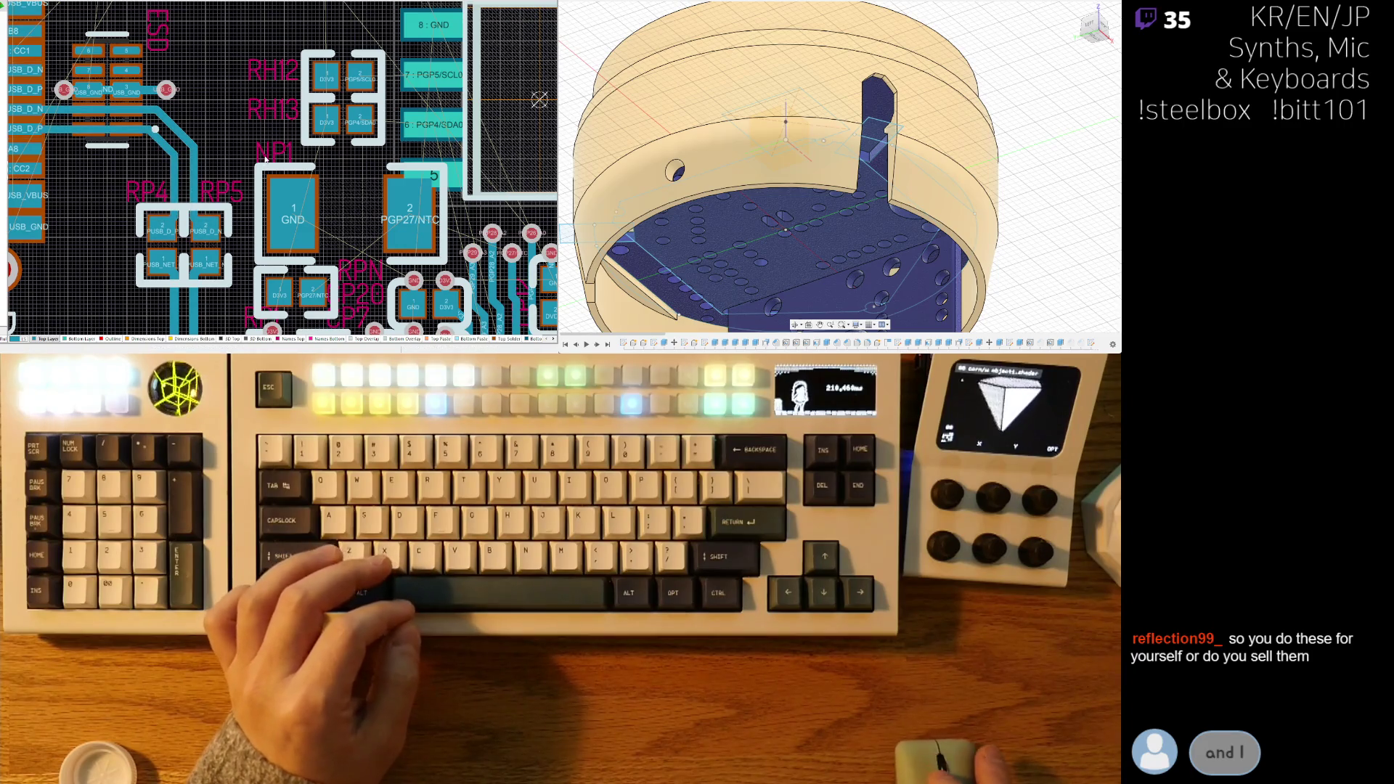
{"action": "scroll", "coordinate": [298, 157], "scroll_direction": "up", "scroll_amount": 2, "text": "ctrl"}
{"action": "scroll", "coordinate": [235, 190], "scroll_direction": "down", "scroll_amount": 2, "text": "ctrl"}
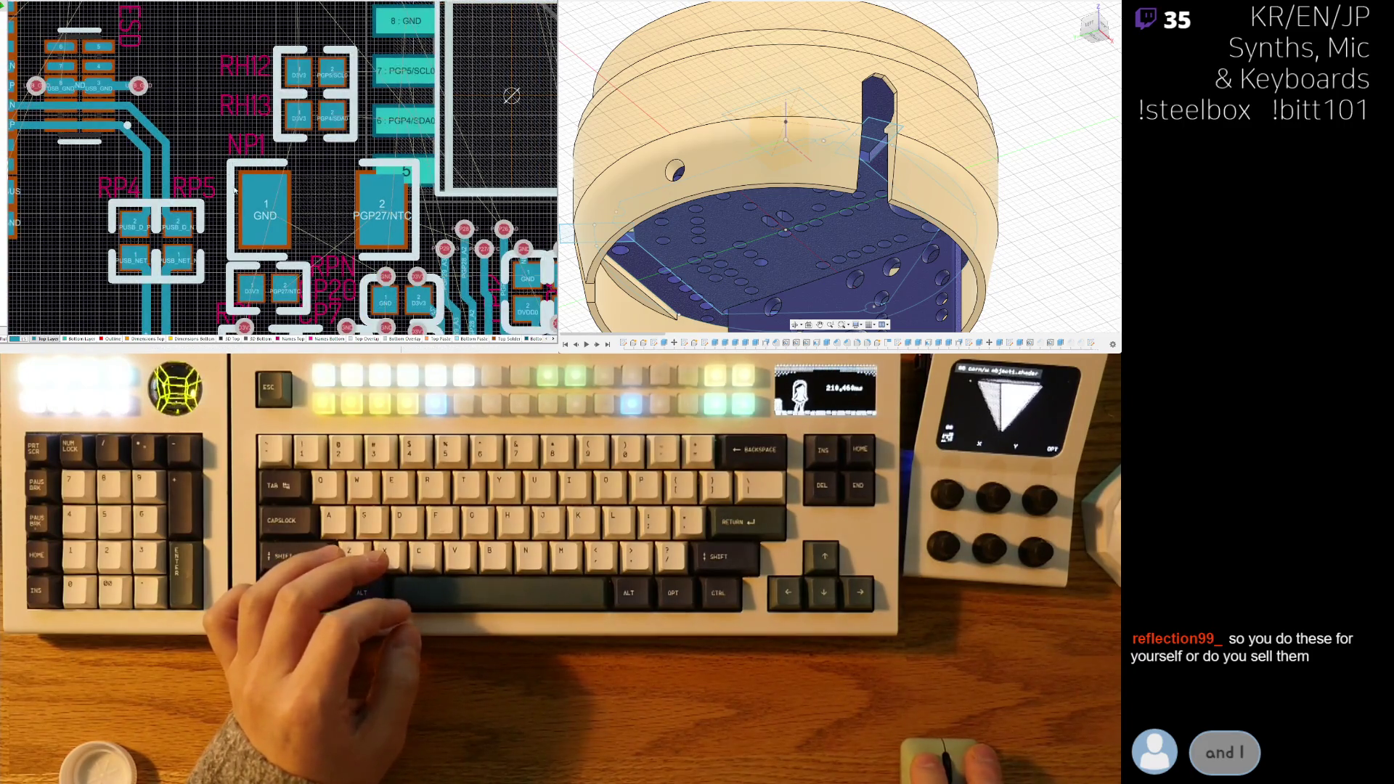
{"action": "scroll", "coordinate": [235, 256], "scroll_direction": "up", "scroll_amount": 1, "text": "ctrl"}
{"action": "scroll", "coordinate": [247, 232], "scroll_direction": "down", "scroll_amount": 1, "text": "ctrl"}
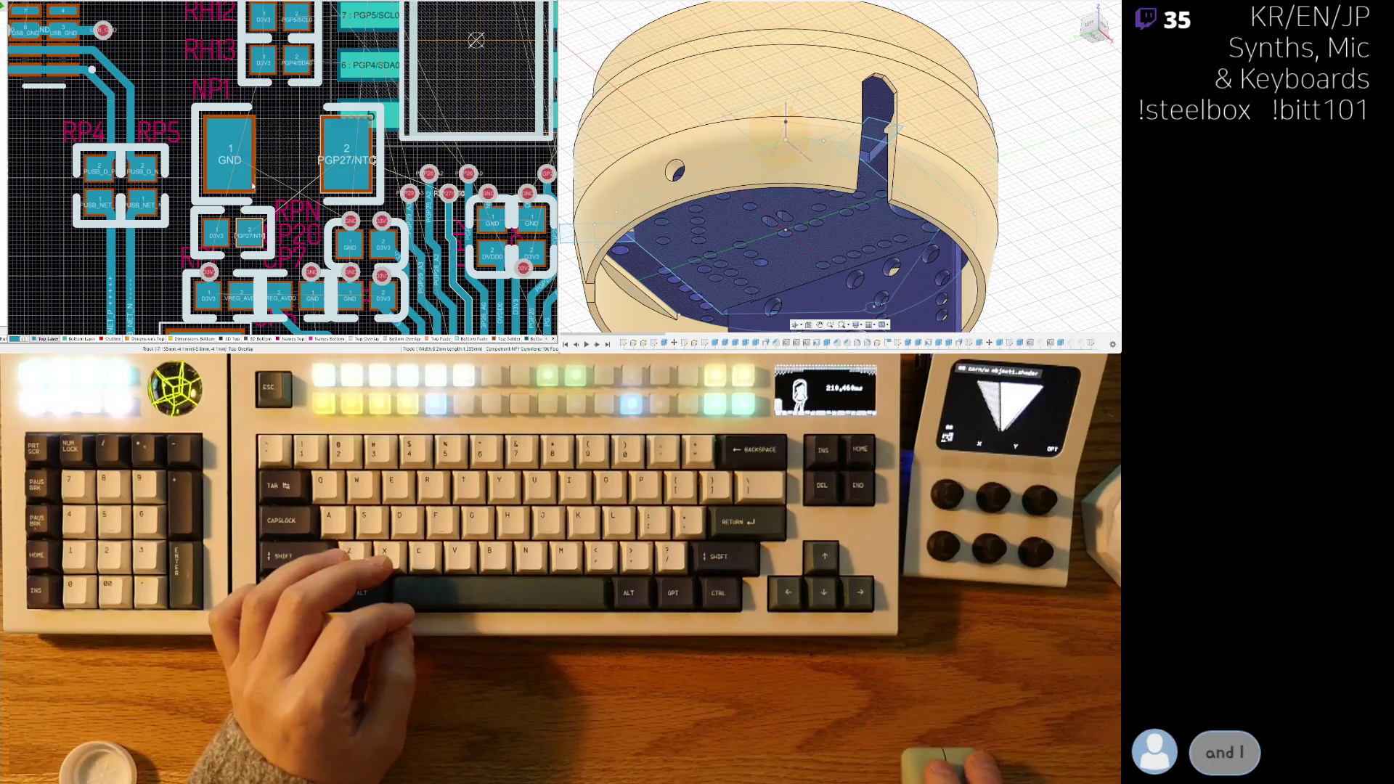
{"action": "left_click_drag", "start_coordinate": [268, 181], "coordinate": [254, 192]}
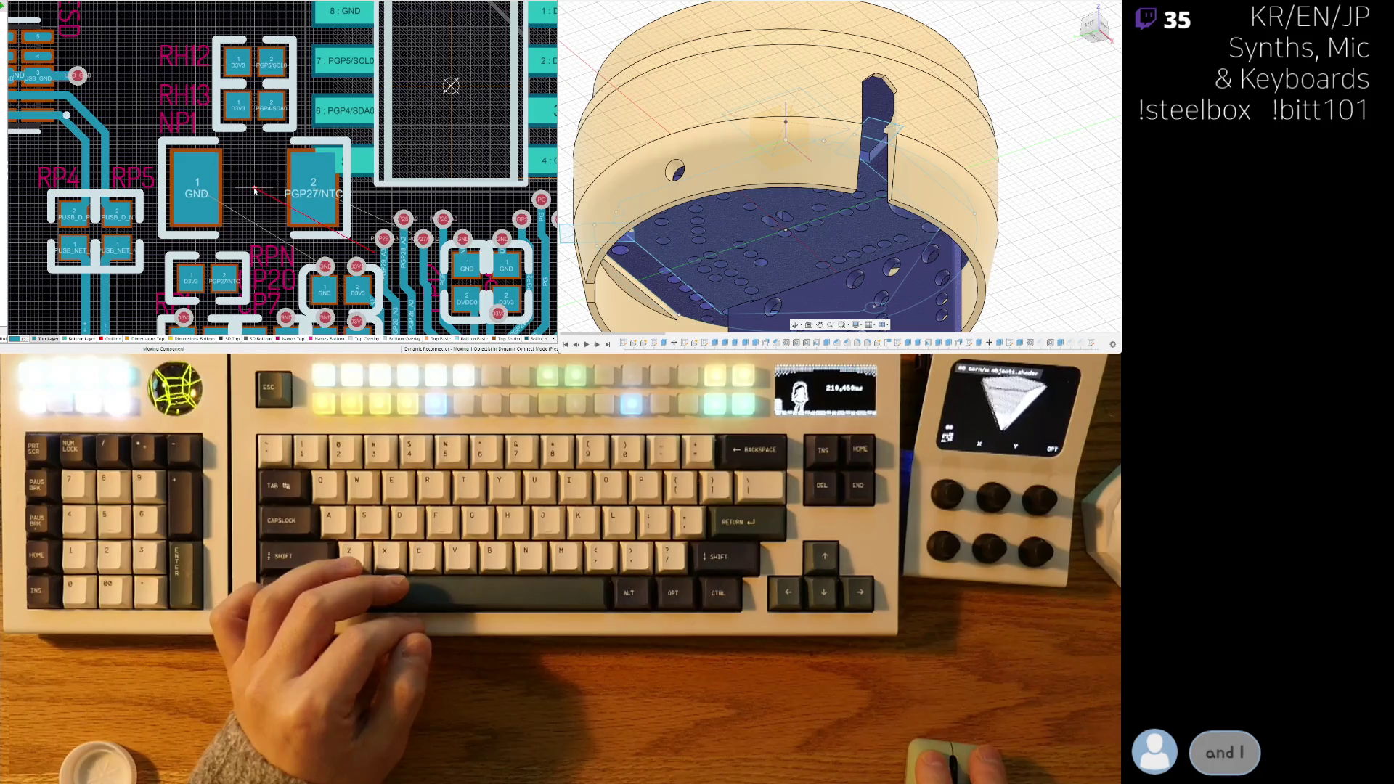
{"action": "left_click_drag", "start_coordinate": [207, 279], "coordinate": [200, 267]}
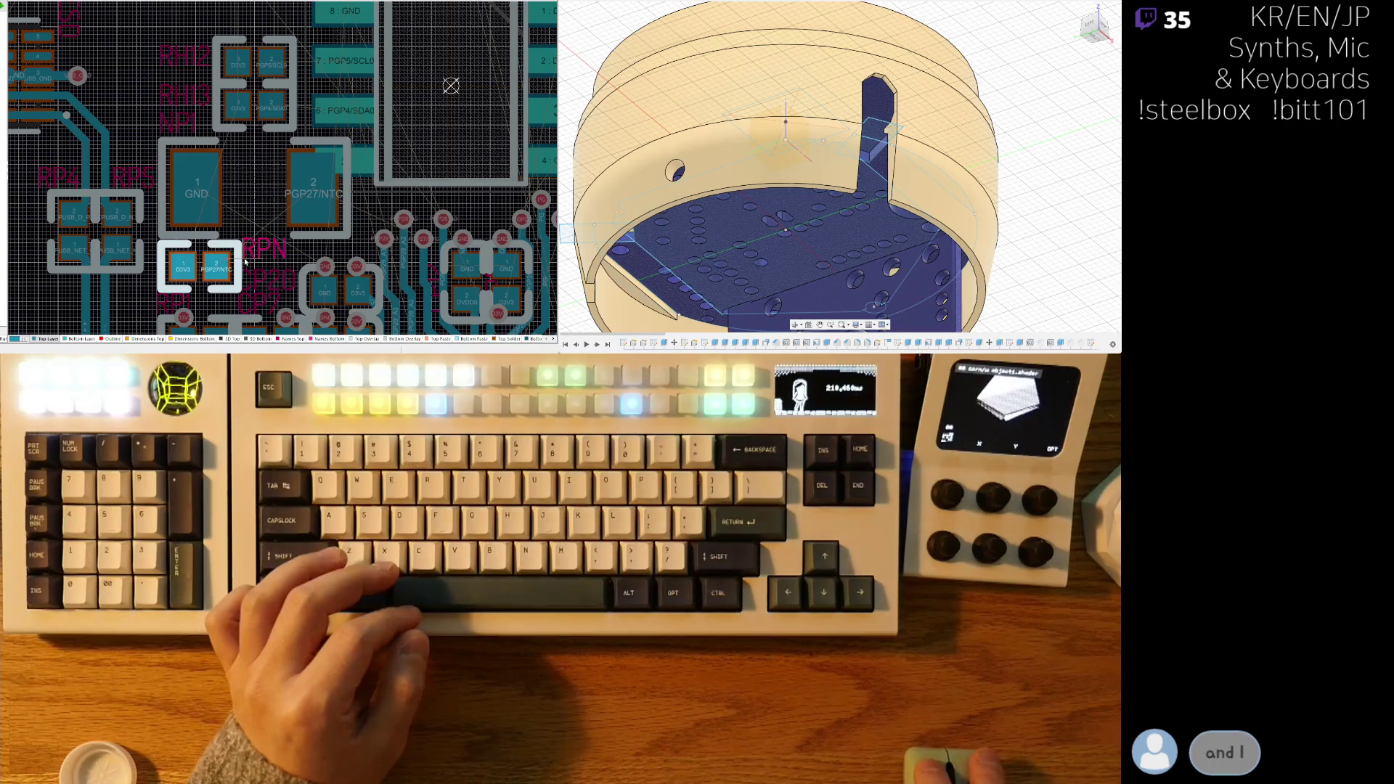
{"action": "left_click", "coordinate": [265, 263]}
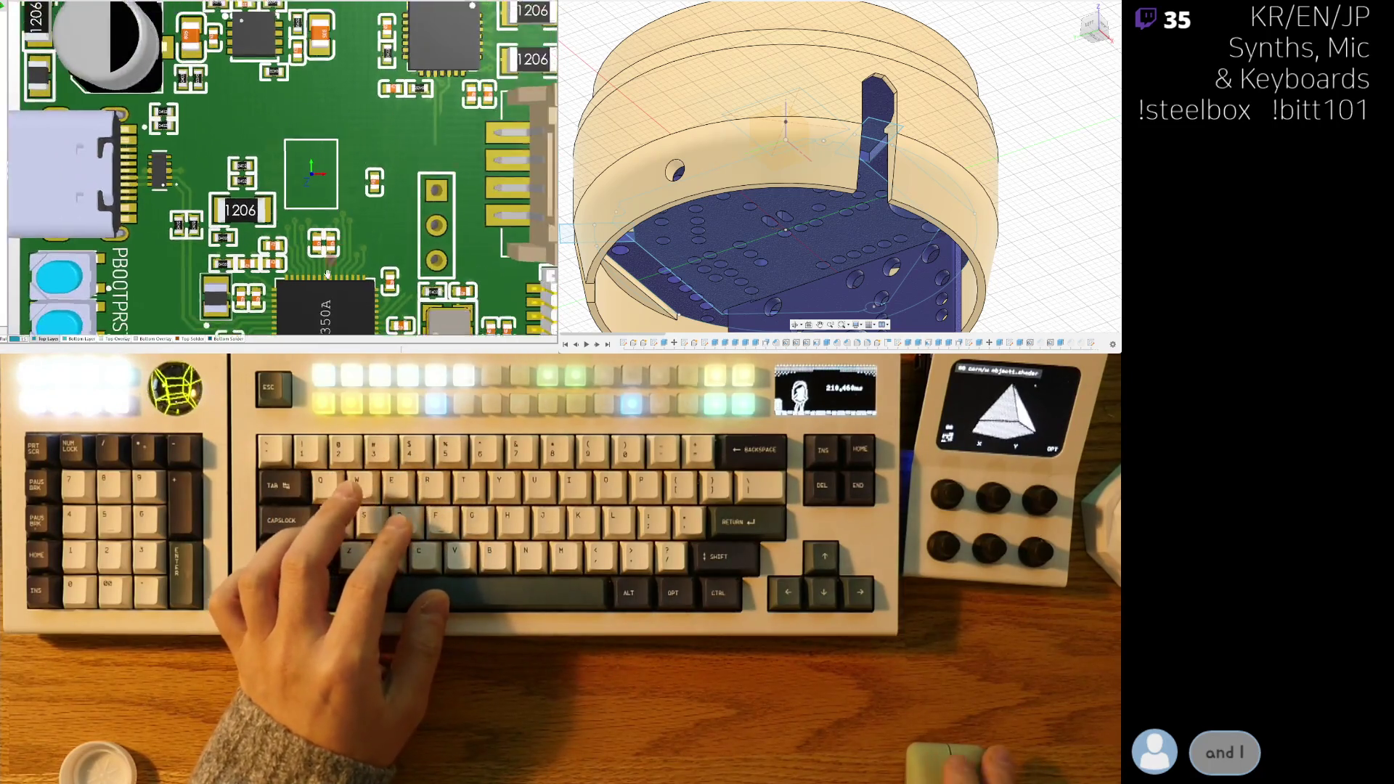
- Tilt the 3D board into perspective, then return to the 2D layout
{"action": "scroll", "coordinate": [327, 274], "scroll_direction": "down", "scroll_amount": 5, "text": "ctrl"}
{"action": "mouse_move", "coordinate": [349, 138]}
{"action": "right_mouse_down", "text": "shift"}
{"action": "mouse_move", "coordinate": [250, 51]}
{"action": "mouse_move", "coordinate": [205, 217]}
{"action": "right_mouse_up", "text": "shift"}
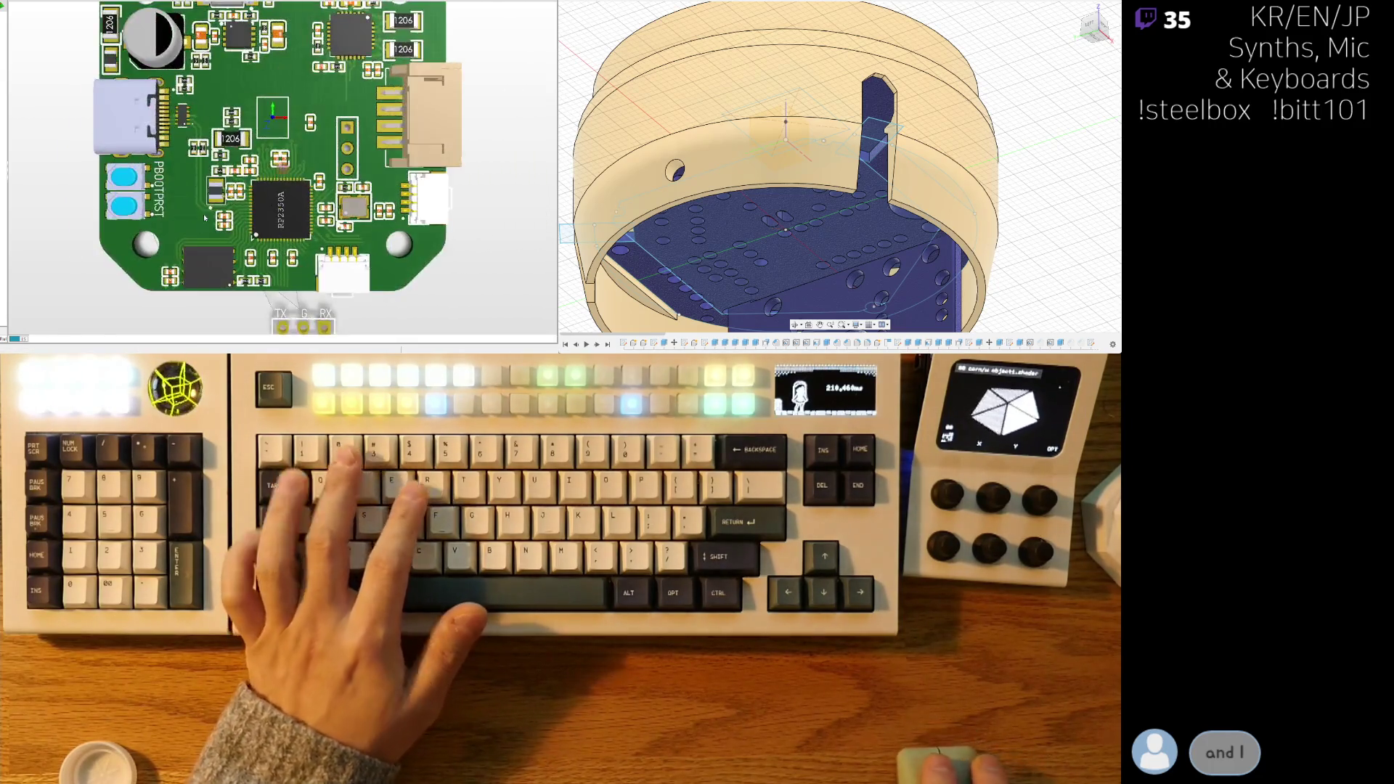
{"action": "key", "text": "2"}
{"action": "scroll", "coordinate": [249, 174], "scroll_direction": "up", "scroll_amount": 3, "text": "ctrl"}
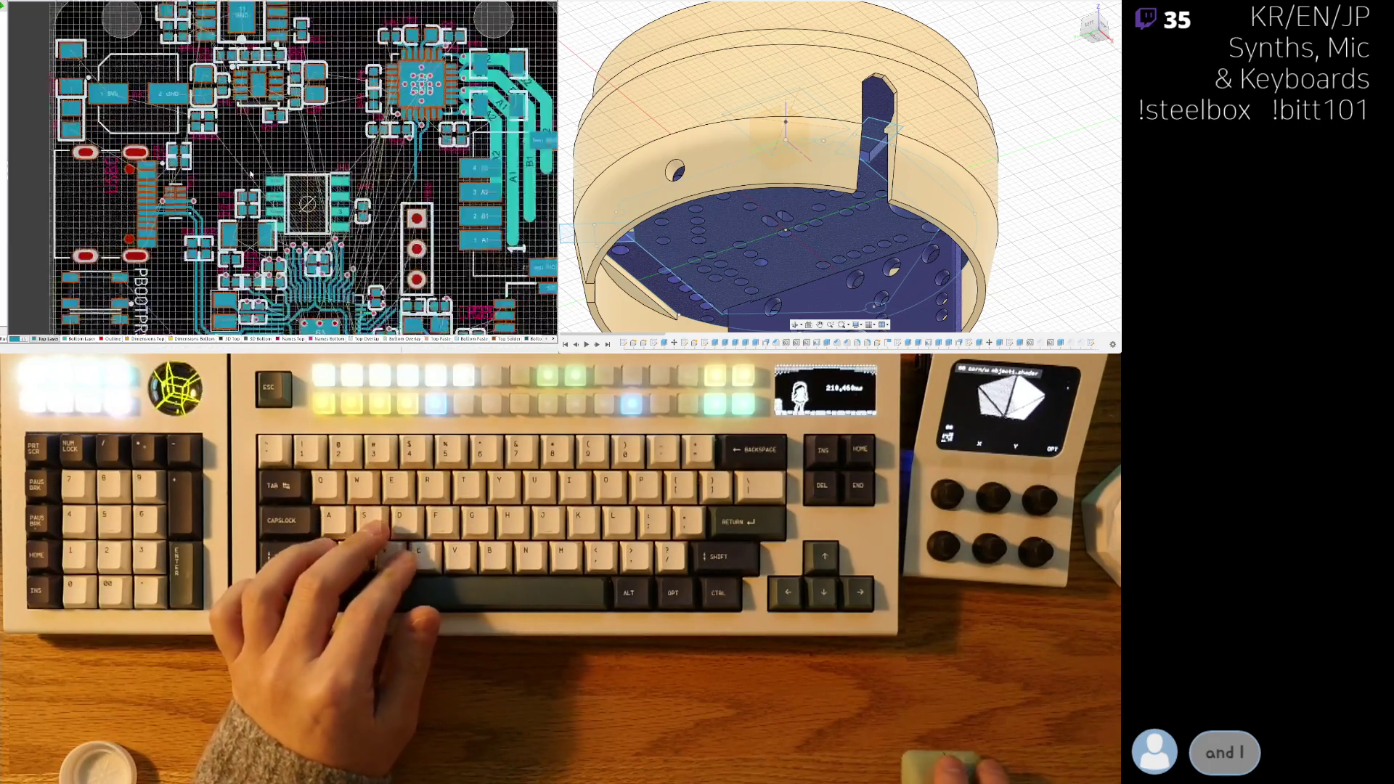
{"action": "scroll", "coordinate": [250, 174], "scroll_direction": "up", "scroll_amount": 5, "text": "ctrl"}
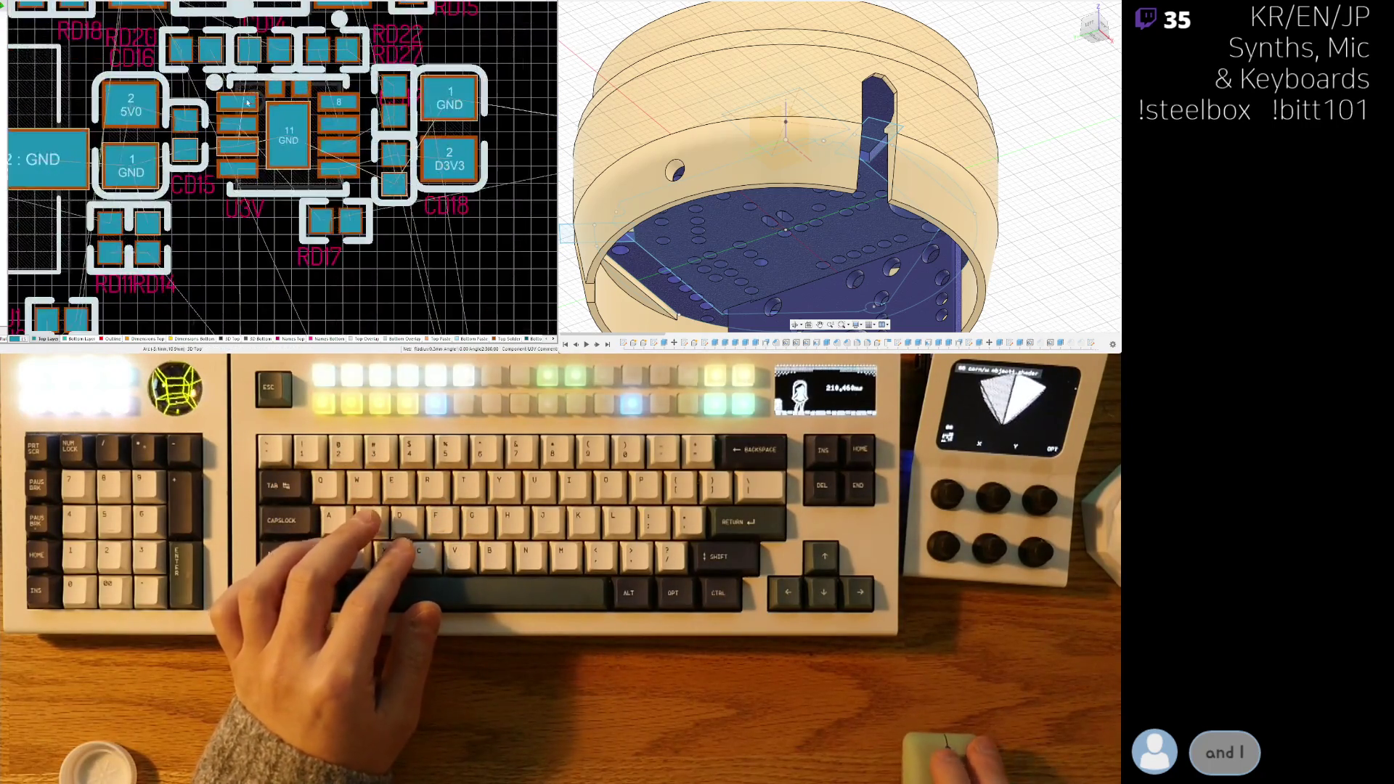
{"action": "scroll", "coordinate": [247, 102], "scroll_direction": "up", "scroll_amount": 4, "text": "ctrl"}
- Route D3V3 from U3V pin 4 across to pin 5 and into CD18 pad 2
{"action": "key", "text": "ctrl+w"}
{"action": "left_click", "coordinate": [230, 160]}
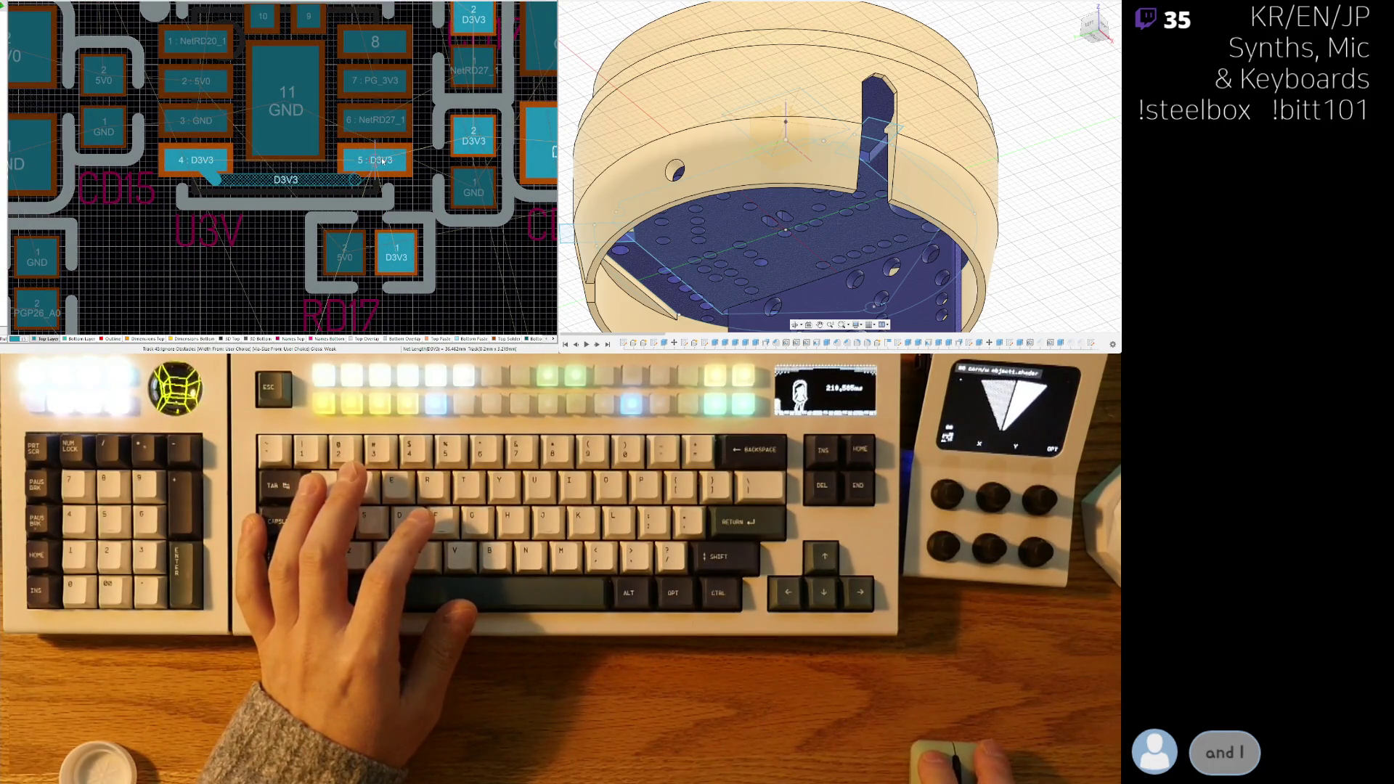
{"action": "left_click", "coordinate": [382, 161]}
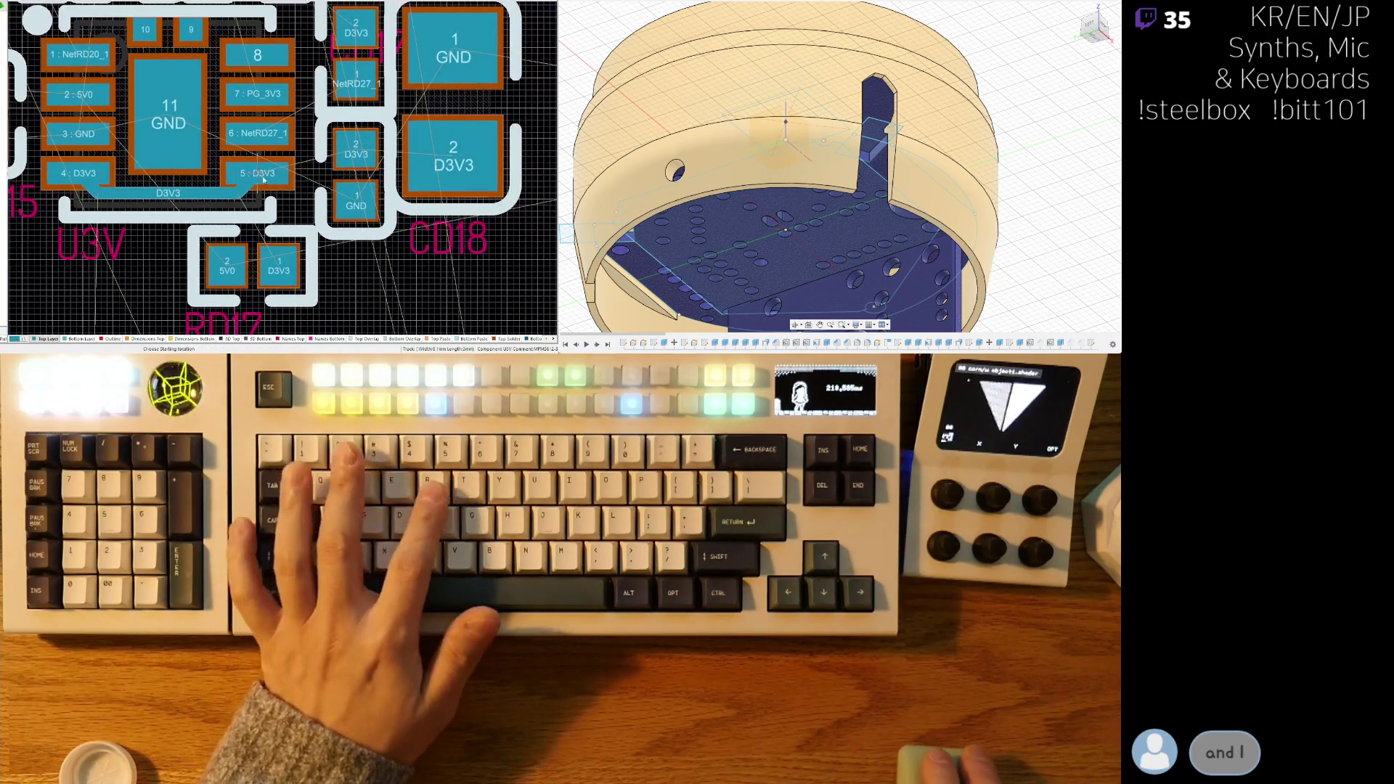
{"action": "left_click", "coordinate": [464, 152]}
{"action": "scroll", "coordinate": [303, 217], "scroll_direction": "down", "scroll_amount": 2, "text": "ctrl"}
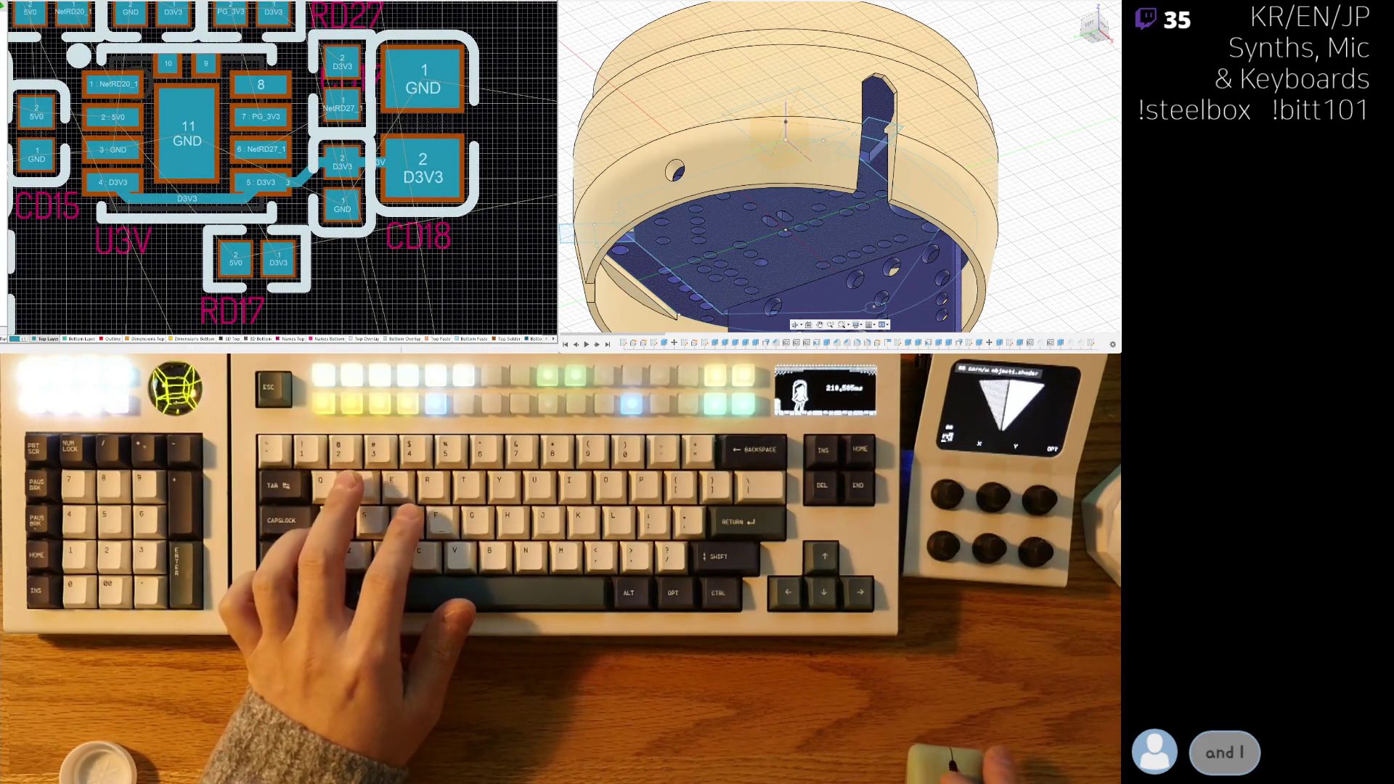
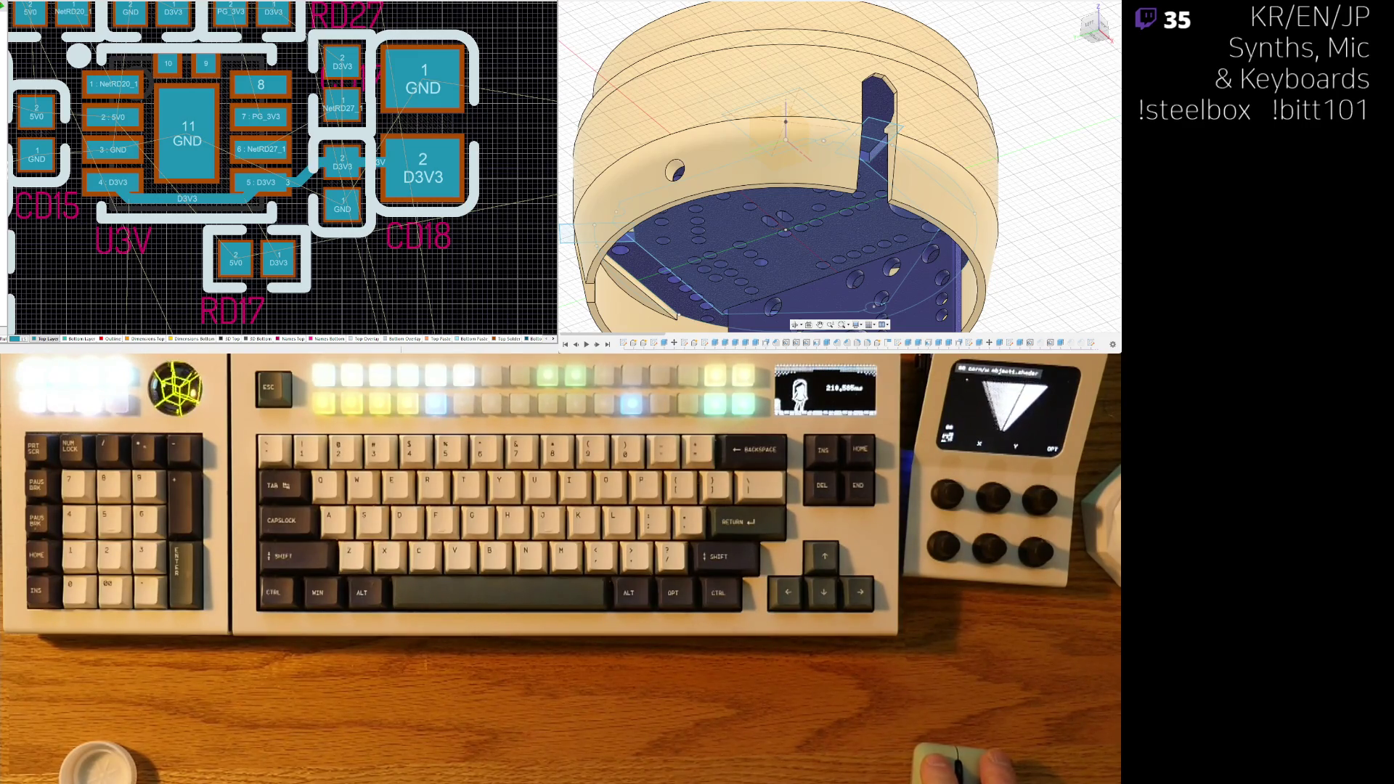
- Route a NetRM7_1 track from the QFN chip's pin 27 to the resistor pad
{"action": "right_click_drag", "start_coordinate": [349, 87], "coordinate": [235, 218]}
{"action": "scroll", "coordinate": [308, 132], "scroll_direction": "up", "scroll_amount": 4, "text": "ctrl"}
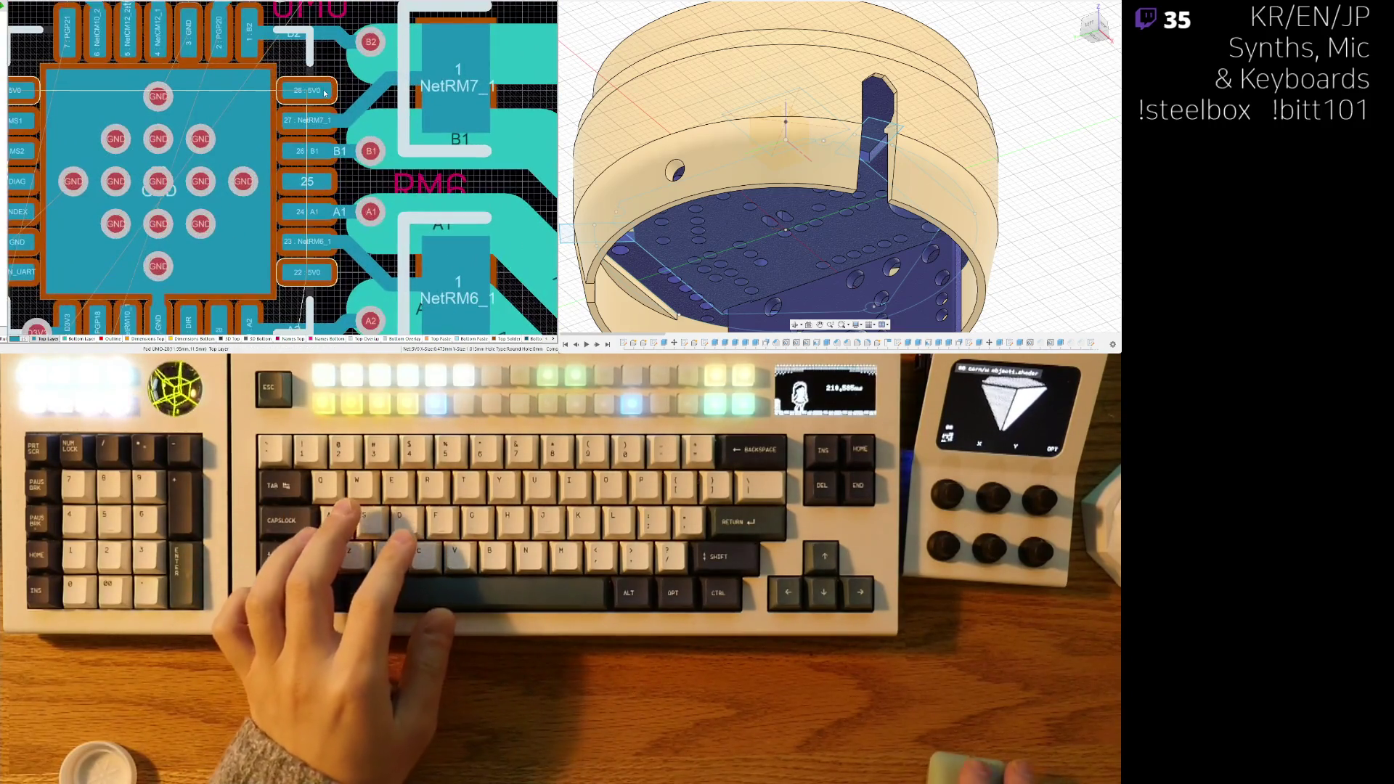
{"action": "scroll", "coordinate": [307, 132], "scroll_direction": "down", "scroll_amount": 4, "text": "ctrl"}
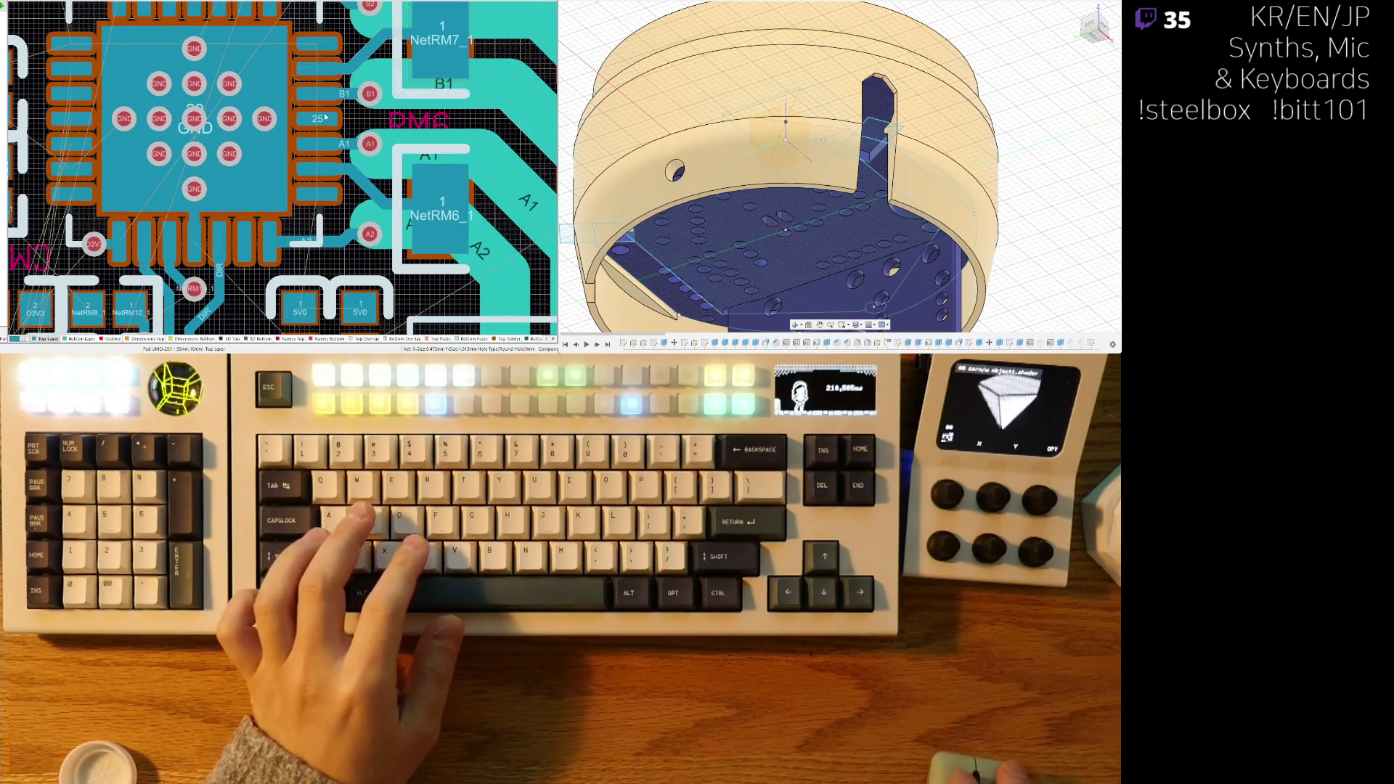
{"action": "scroll", "coordinate": [324, 208], "scroll_direction": "up", "scroll_amount": 2, "text": "ctrl"}
{"action": "key", "text": "ctrl+w"}
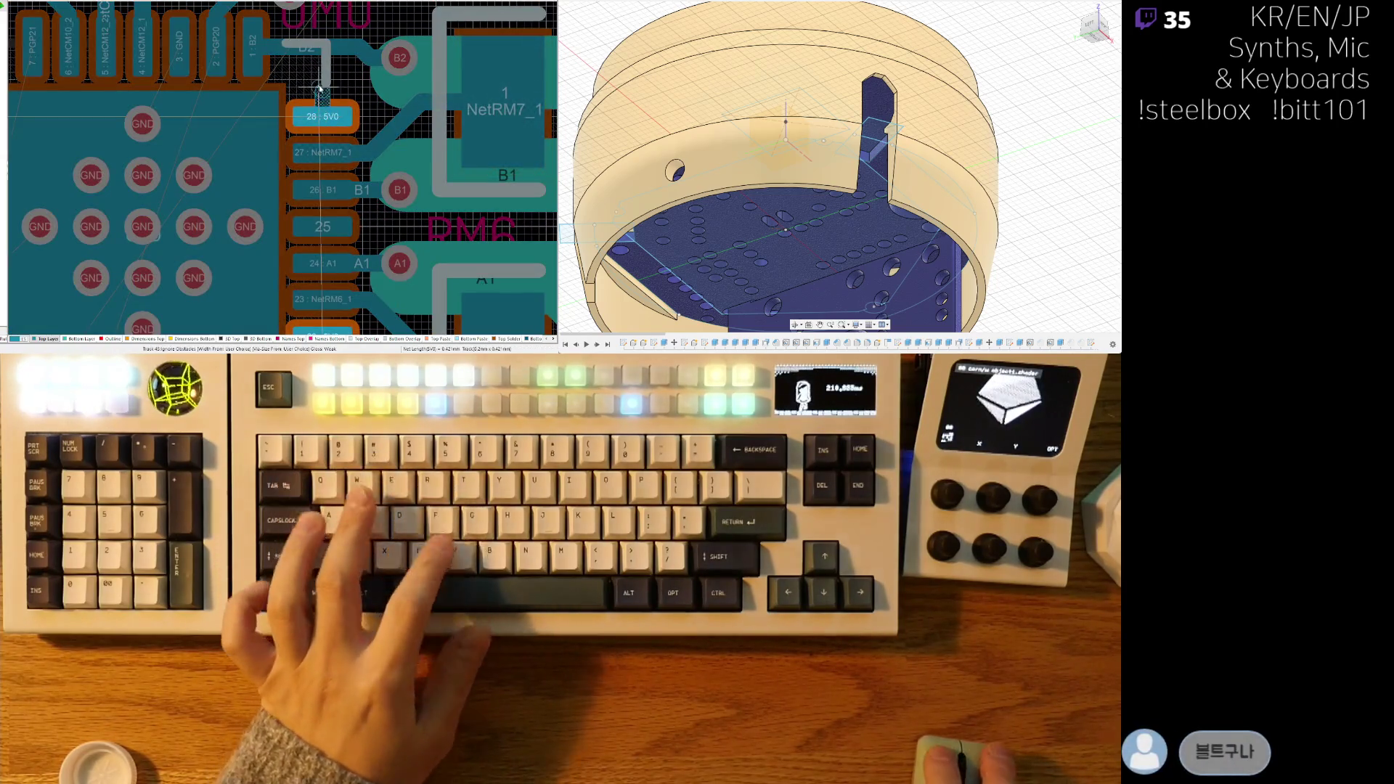
{"action": "left_click", "coordinate": [363, 118]}
{"action": "right_click", "coordinate": [361, 121]}
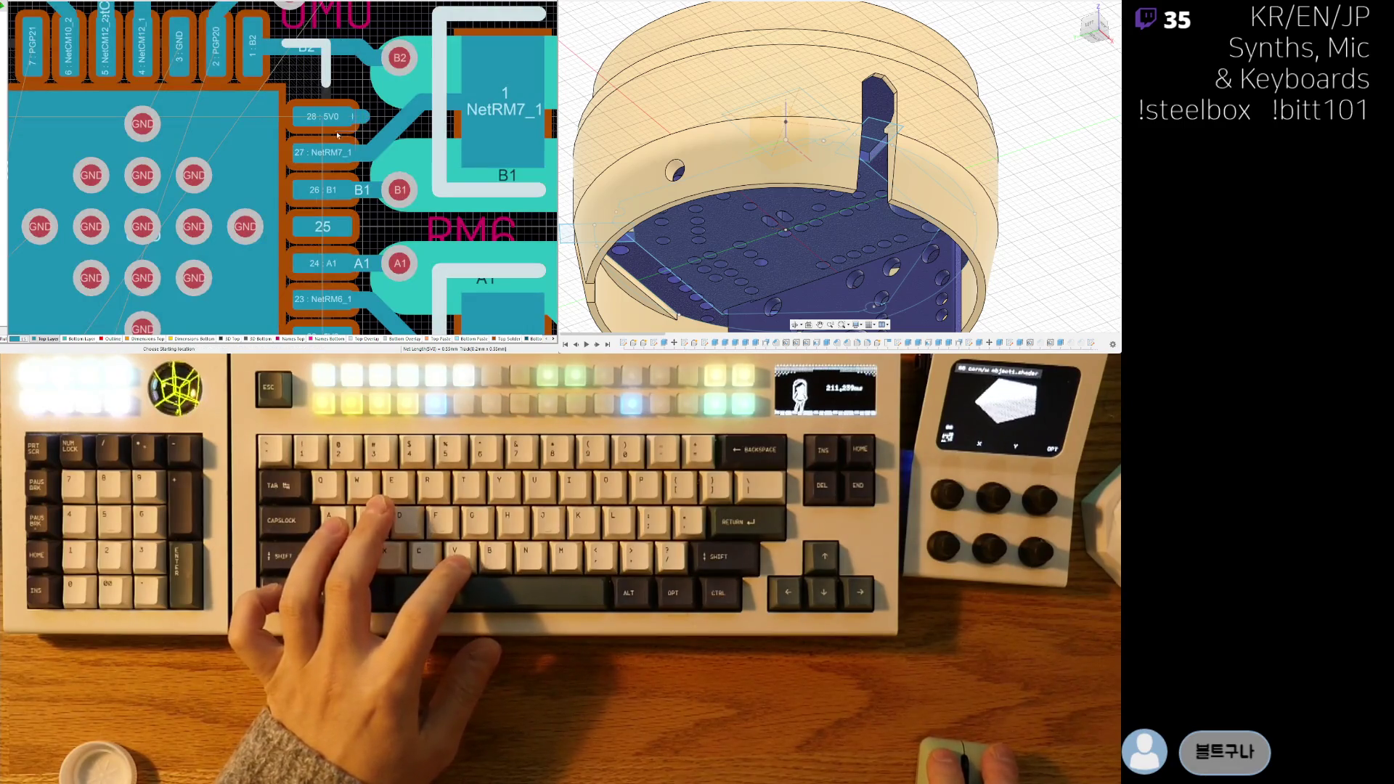
{"action": "left_click", "coordinate": [306, 126]}
{"action": "right_click", "coordinate": [306, 126]}
{"action": "left_click", "coordinate": [262, 160]}
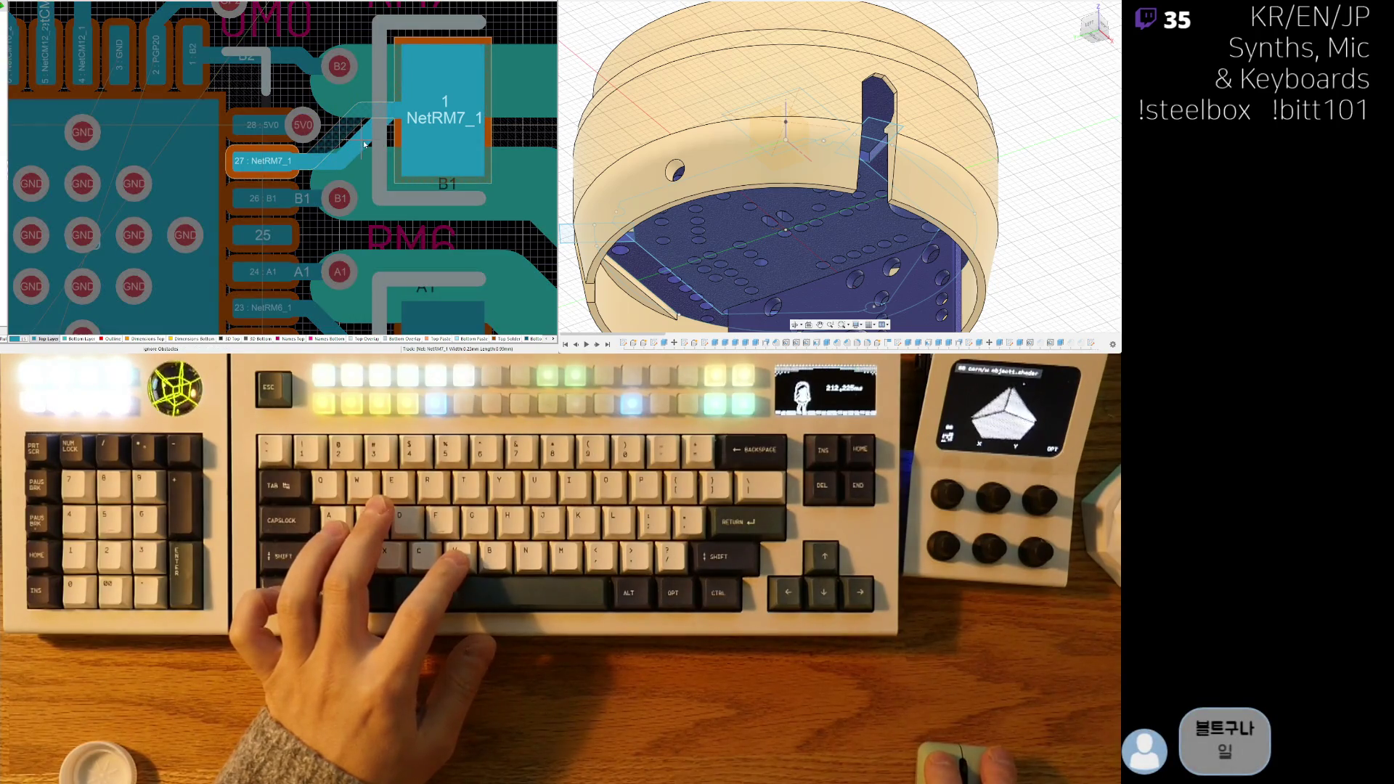
{"action": "left_click", "coordinate": [362, 143]}
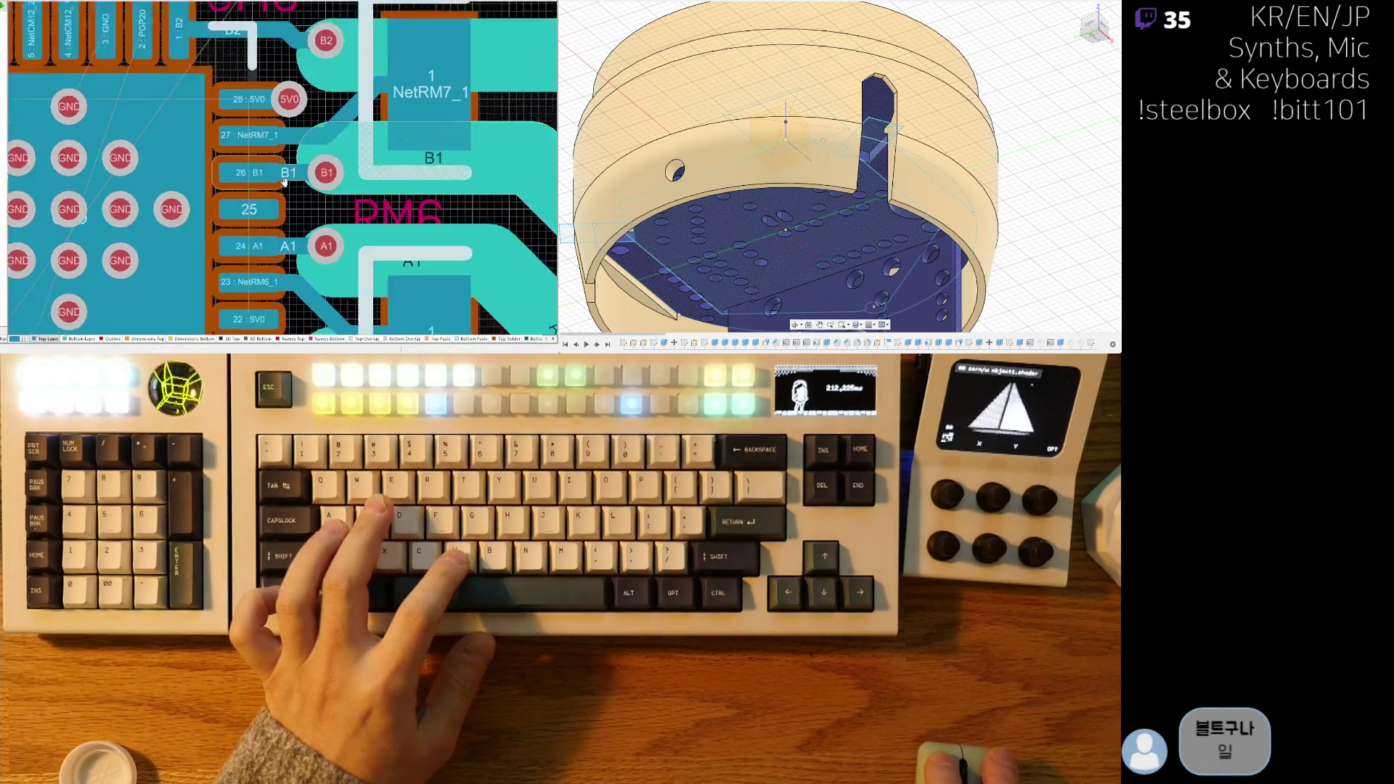
- Run a 5V0 track from pin 22 and end it with a via
{"action": "right_click_drag", "start_coordinate": [357, 145], "coordinate": [314, 50]}
{"action": "key", "text": "ctrl+w"}
{"action": "left_click", "coordinate": [295, 242]}
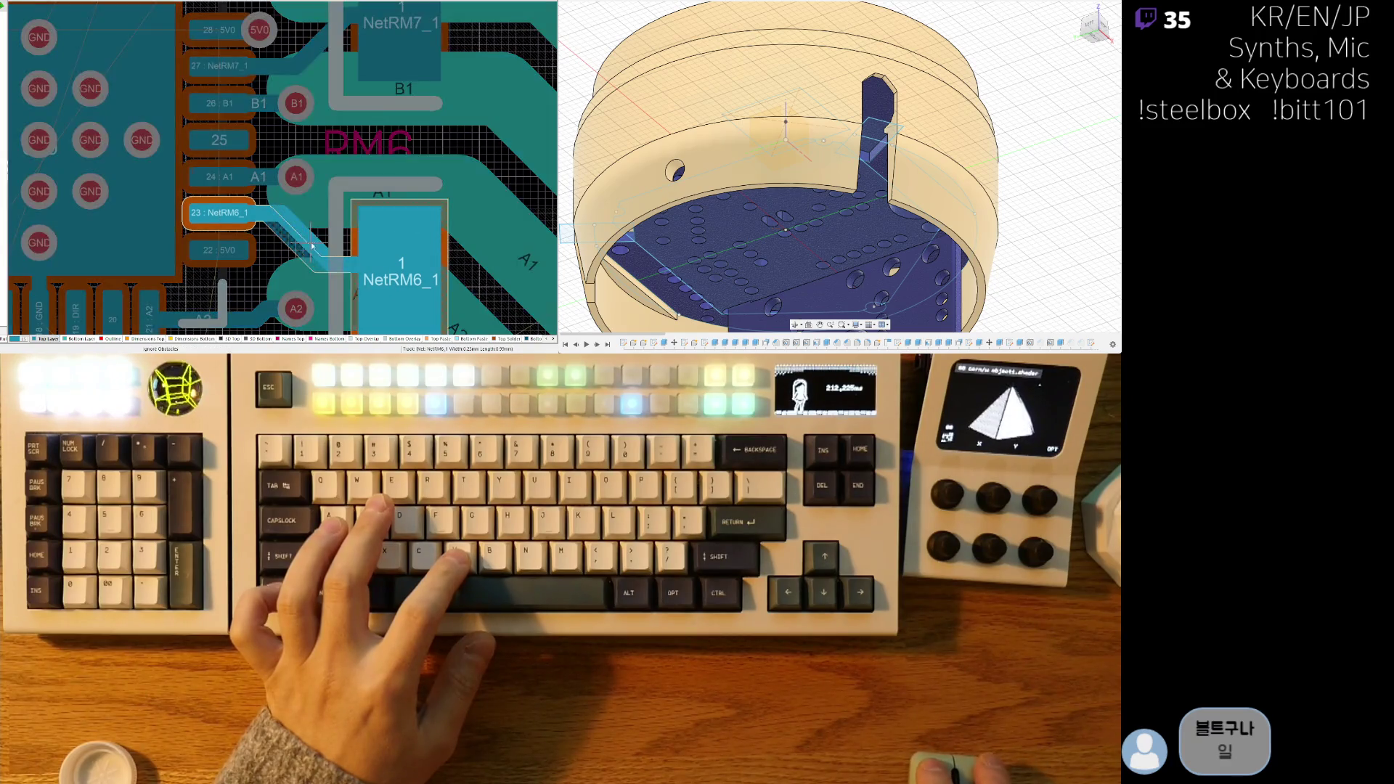
{"action": "right_click", "coordinate": [326, 242]}
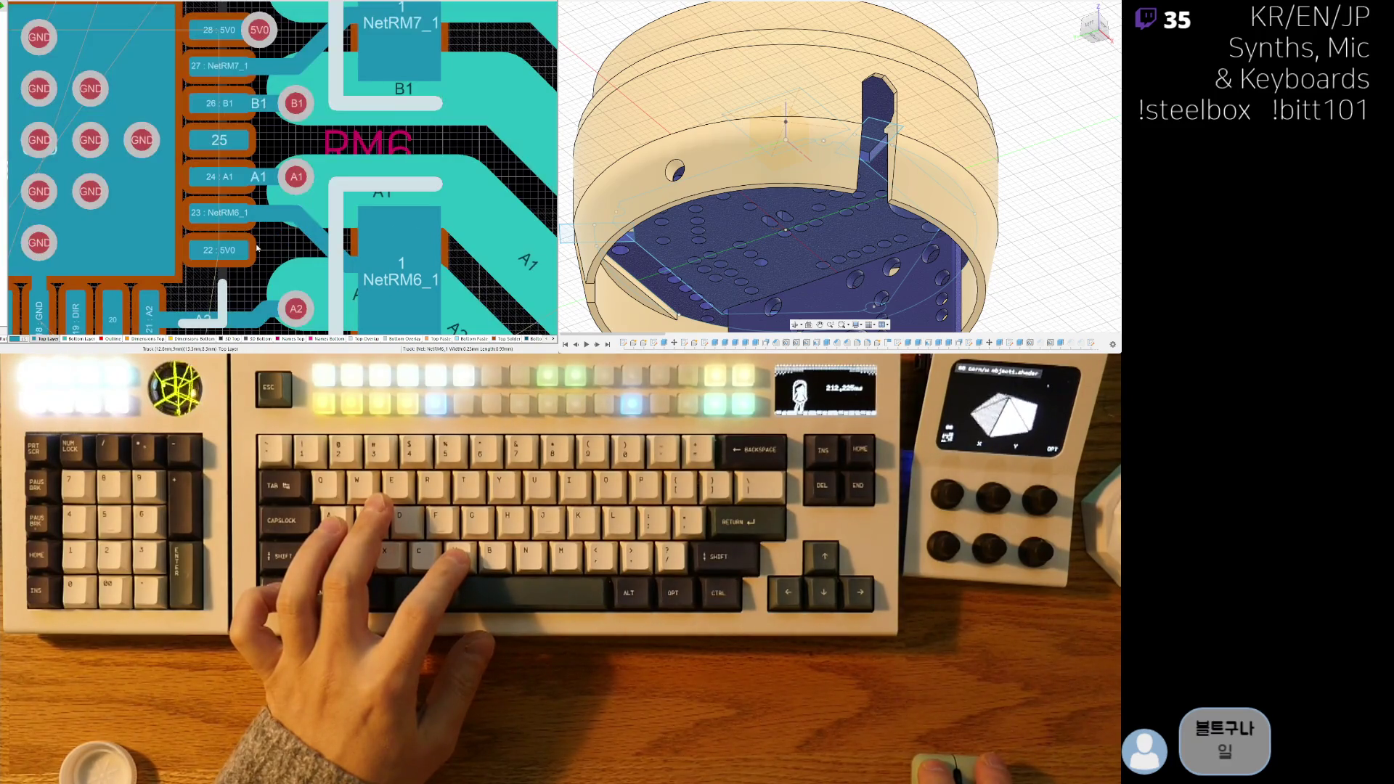
{"action": "left_click", "coordinate": [225, 251]}
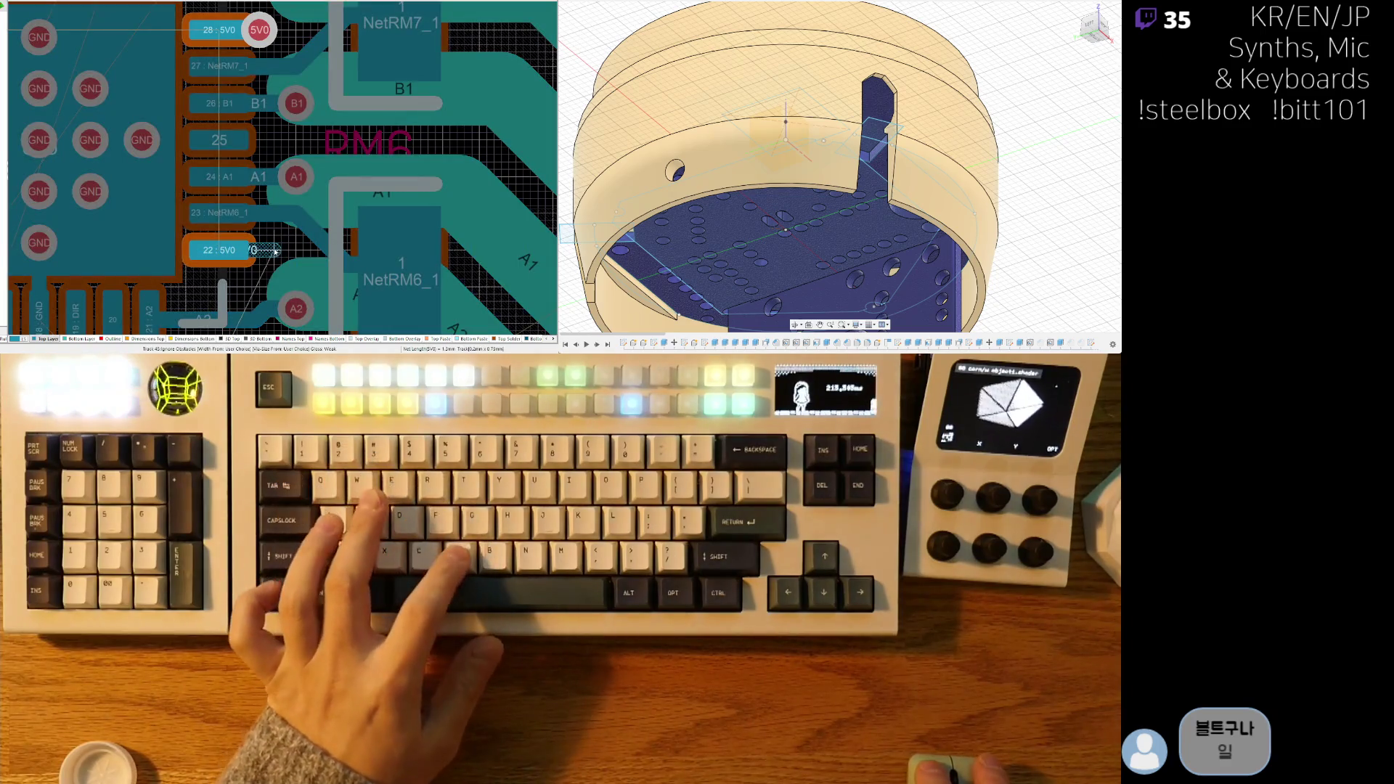
{"action": "key", "text": "slash"}
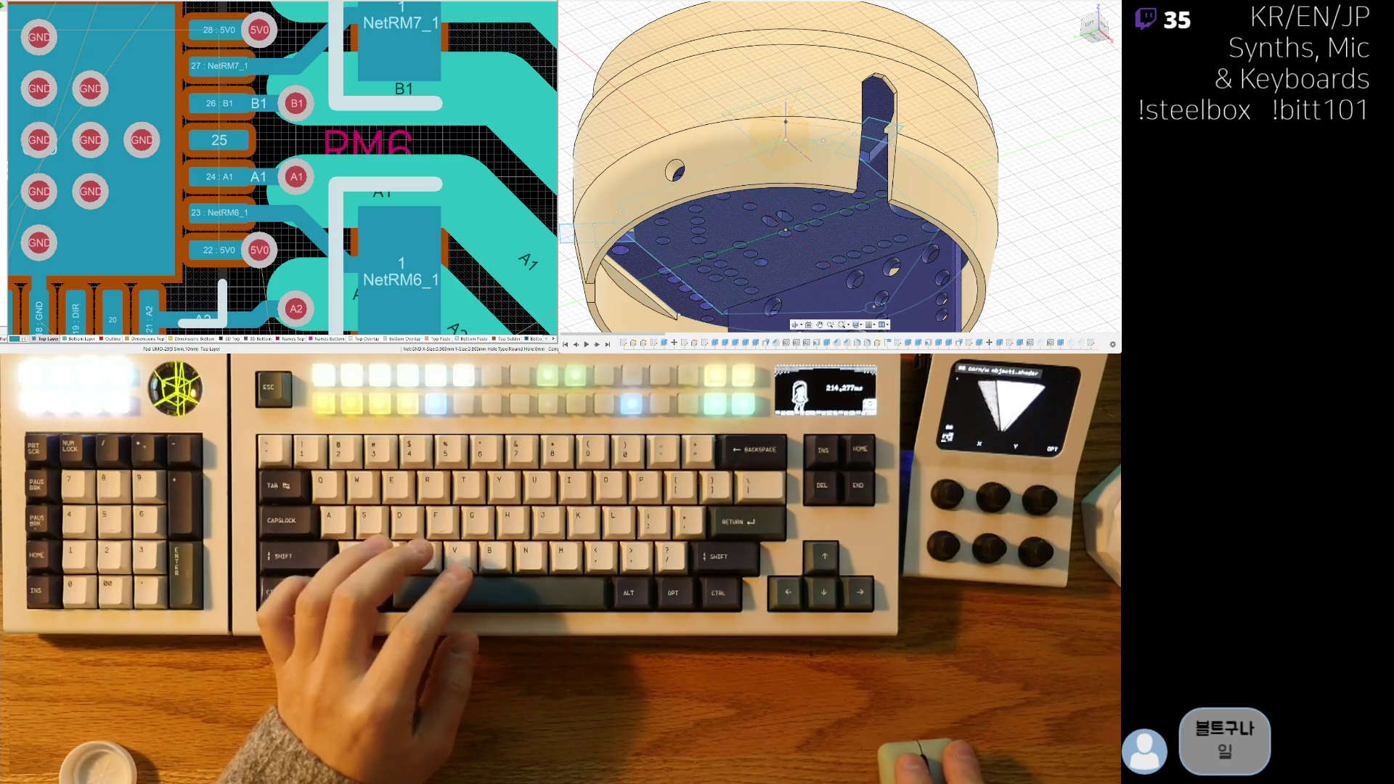
- Place the moved RM6 resistor in its new spot beside the chip
{"action": "scroll", "coordinate": [337, 210], "scroll_direction": "down", "scroll_amount": 3, "text": "ctrl"}
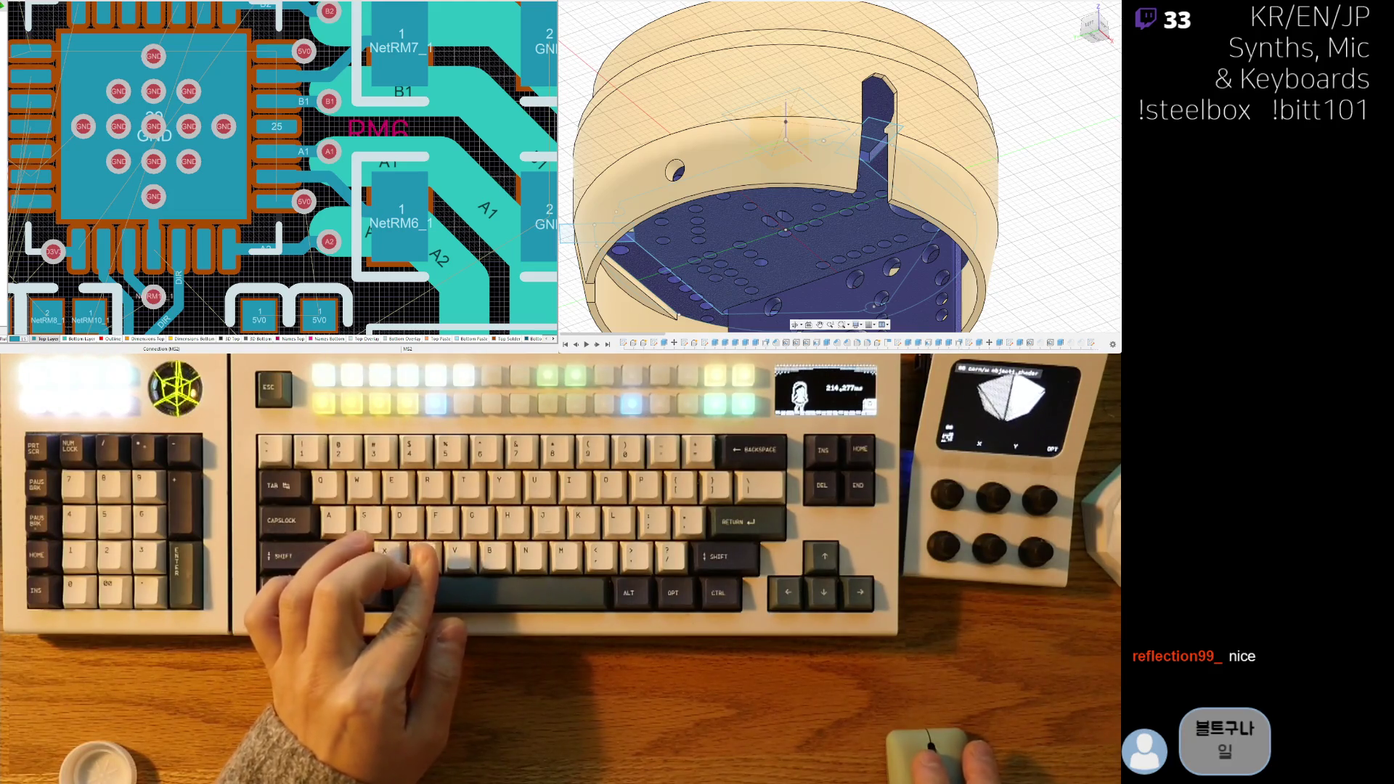
{"action": "scroll", "coordinate": [351, 176], "scroll_direction": "down", "scroll_amount": 2, "text": "ctrl"}
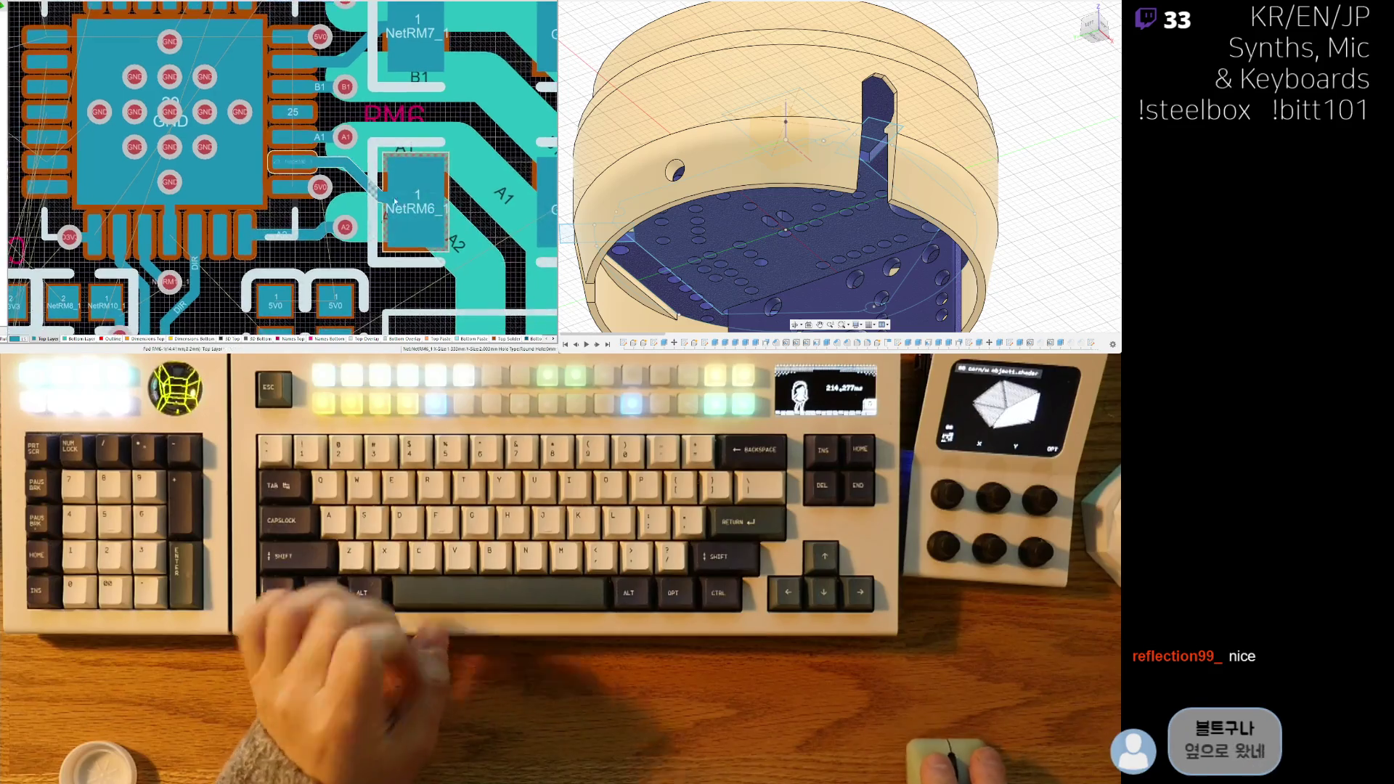
{"action": "scroll", "coordinate": [351, 177], "scroll_direction": "up", "scroll_amount": 3, "text": "ctrl"}
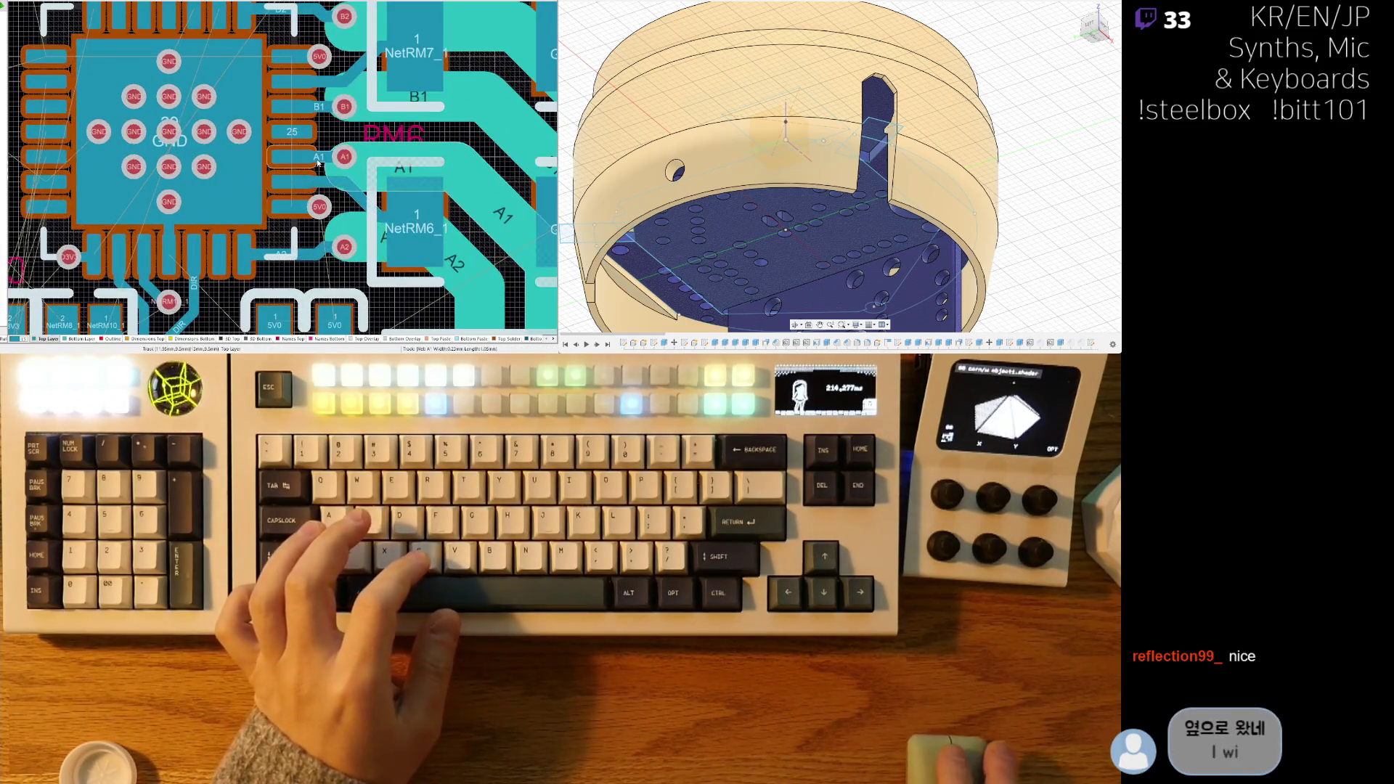
{"action": "scroll", "coordinate": [335, 216], "scroll_direction": "up", "scroll_amount": 3, "text": "ctrl"}
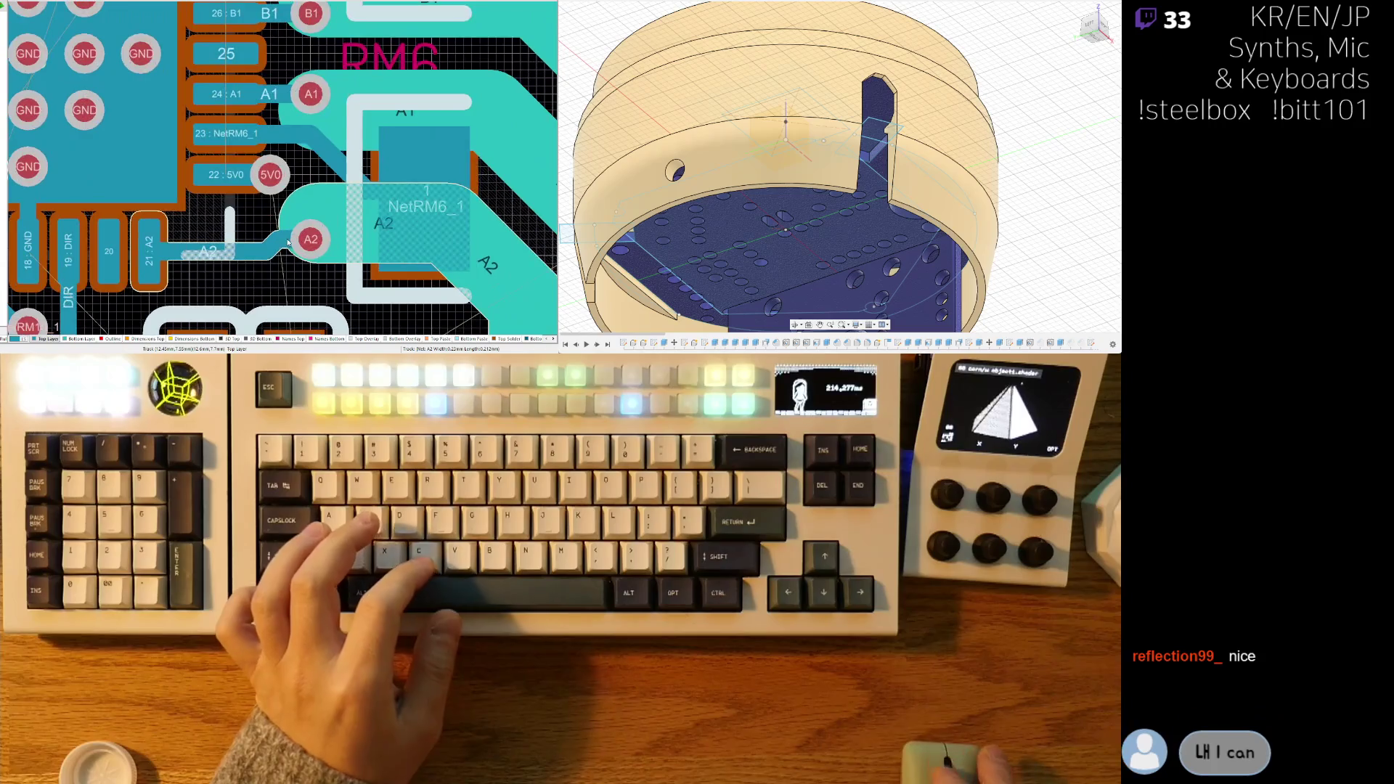
{"action": "scroll", "coordinate": [319, 222], "scroll_direction": "down", "scroll_amount": 4, "text": "ctrl"}
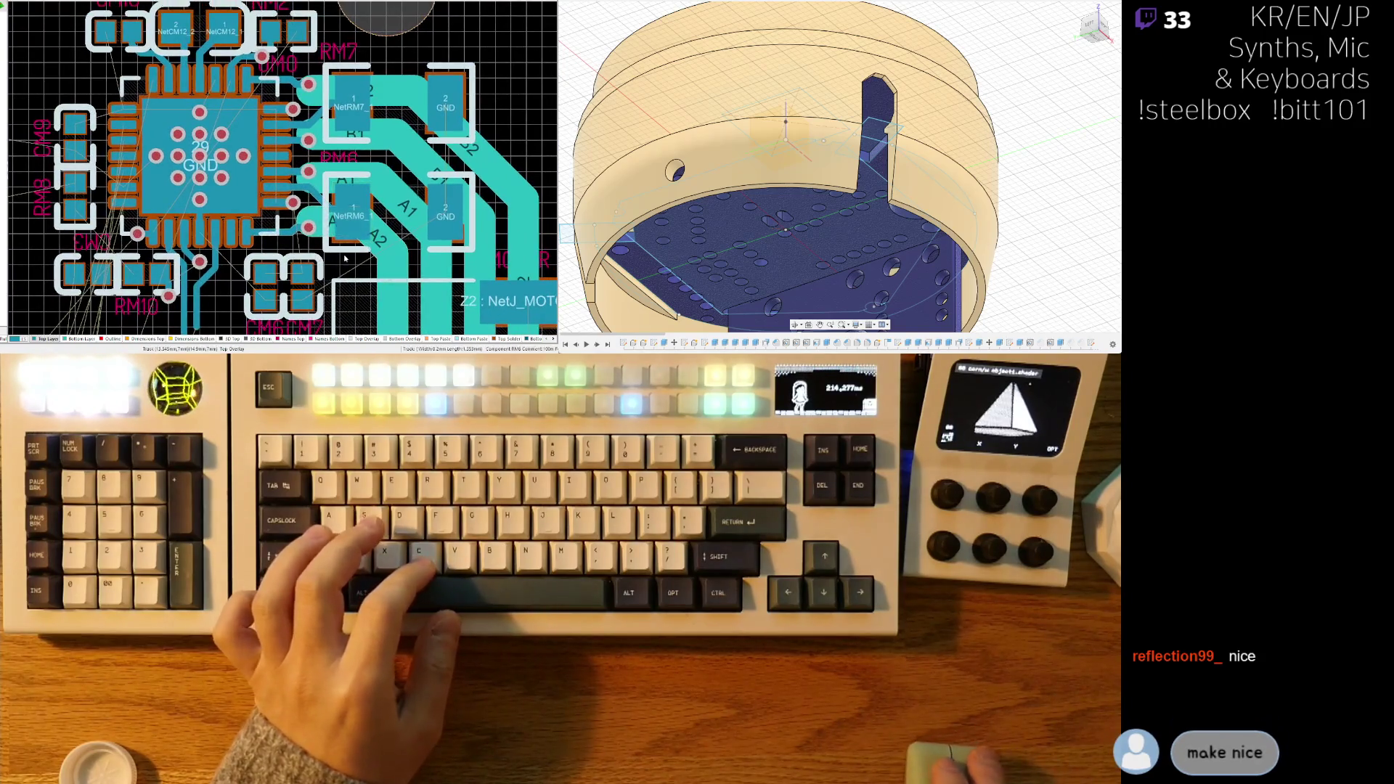
{"action": "scroll", "coordinate": [386, 251], "scroll_direction": "up", "scroll_amount": 3, "text": "ctrl"}
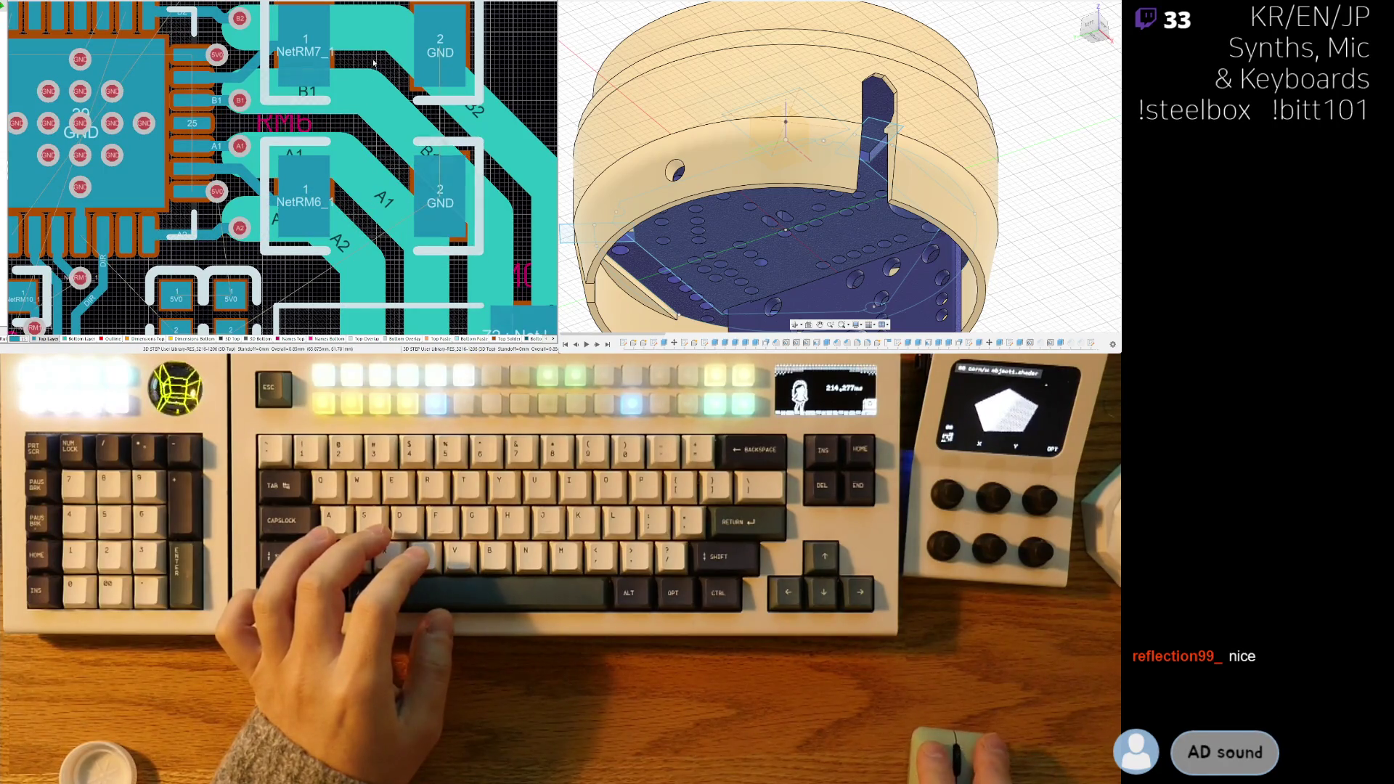
{"action": "scroll", "coordinate": [353, 242], "scroll_direction": "up", "scroll_amount": 1}
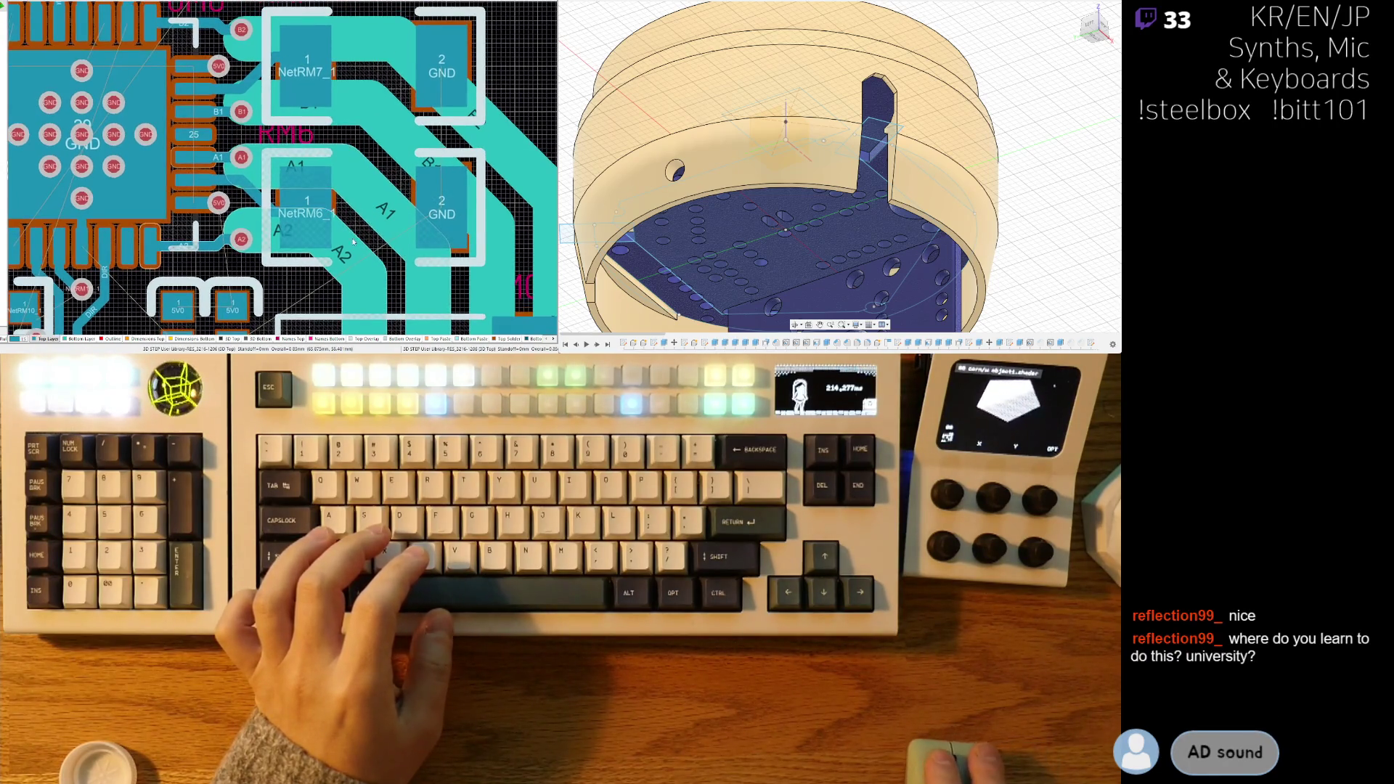
{"action": "left_click", "coordinate": [358, 231]}
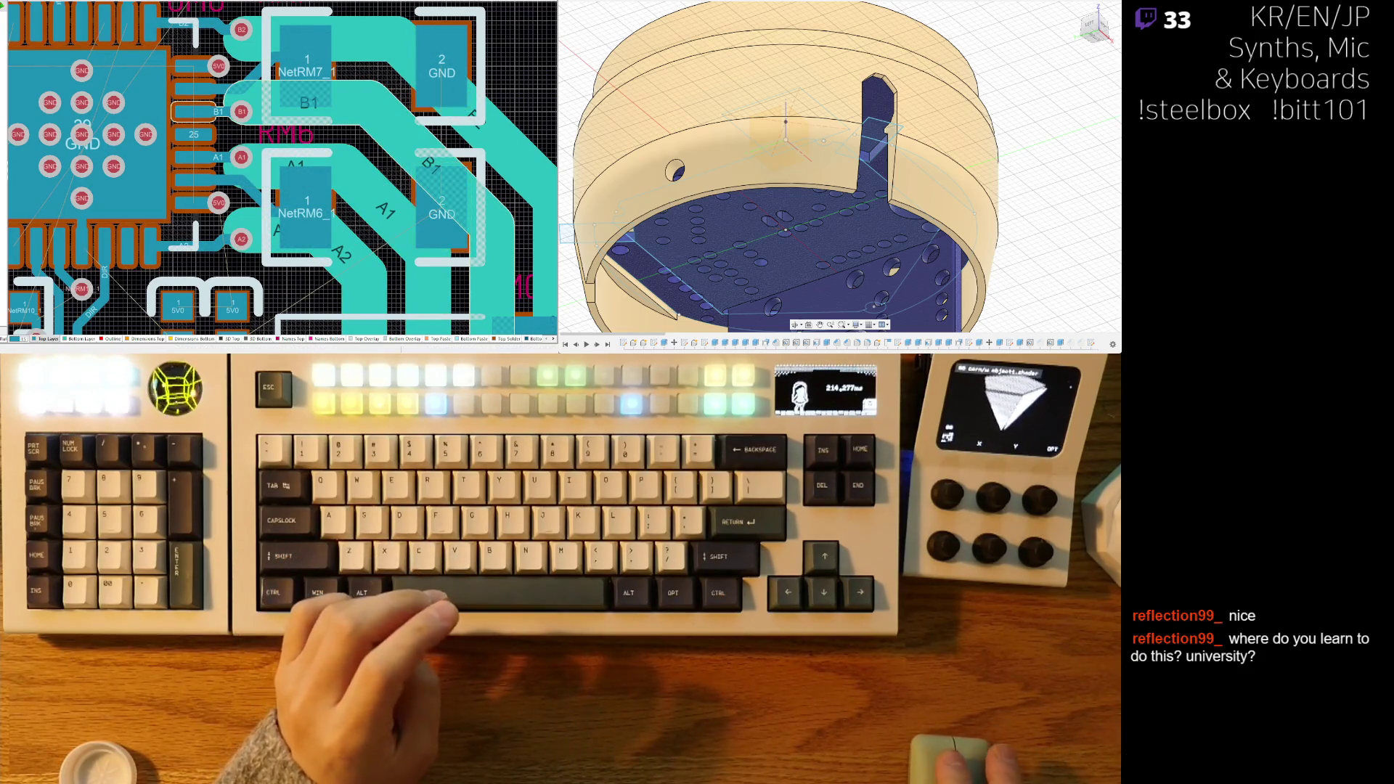
- Drag the B1 track segment near the RM7 resistor into a new shape
{"action": "scroll", "coordinate": [243, 182], "scroll_direction": "up", "scroll_amount": 1}
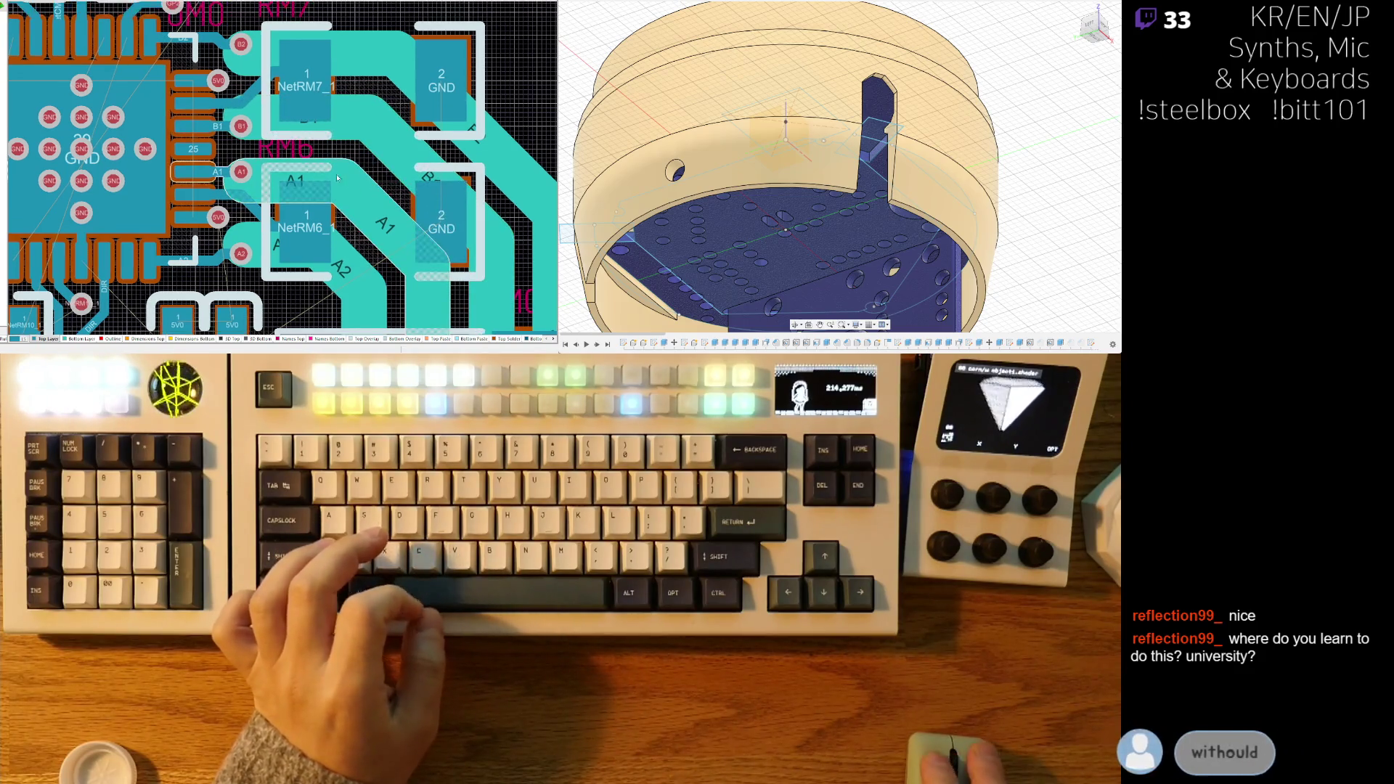
{"action": "scroll", "coordinate": [243, 181], "scroll_direction": "up", "scroll_amount": 2, "text": "ctrl"}
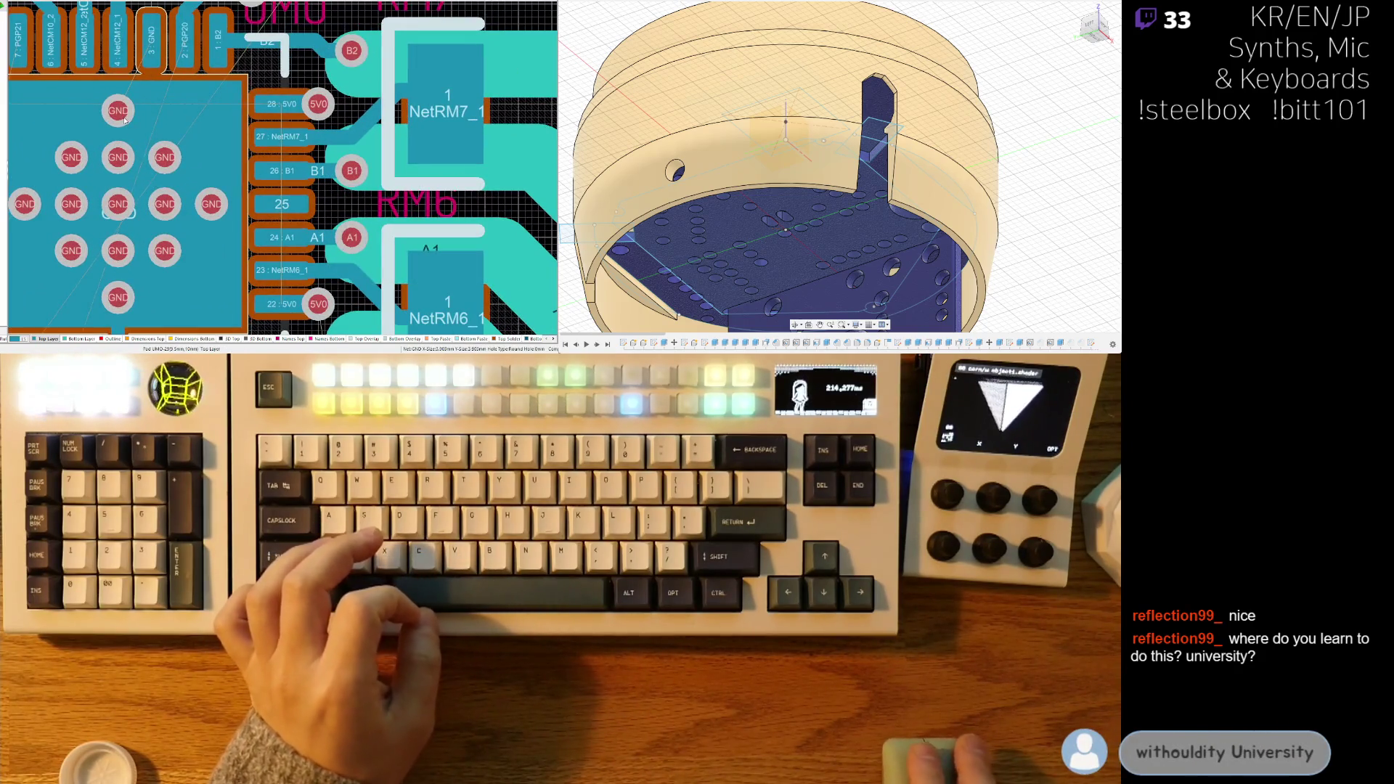
{"action": "scroll", "coordinate": [292, 127], "scroll_direction": "down", "scroll_amount": 2, "text": "ctrl"}
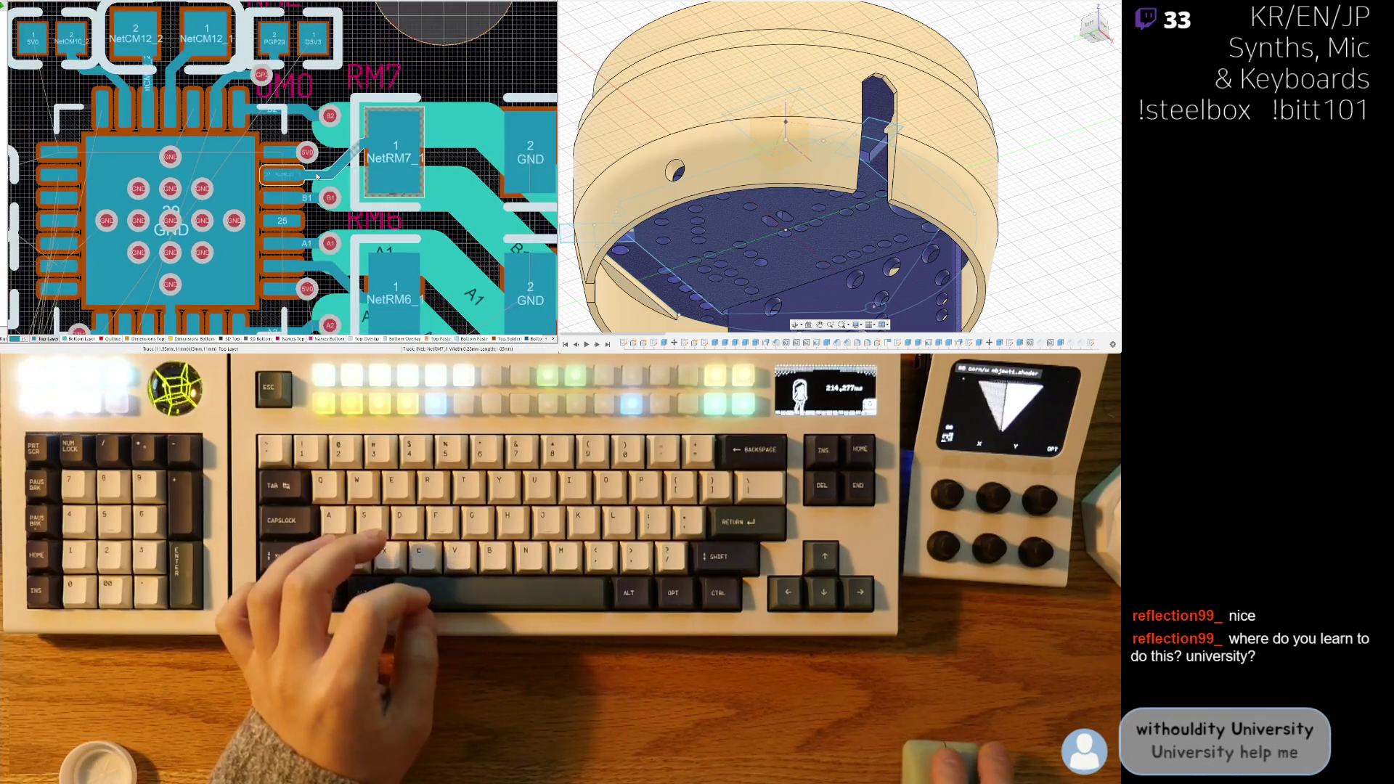
{"action": "left_click_drag", "start_coordinate": [388, 176], "coordinate": [339, 202]}
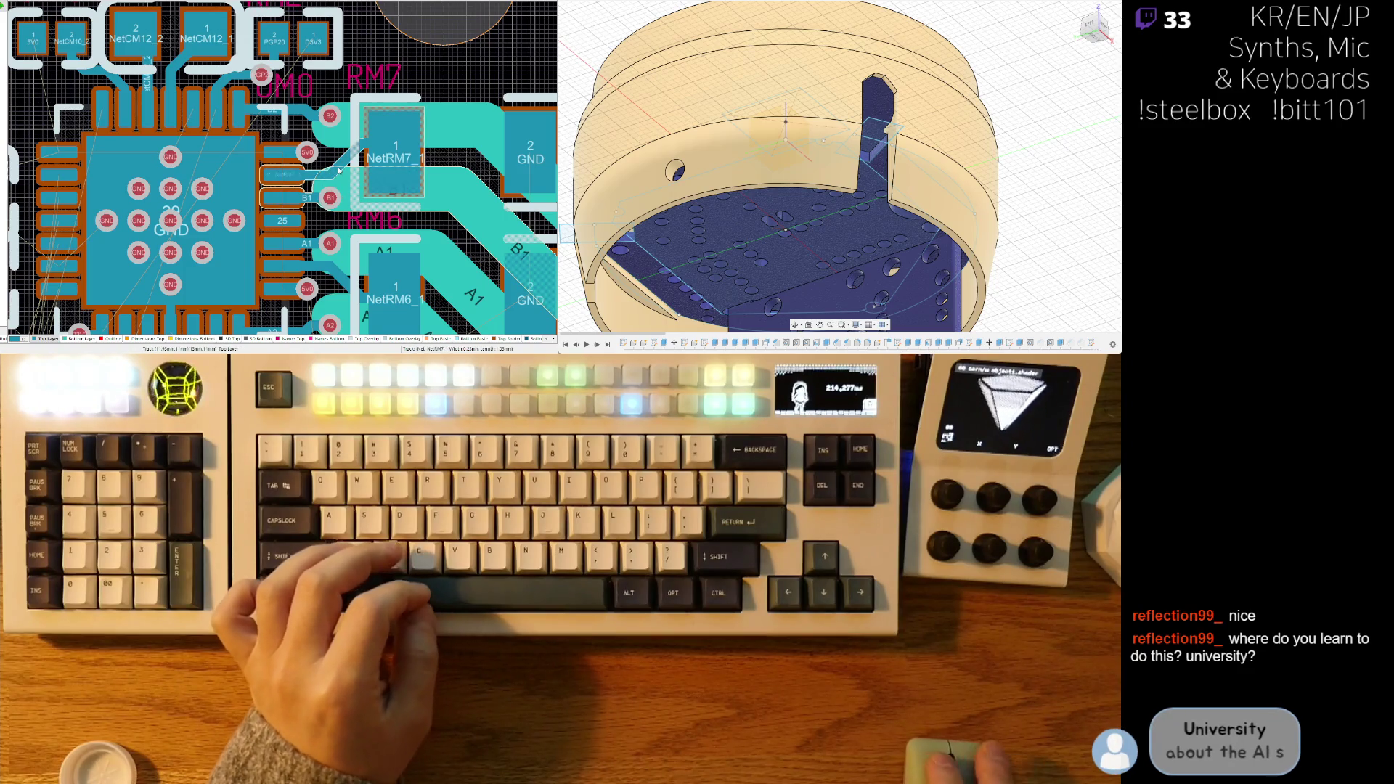
{"action": "scroll", "coordinate": [285, 114], "scroll_direction": "down", "scroll_amount": 2, "text": "ctrl"}
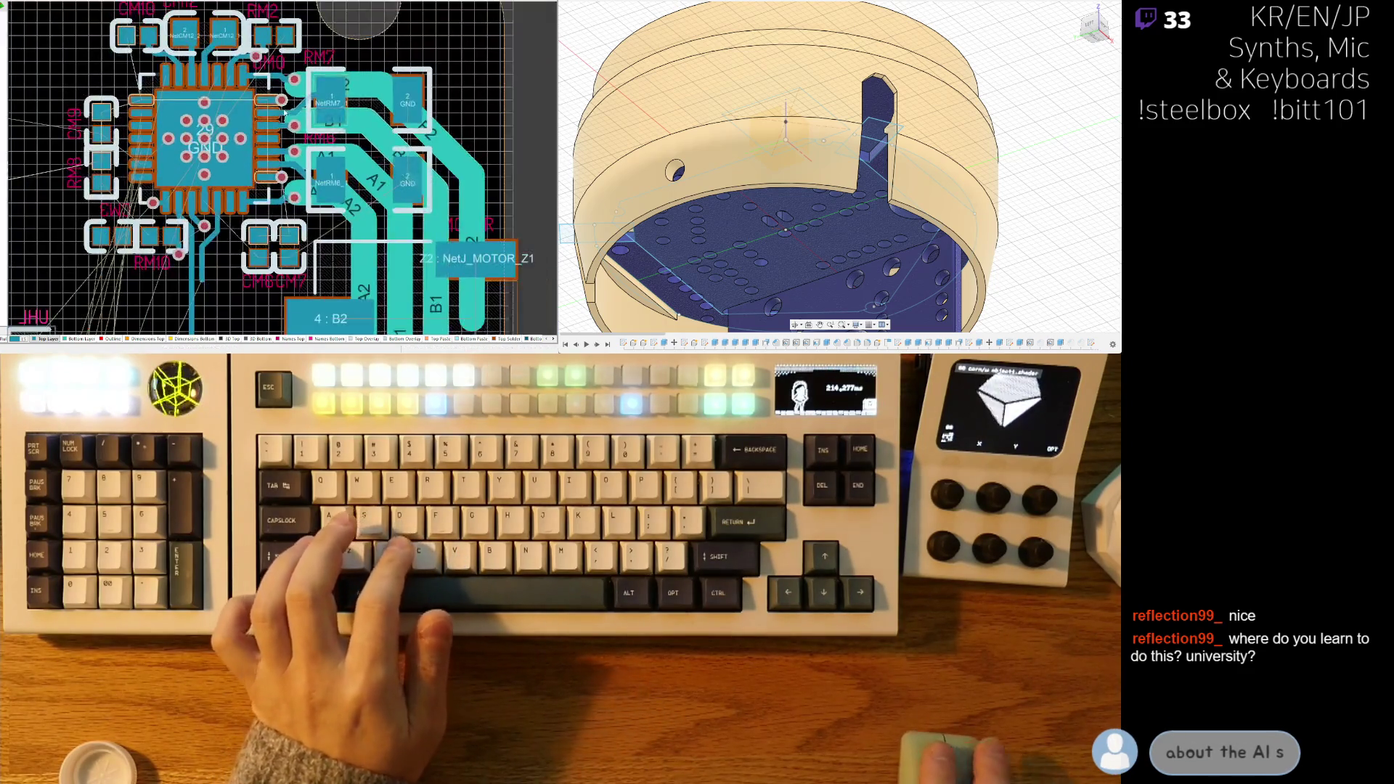
{"action": "scroll", "coordinate": [284, 113], "scroll_direction": "down", "scroll_amount": 1, "text": "ctrl"}
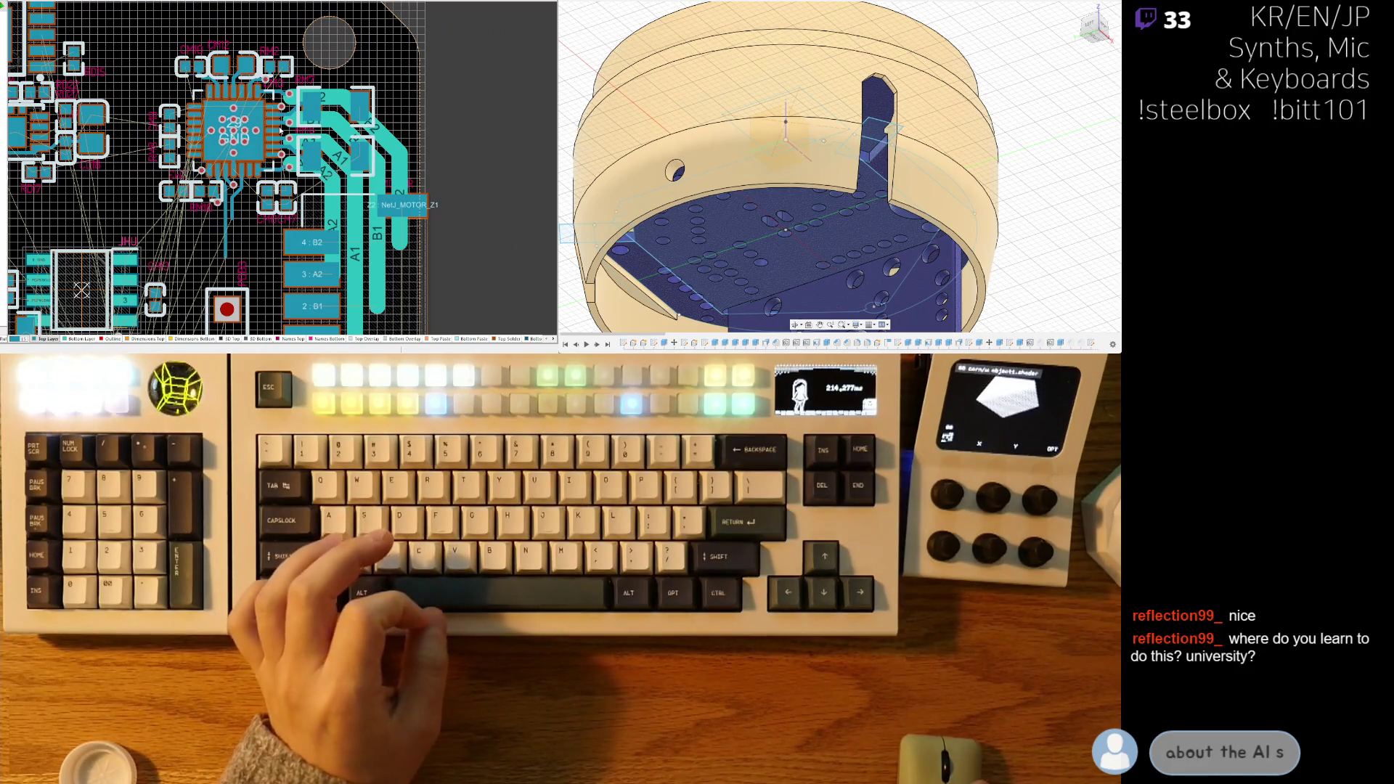
{"action": "scroll", "coordinate": [286, 136], "scroll_direction": "up", "scroll_amount": 6, "text": "ctrl"}
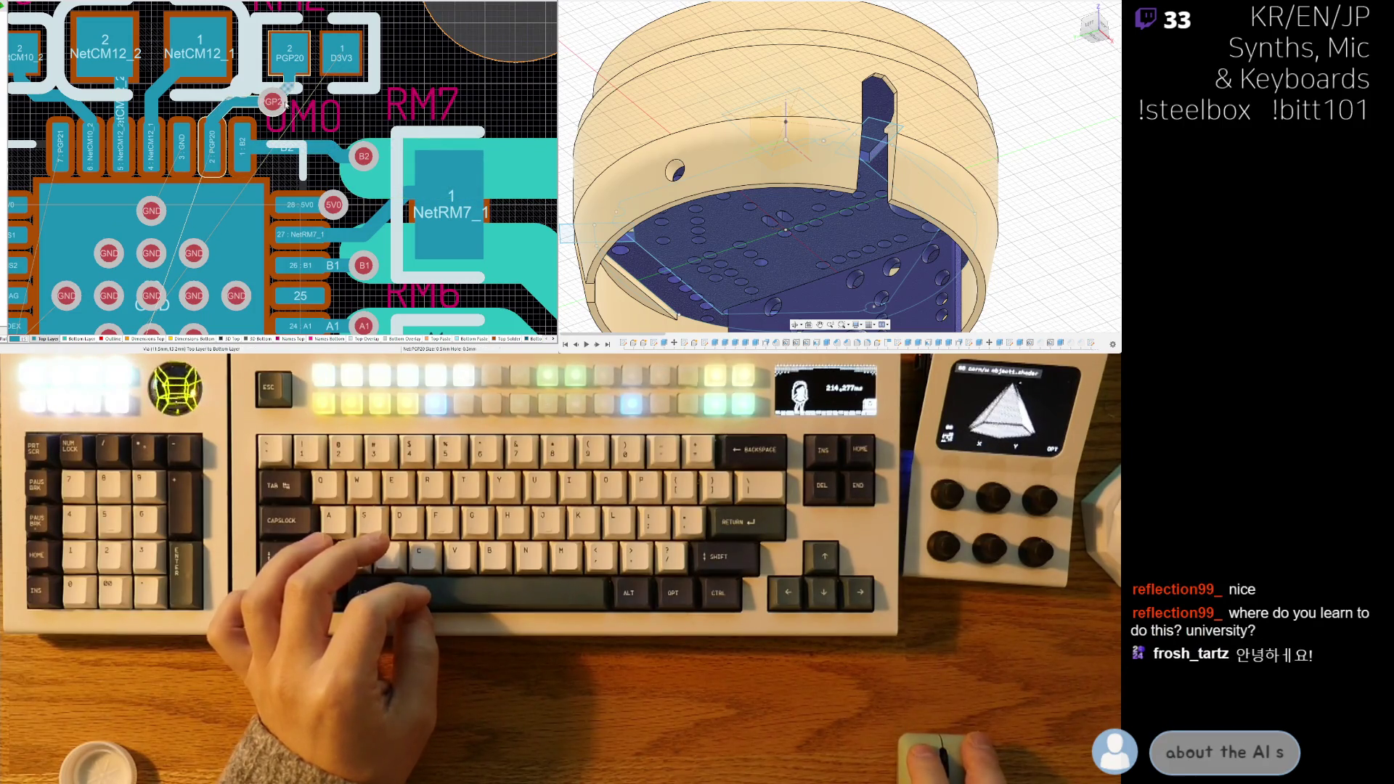
- Move the via beside the PGP20 pad and shift the RM2 resistor to a new spot
{"action": "mouse_move", "coordinate": [284, 87]}
{"action": "left_mouse_down"}
{"action": "mouse_move", "coordinate": [241, 106]}
{"action": "mouse_move", "coordinate": [263, 101]}
{"action": "left_mouse_up"}
{"action": "left_click", "coordinate": [239, 107]}
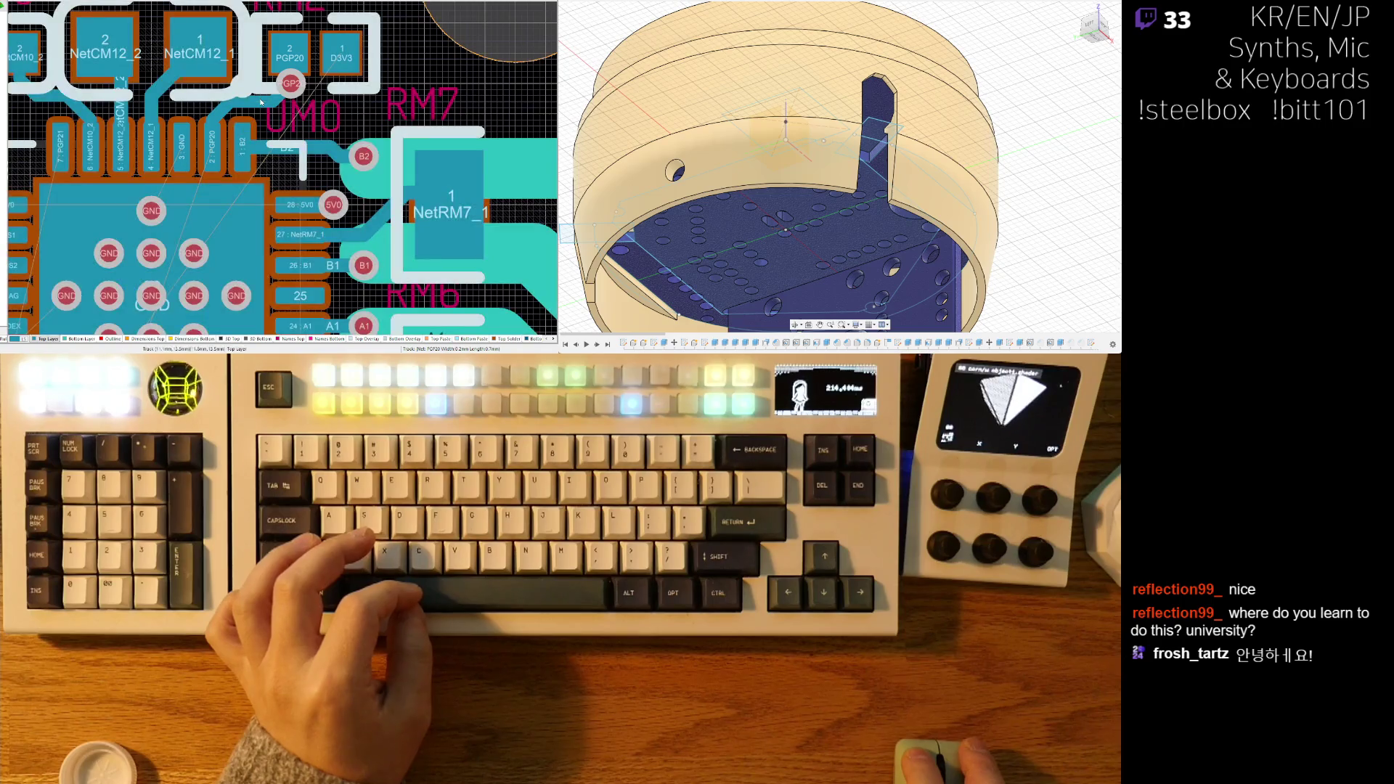
{"action": "left_click_drag", "start_coordinate": [359, 64], "coordinate": [328, 114]}
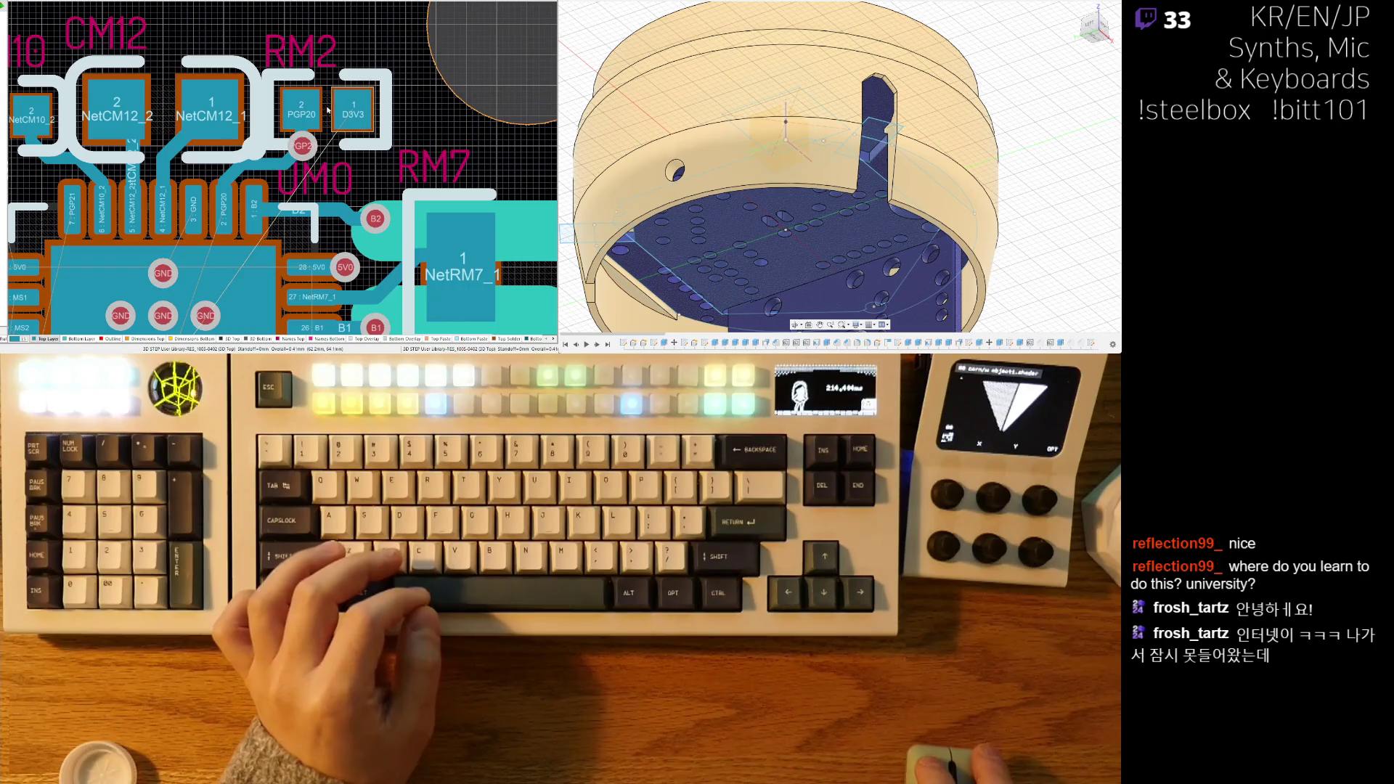
- Move the CM10 capacitor closer to the IC
{"action": "left_click", "coordinate": [304, 146]}
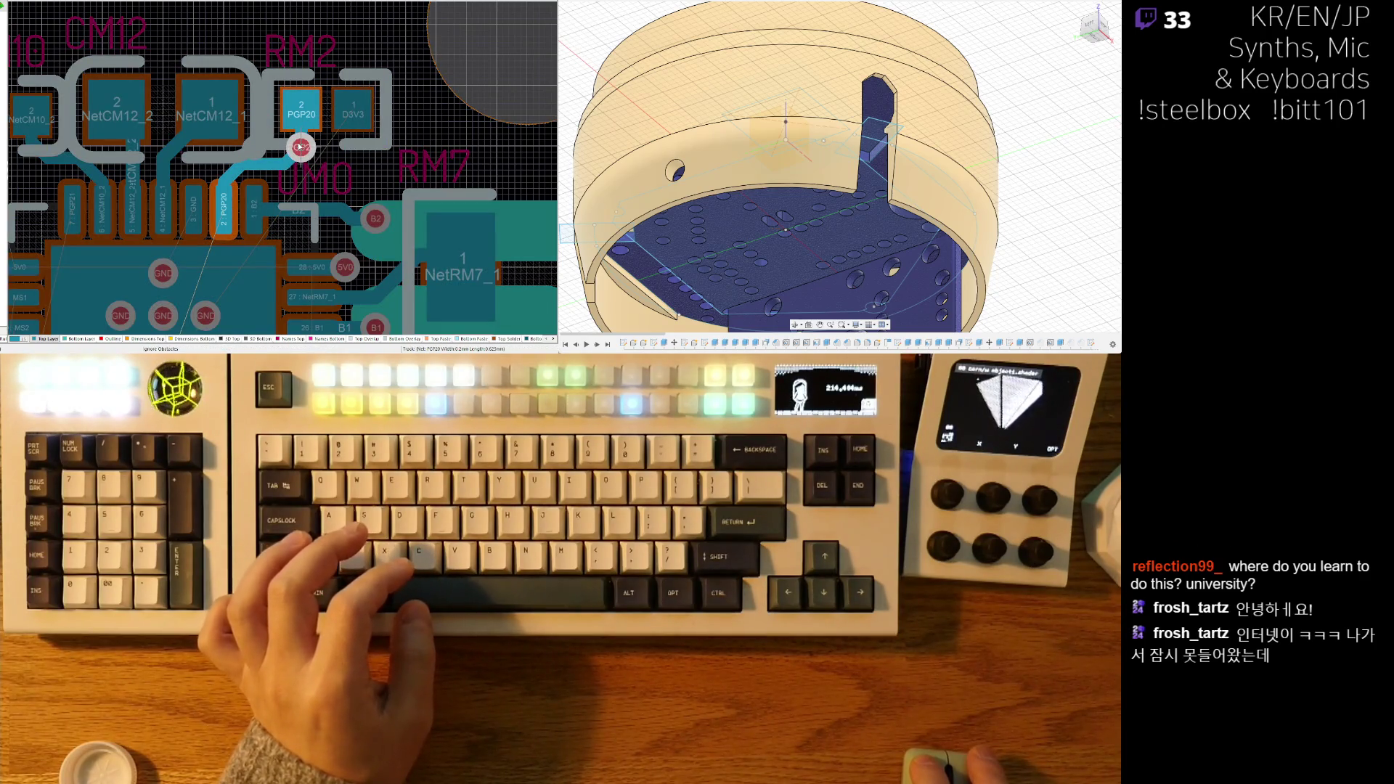
{"action": "right_click", "coordinate": [300, 147]}
{"action": "right_click_drag", "start_coordinate": [218, 145], "coordinate": [353, 149]}
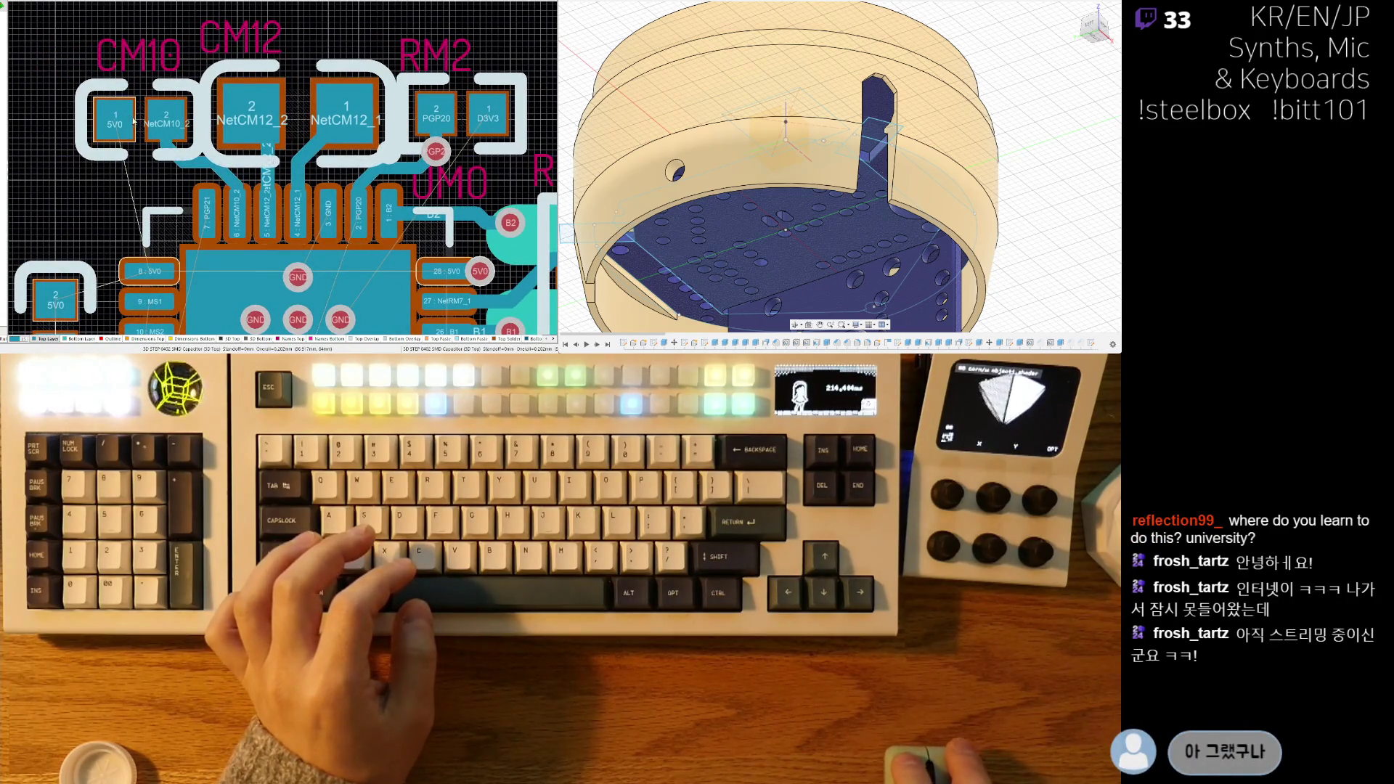
{"action": "left_click_drag", "start_coordinate": [134, 121], "coordinate": [140, 114]}
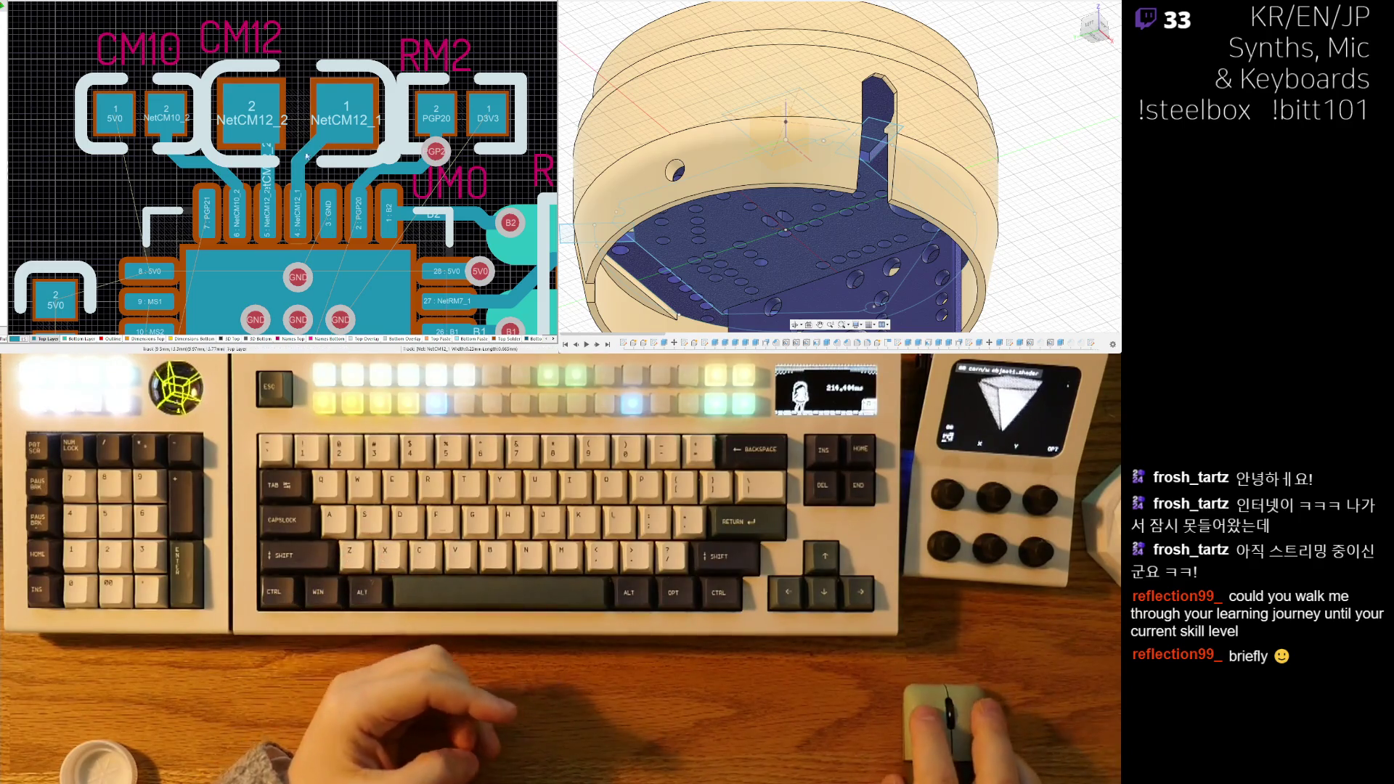
- Select the CM10 and CM12 capacitors and RM2 resistor, then clear the net highlight
{"action": "scroll", "coordinate": [237, 169], "scroll_direction": "up", "scroll_amount": 2, "text": "ctrl"}
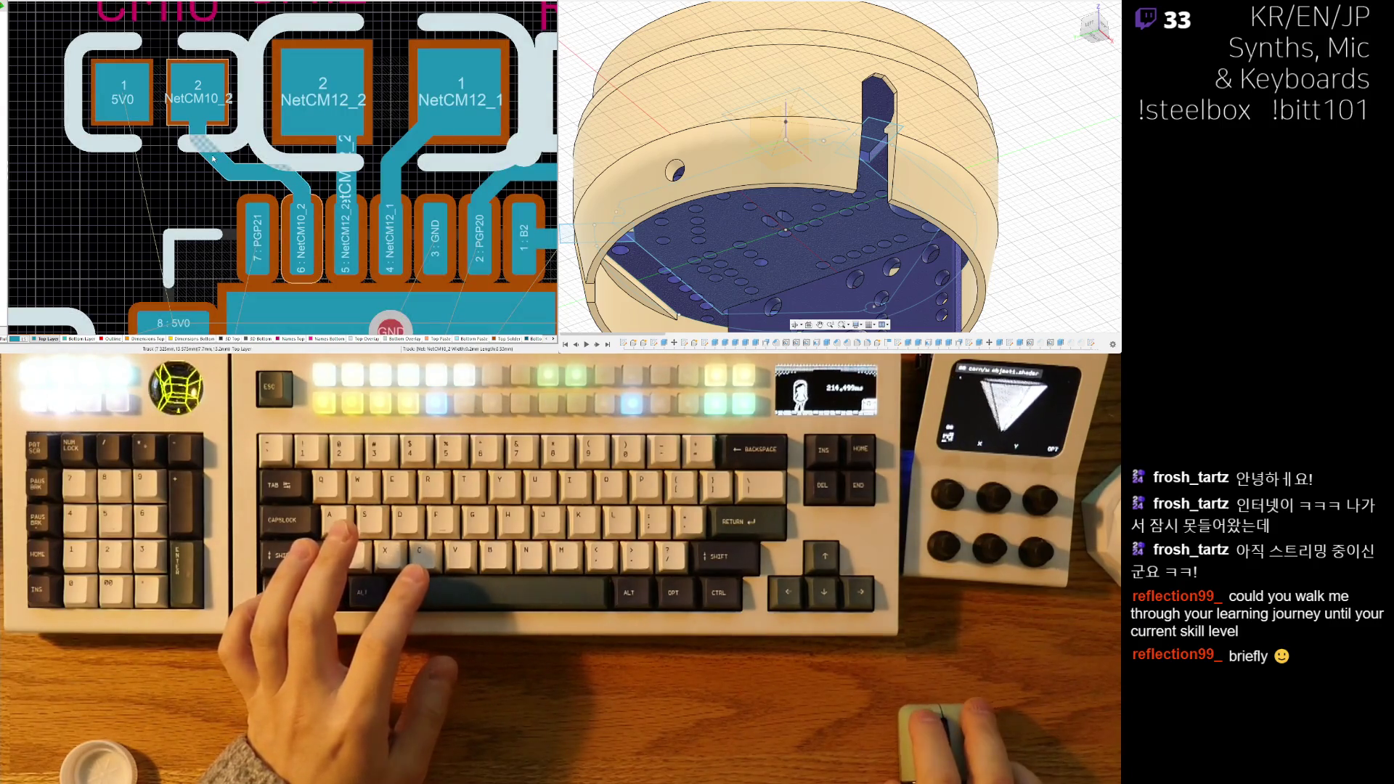
{"action": "scroll", "coordinate": [214, 158], "scroll_direction": "down", "scroll_amount": 3, "text": "ctrl"}
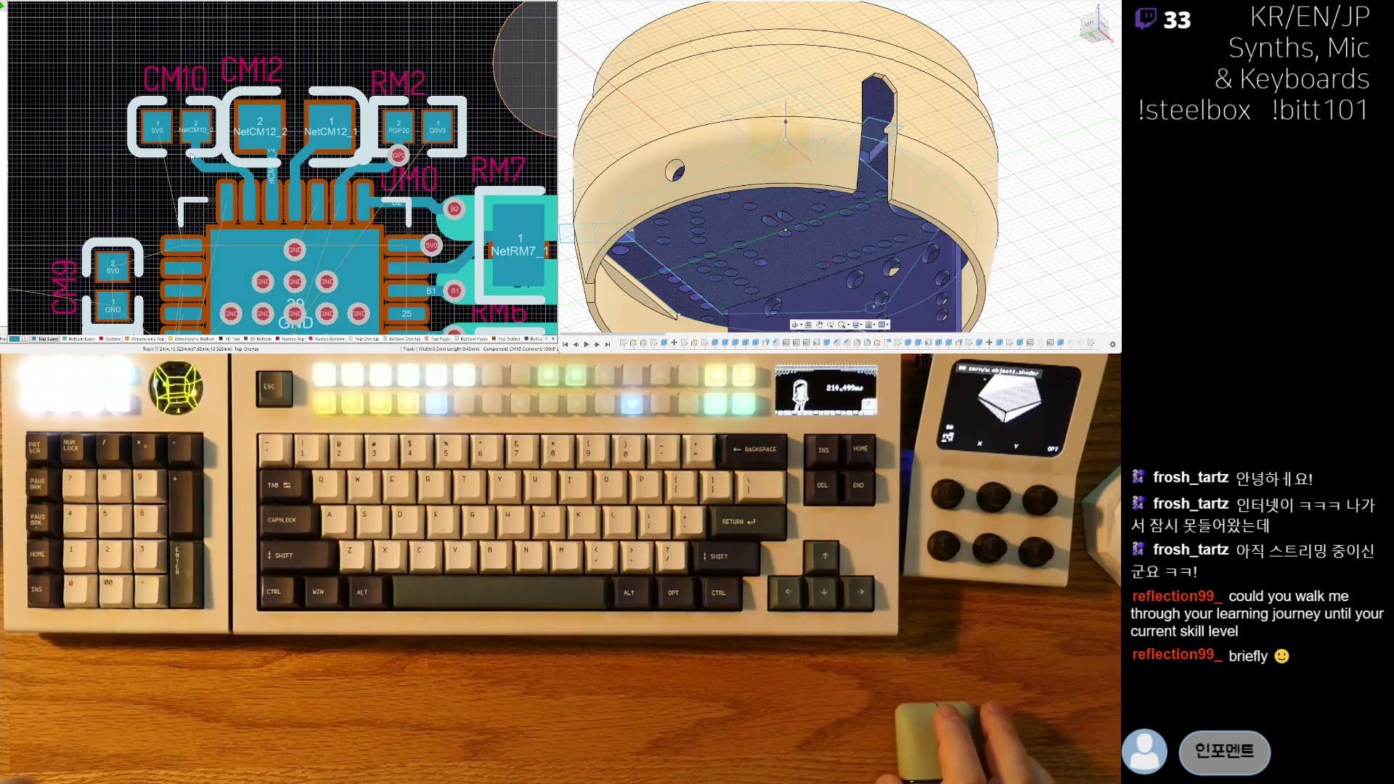
{"action": "scroll", "coordinate": [294, 105], "scroll_direction": "down", "scroll_amount": 1}
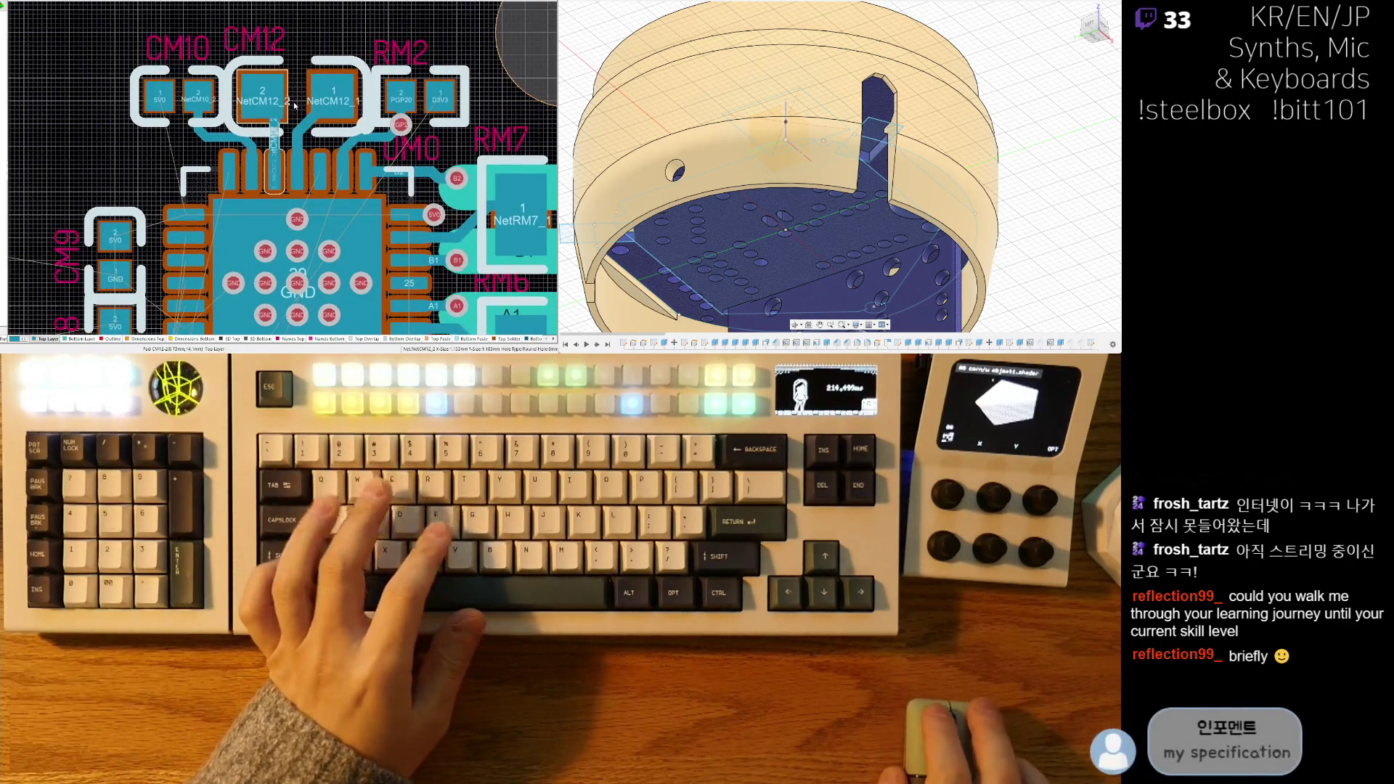
{"action": "scroll", "coordinate": [327, 93], "scroll_direction": "up", "scroll_amount": 1}
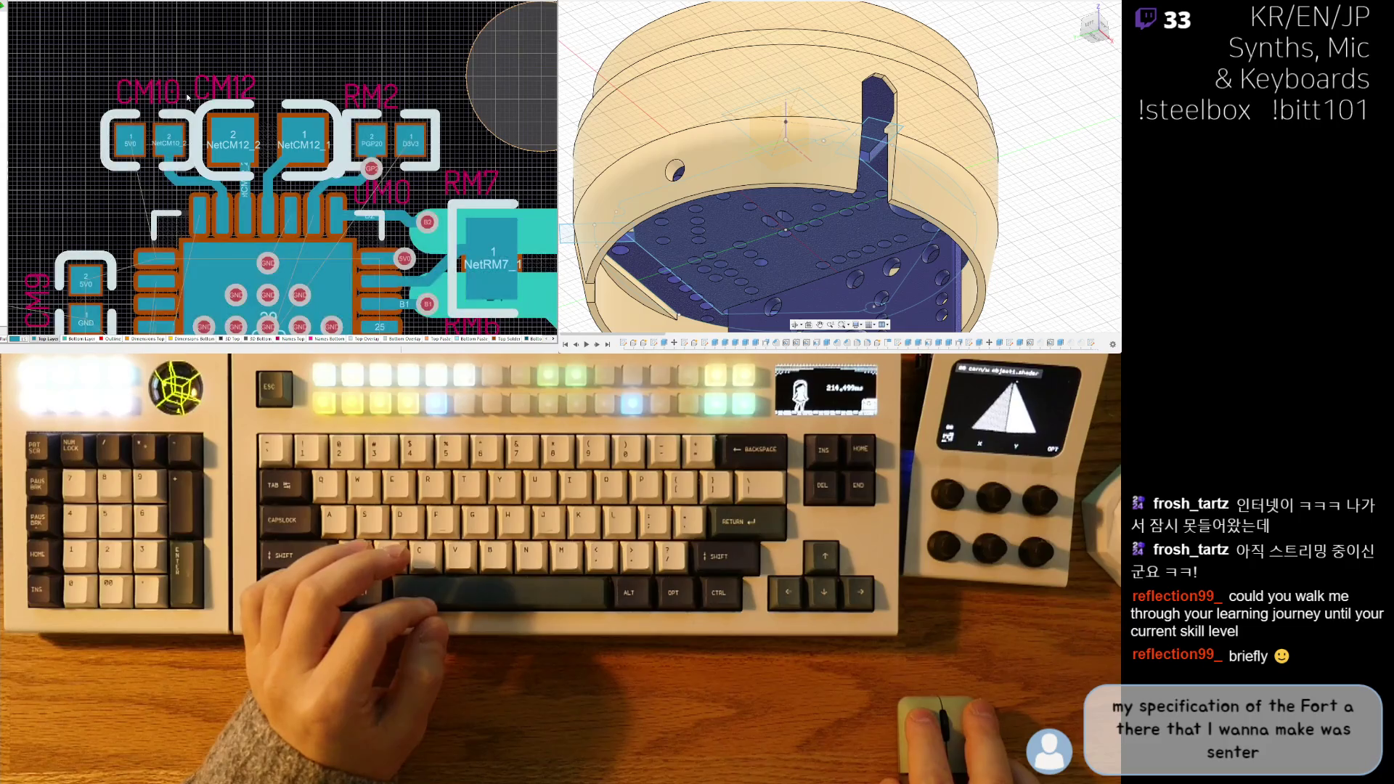
{"action": "left_click", "coordinate": [114, 109]}
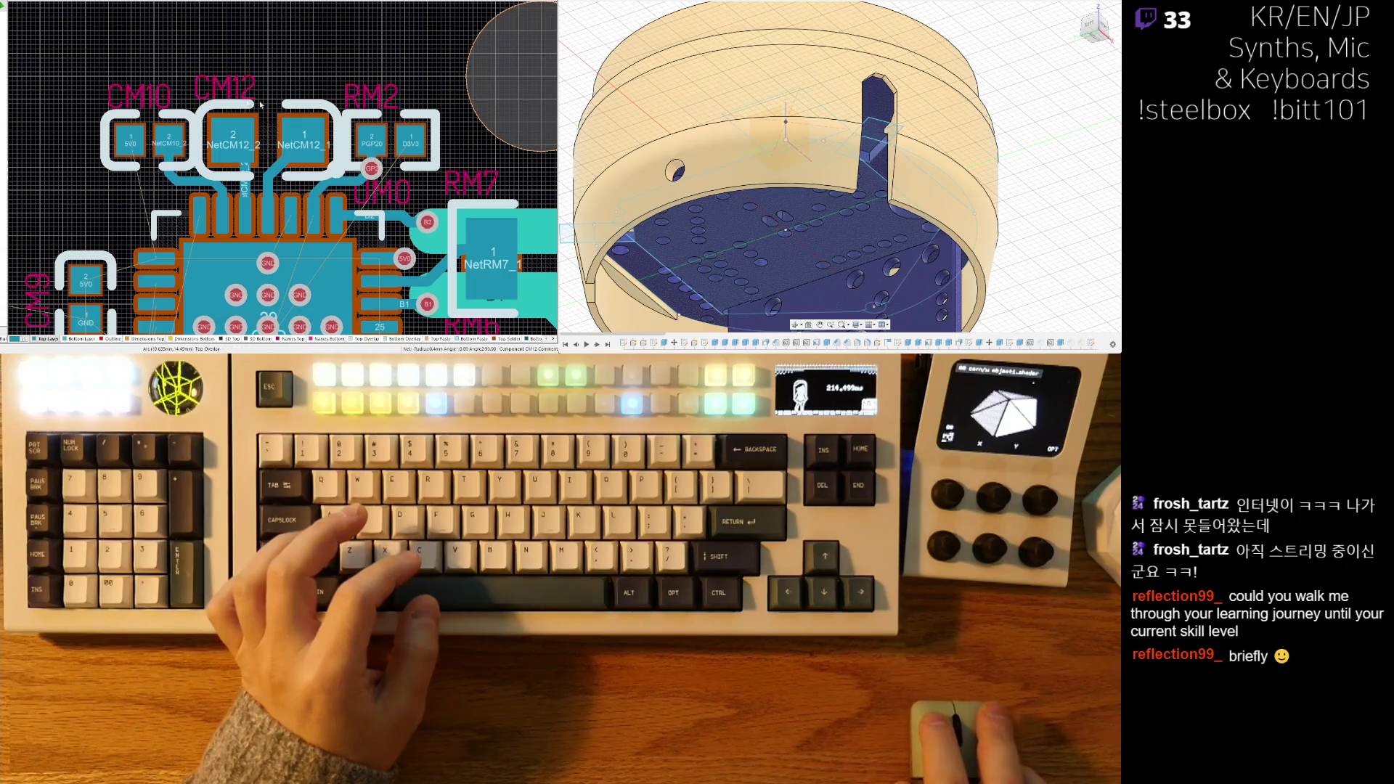
{"action": "left_click", "coordinate": [201, 102]}
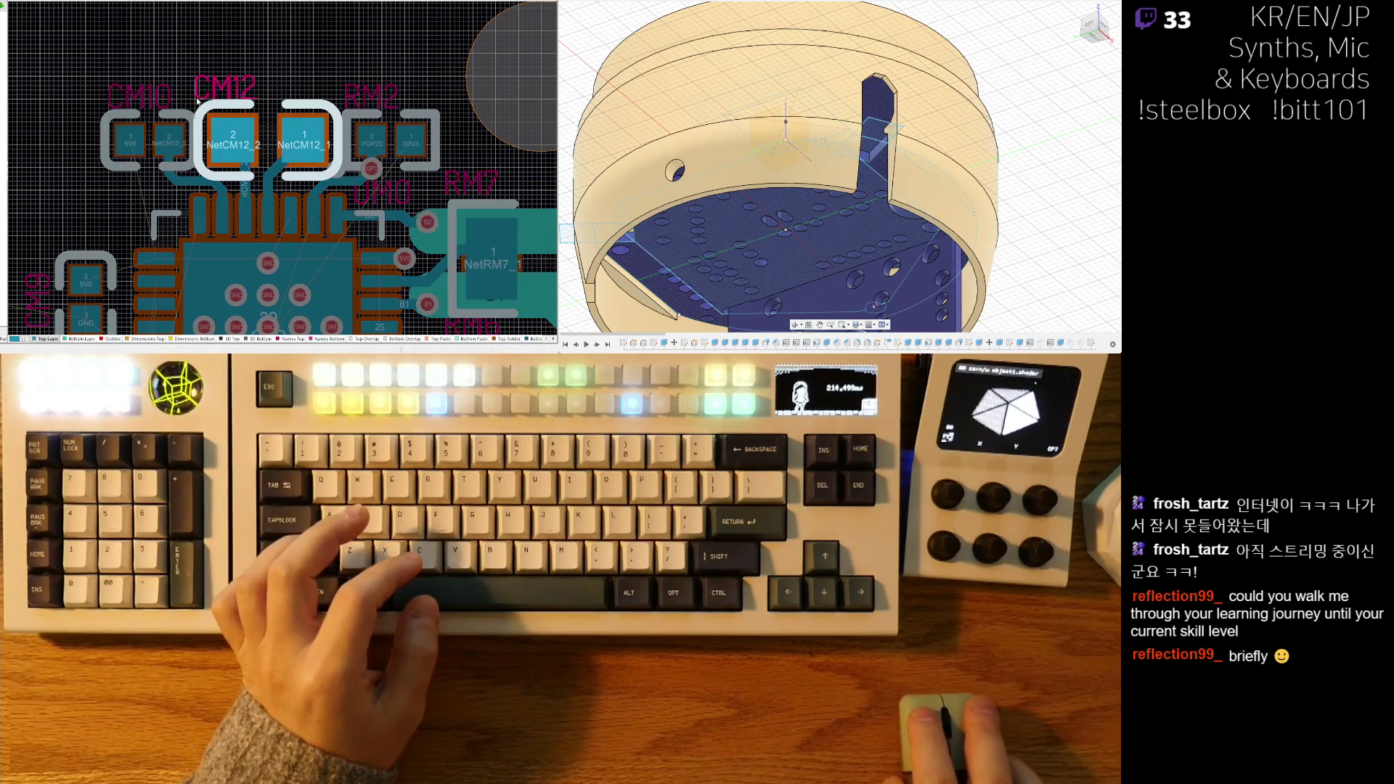
{"action": "left_click", "coordinate": [346, 108]}
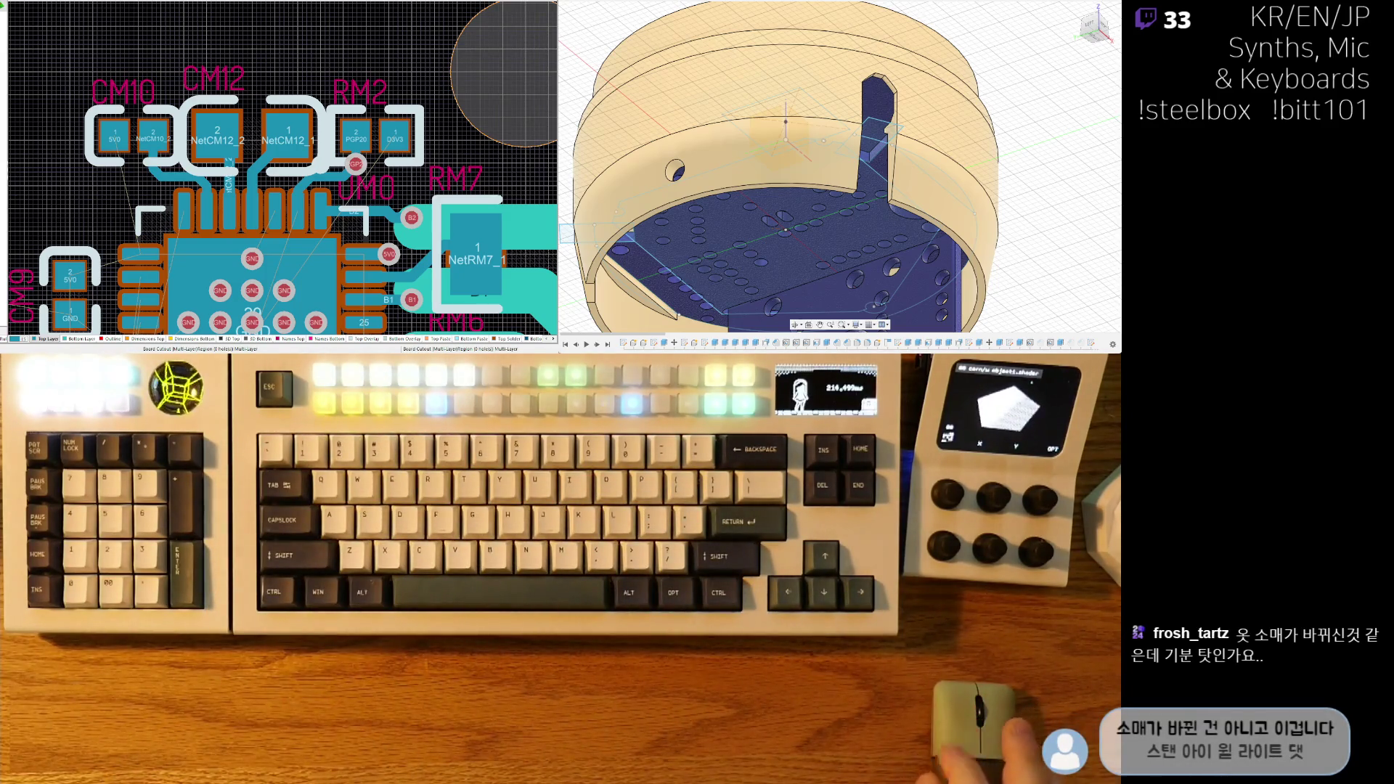
{"action": "right_click_drag", "start_coordinate": [295, 35], "coordinate": [298, 34]}
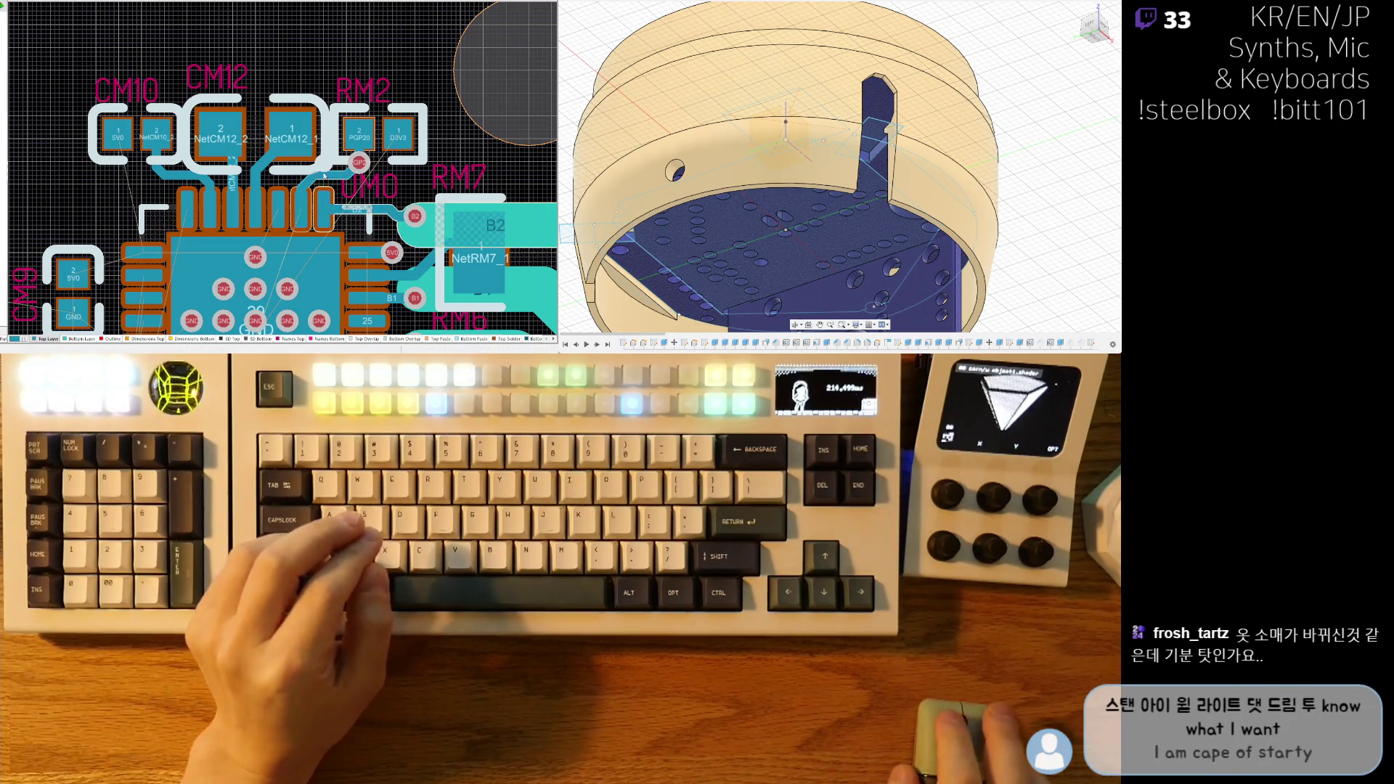
{"action": "scroll", "coordinate": [263, 169], "scroll_direction": "up", "scroll_amount": 2, "text": "ctrl"}
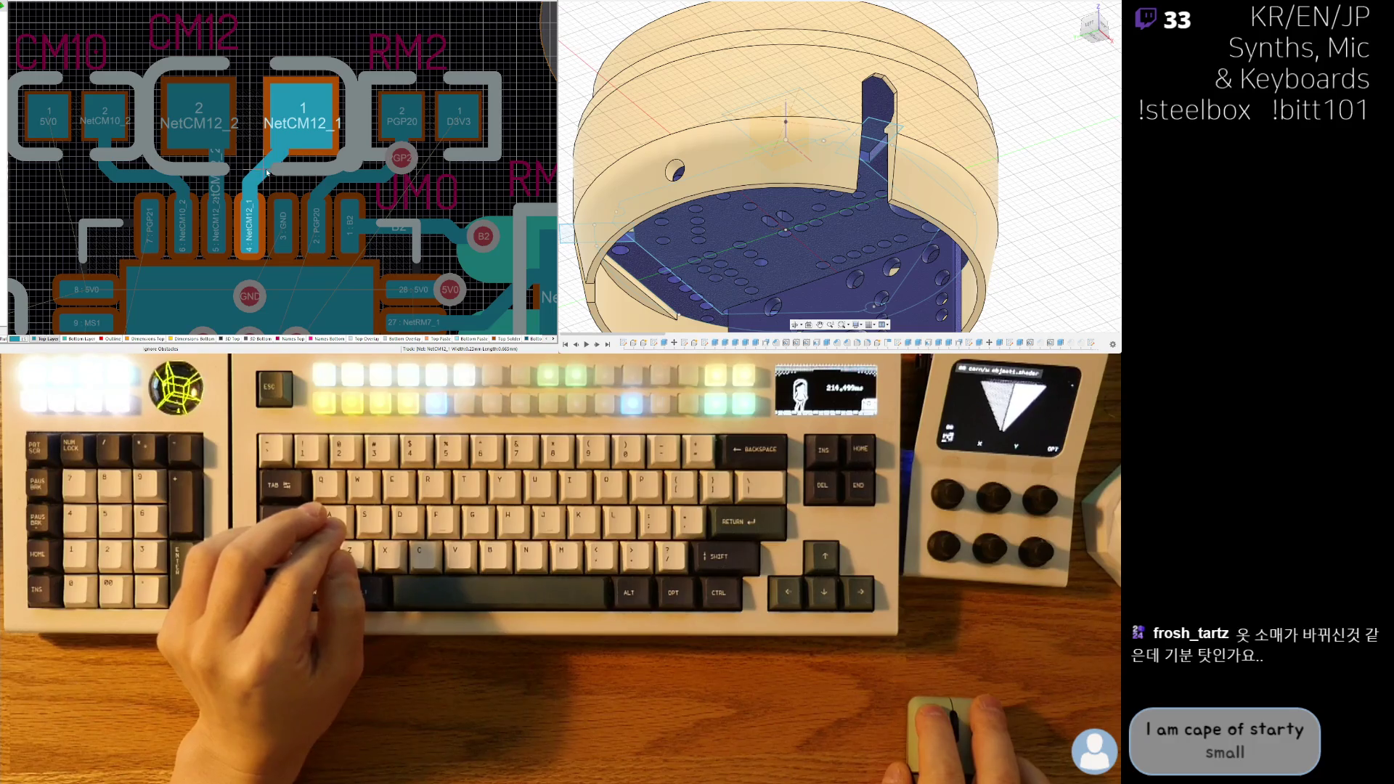
{"action": "right_click", "coordinate": [267, 172]}
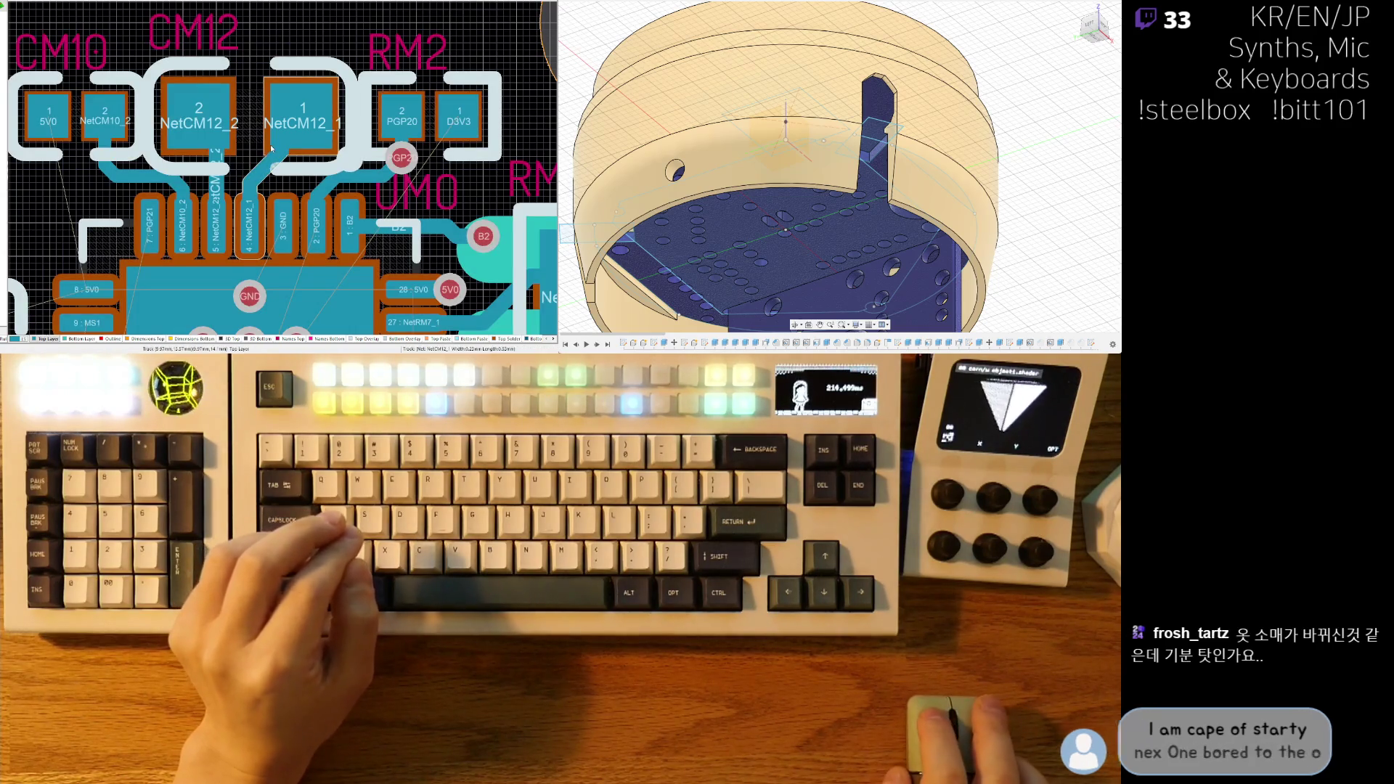
{"action": "scroll", "coordinate": [270, 150], "scroll_direction": "down", "scroll_amount": 2}
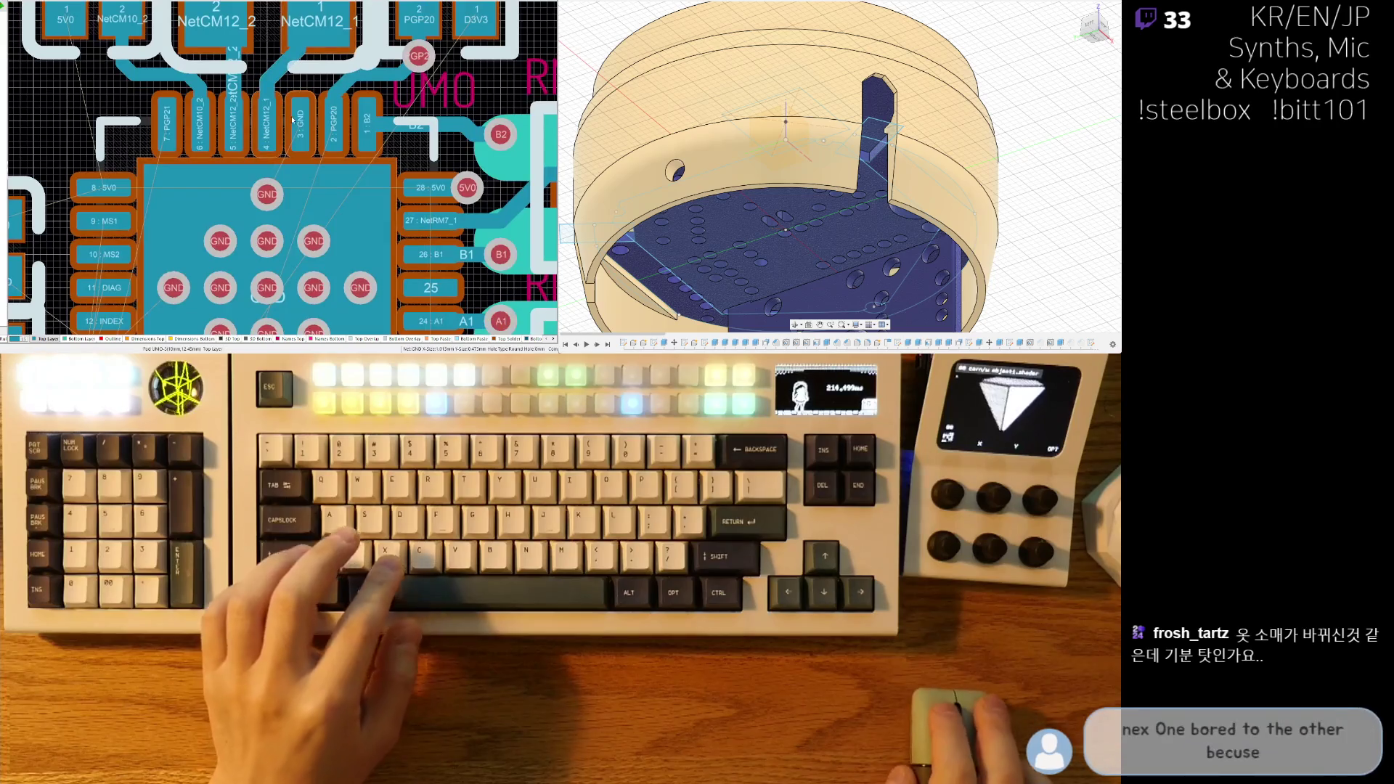
- Delete the two GND vias from the chip's centre pad
{"action": "left_click", "coordinate": [300, 156]}
{"action": "right_click", "coordinate": [299, 194]}
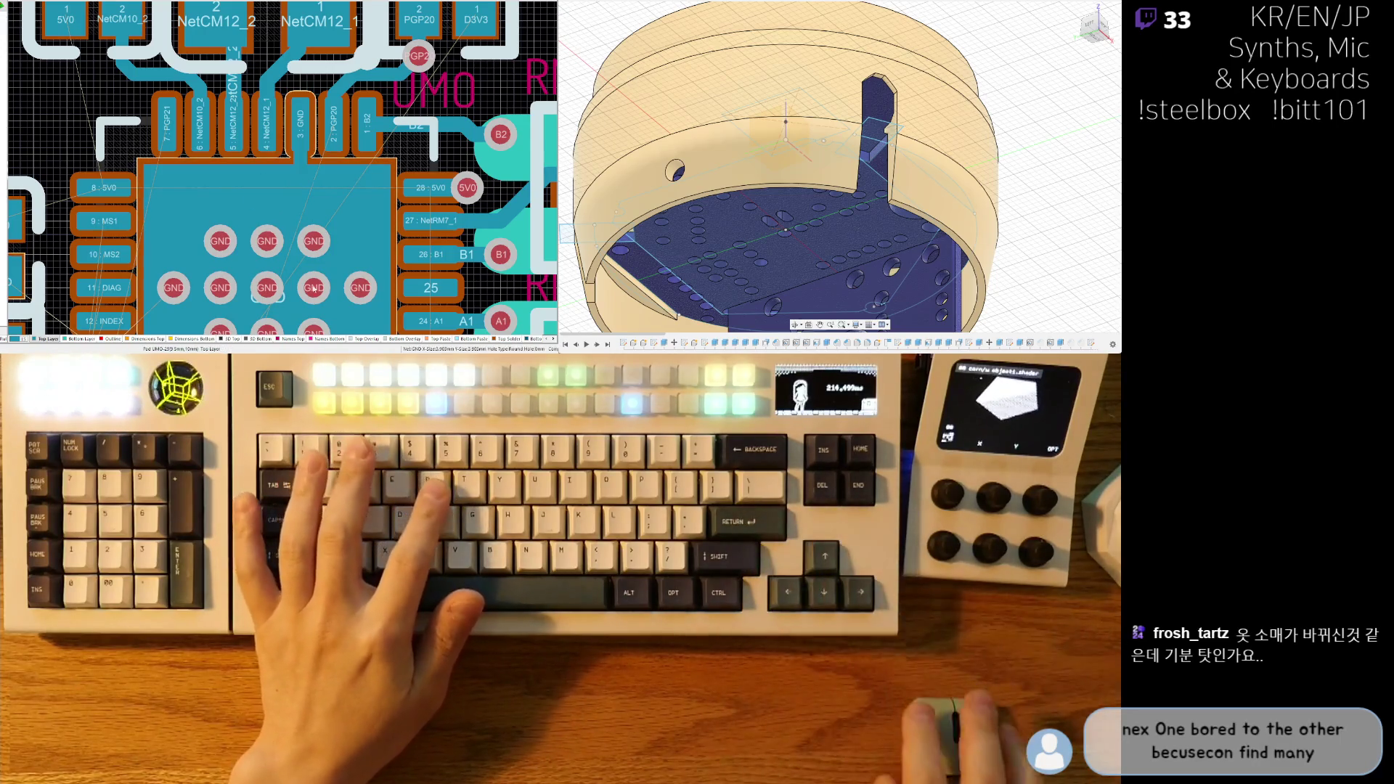
{"action": "scroll", "coordinate": [314, 289], "scroll_direction": "down", "scroll_amount": 2}
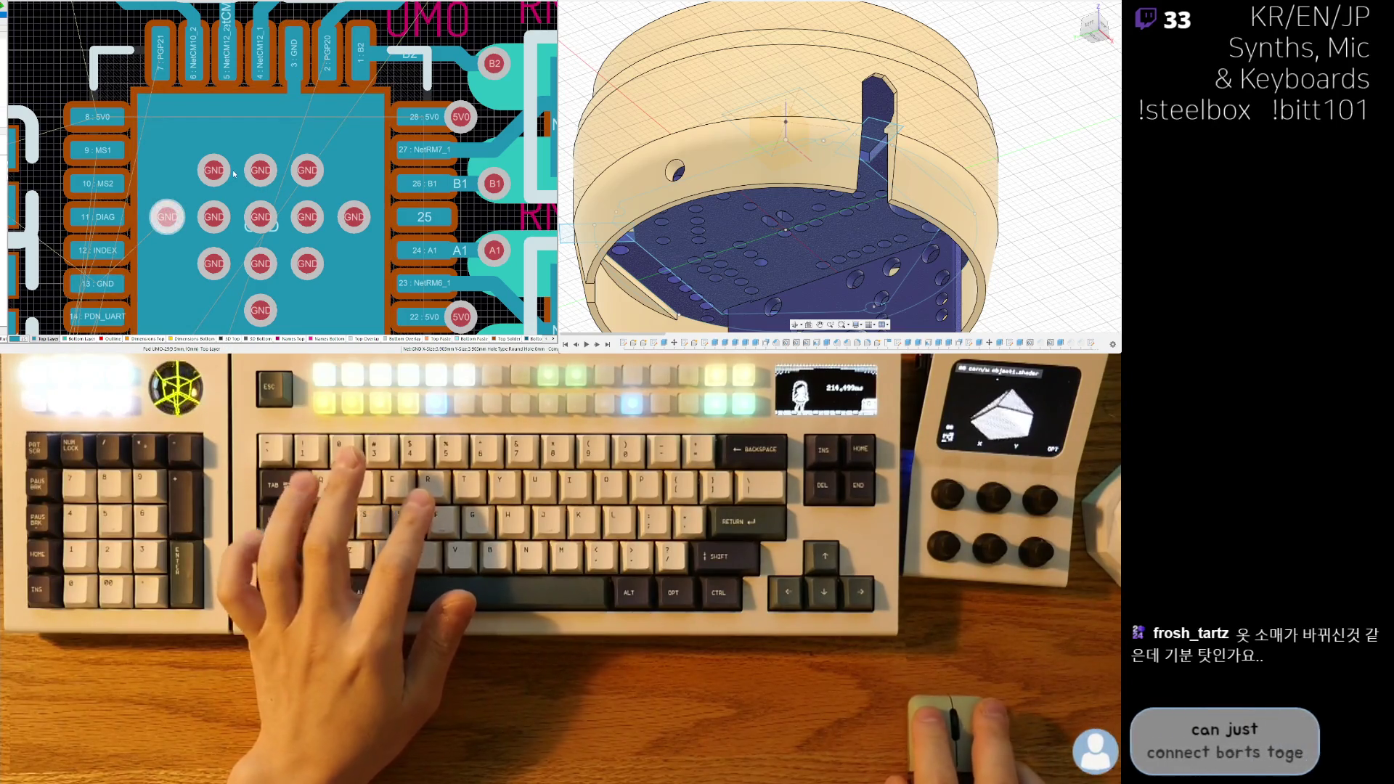
{"action": "left_click", "coordinate": [358, 207]}
{"action": "key", "text": "Delete"}
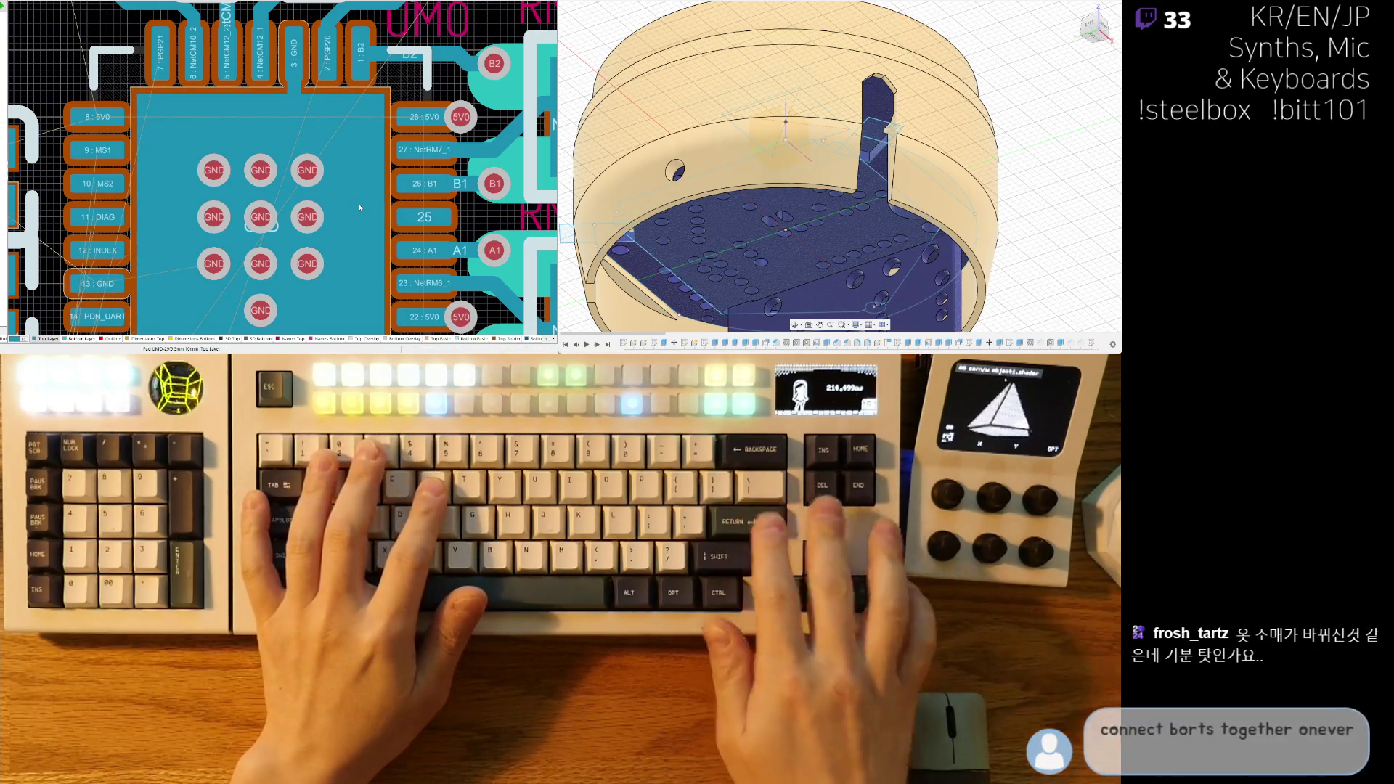
- Route a short GND track from pad 13 to the exposed centre pad
{"action": "scroll", "coordinate": [260, 234], "scroll_direction": "down", "scroll_amount": 2}
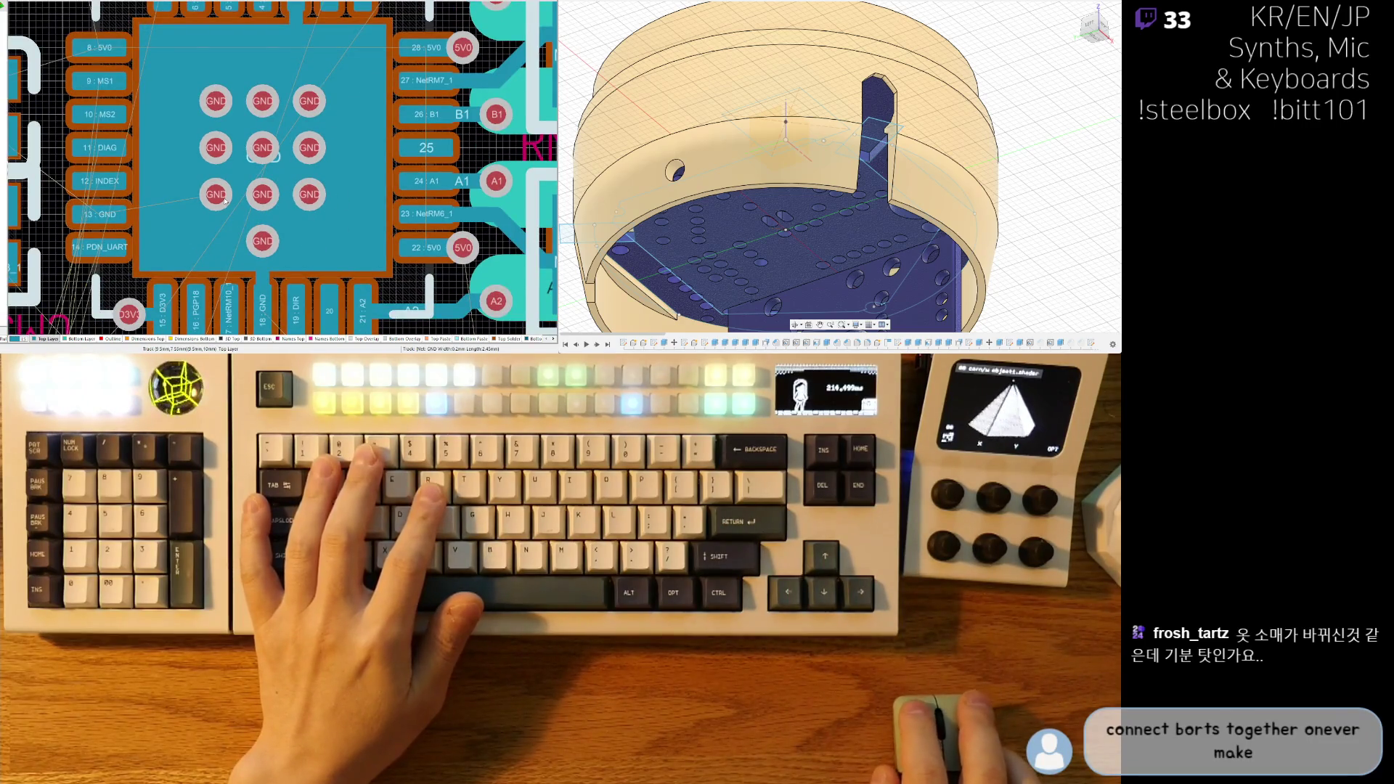
{"action": "key", "text": "ctrl+w"}
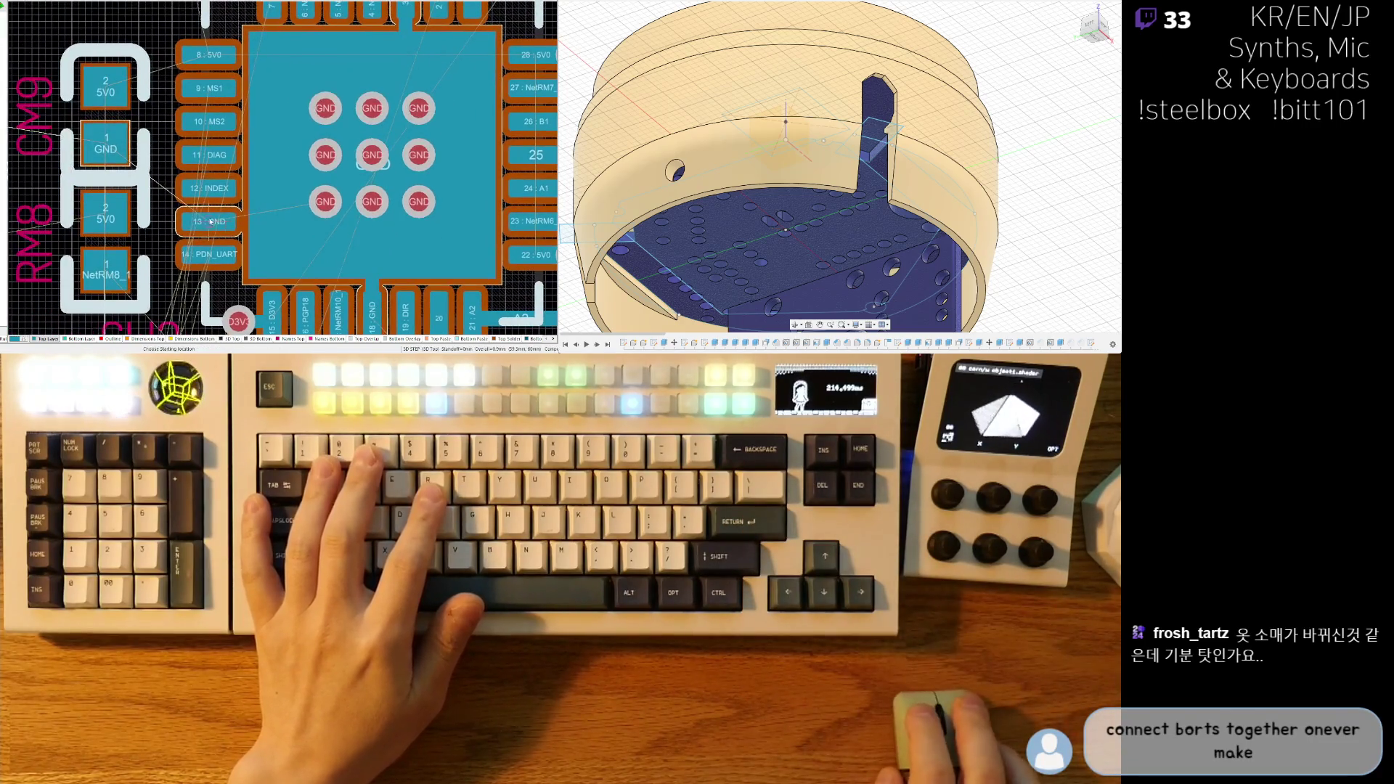
{"action": "left_click", "coordinate": [211, 222]}
{"action": "left_click", "coordinate": [277, 216]}
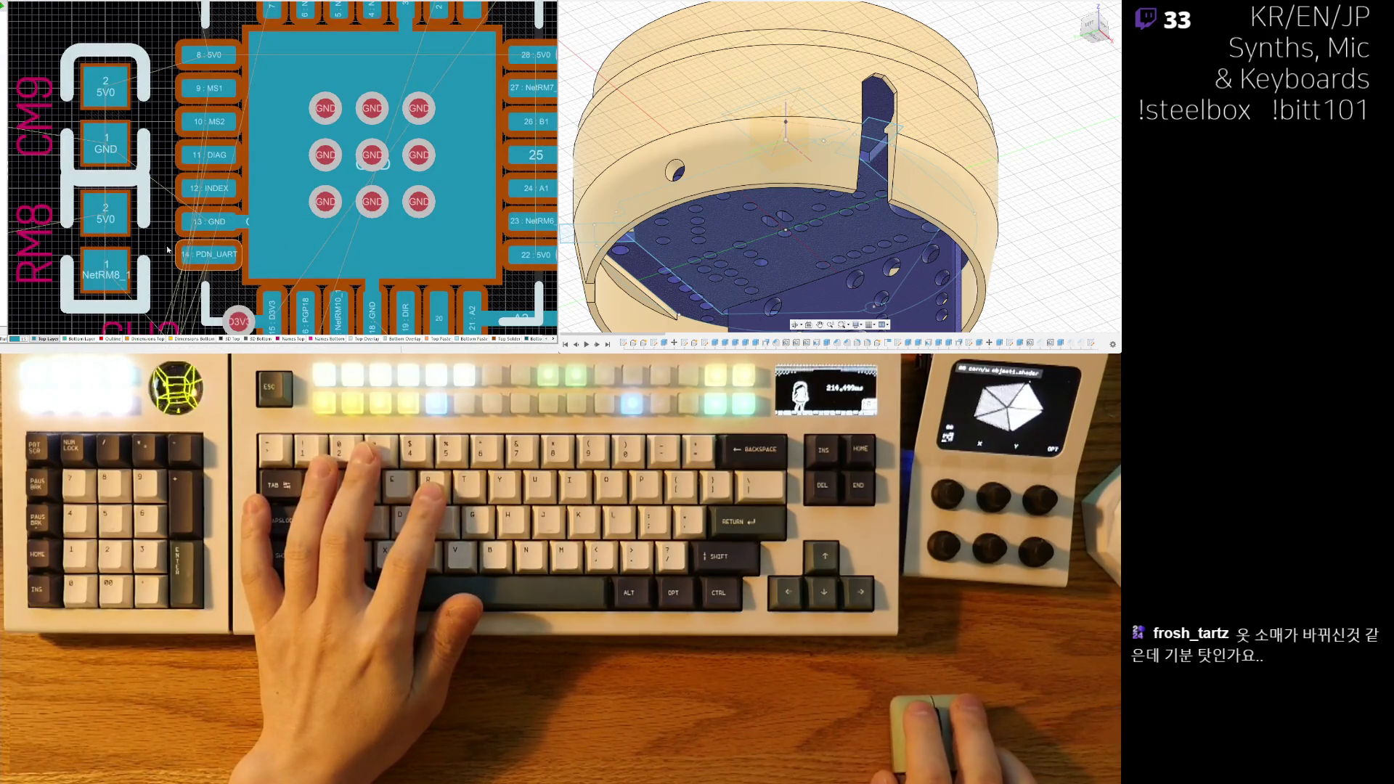
{"action": "scroll", "coordinate": [240, 200], "scroll_direction": "right", "scroll_amount": 2}
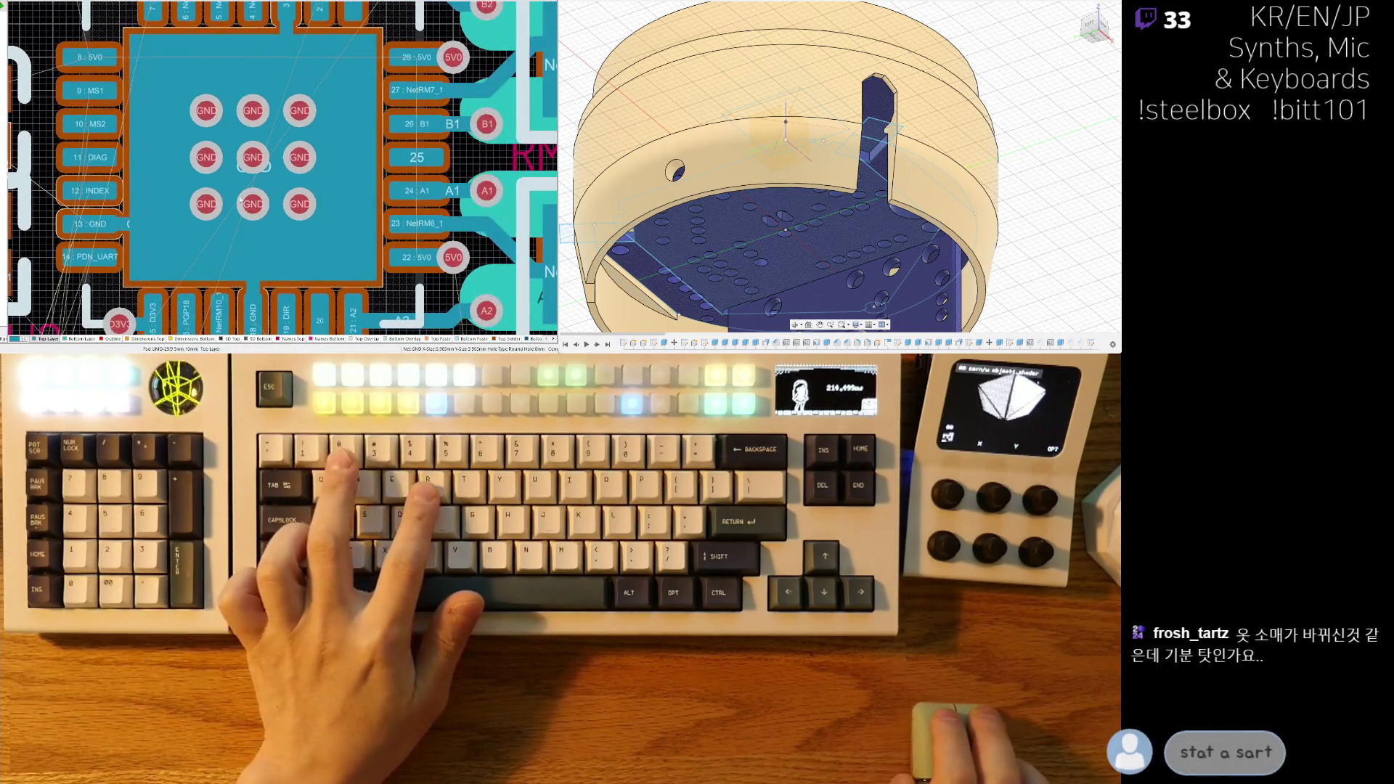
{"action": "scroll", "coordinate": [383, 149], "scroll_direction": "up", "scroll_amount": 3, "text": "ctrl"}
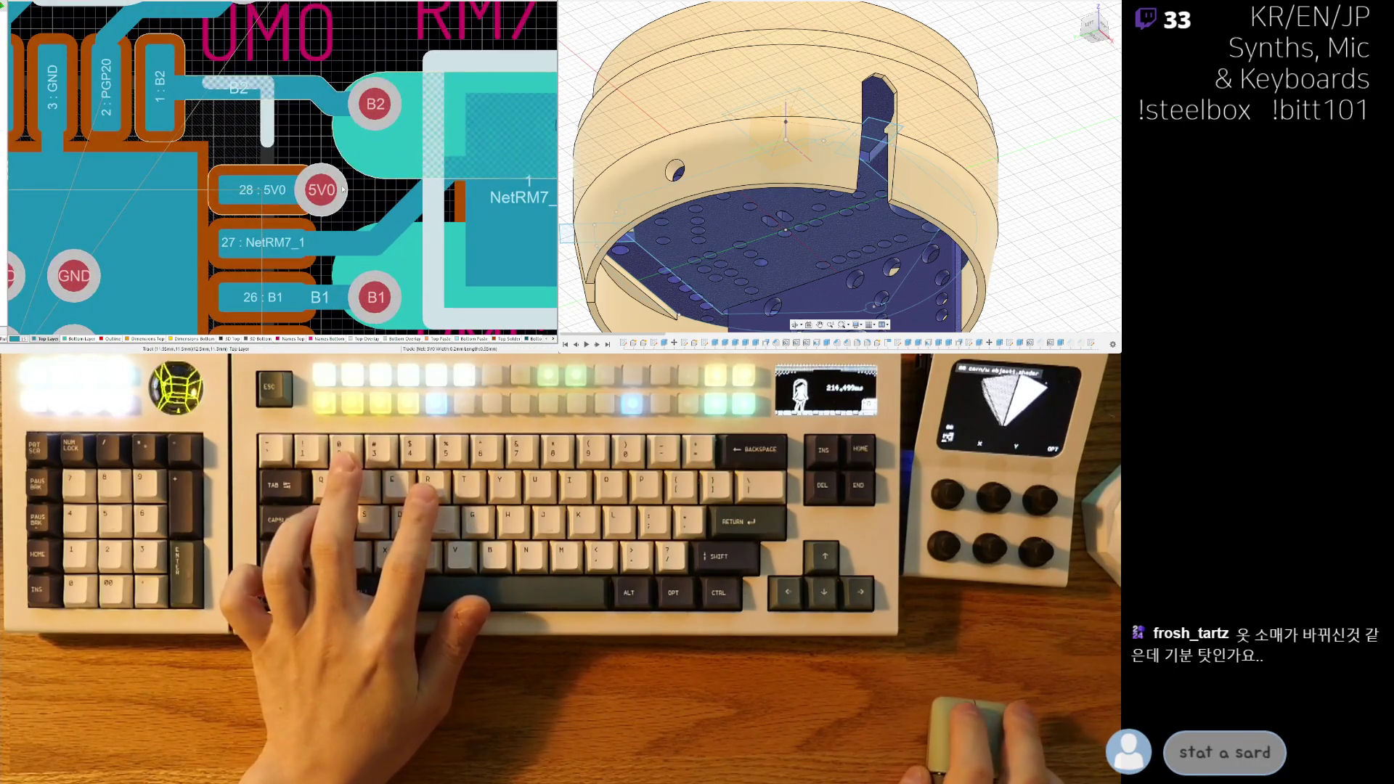
- Route from pad 28 (5V0) and reroute the B2 track from pad 1 along an upper path
{"action": "left_click", "coordinate": [265, 182]}
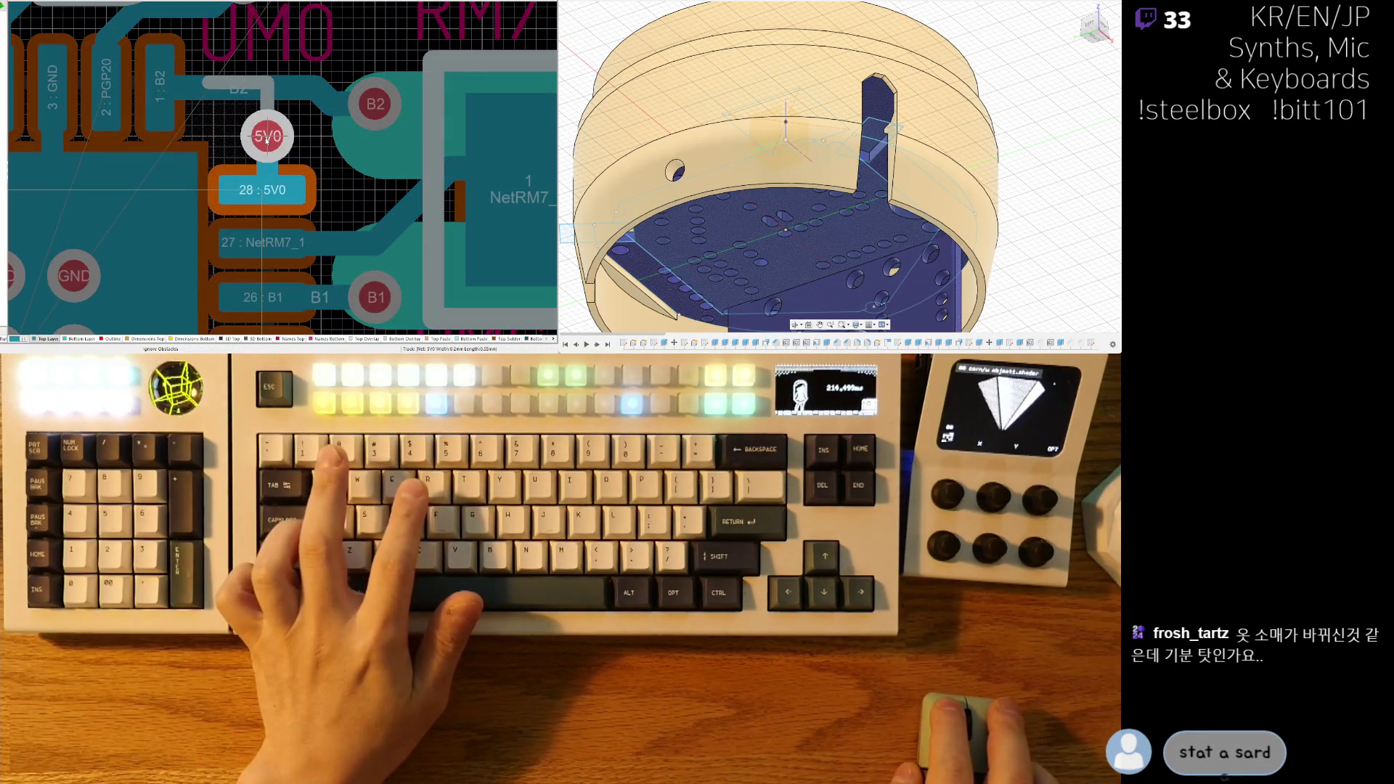
{"action": "left_click", "coordinate": [187, 71]}
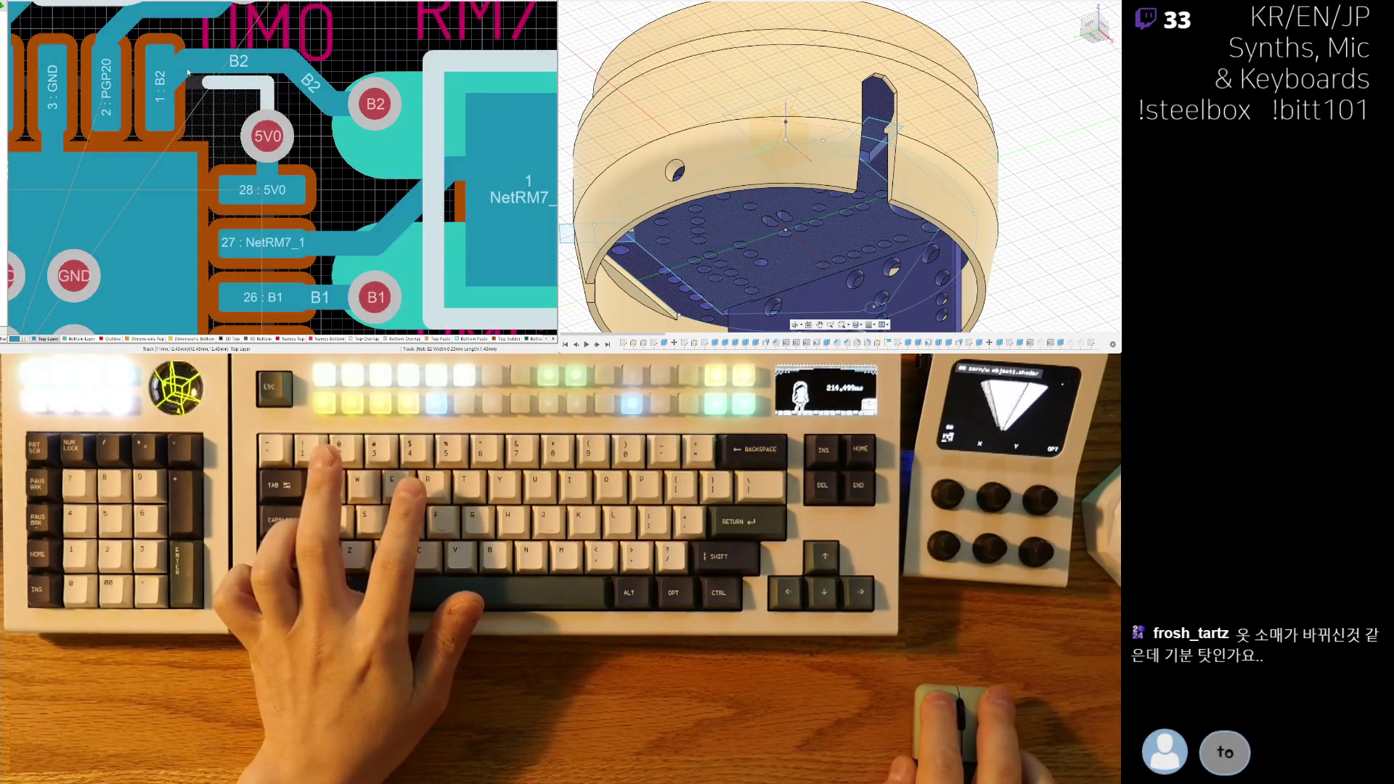
{"action": "left_click", "coordinate": [174, 73]}
{"action": "scroll", "coordinate": [218, 131], "scroll_direction": "down", "scroll_amount": 4, "text": "ctrl"}
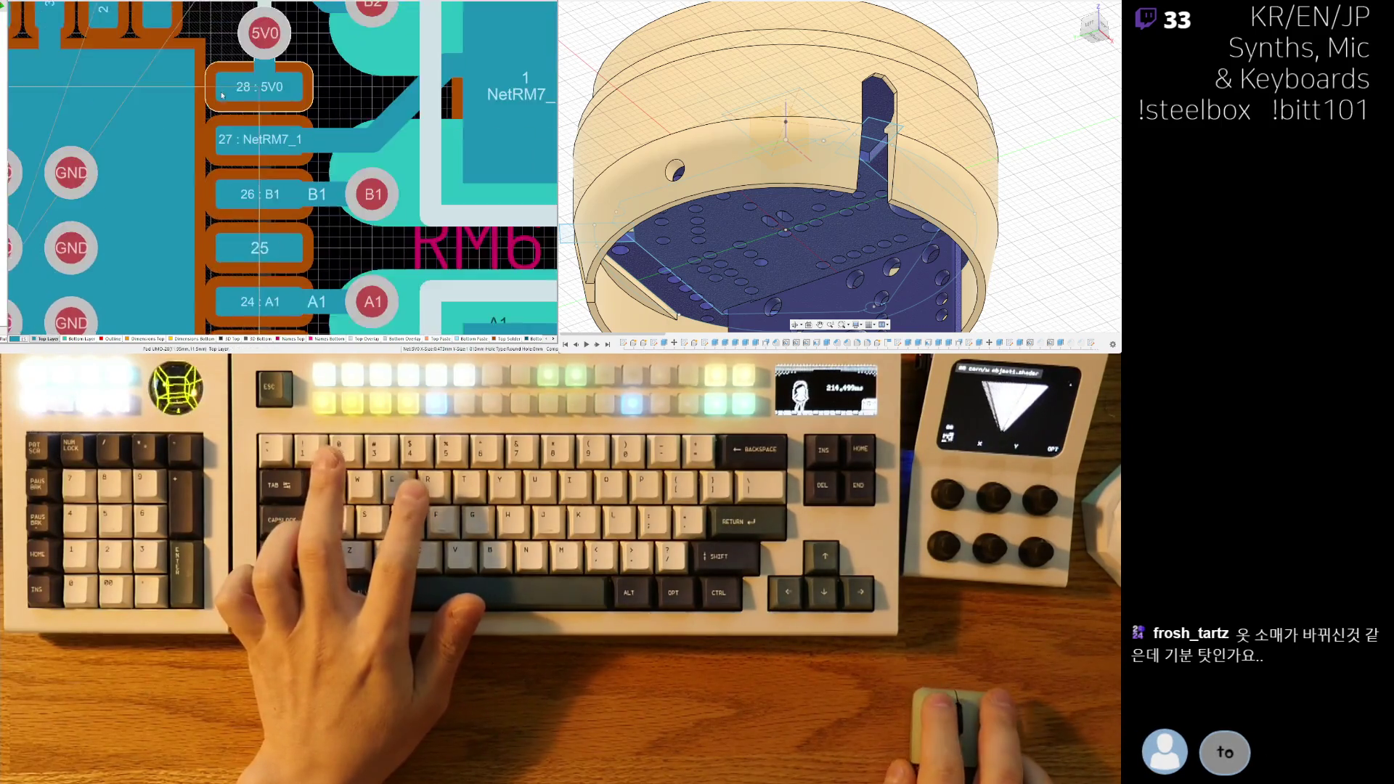
{"action": "scroll", "coordinate": [279, 183], "scroll_direction": "up", "scroll_amount": 2, "text": "ctrl"}
- Connect pad 21 to the A2 via with a track and move the 5V0 via beside pad 22
{"action": "left_click", "coordinate": [330, 235]}
{"action": "scroll", "coordinate": [307, 234], "scroll_direction": "up", "scroll_amount": 3, "text": "ctrl"}
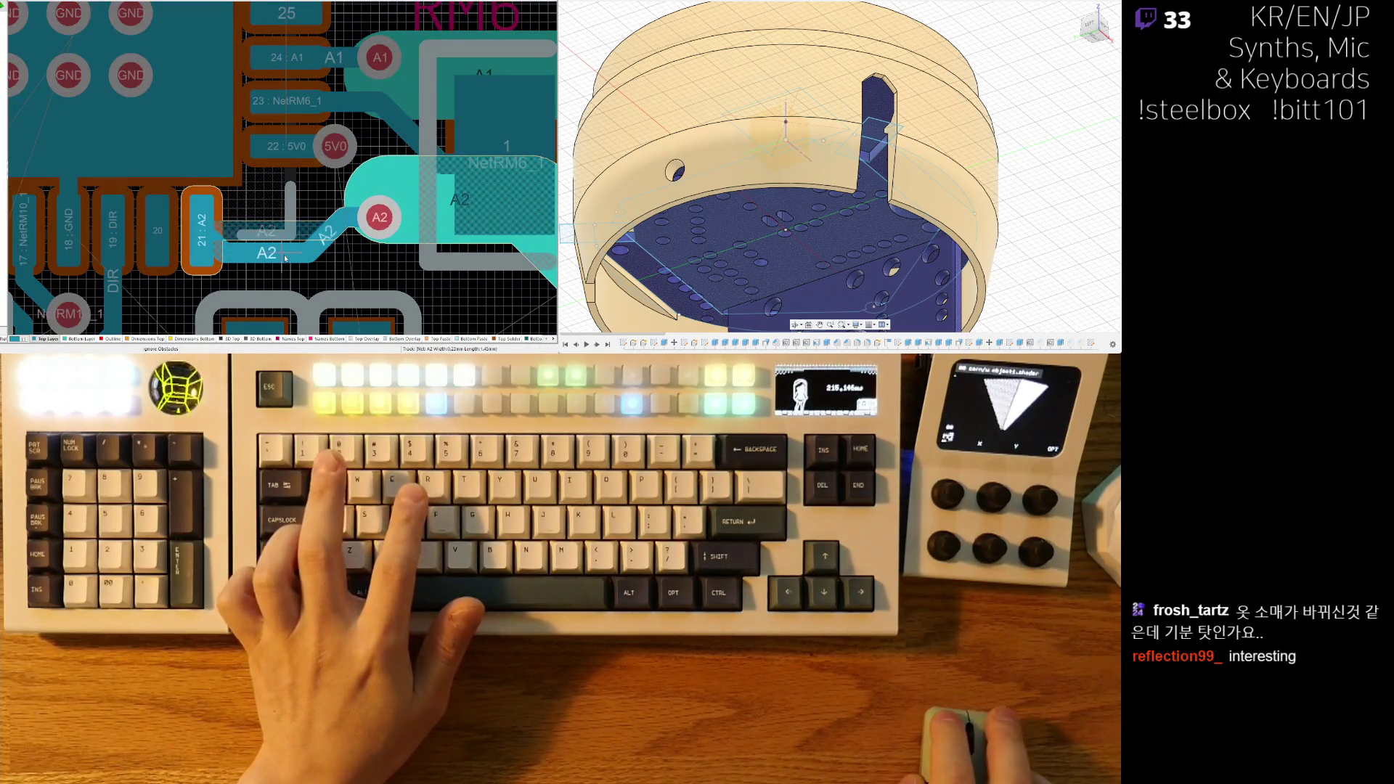
{"action": "left_click", "coordinate": [212, 241]}
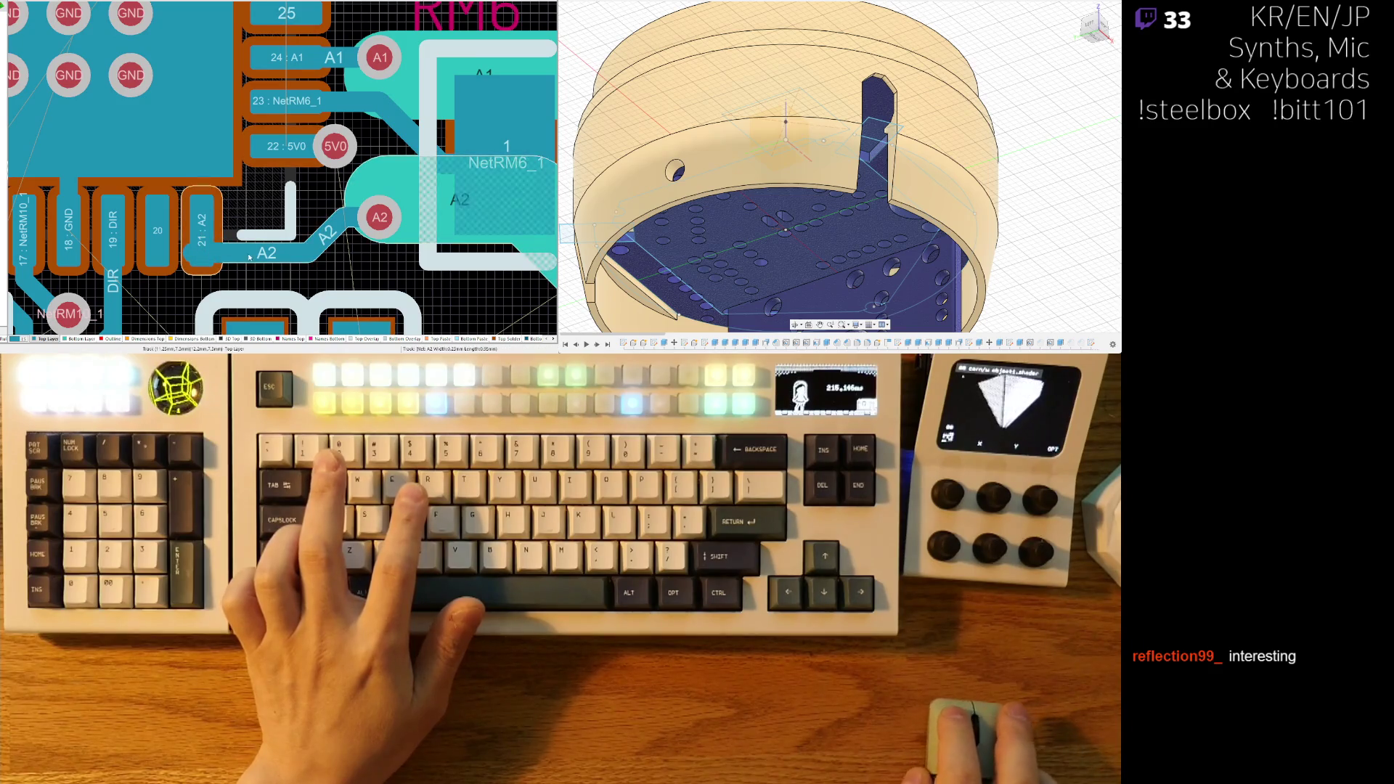
{"action": "left_click", "coordinate": [206, 258]}
{"action": "key", "text": "Escape"}
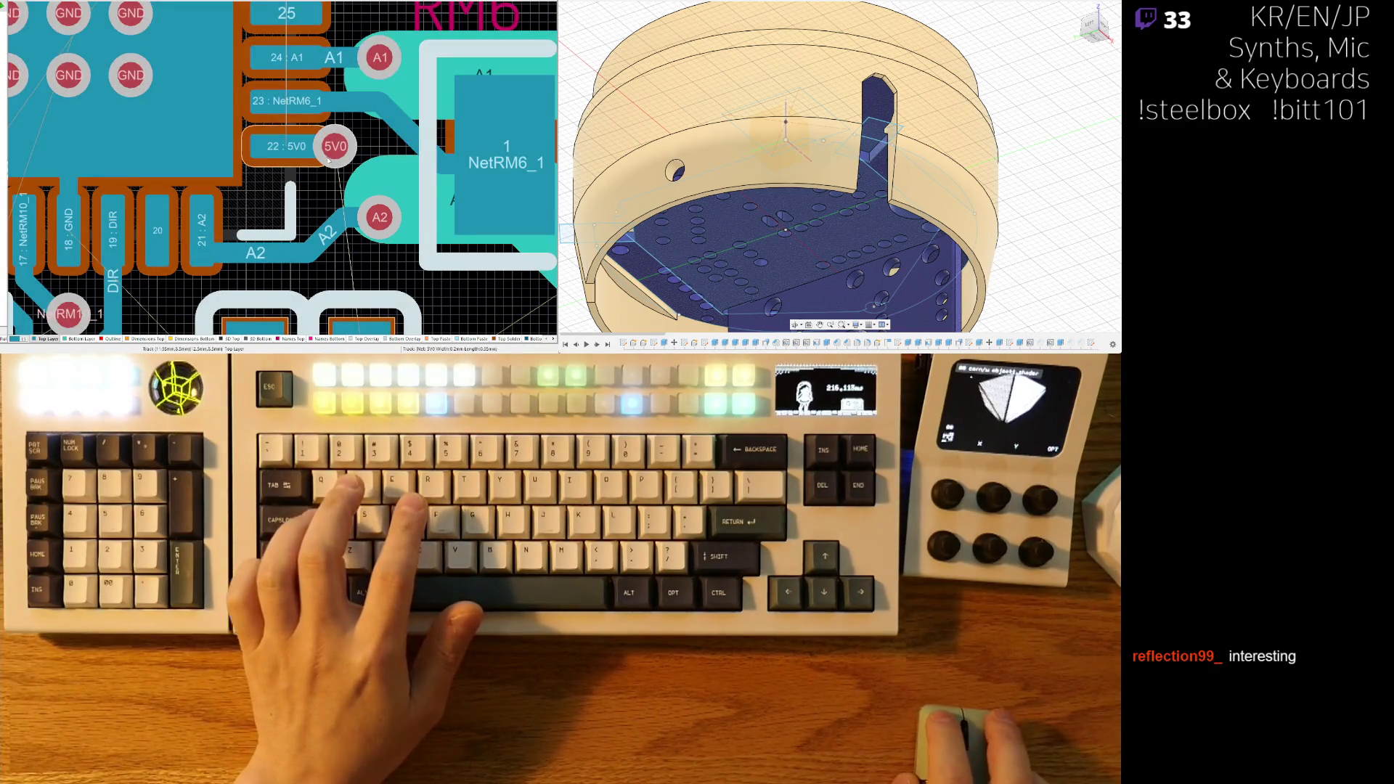
{"action": "mouse_move", "coordinate": [289, 193]}
{"action": "left_mouse_down"}
{"action": "mouse_move", "coordinate": [302, 190]}
{"action": "mouse_move", "coordinate": [276, 194]}
{"action": "mouse_move", "coordinate": [289, 193]}
{"action": "left_mouse_up"}
{"action": "scroll", "coordinate": [346, 165], "scroll_direction": "down", "scroll_amount": 4, "text": "ctrl"}
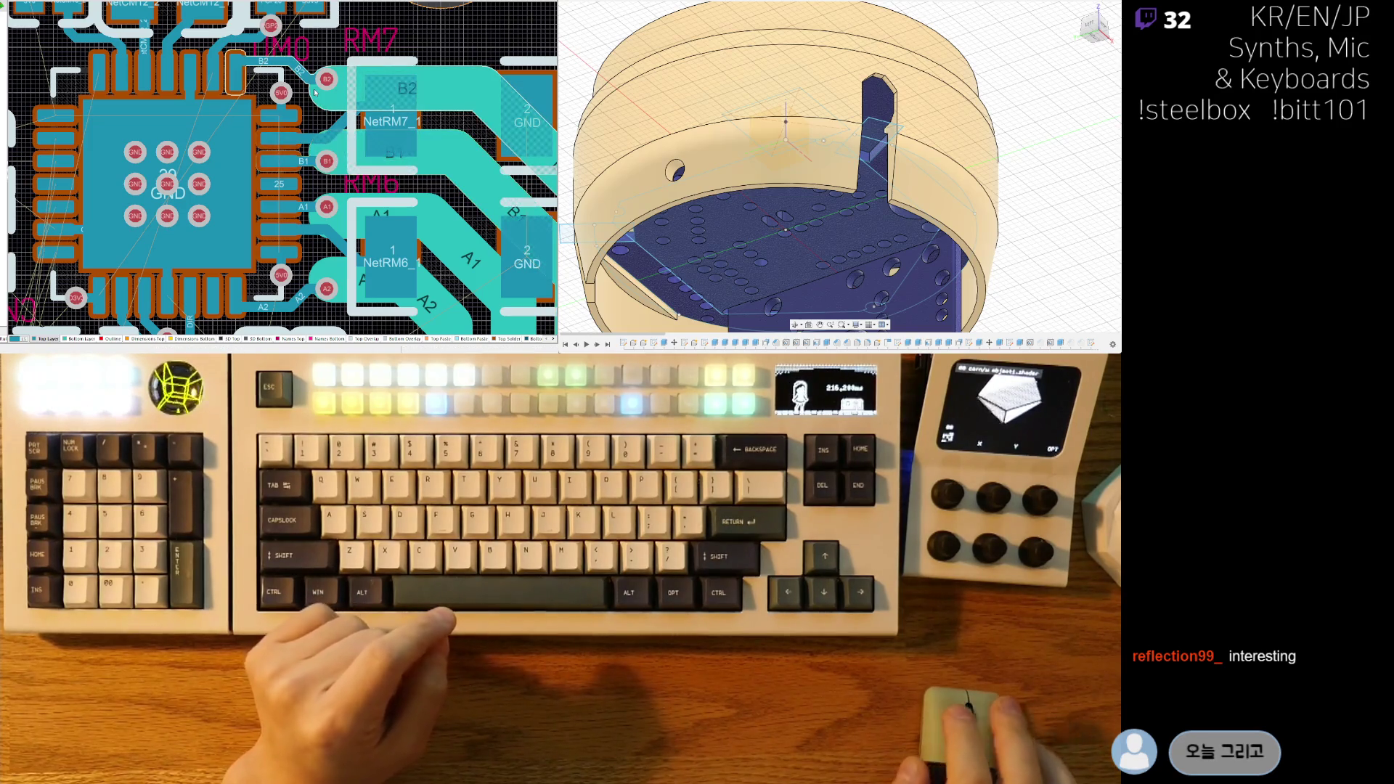
- Run a 5V0 track from pad 8 ending in a new via just above it
{"action": "scroll", "coordinate": [275, 167], "scroll_direction": "up", "scroll_amount": 3, "text": "ctrl"}
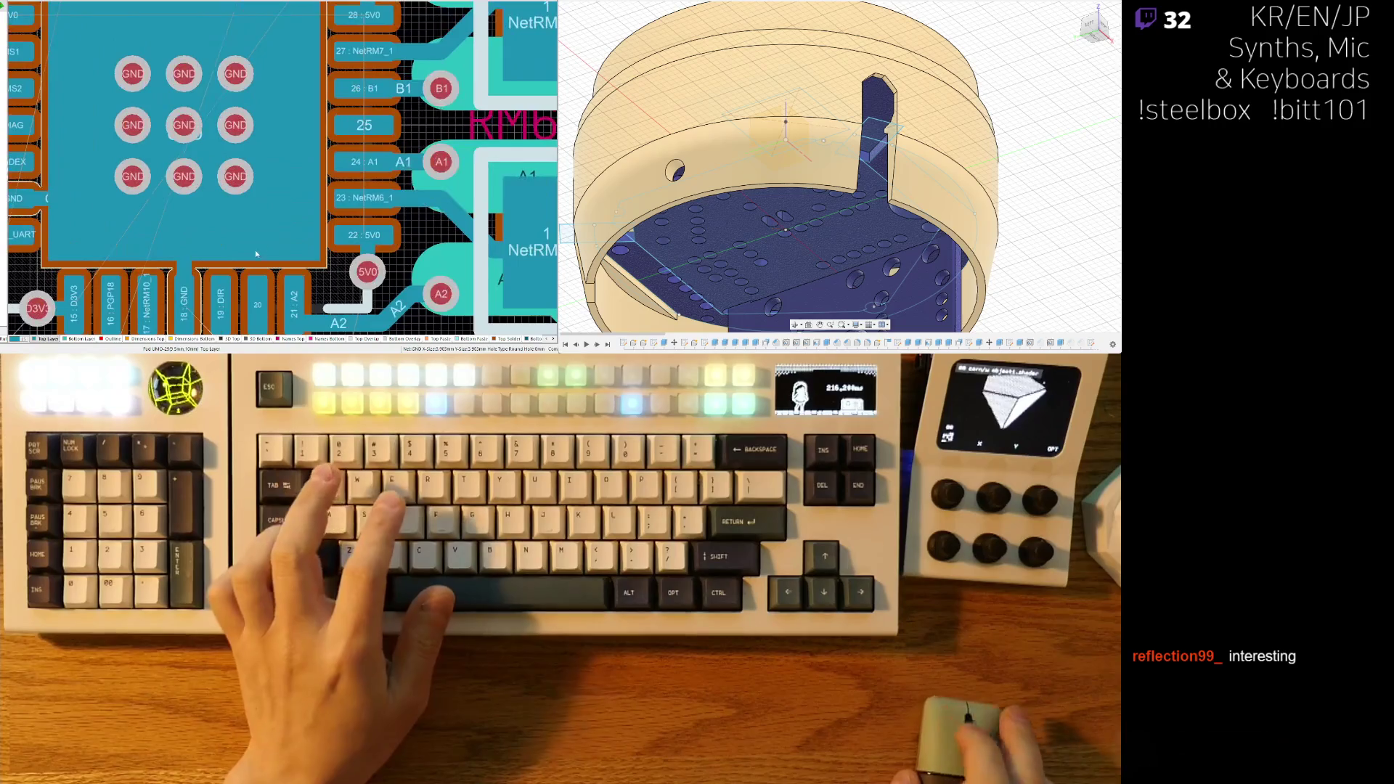
{"action": "scroll", "coordinate": [231, 147], "scroll_direction": "down", "scroll_amount": 4, "text": "ctrl"}
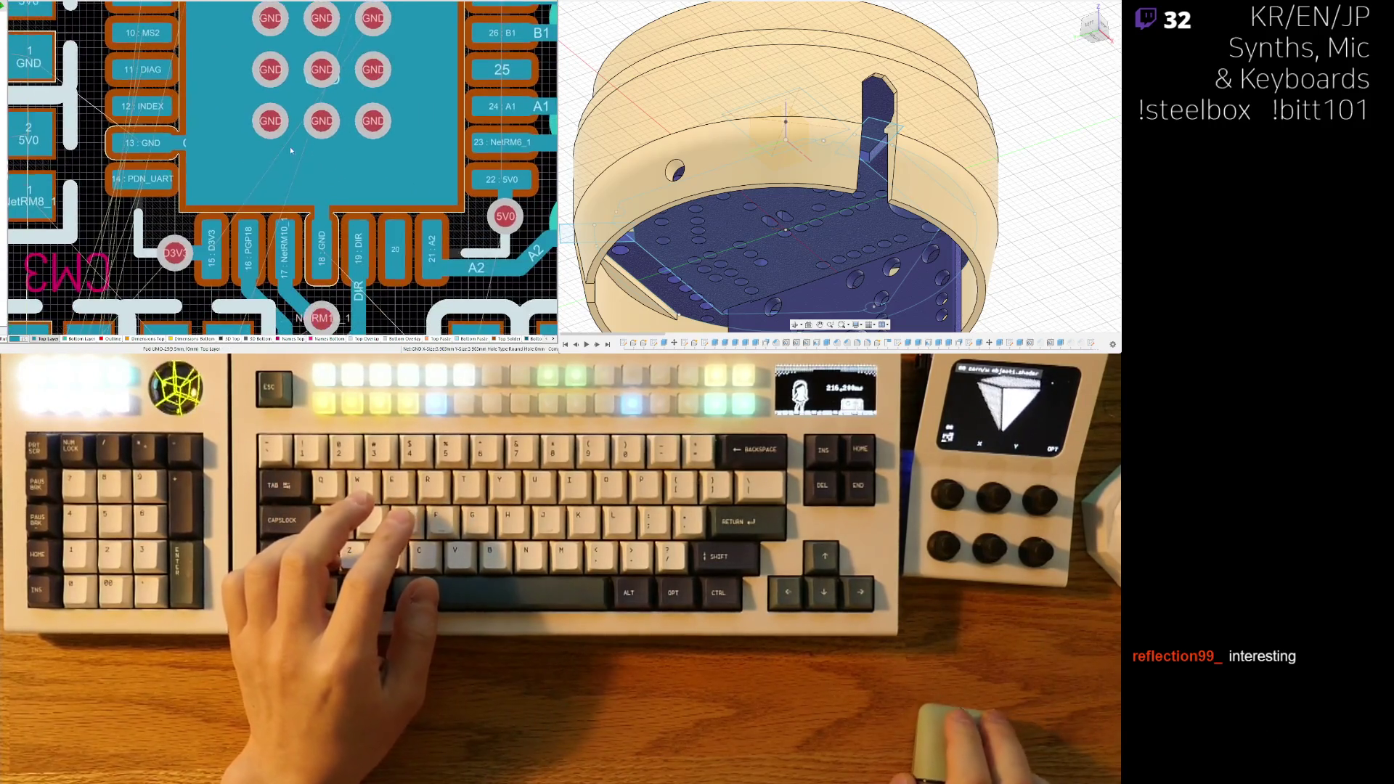
{"action": "scroll", "coordinate": [209, 214], "scroll_direction": "up", "scroll_amount": 3, "text": "ctrl"}
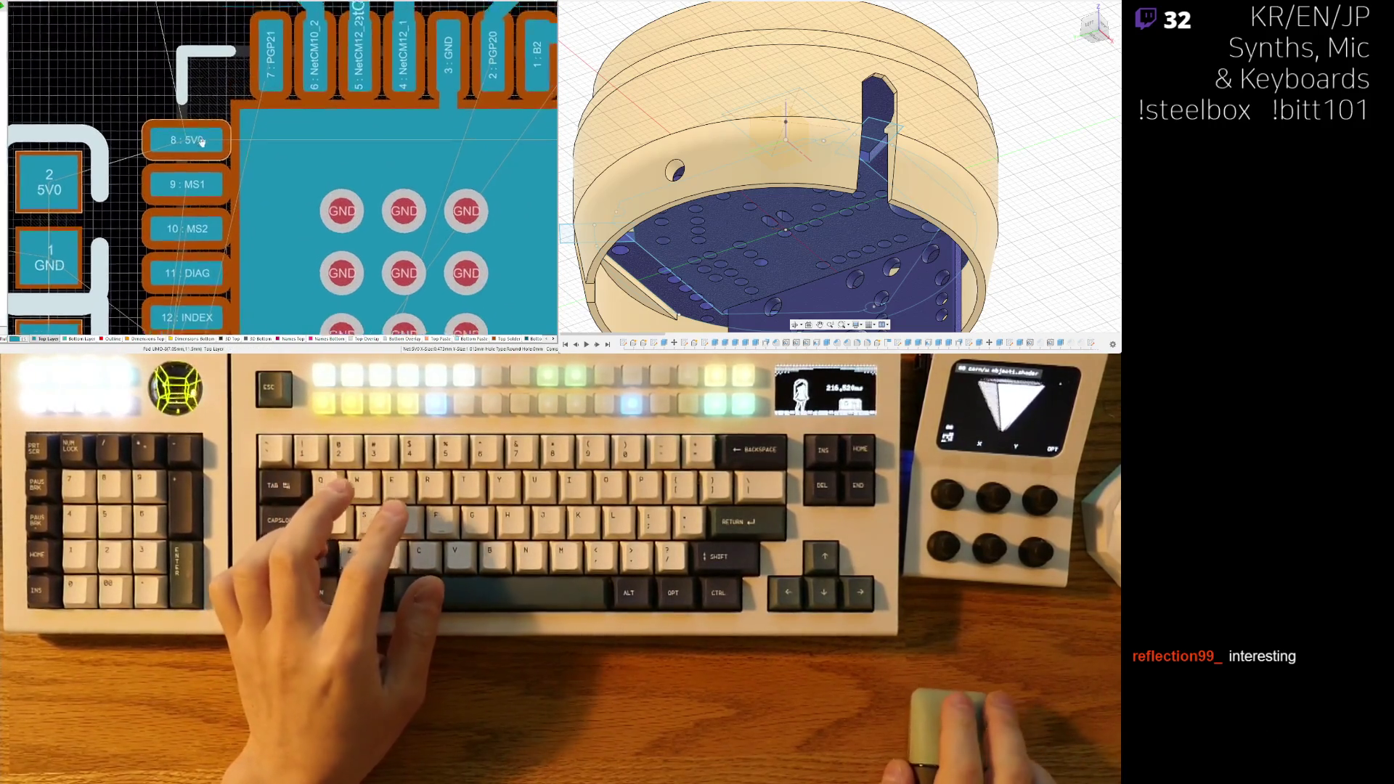
{"action": "scroll", "coordinate": [187, 157], "scroll_direction": "down", "scroll_amount": 2, "text": "ctrl"}
{"action": "left_click", "coordinate": [186, 167]}
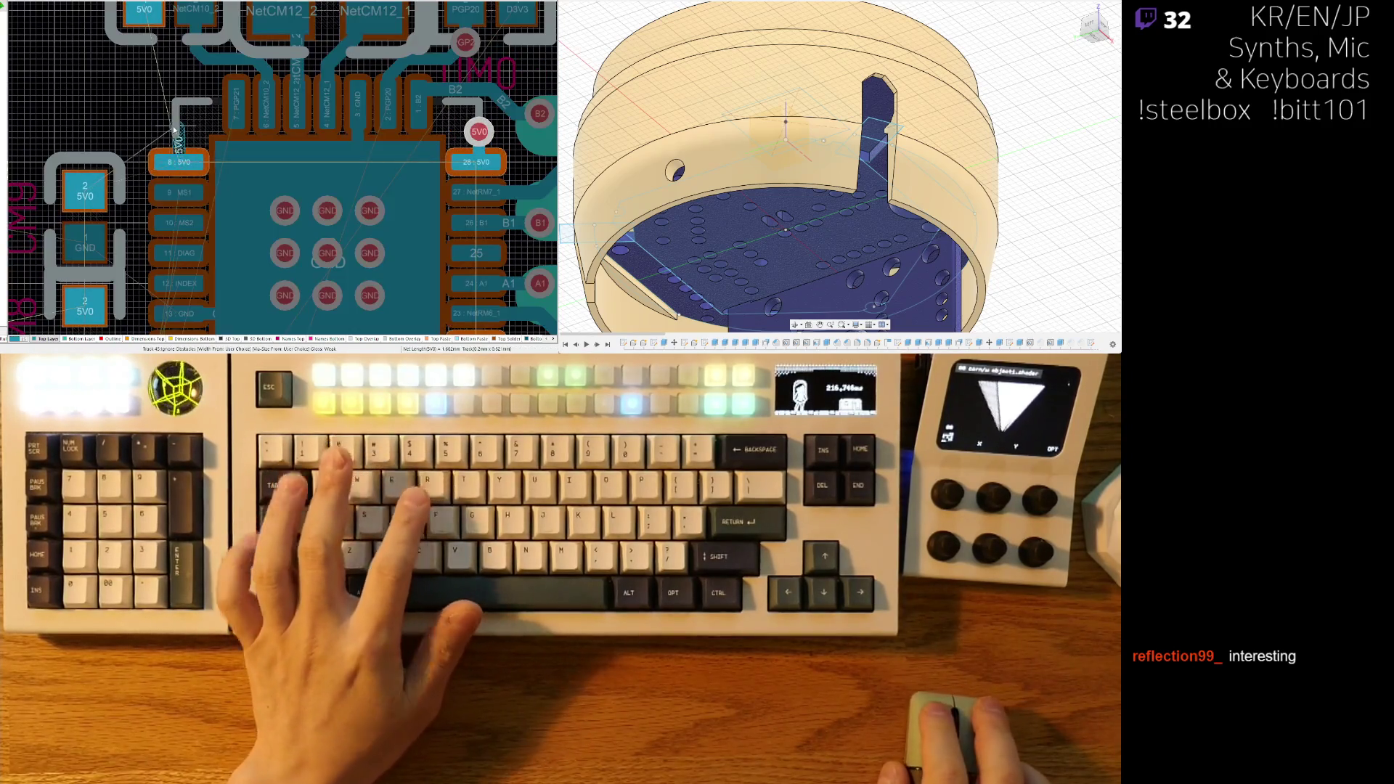
{"action": "scroll", "coordinate": [176, 148], "scroll_direction": "up", "scroll_amount": 1, "text": "ctrl"}
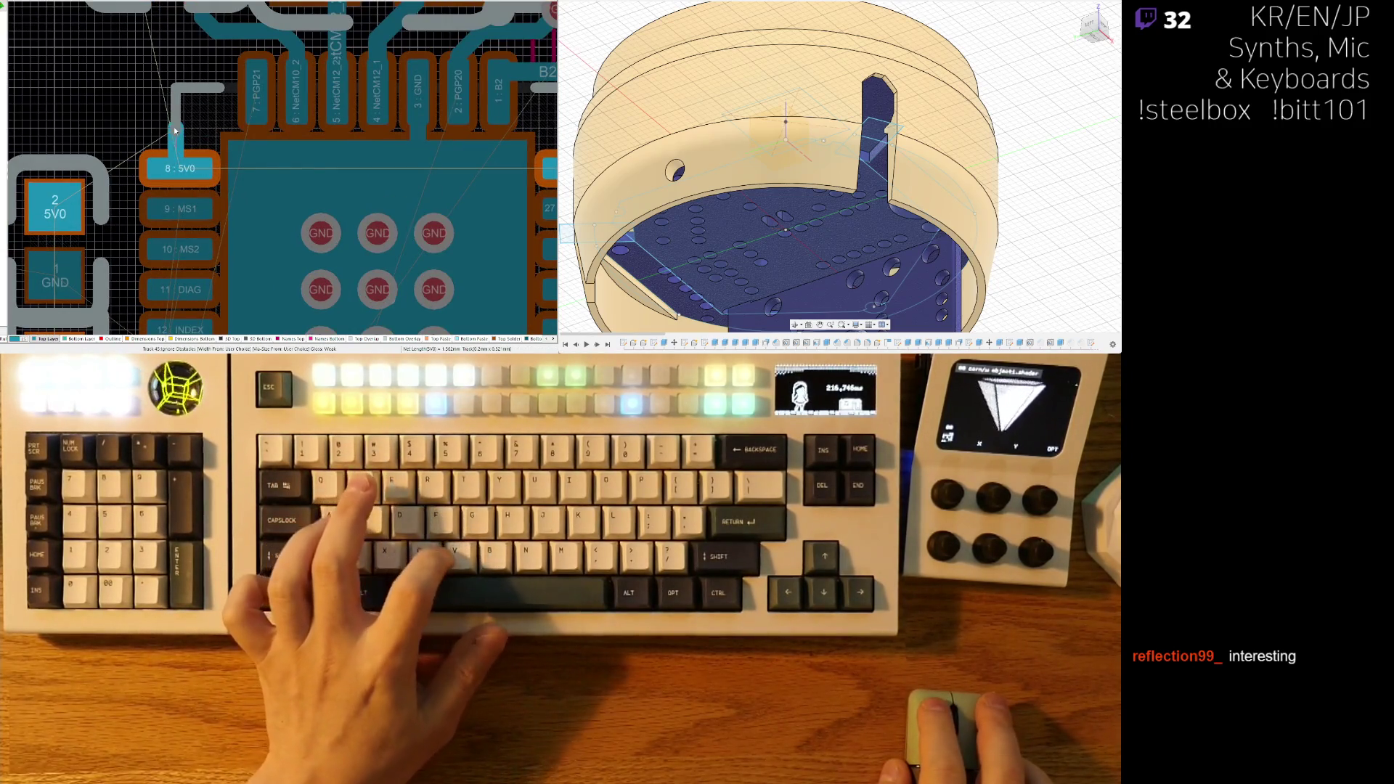
{"action": "key", "text": "2"}
{"action": "scroll", "coordinate": [114, 116], "scroll_direction": "down", "scroll_amount": 2, "text": "ctrl"}
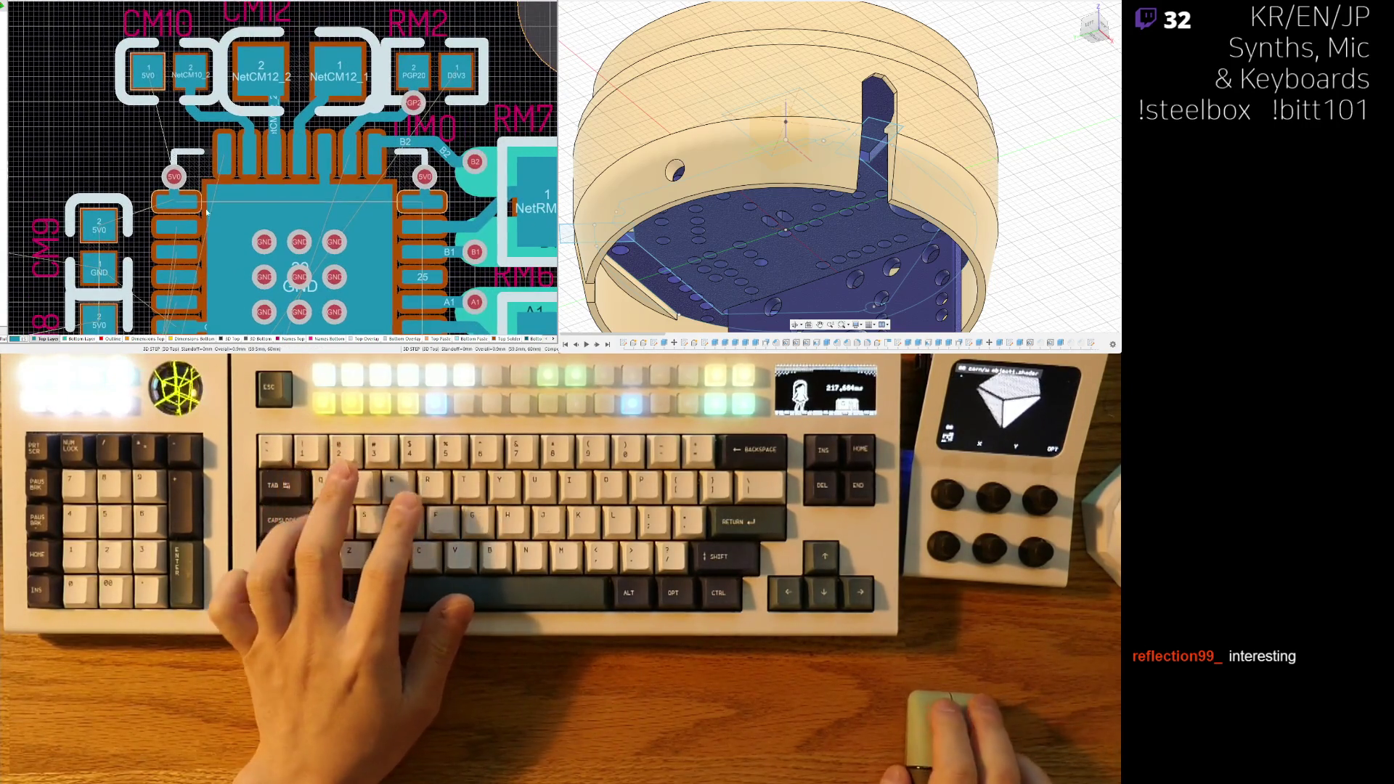
{"action": "scroll", "coordinate": [217, 251], "scroll_direction": "down", "scroll_amount": 3}
{"action": "scroll", "coordinate": [217, 252], "scroll_direction": "up", "scroll_amount": 2, "text": "ctrl"}
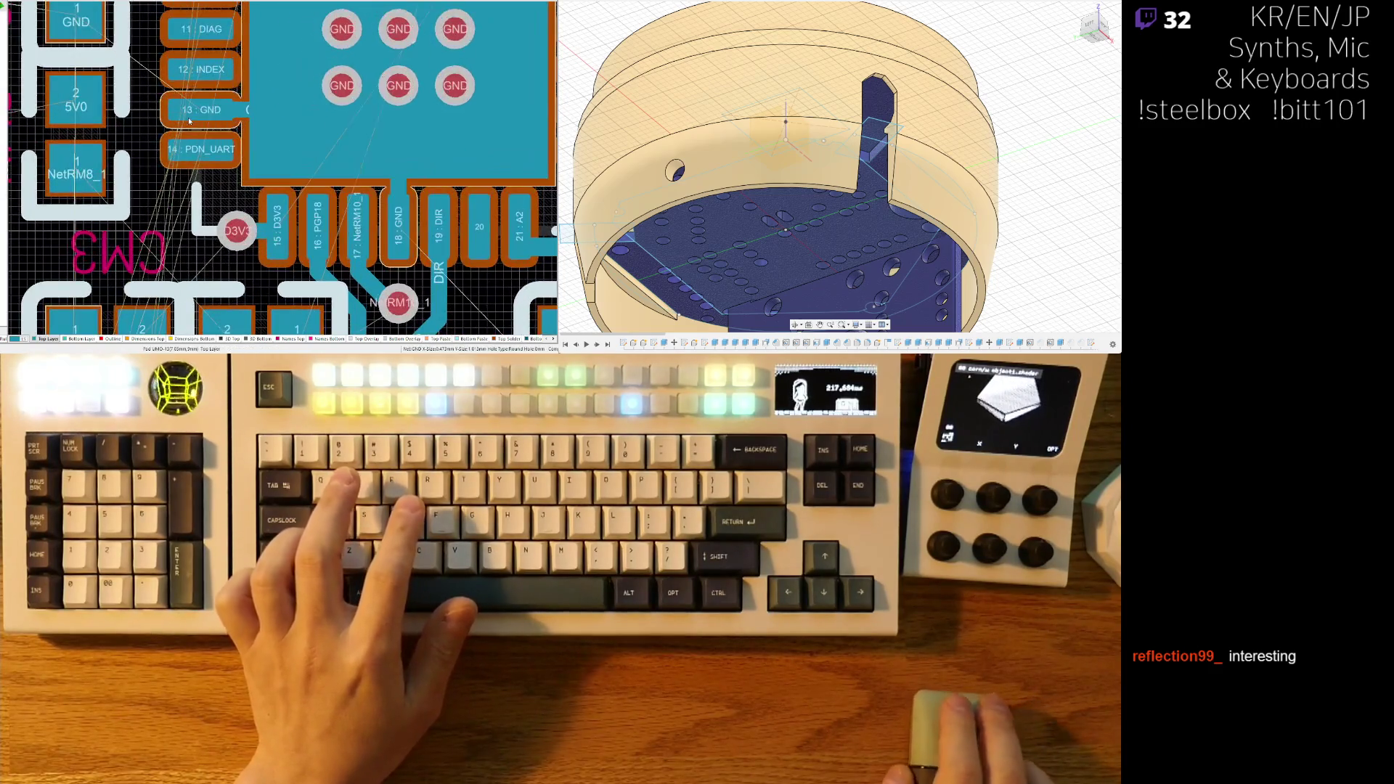
- Start a GND route from pad 13, then move capacitor CM9 upward
{"action": "mouse_move", "coordinate": [196, 128]}
{"action": "right_mouse_down"}
{"action": "mouse_move", "coordinate": [204, 187]}
{"action": "mouse_move", "coordinate": [311, 231]}
{"action": "right_mouse_up"}
{"action": "left_click", "coordinate": [207, 137]}
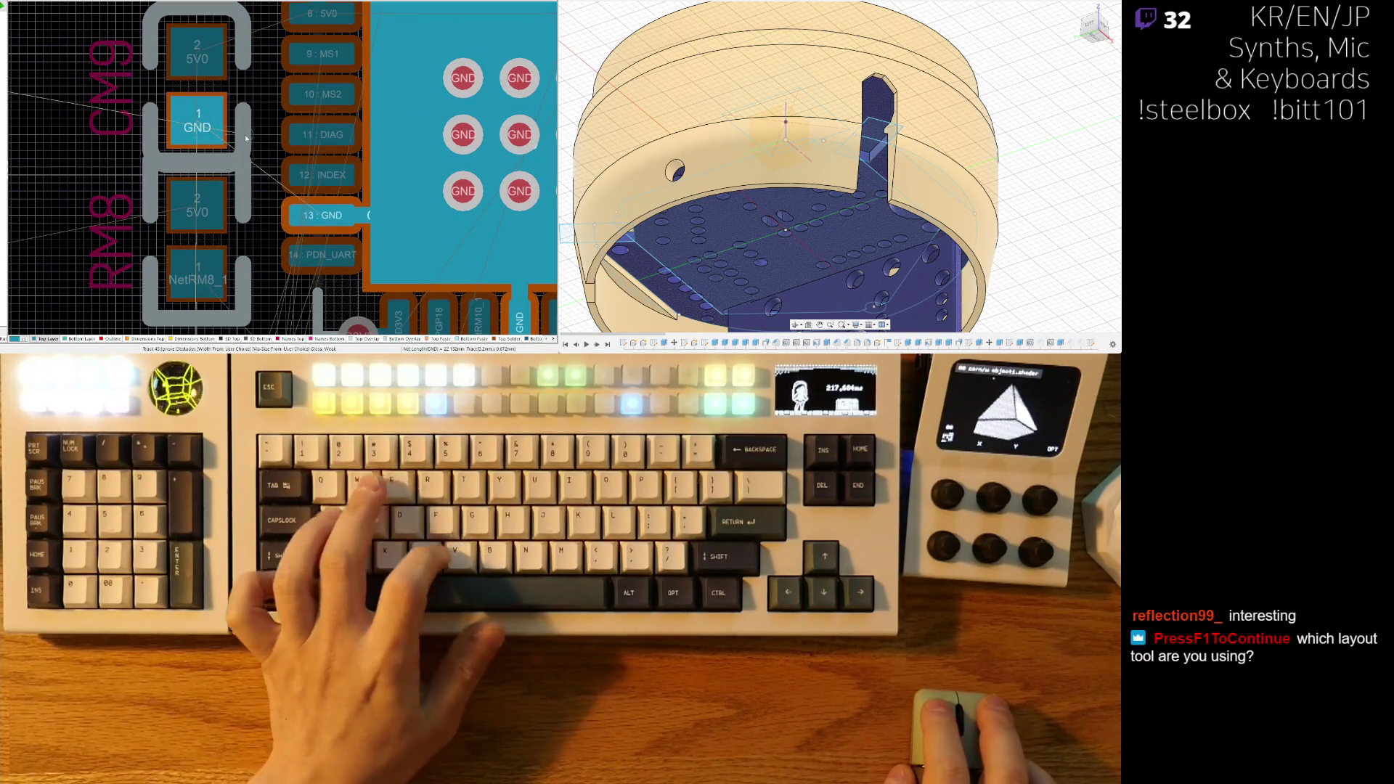
{"action": "key", "text": "Escape"}
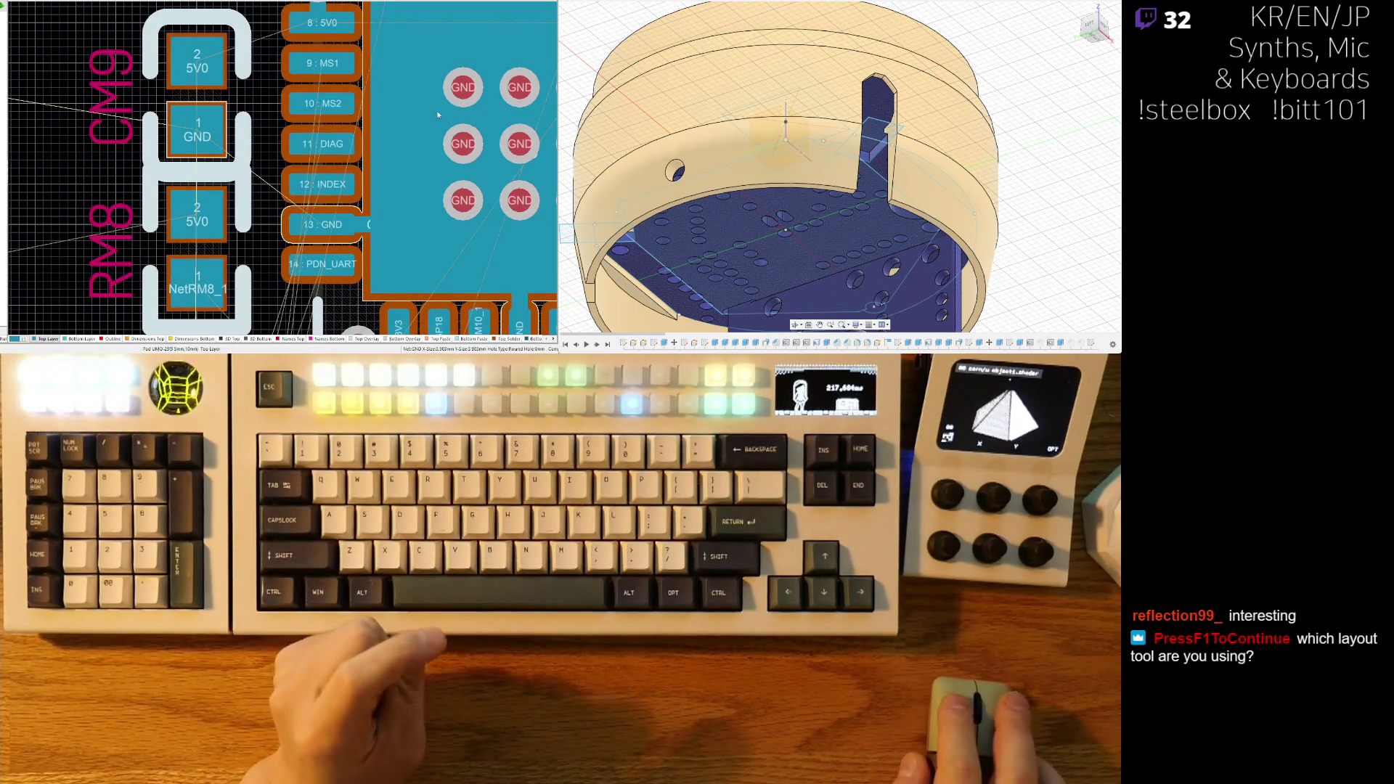
{"action": "key", "text": "ctrl+w"}
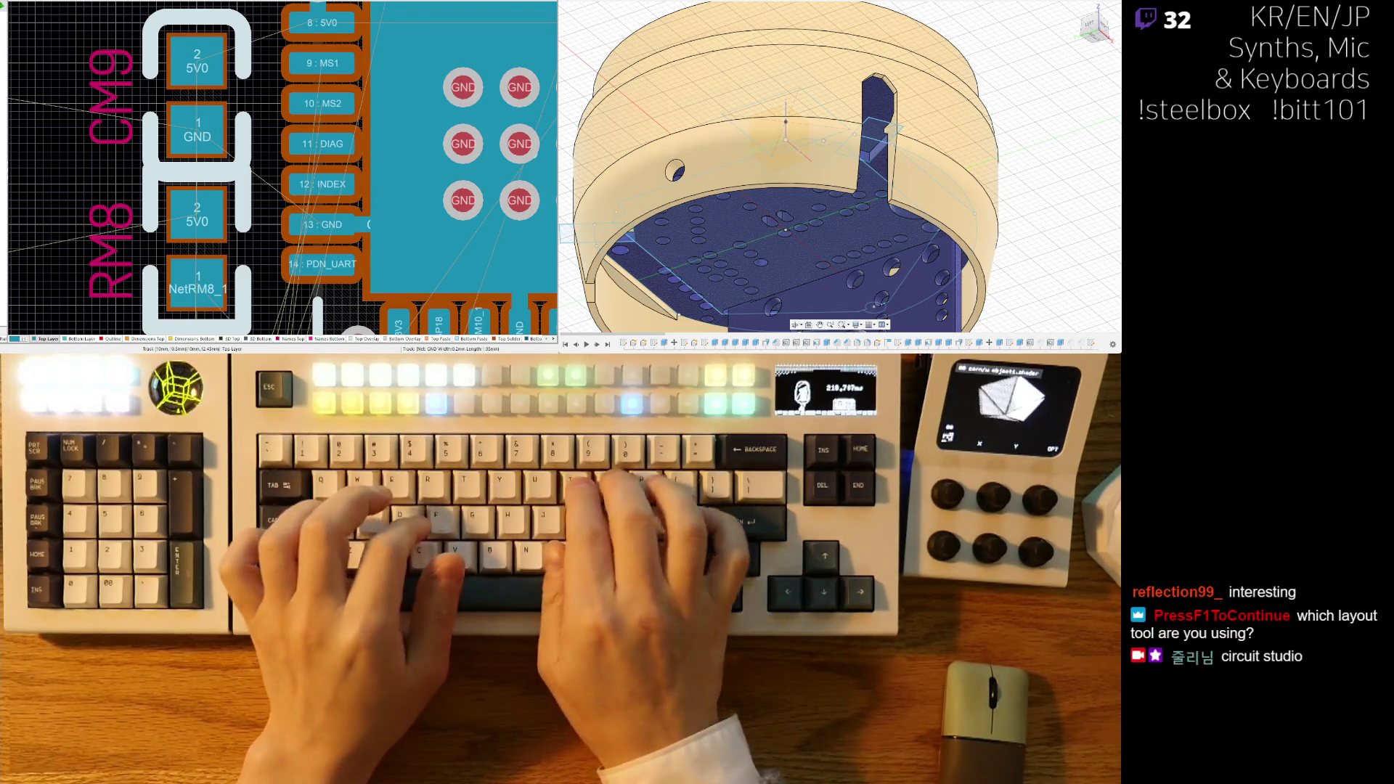
{"action": "scroll", "coordinate": [293, 211], "scroll_direction": "down", "scroll_amount": 1, "text": "ctrl"}
{"action": "scroll", "coordinate": [293, 211], "scroll_direction": "up", "scroll_amount": 1}
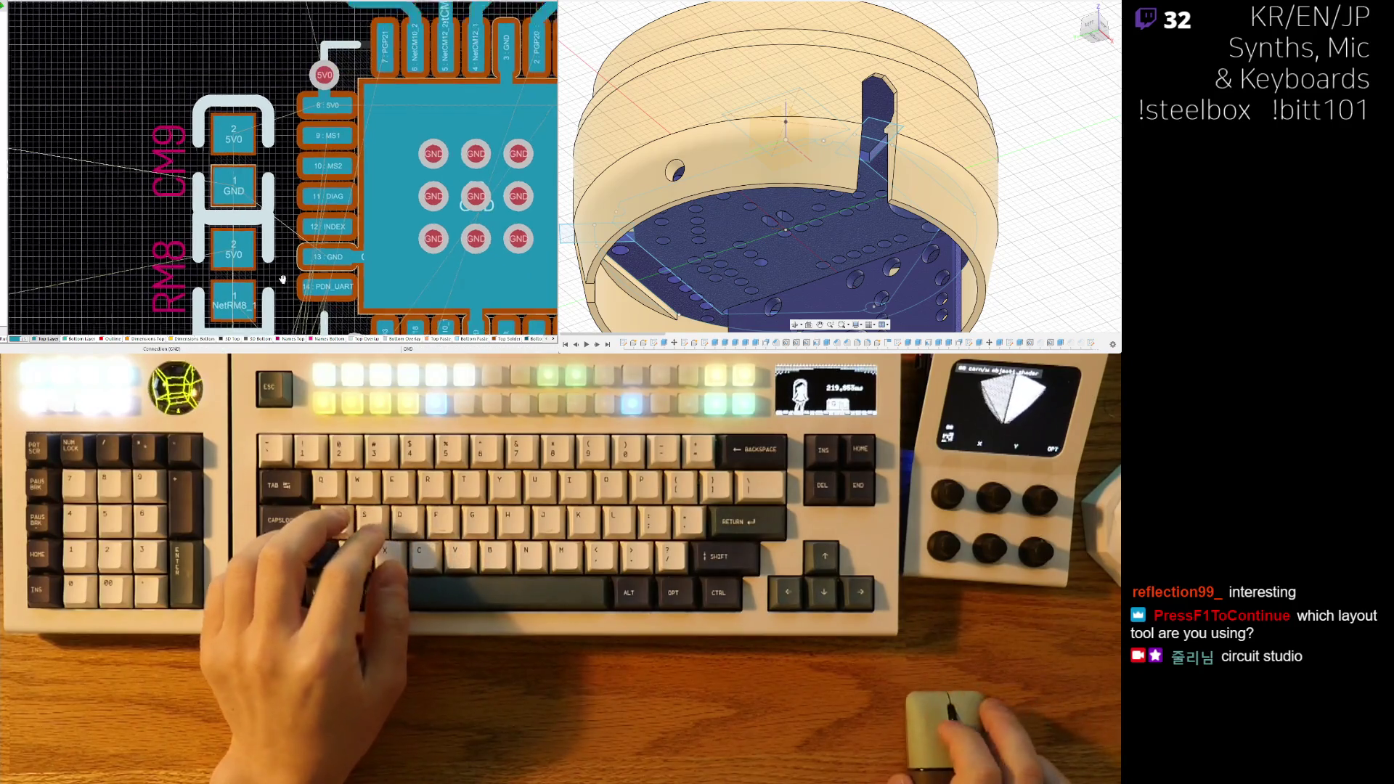
{"action": "left_click_drag", "start_coordinate": [249, 182], "coordinate": [247, 102]}
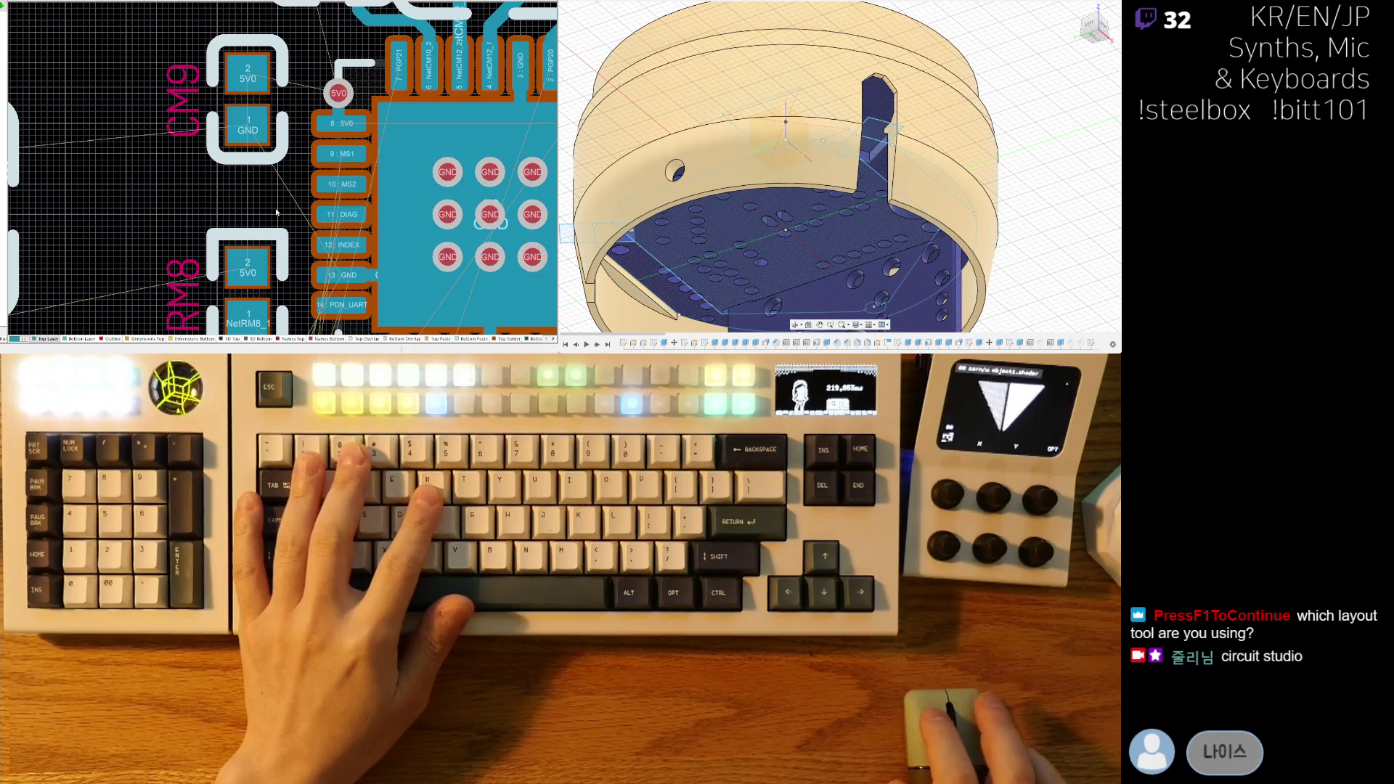
- Move resistor RM8 down a little below CM9
{"action": "scroll", "coordinate": [270, 190], "scroll_direction": "down", "scroll_amount": 2}
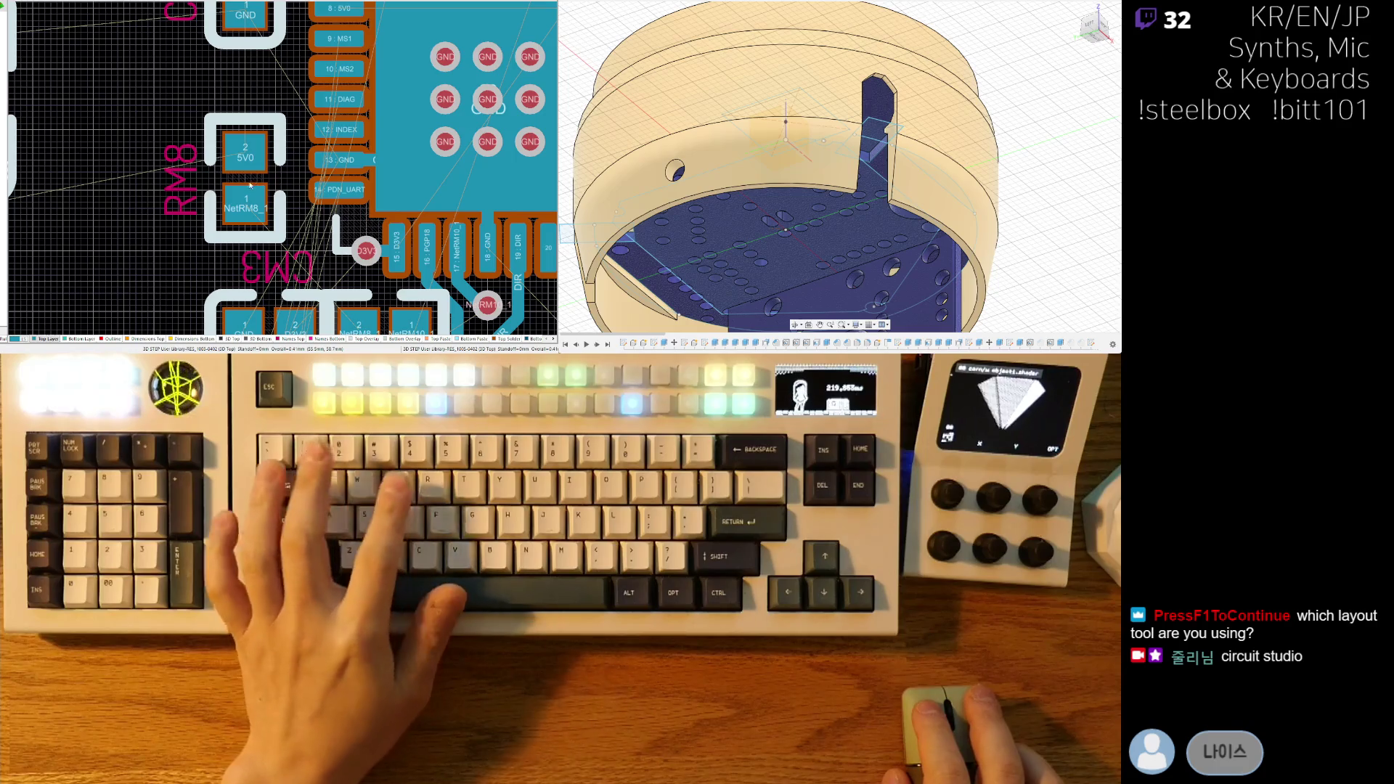
{"action": "scroll", "coordinate": [269, 209], "scroll_direction": "down", "scroll_amount": 1}
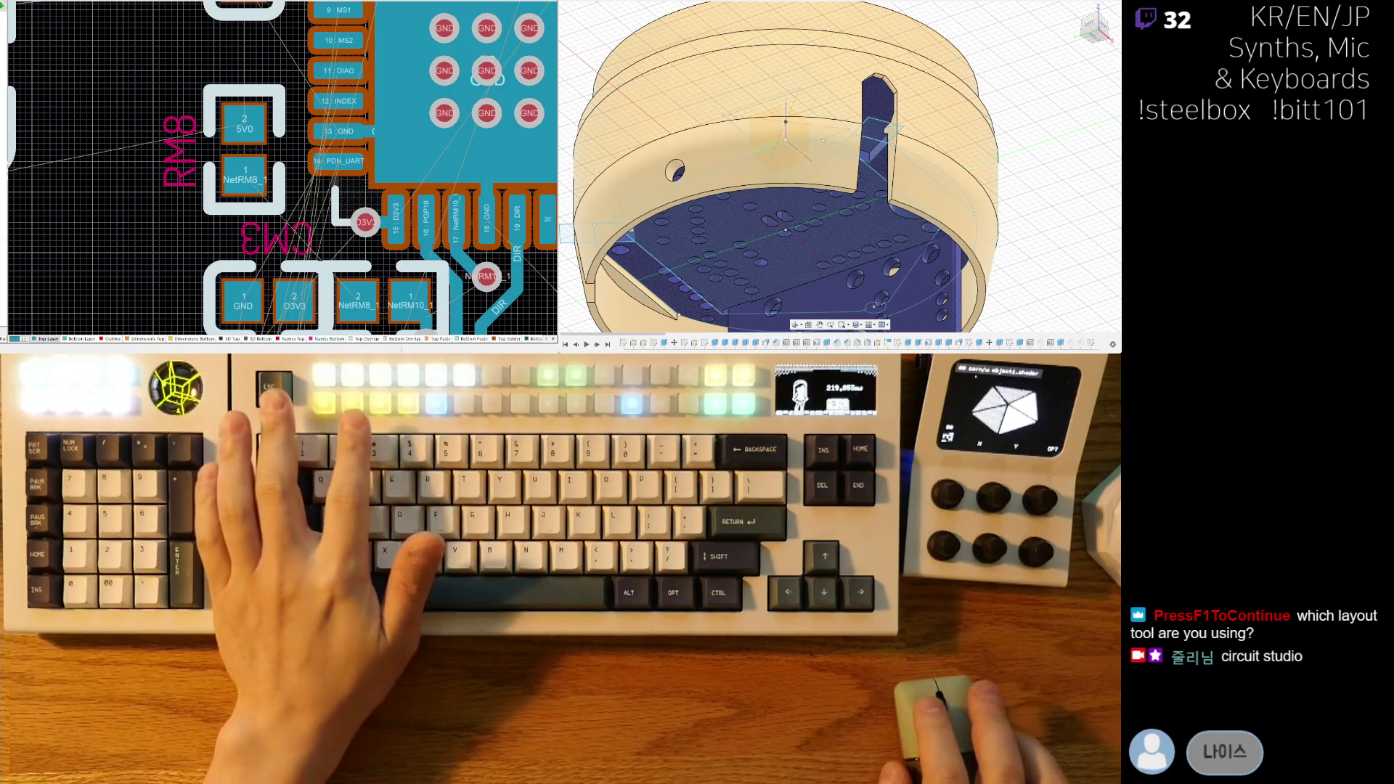
{"action": "right_click_drag", "start_coordinate": [255, 193], "coordinate": [264, 116]}
{"action": "scroll", "coordinate": [264, 116], "scroll_direction": "up", "scroll_amount": 2}
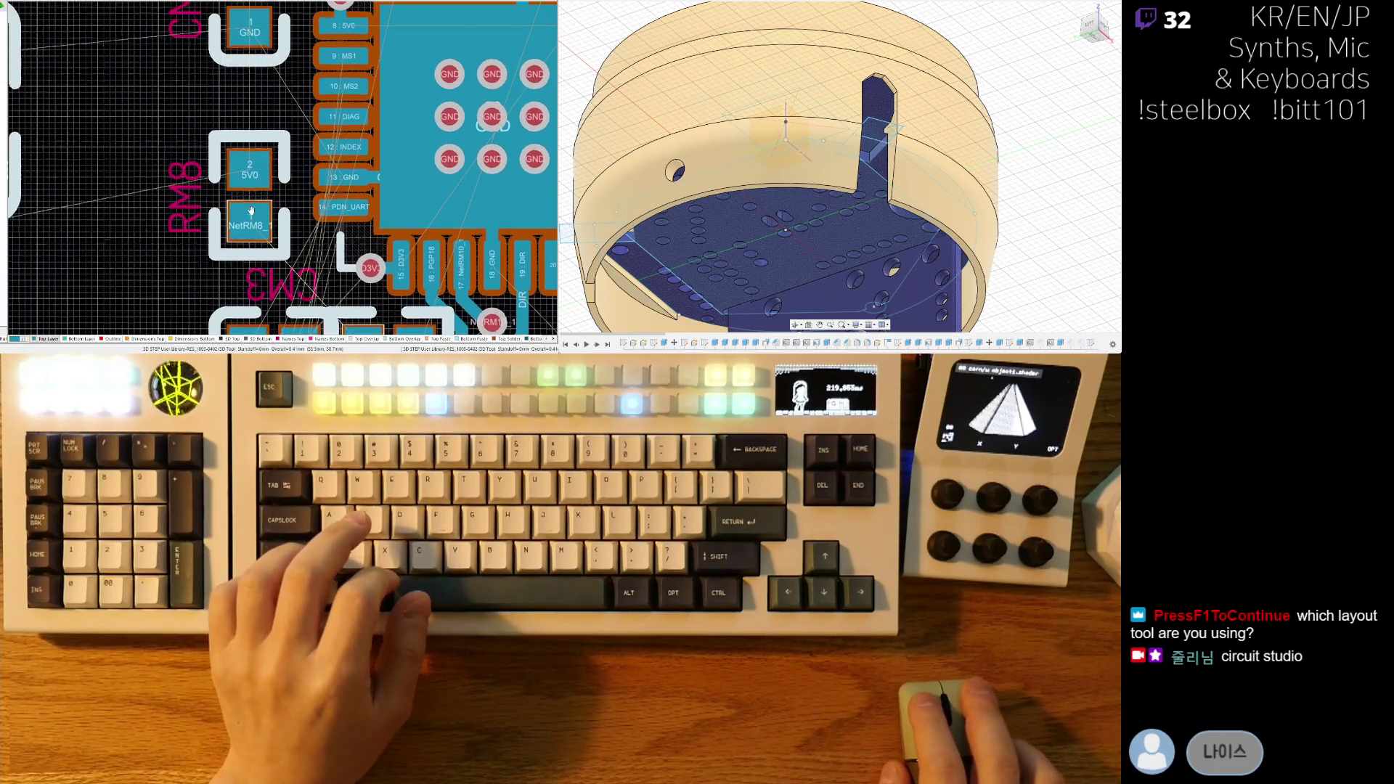
{"action": "scroll", "coordinate": [256, 173], "scroll_direction": "down", "scroll_amount": 2, "text": "ctrl"}
{"action": "right_click_drag", "start_coordinate": [256, 173], "coordinate": [264, 138]}
{"action": "left_click_drag", "start_coordinate": [262, 122], "coordinate": [260, 173]}
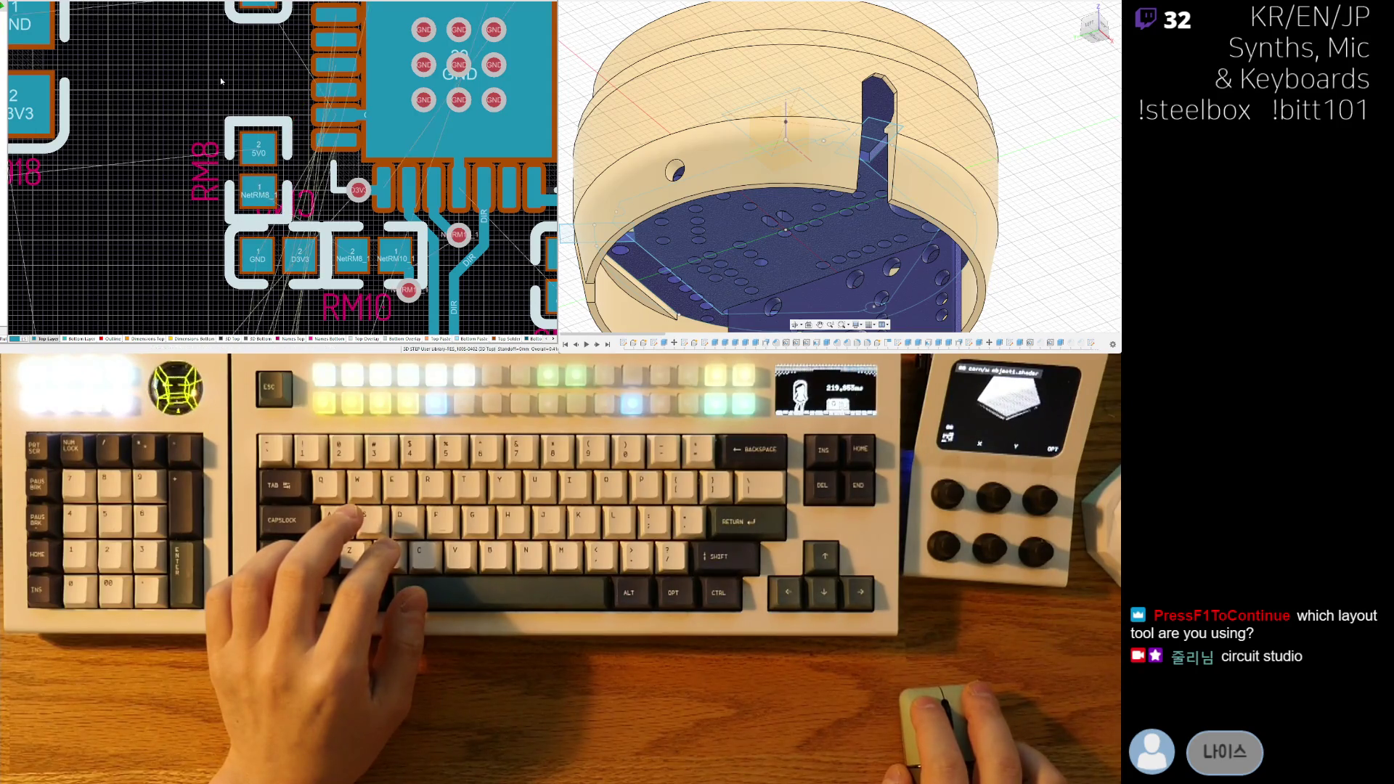
- Route an MS1 track out from the chip's pad 9
{"action": "scroll", "coordinate": [247, 181], "scroll_direction": "up", "scroll_amount": 2}
{"action": "scroll", "coordinate": [244, 192], "scroll_direction": "up", "scroll_amount": 3, "text": "ctrl"}
{"action": "scroll", "coordinate": [244, 192], "scroll_direction": "up", "scroll_amount": 3}
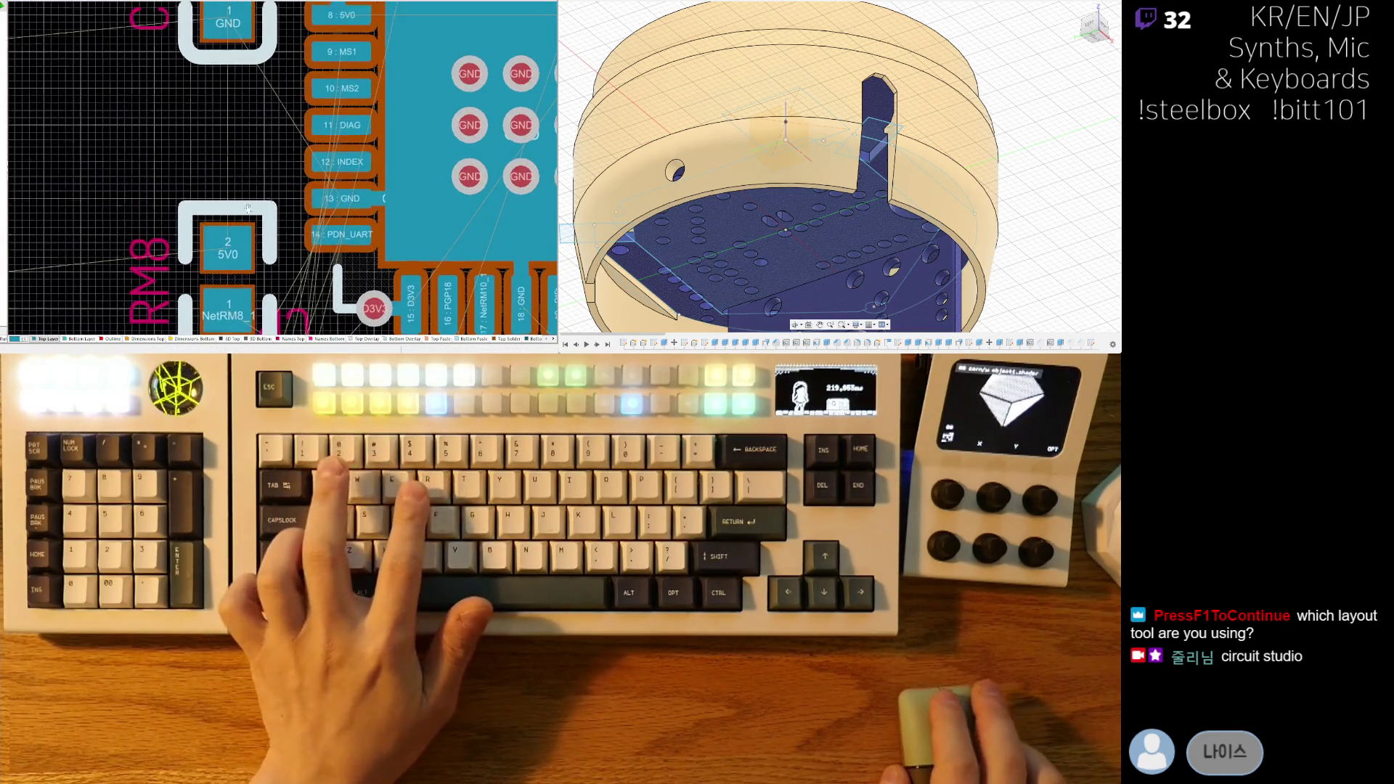
{"action": "scroll", "coordinate": [282, 129], "scroll_direction": "up", "scroll_amount": 1, "text": "ctrl"}
{"action": "left_click", "coordinate": [281, 128]}
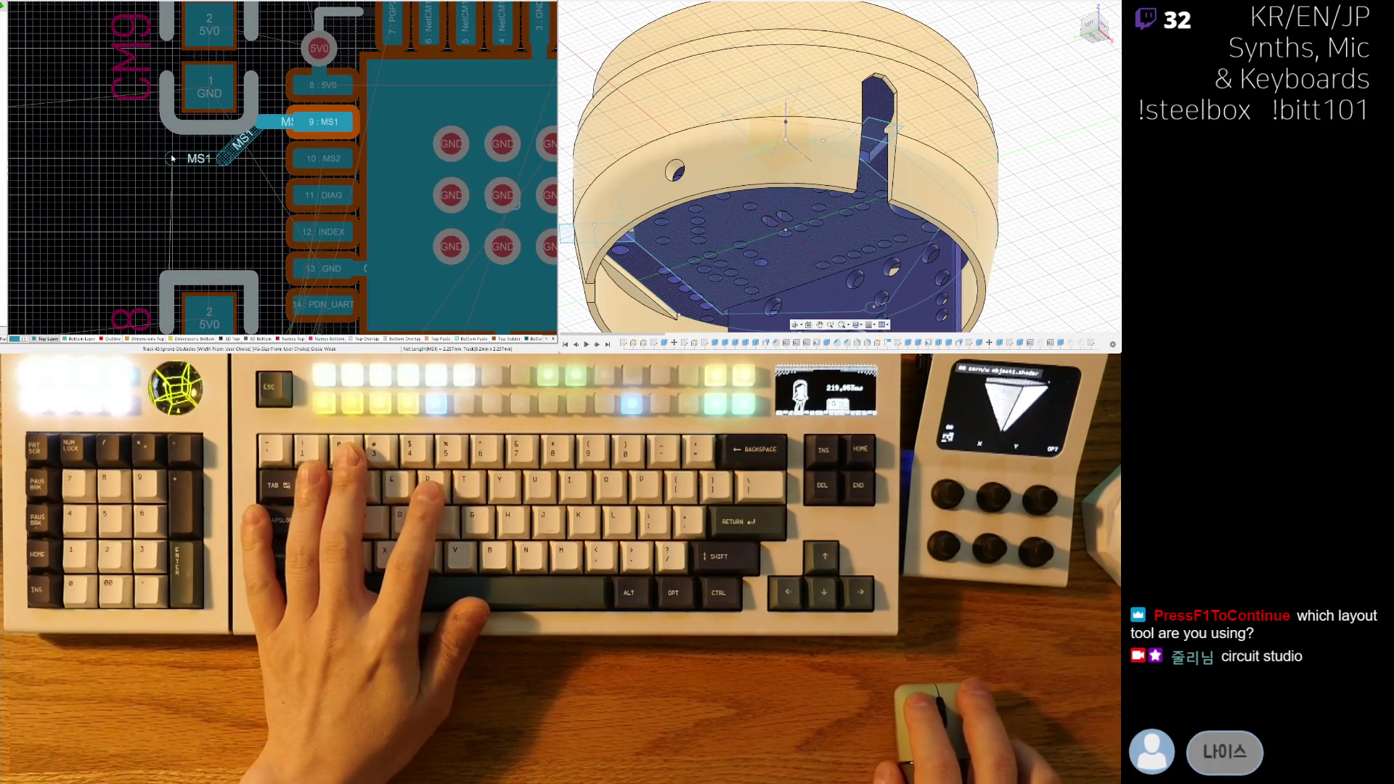
{"action": "left_click", "coordinate": [172, 157]}
{"action": "scroll", "coordinate": [218, 166], "scroll_direction": "up", "scroll_amount": 1}
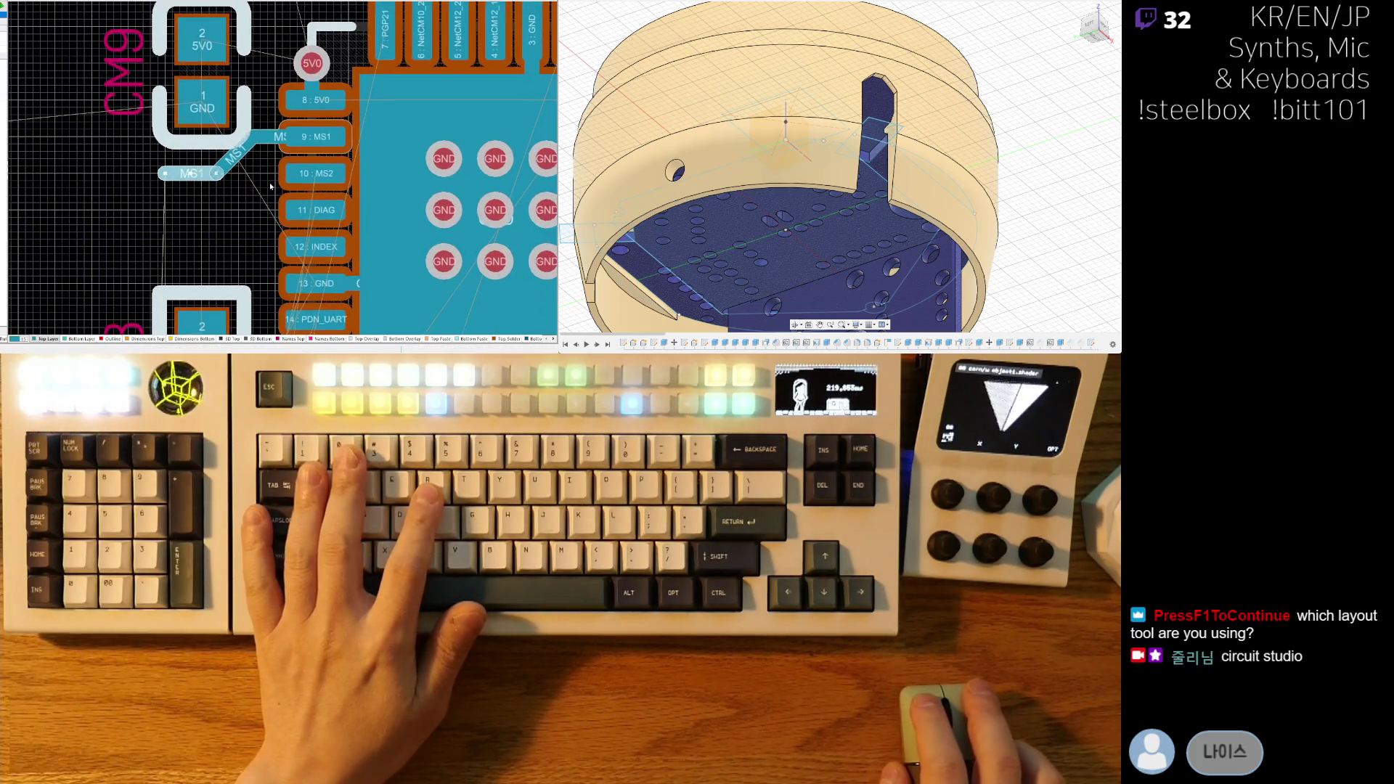